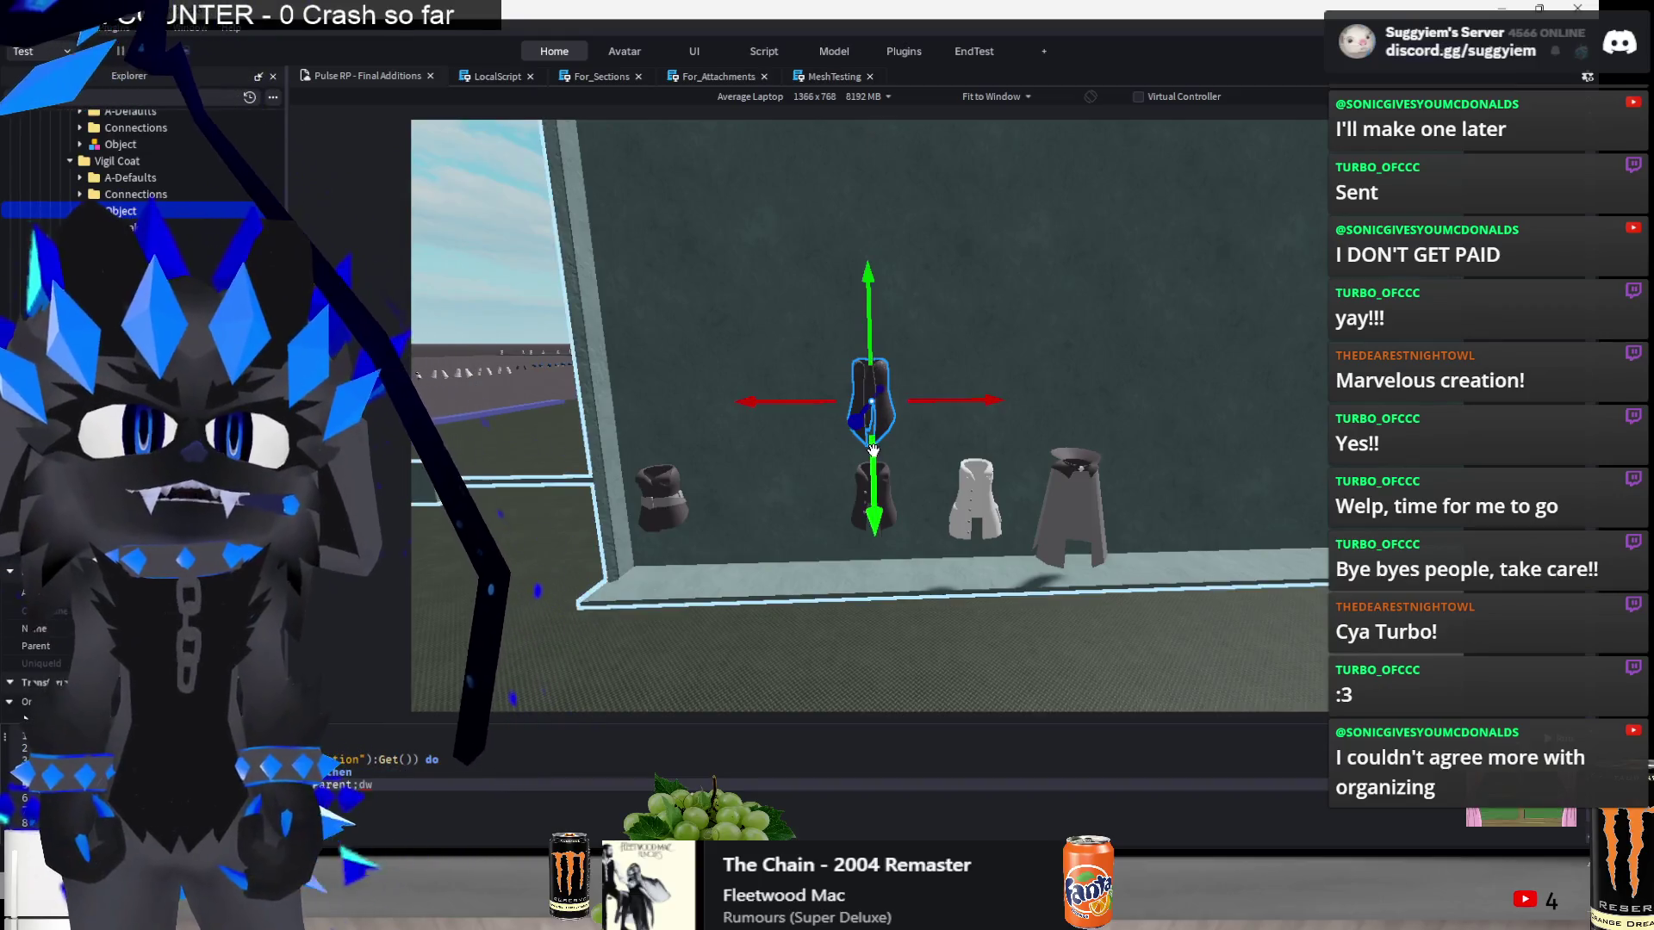
- Raise the black vest, then move the rightmost cape left and up into the upper row
drag(867, 414, 868, 412)
click(1047, 469)
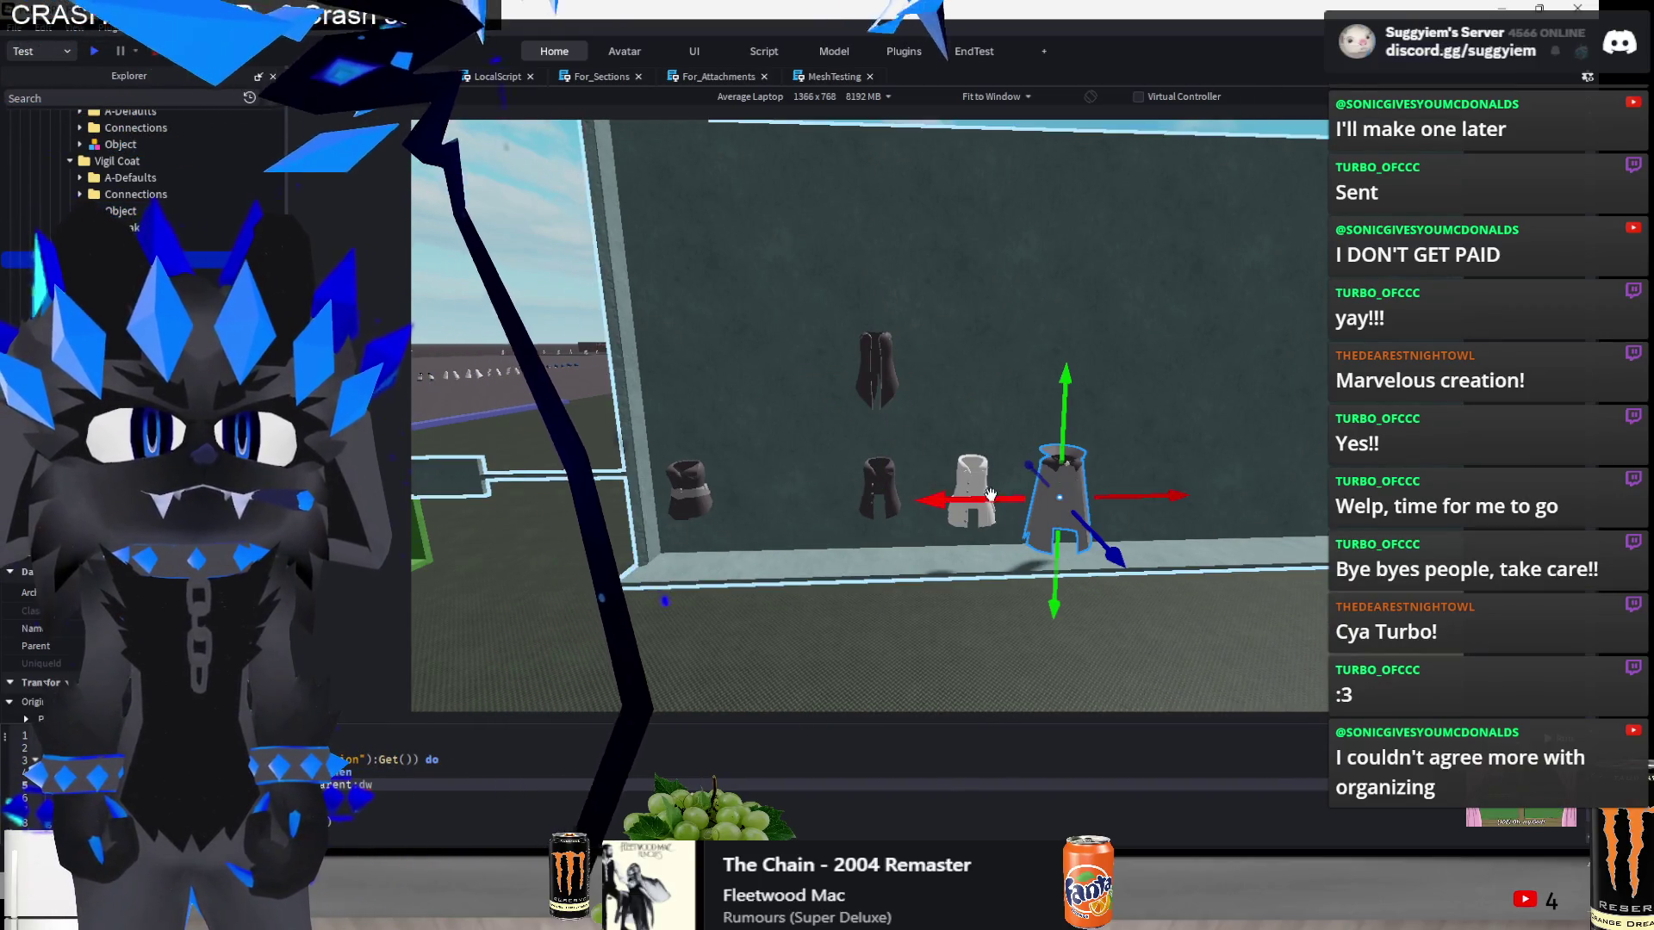
drag(990, 493, 905, 493)
drag(955, 379, 982, 323)
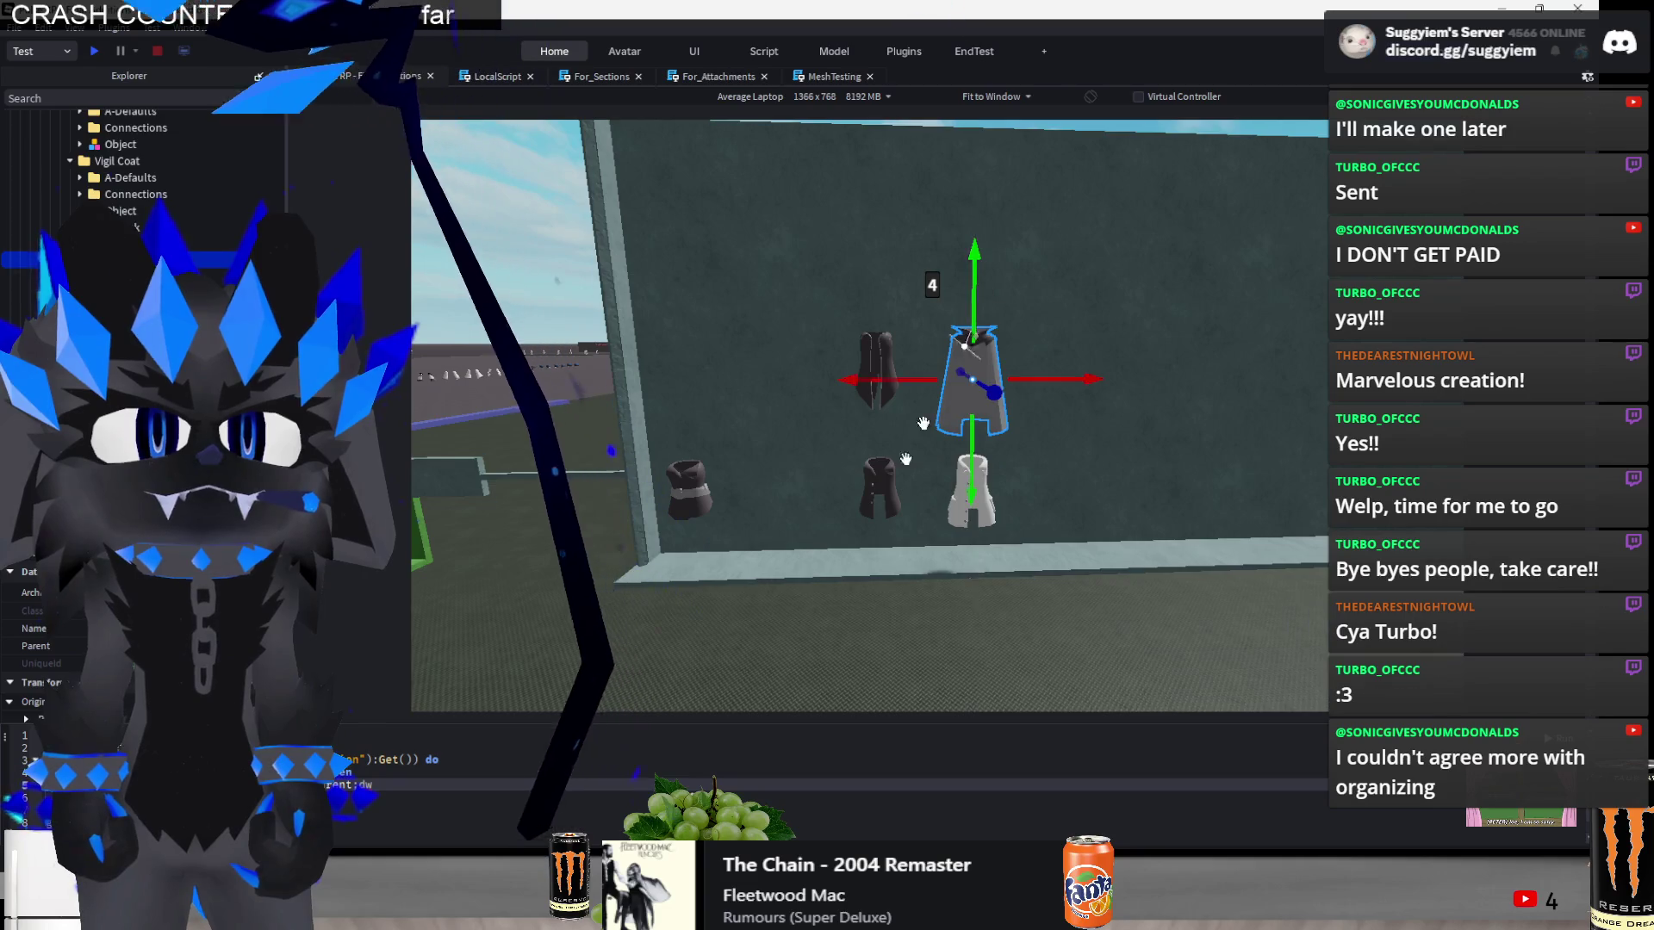
scroll(834, 611, down, 3)
drag(834, 612, 860, 603)
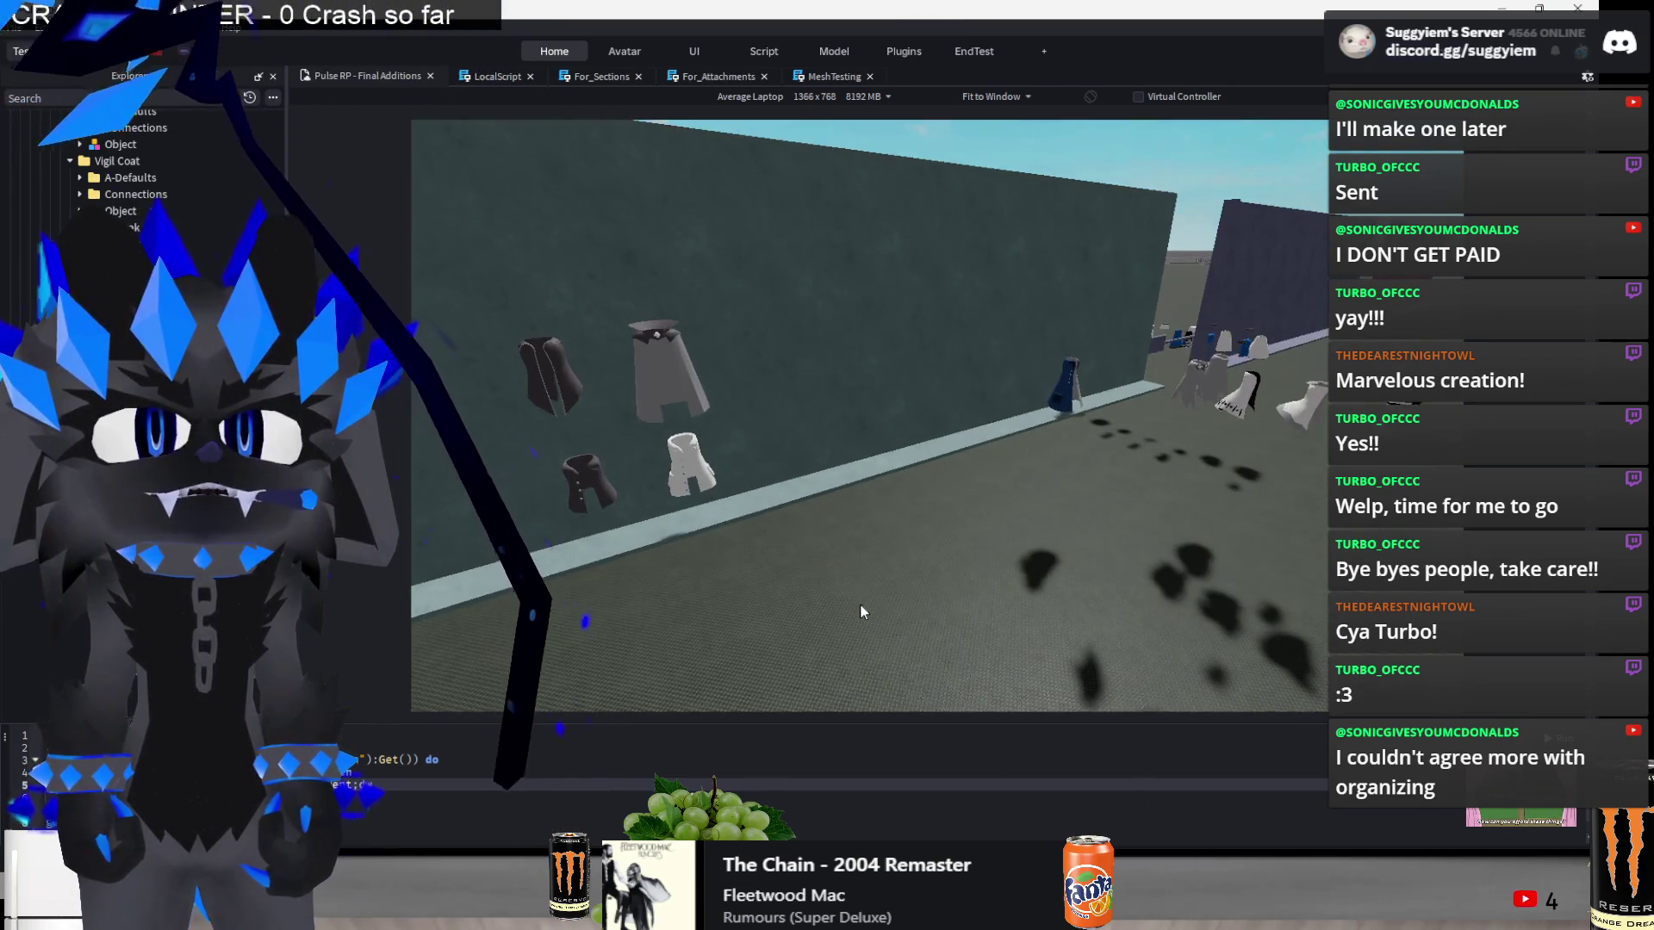
- Select both black vests and slide them along the wall into the lower row
click(1032, 310)
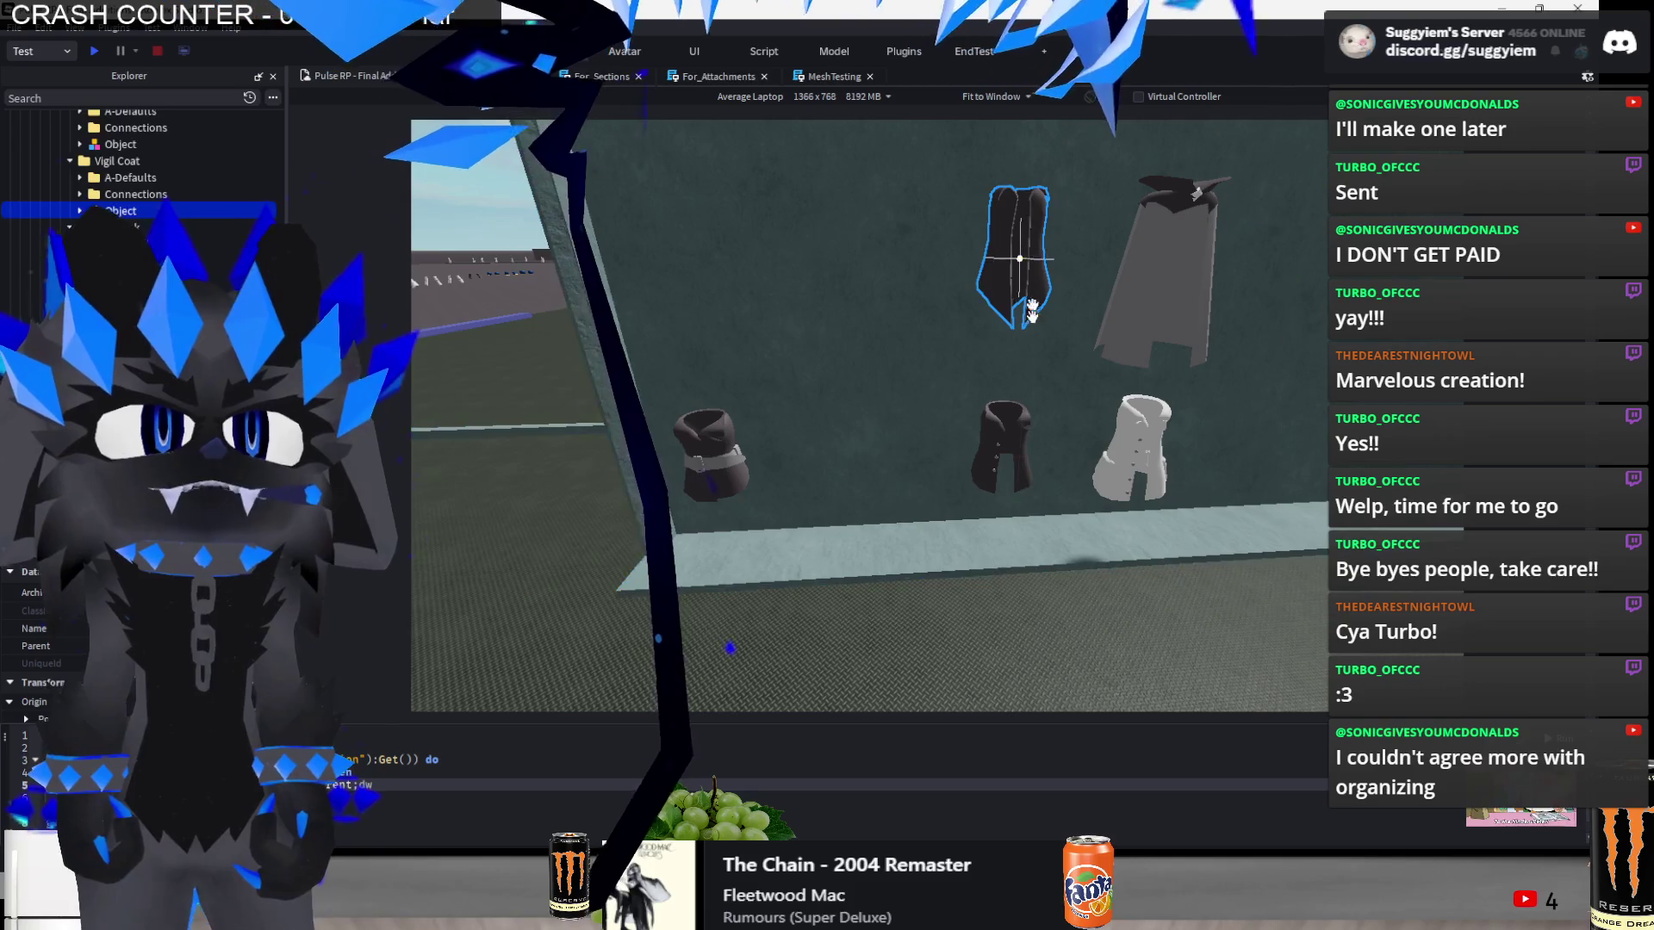
ctrl+click(1004, 448)
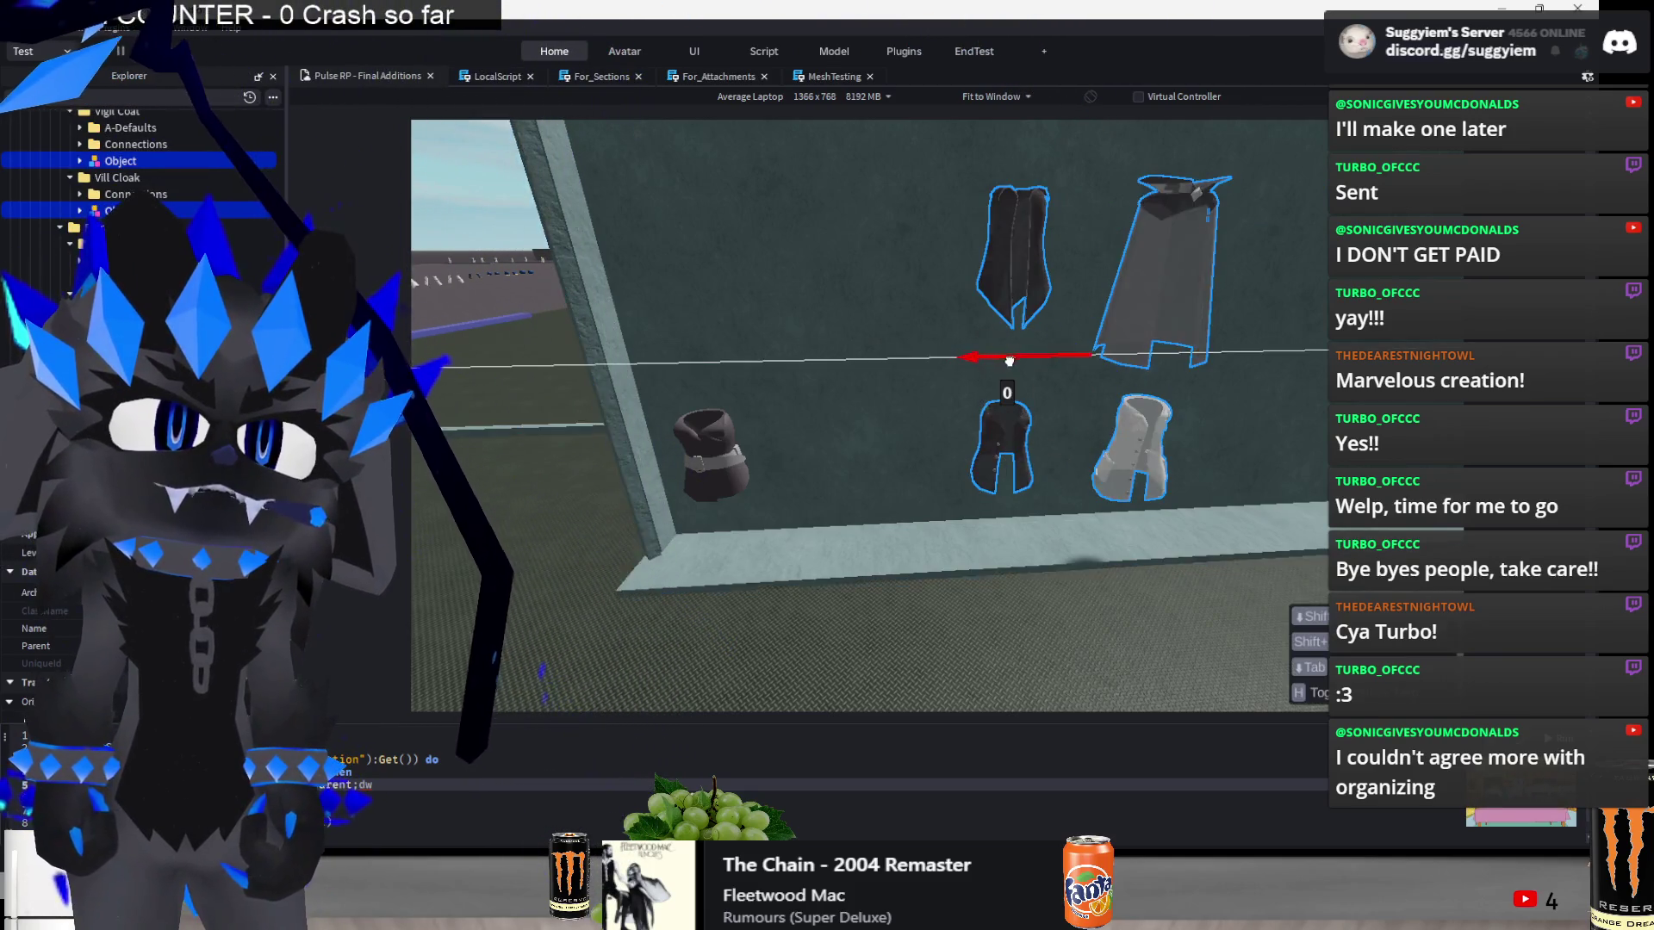
key(a)
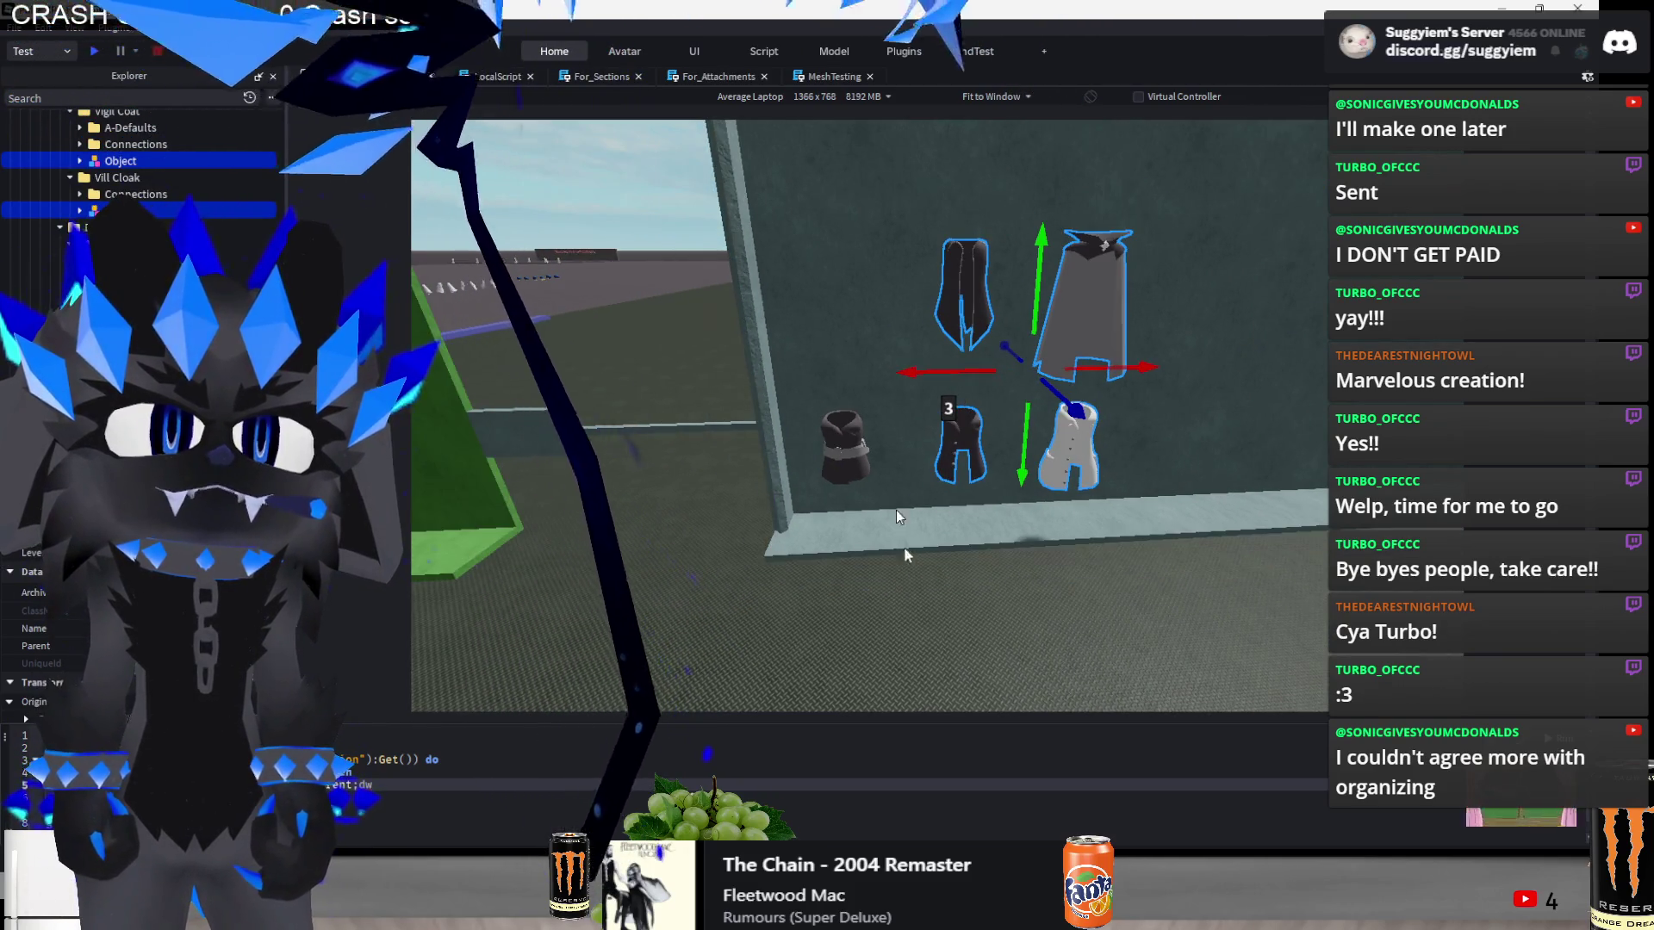
drag(936, 381, 936, 381)
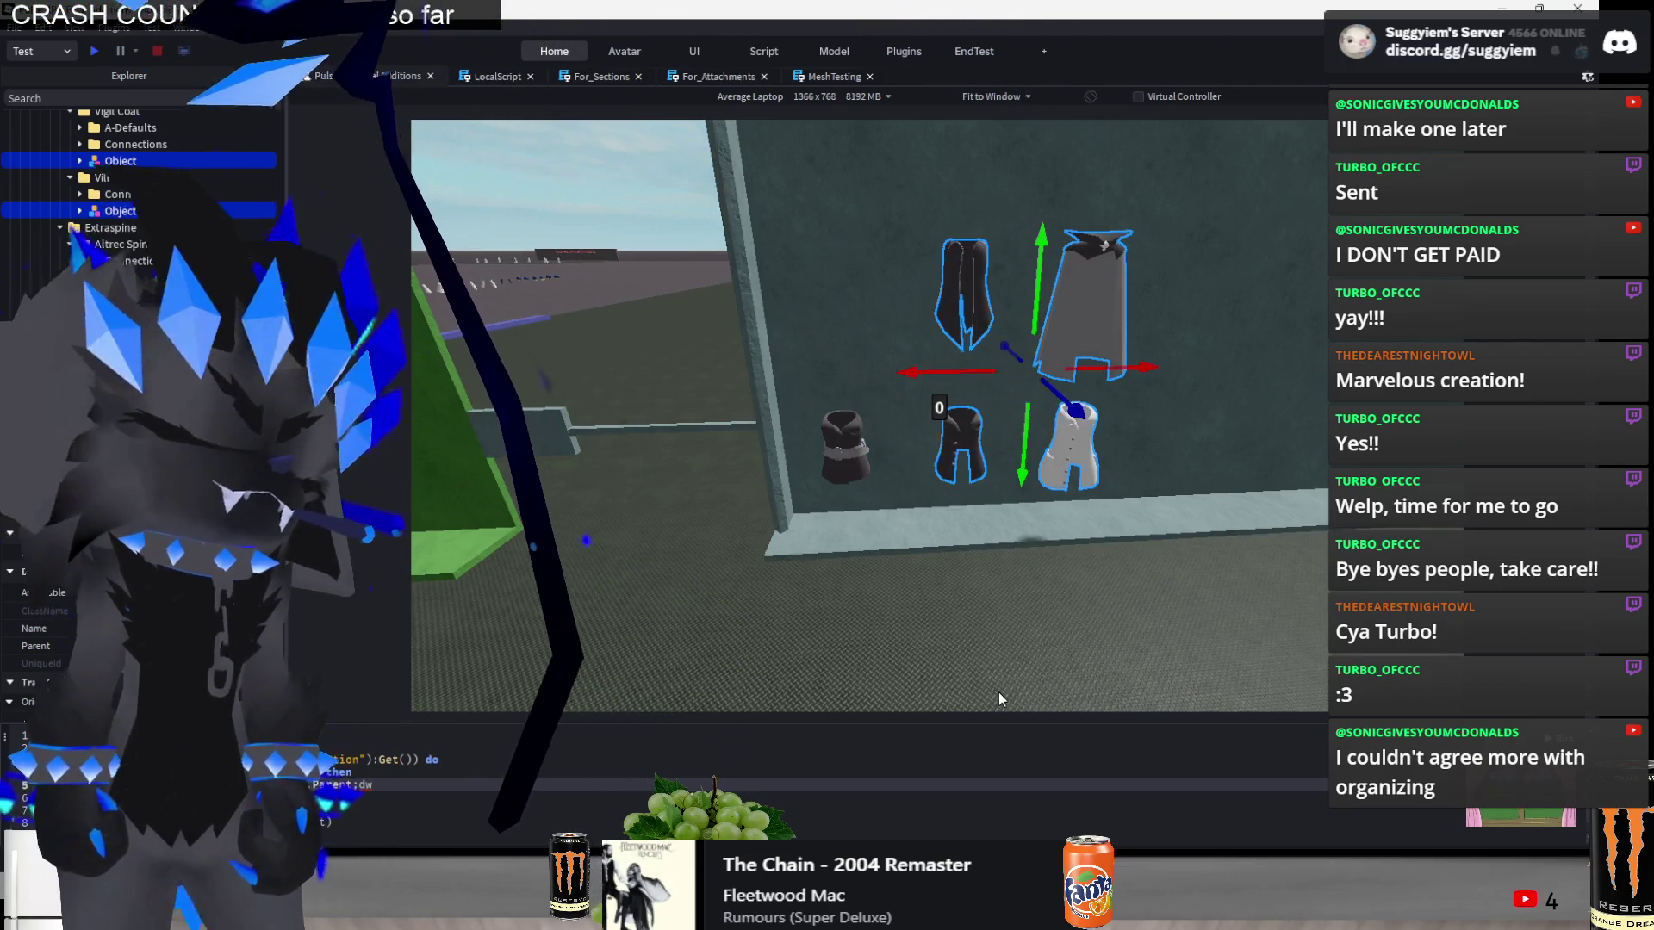
click(999, 698)
key(a)
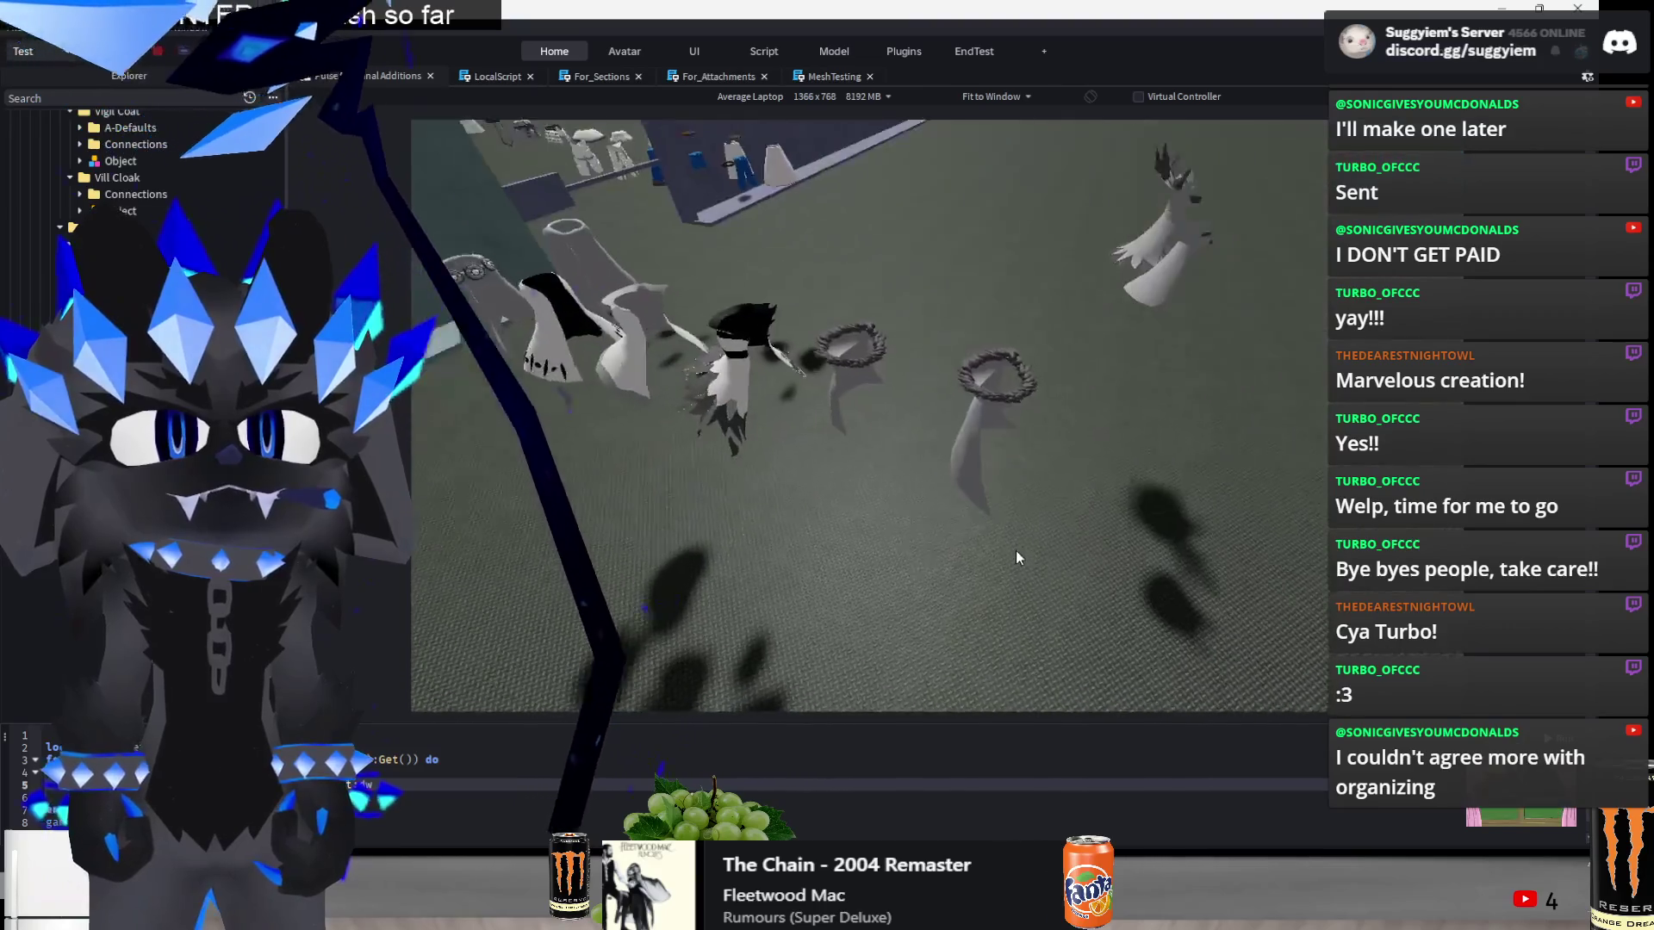
click(919, 489)
- Carry both fur-rimmed cloaks to the wall and line them up beside the vests
drag(917, 413, 801, 396)
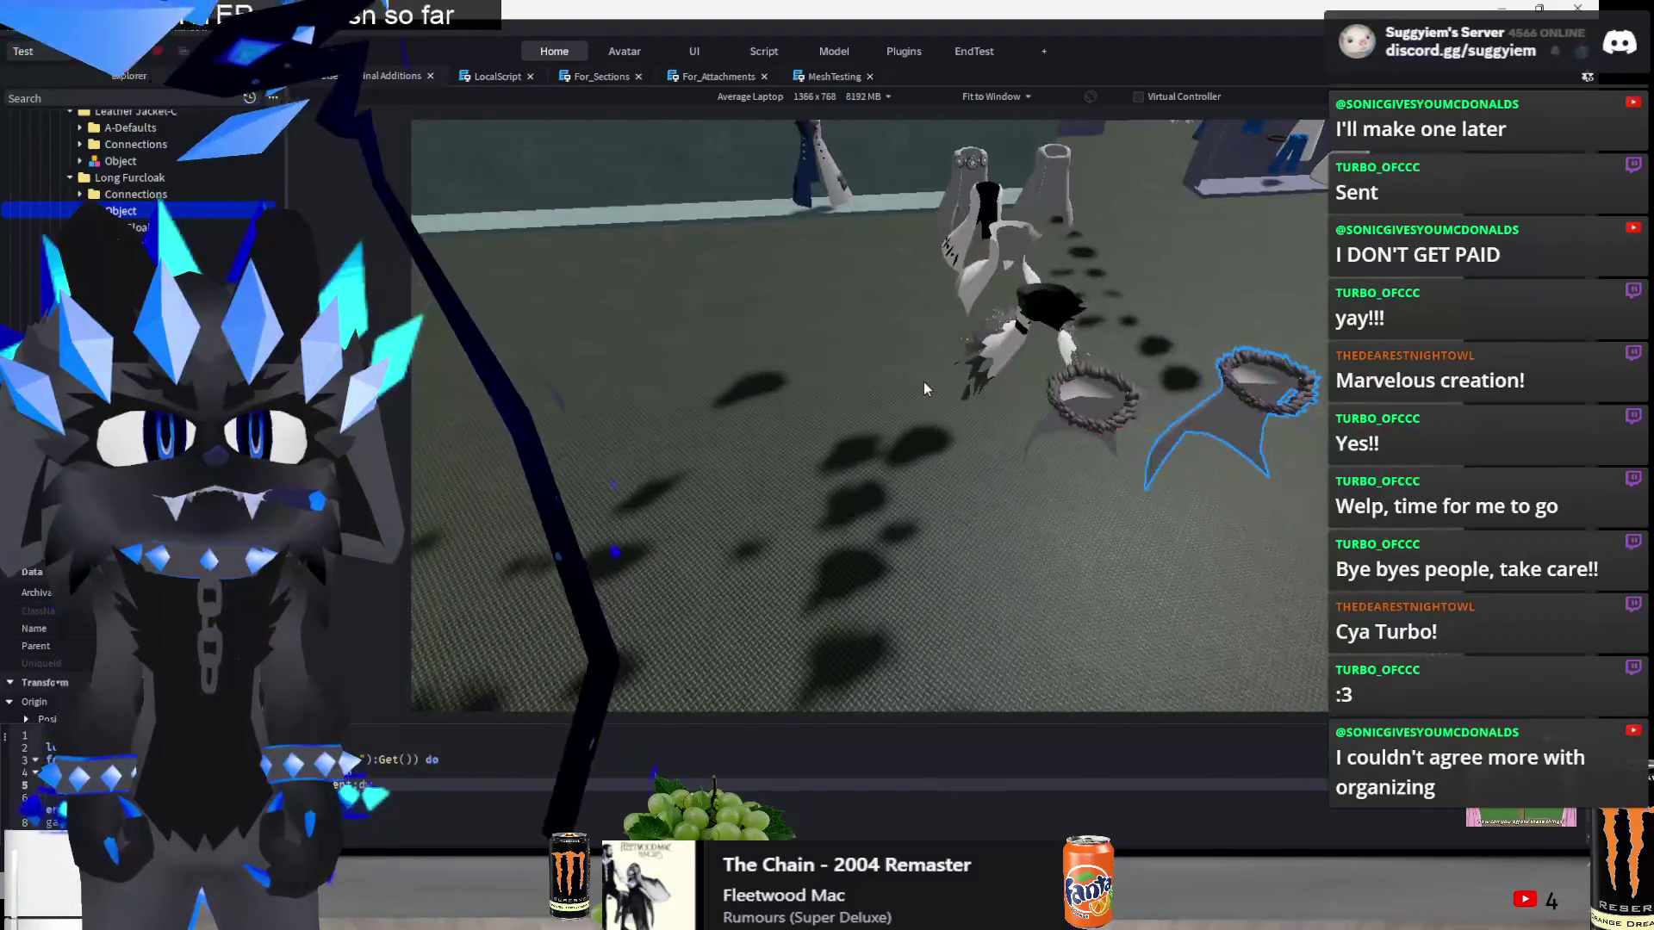
ctrl+click(1060, 433)
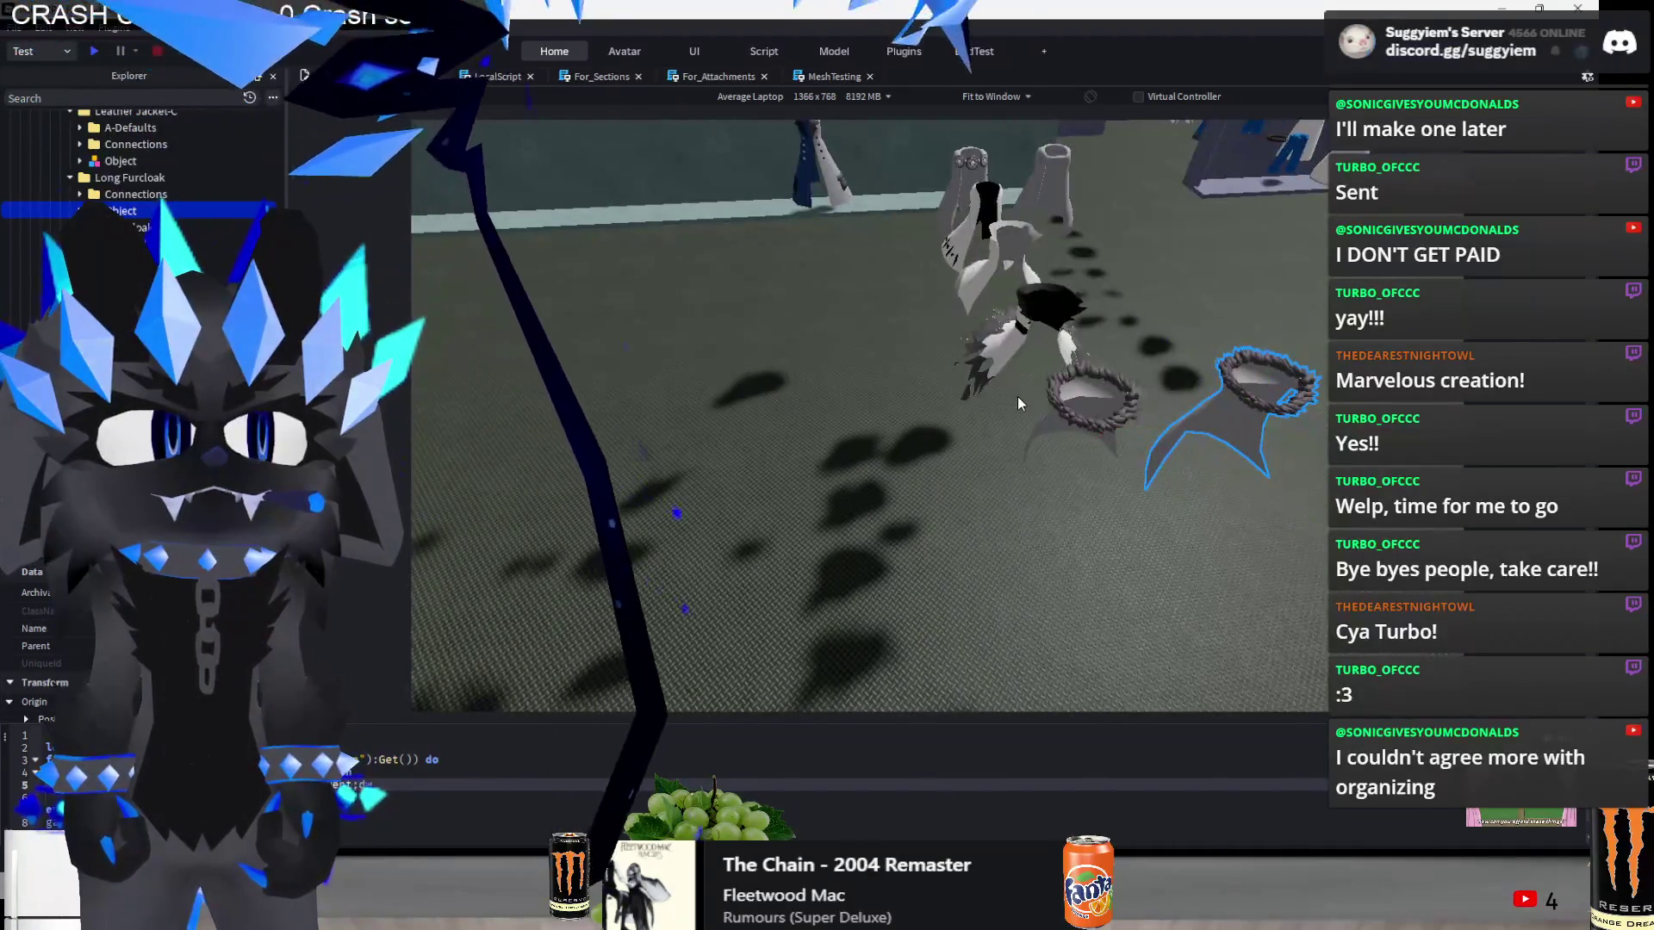
mouse_move(1059, 434)
mouse_down()
mouse_move(1102, 594)
mouse_move(1129, 591)
mouse_move(1063, 590)
mouse_up()
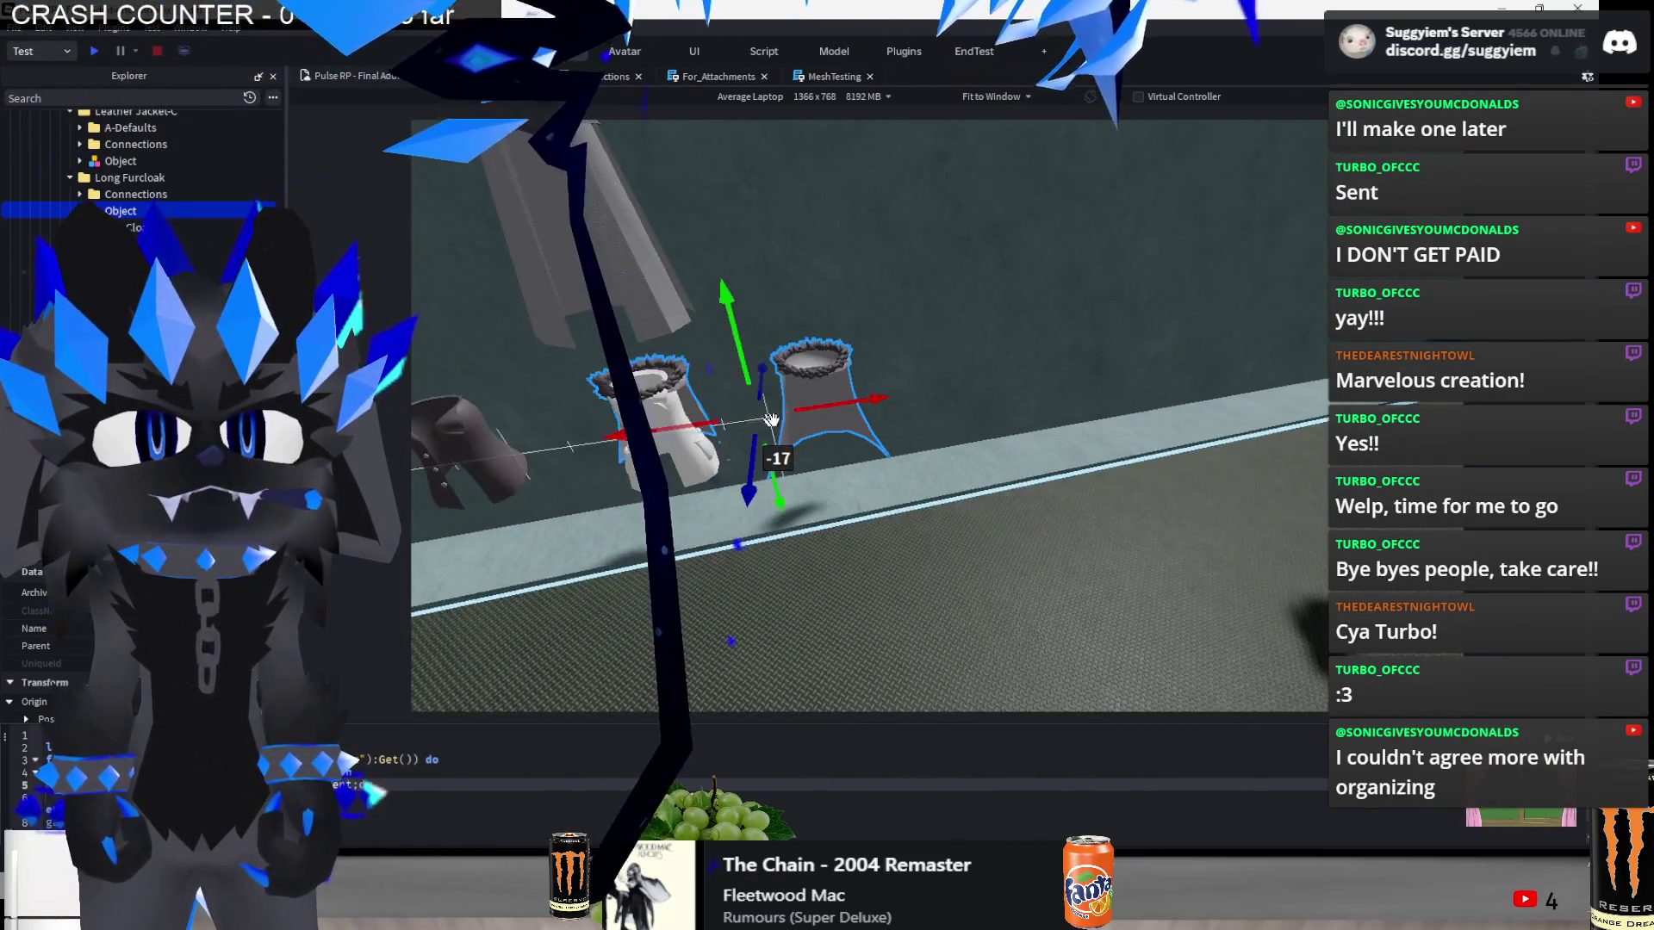
drag(862, 572, 989, 420)
click(1120, 612)
scroll(1097, 567, down, 3)
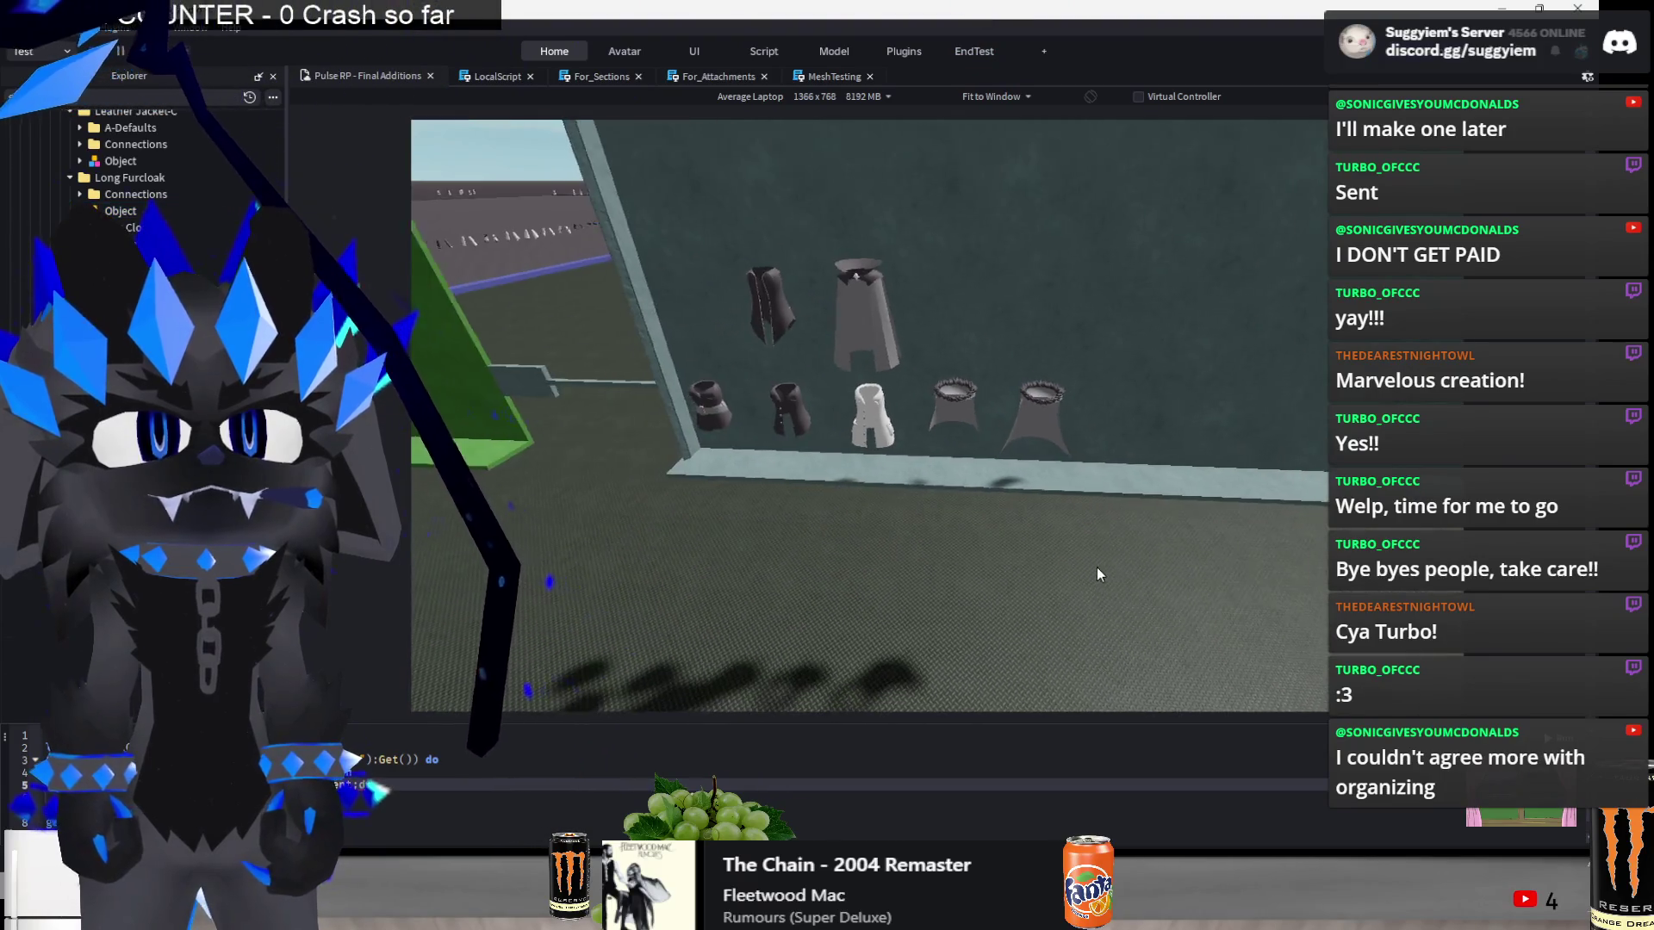
scroll(1098, 567, up, 2)
scroll(1097, 567, down, 5)
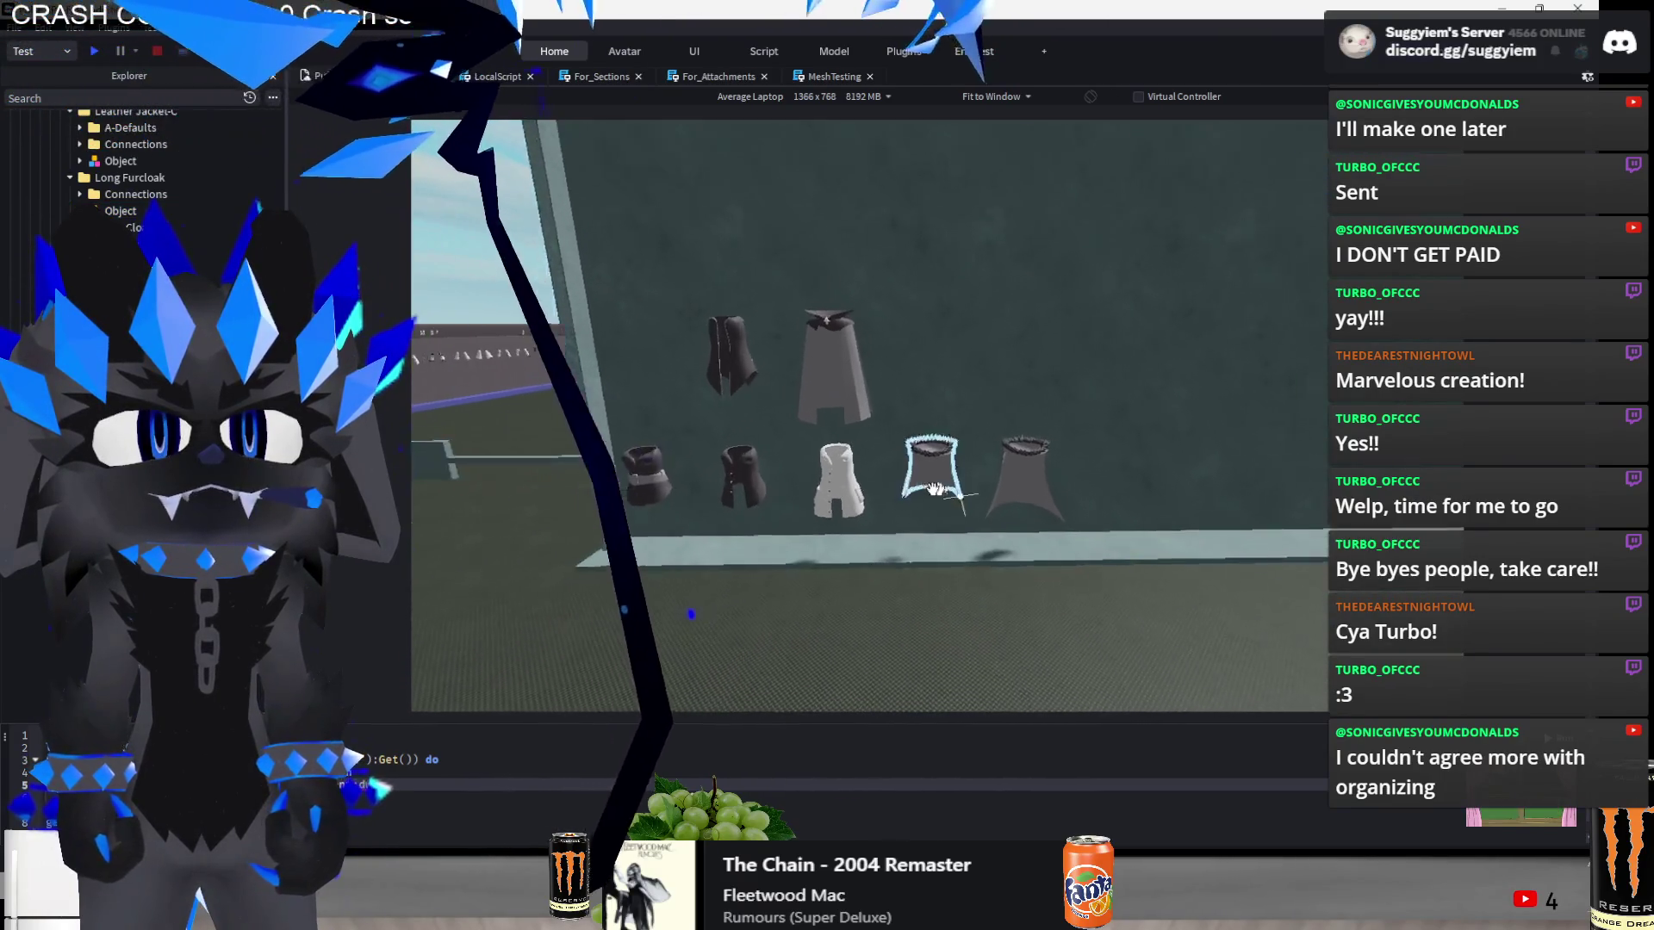
- Select the whole clothing group on the wall and shift it right
click(931, 466)
click(794, 485)
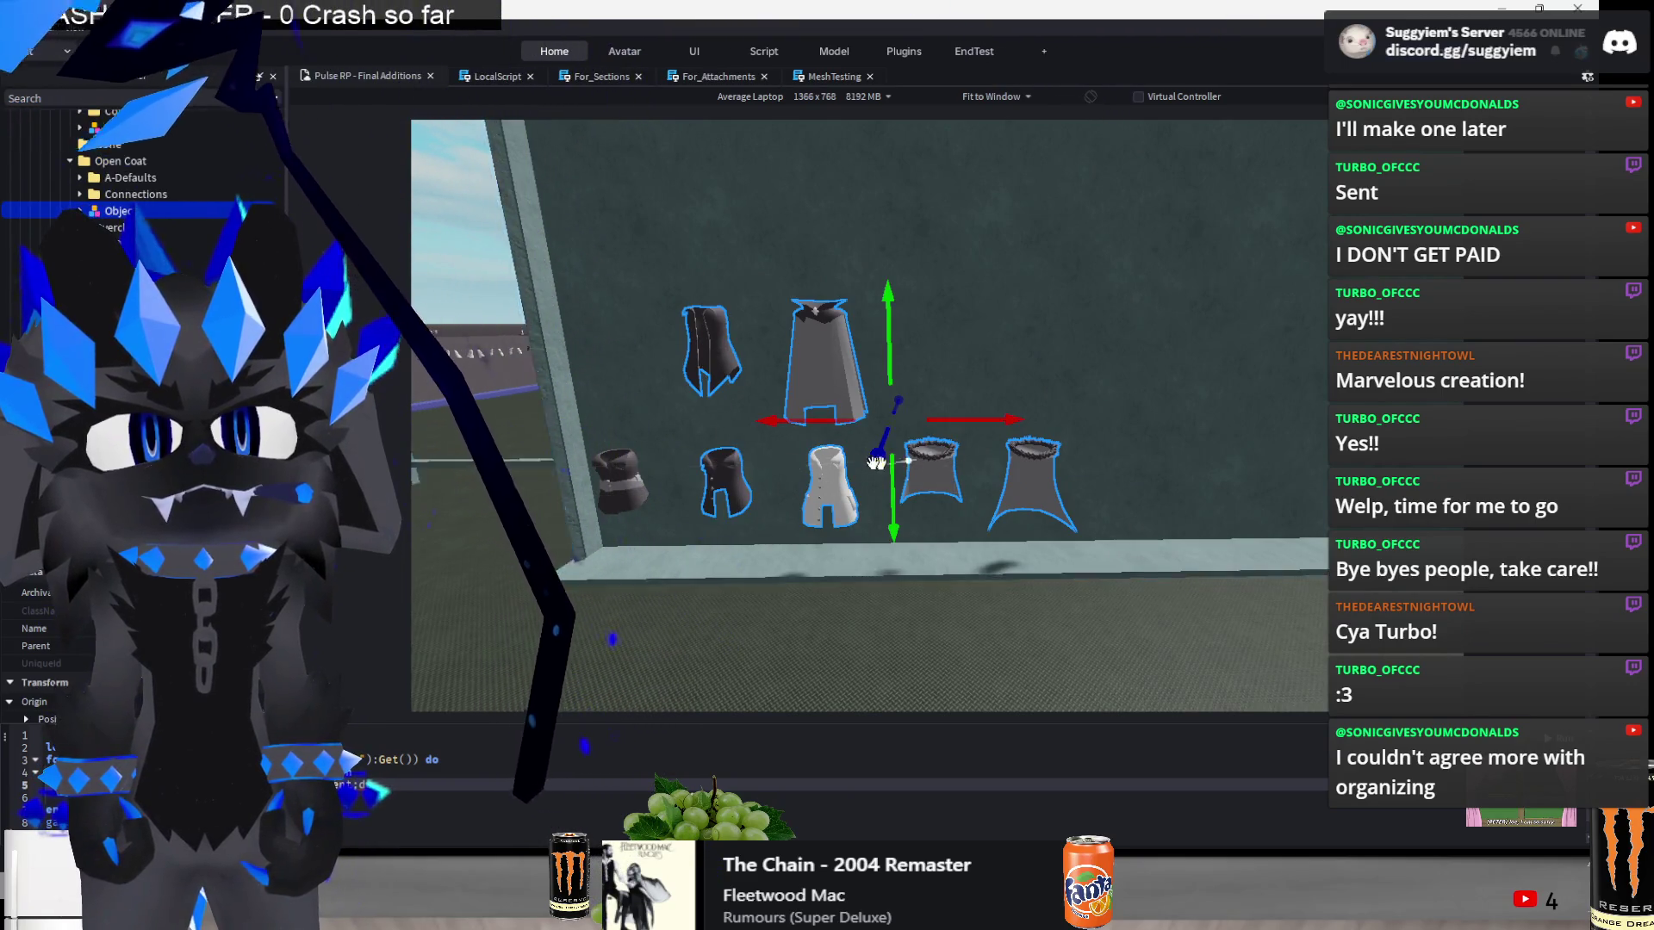
click(871, 481)
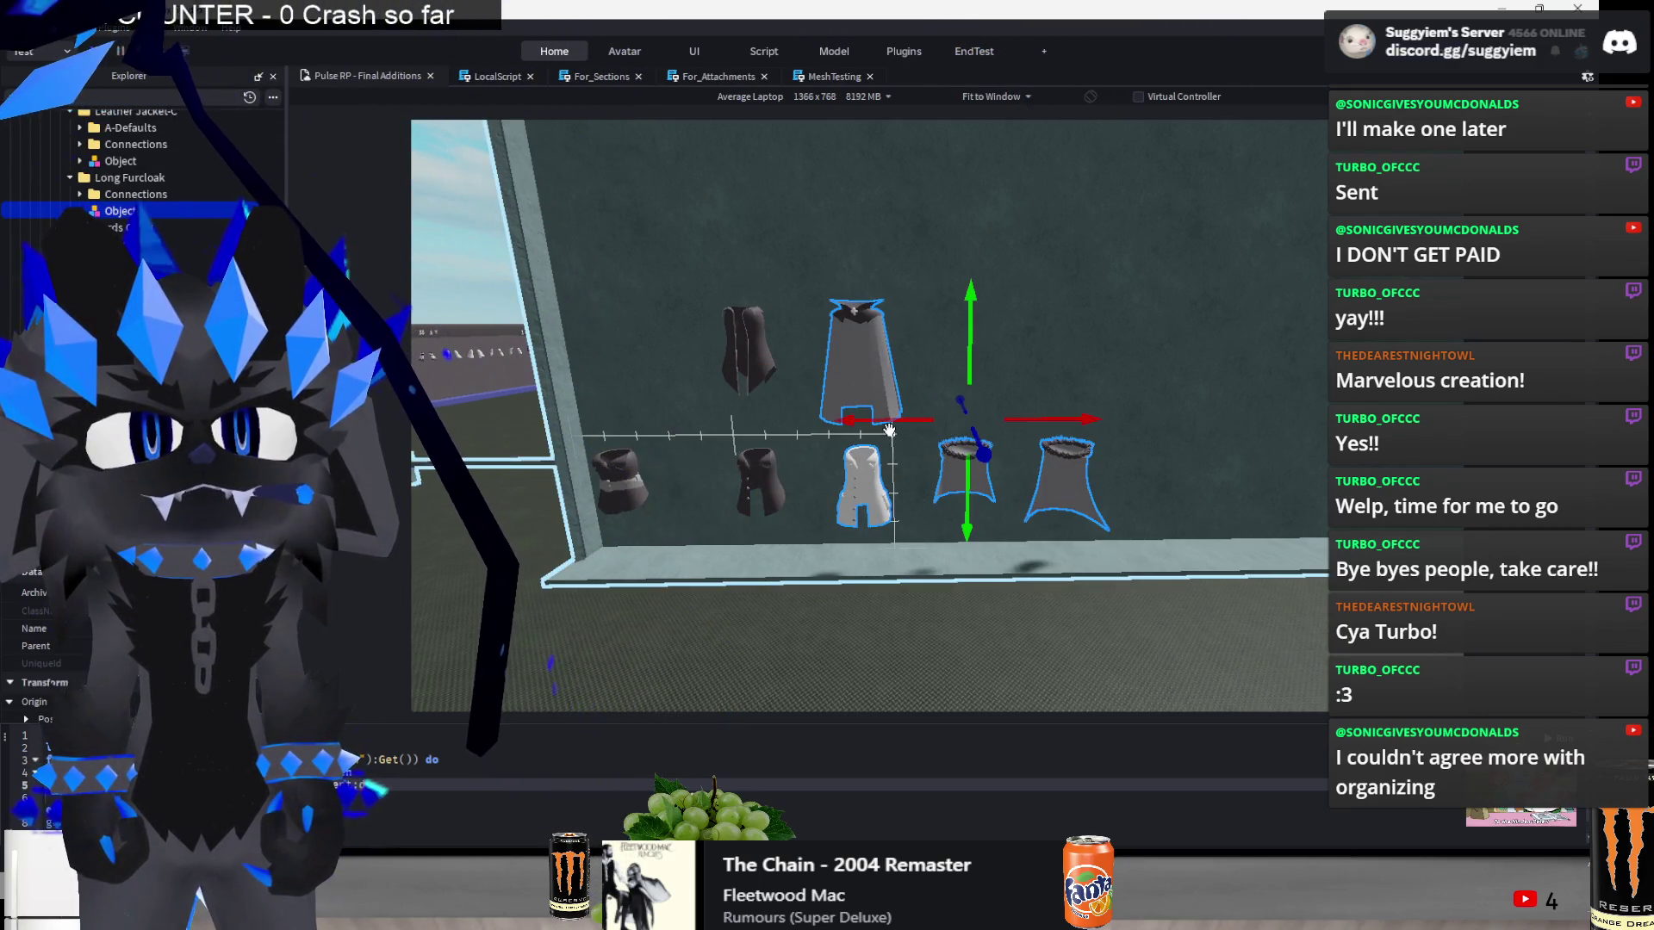
key(ctrl+z)
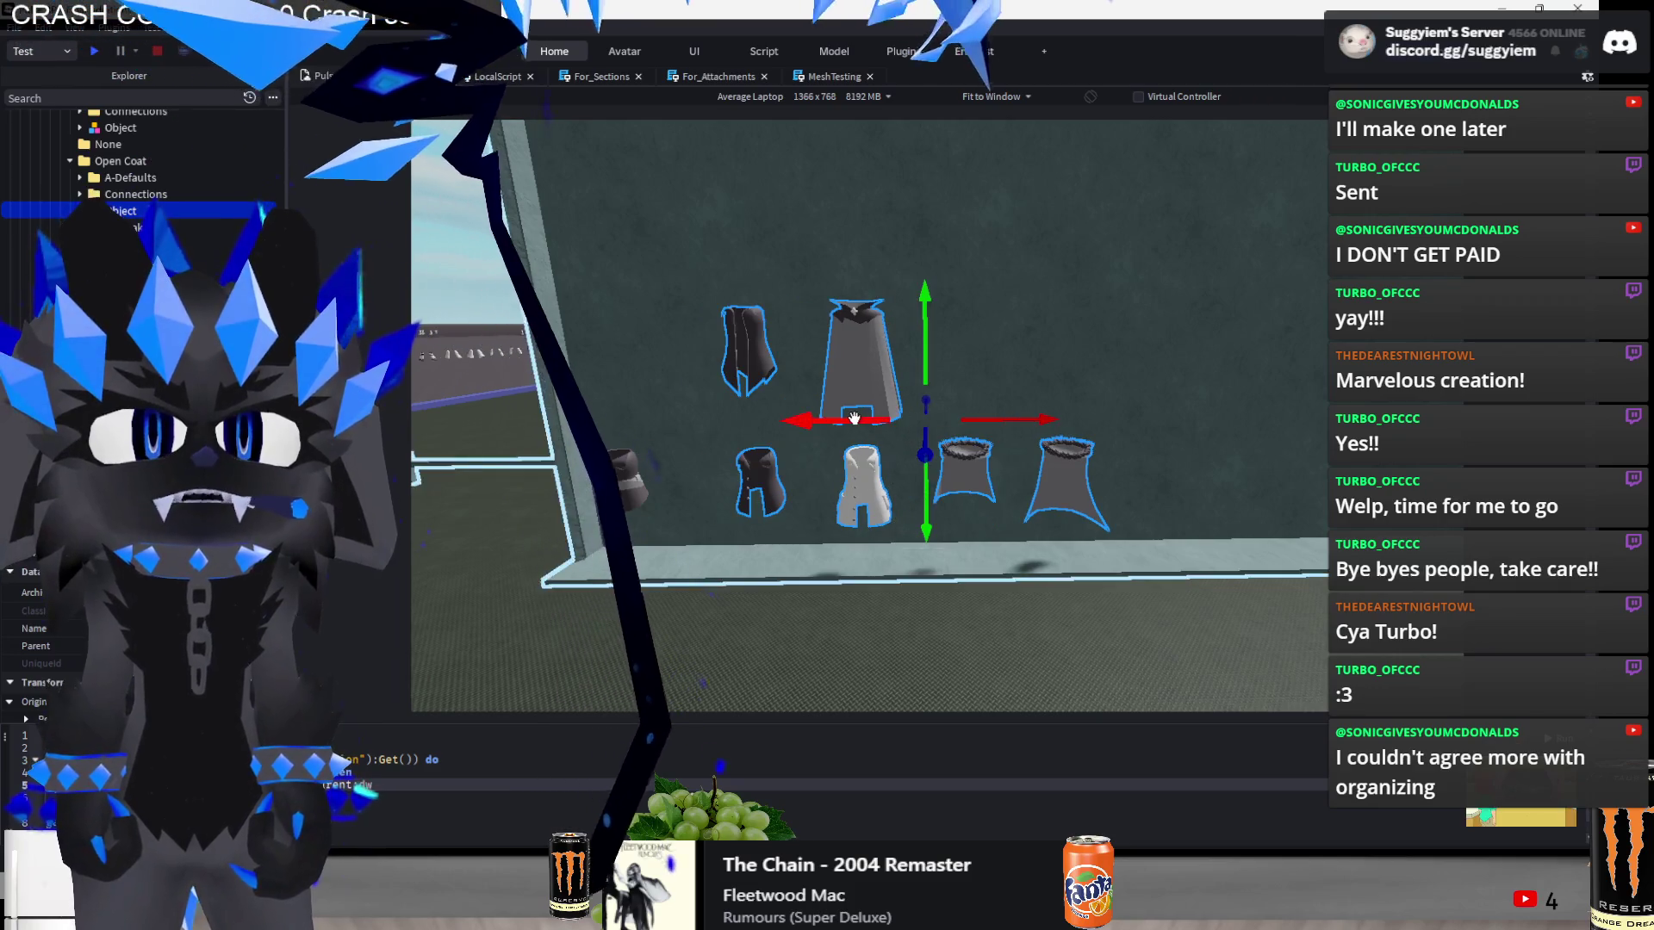
click(758, 349)
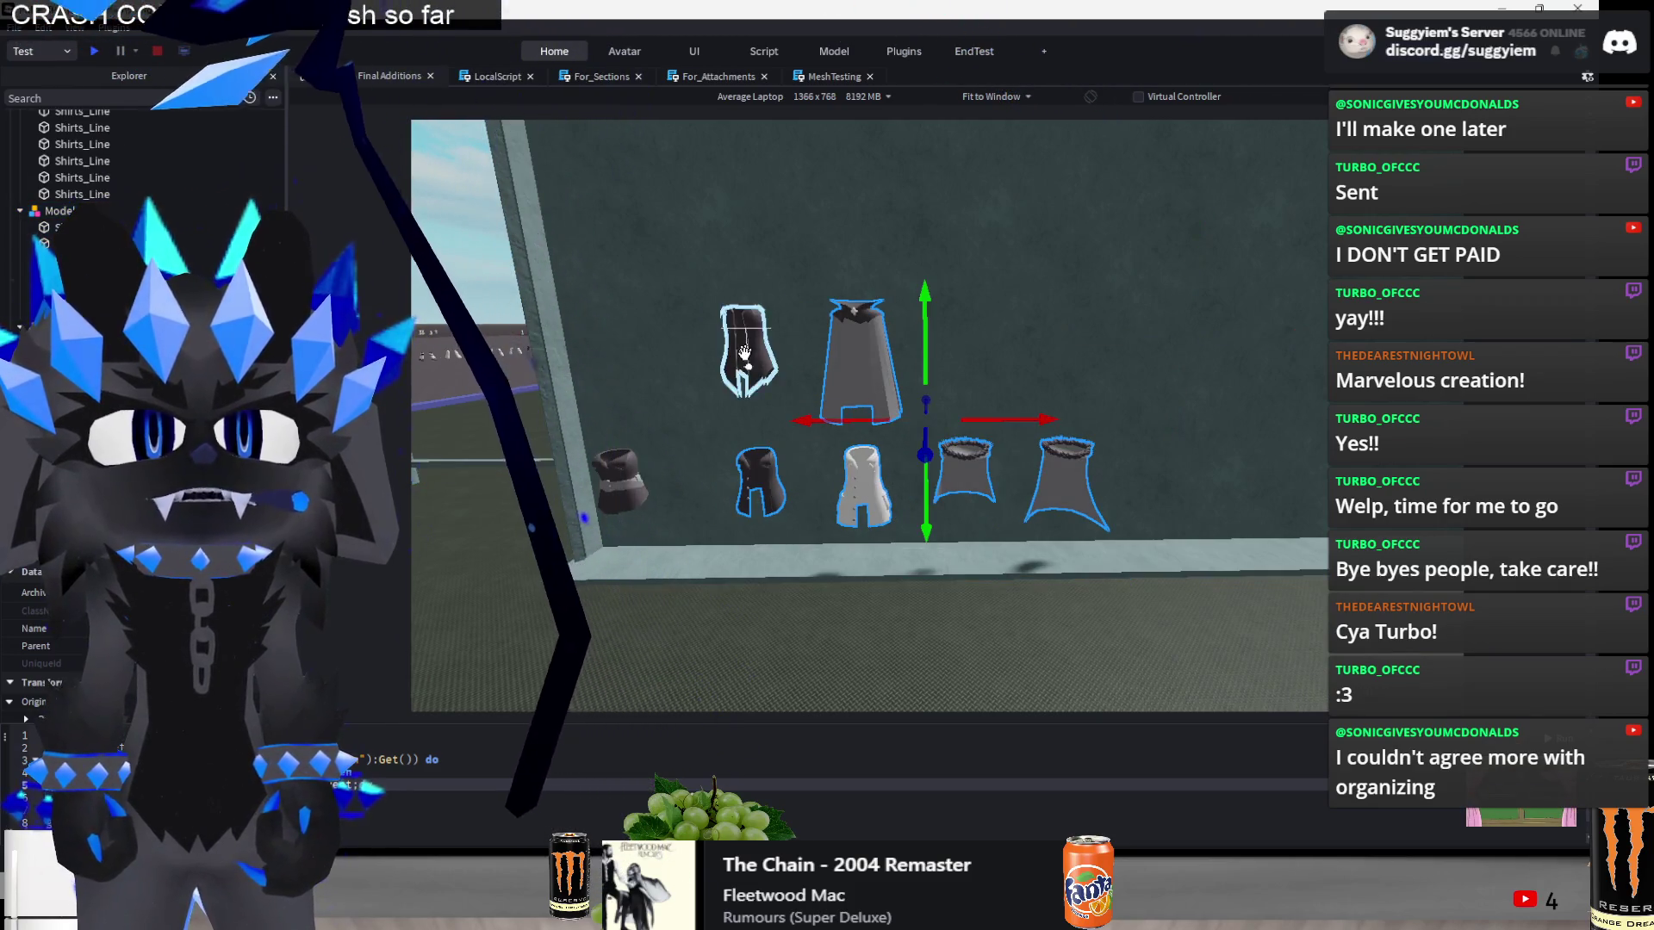
drag(881, 424, 900, 383)
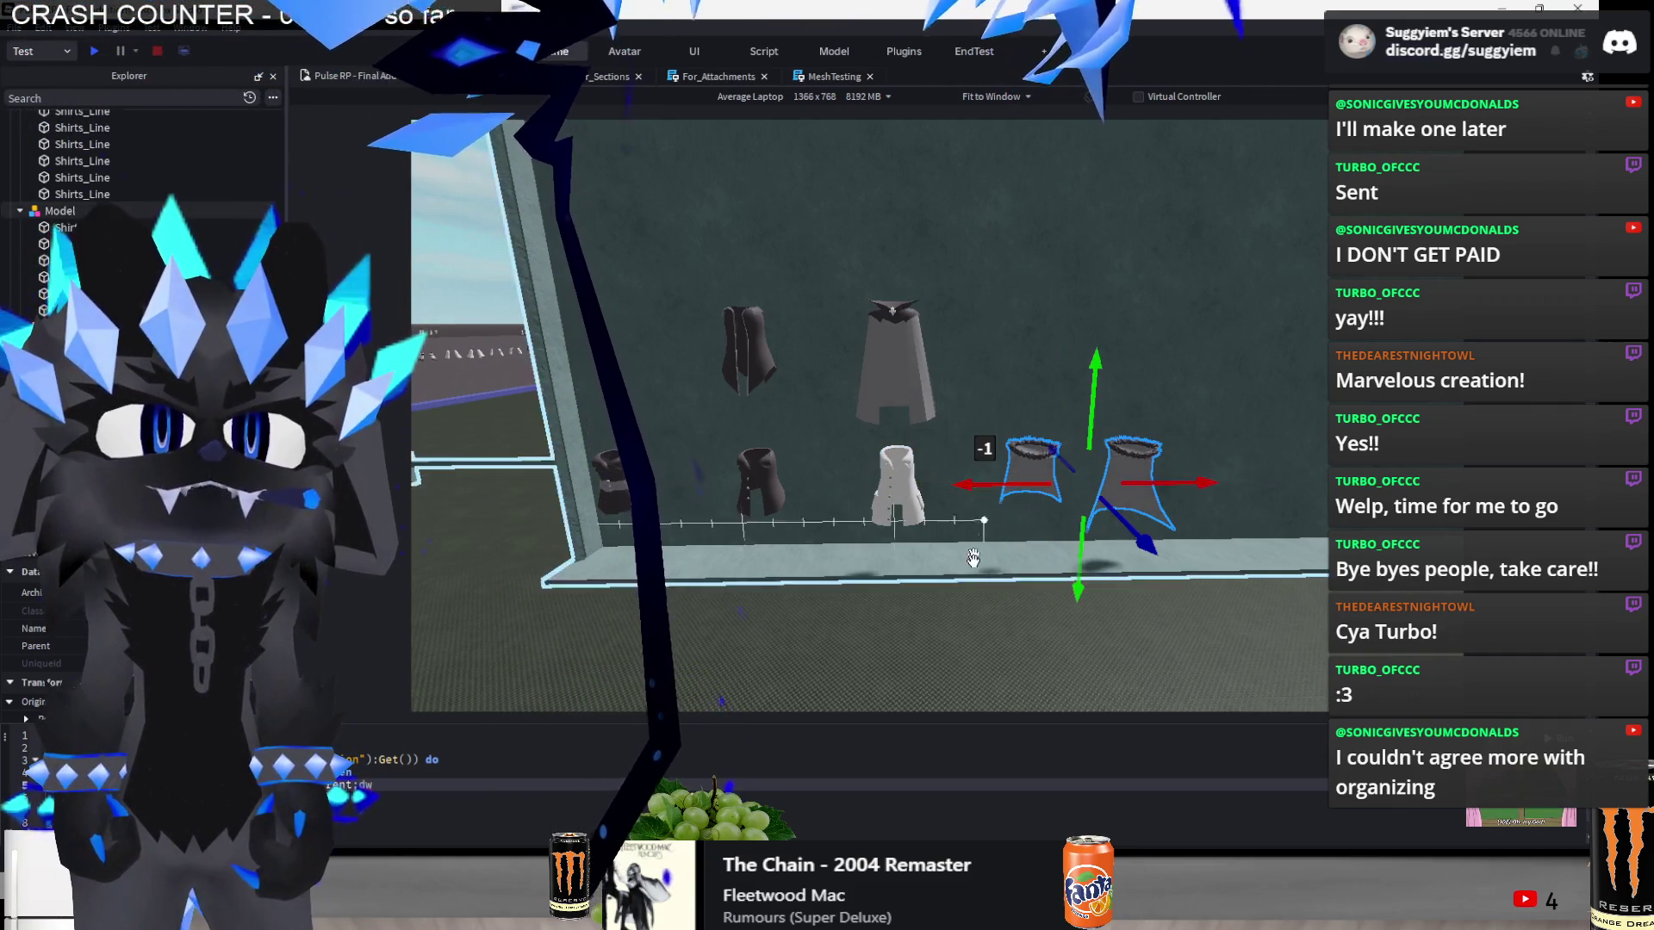
- Move the Split Coat left onto the wall and lower it into the middle row
key(d)
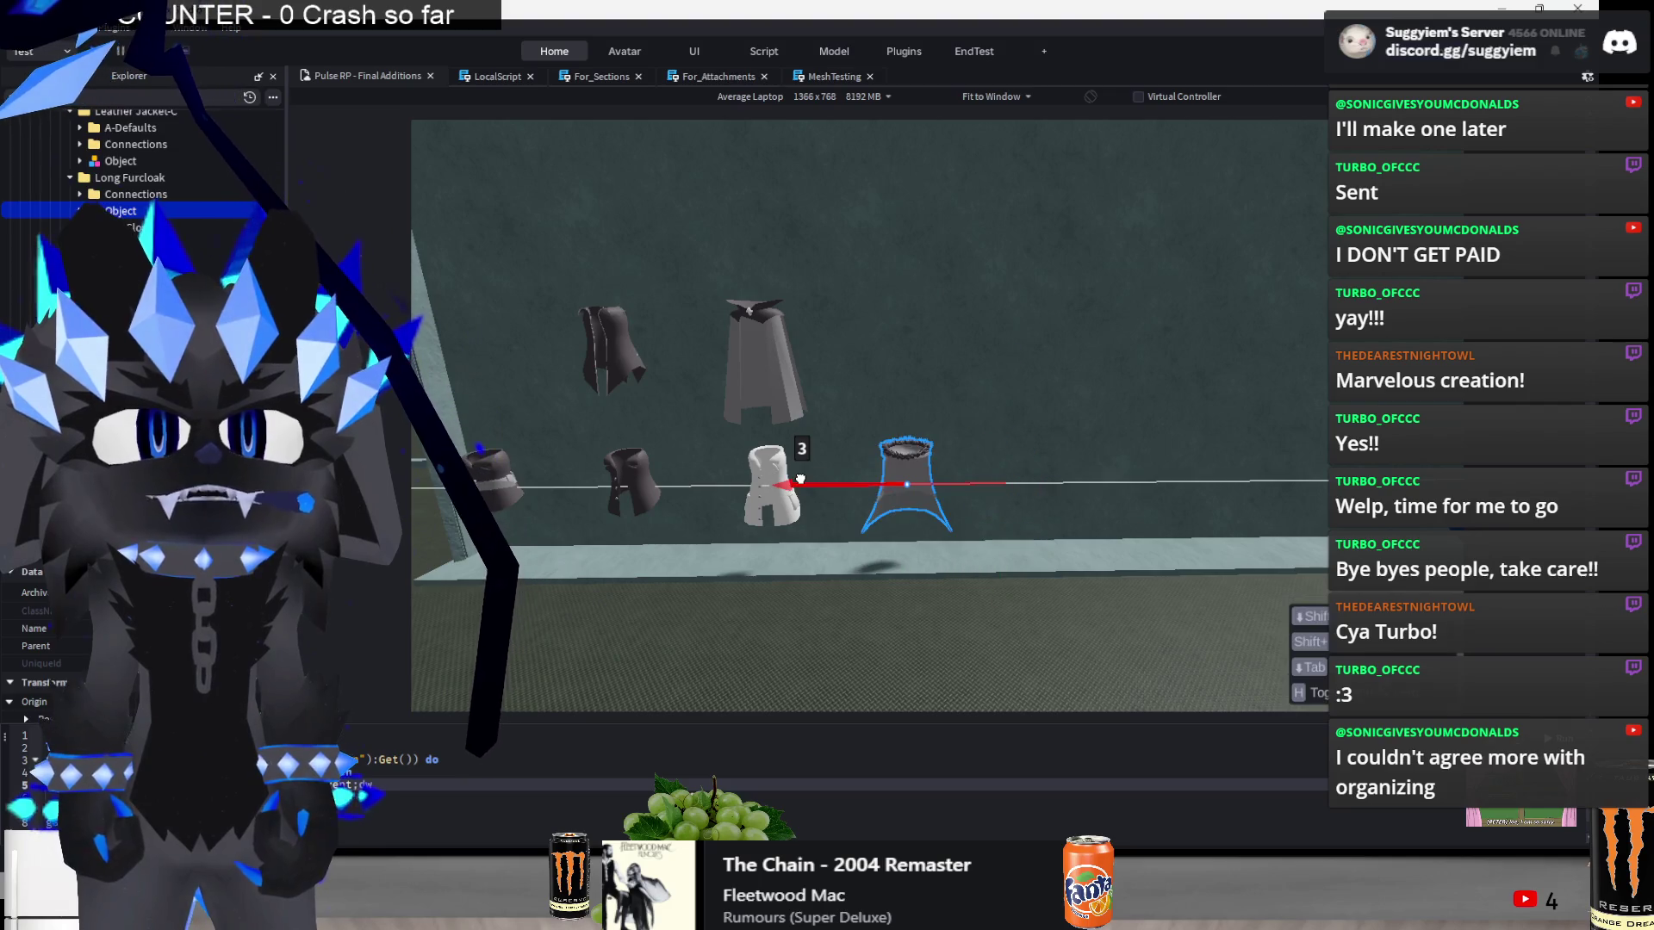
key(s)
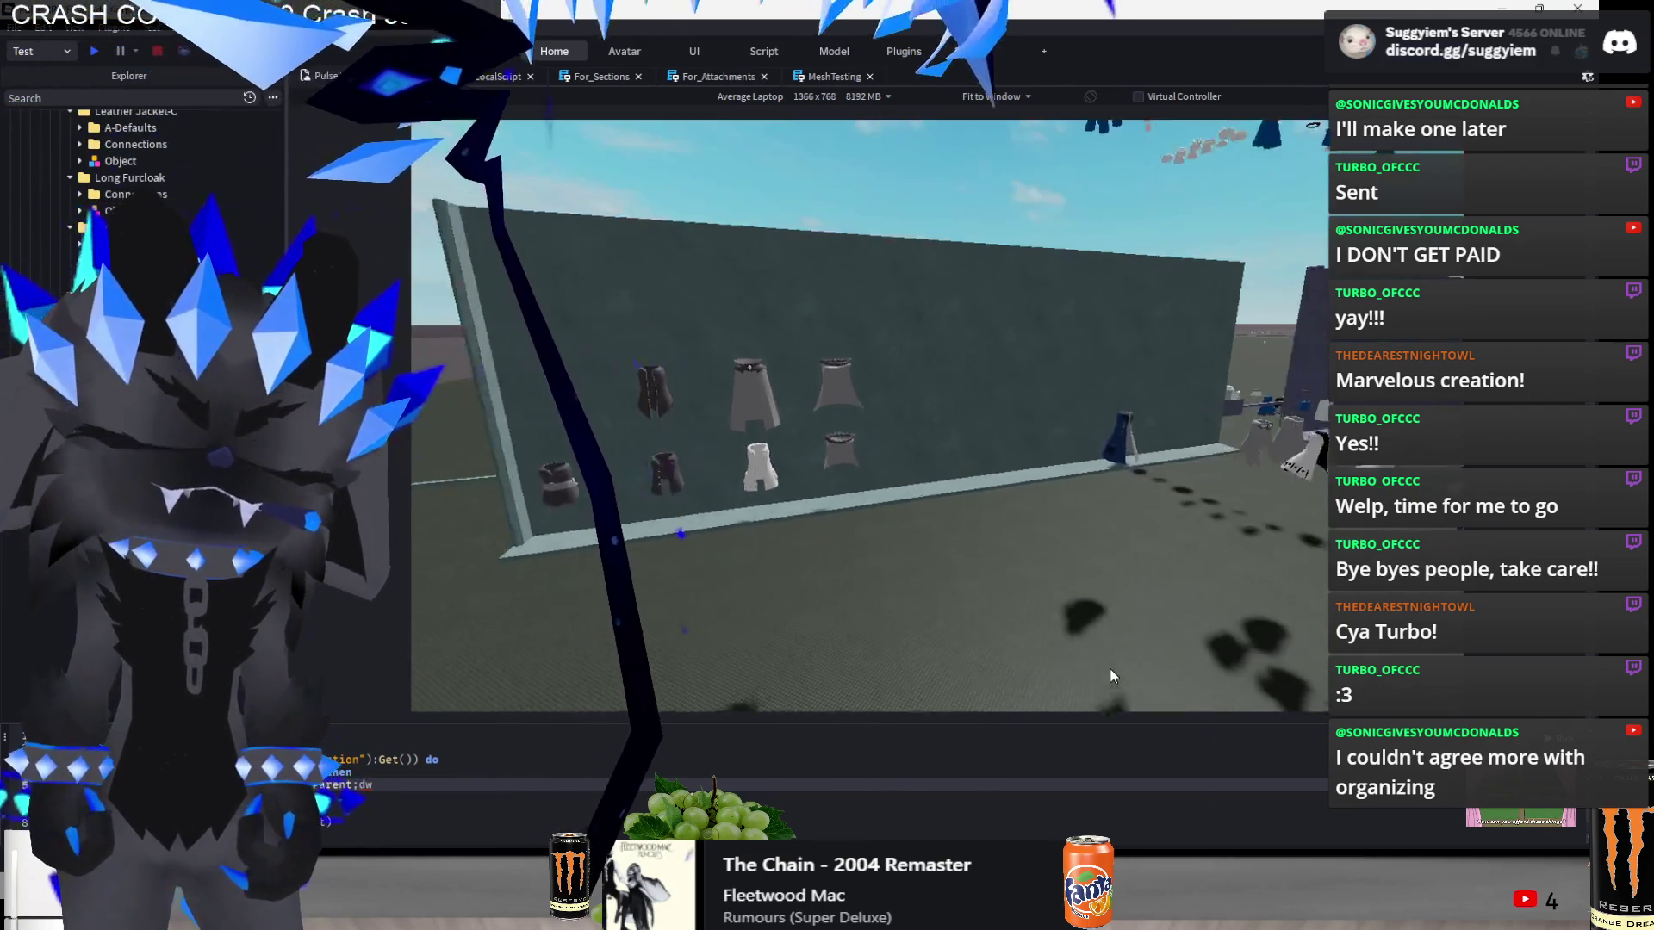
mouse_move(976, 439)
mouse_down()
mouse_move(702, 492)
mouse_move(828, 434)
mouse_up()
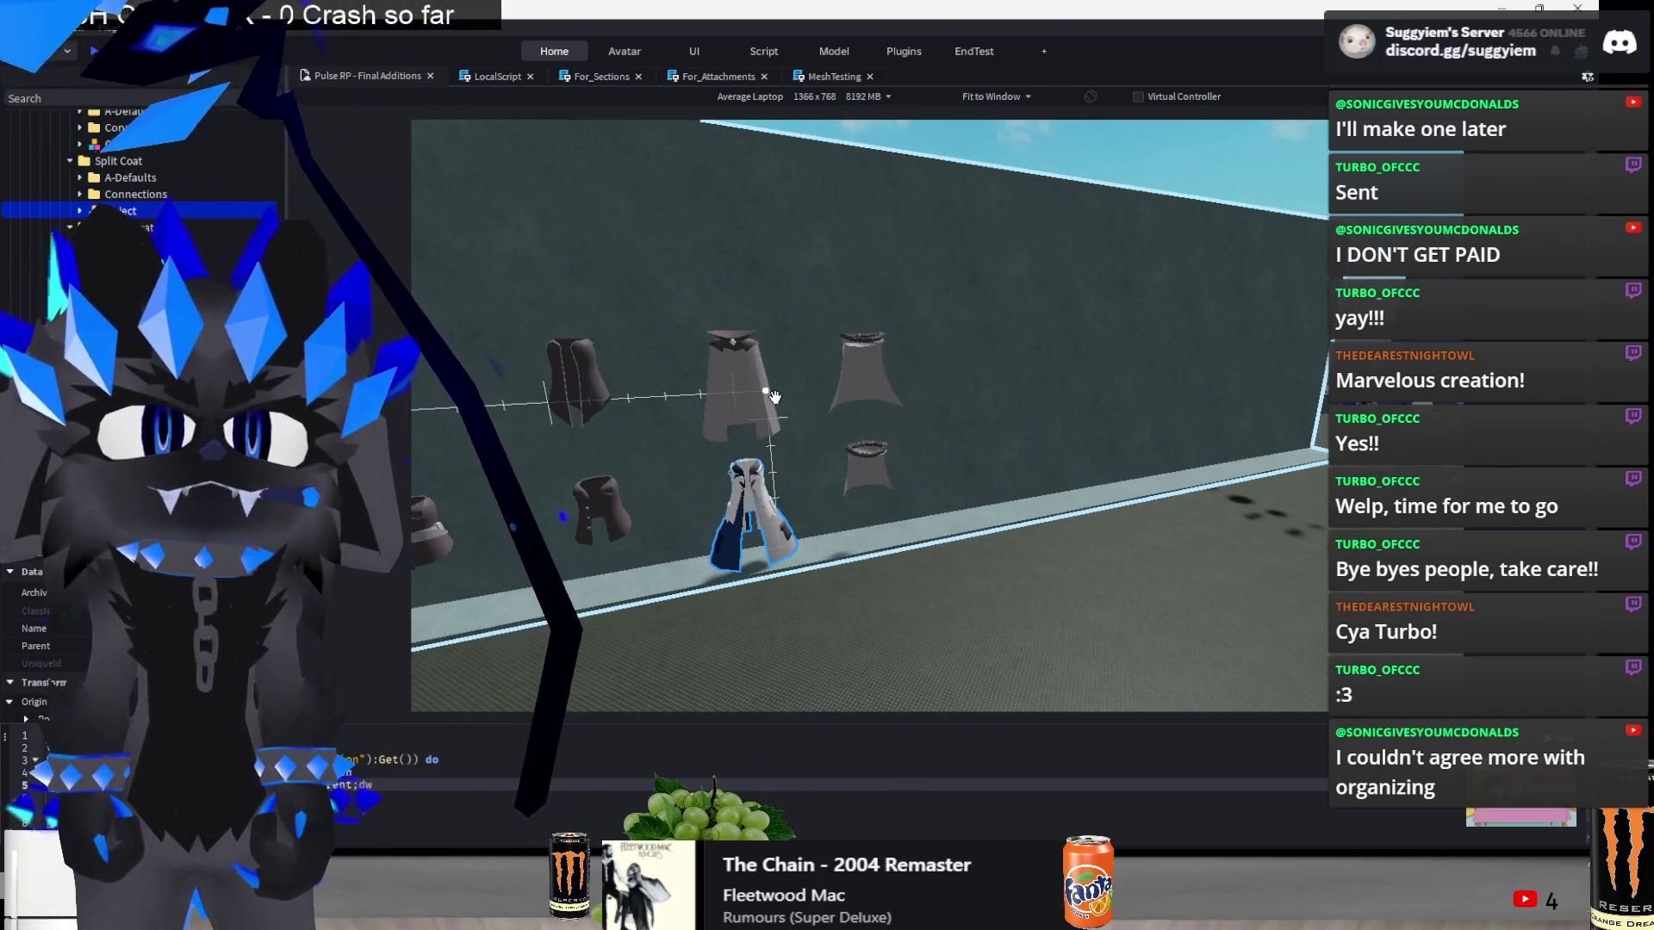
drag(751, 453, 754, 441)
click(1015, 614)
scroll(1015, 614, down, 10)
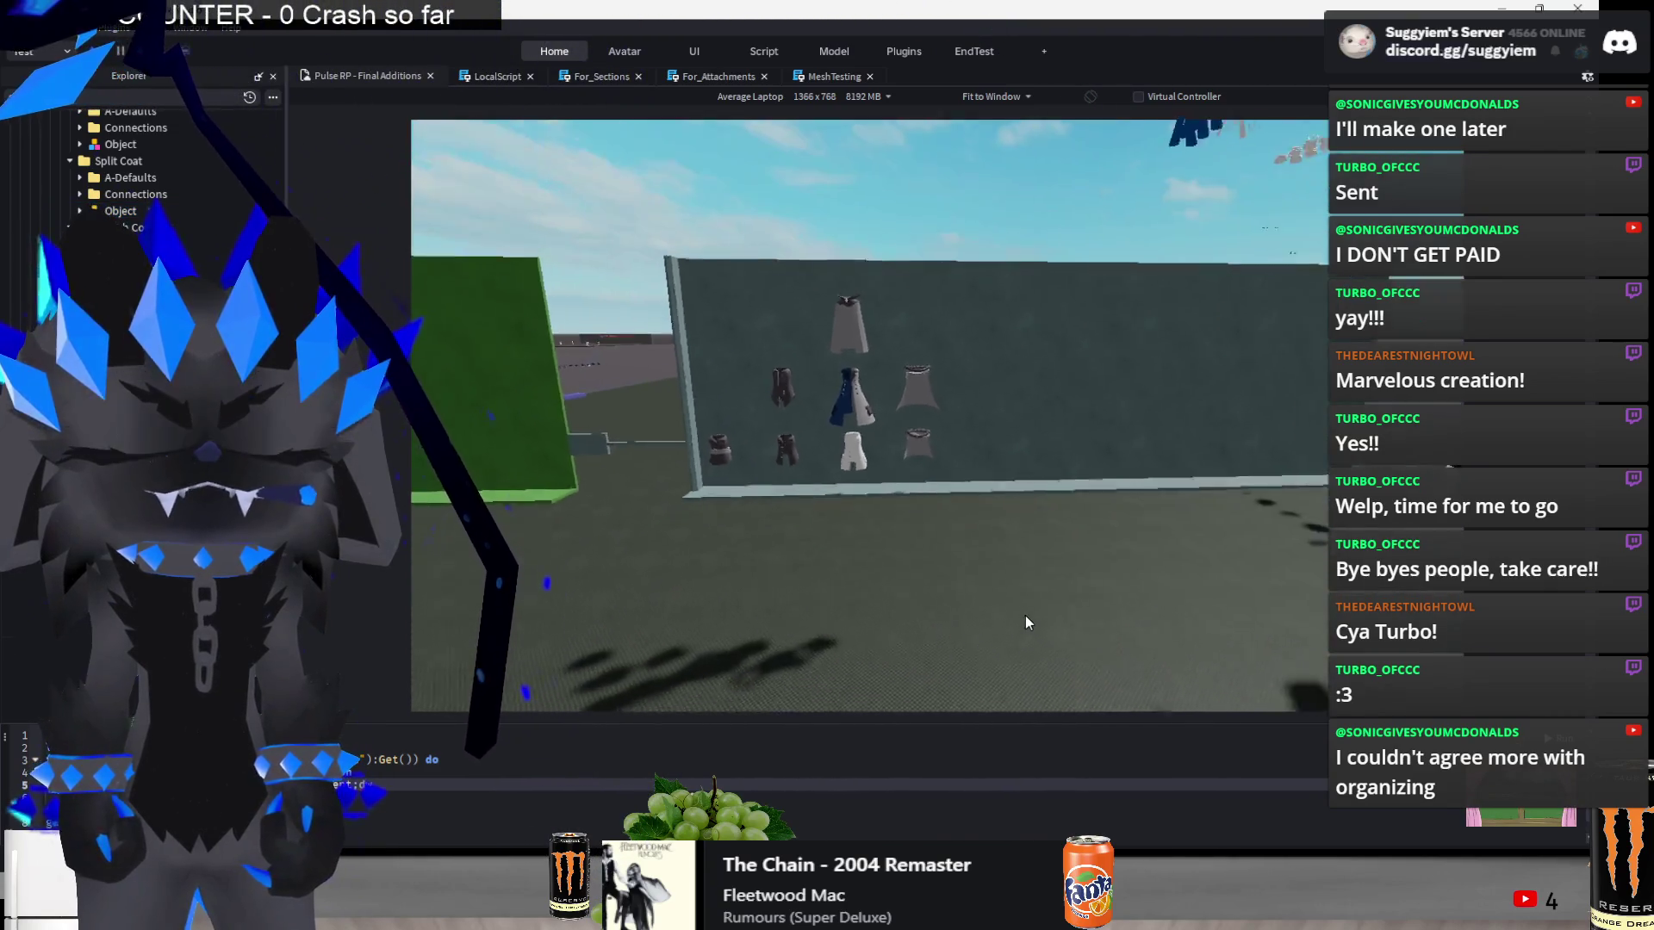
scroll(1025, 615, up, 8)
click(913, 483)
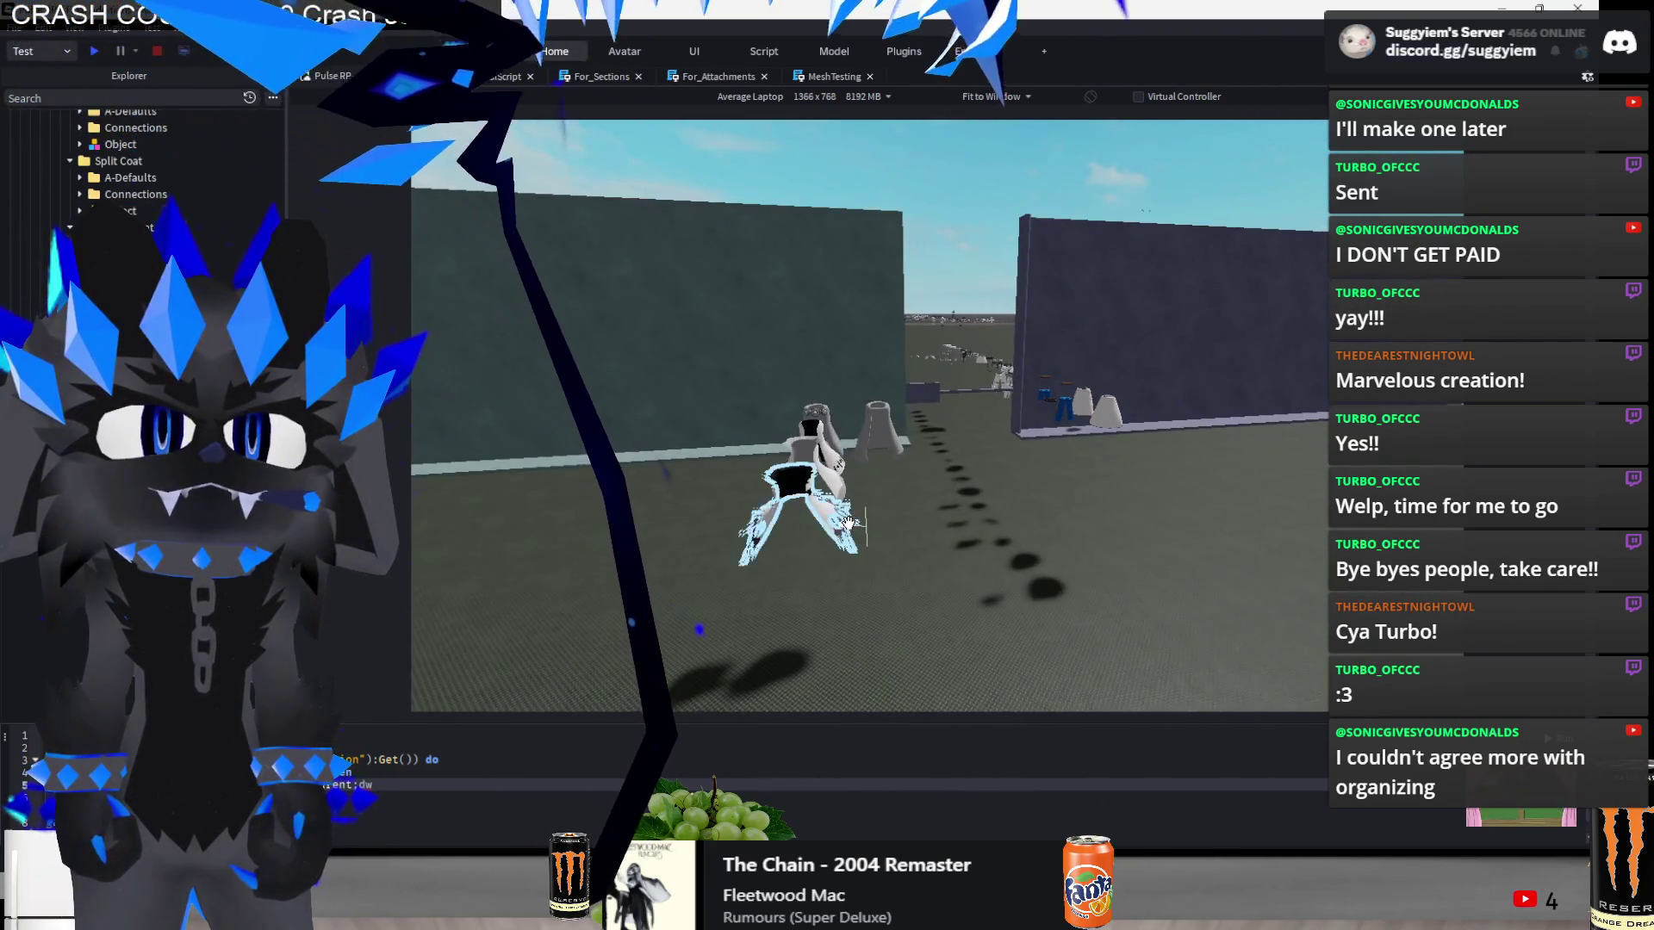
- Move the spiky Flame Cloak onto the hood piece and along the ground
scroll(865, 516, up, 5)
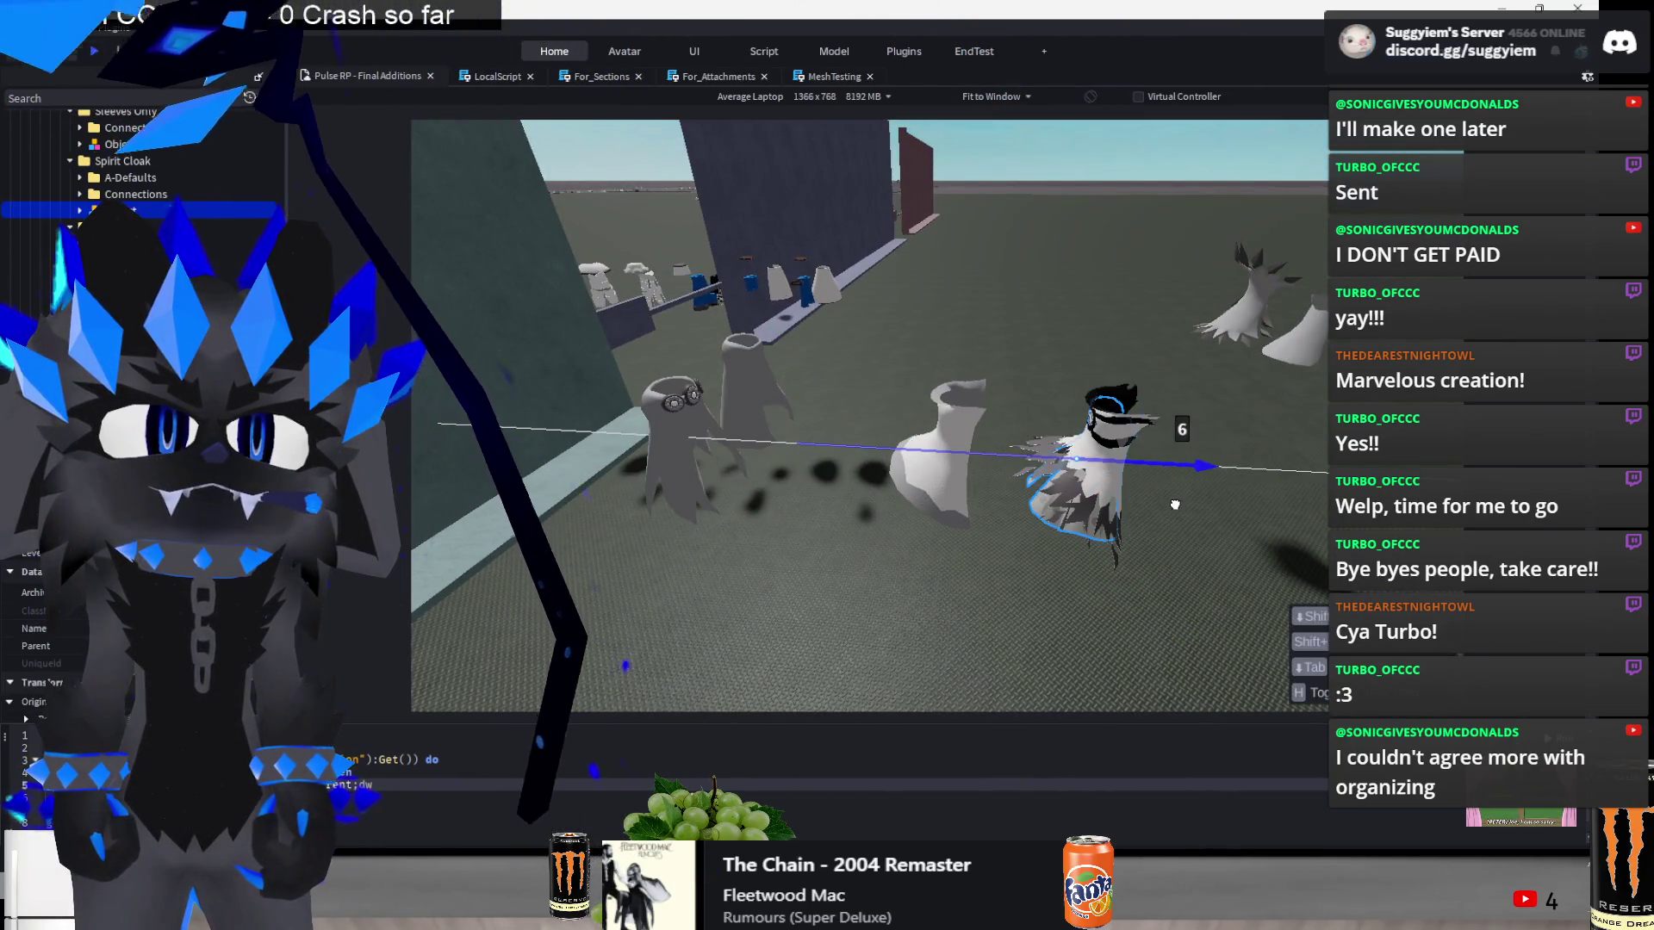
scroll(1176, 505, up, 5)
click(904, 483)
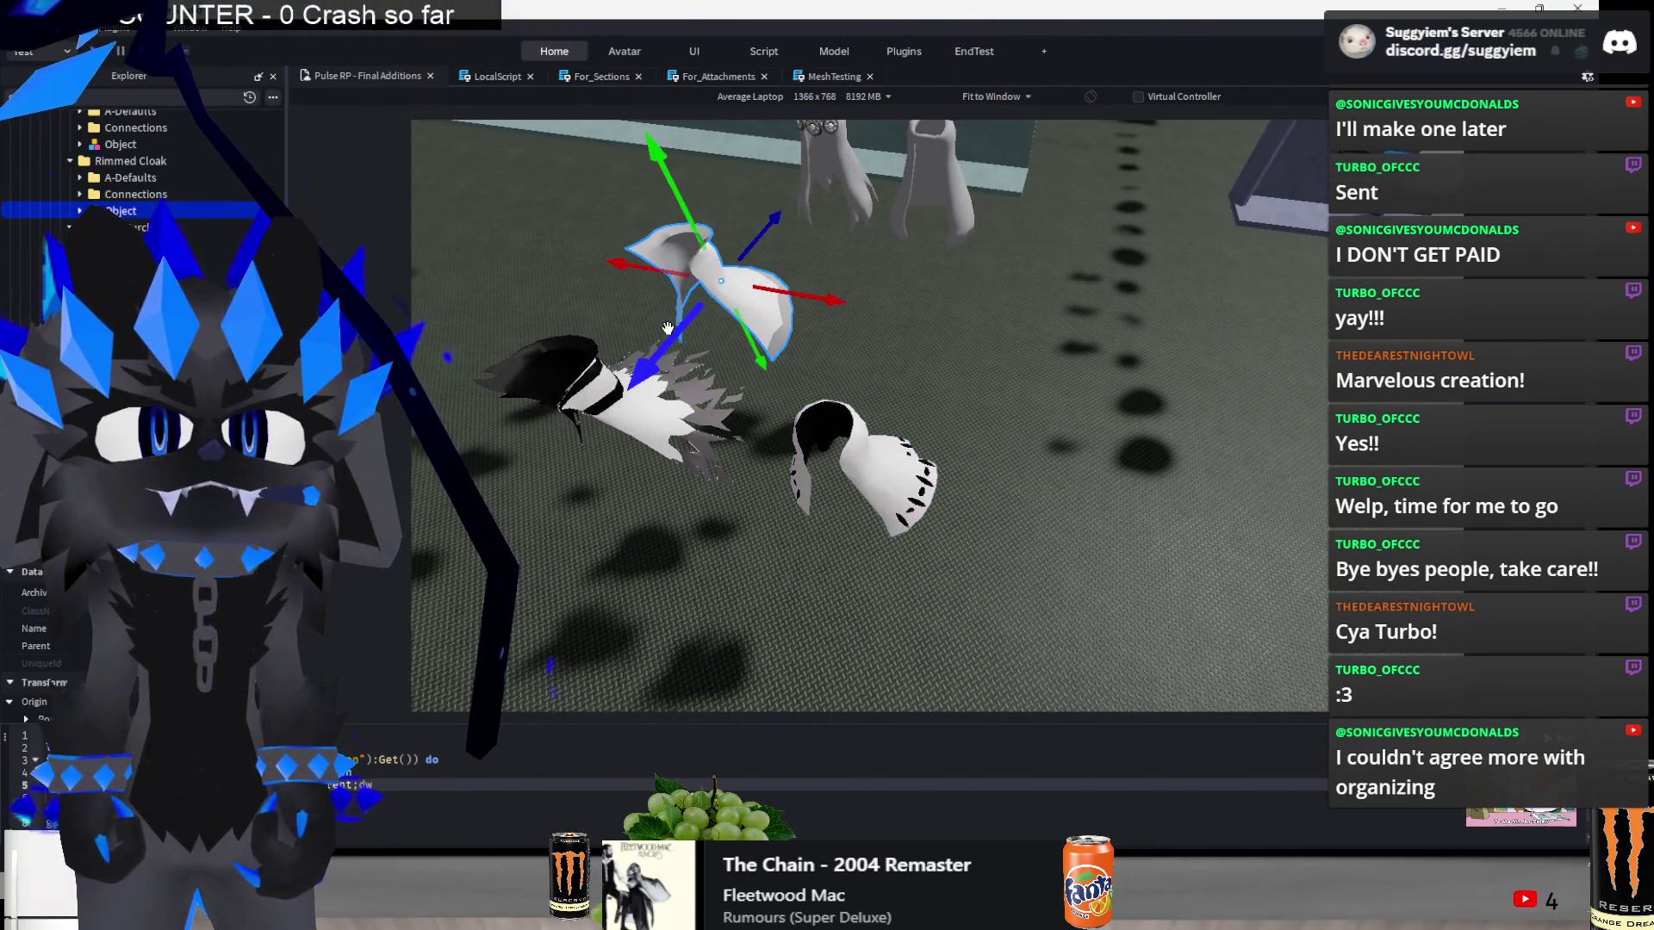
mouse_move(649, 439)
mouse_down()
mouse_move(997, 551)
mouse_move(1015, 499)
mouse_up()
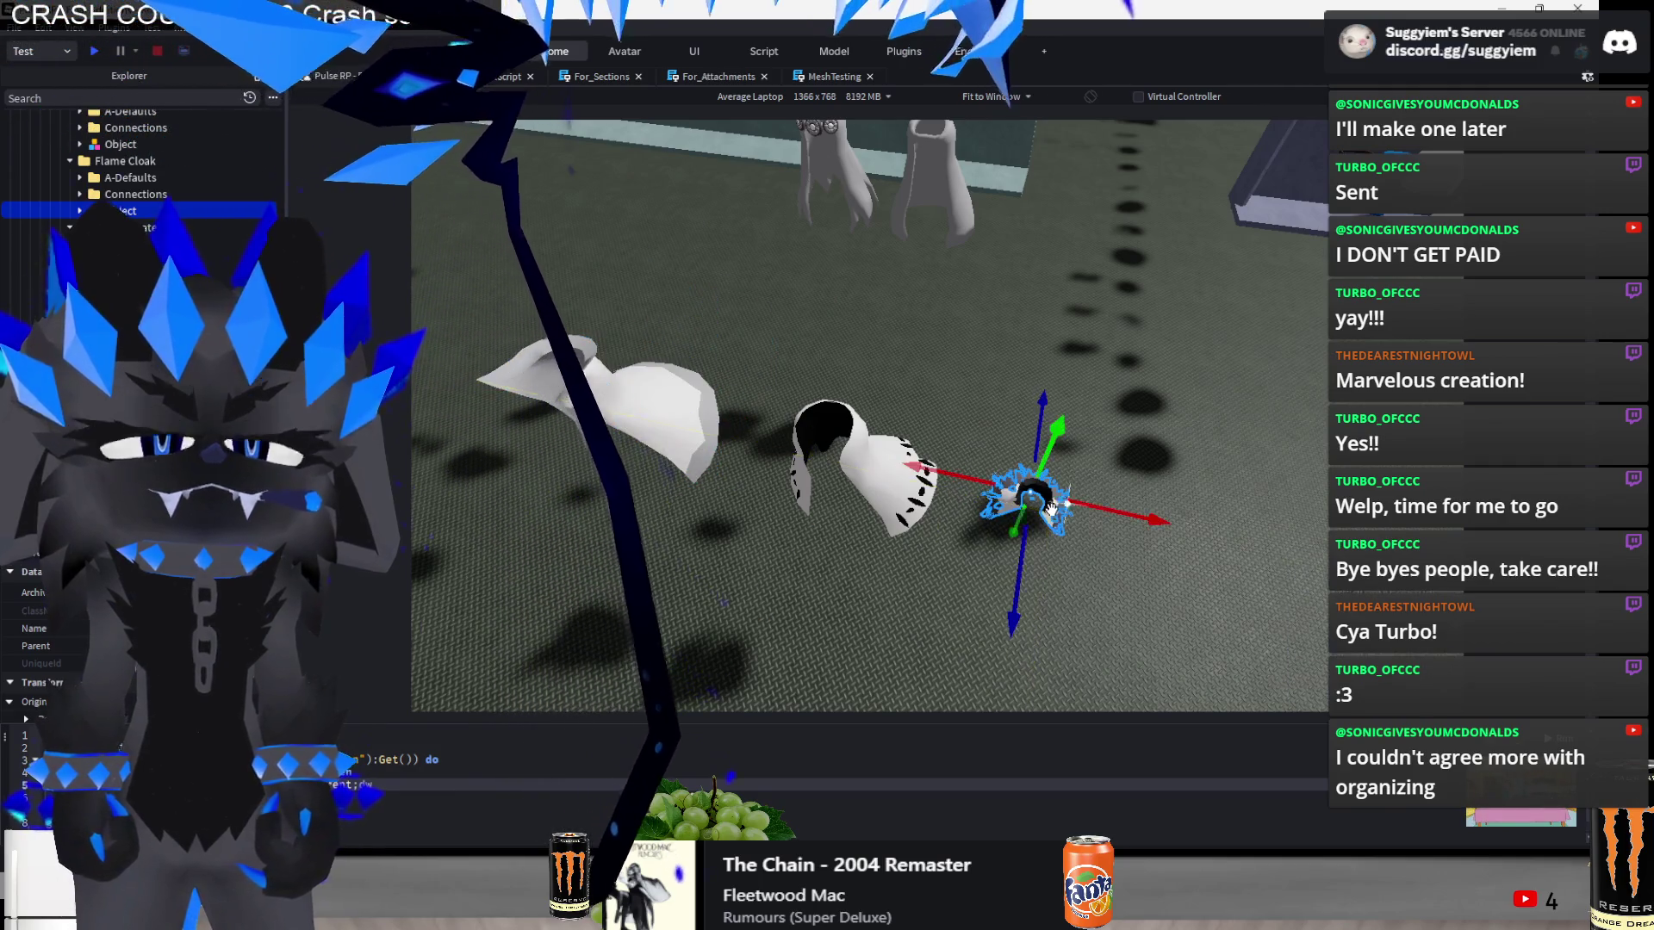
key(ctrl+z)
mouse_move(654, 405)
mouse_down()
mouse_move(813, 435)
mouse_move(1000, 508)
mouse_move(1120, 517)
mouse_up()
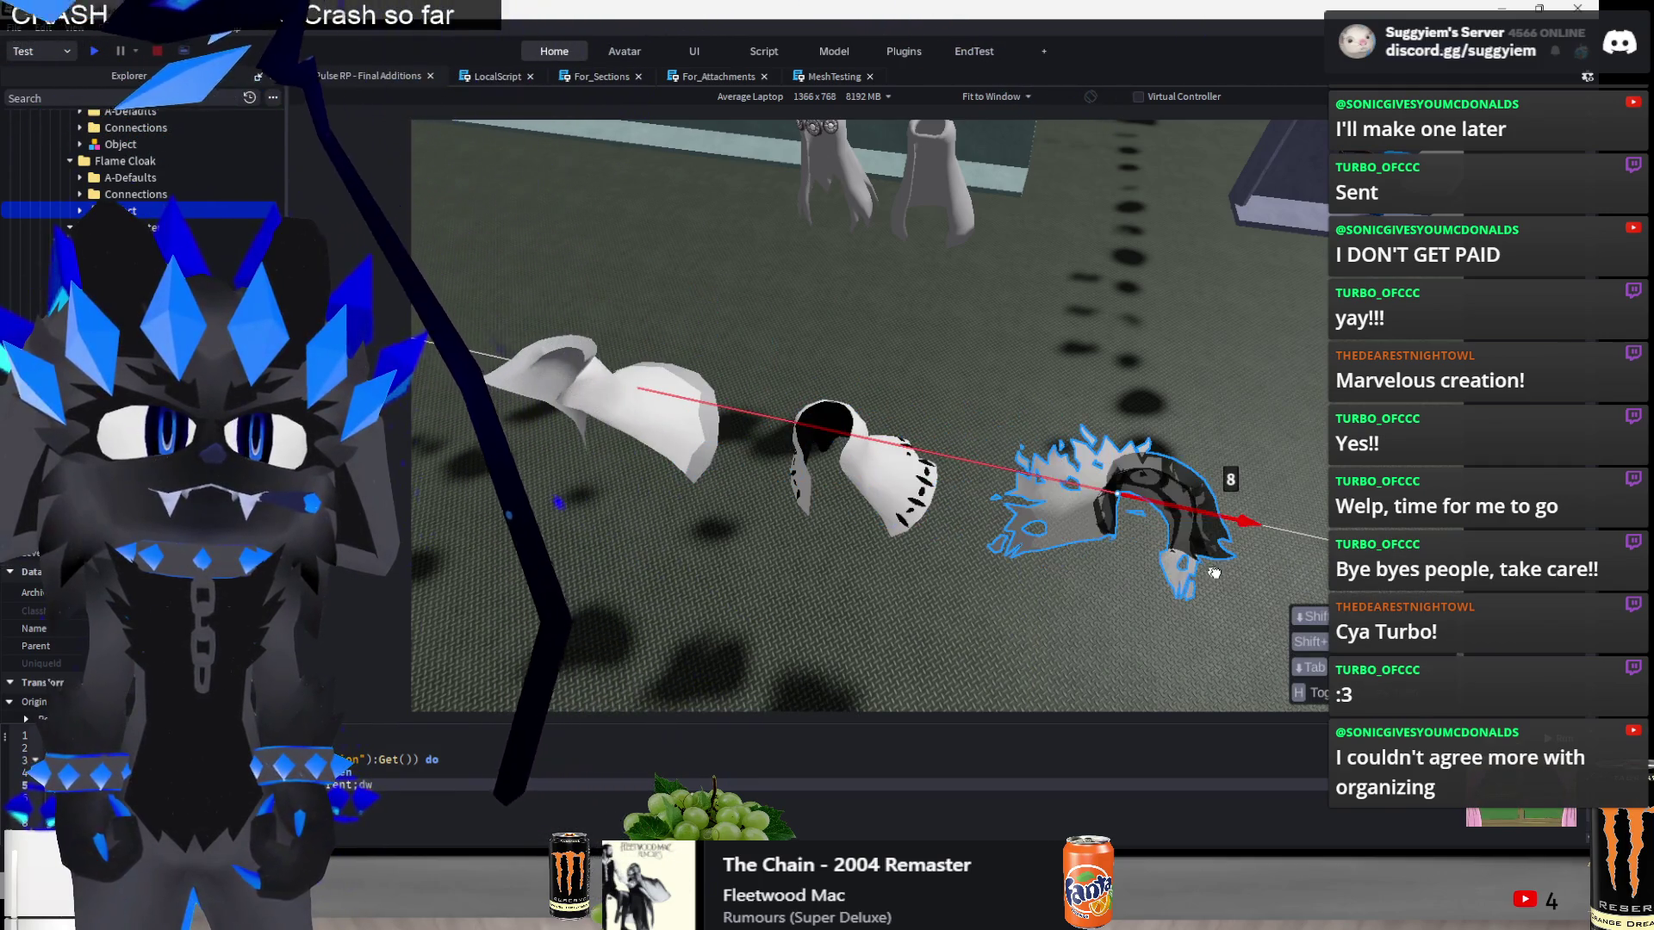
scroll(935, 606, down, 5)
scroll(934, 607, up, 3)
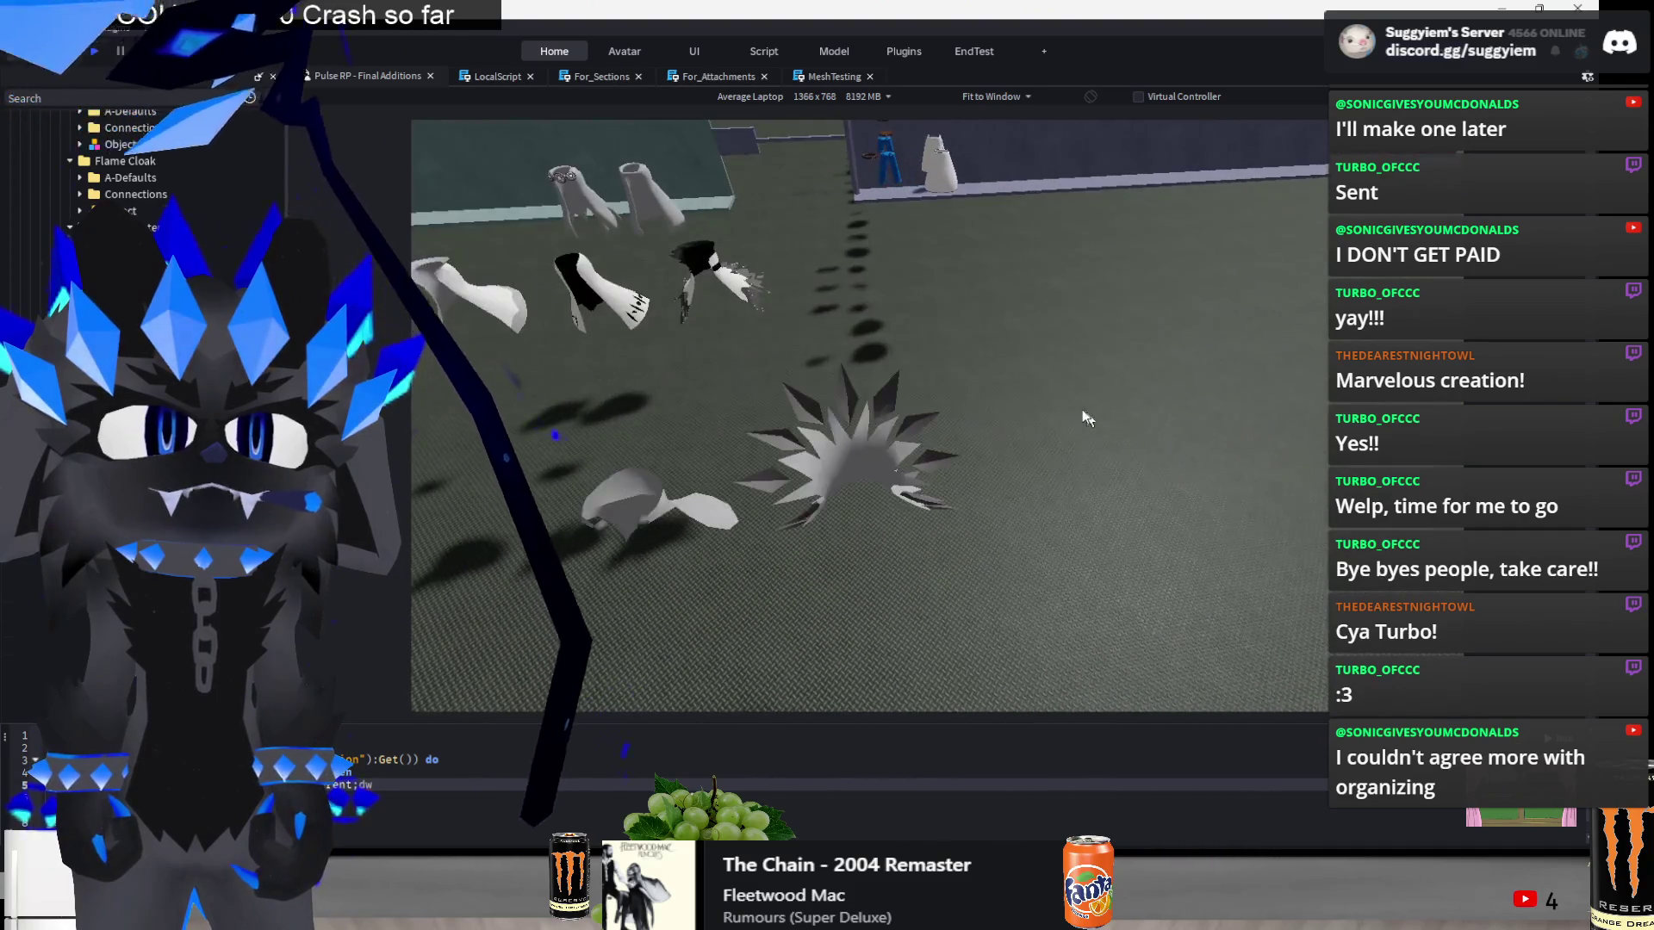
click(775, 414)
scroll(1072, 505, up, 3)
mouse_move(1087, 341)
mouse_down()
mouse_move(989, 362)
mouse_move(979, 428)
mouse_move(941, 473)
mouse_move(829, 550)
mouse_move(865, 515)
mouse_up()
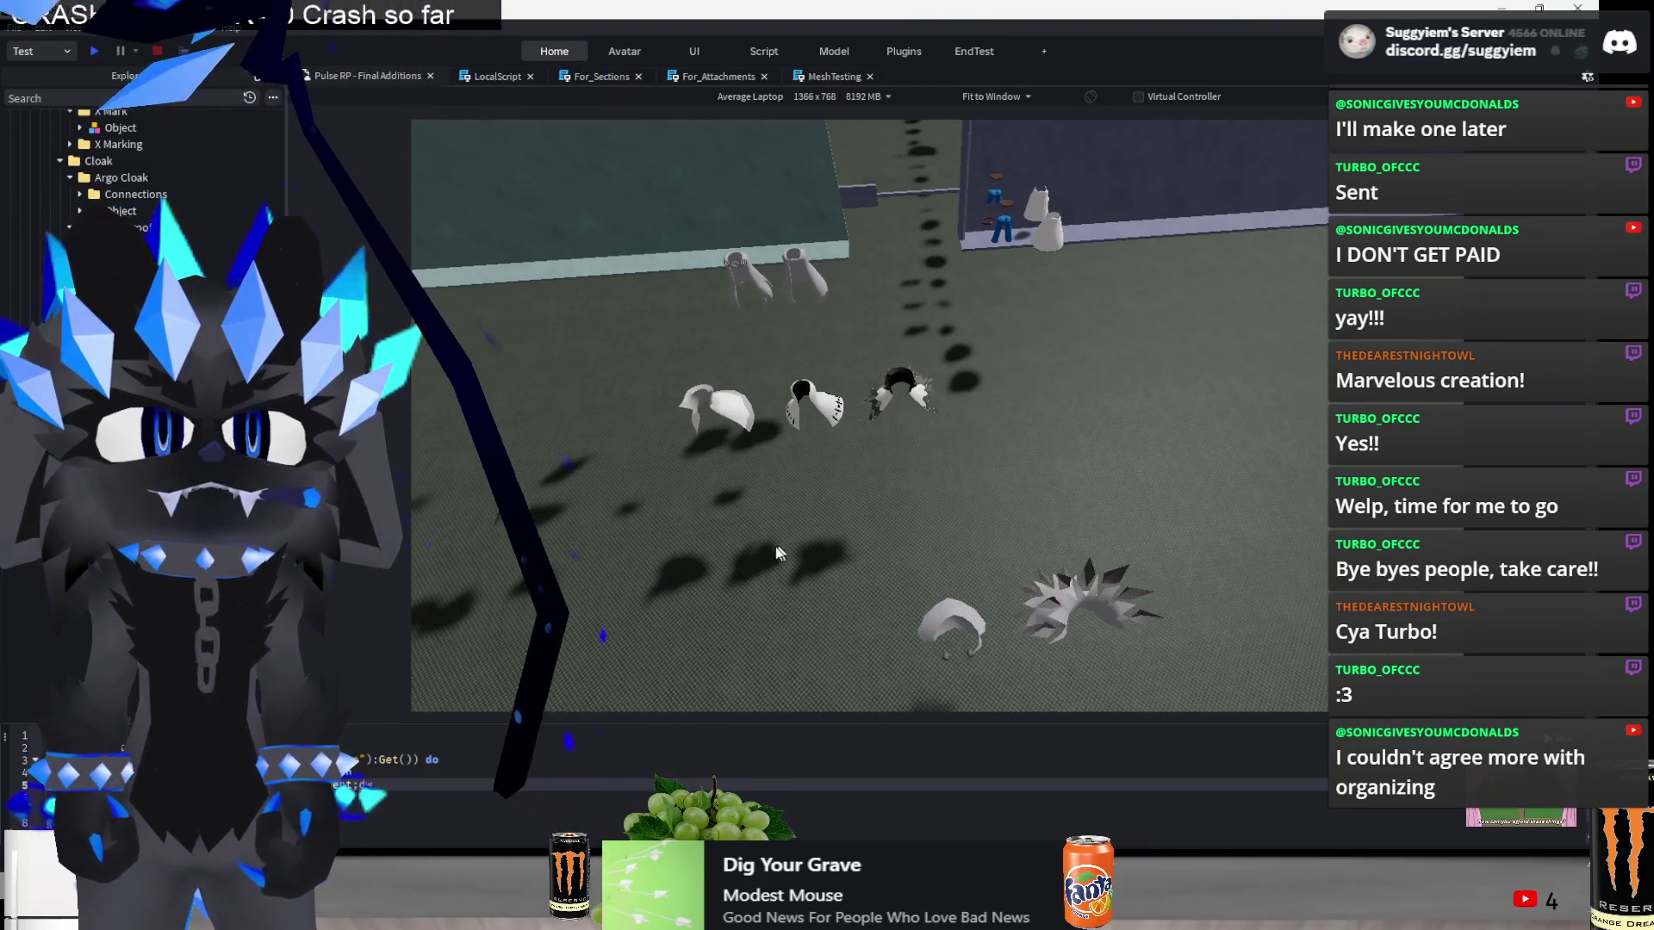
- Slide the white Rimmed Cloak hood and the spiky cloak into line on the ground
click(716, 413)
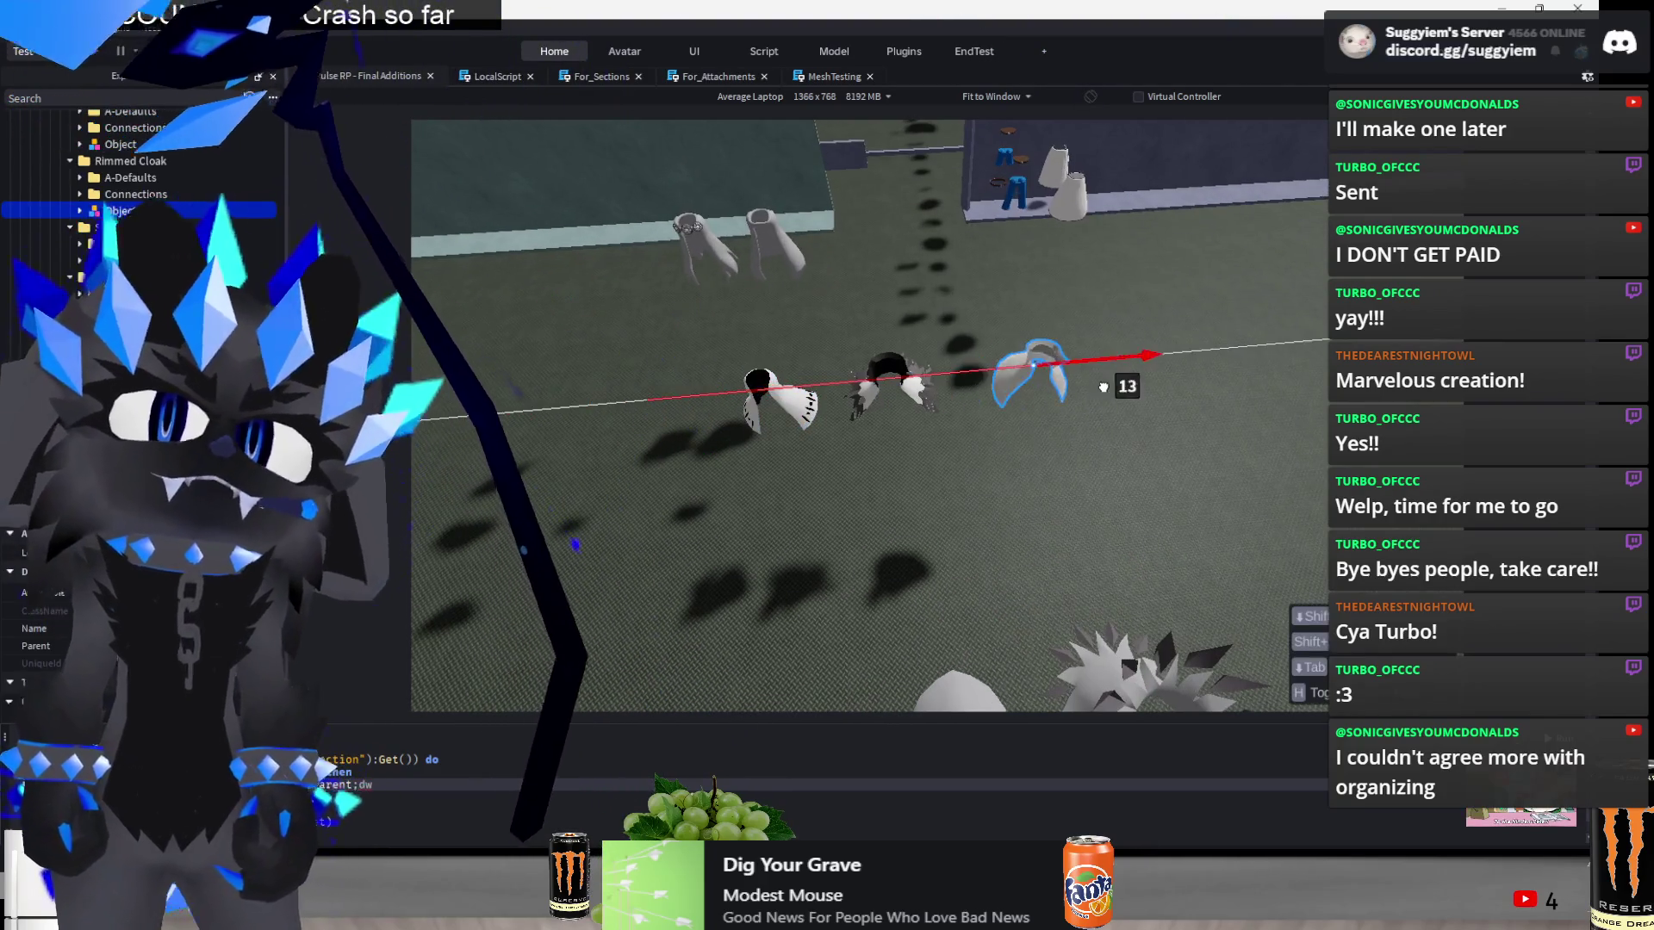
mouse_move(1069, 394)
mouse_down()
mouse_move(1098, 384)
mouse_move(1086, 388)
mouse_up()
click(783, 380)
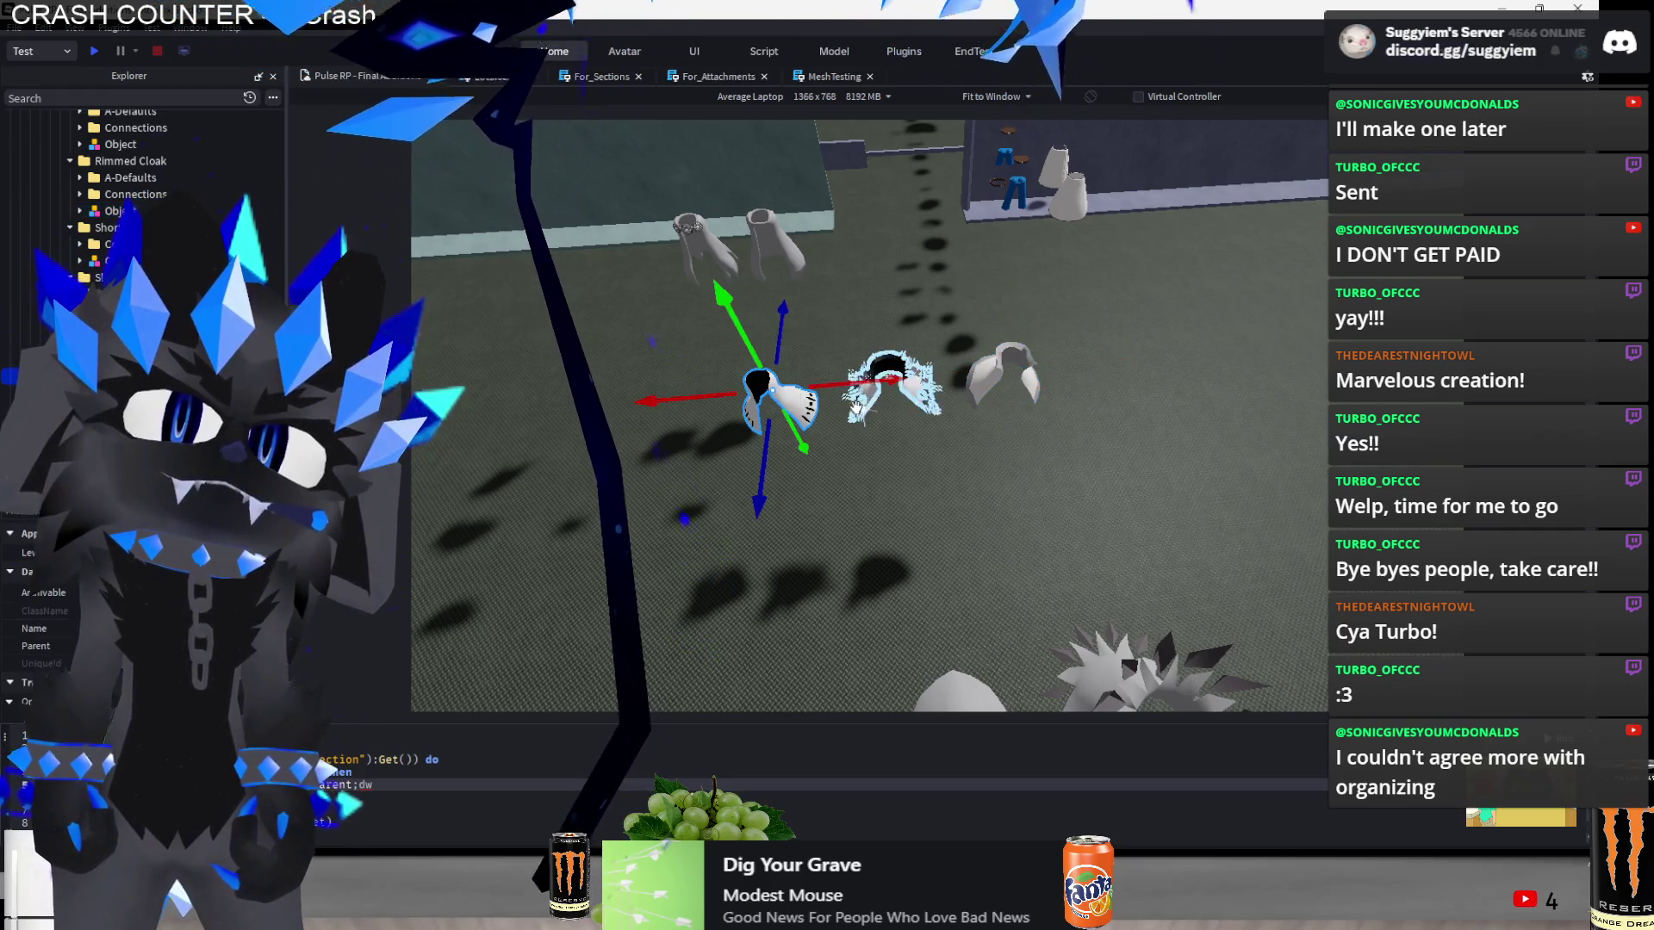
mouse_move(941, 354)
mouse_down()
mouse_move(773, 397)
mouse_move(741, 372)
mouse_move(810, 371)
mouse_up()
click(1011, 550)
- Shift the remaining cloak pieces forward and sideways to complete the row, then switch windows briefly
scroll(1013, 550, down, 3)
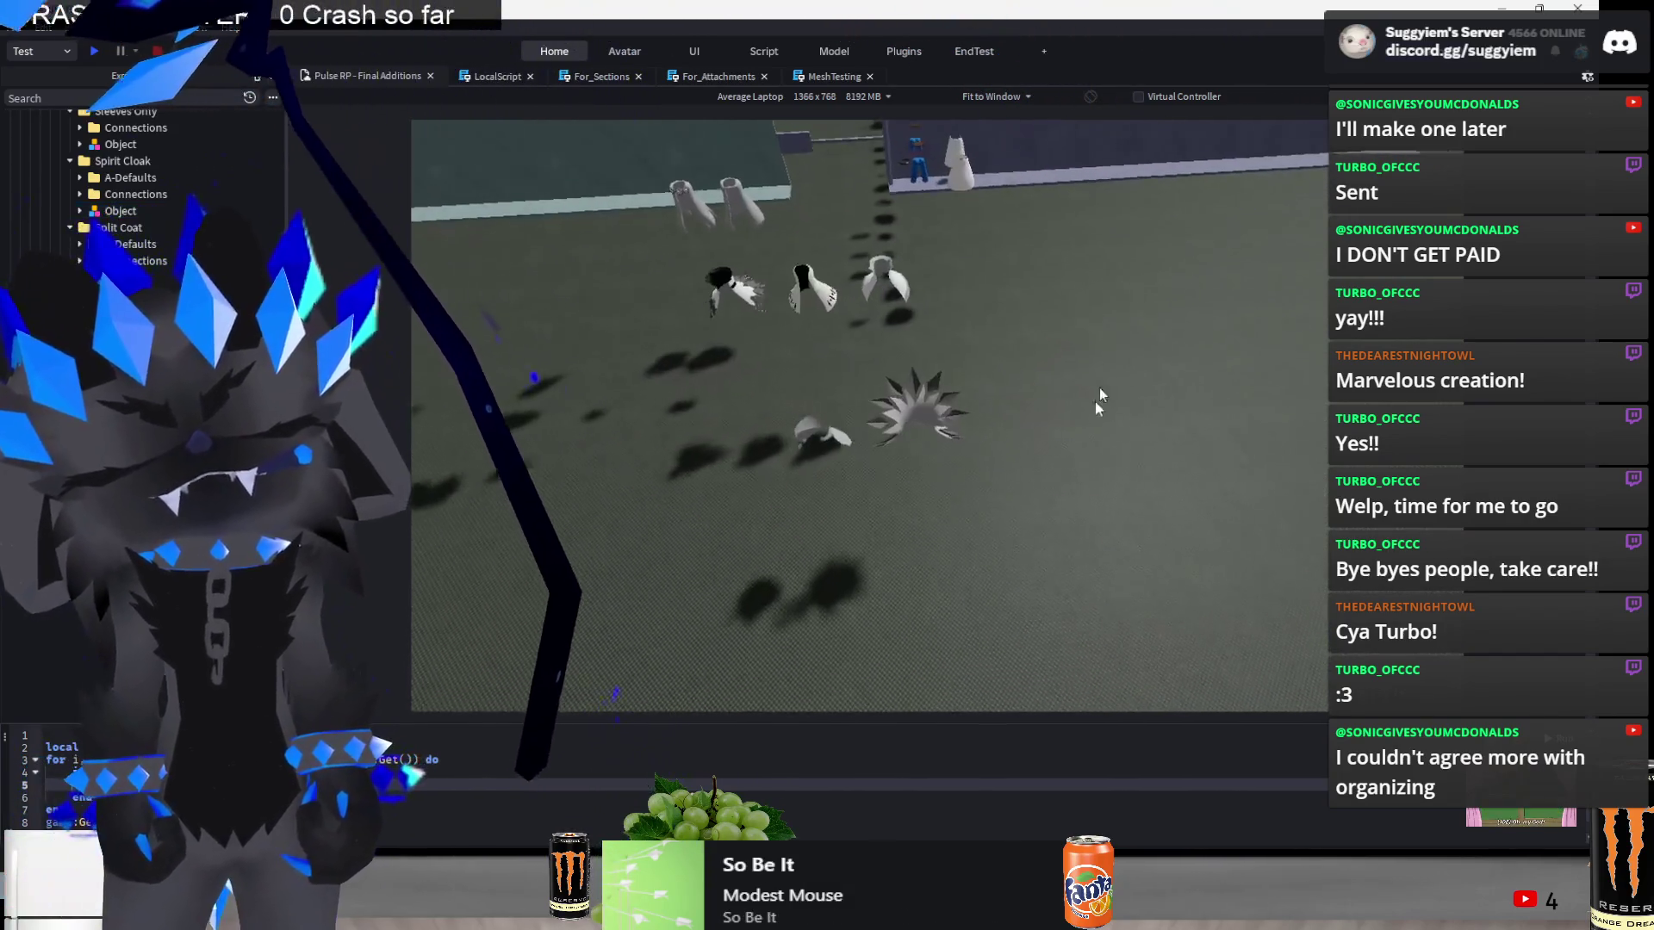
click(913, 422)
click(859, 478)
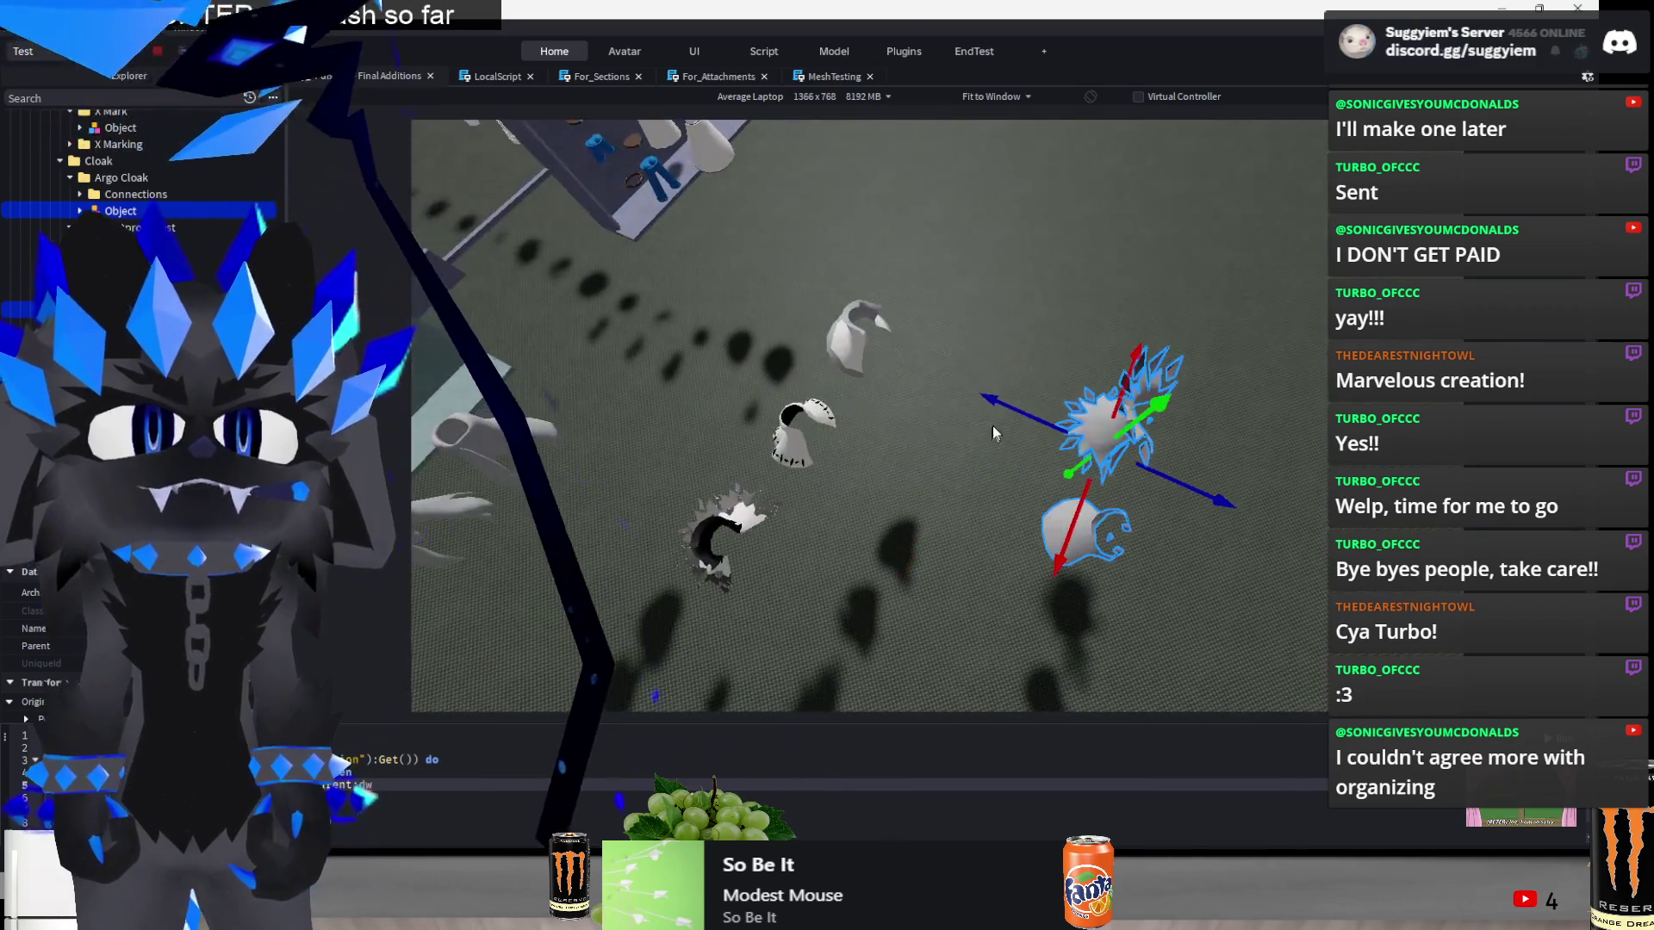
drag(861, 344, 720, 381)
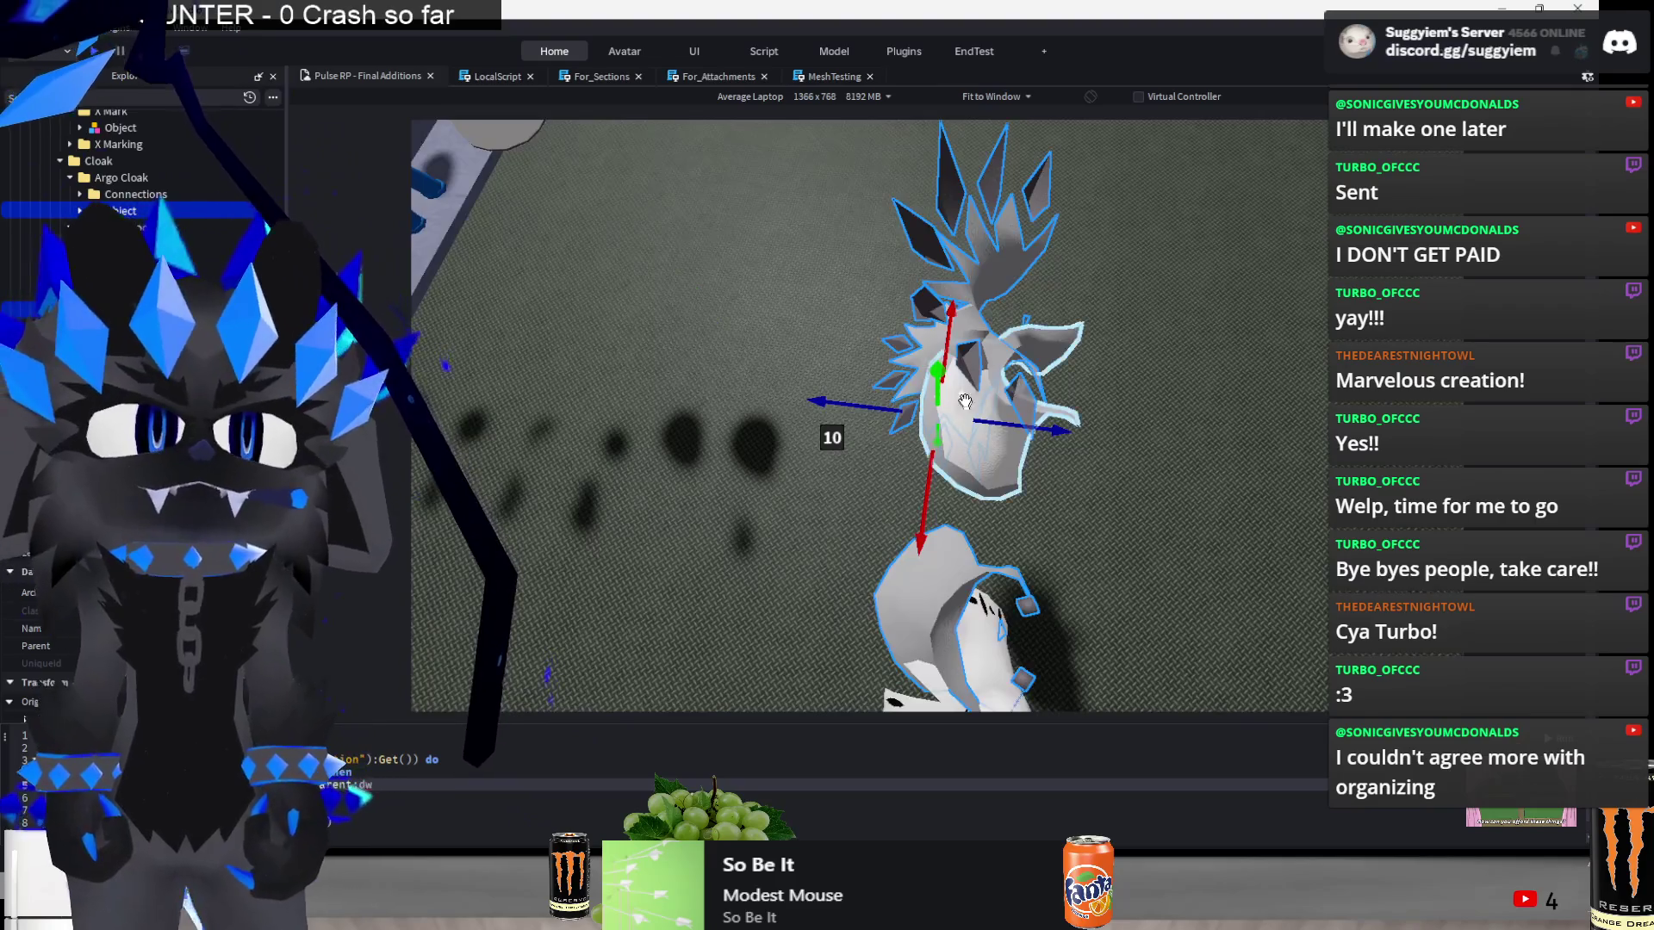
mouse_move(923, 405)
mouse_down()
mouse_move(838, 438)
mouse_move(887, 431)
mouse_move(1123, 530)
mouse_move(1105, 536)
mouse_up()
key(alt+Tab)
key(alt+Tab)
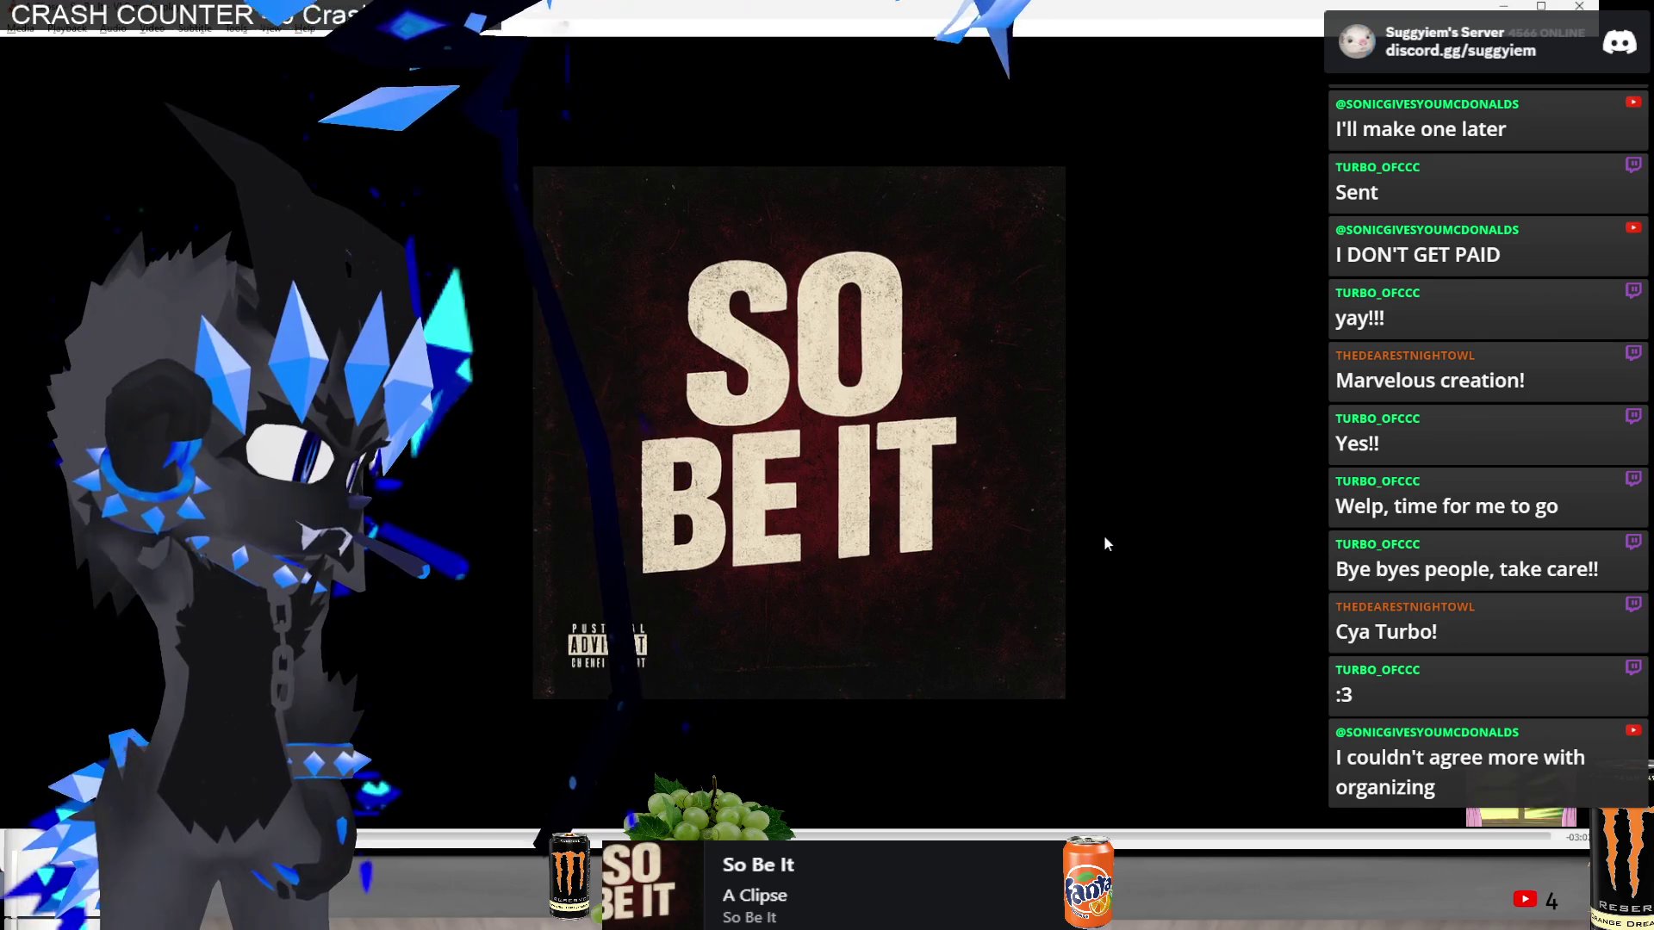
key(alt+Tab)
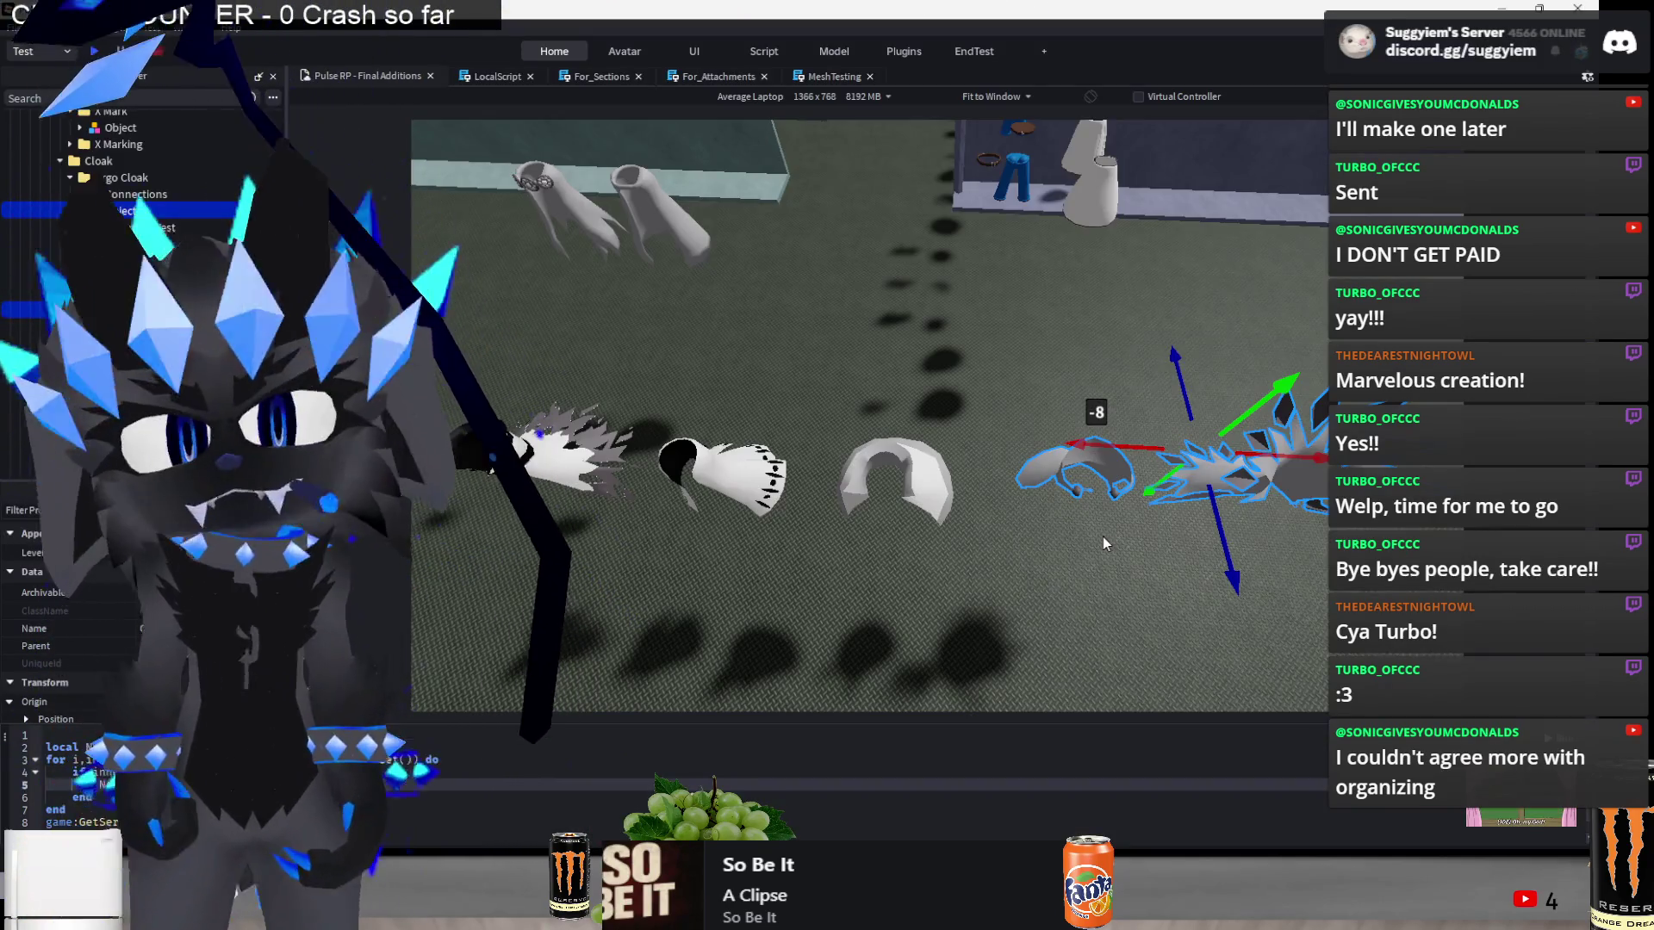
- Box-select the five ground cloaks and push the row against the display wall
click(999, 565)
scroll(999, 565, down, 5)
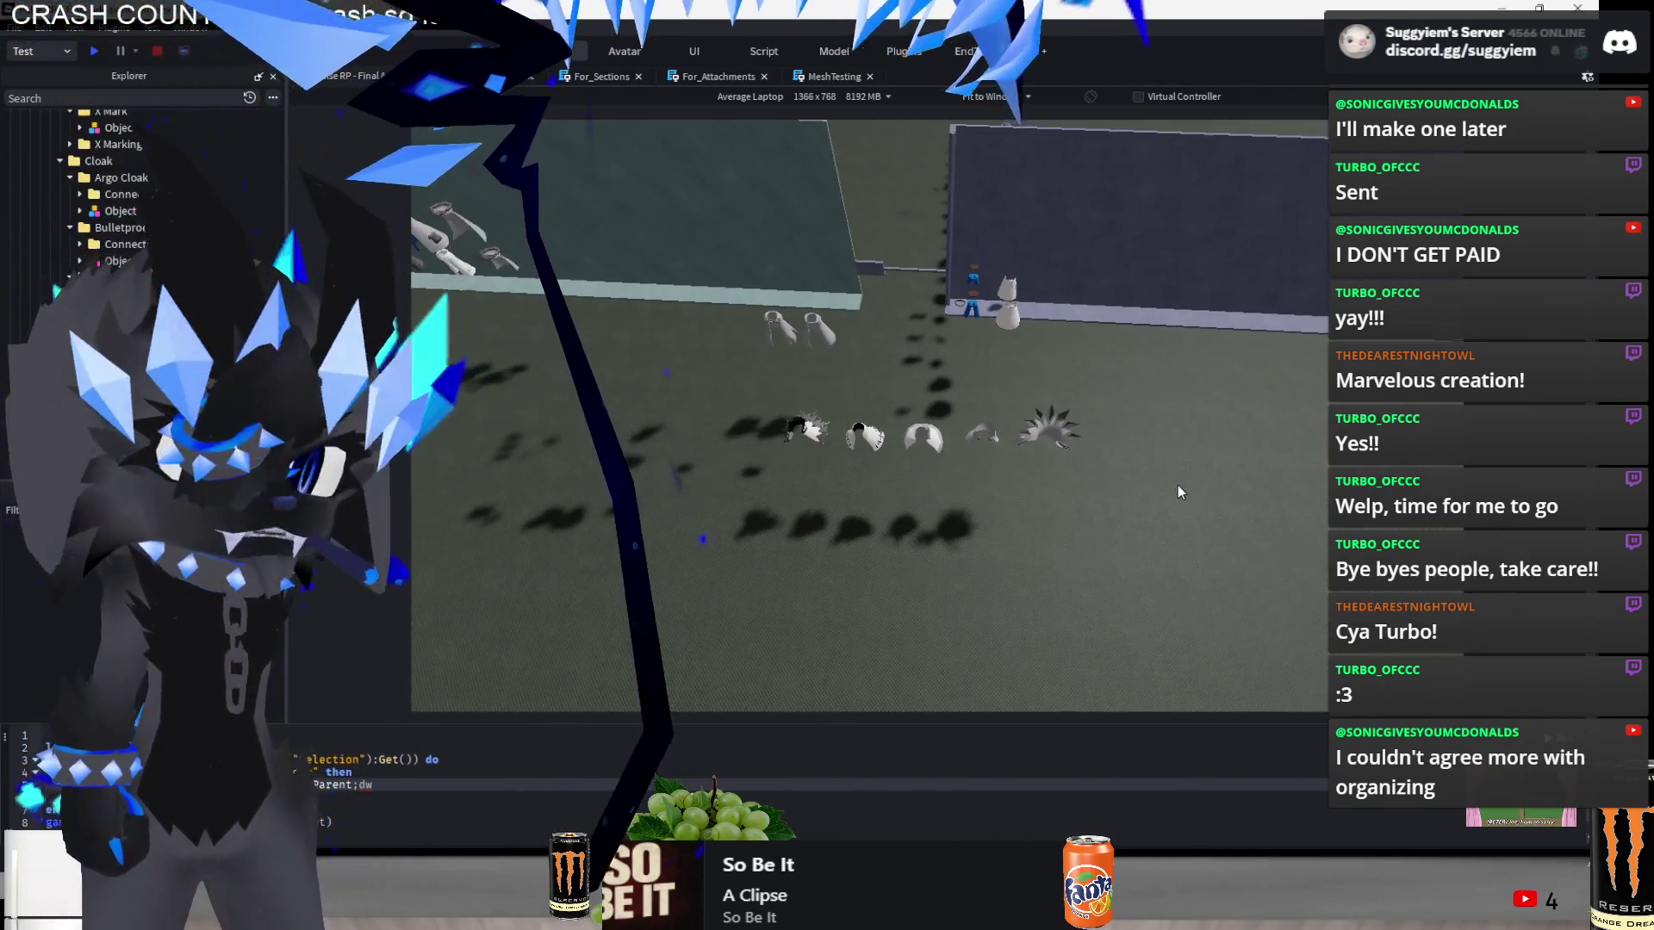
drag(1173, 350, 756, 483)
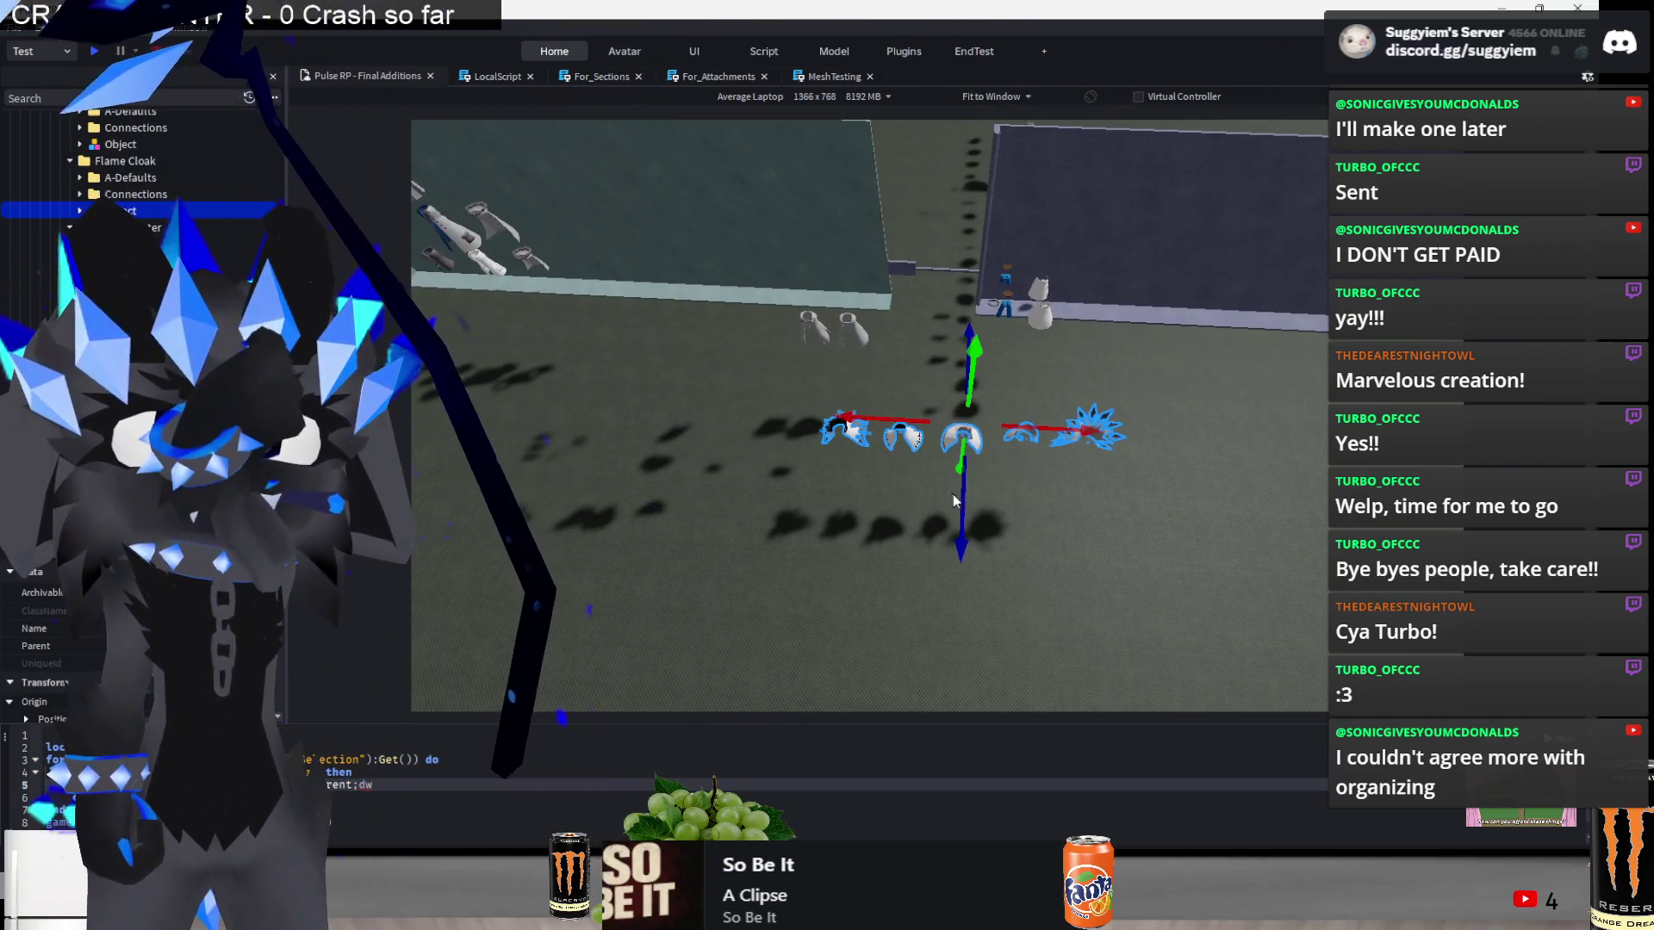
drag(953, 498, 958, 403)
scroll(966, 378, up, 3)
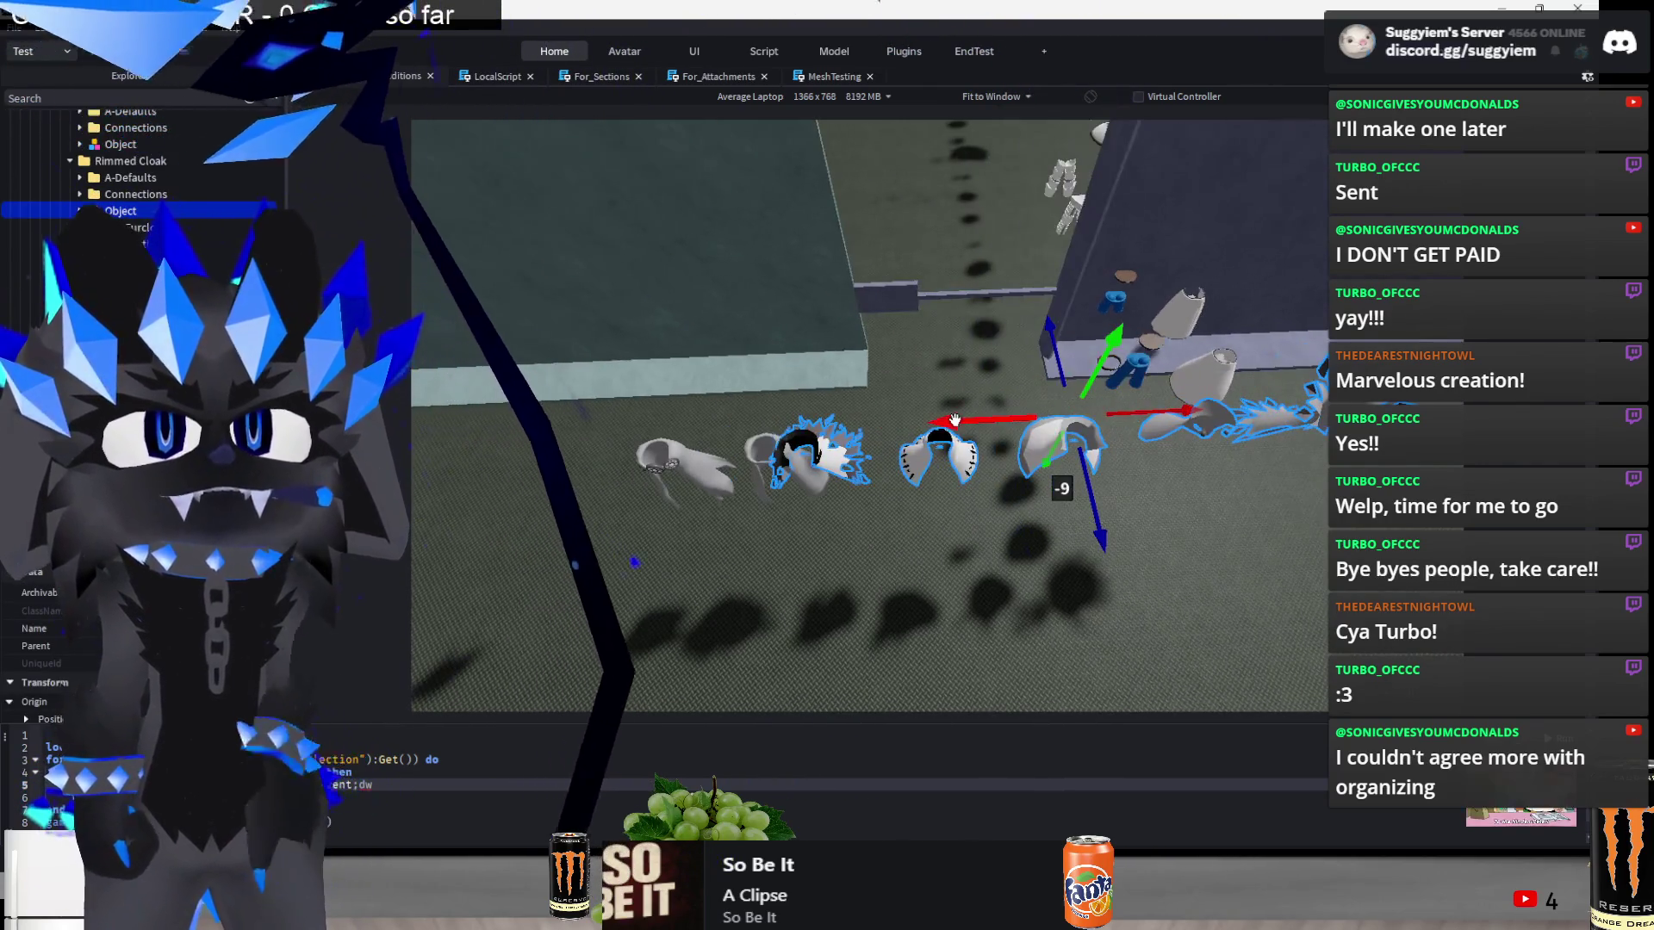
mouse_move(939, 435)
mouse_down()
mouse_move(890, 443)
mouse_move(939, 510)
mouse_up()
mouse_move(1063, 559)
mouse_down()
mouse_move(991, 418)
mouse_move(948, 483)
mouse_move(1027, 411)
mouse_move(1165, 399)
mouse_move(1123, 375)
mouse_move(1130, 358)
mouse_move(1168, 377)
mouse_move(1074, 438)
mouse_move(1177, 448)
mouse_up()
click(1023, 594)
- Lift one cloak up and left into the wall's top row
scroll(1018, 592, up, 3)
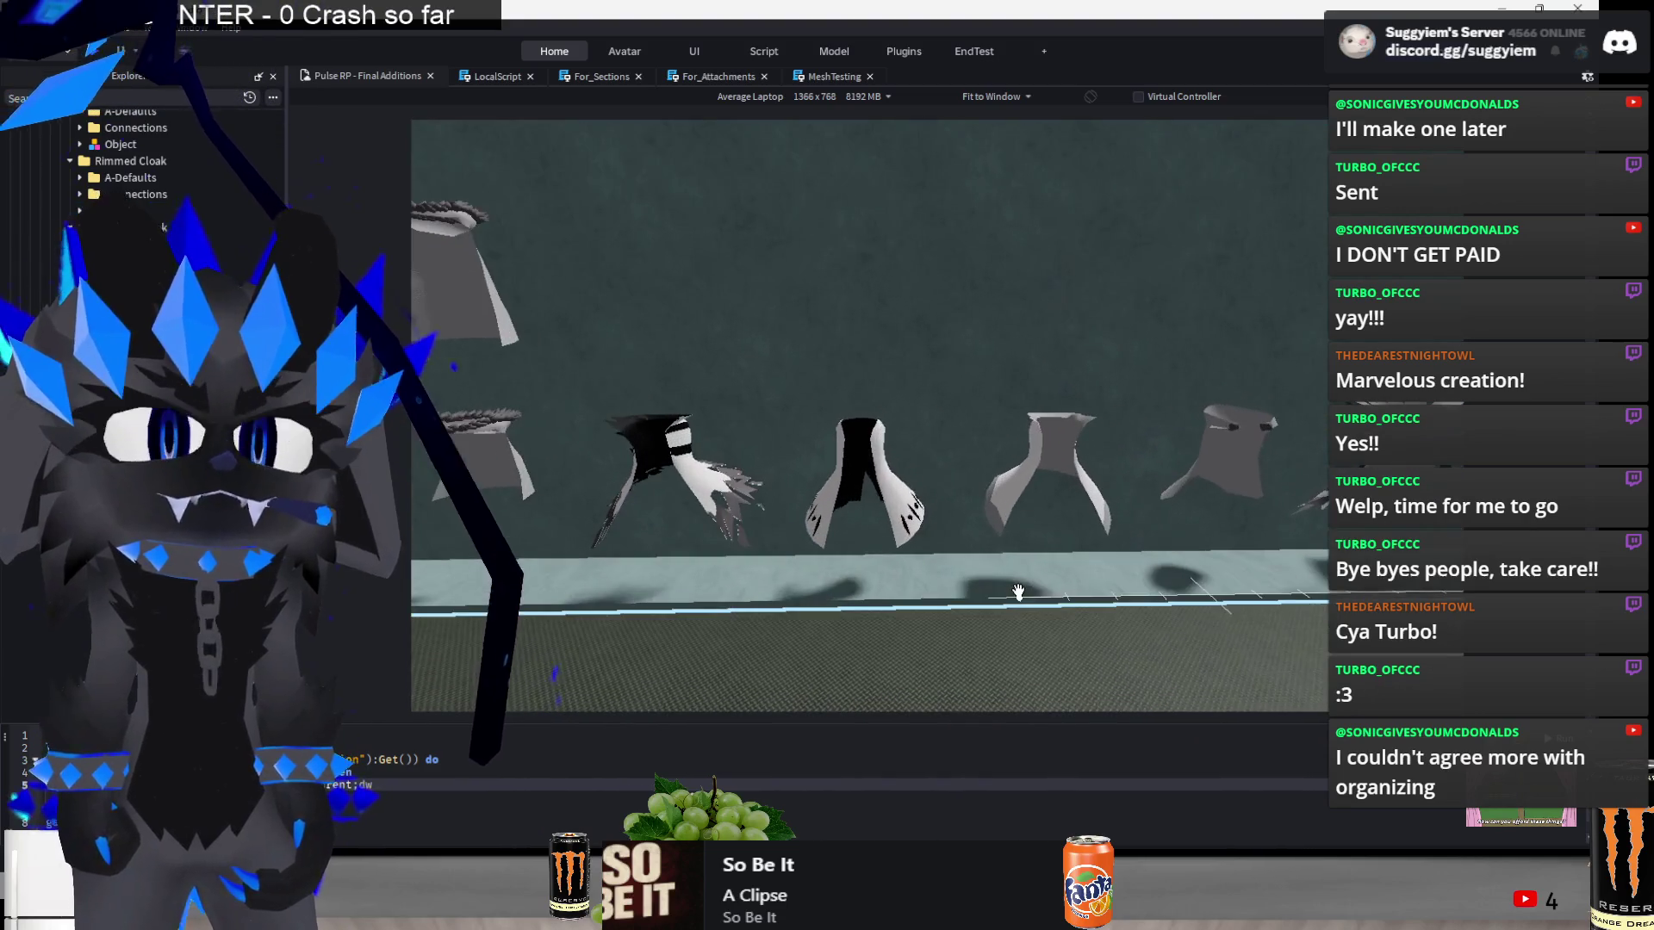
scroll(1018, 592, down, 5)
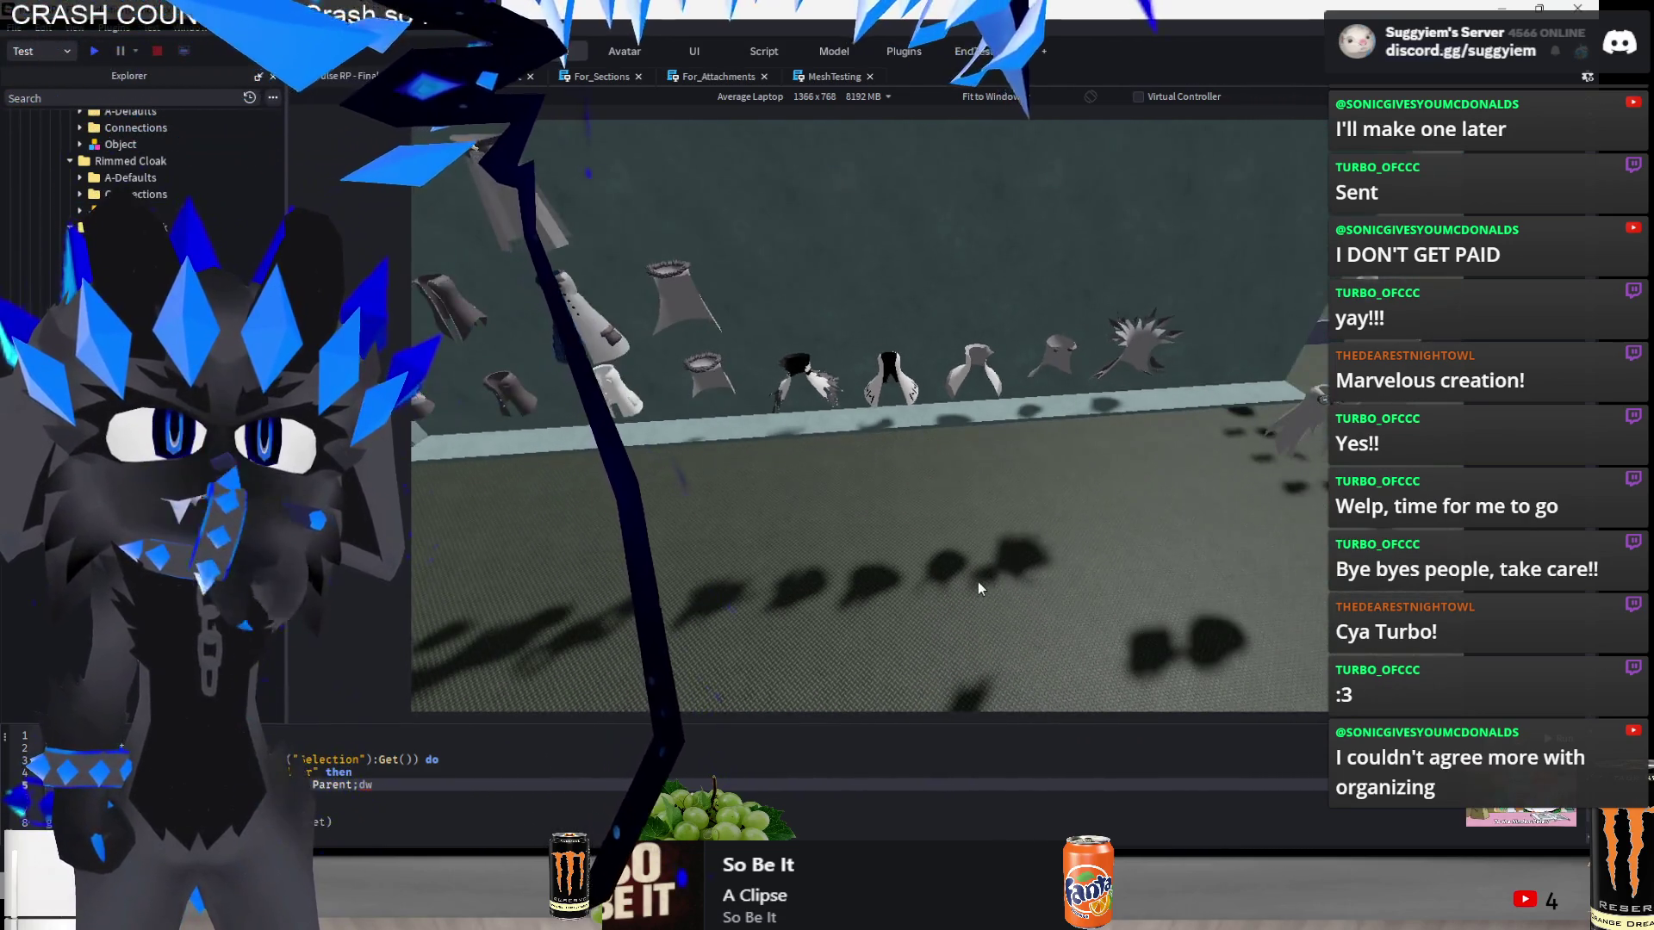
key(a)
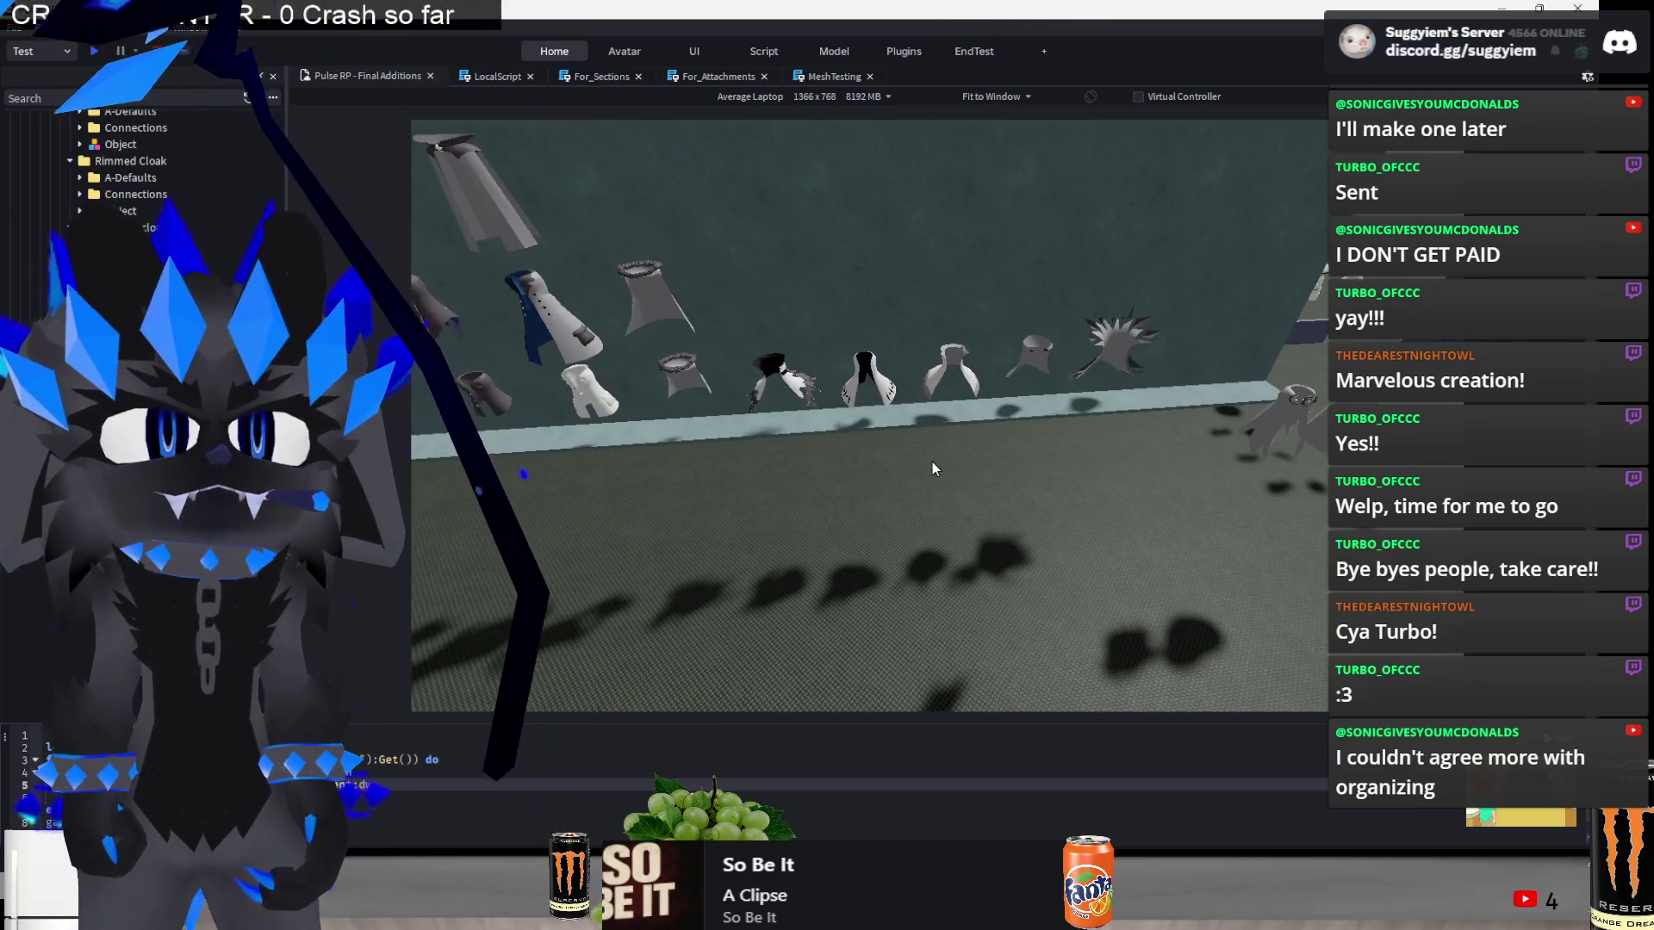
scroll(933, 462, up, 4)
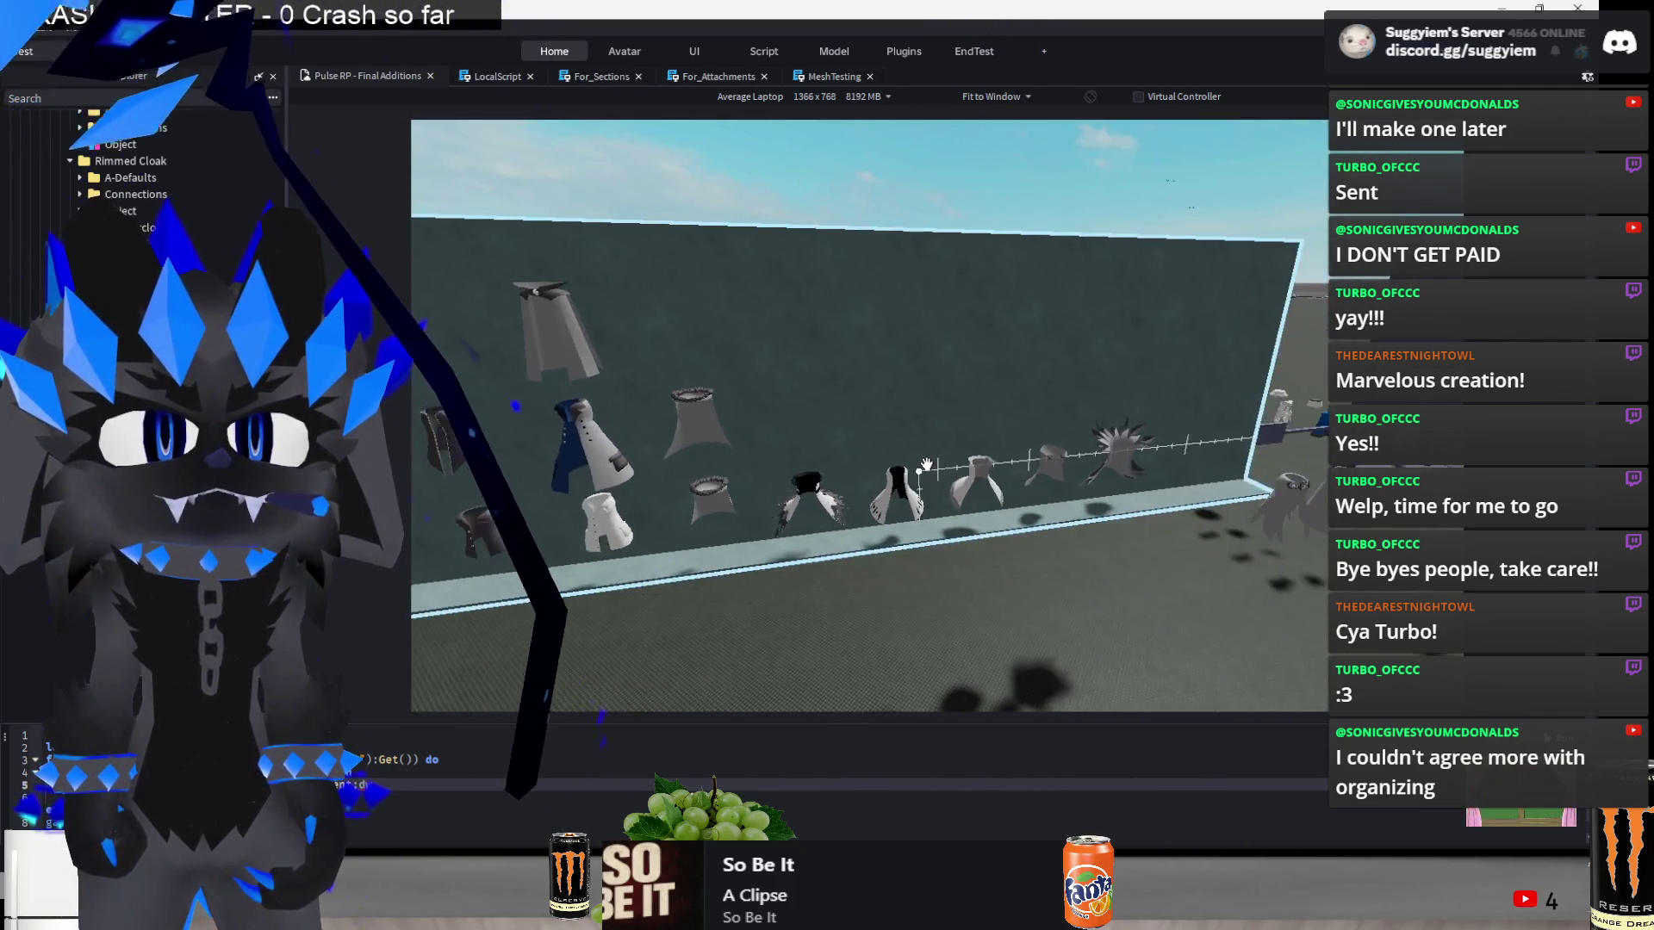
scroll(926, 465, up, 2)
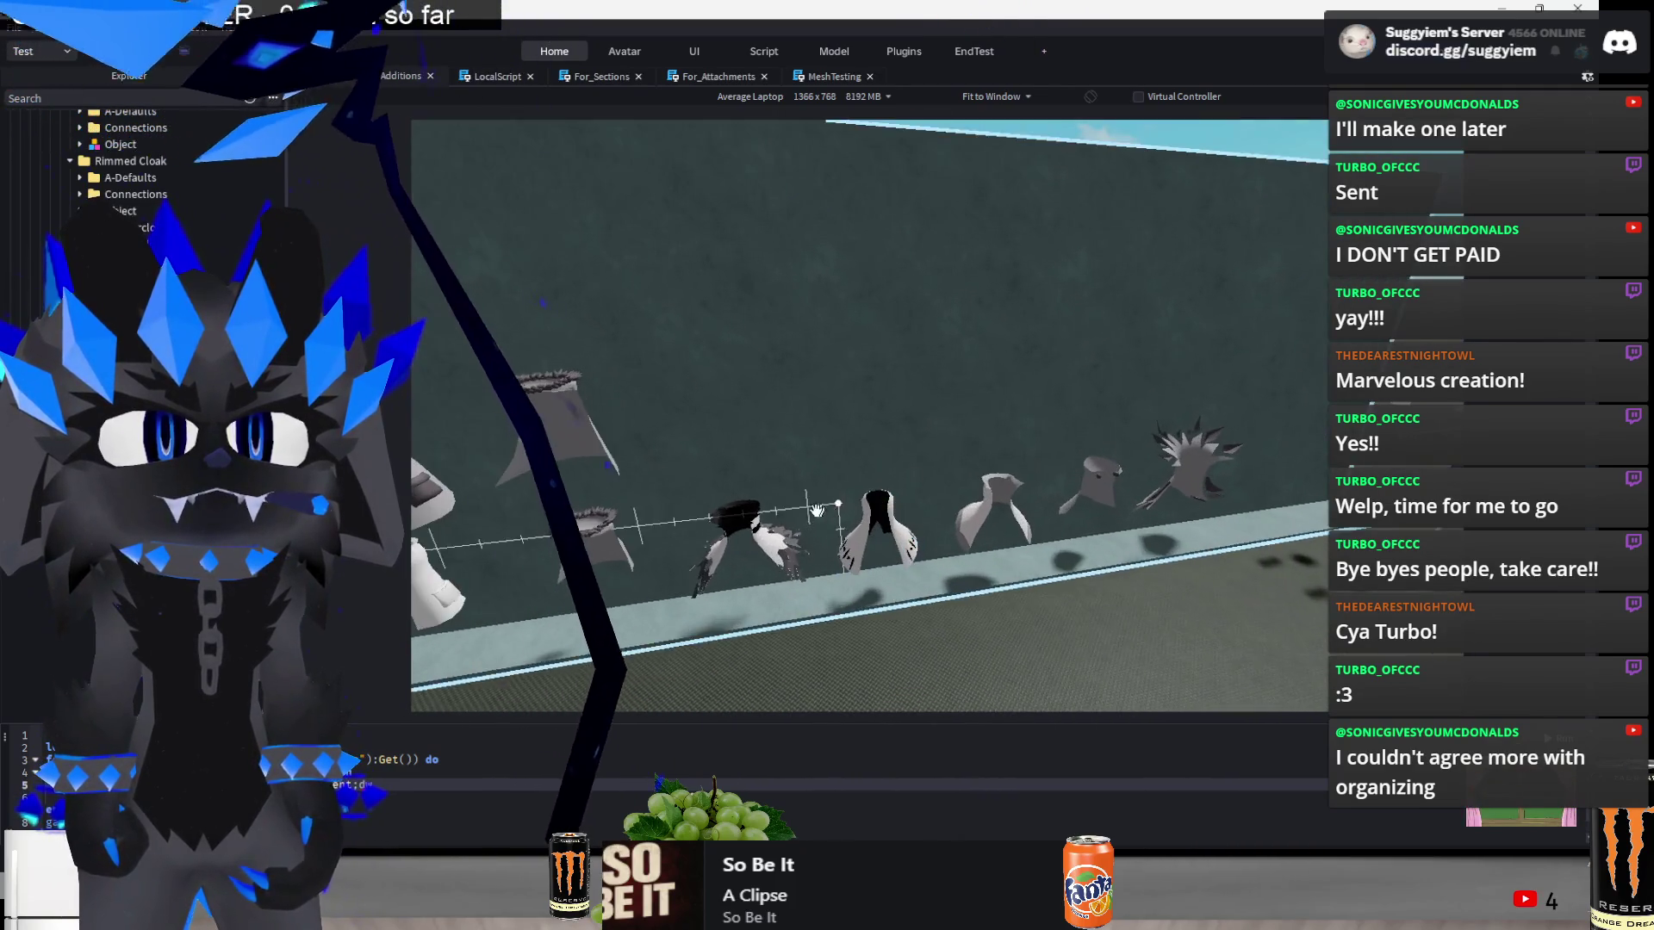
mouse_move(734, 457)
mouse_down()
mouse_move(680, 120)
mouse_move(695, 199)
mouse_up()
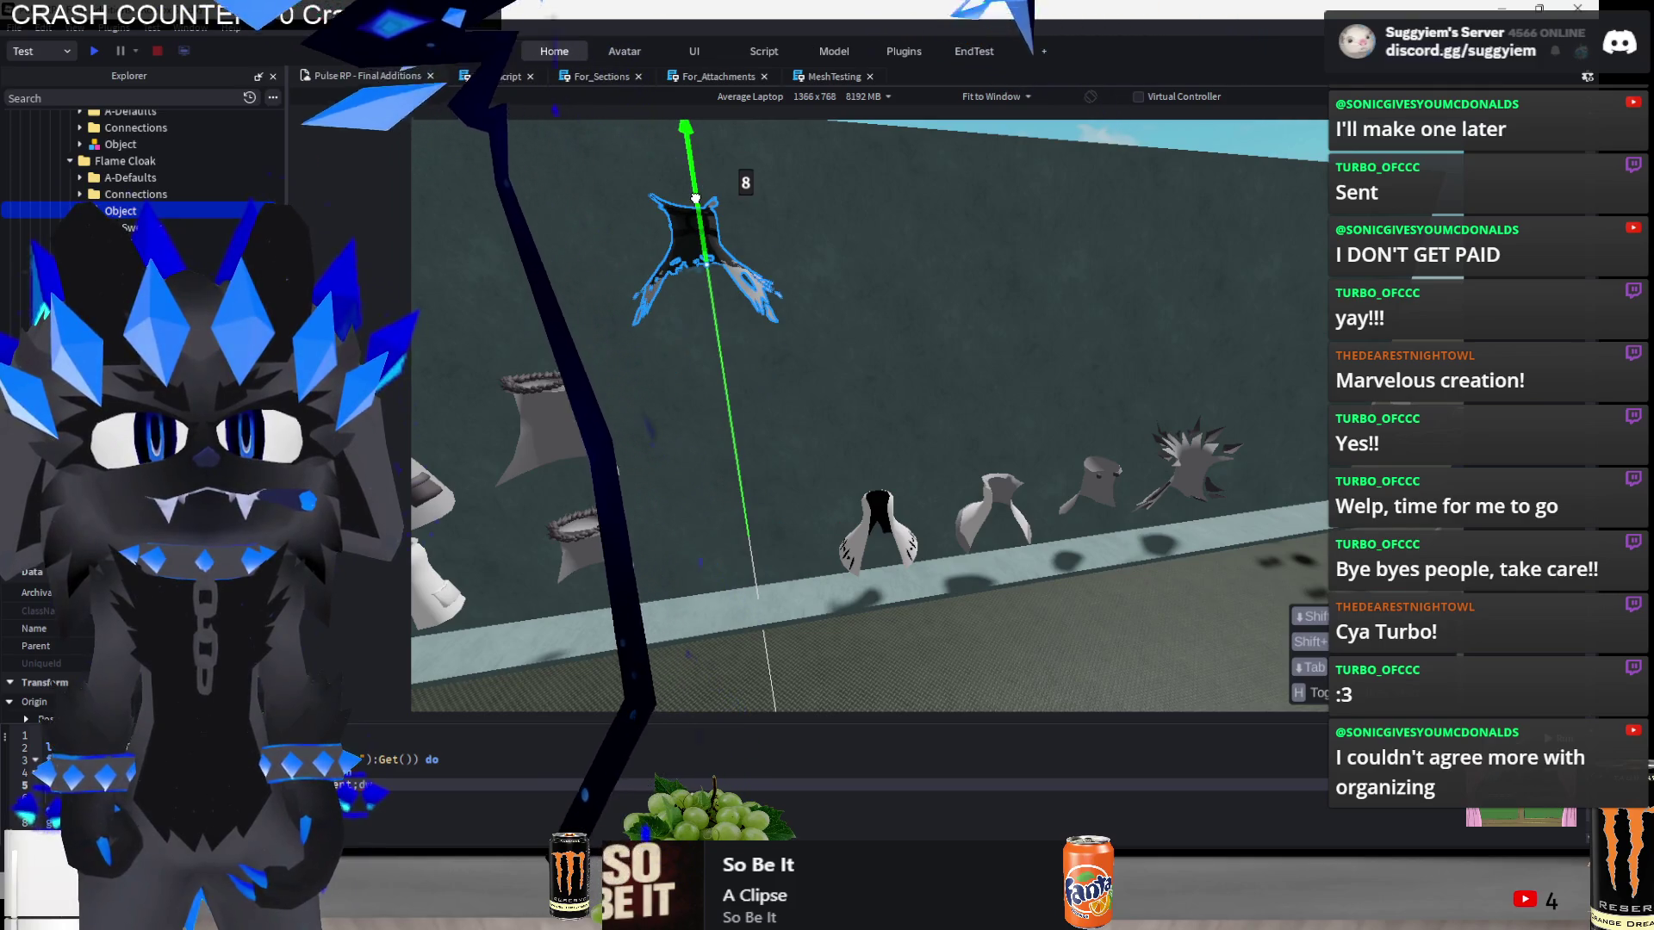
drag(850, 534, 734, 543)
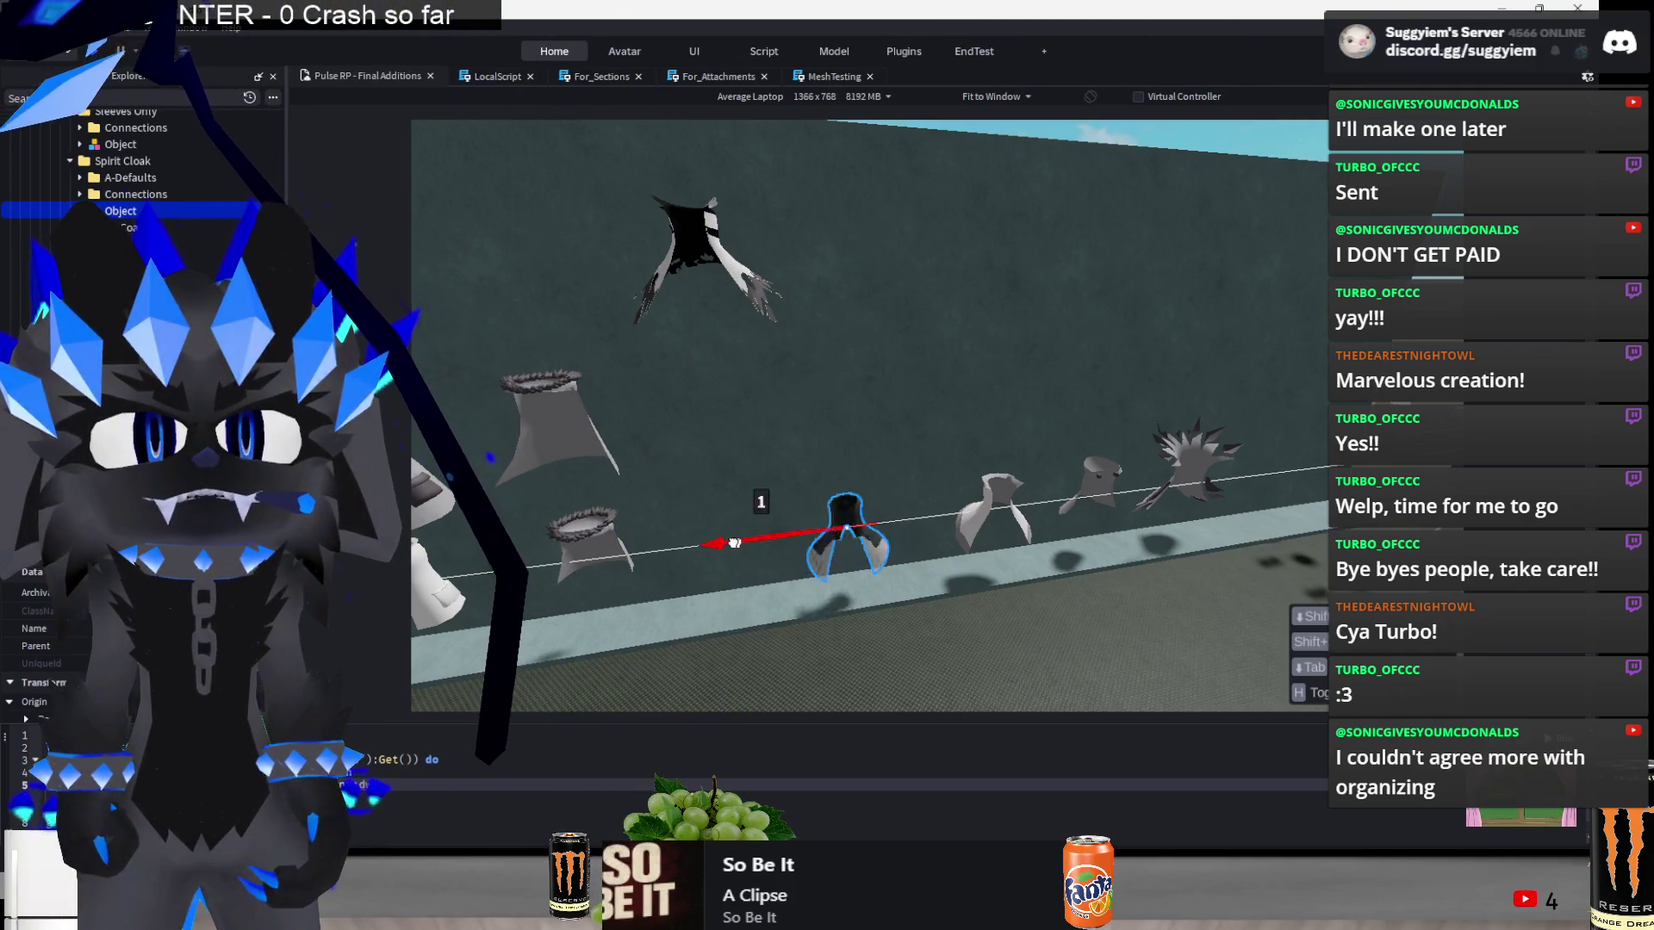
drag(704, 306, 702, 308)
- Slide the right-end cloak left beside the others and raise it into the row above
click(995, 508)
drag(931, 514, 678, 537)
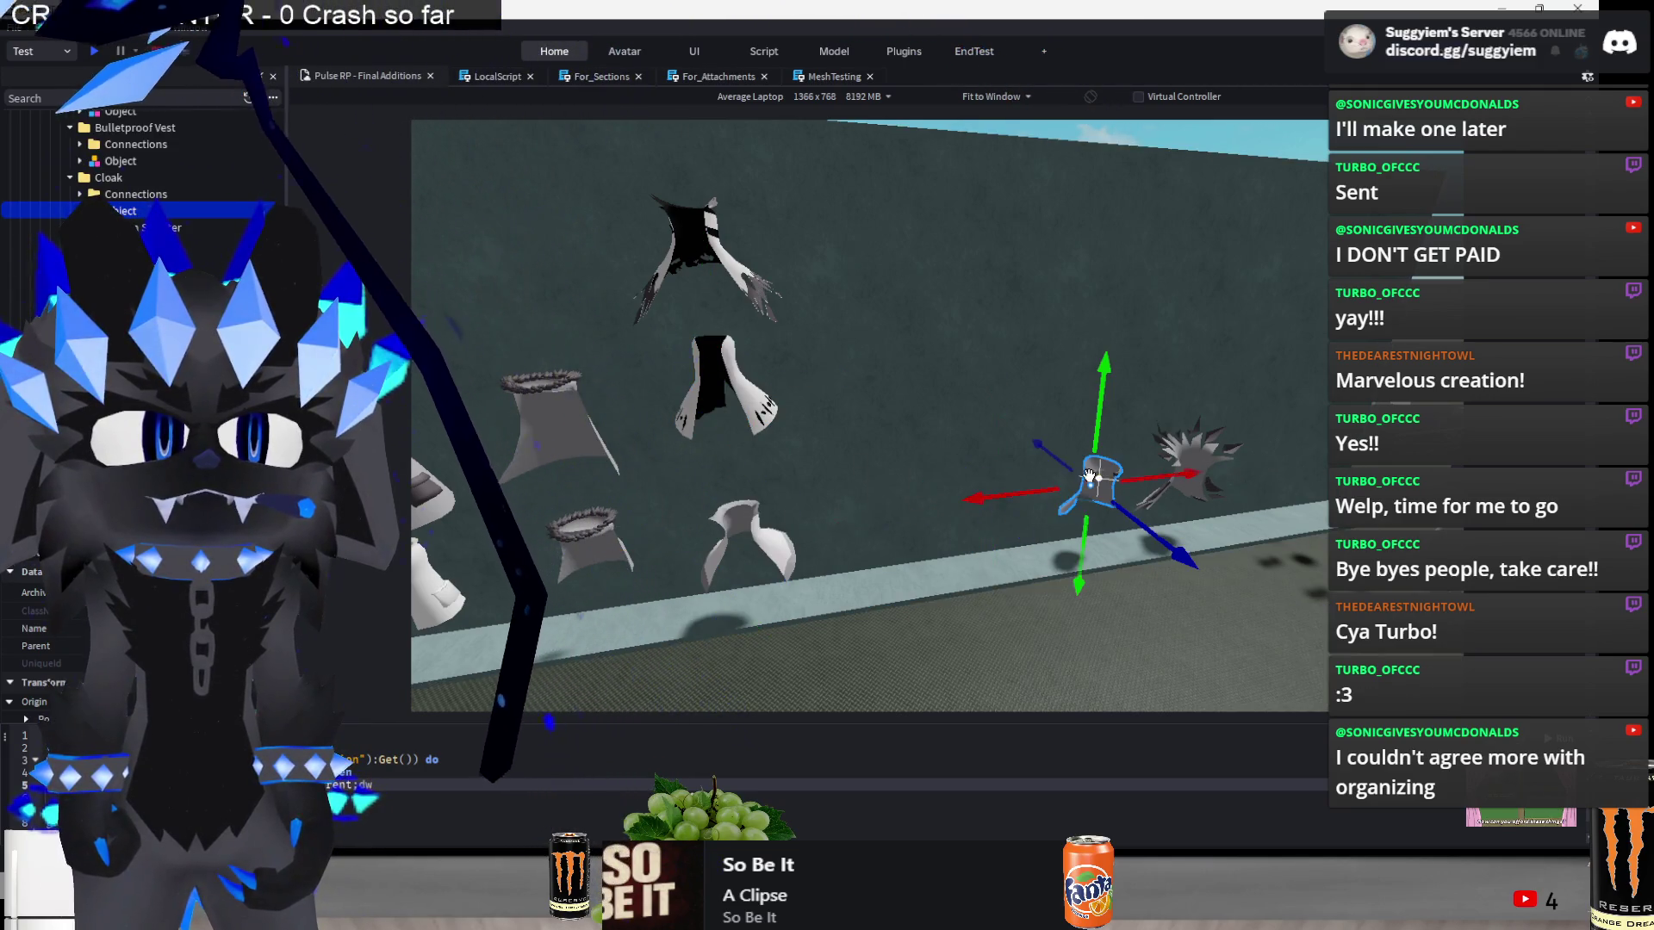
drag(1041, 488, 789, 553)
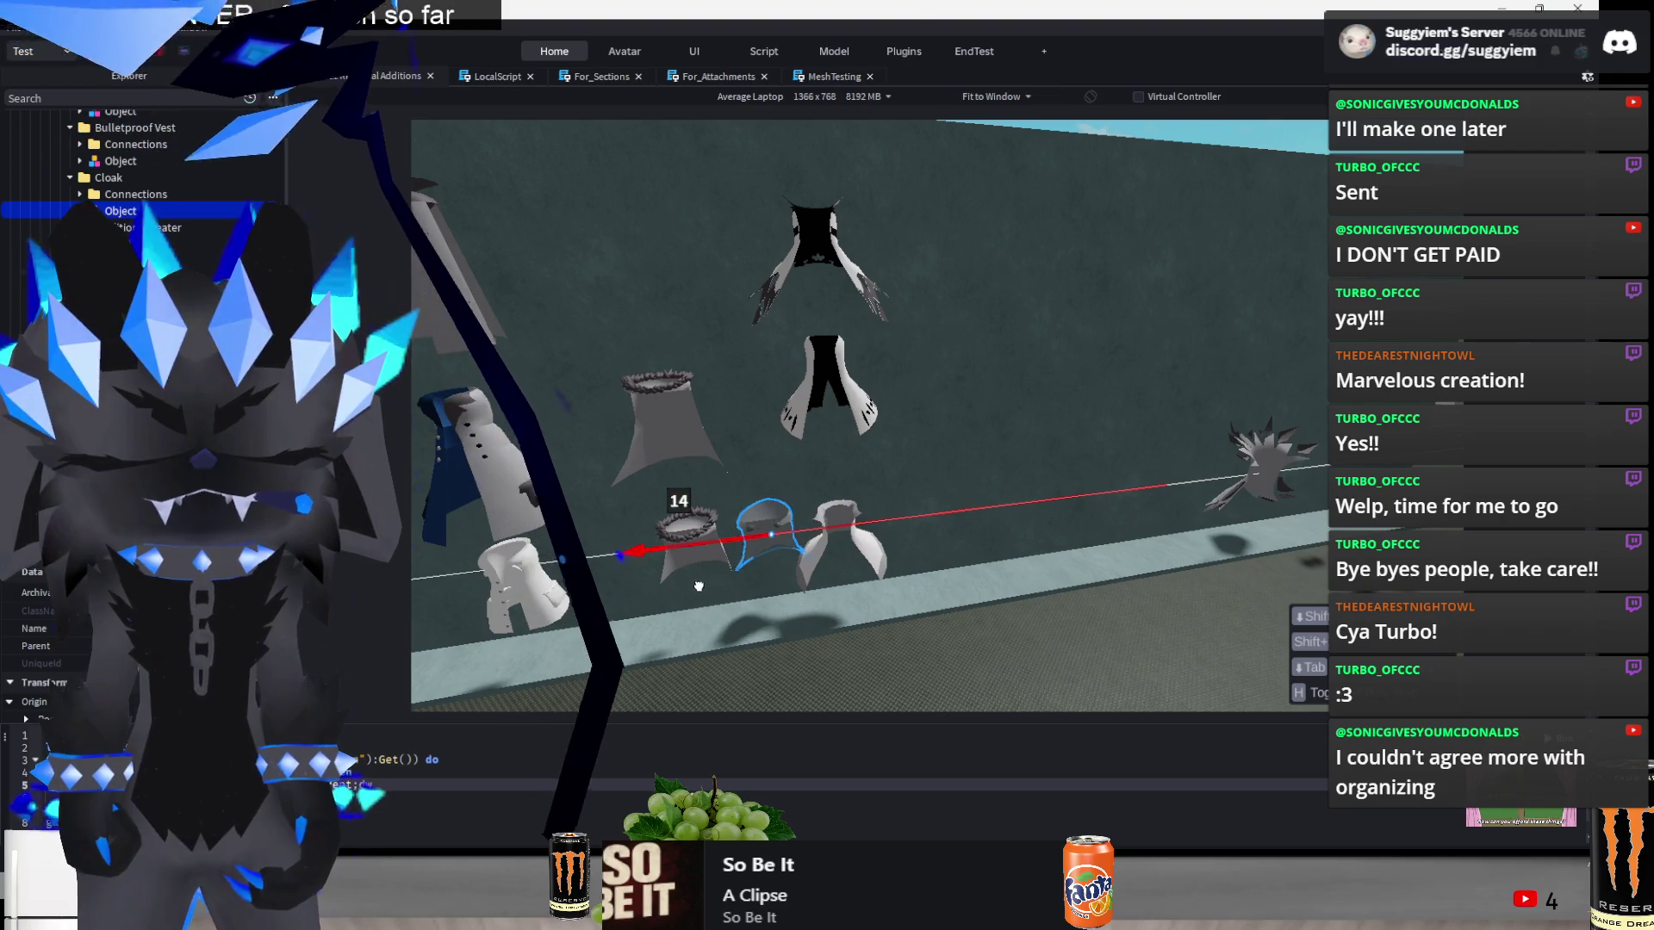
drag(699, 483, 717, 296)
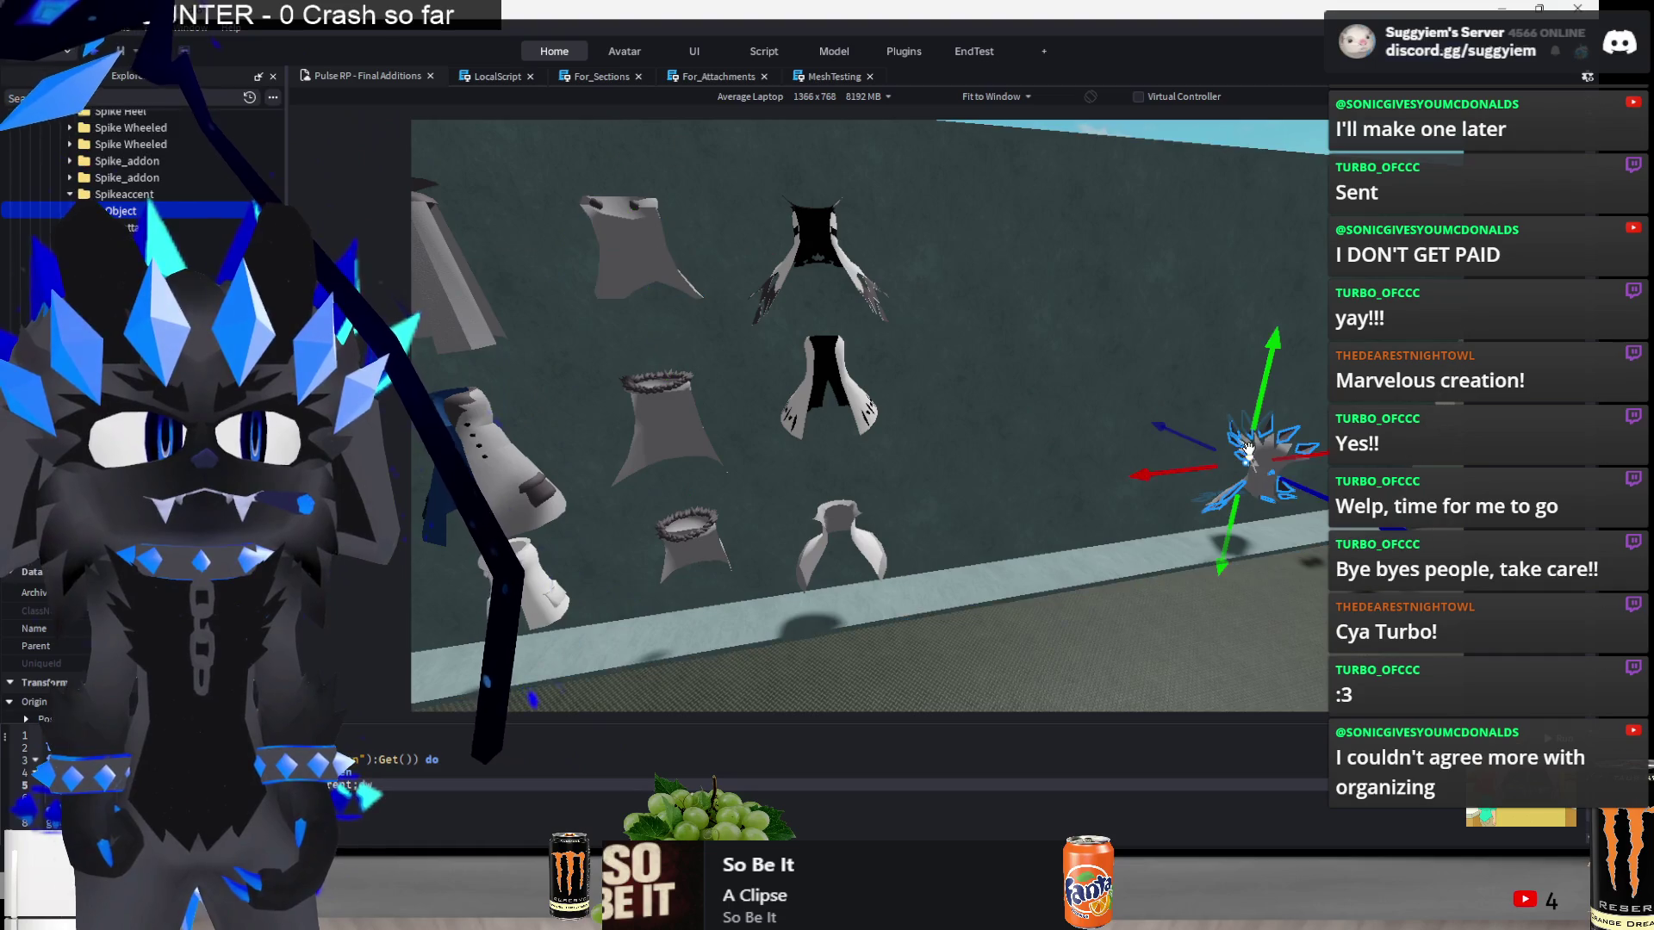
- Place the spiky cloak at the end of the lower row
click(1248, 484)
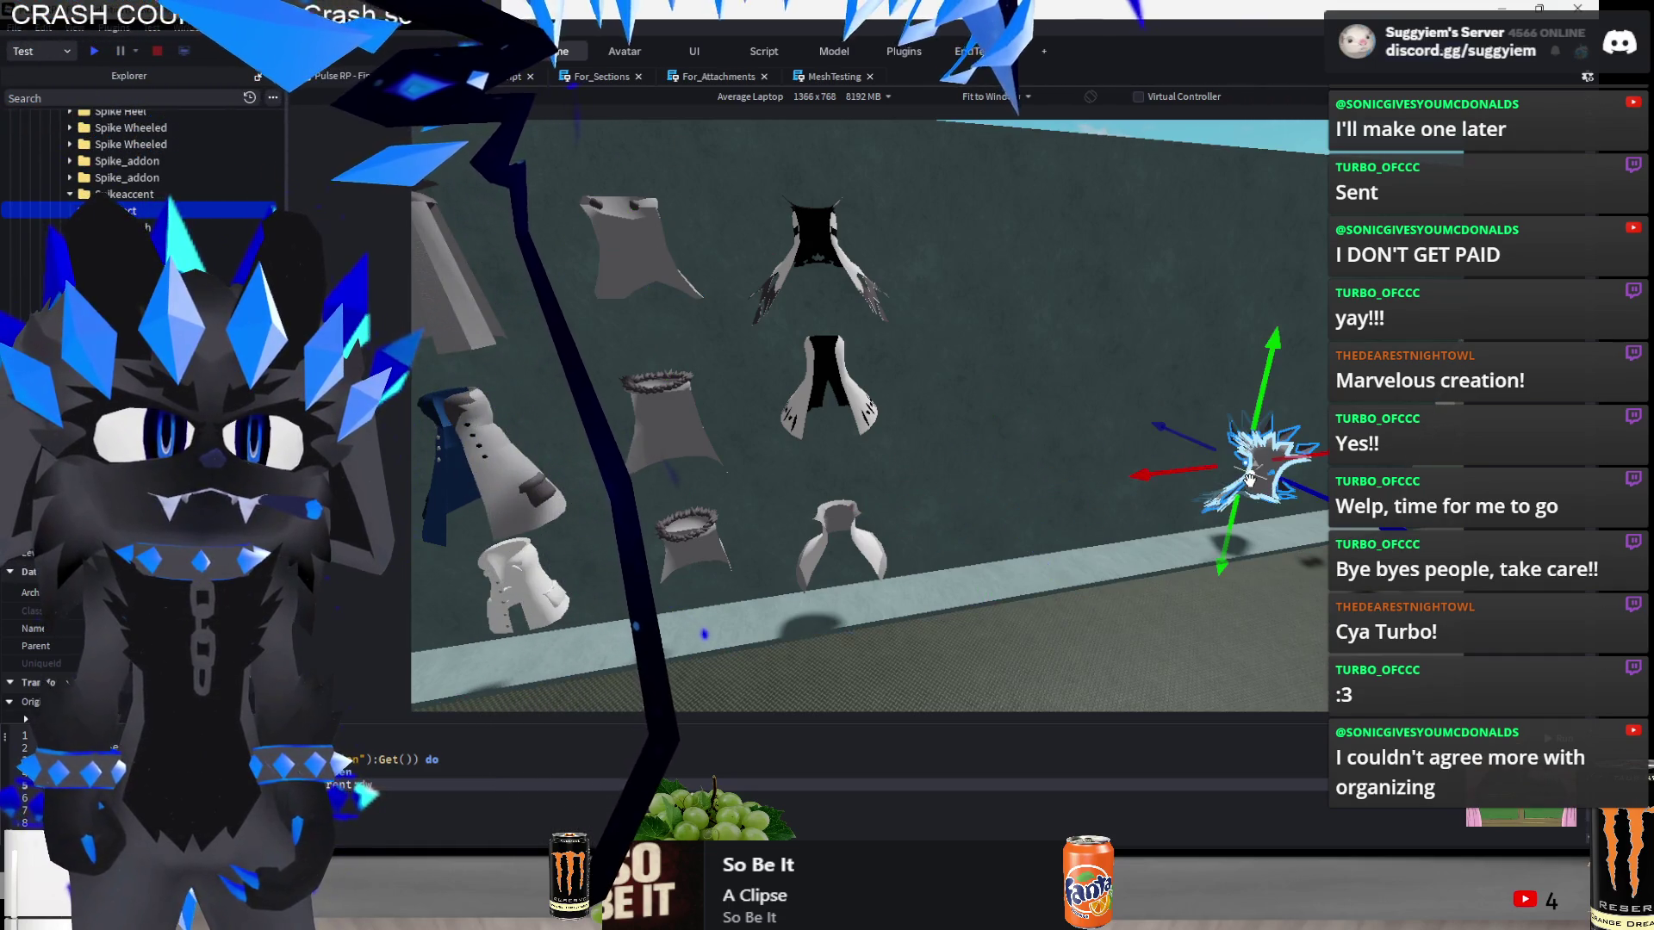
mouse_move(1128, 482)
mouse_down()
mouse_move(859, 518)
mouse_move(888, 521)
mouse_up()
scroll(920, 525, down, 3)
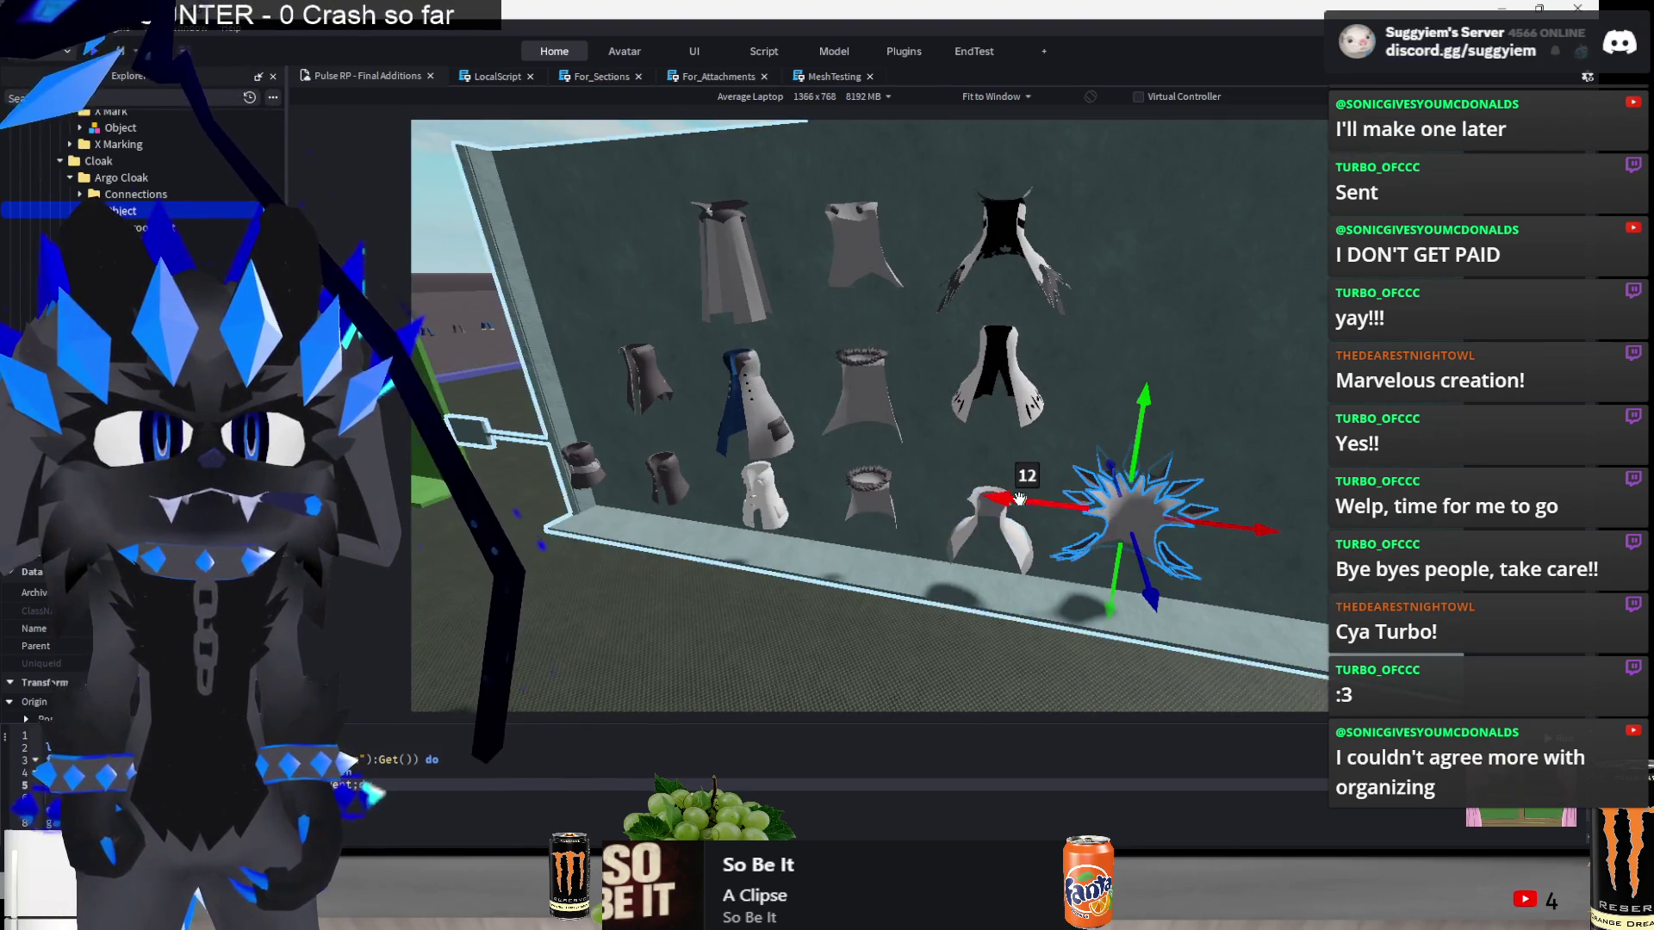
drag(1019, 499, 909, 500)
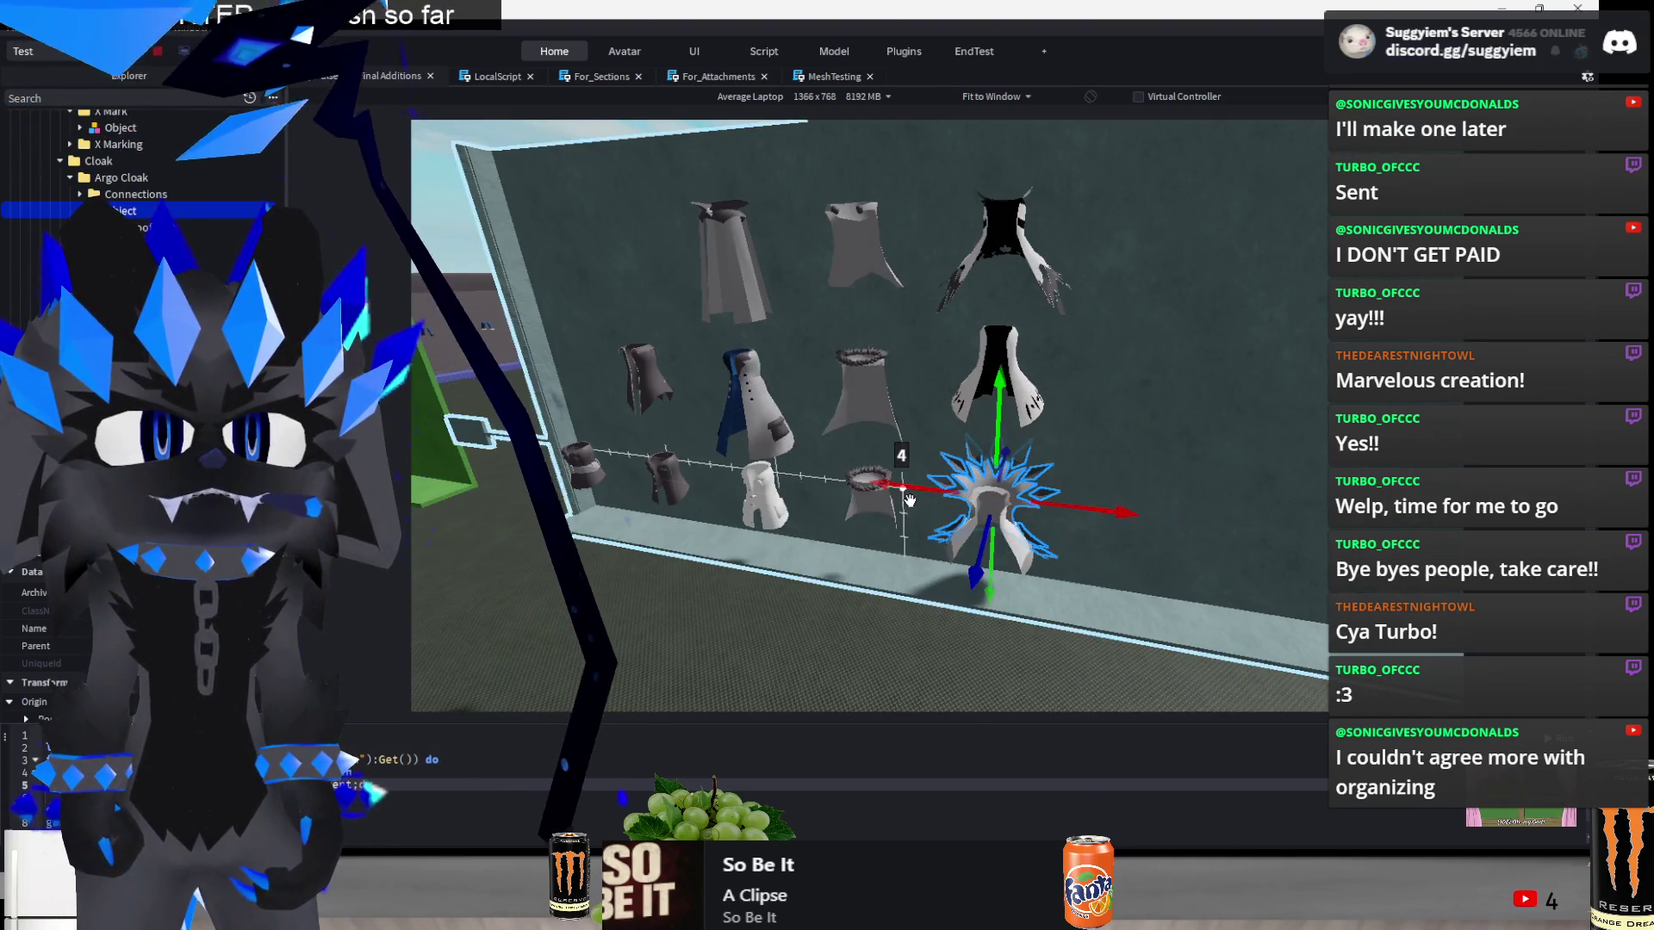
click(870, 681)
scroll(870, 681, down, 10)
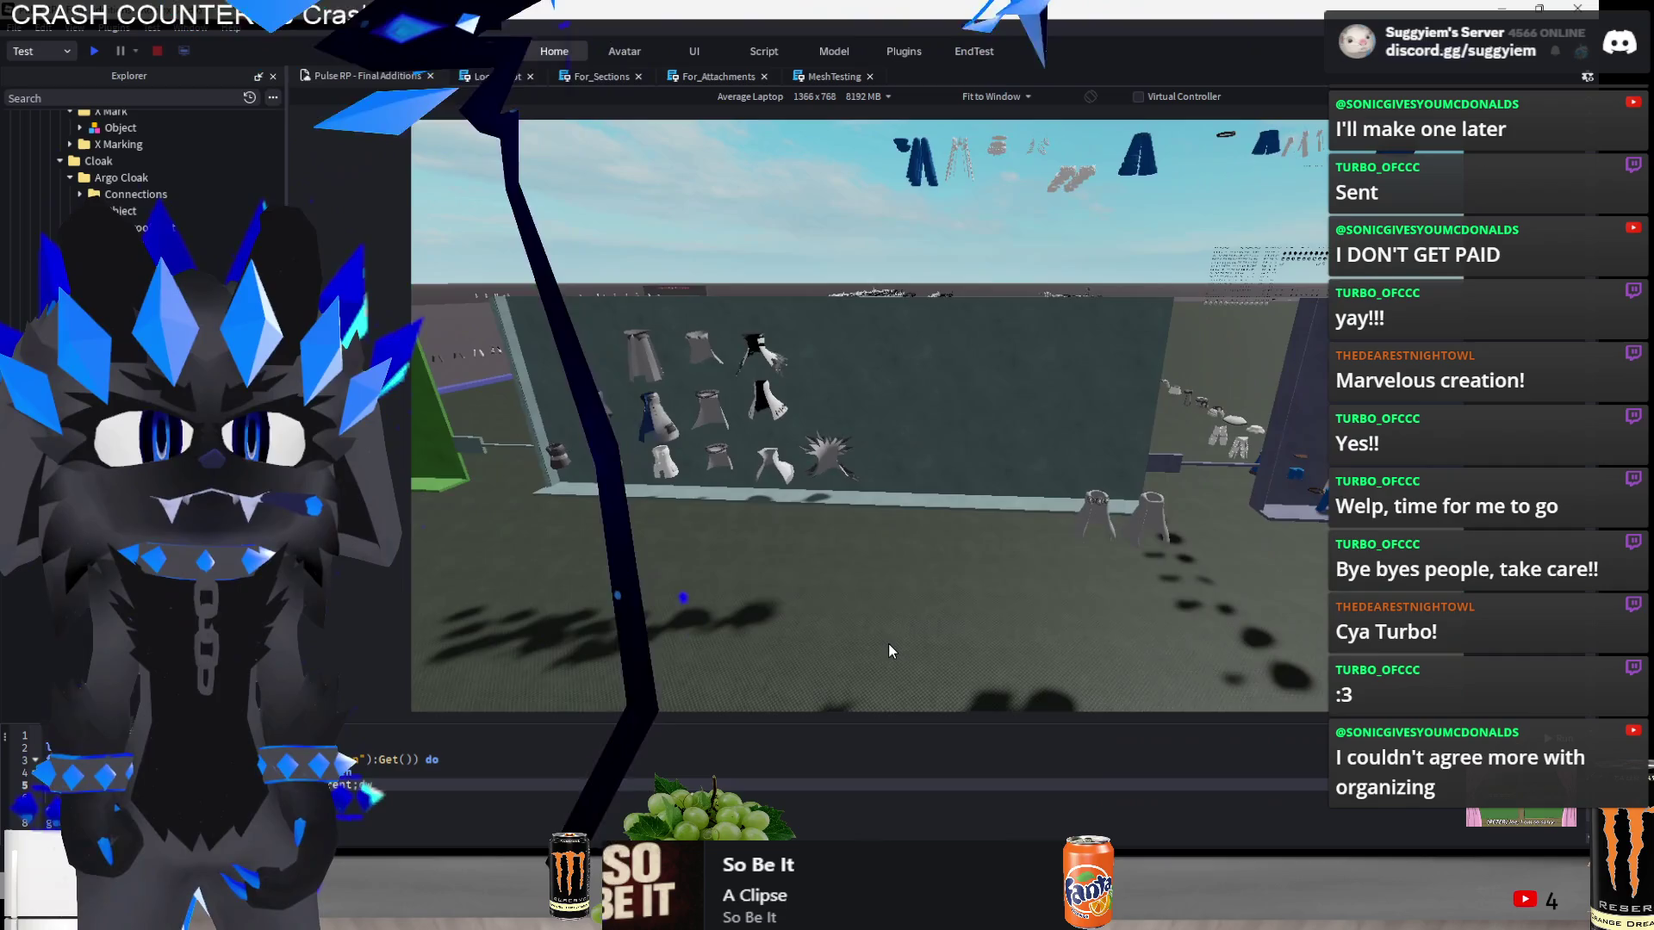
- Move the cloak pair back against the wall and lift it up
scroll(890, 651, up, 10)
click(979, 564)
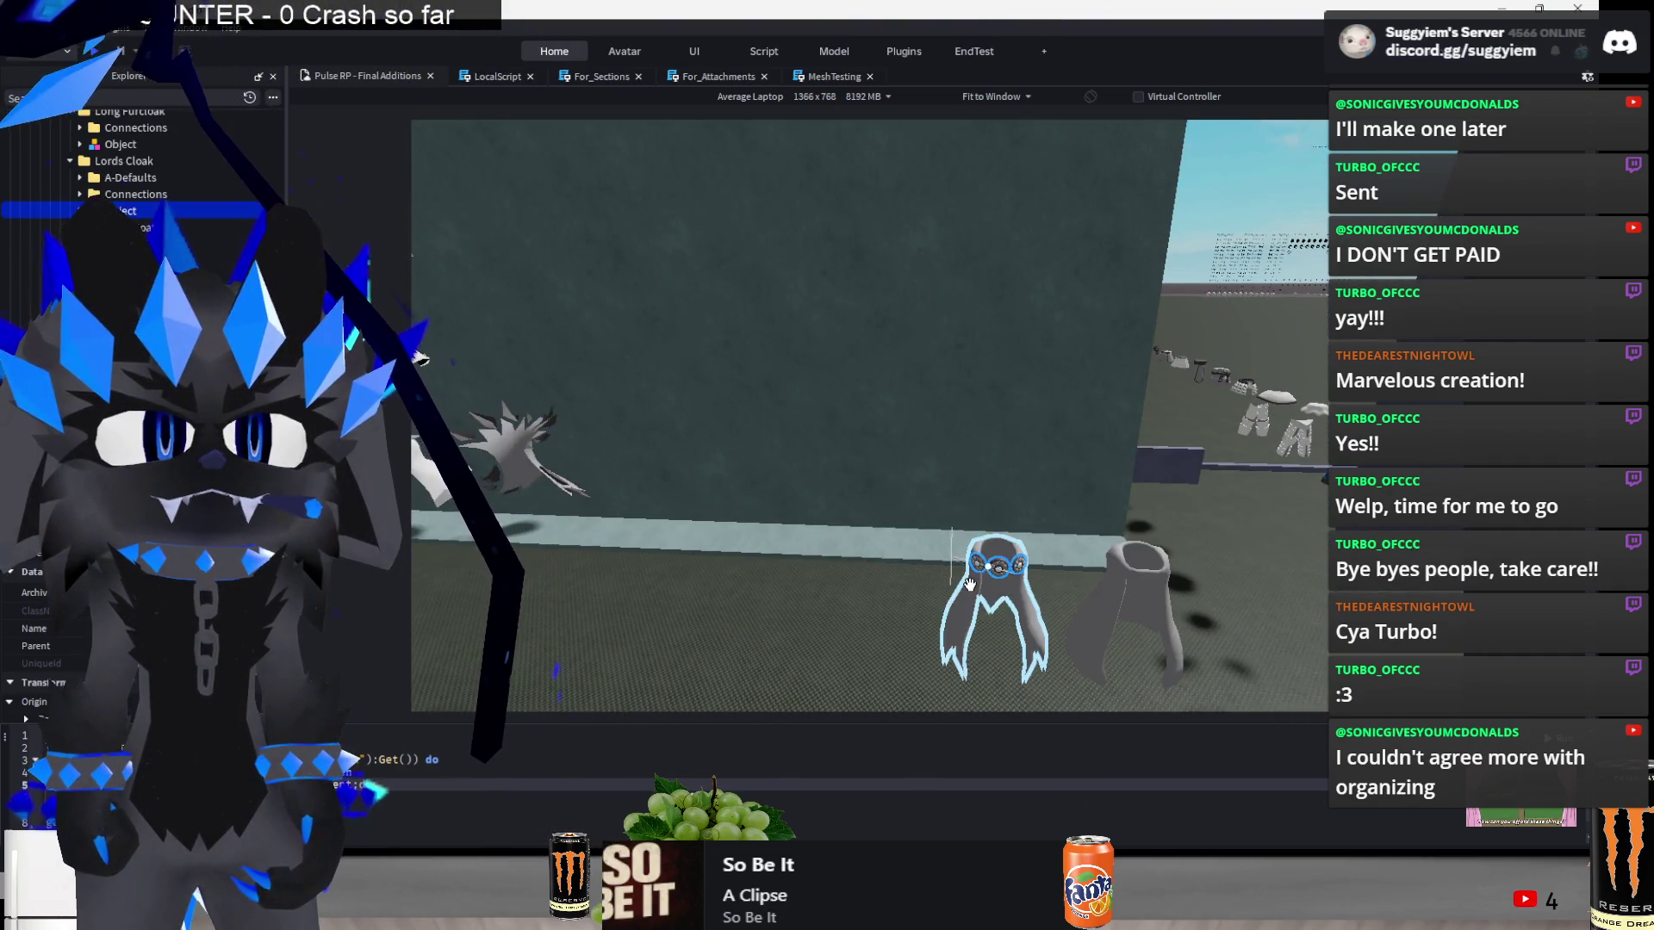
mouse_move(993, 593)
mouse_down()
mouse_move(792, 556)
mouse_move(659, 624)
mouse_move(968, 621)
mouse_up()
mouse_move(1093, 683)
mouse_down()
mouse_move(1053, 665)
mouse_move(1032, 584)
mouse_up()
drag(1050, 375, 1052, 259)
key(f)
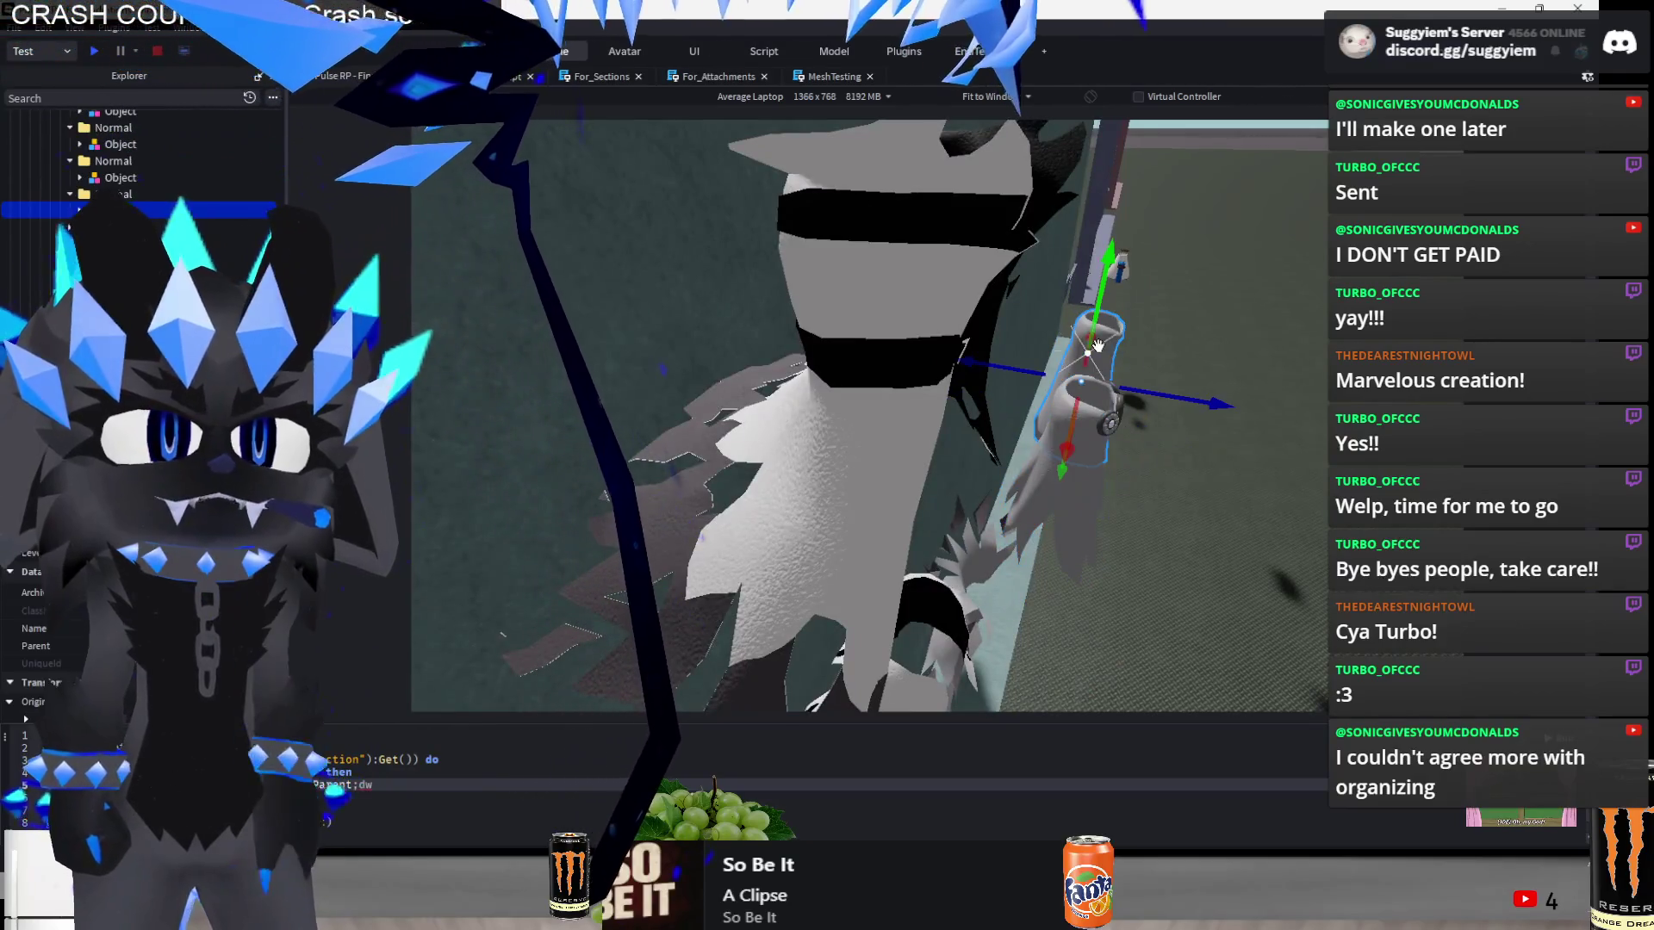
- Select the spiky cloak pieces, nudge them along the wall and lower them
click(1097, 482)
drag(1180, 455, 1137, 389)
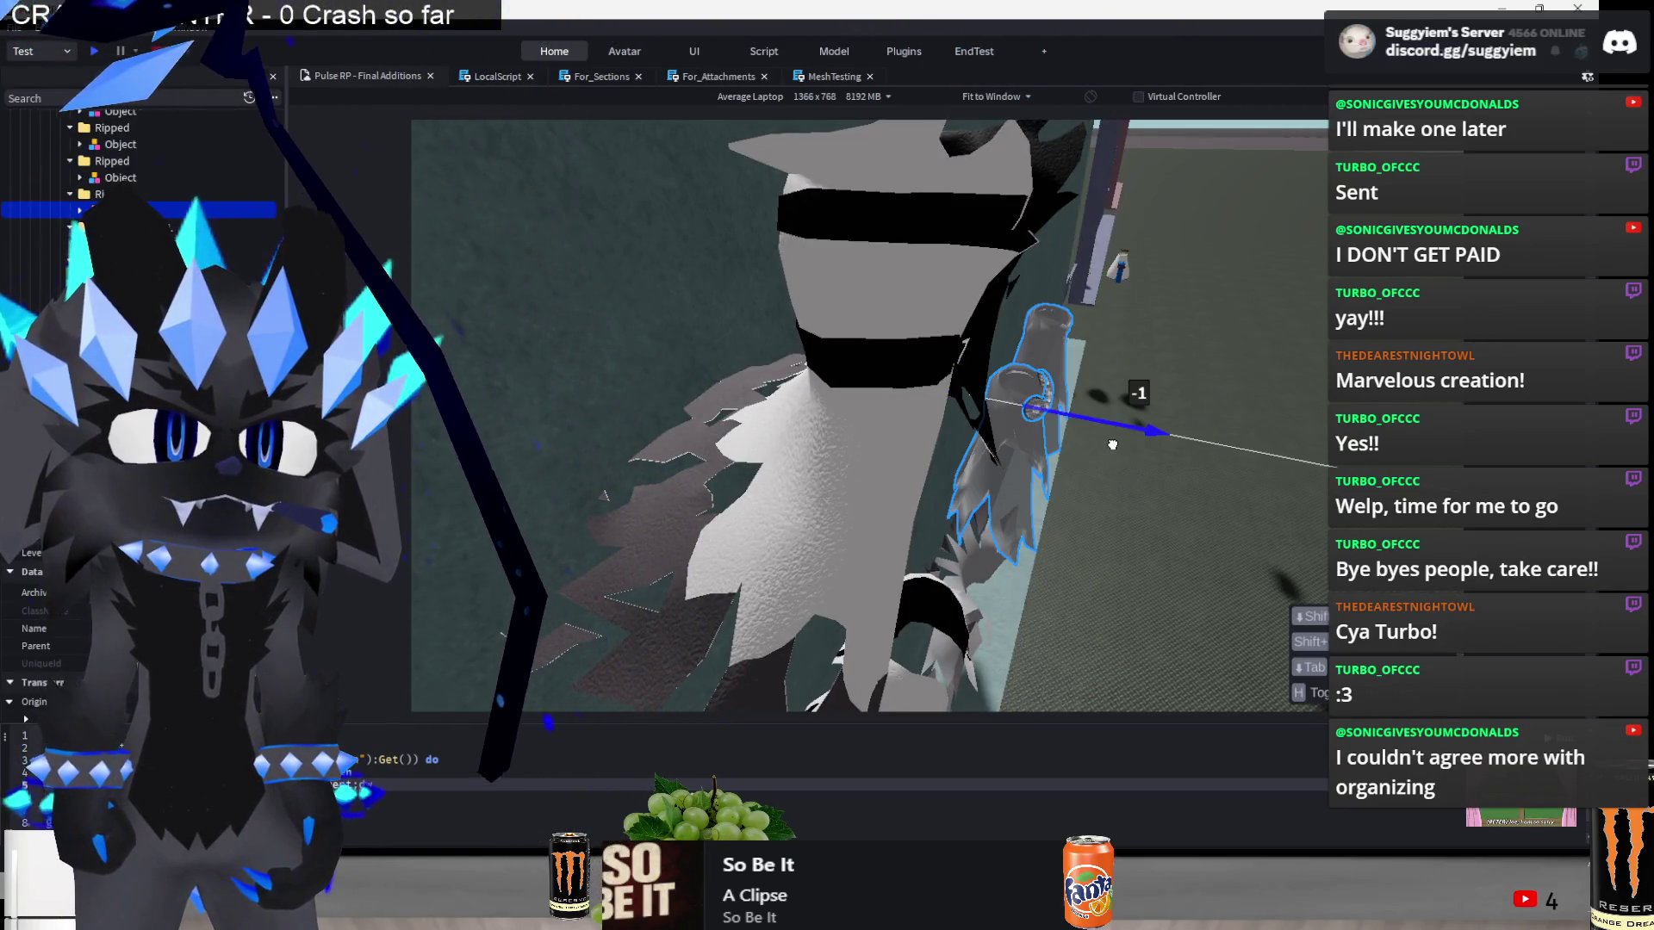
scroll(1110, 445, up, 3)
scroll(1110, 445, down, 5)
mouse_move(1110, 445)
mouse_down()
mouse_move(1053, 422)
mouse_move(1026, 590)
mouse_up()
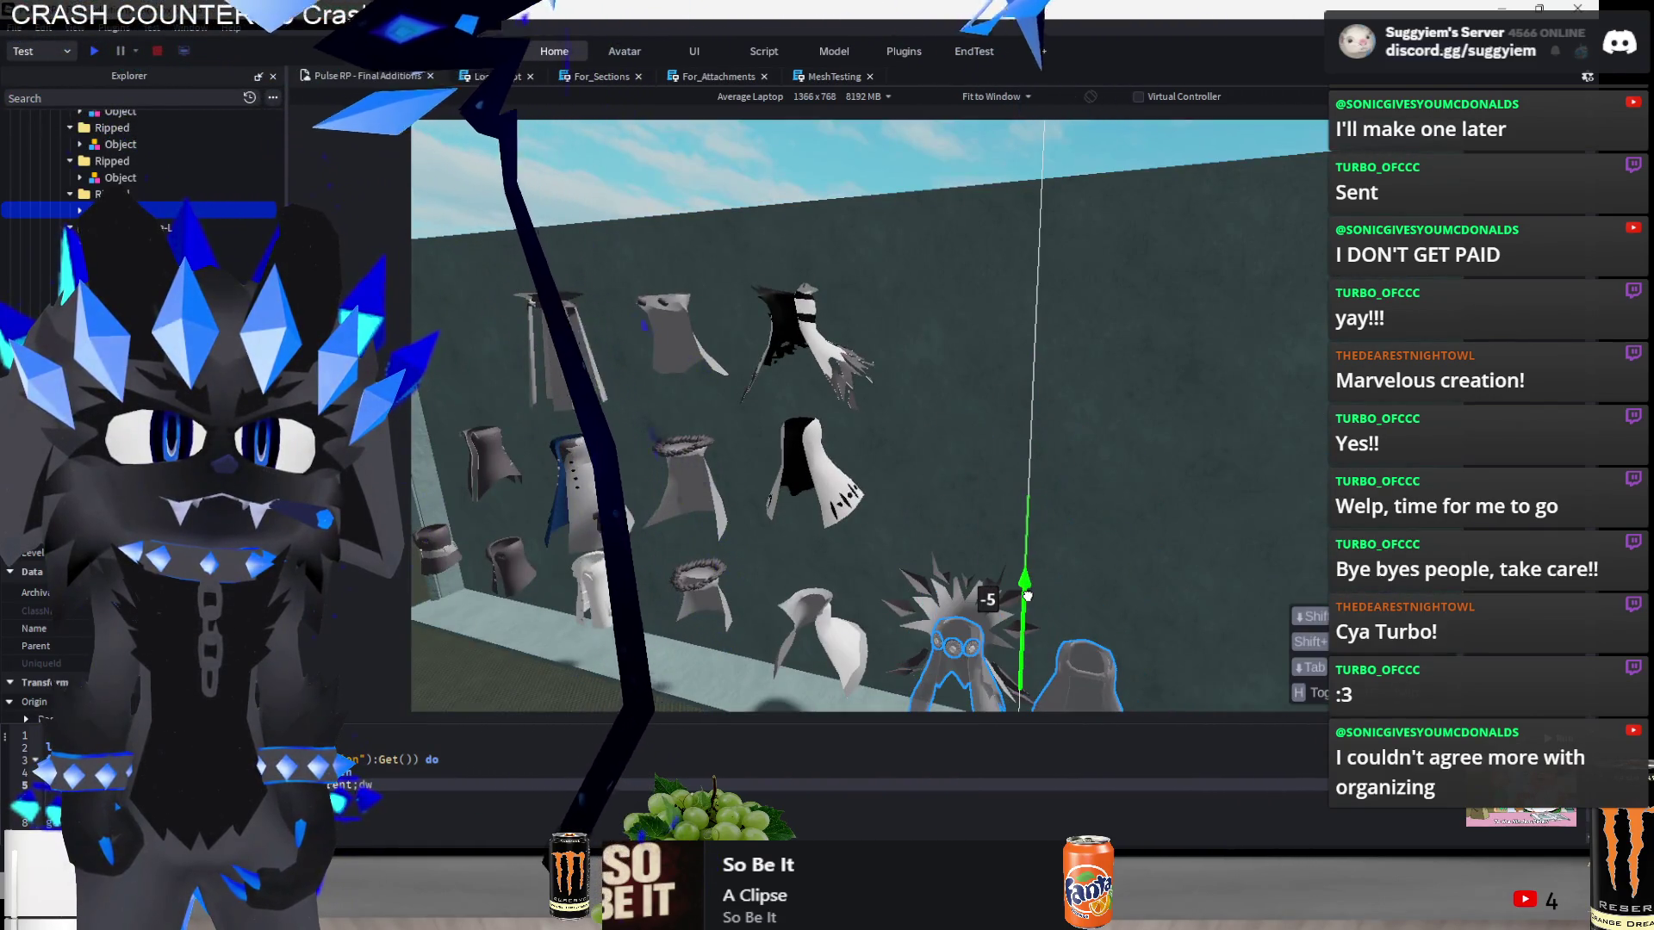
scroll(1027, 590, up, 5)
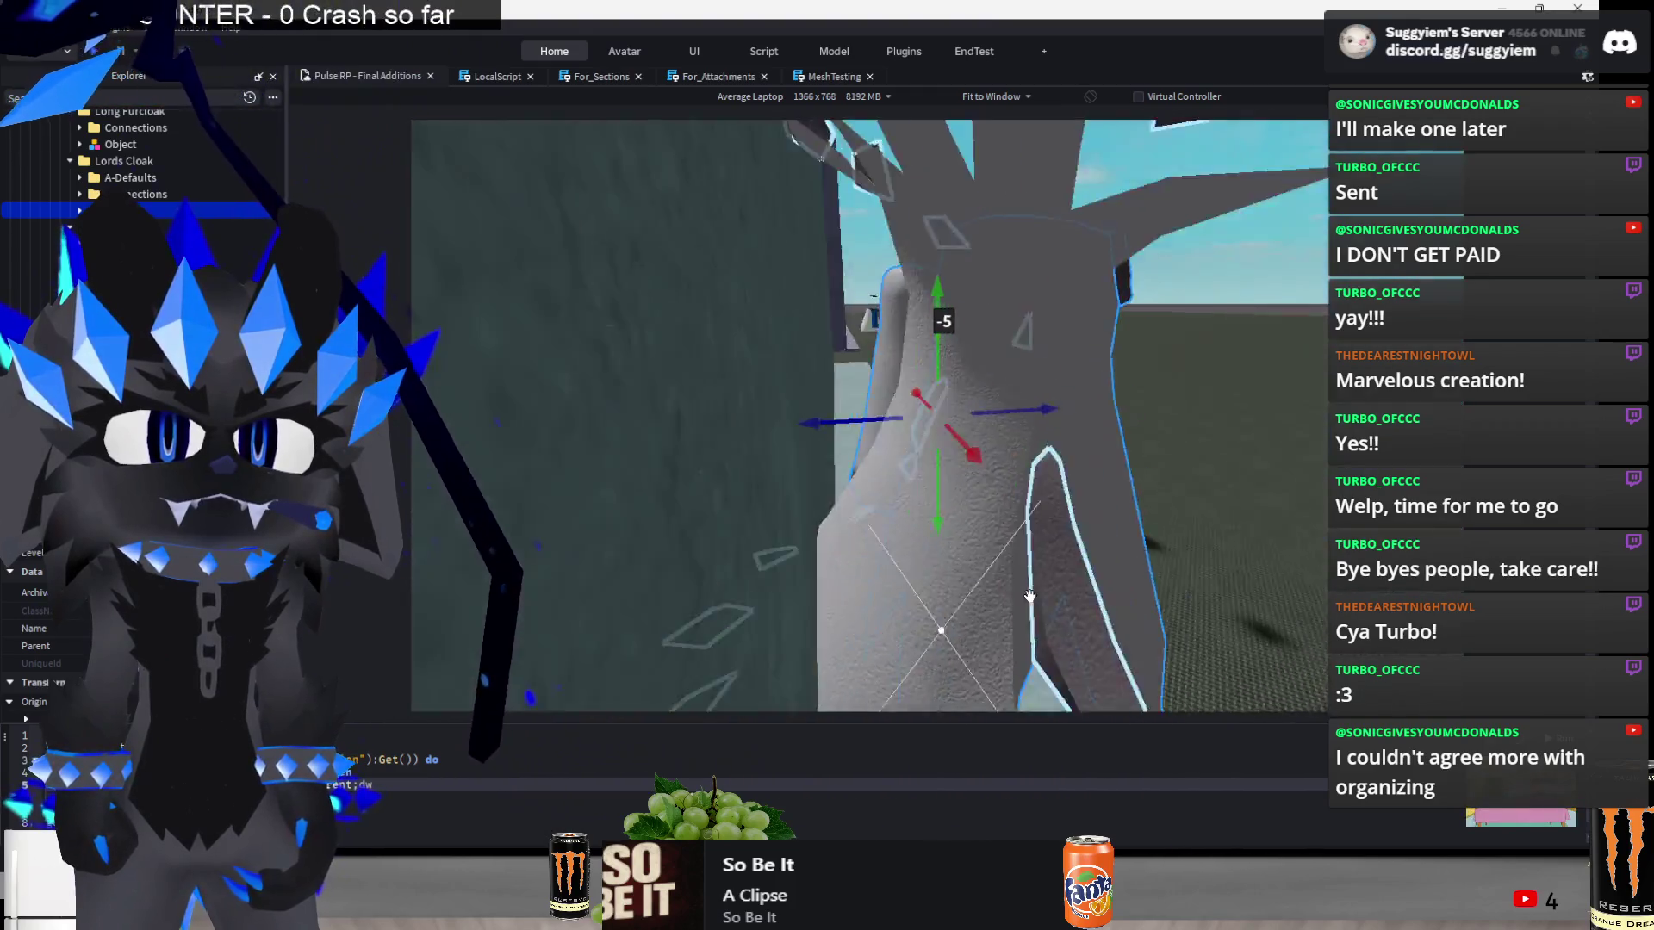
scroll(948, 388, down, 5)
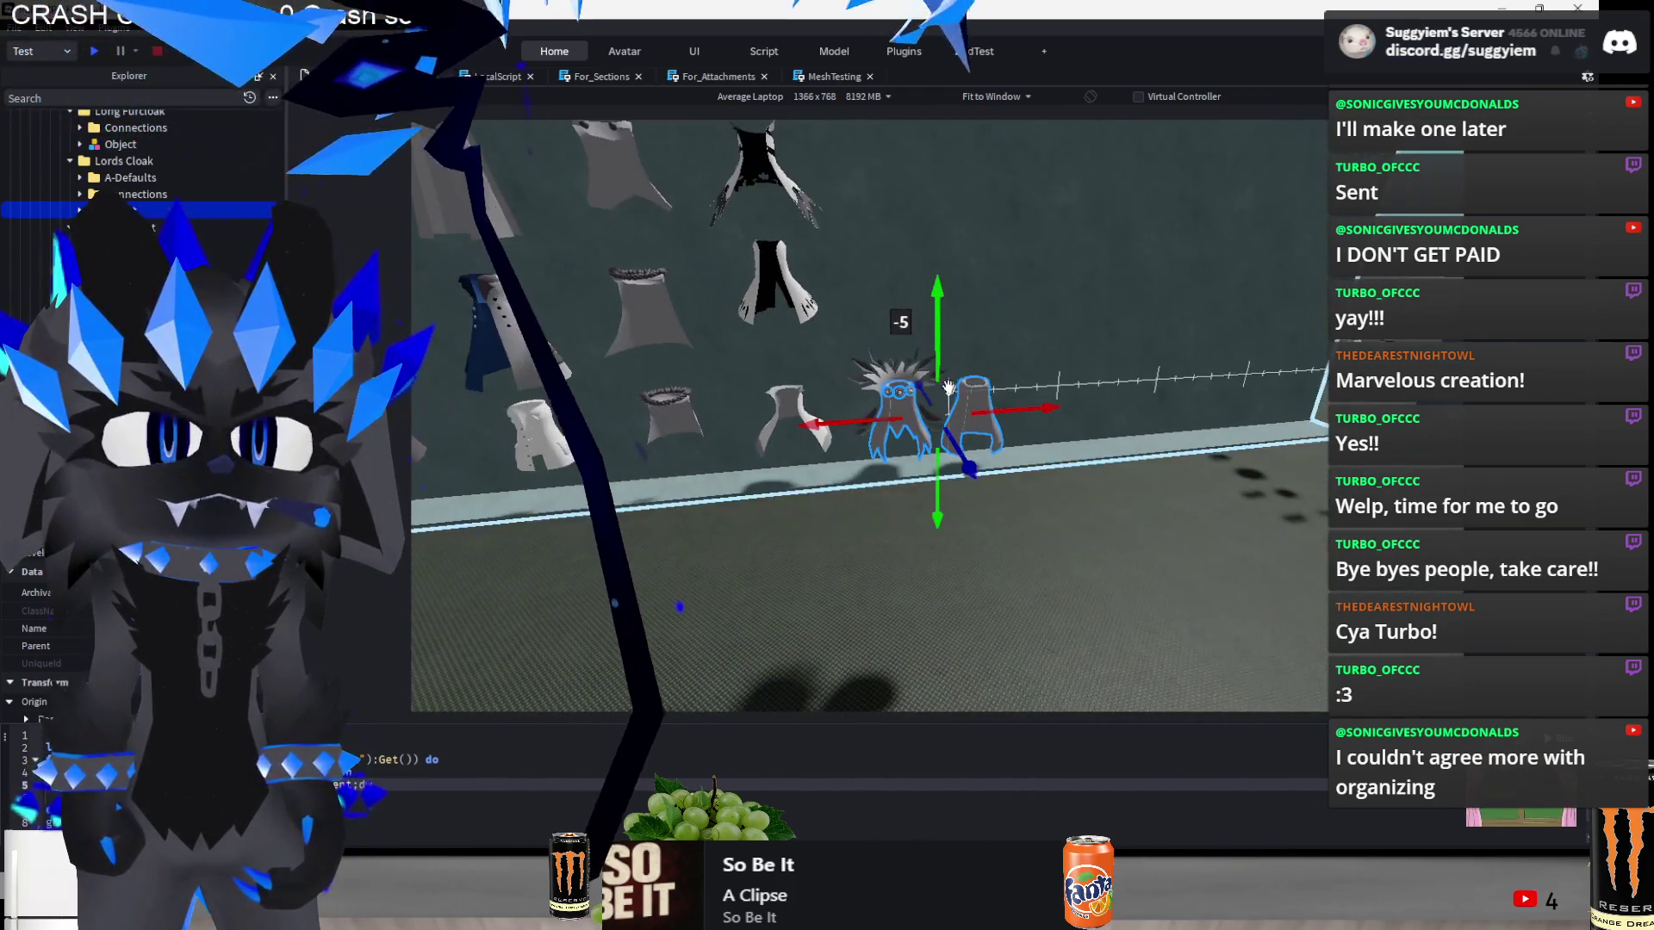
- Raise the spiky cloak pieces and slide them left into the middle row
drag(948, 387, 930, 206)
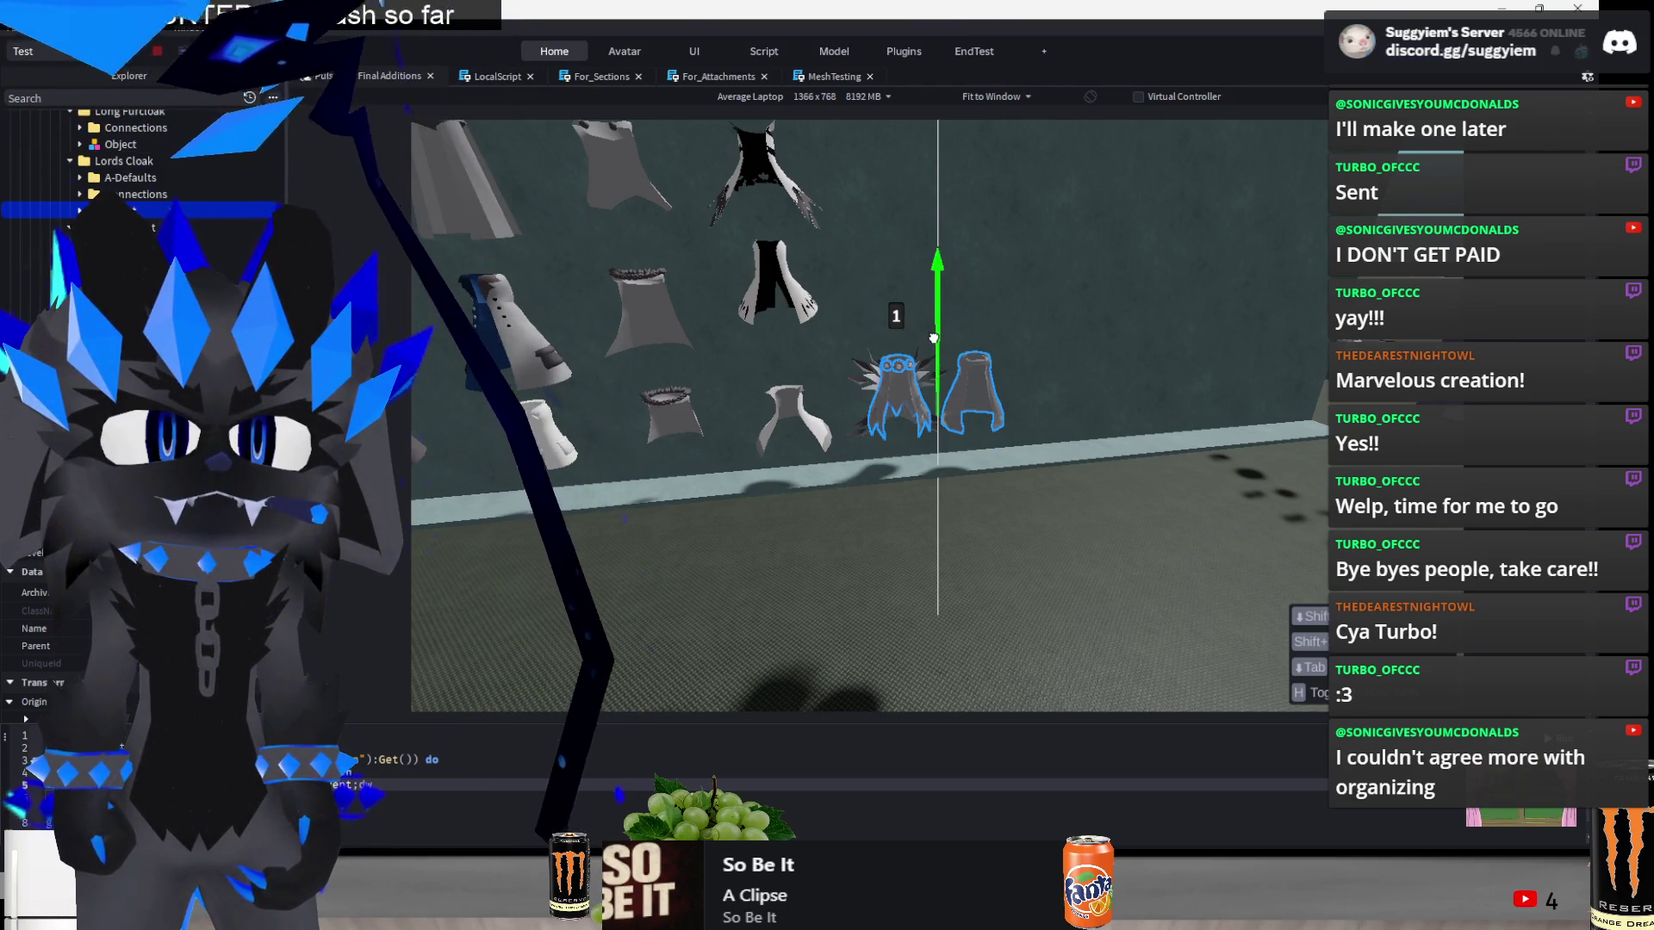
mouse_move(853, 426)
mouse_down()
mouse_move(827, 435)
mouse_move(875, 499)
mouse_move(857, 473)
mouse_move(891, 479)
mouse_up()
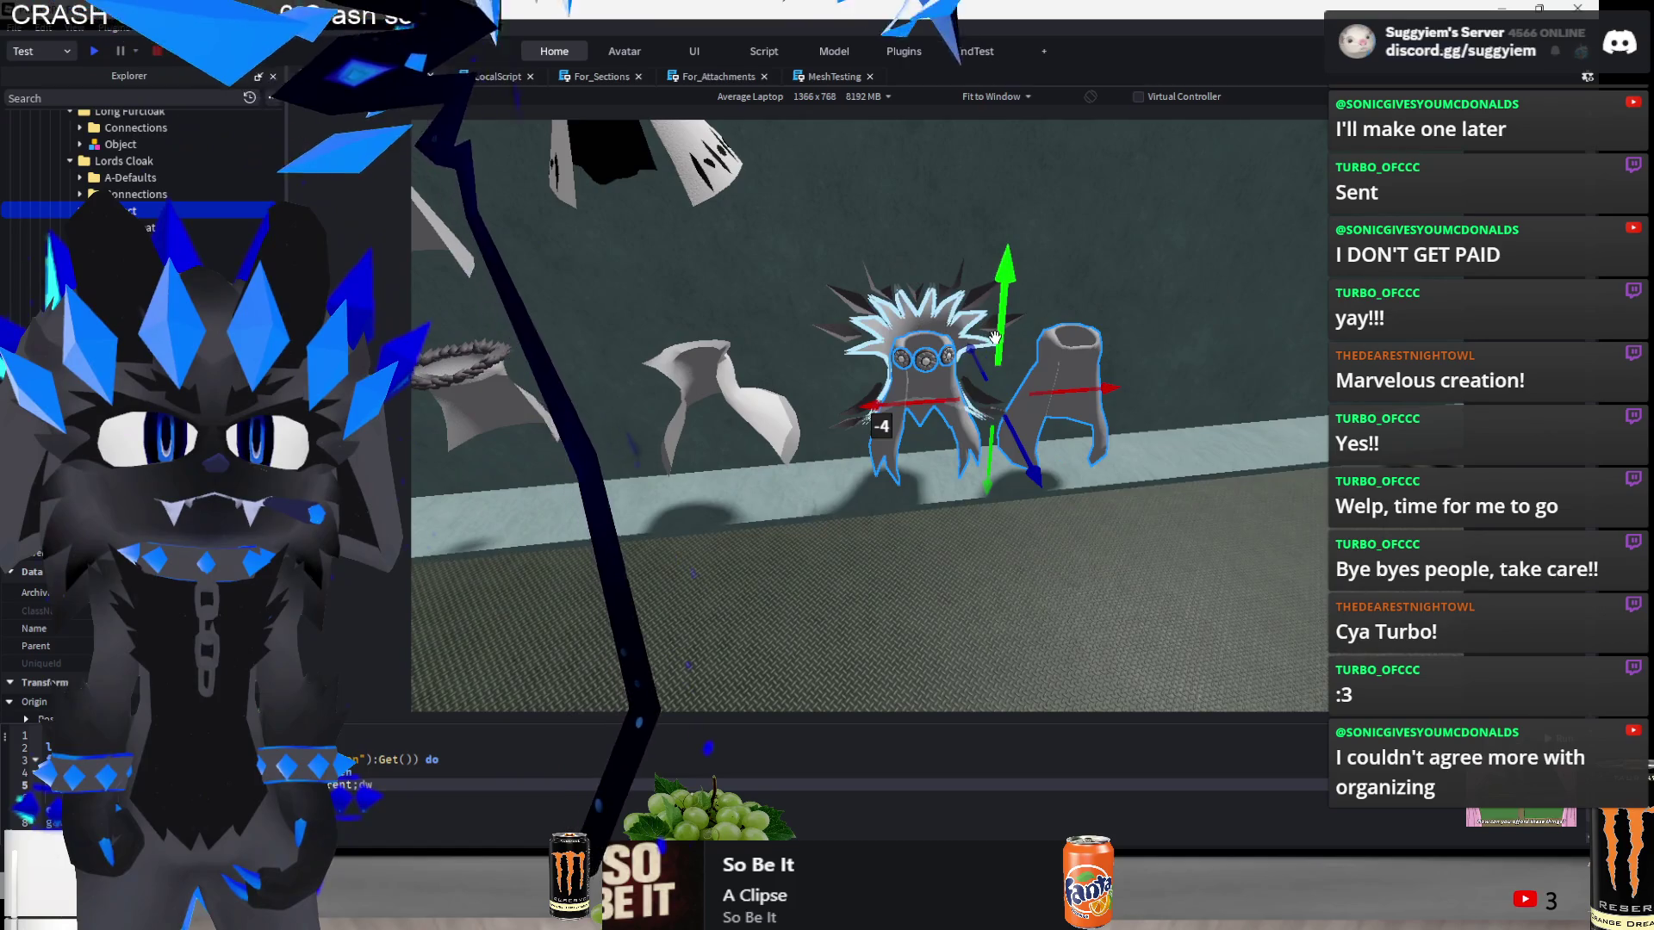
drag(997, 338, 998, 210)
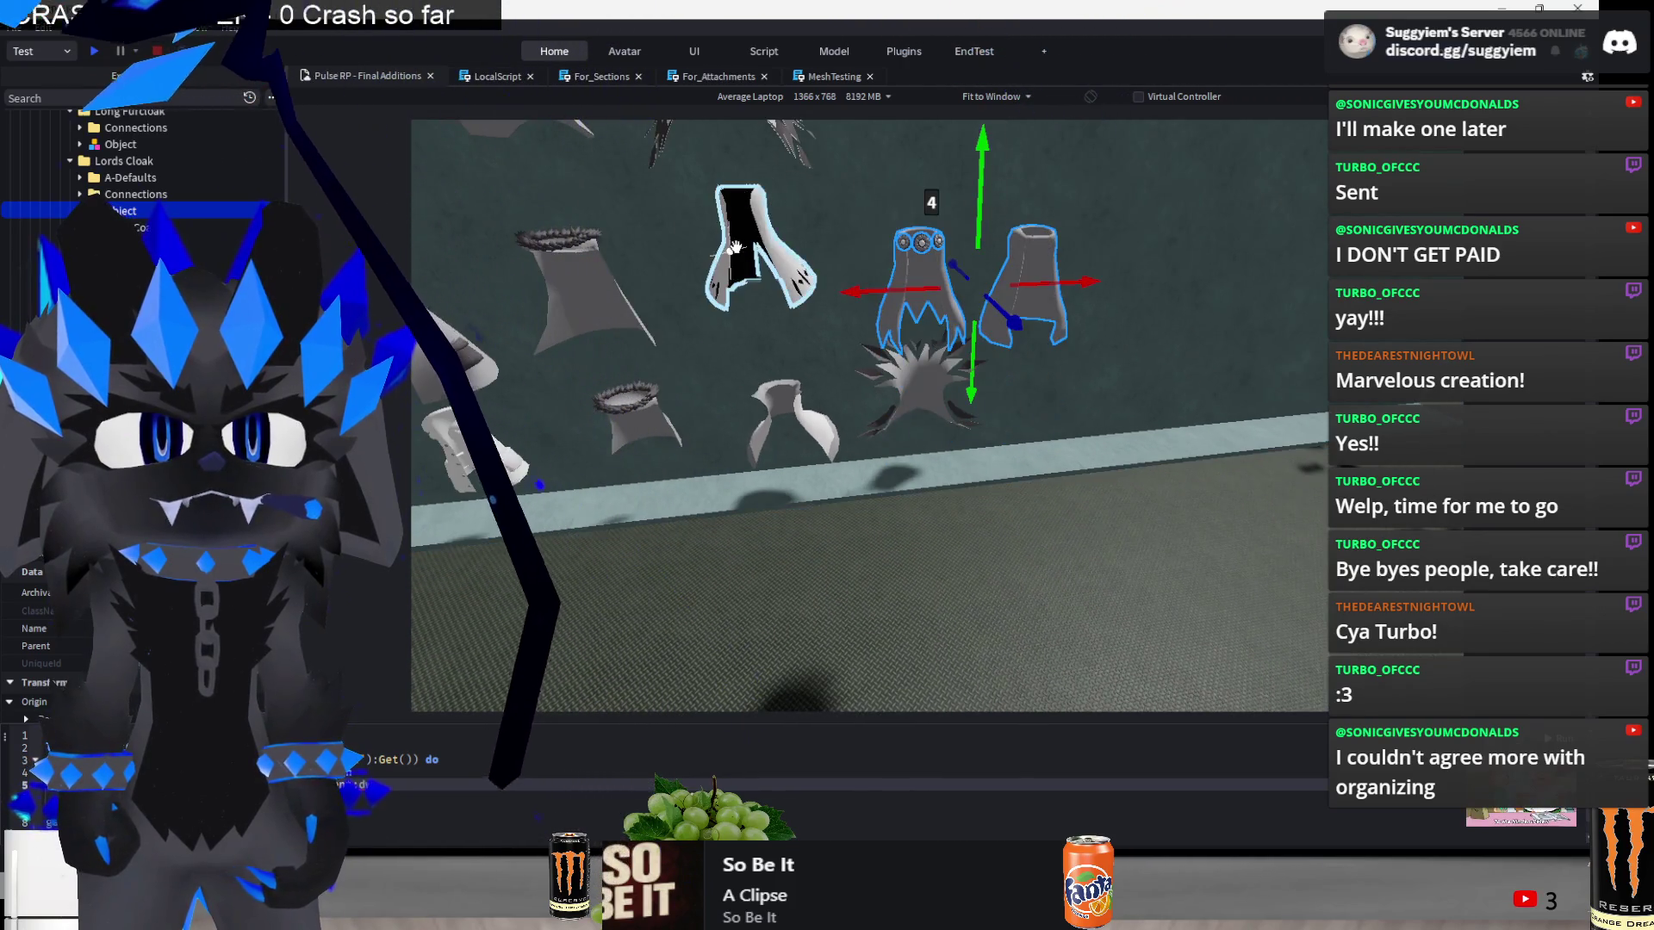
drag(780, 381, 787, 243)
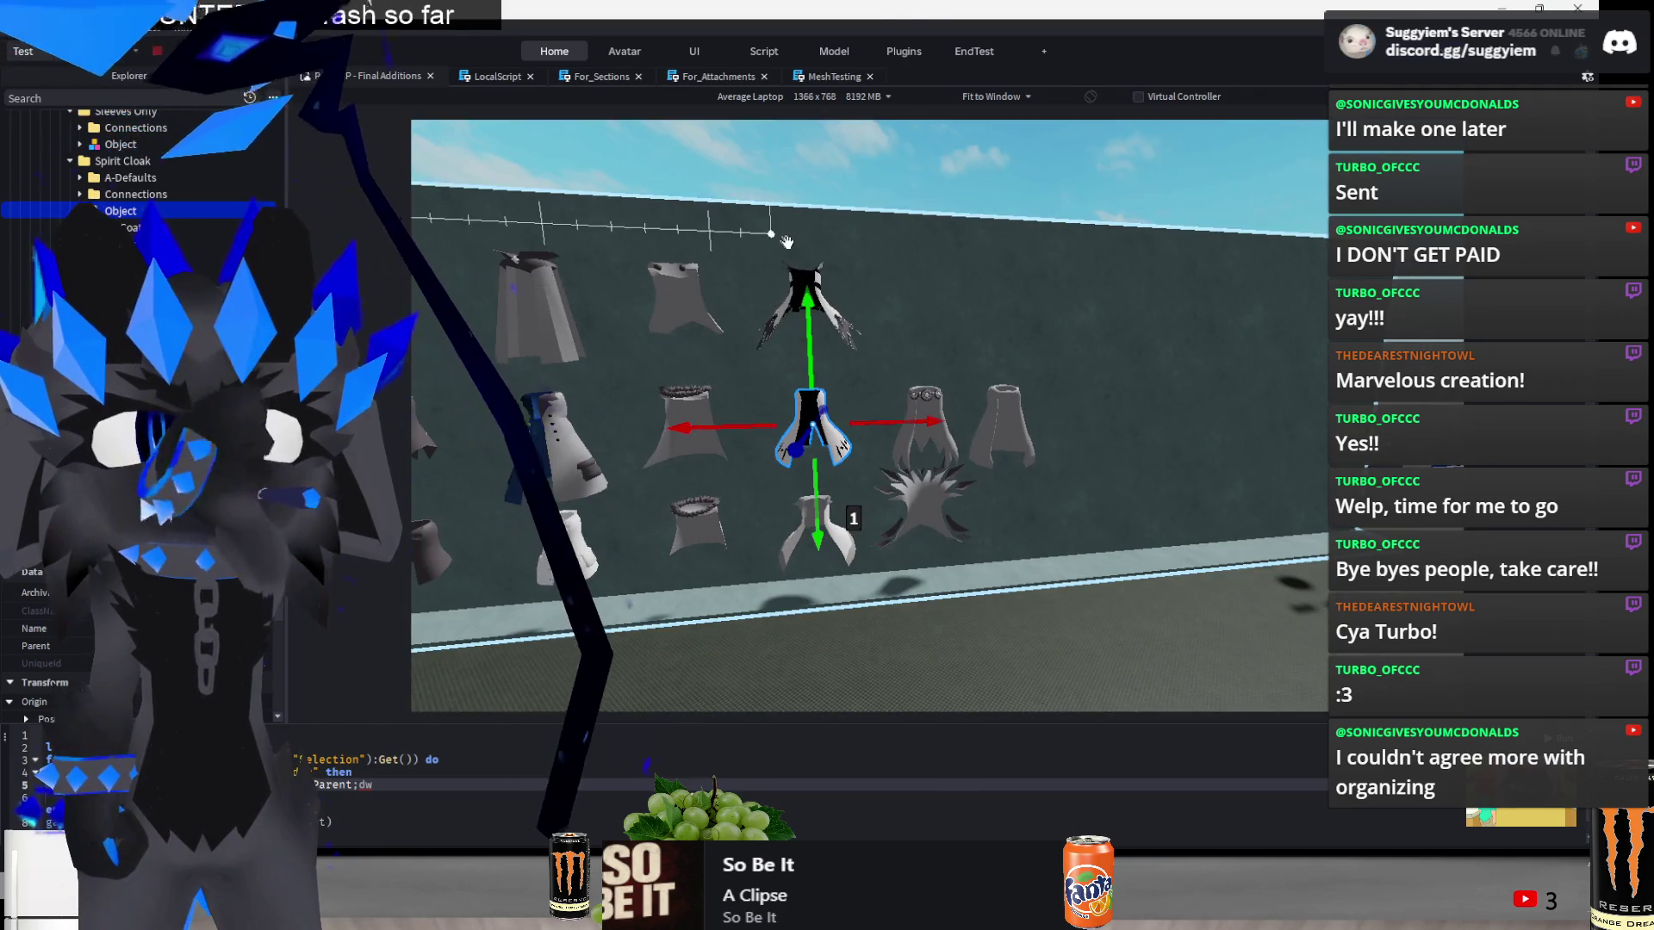
scroll(773, 405, up, 3)
- Raise the three-dot cape 8 studs up the grey wall
click(634, 402)
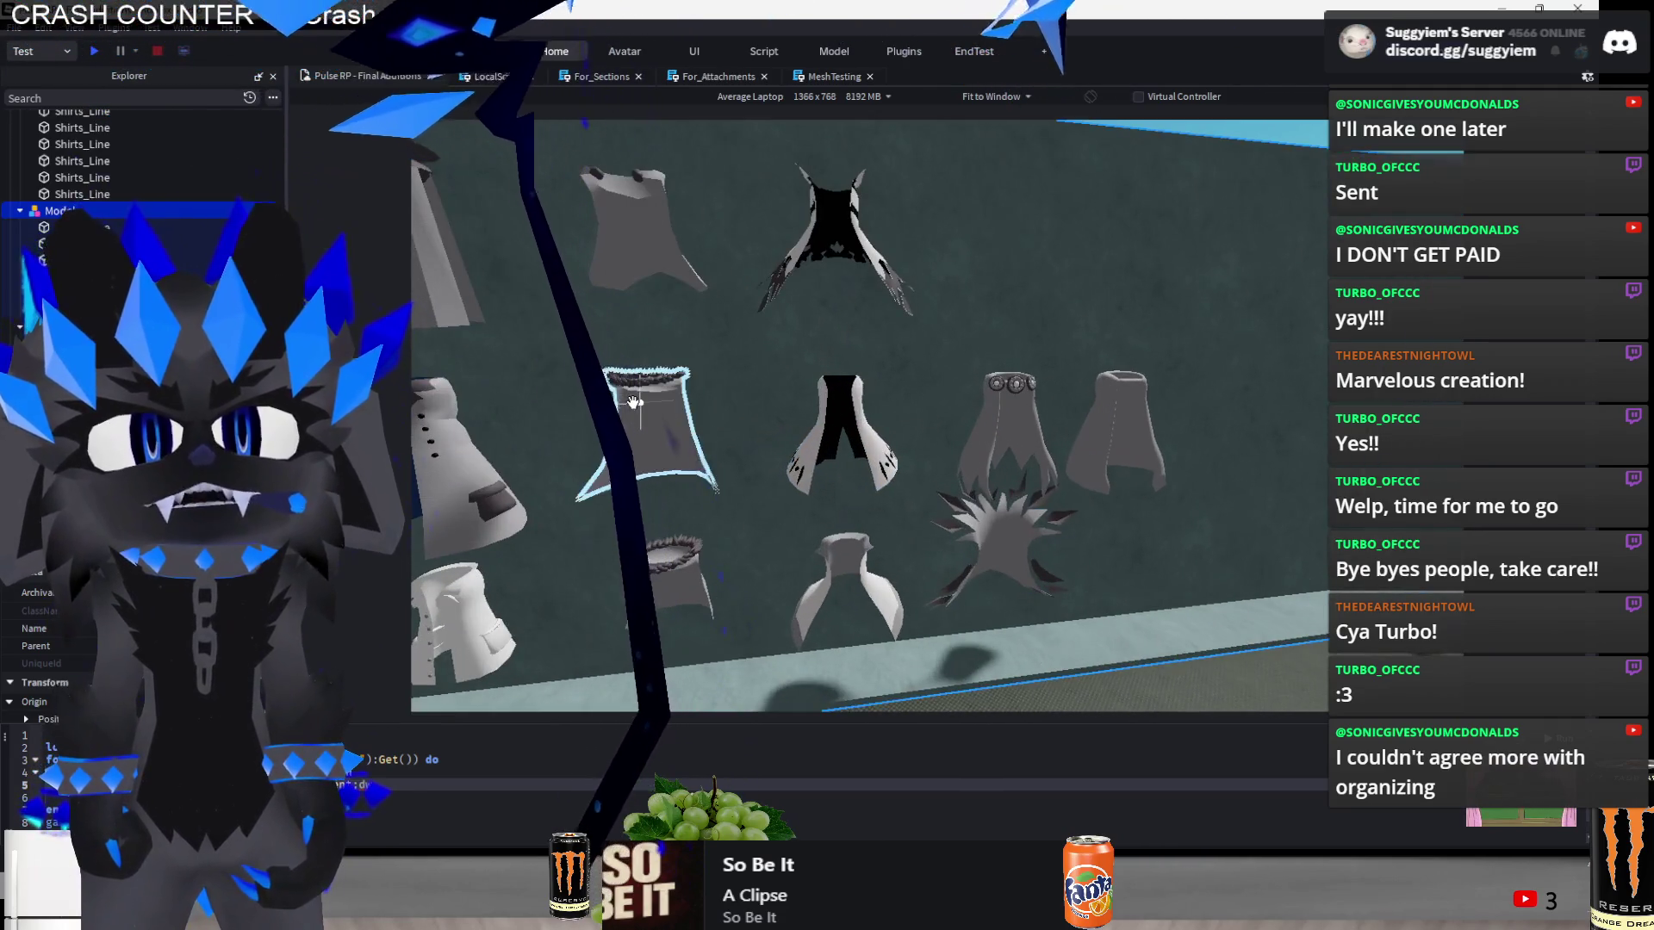
click(987, 411)
key(f)
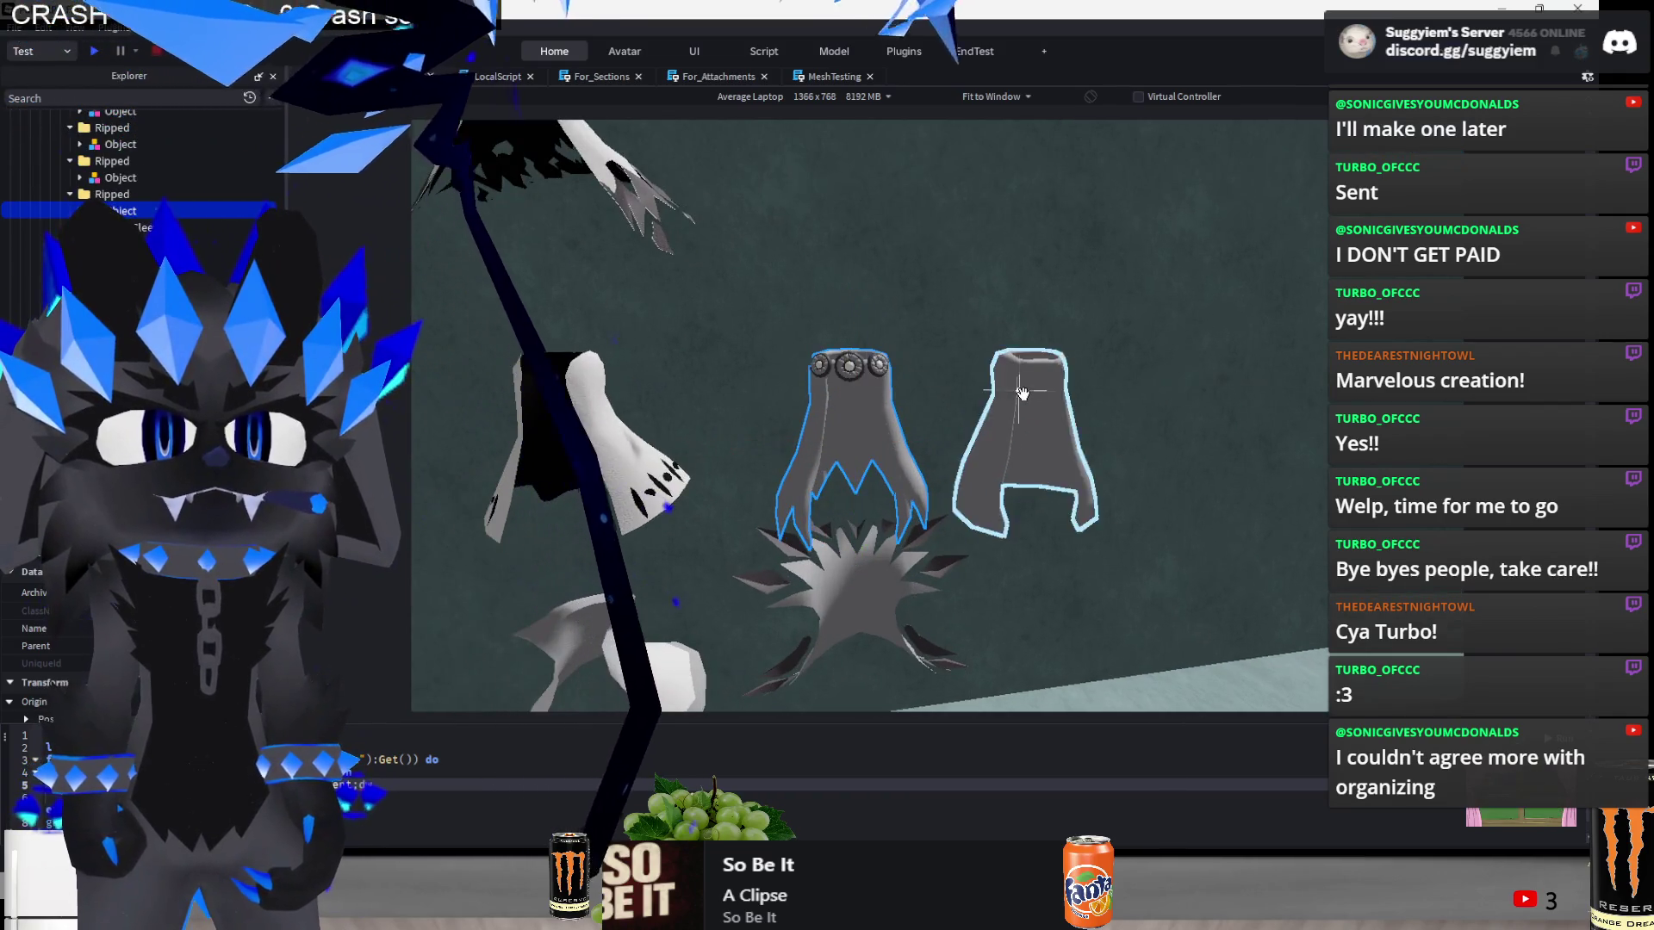
scroll(1023, 394, down, 5)
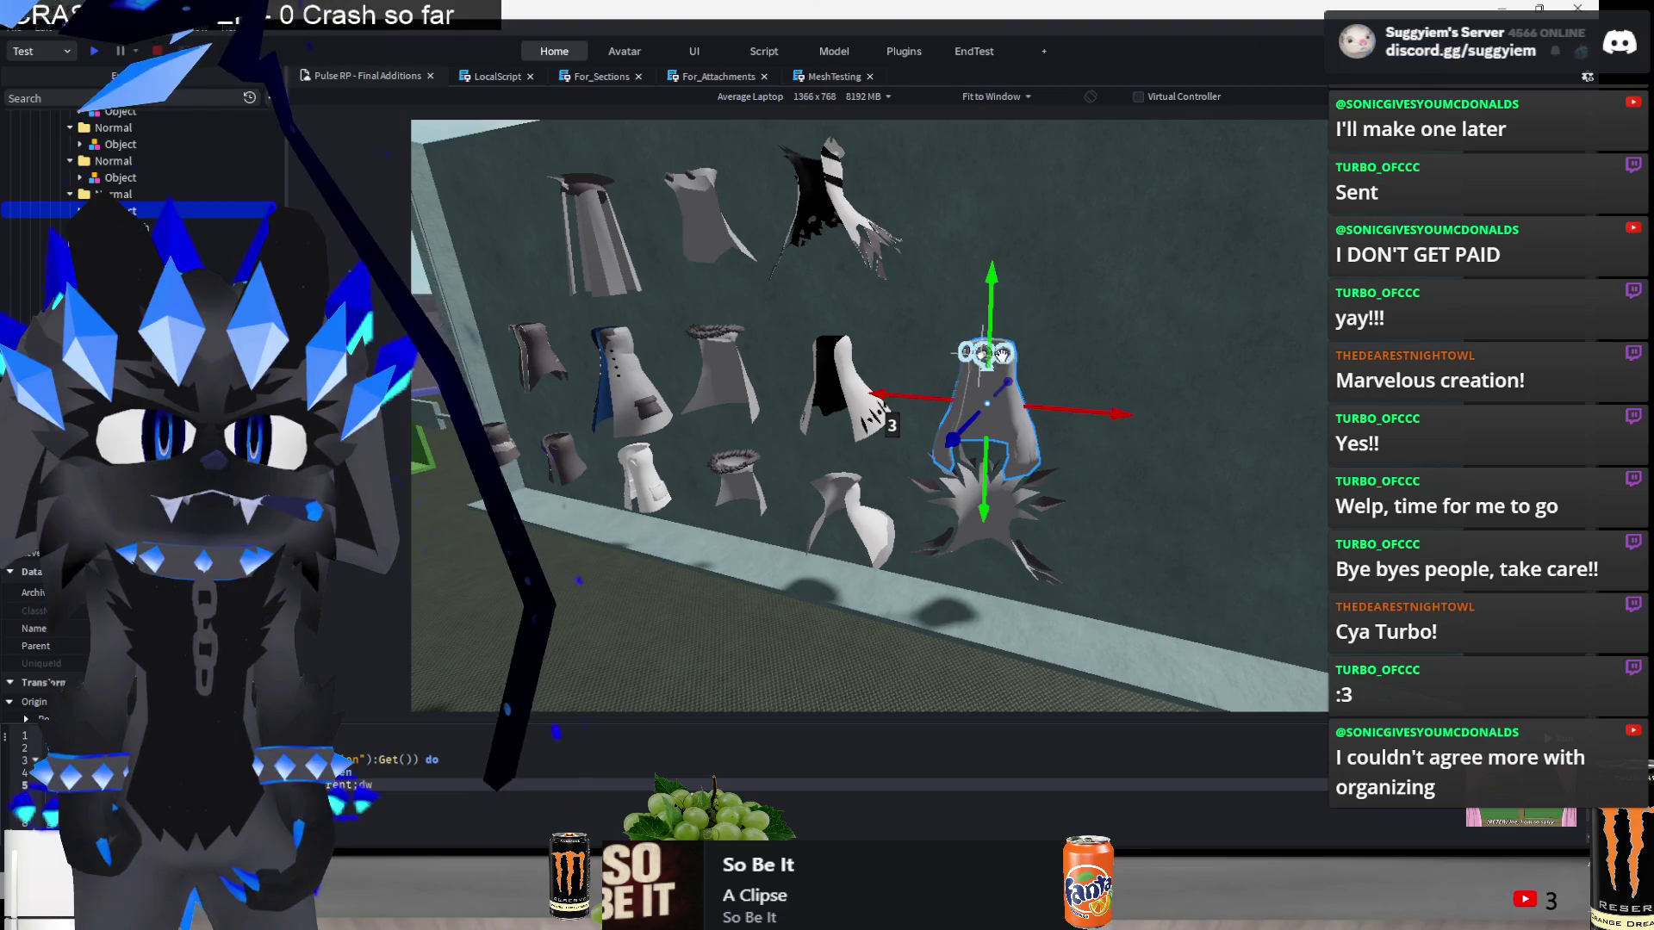
drag(989, 421, 985, 297)
scroll(985, 297, up, 3)
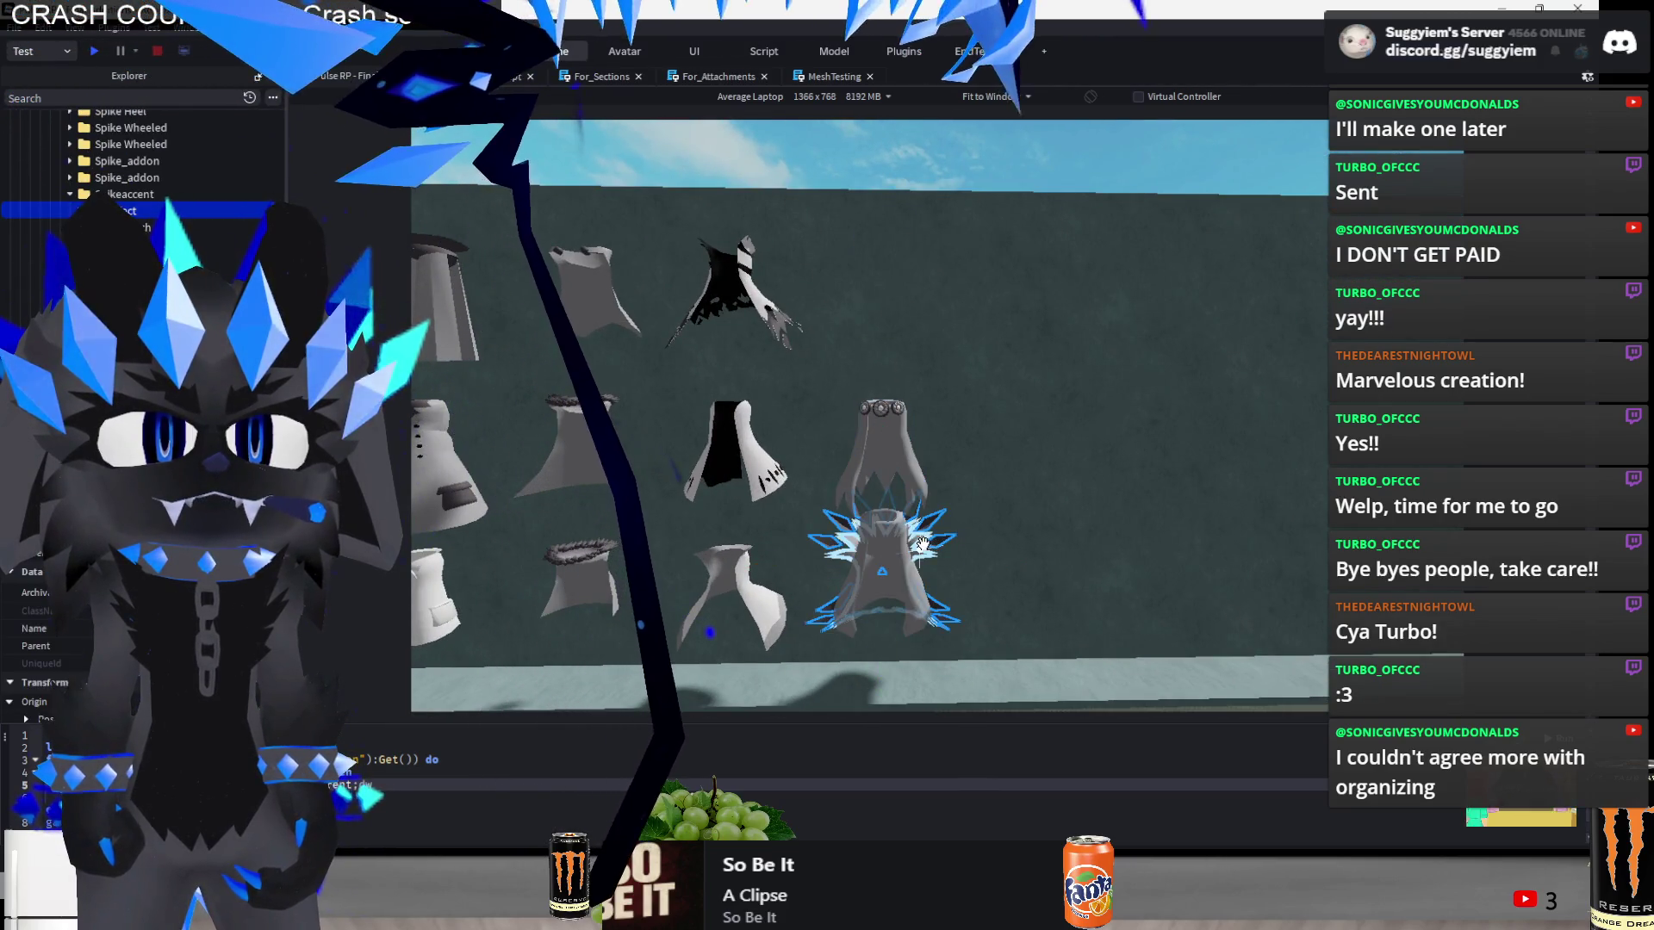
click(884, 521)
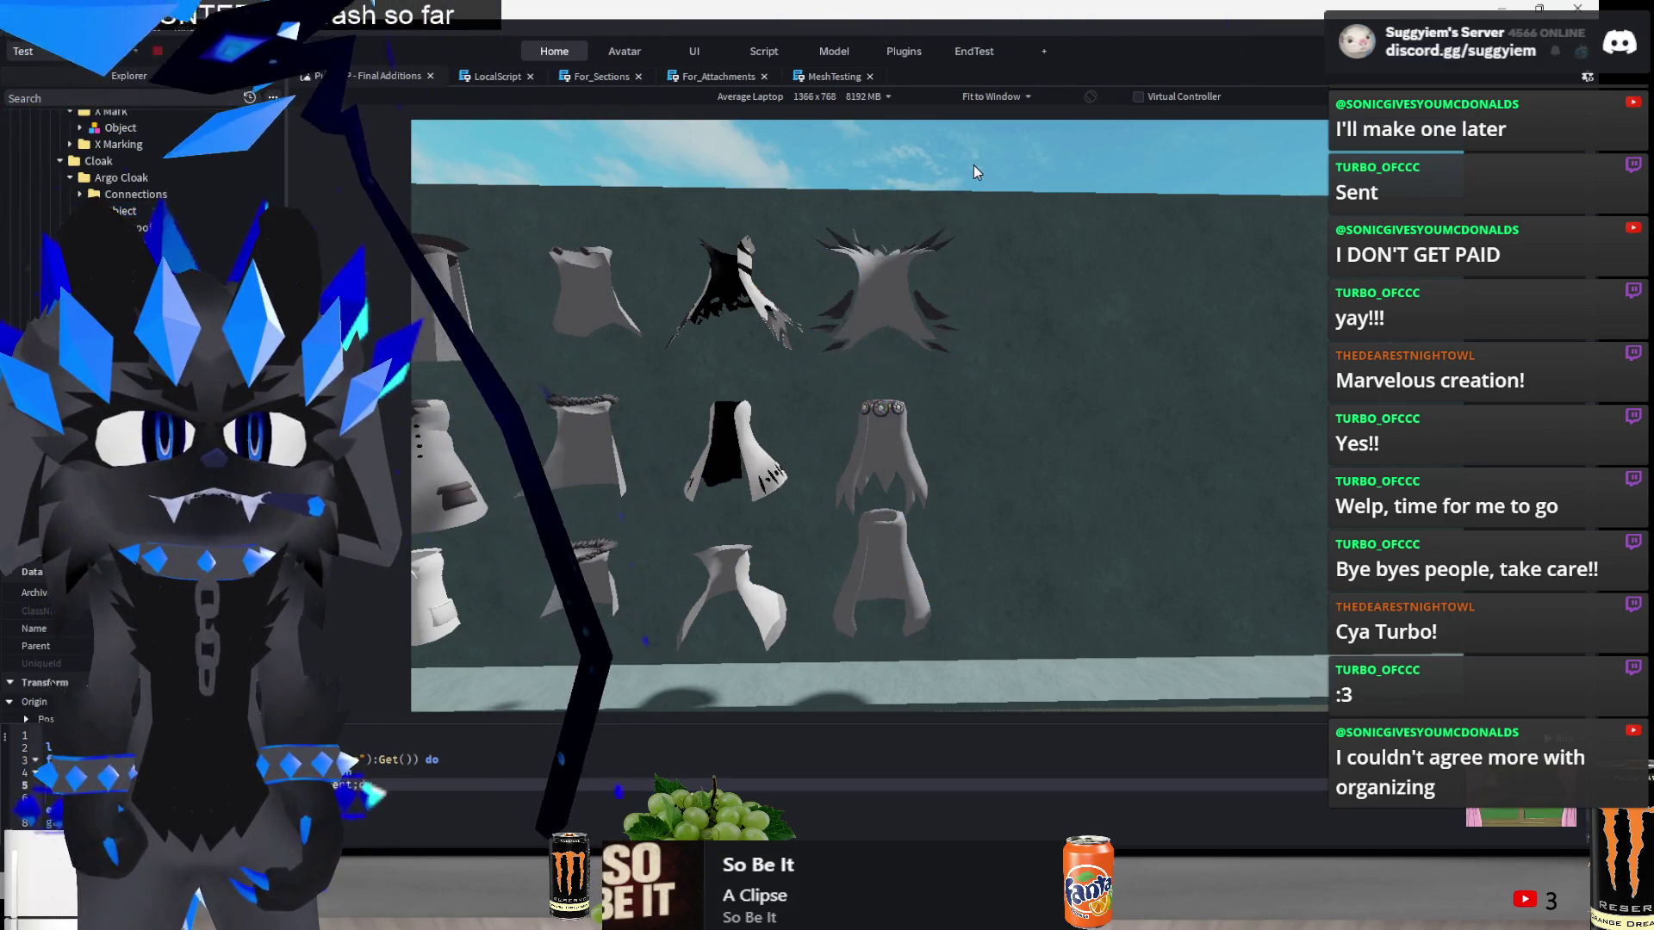
scroll(974, 166, down, 5)
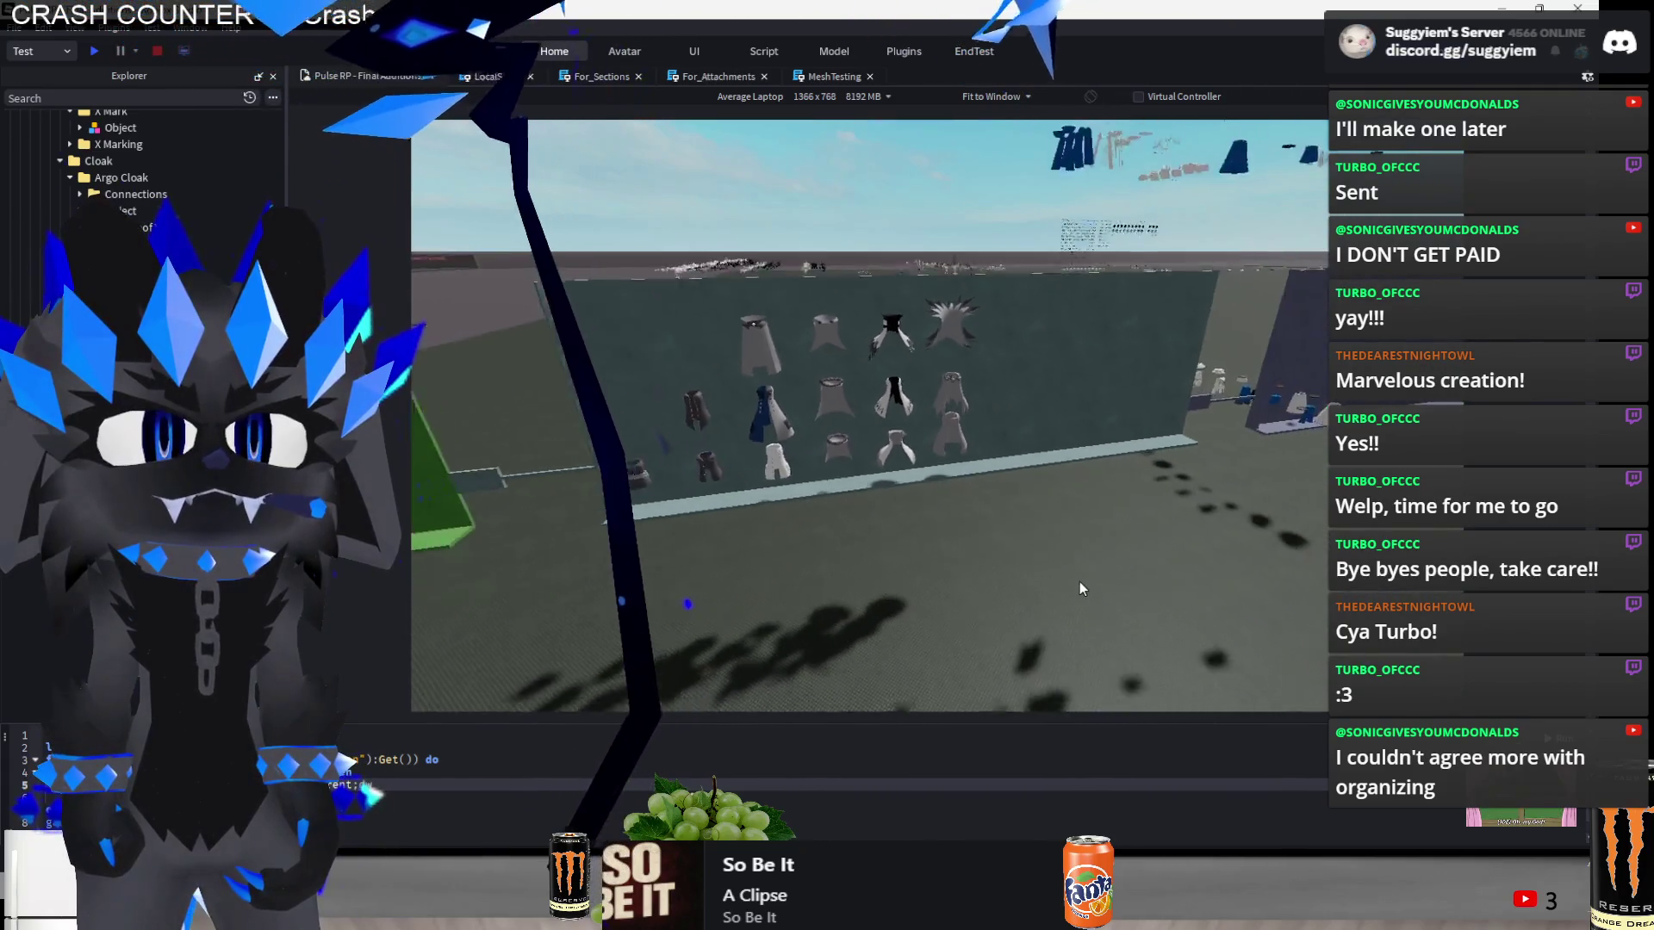
scroll(1078, 582, down, 3)
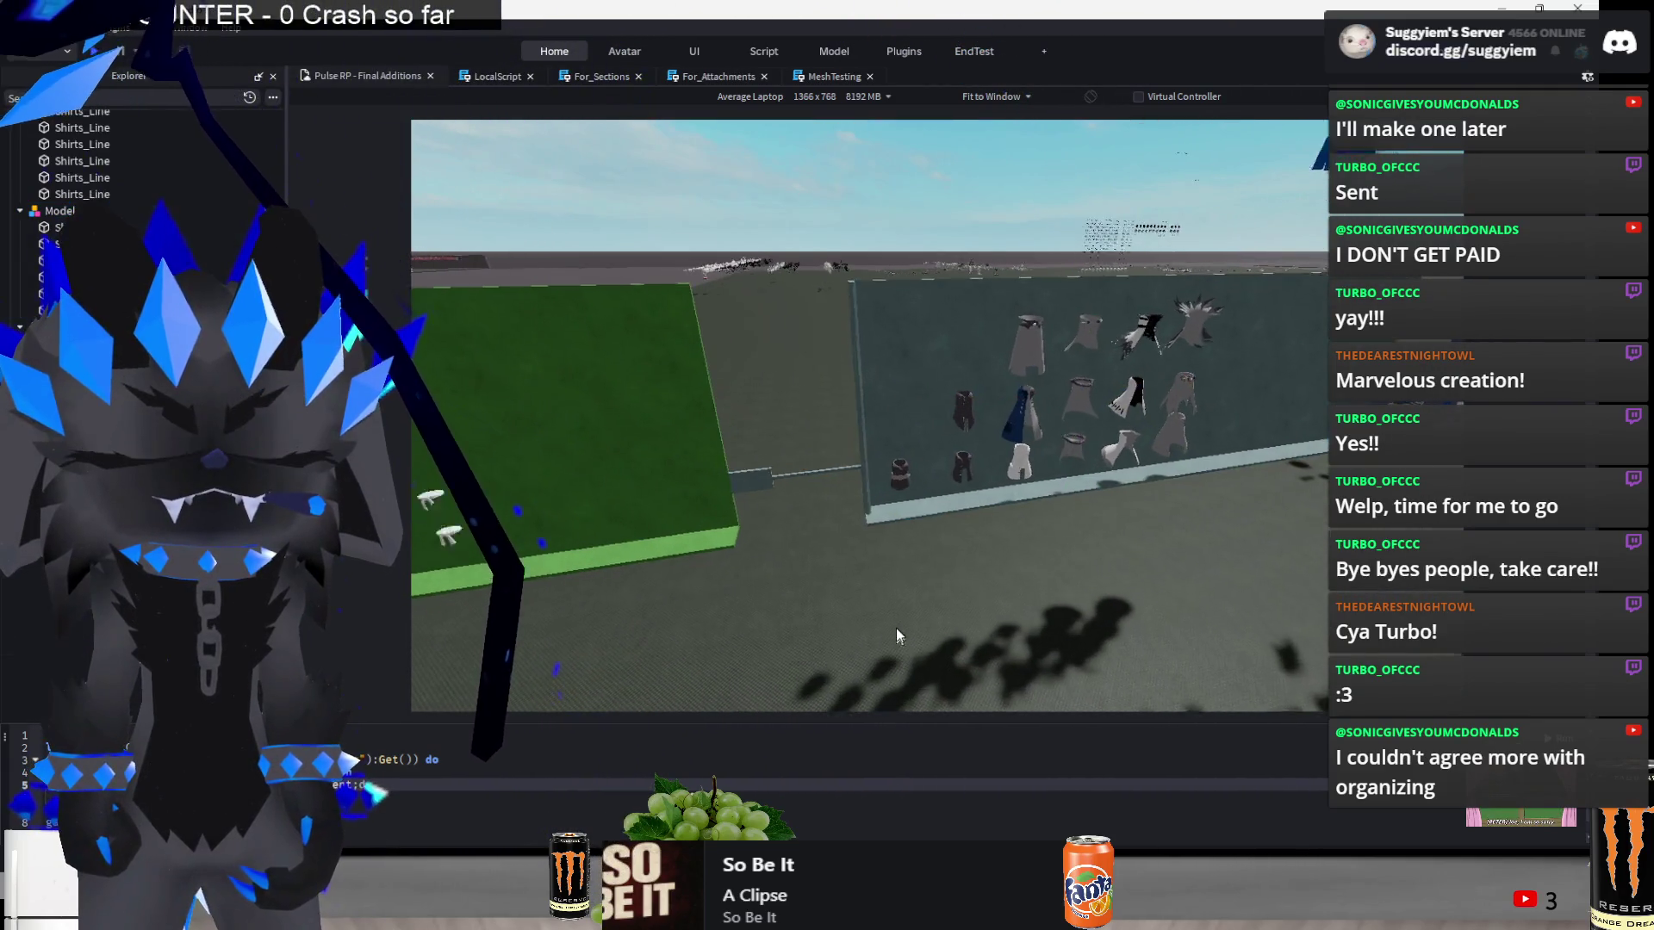
- Nudge the selected piece slightly, then select the green shirt wall as one model
scroll(896, 633, up, 3)
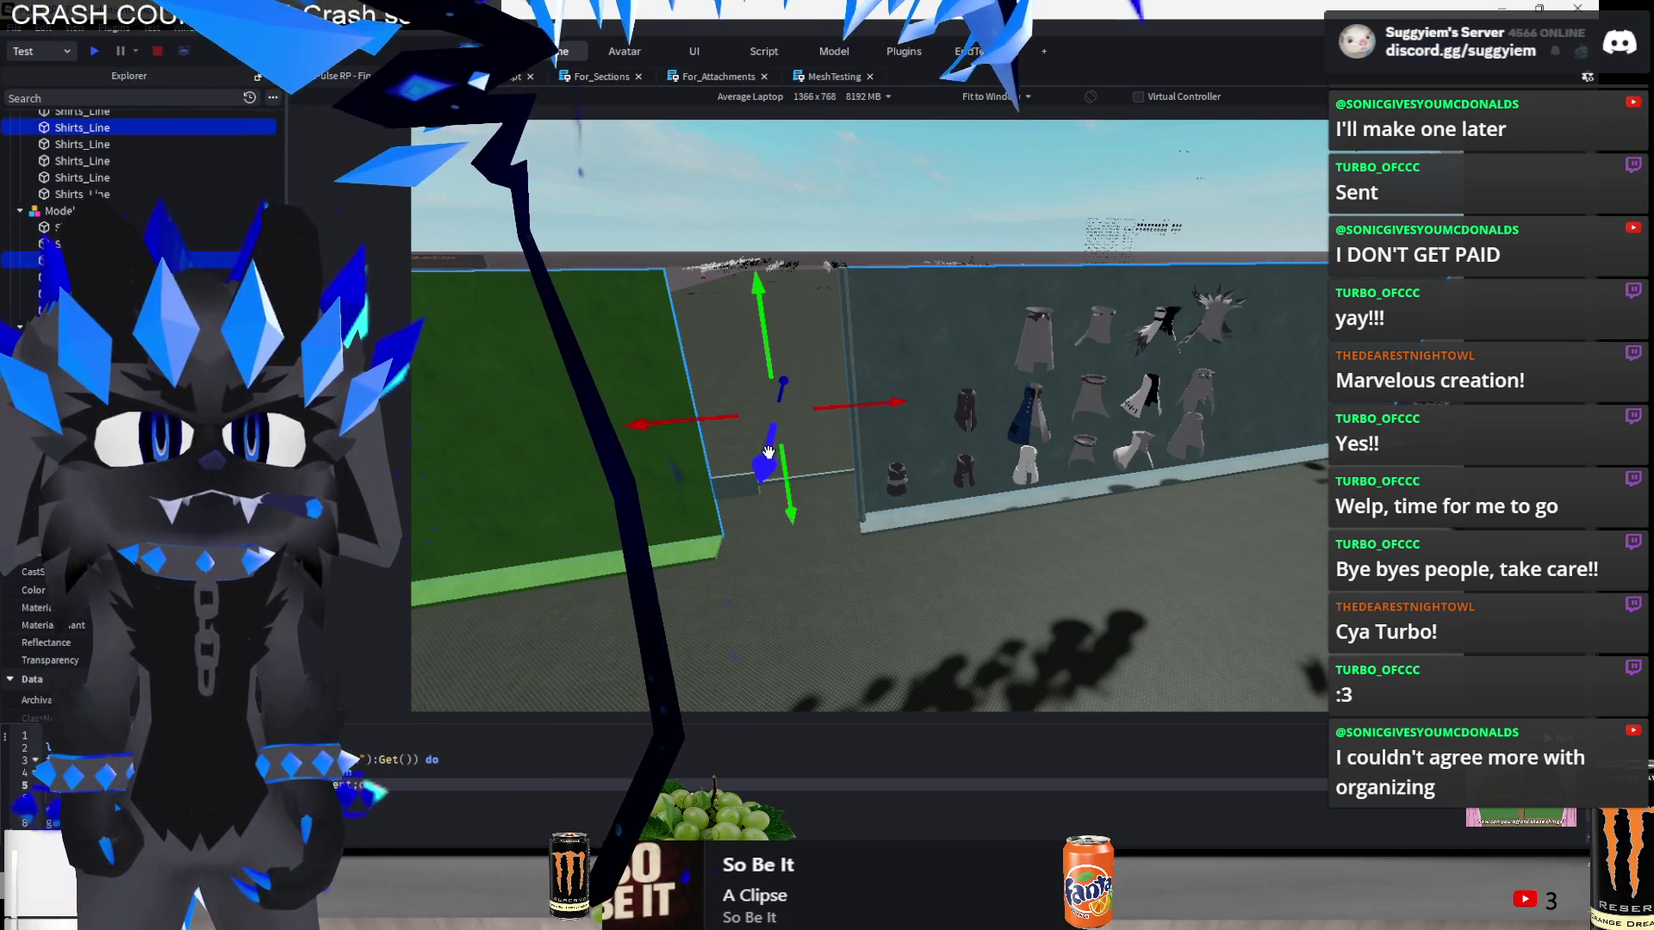
drag(767, 451, 779, 435)
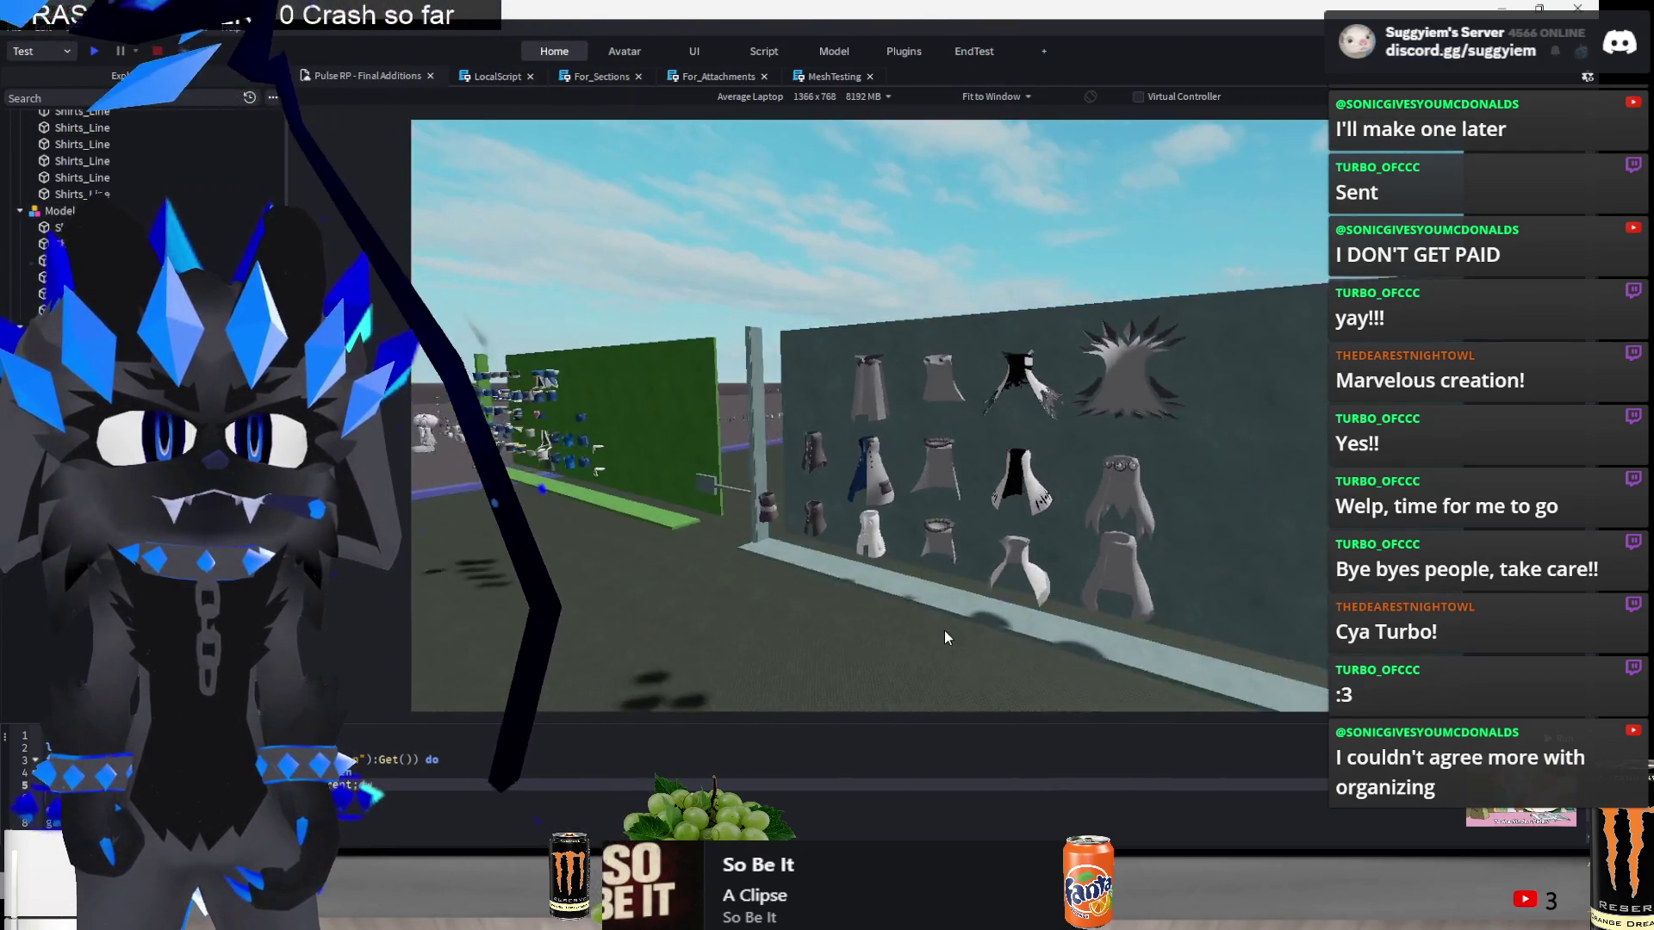
key(a)
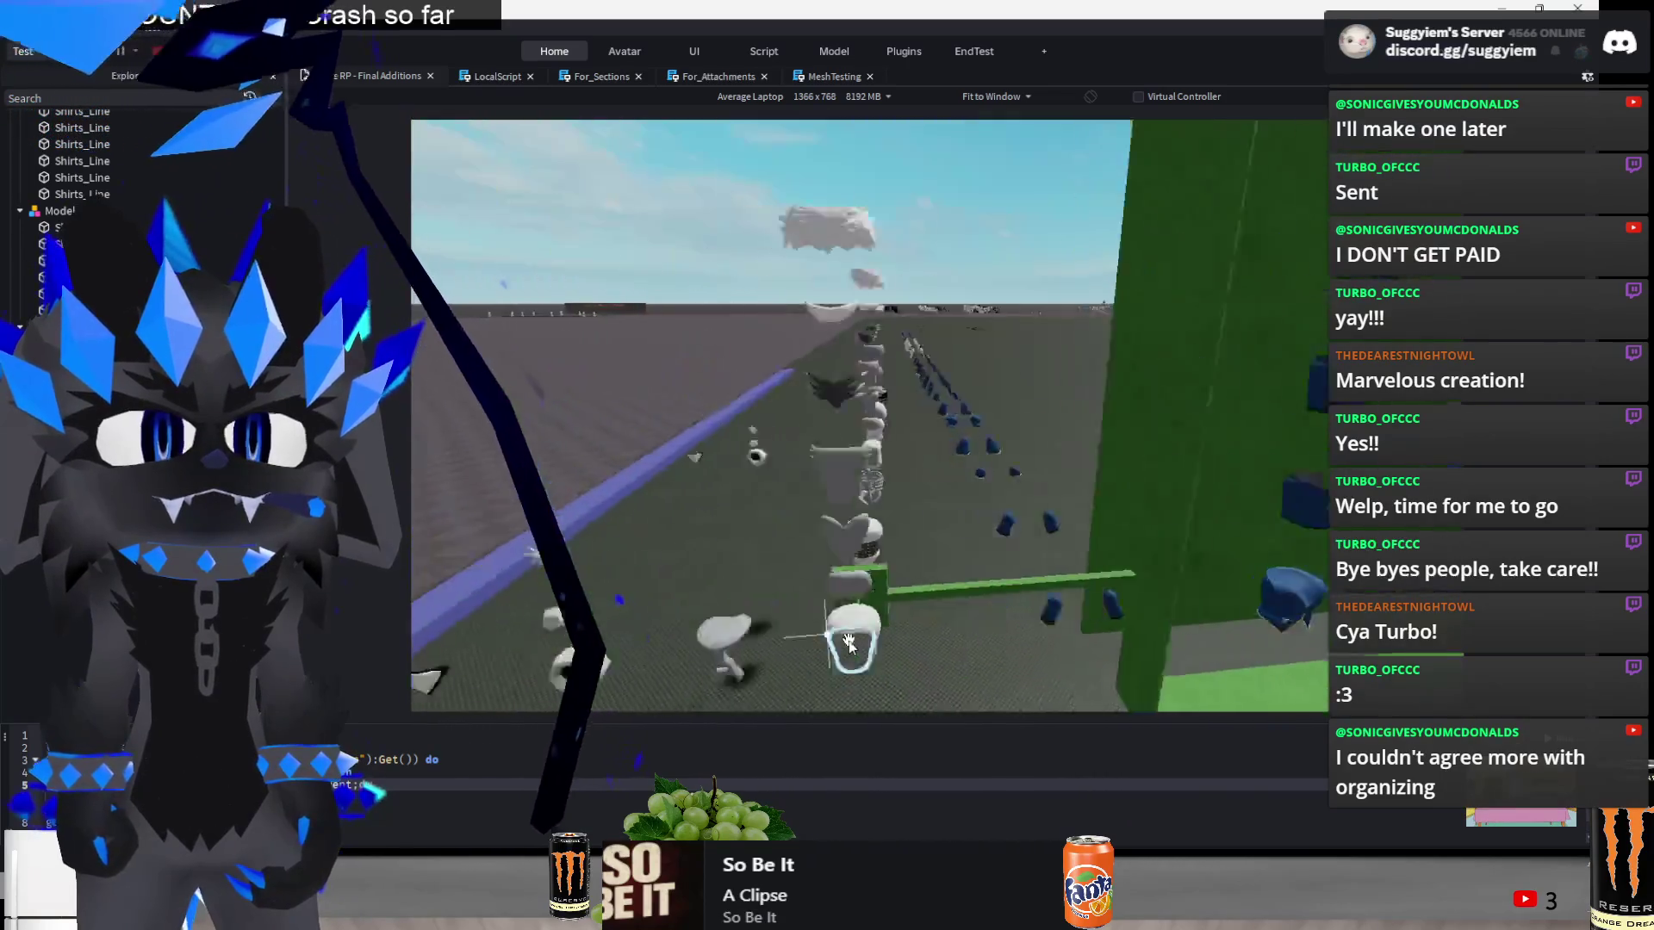
click(850, 642)
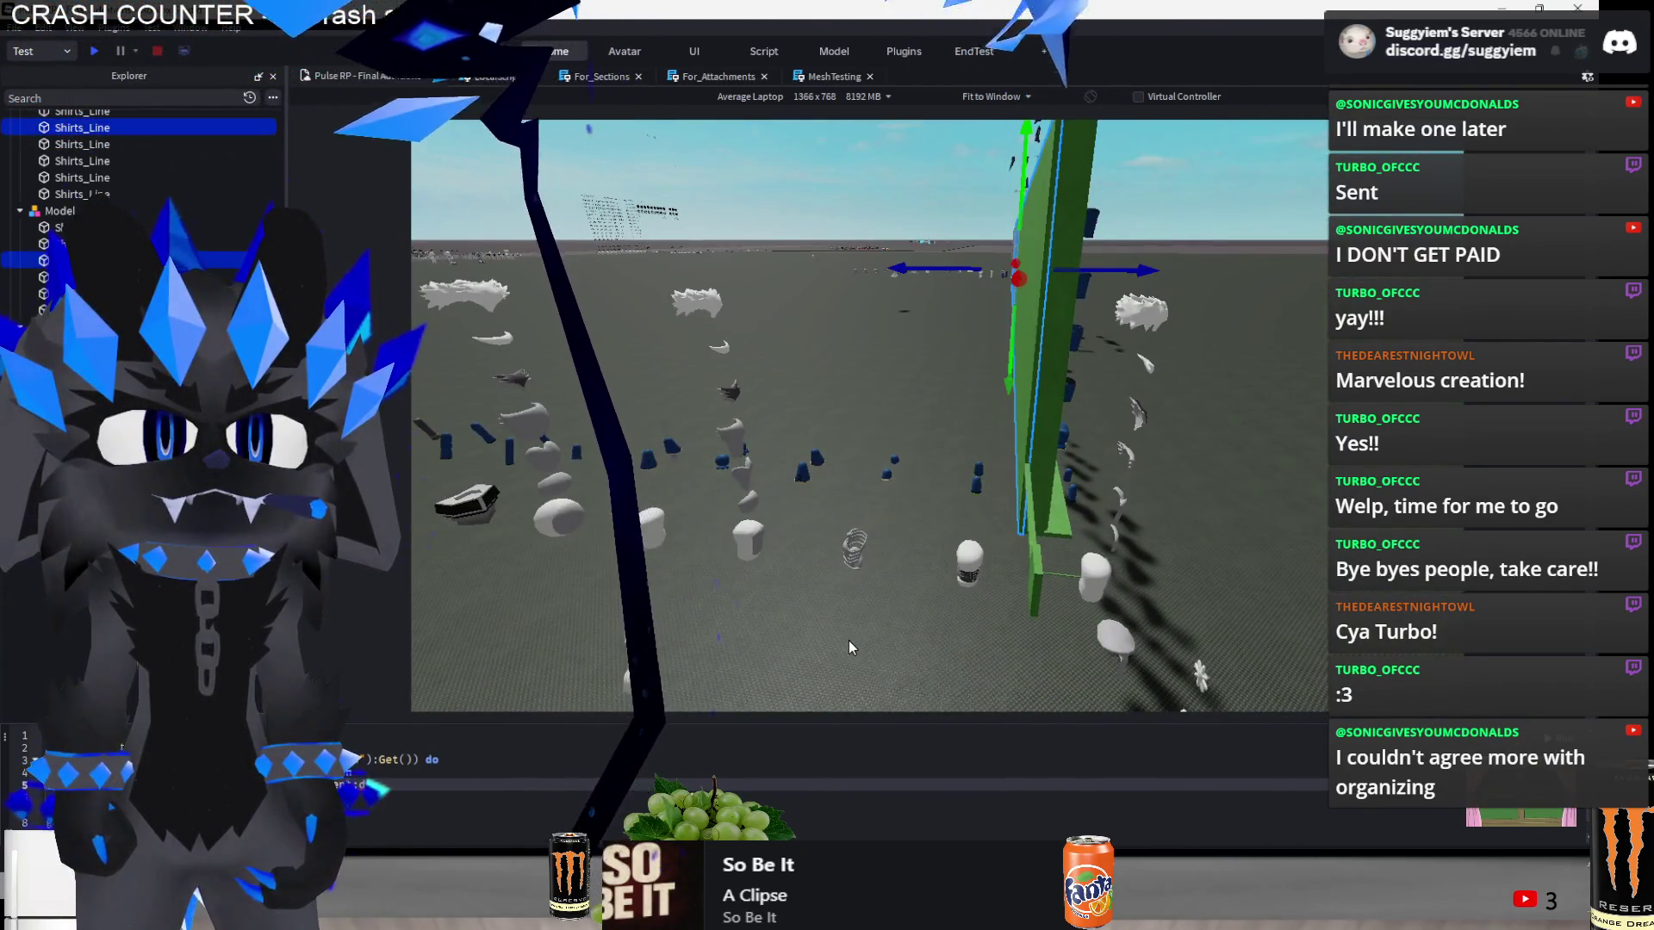
key(w)
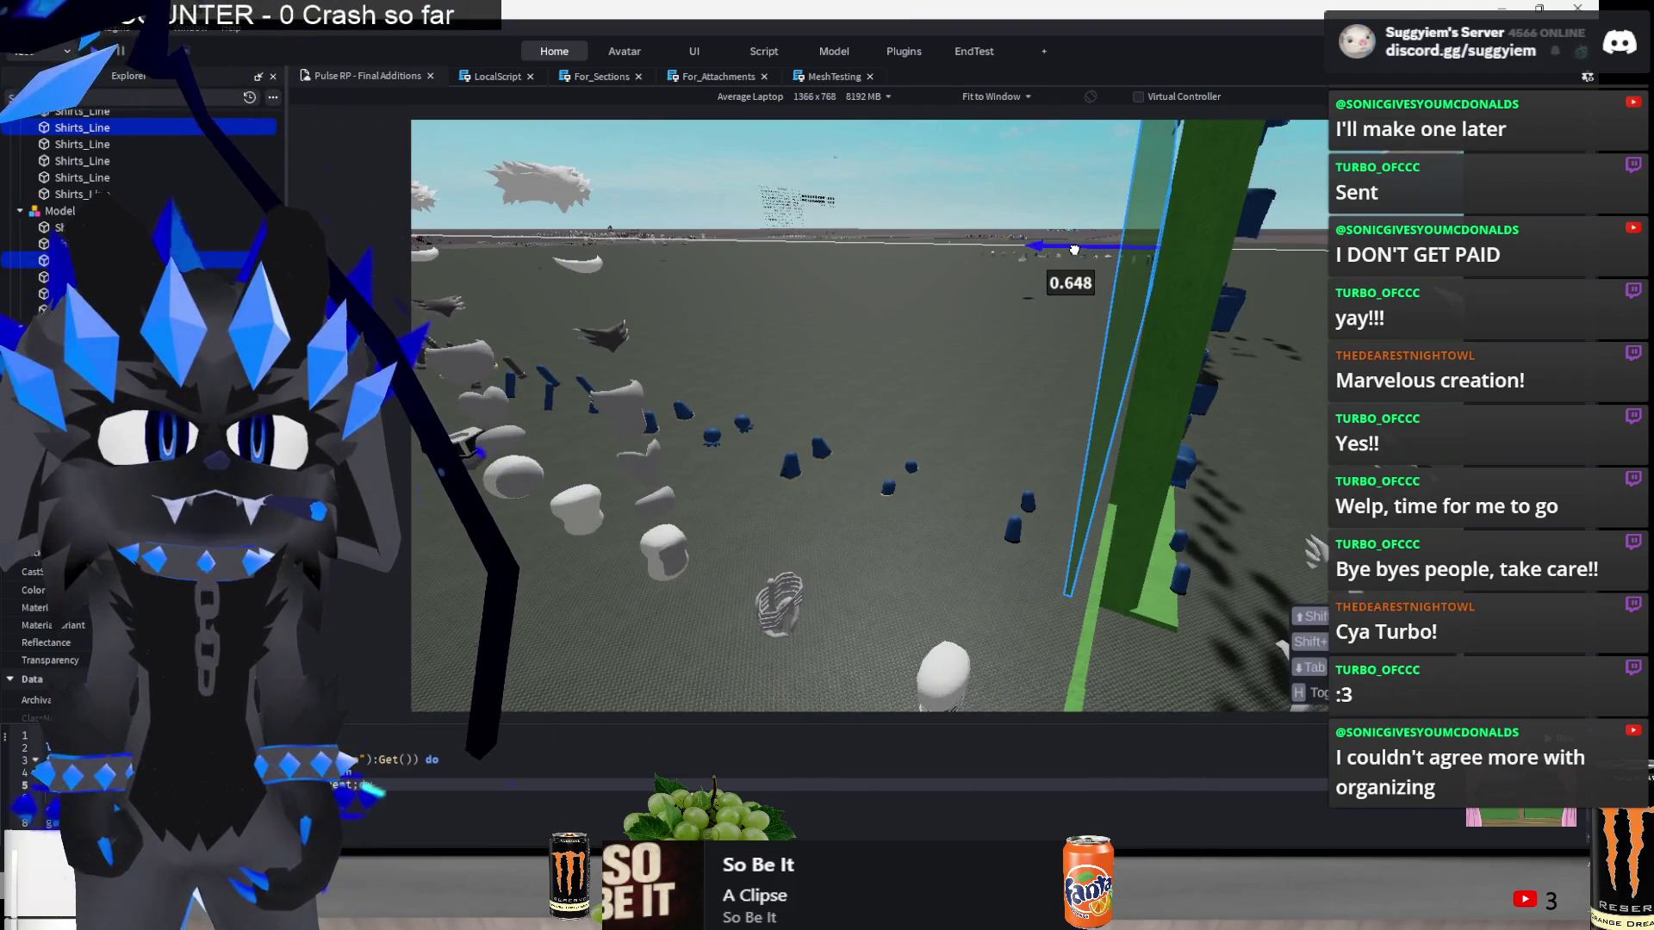
key(w)
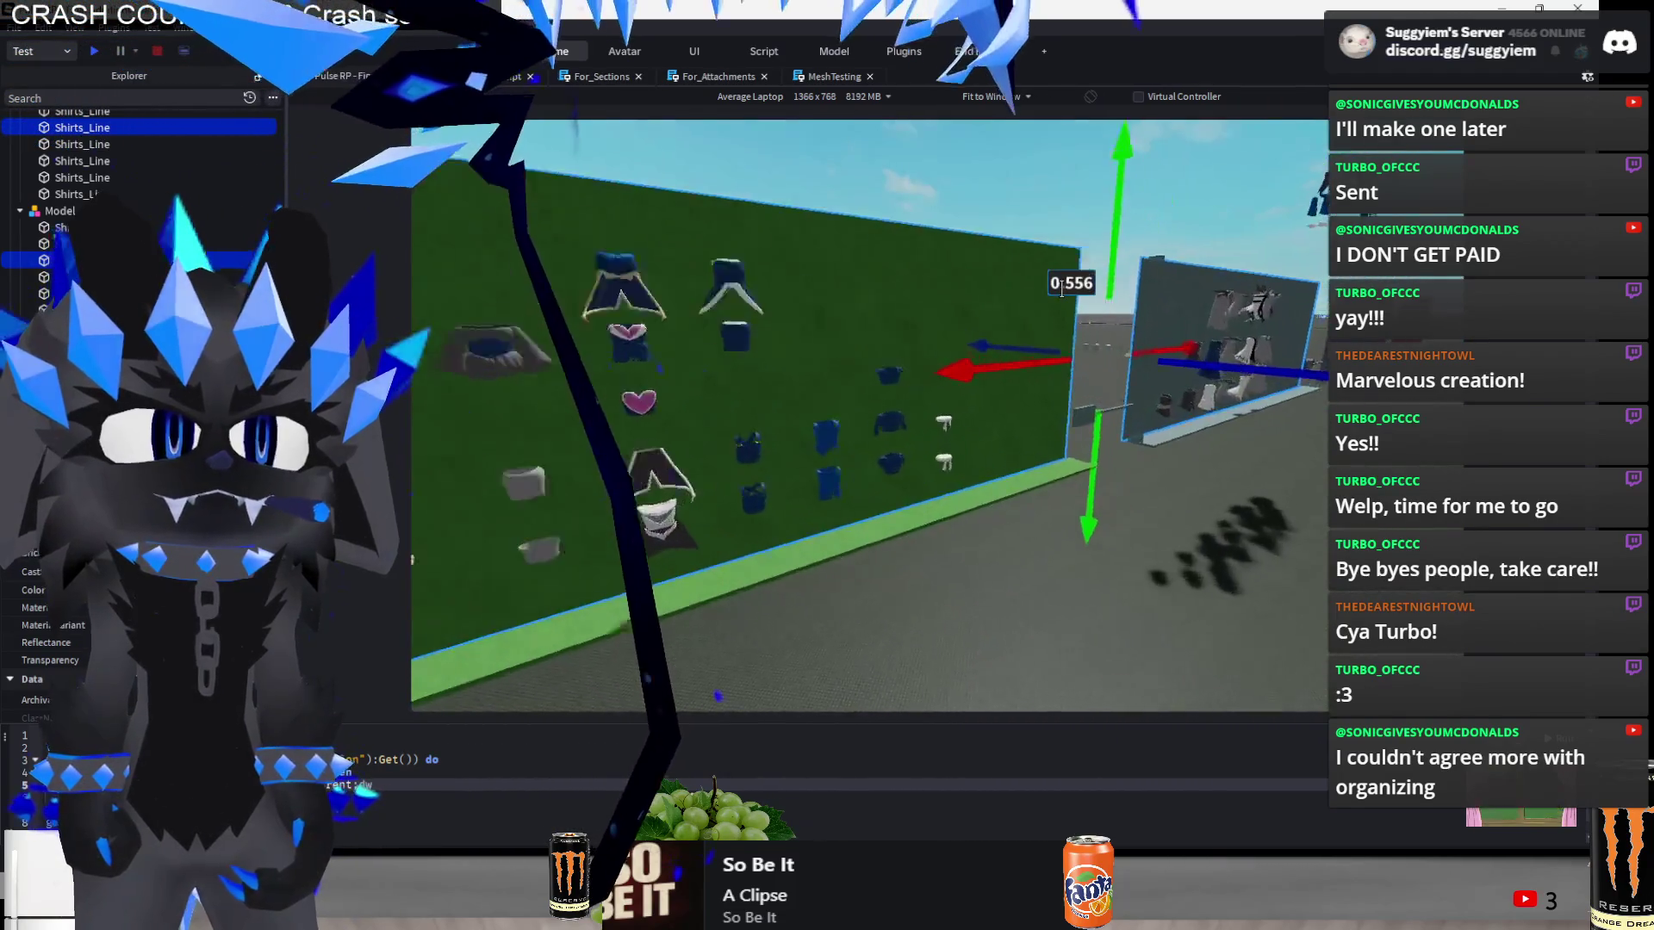
key(w)
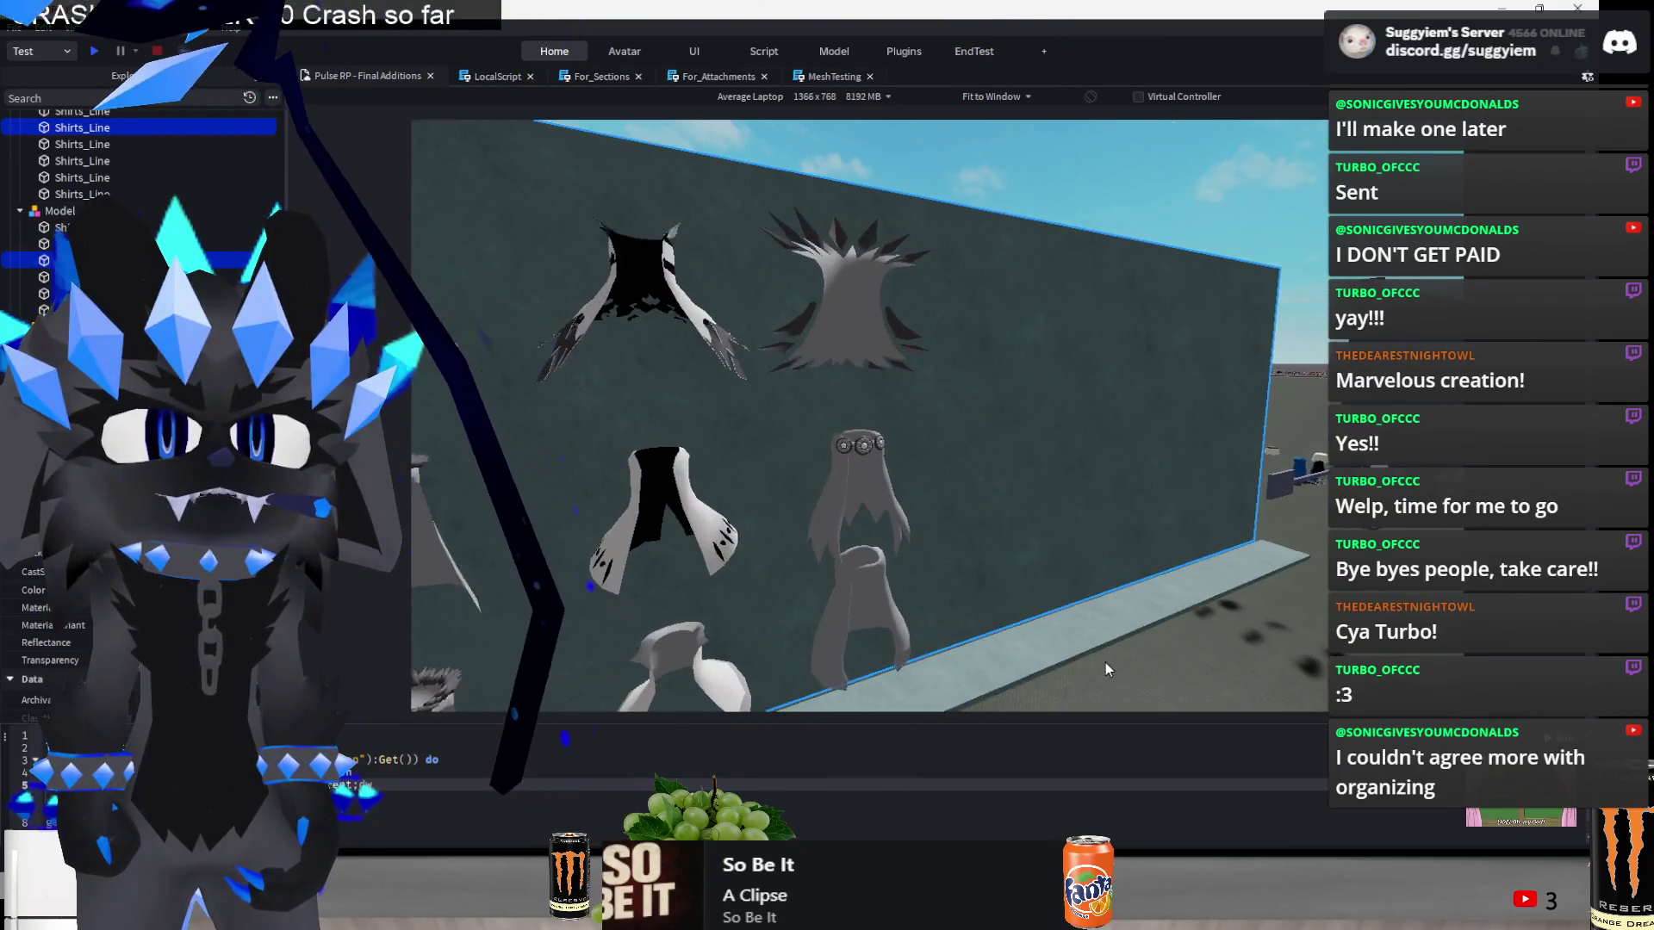
click(1104, 664)
- Select both display wall parts and focus on them
key(f)
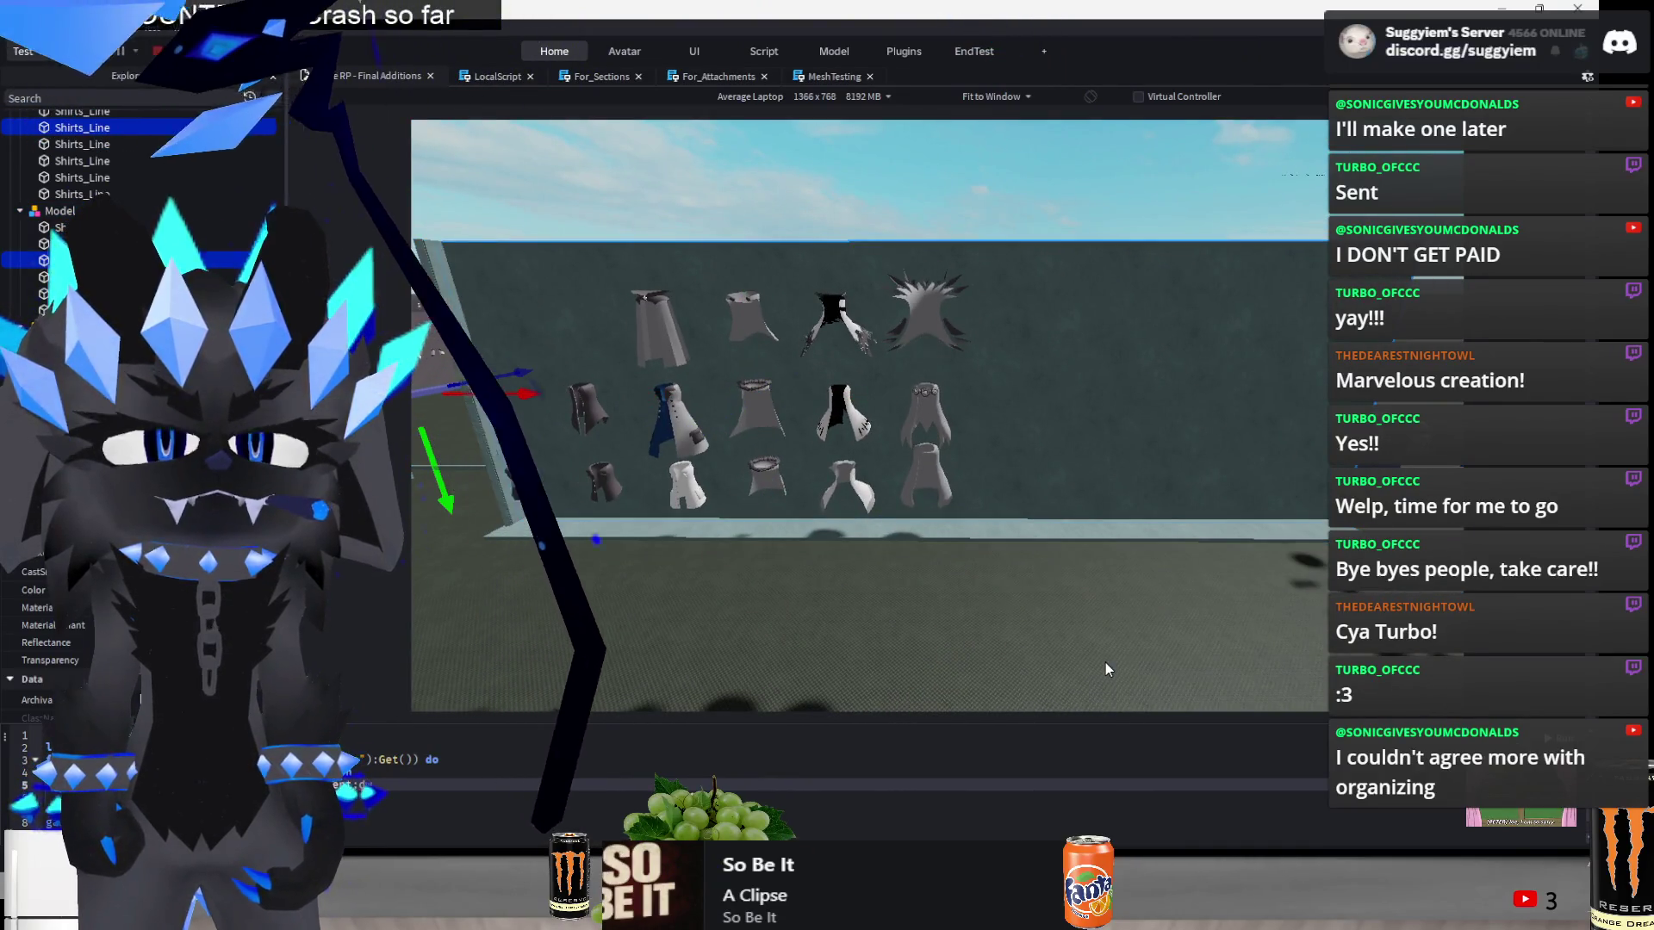
key(w)
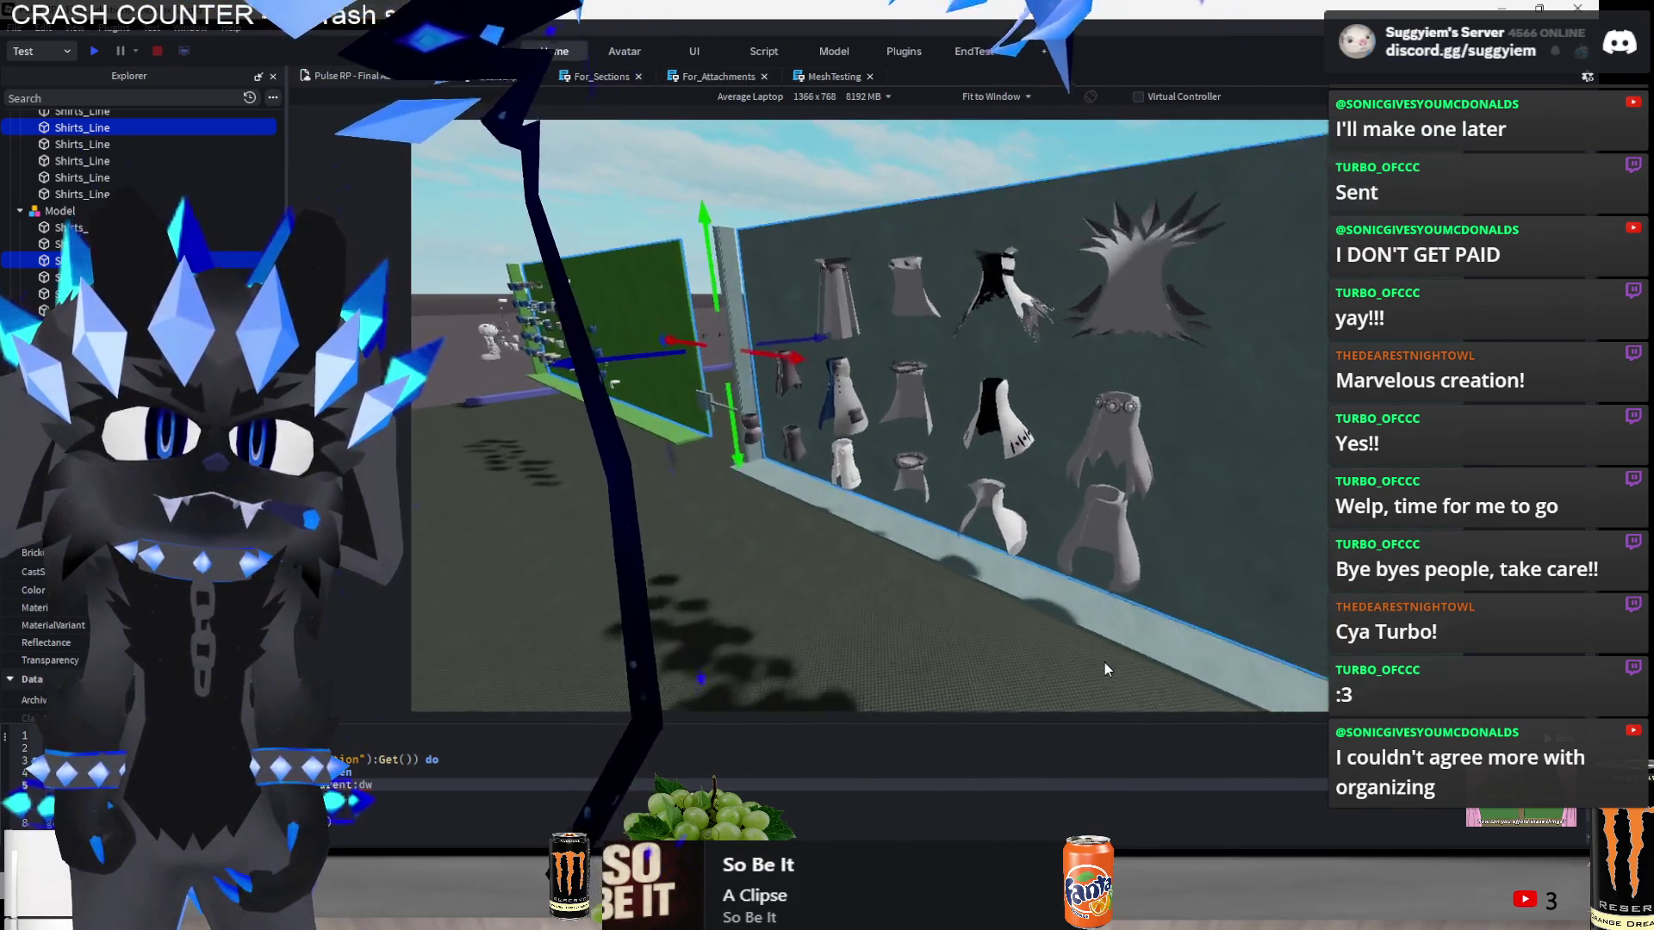
click(769, 657)
key(w)
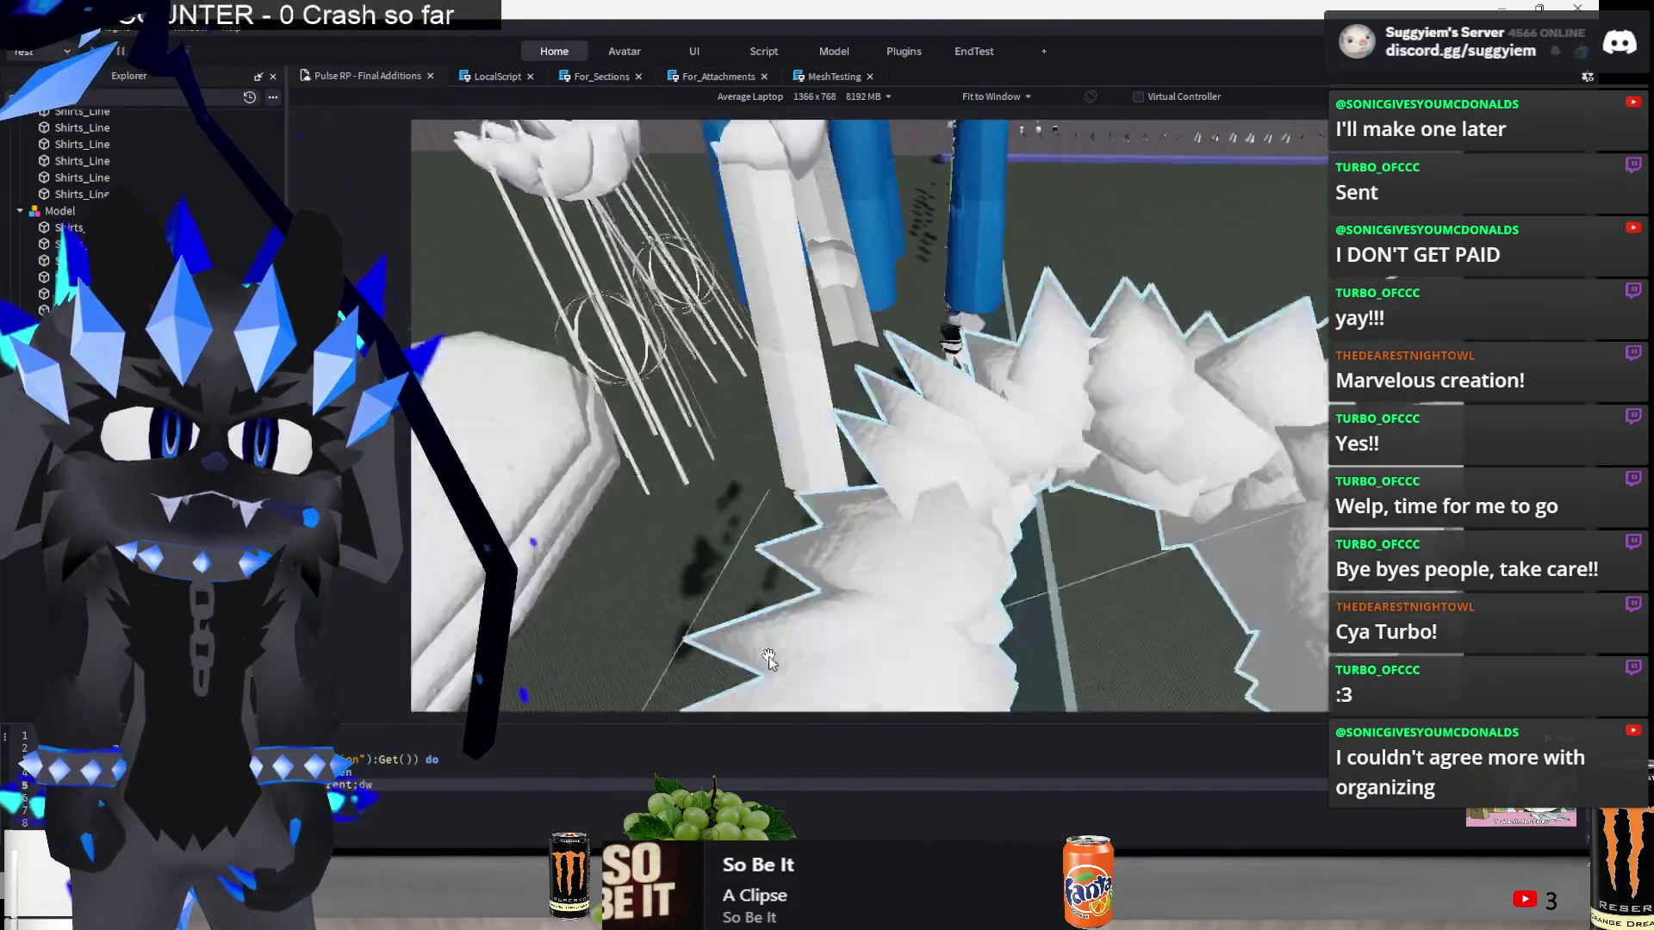
key(s)
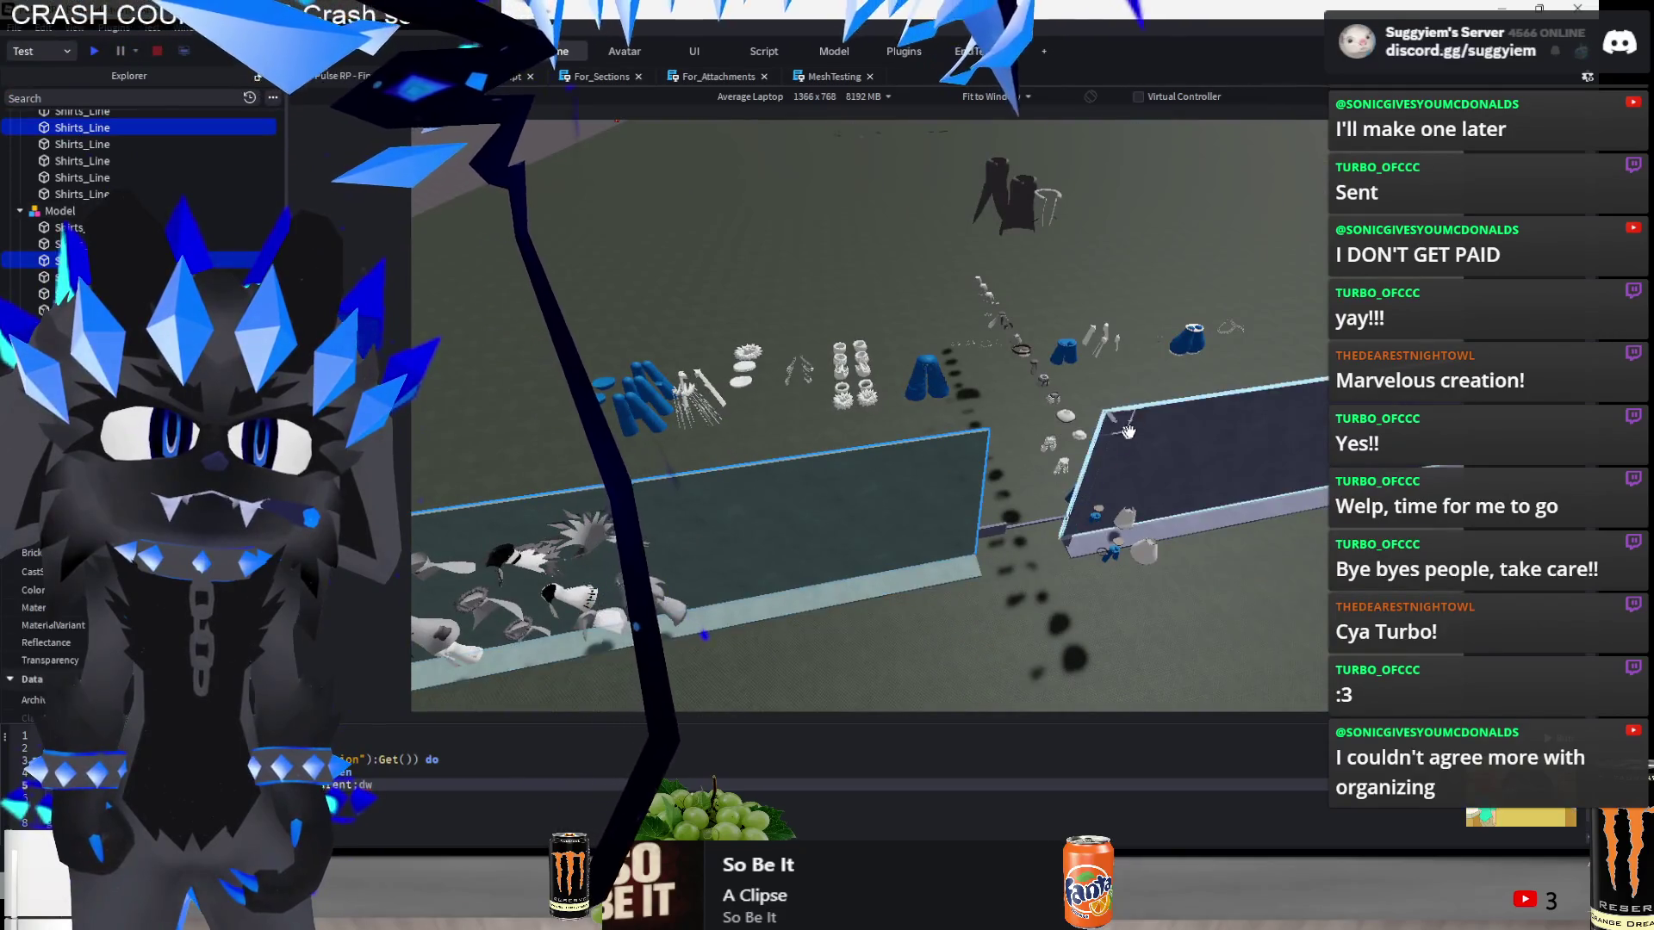
click(1161, 426)
key(q)
key(f)
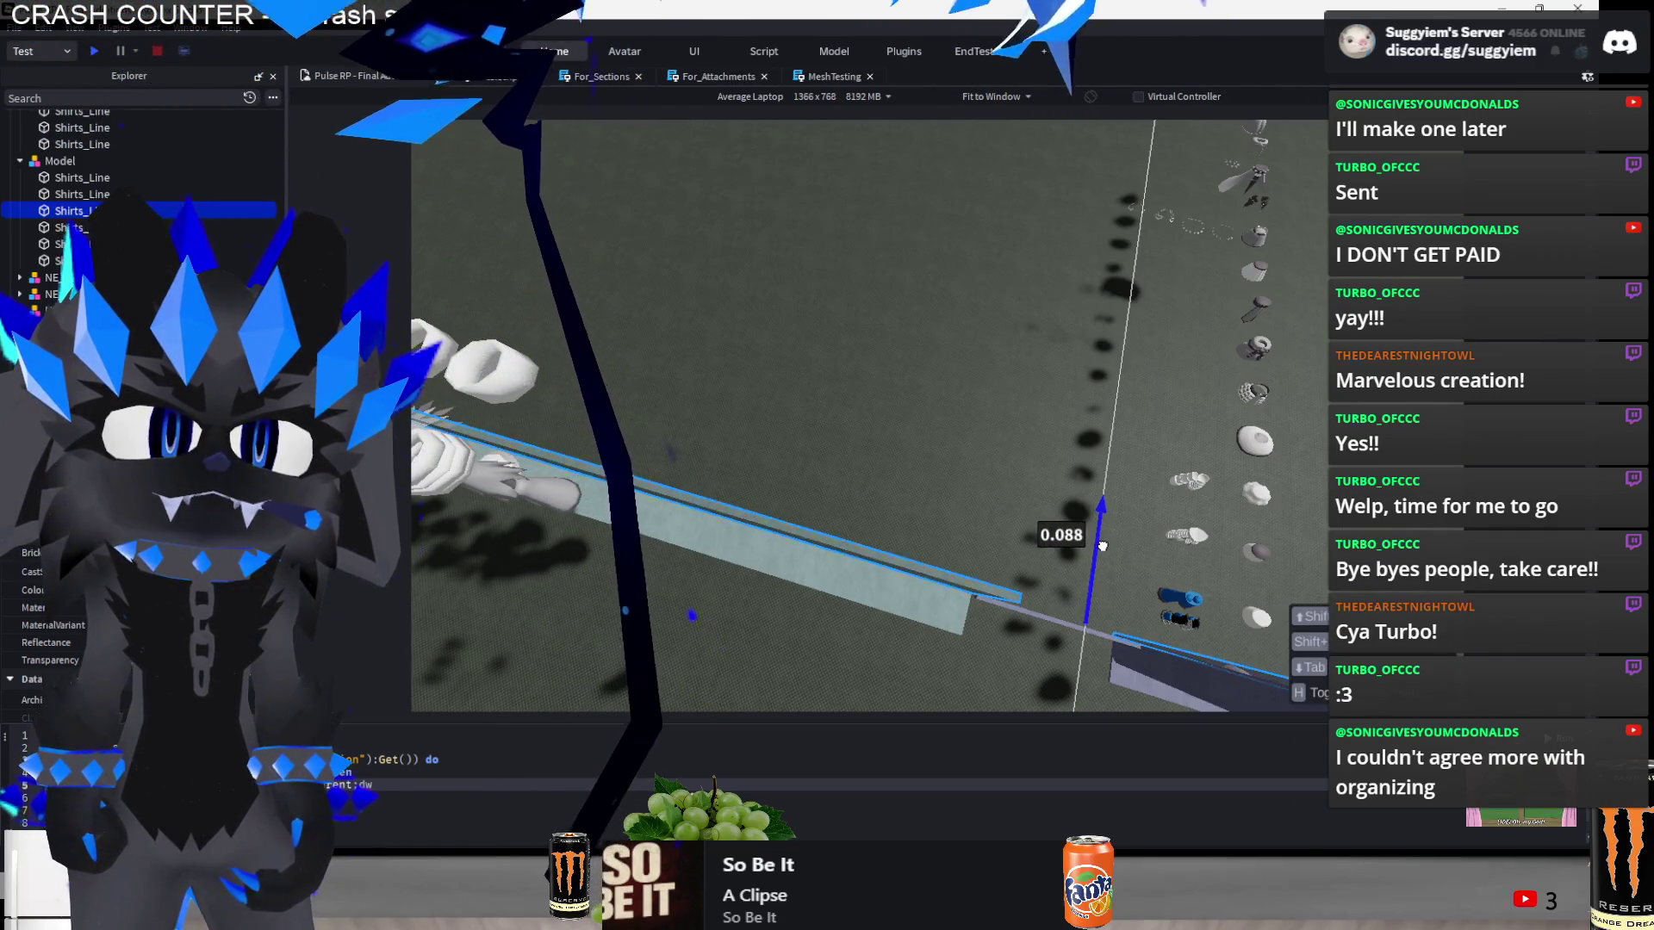
- Clear the selection and turn the view toward the grey wall
scroll(917, 452, up, 10)
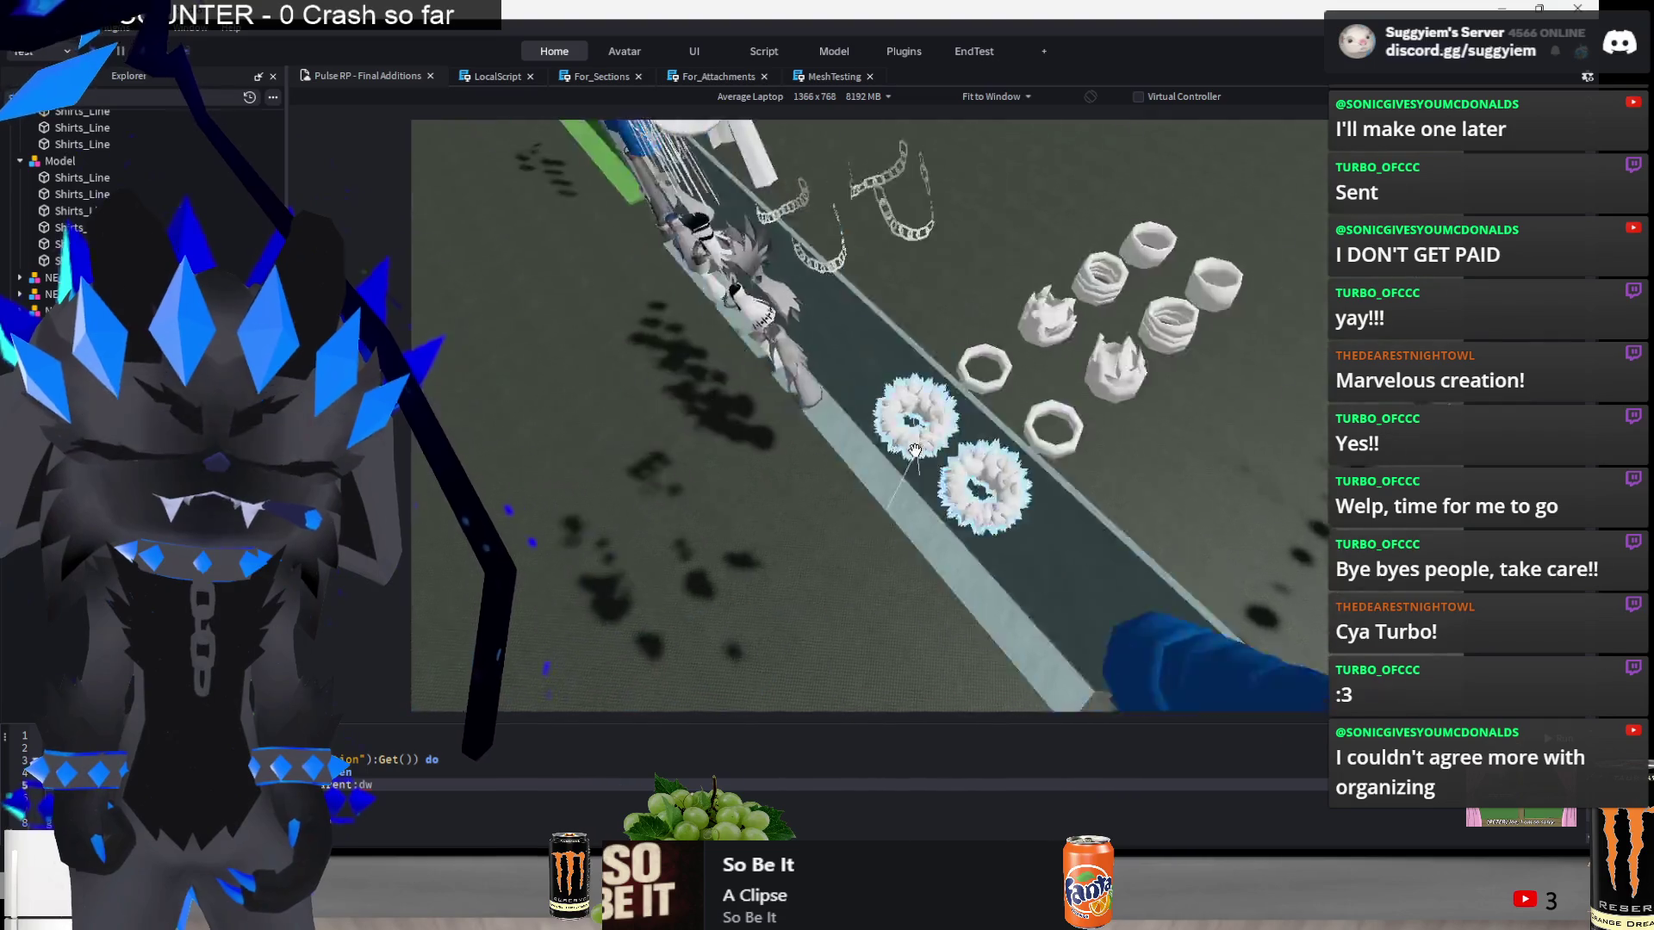
scroll(1129, 488, down, 5)
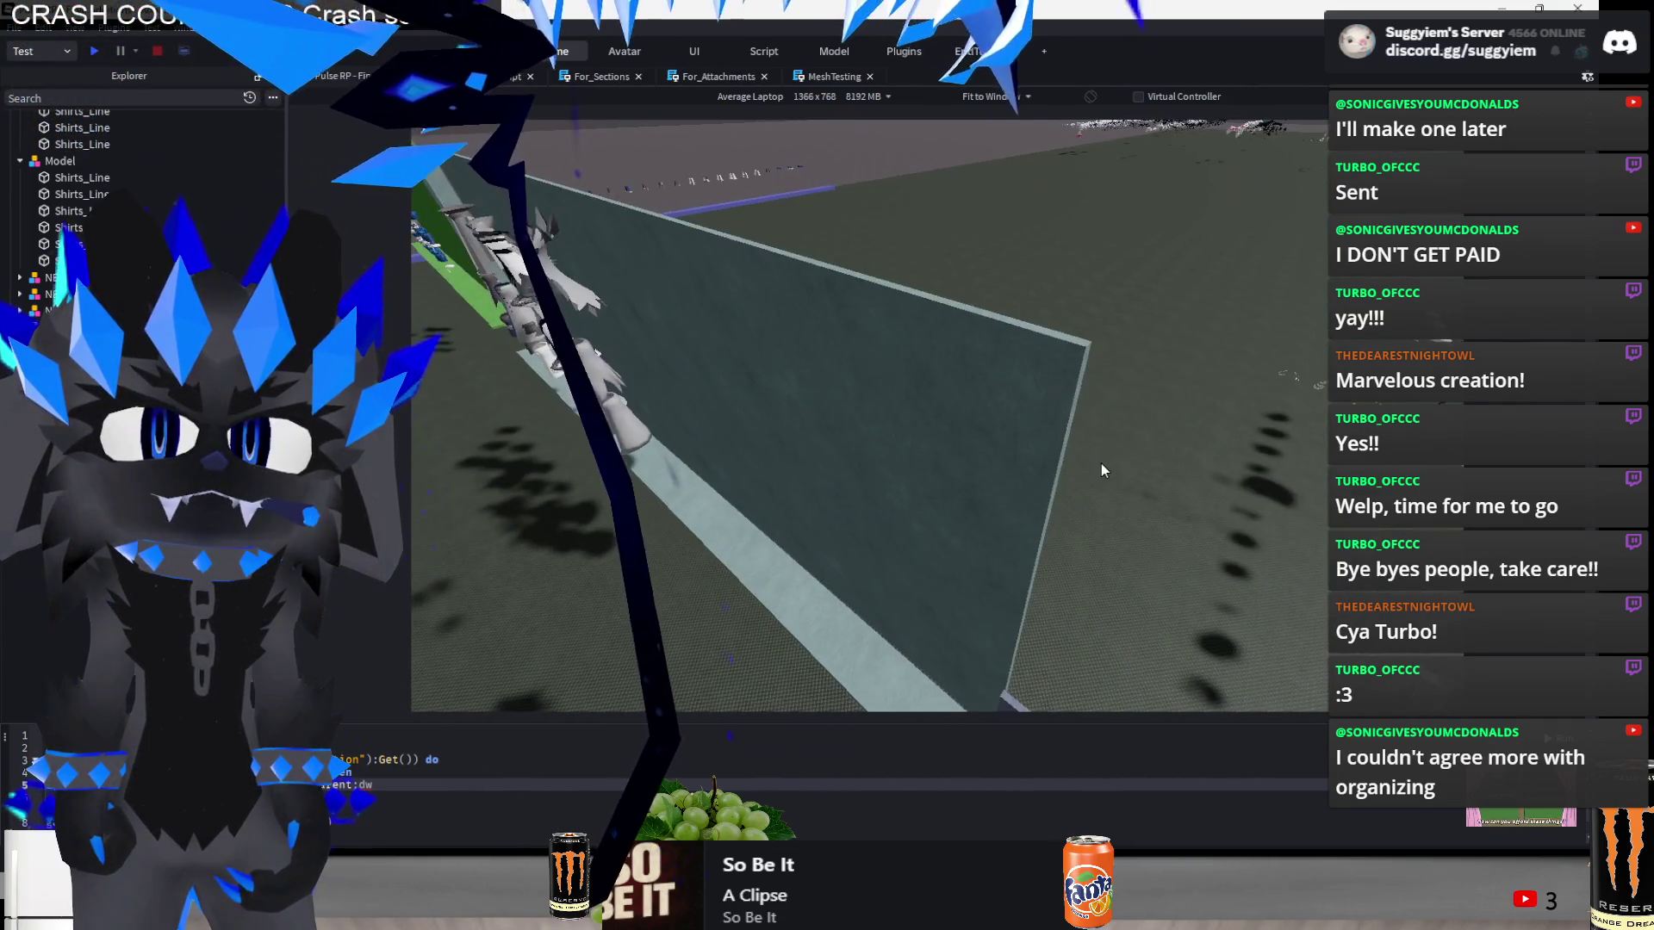
scroll(1159, 451, down, 5)
click(1031, 438)
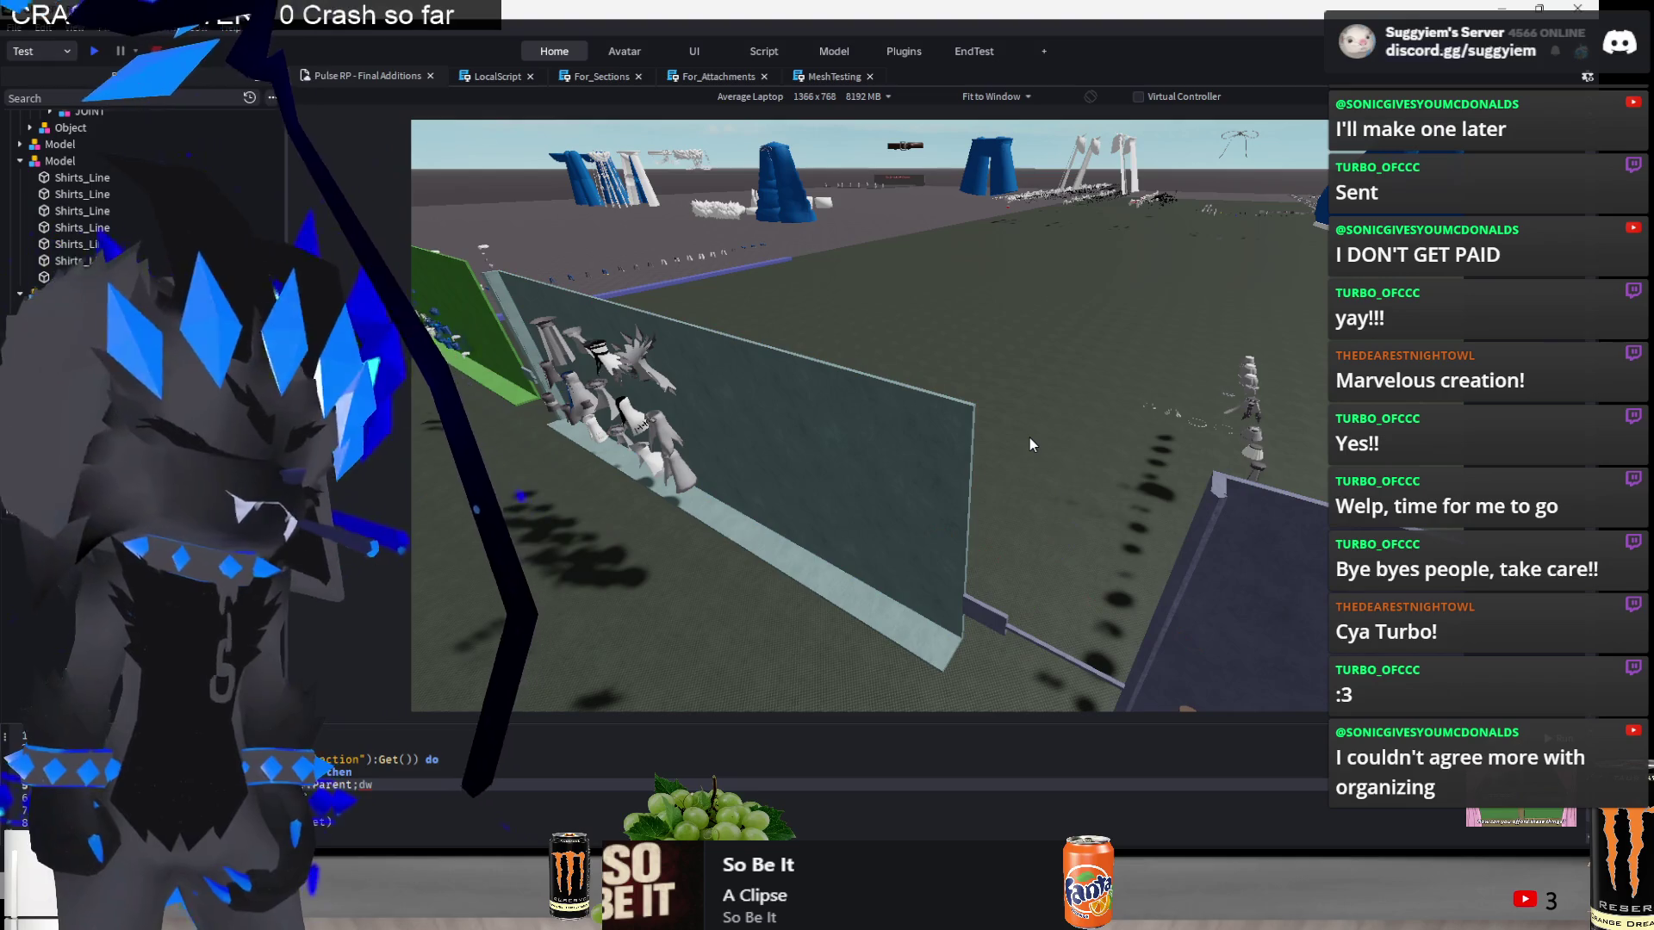
right_click(1030, 438)
scroll(1030, 438, down, 4)
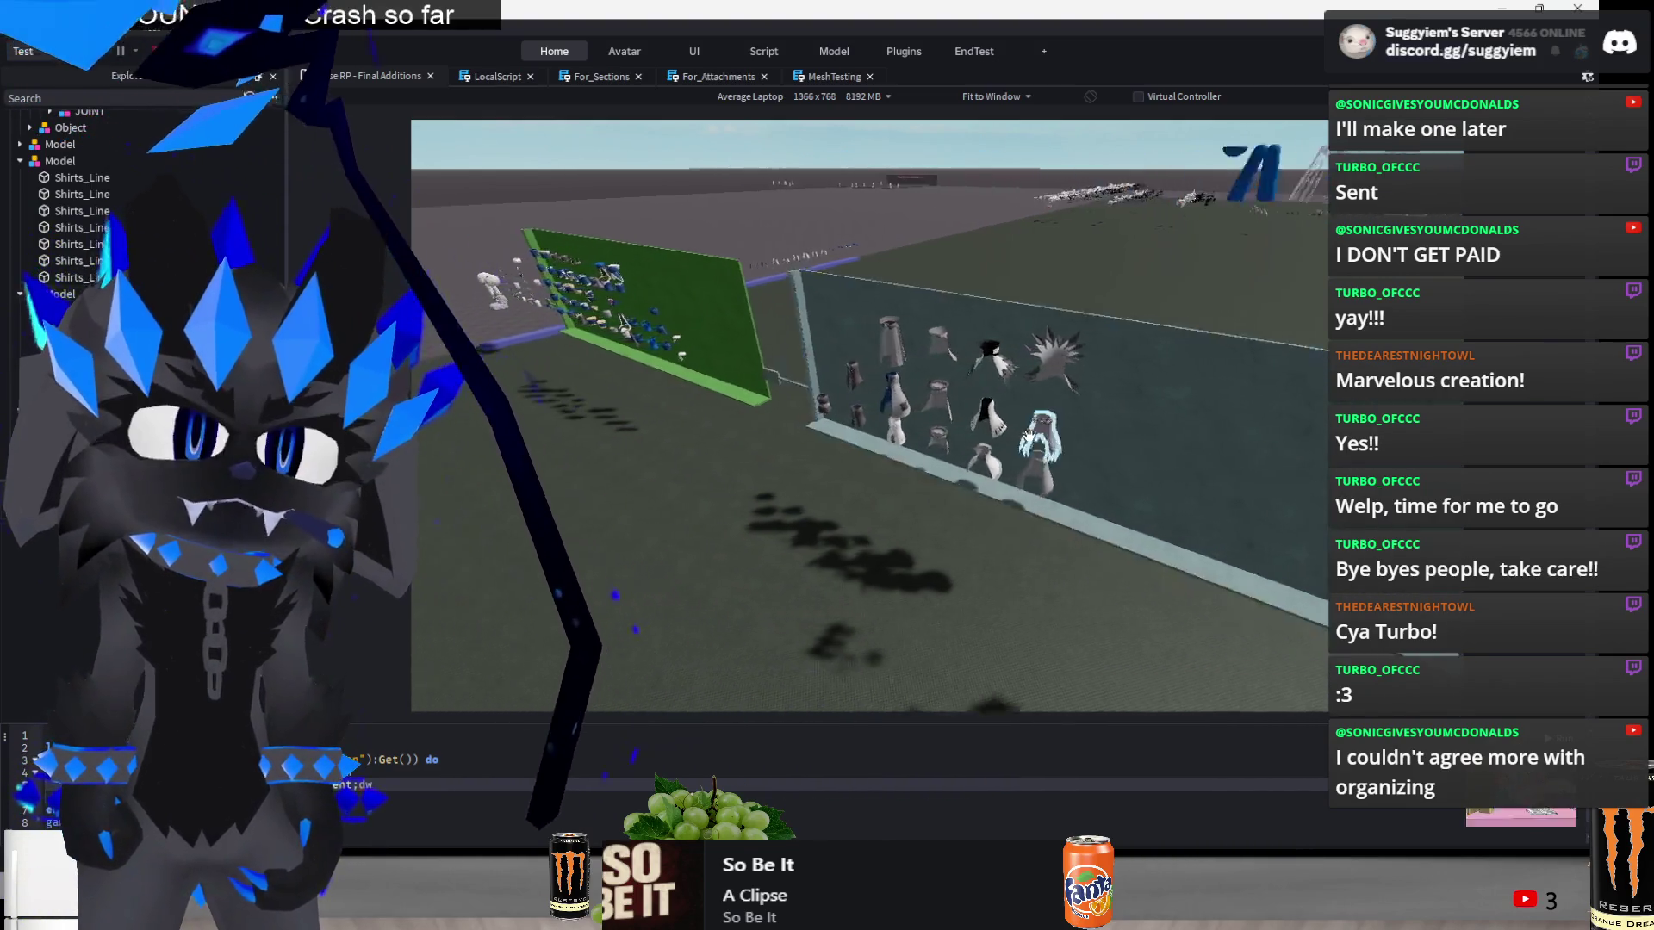
- Box-select the two blue Juliet Sleeve pieces and move them onto the green wall beside the vests
scroll(910, 566, down, 5)
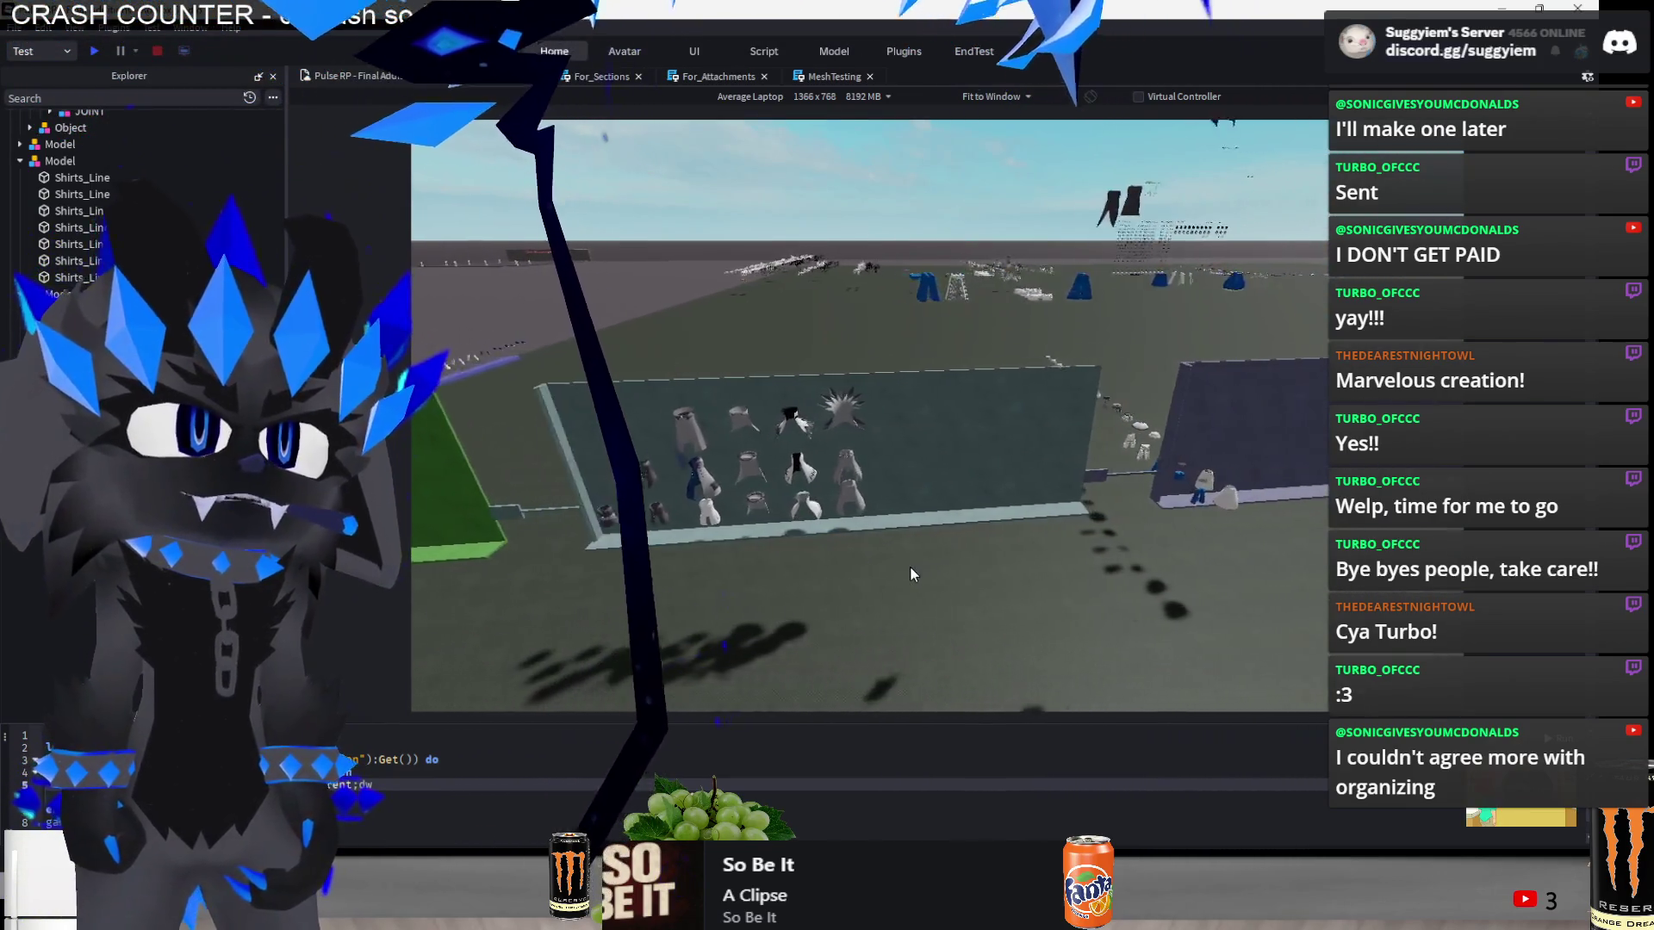
scroll(899, 569, up, 2)
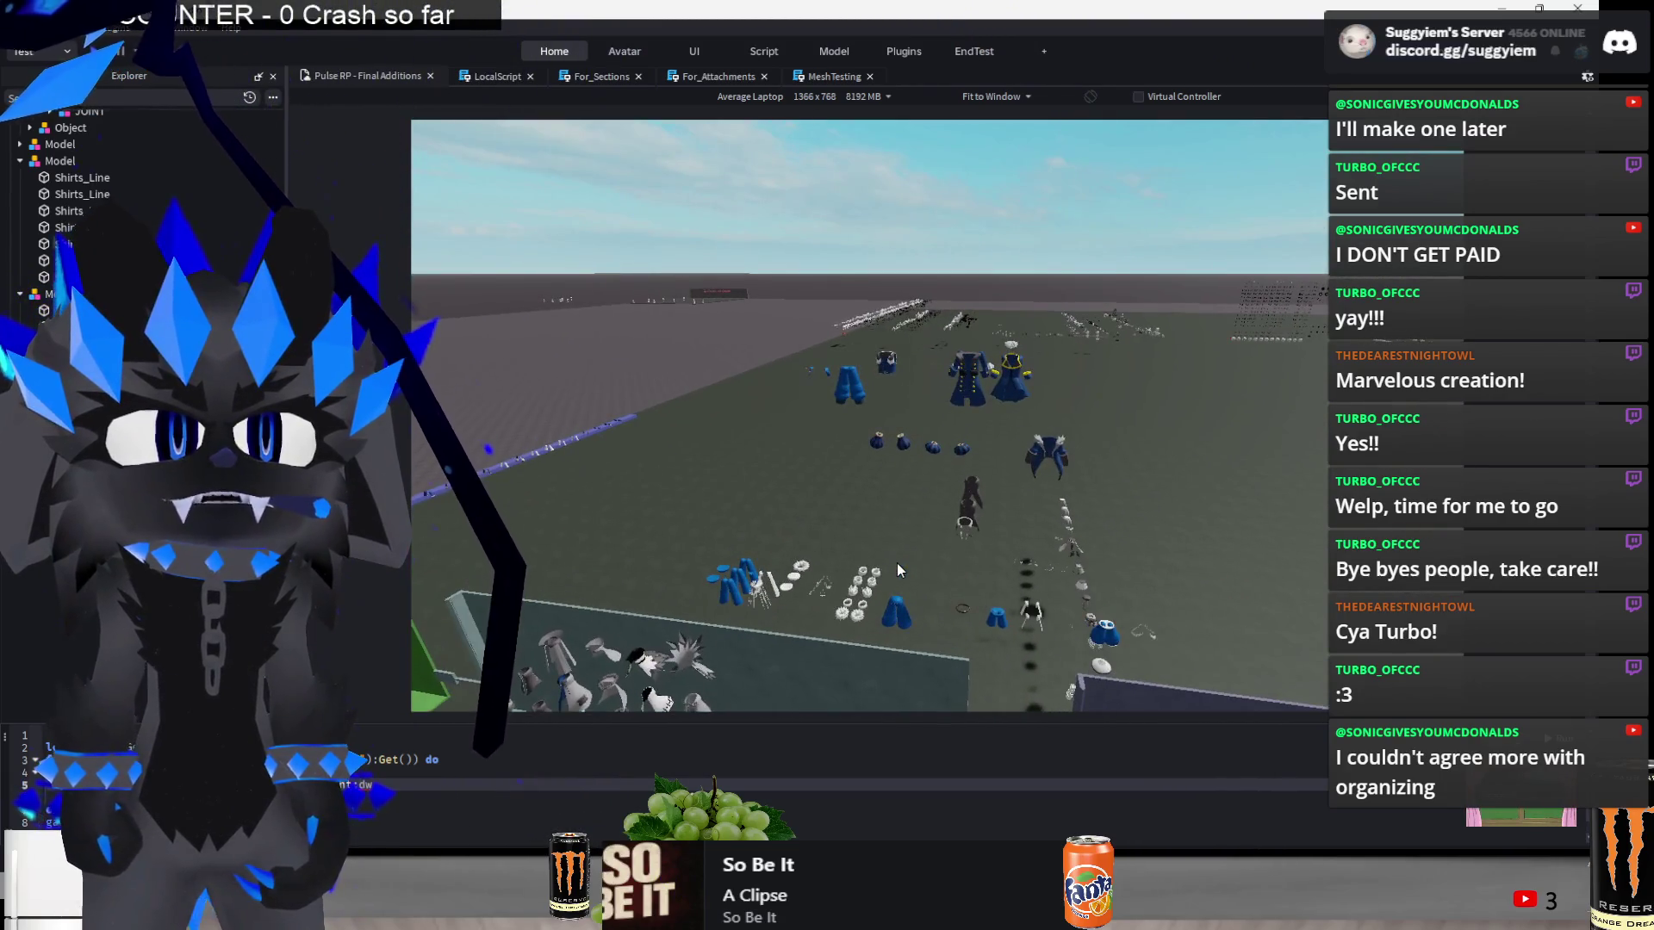
scroll(896, 570, up, 2)
mouse_move(802, 517)
mouse_down()
mouse_move(1037, 463)
mouse_move(1034, 487)
mouse_up()
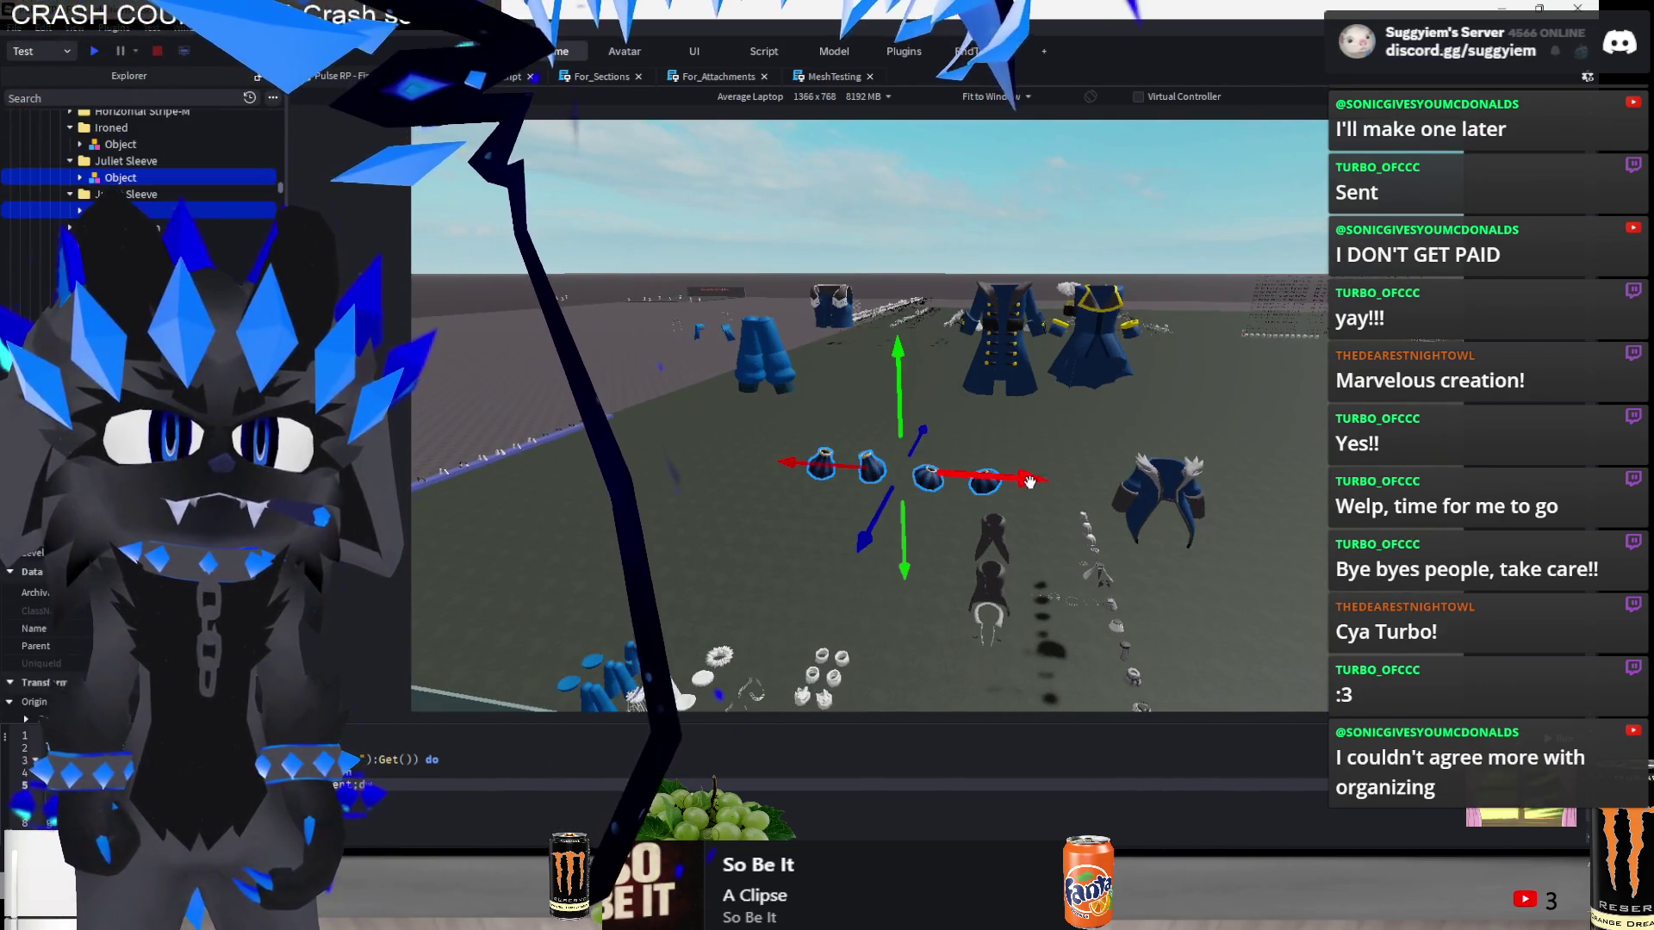
key(d)
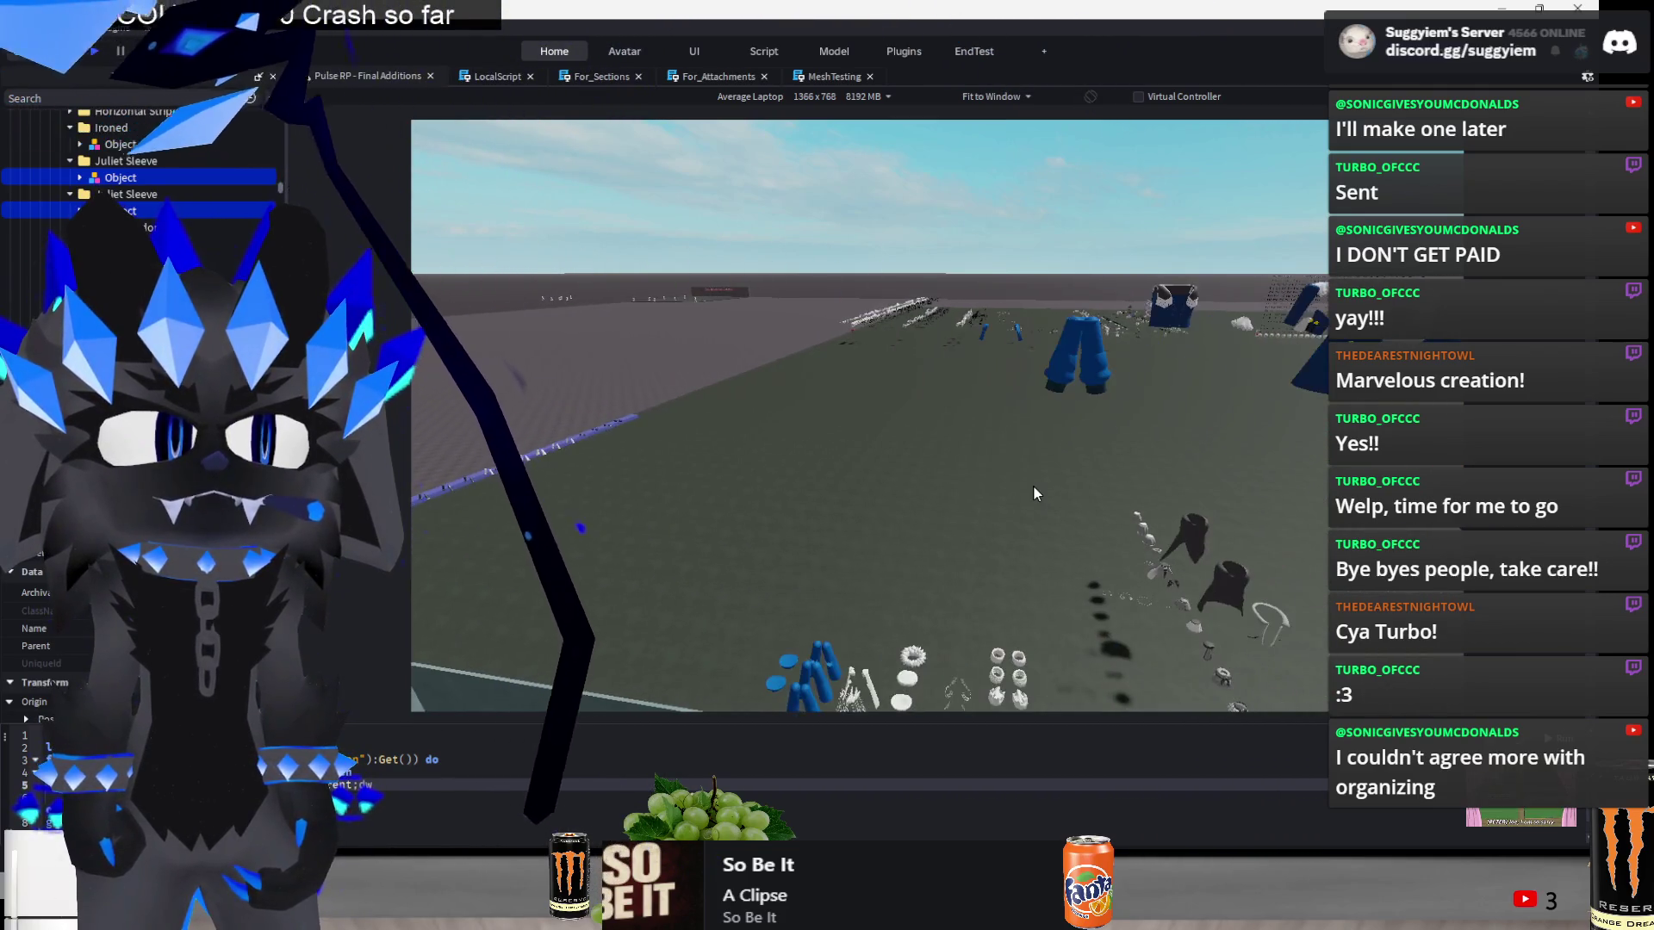
drag(1034, 488, 636, 362)
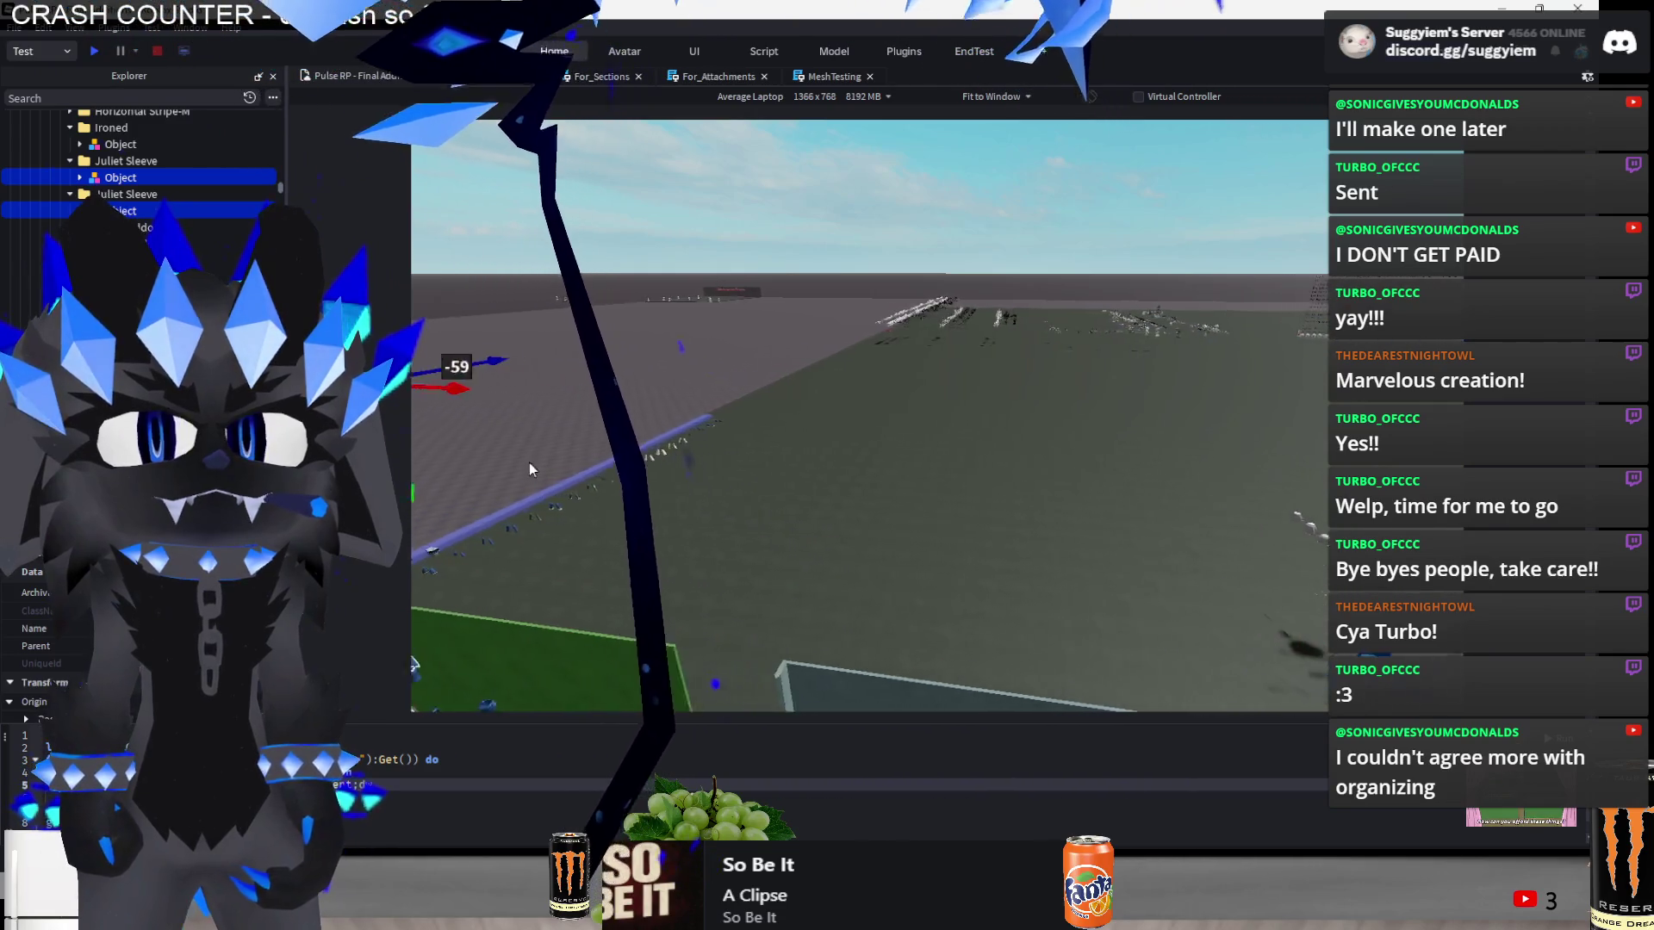
mouse_move(663, 298)
mouse_down()
mouse_move(715, 616)
mouse_move(961, 448)
mouse_move(1058, 413)
mouse_move(1132, 439)
mouse_move(1038, 310)
mouse_move(980, 331)
mouse_move(990, 405)
mouse_move(1093, 379)
mouse_move(895, 366)
mouse_move(899, 396)
mouse_up()
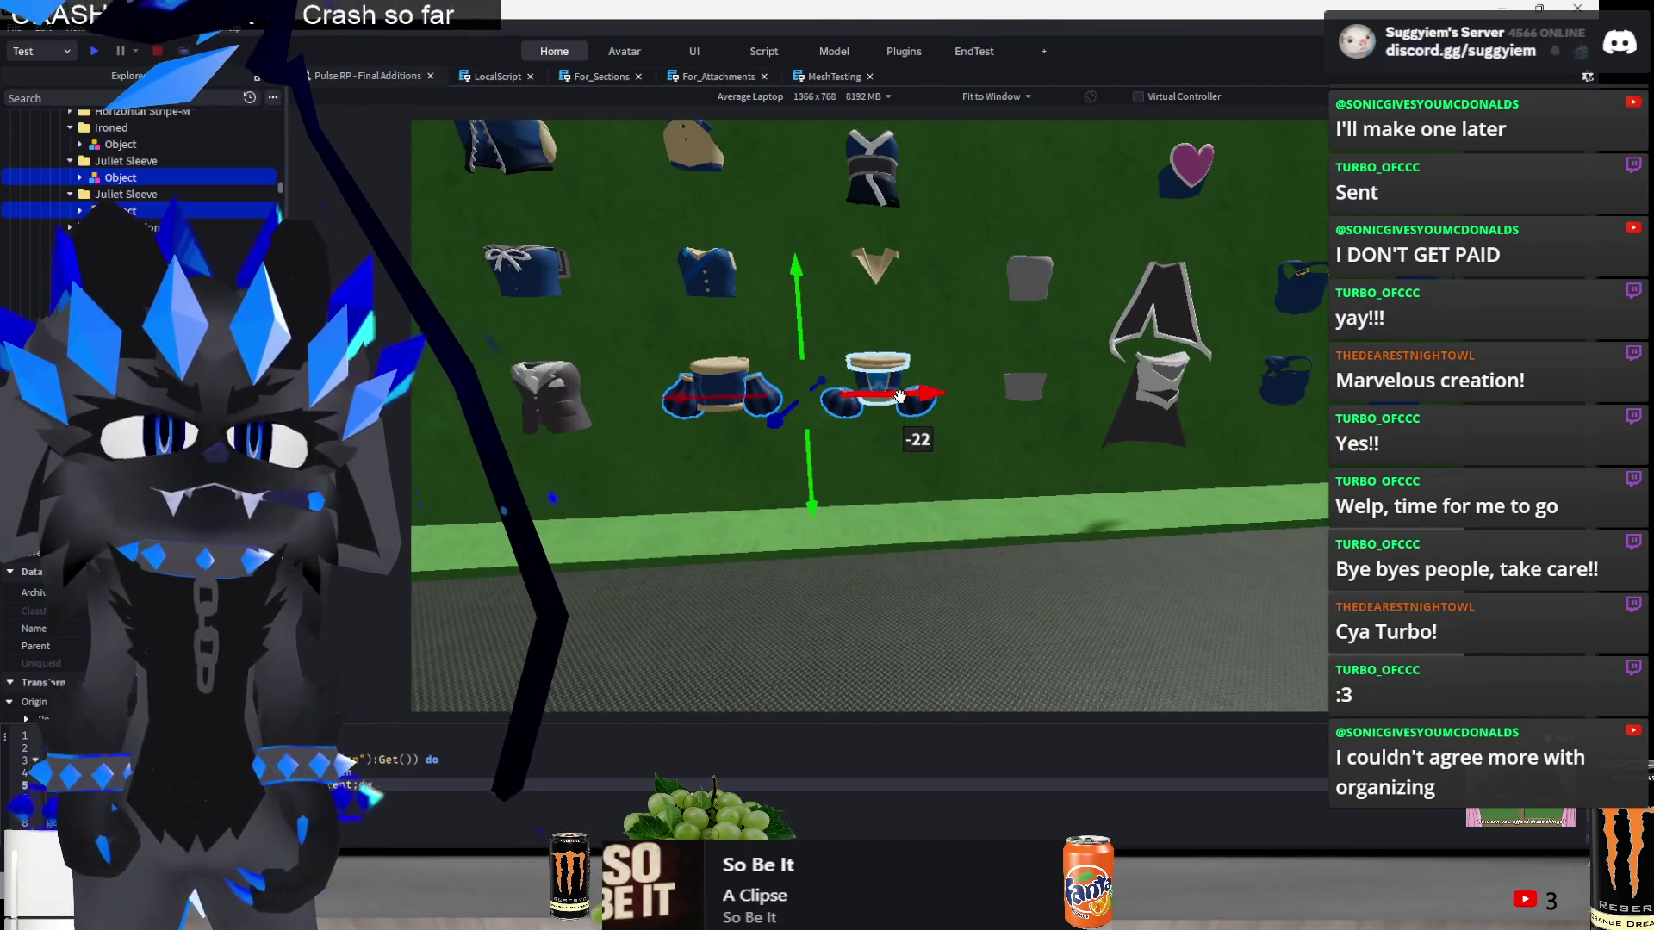
- Slide the Juliet Sleeve piece into the bottom row beside the blue banded top, then deselect
scroll(980, 394, up, 2)
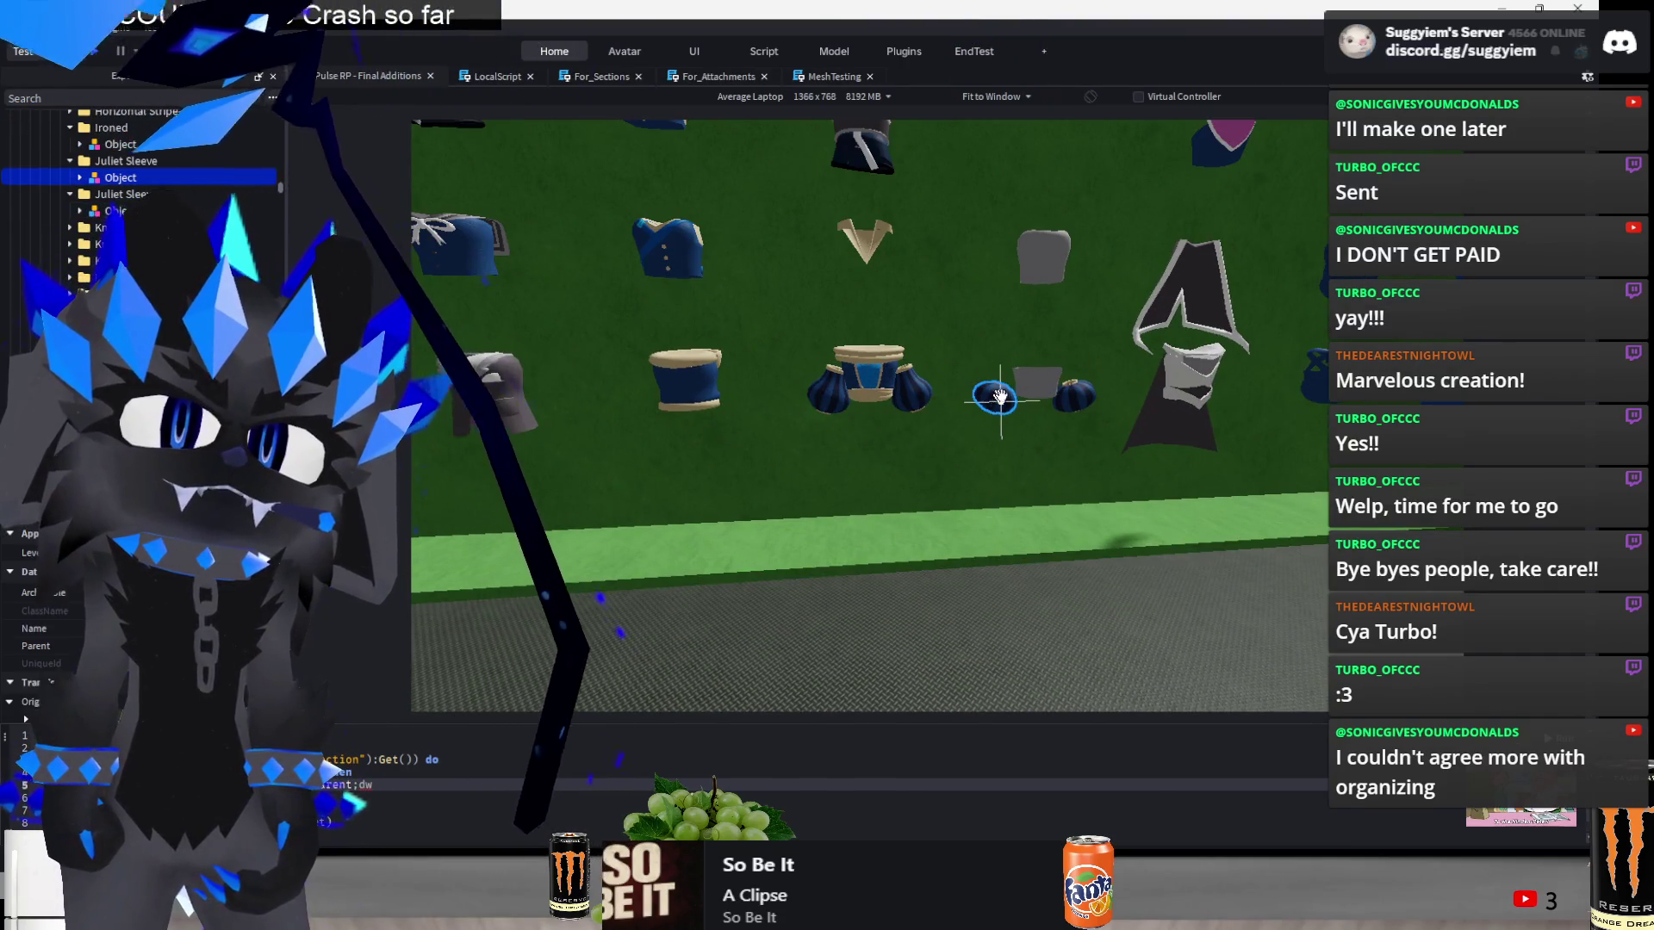
drag(868, 422, 926, 398)
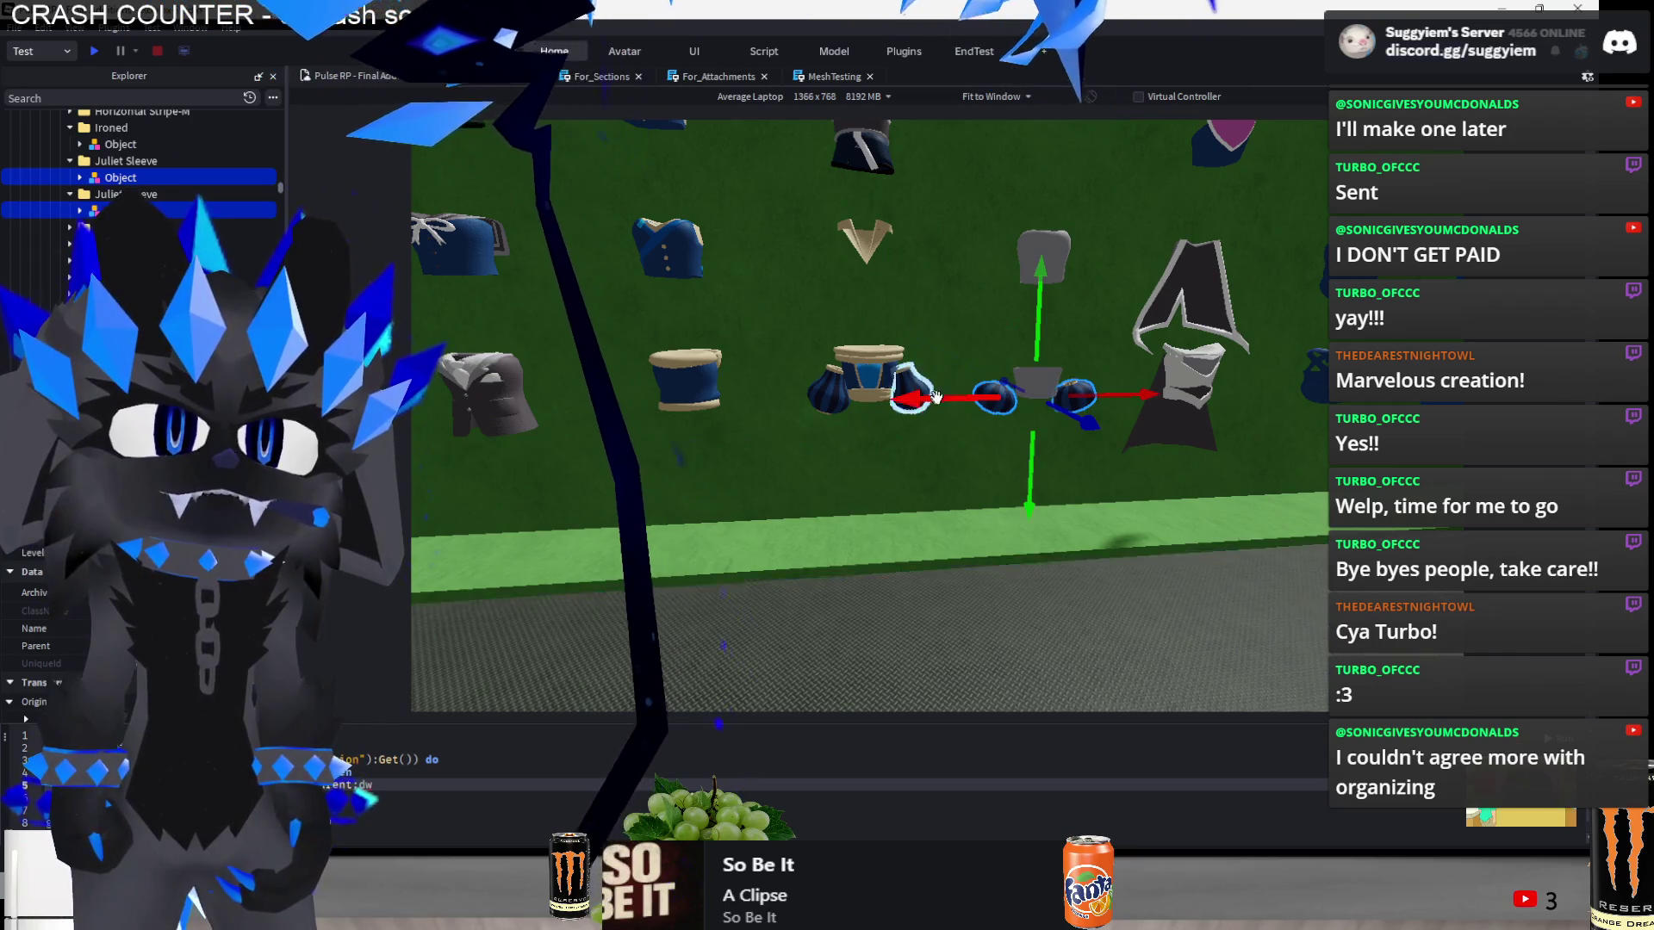
click(904, 602)
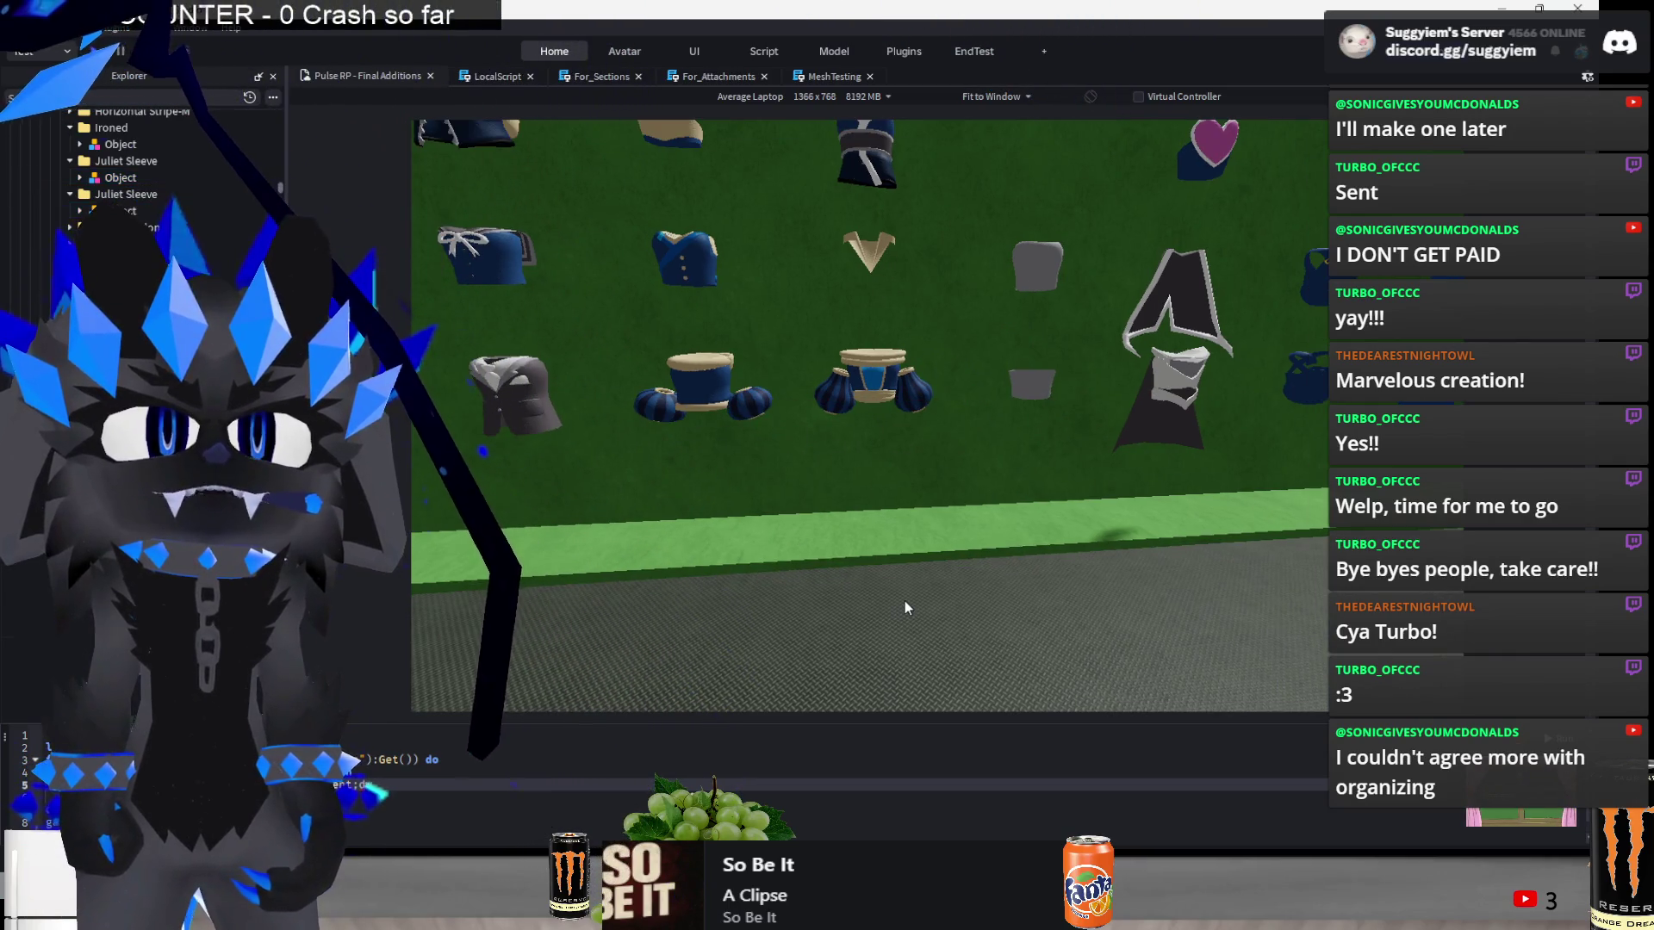
- Skip to the next song in the media player and return to Roblox Studio
key(alt+Tab)
key(n)
key(alt+Tab)
- Turn the view to face the grey cape wall
scroll(904, 597, down, 5)
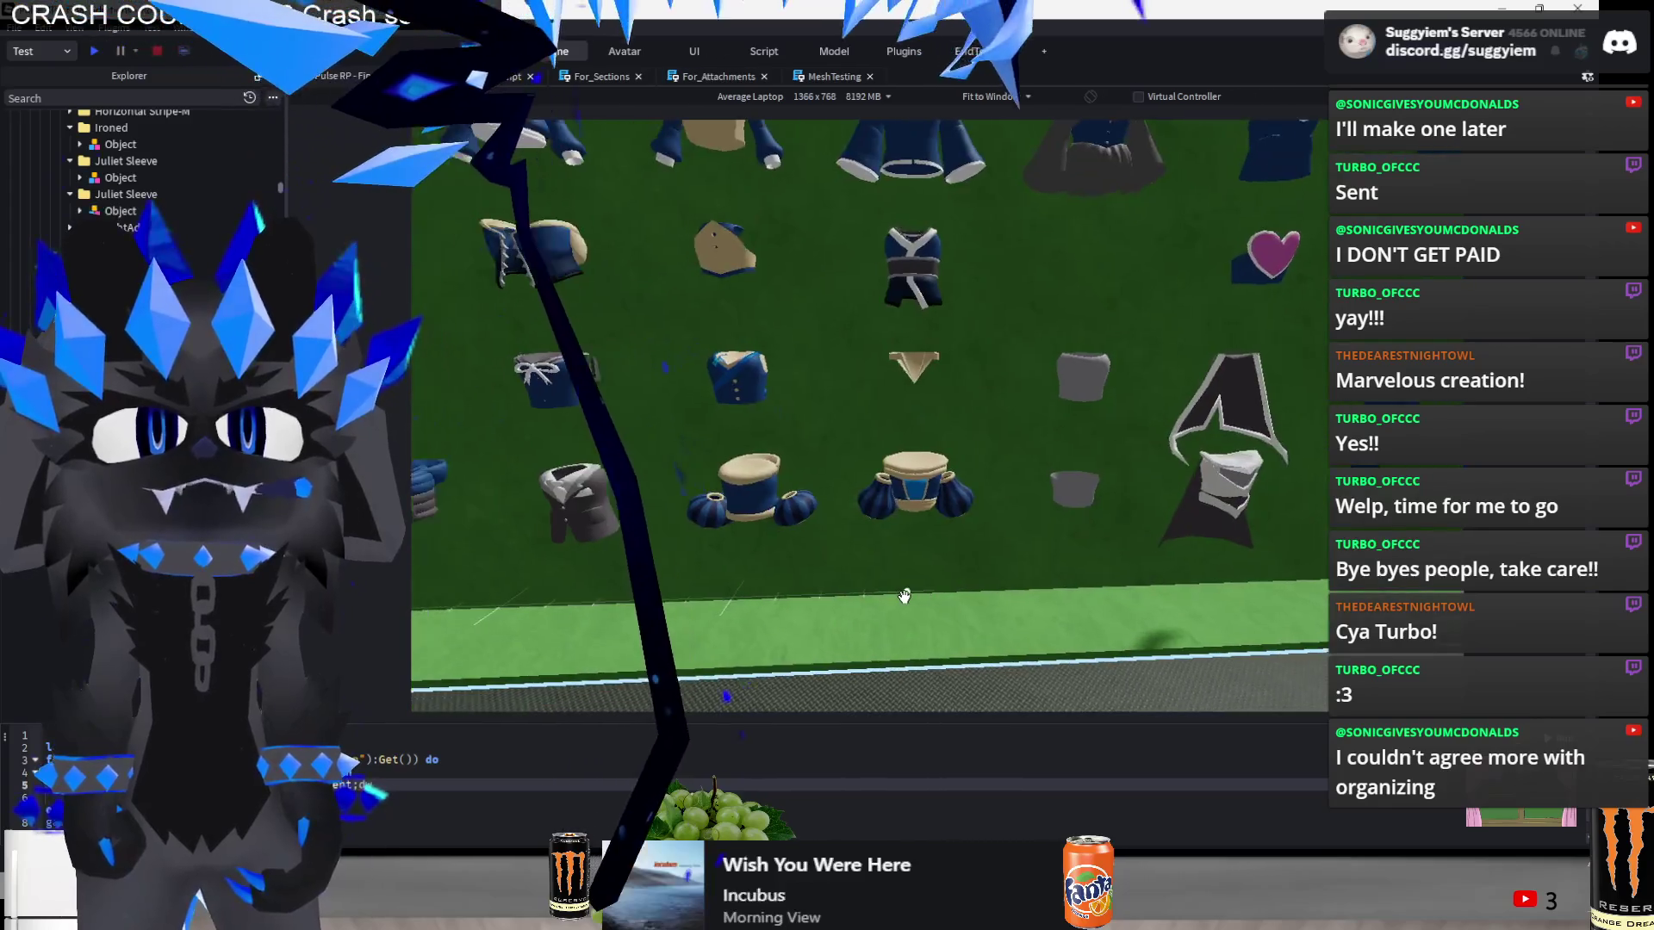
scroll(905, 602, up, 3)
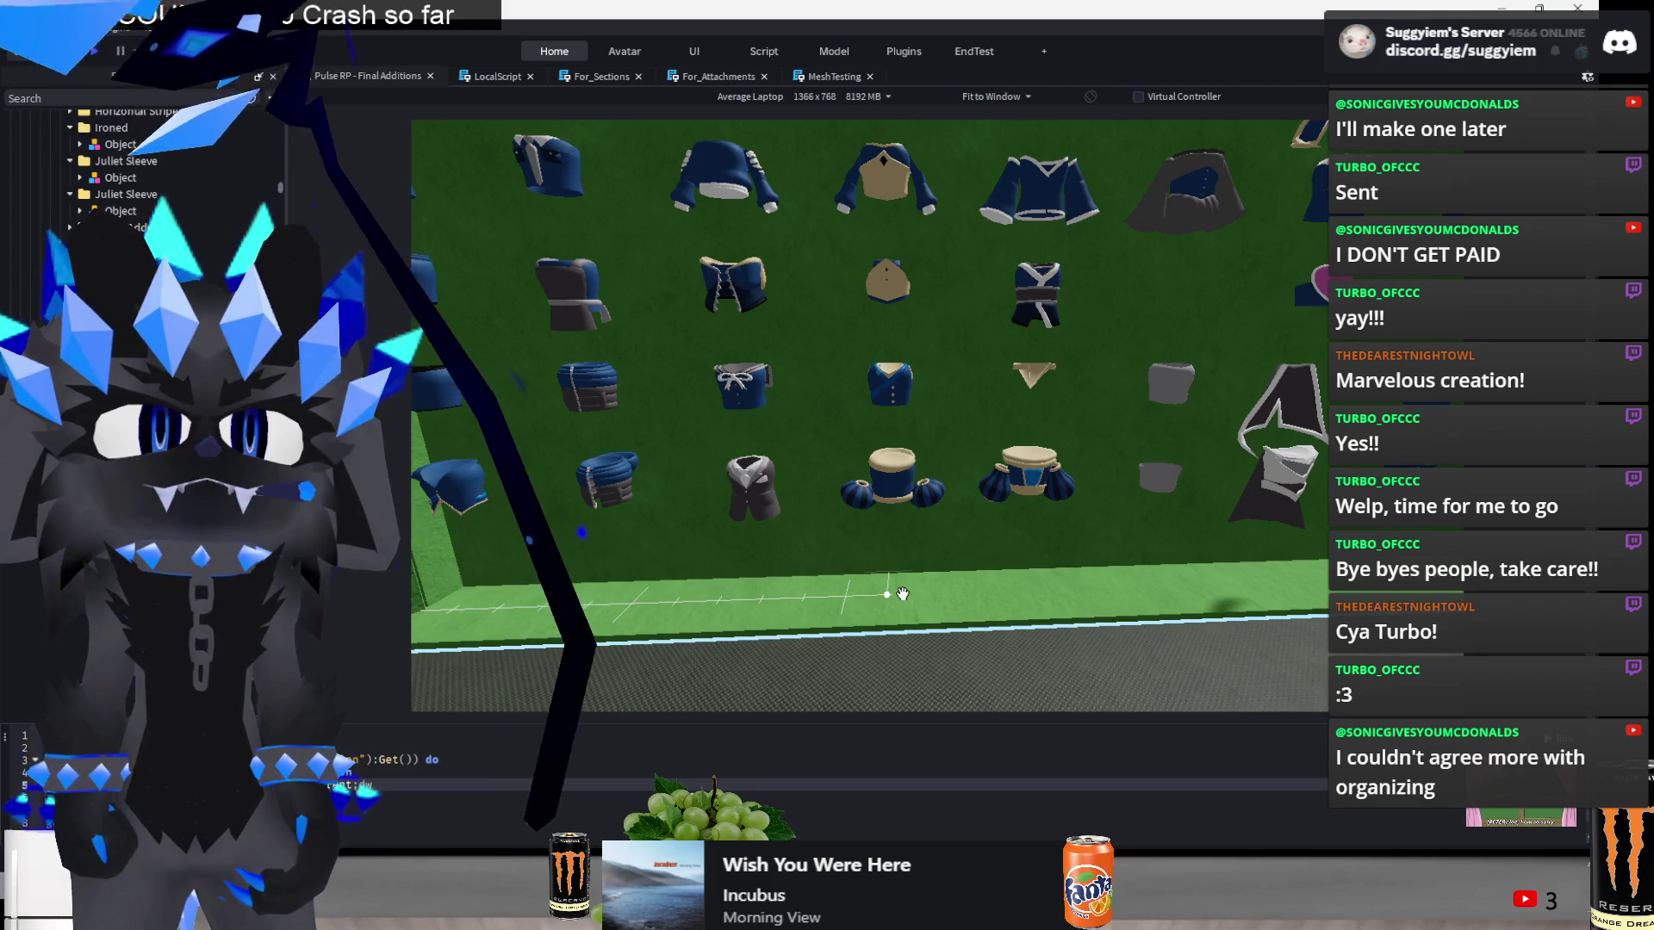
scroll(929, 639, down, 5)
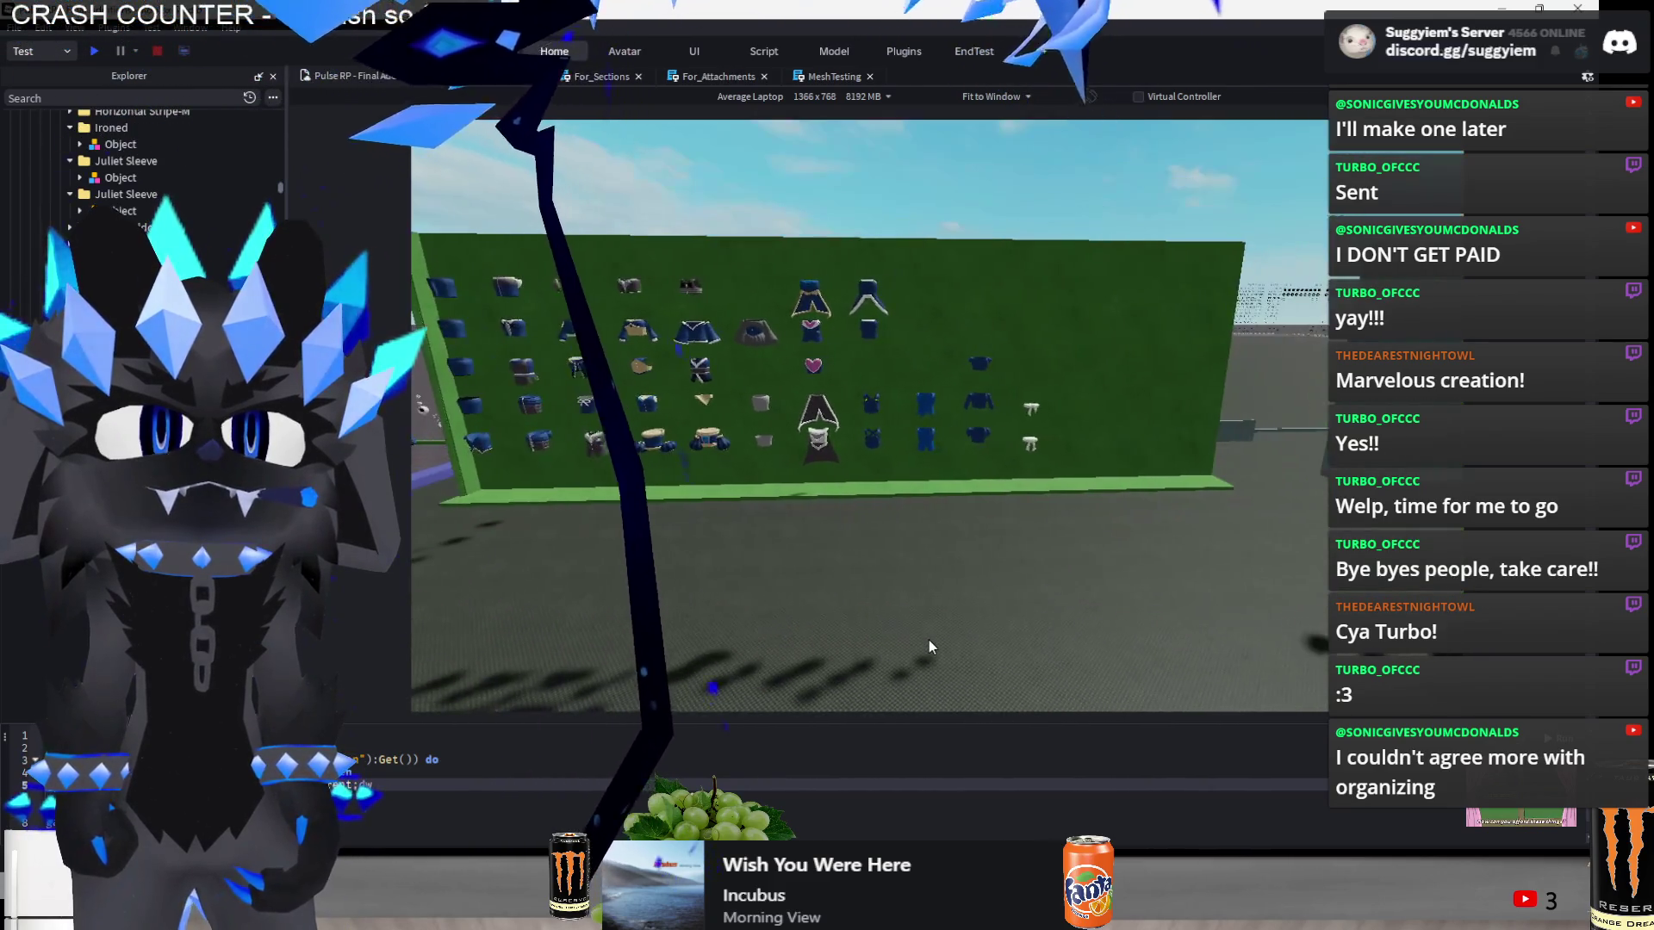
key(d)
key(d)
key(d)
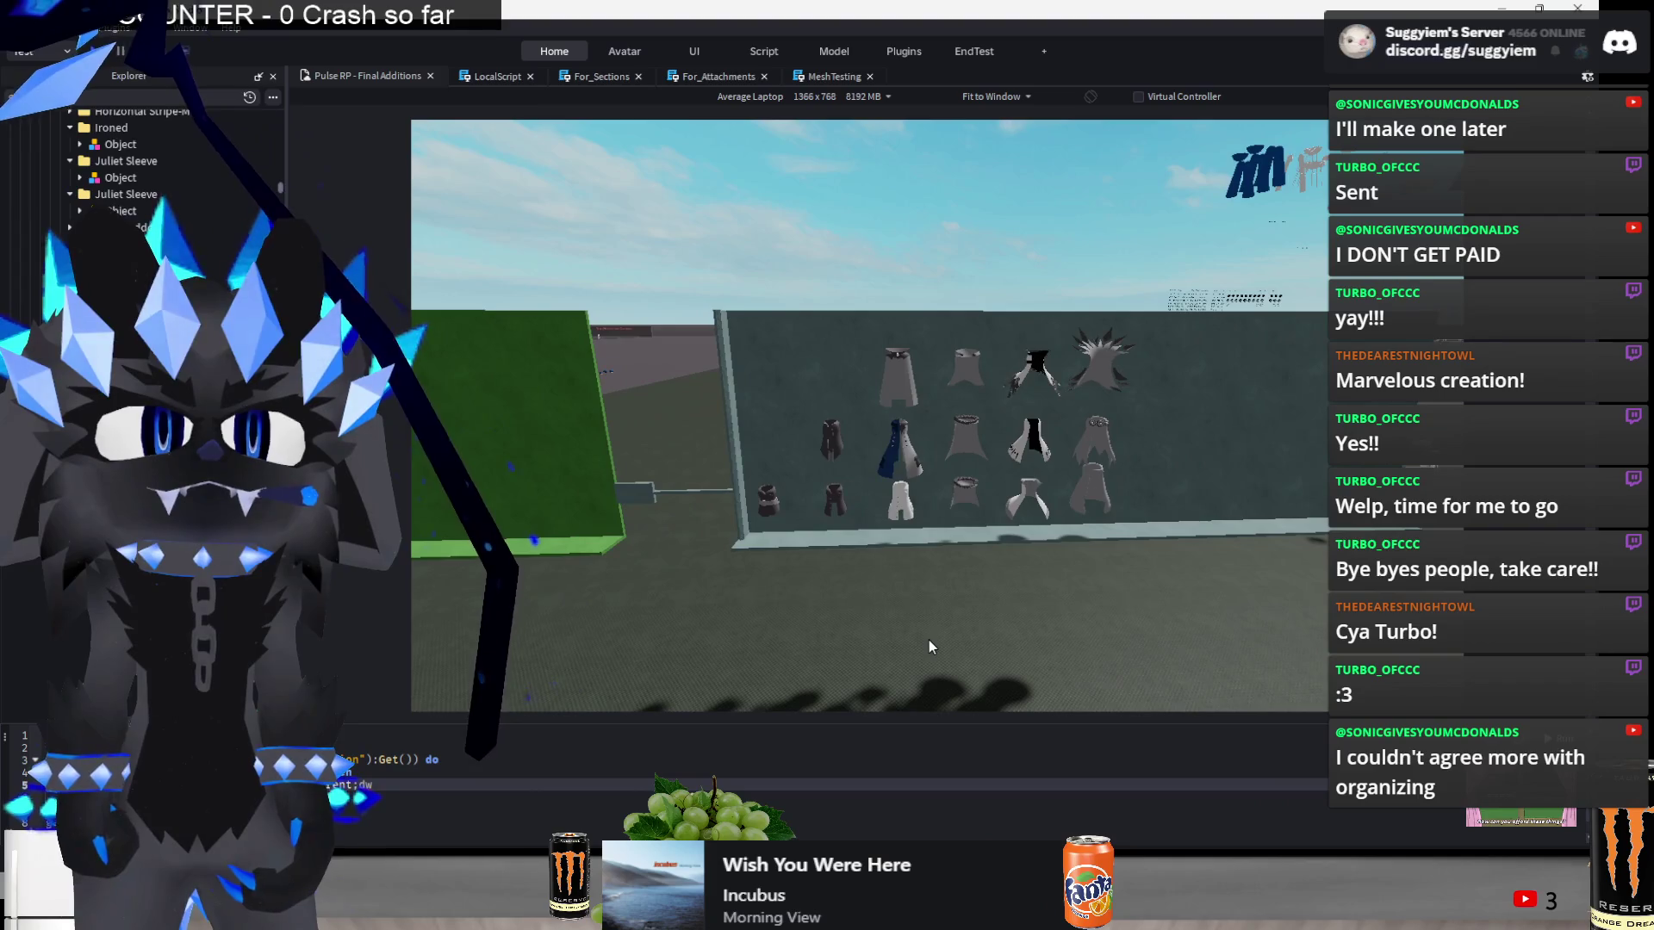
- Select both dark grey cloak pieces and drag them toward the lower left beside the green wall
key(s)
key(s)
key(s)
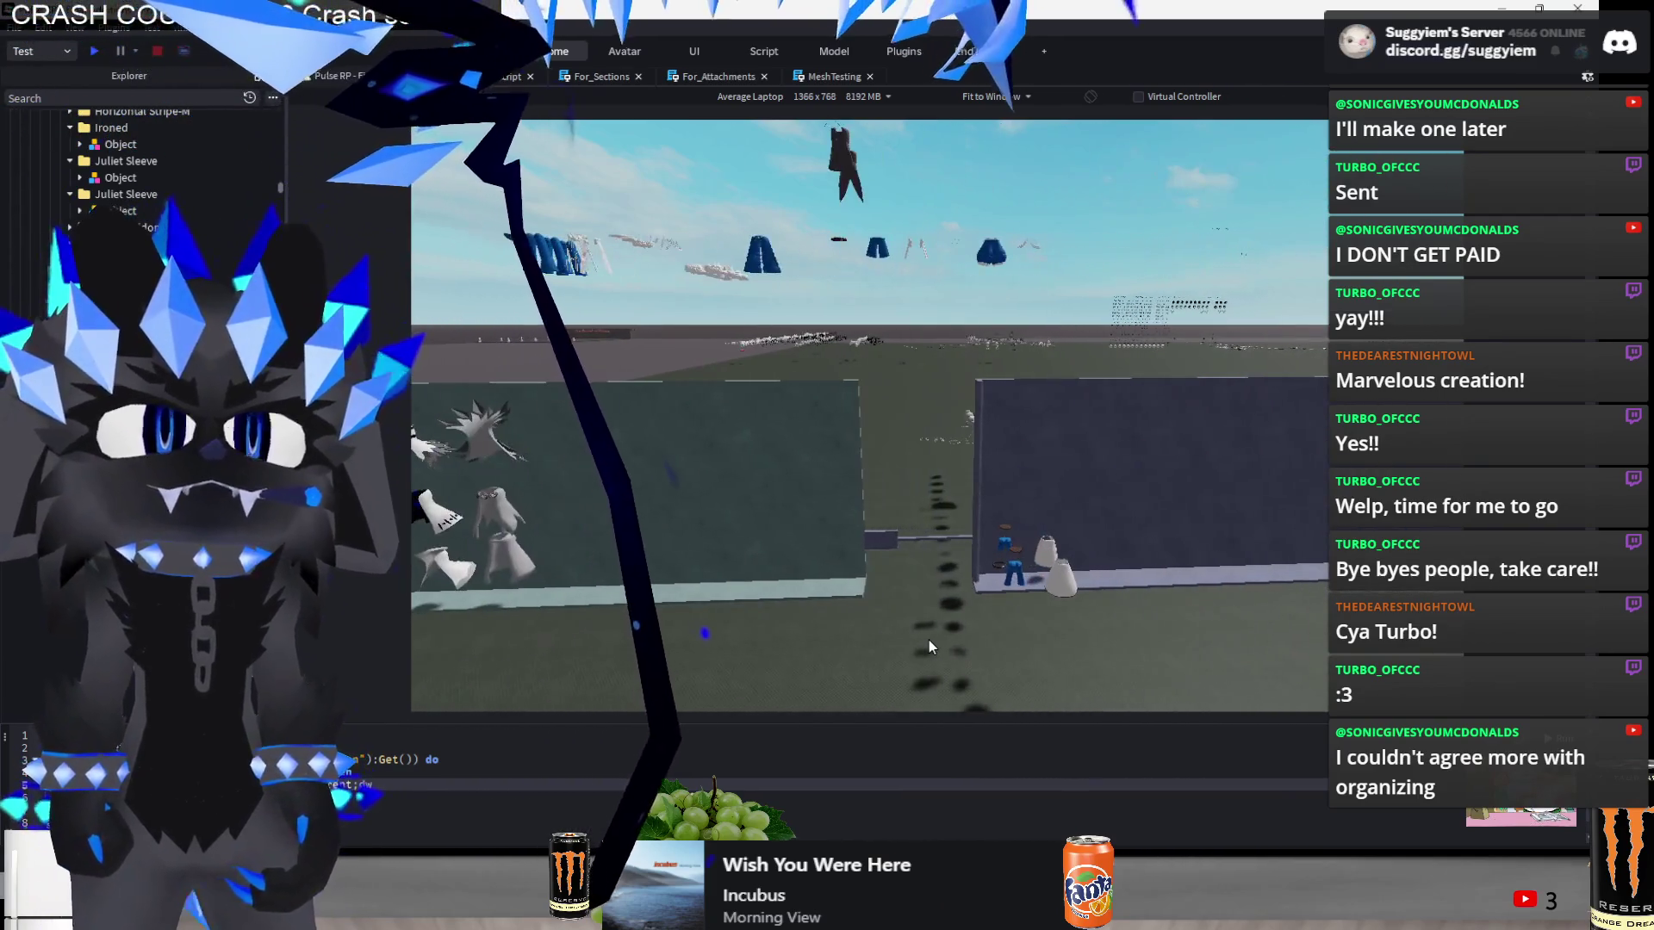
key(e)
key(e)
key(e)
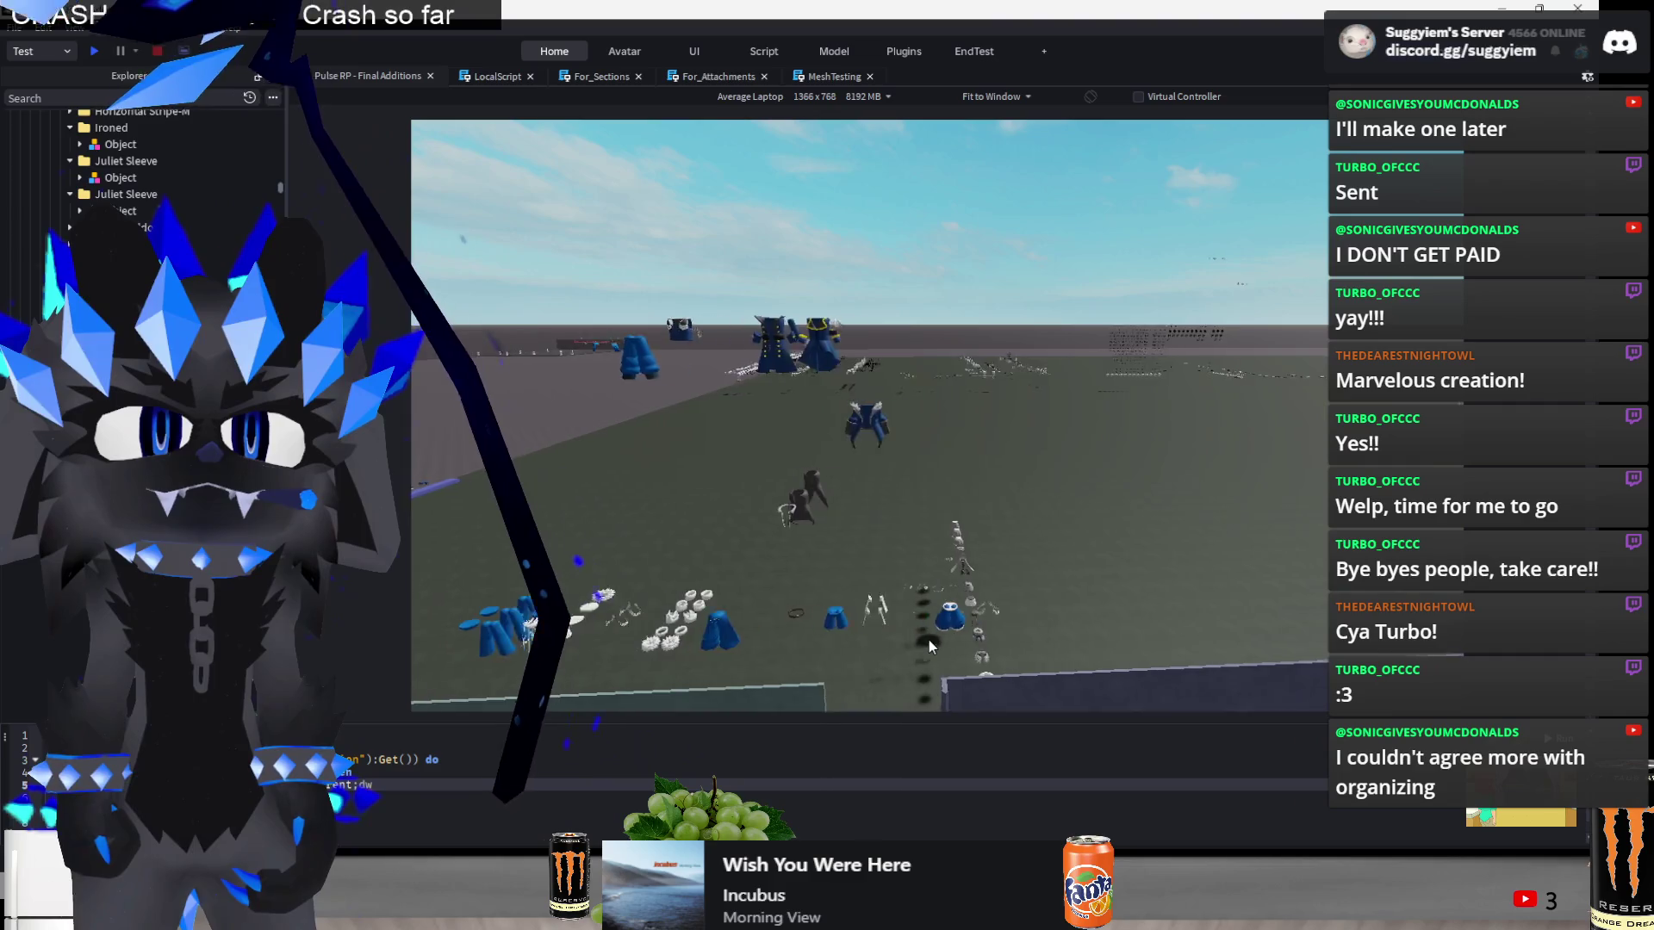
scroll(929, 639, down, 5)
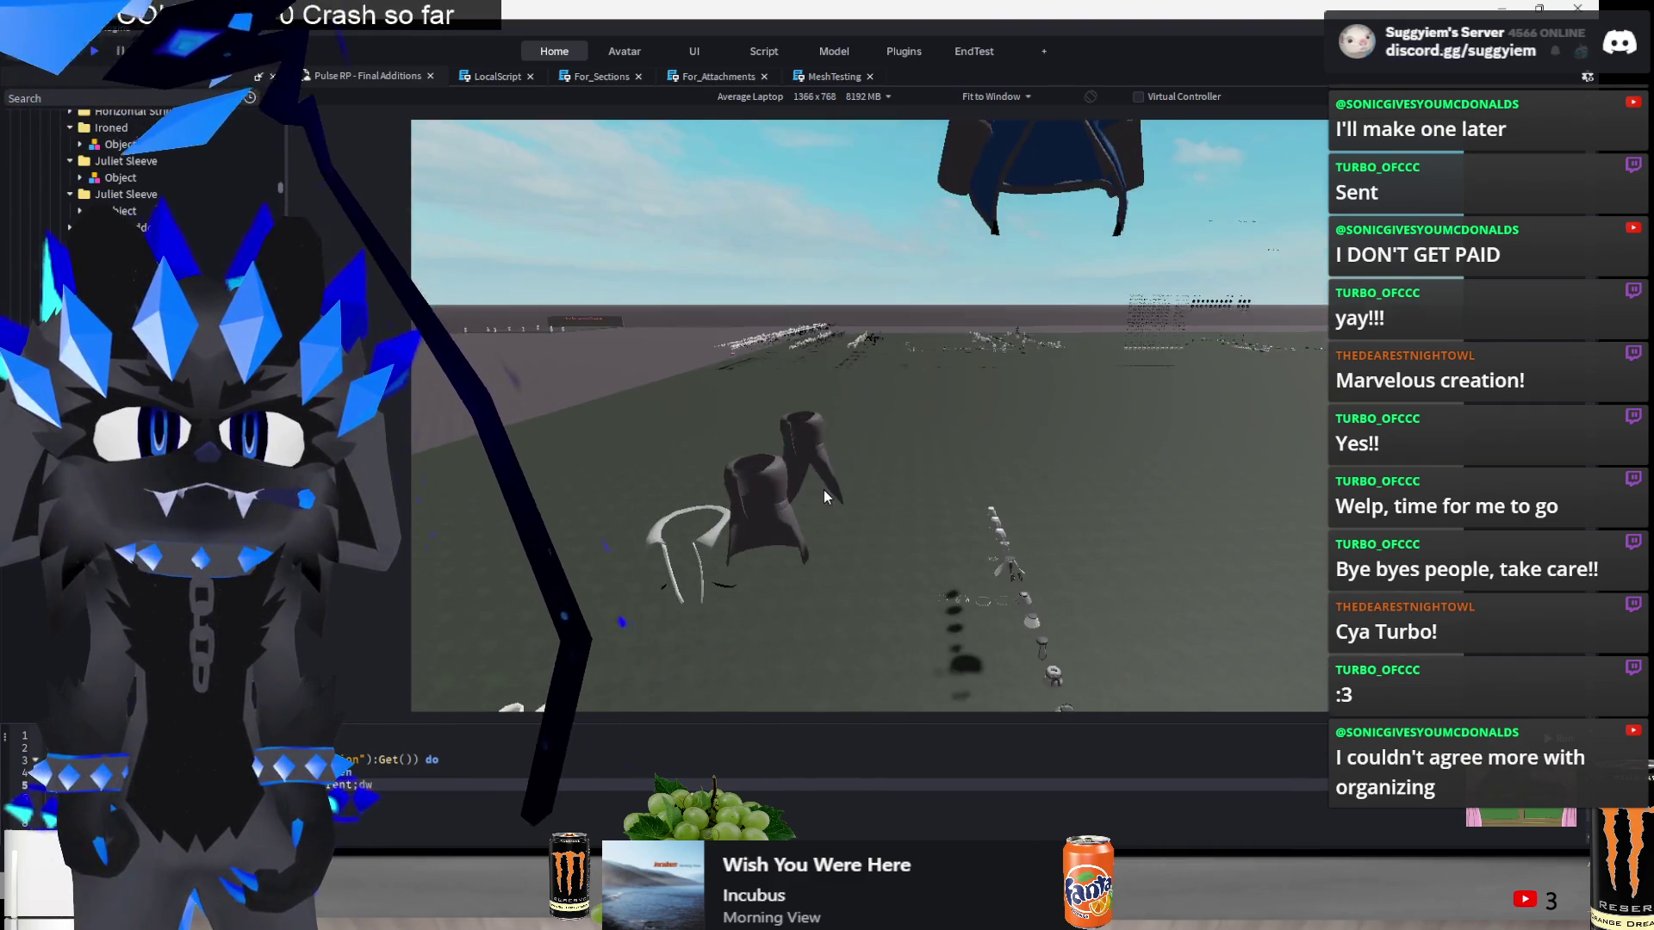
click(866, 405)
ctrl+click(827, 448)
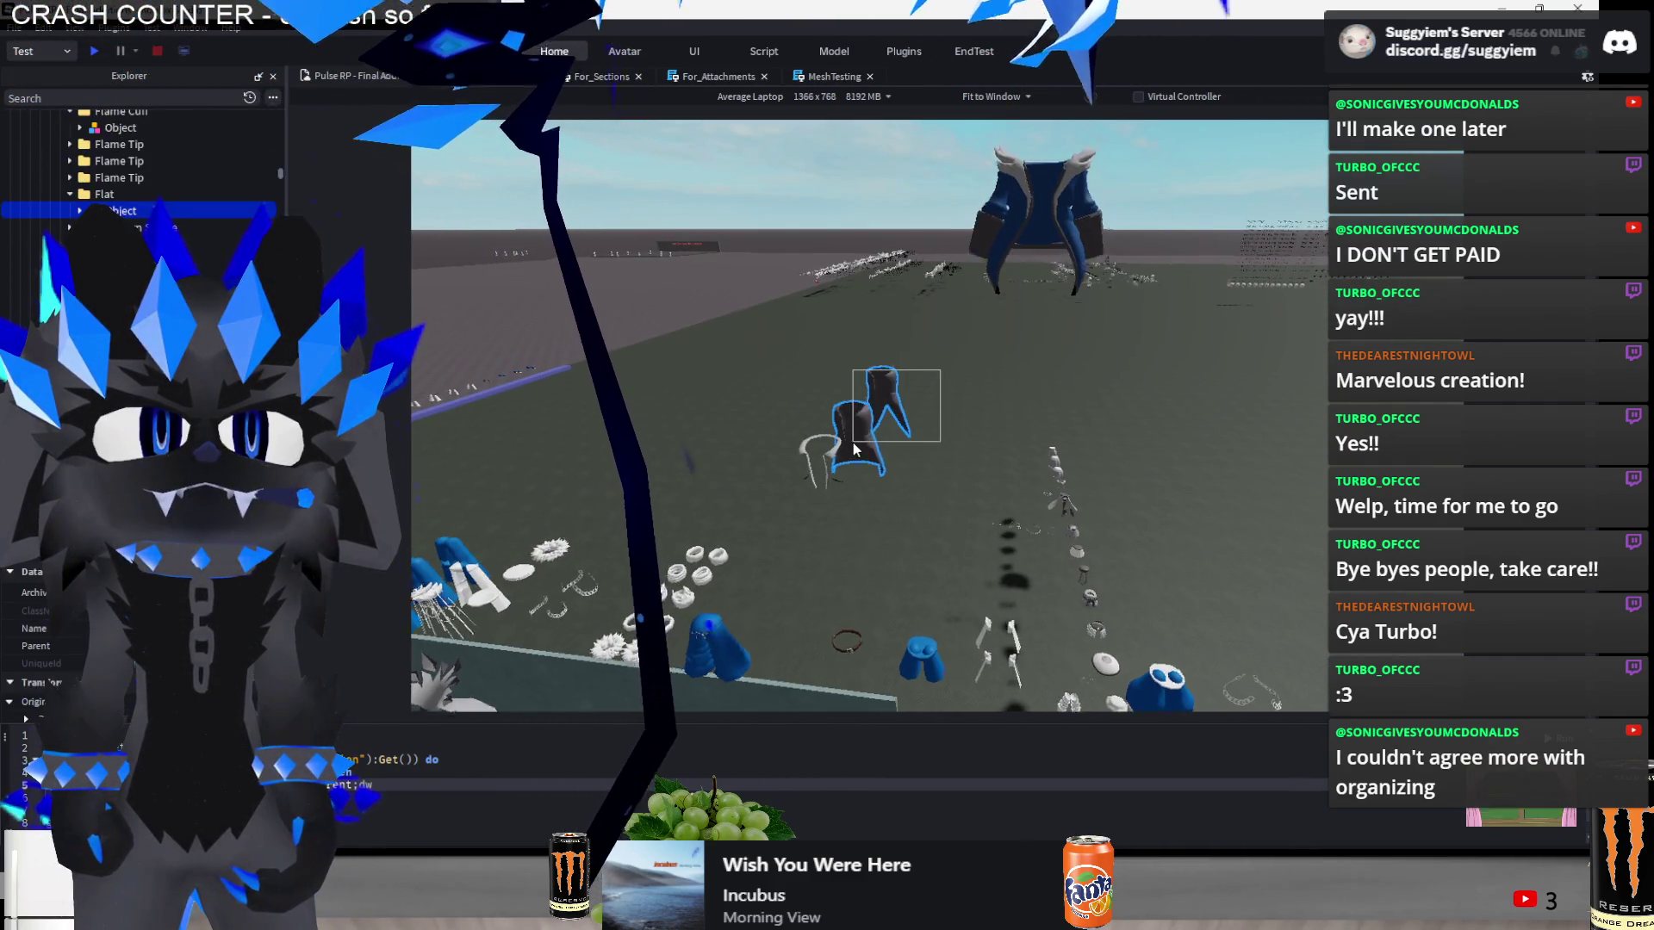
scroll(755, 488, up, 2)
drag(775, 488, 590, 675)
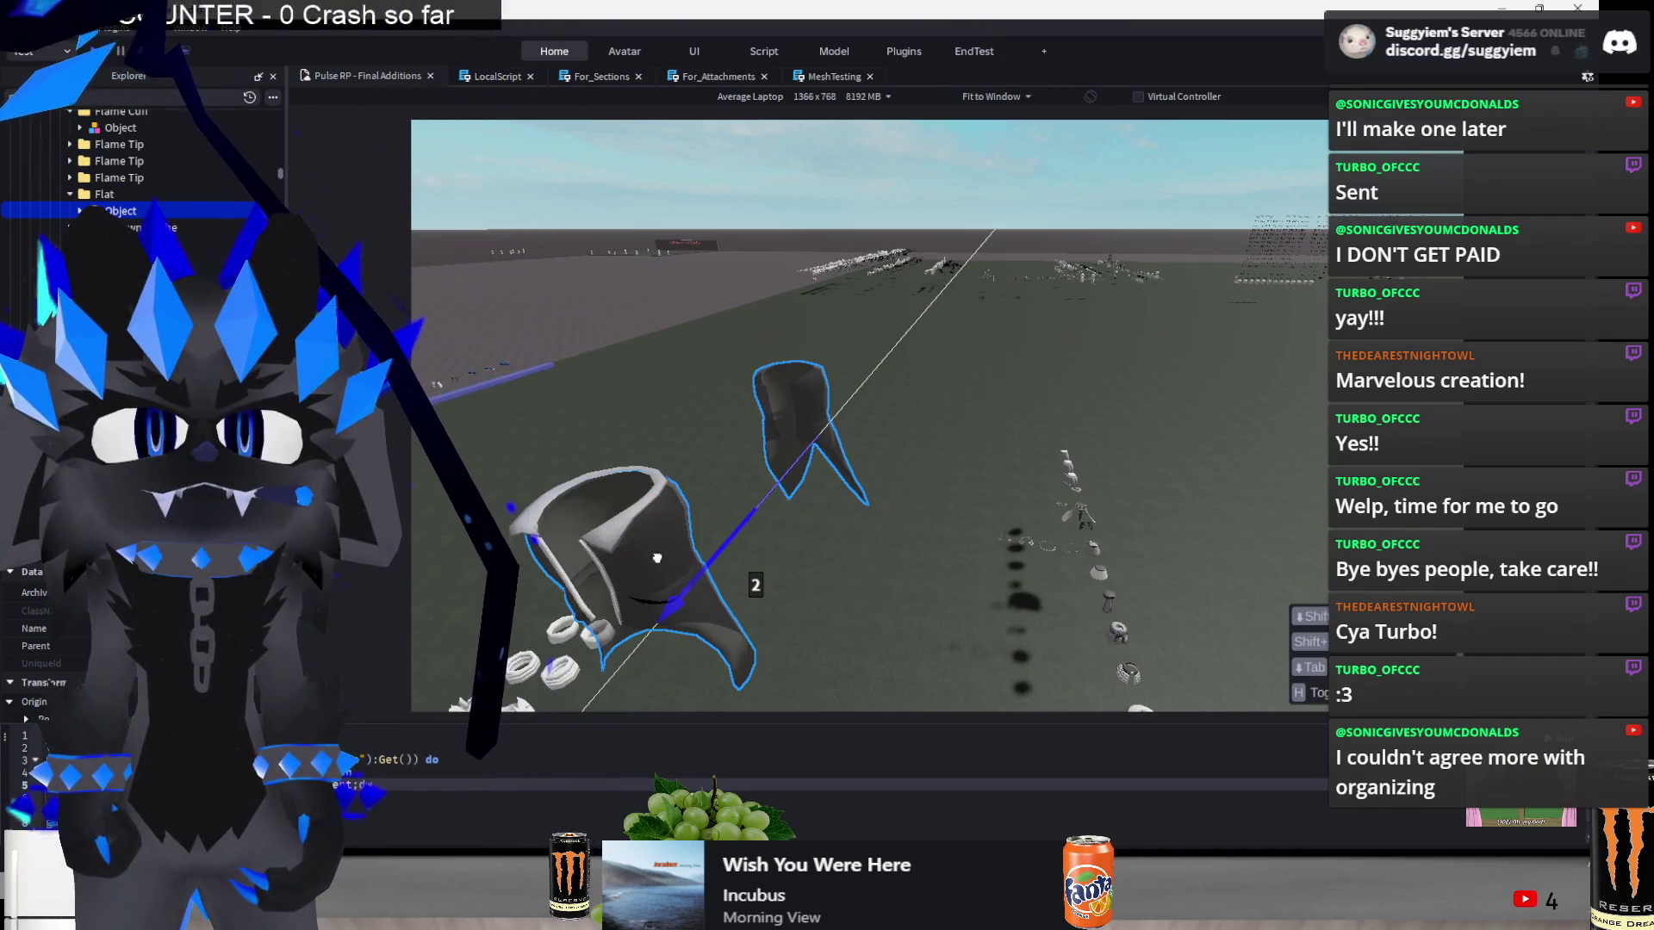
key(f)
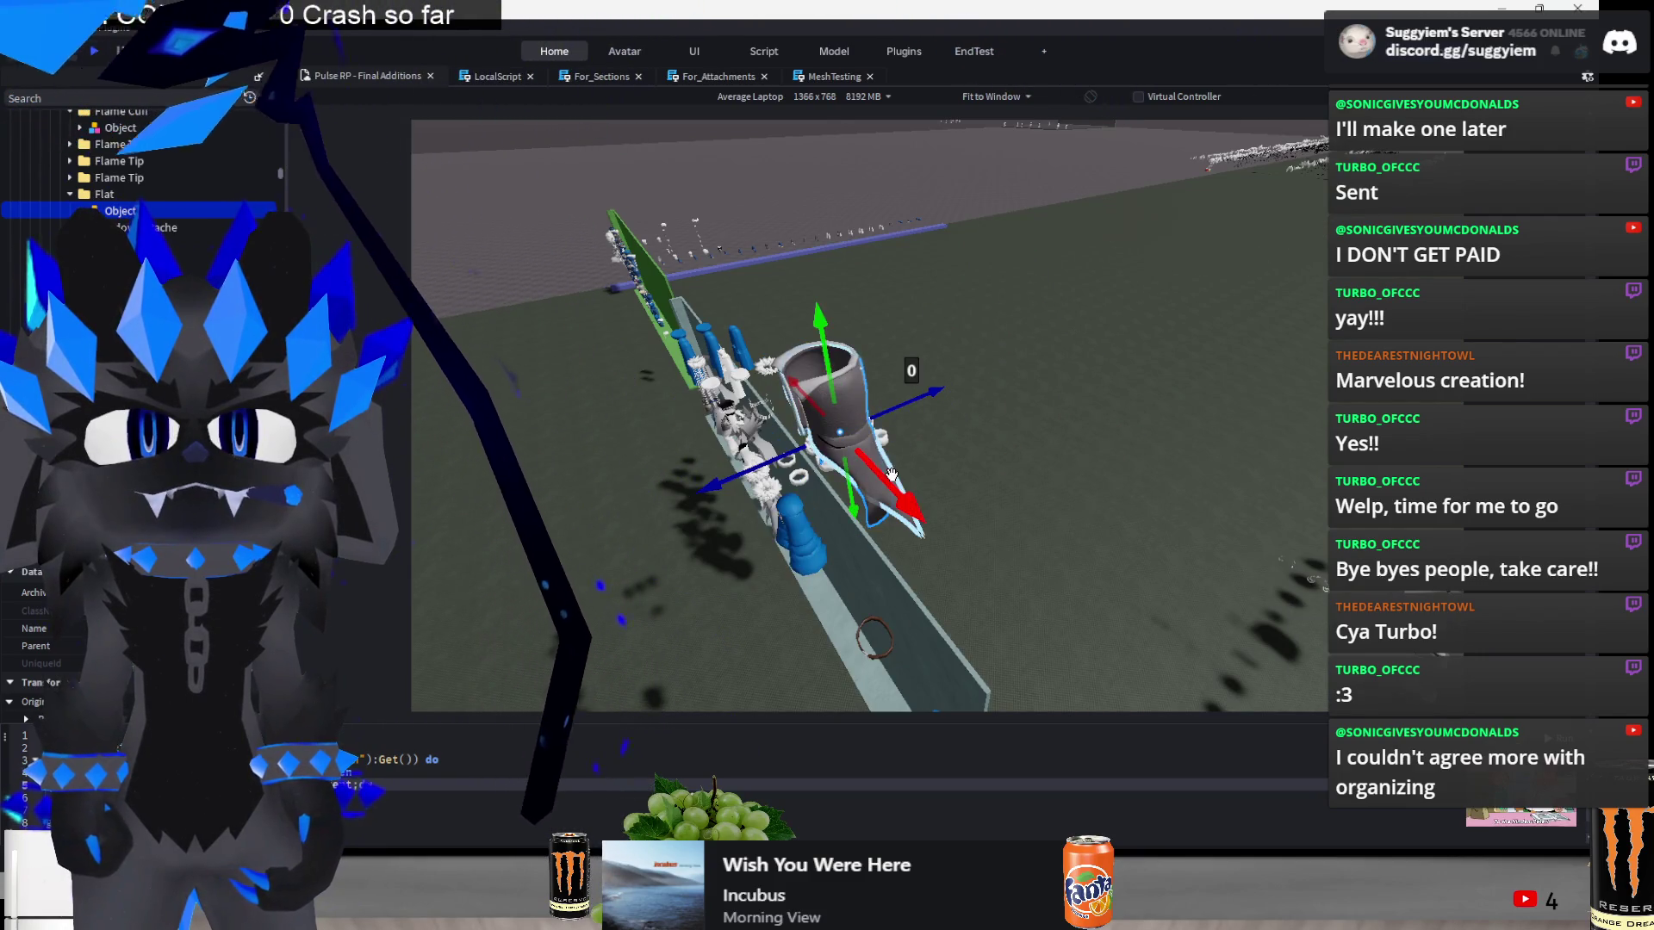
drag(1004, 535, 1009, 542)
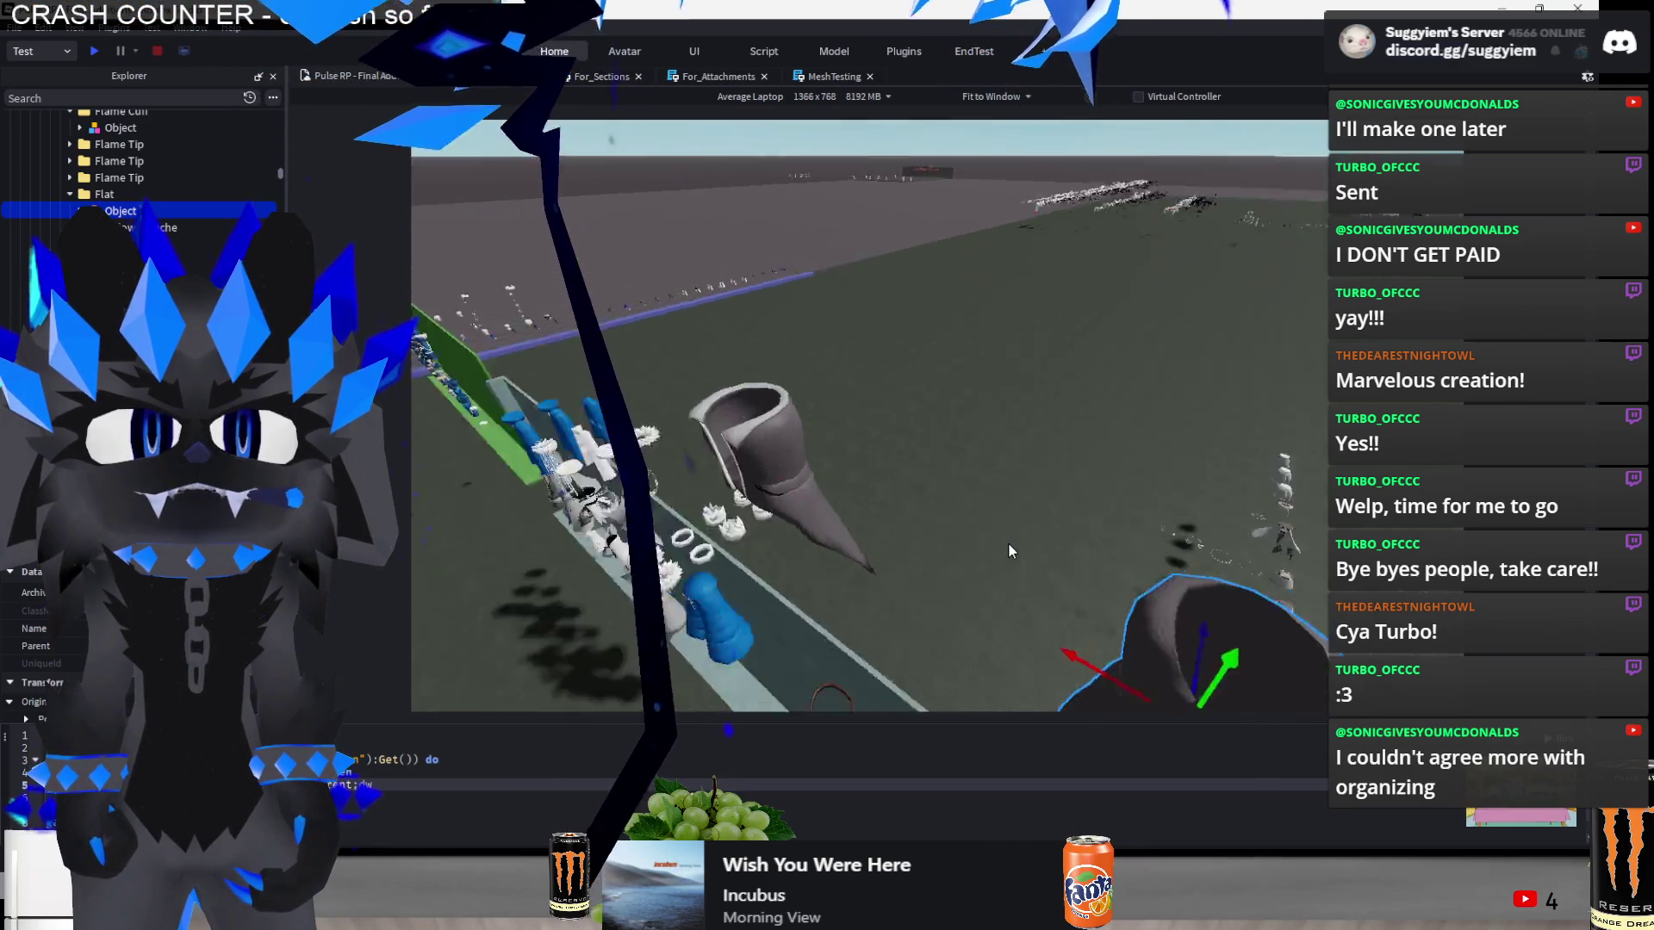
- Focus on the floating clothing group, then select the blue jacket and blue cape
click(756, 488)
key(f)
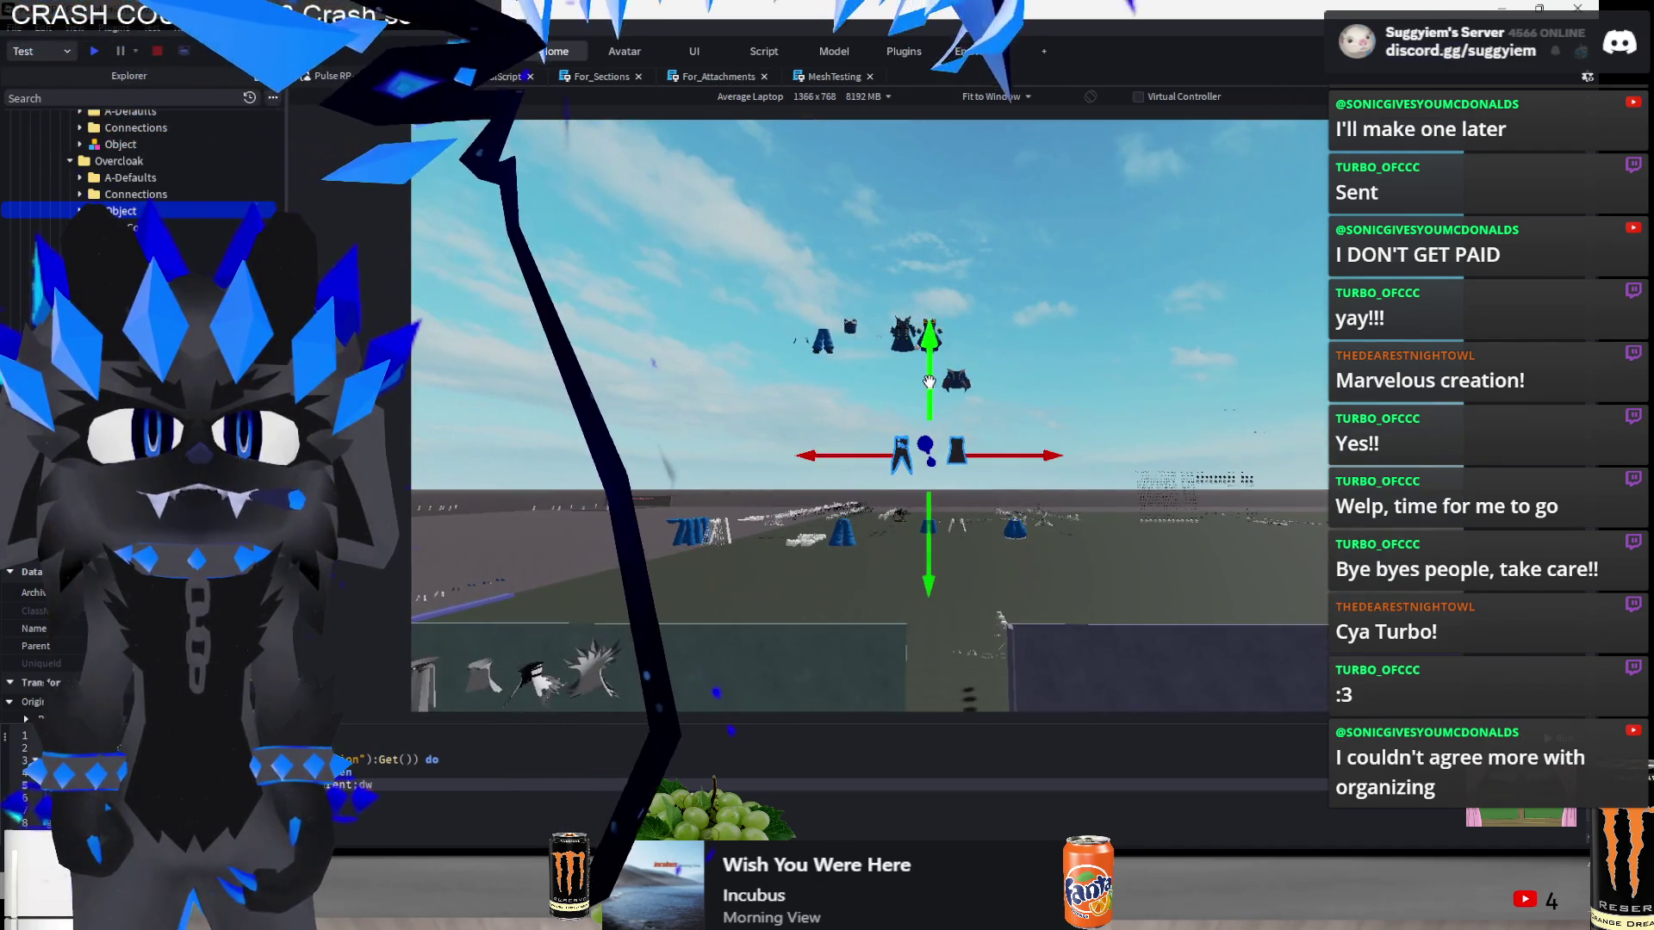
key(f)
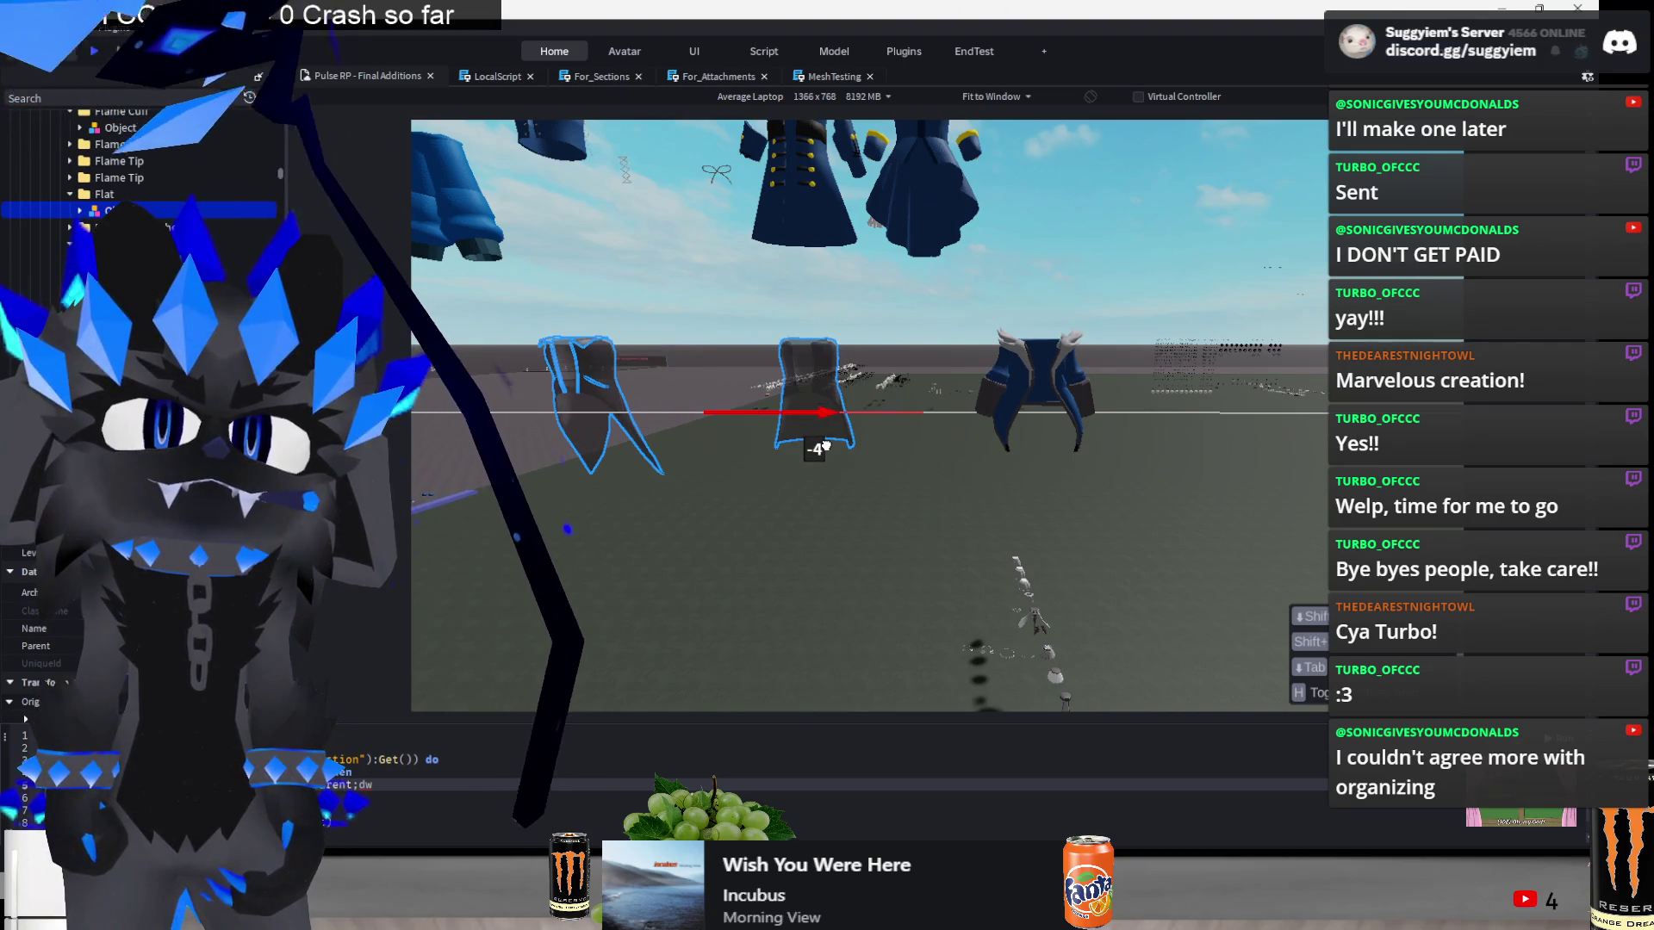
click(940, 352)
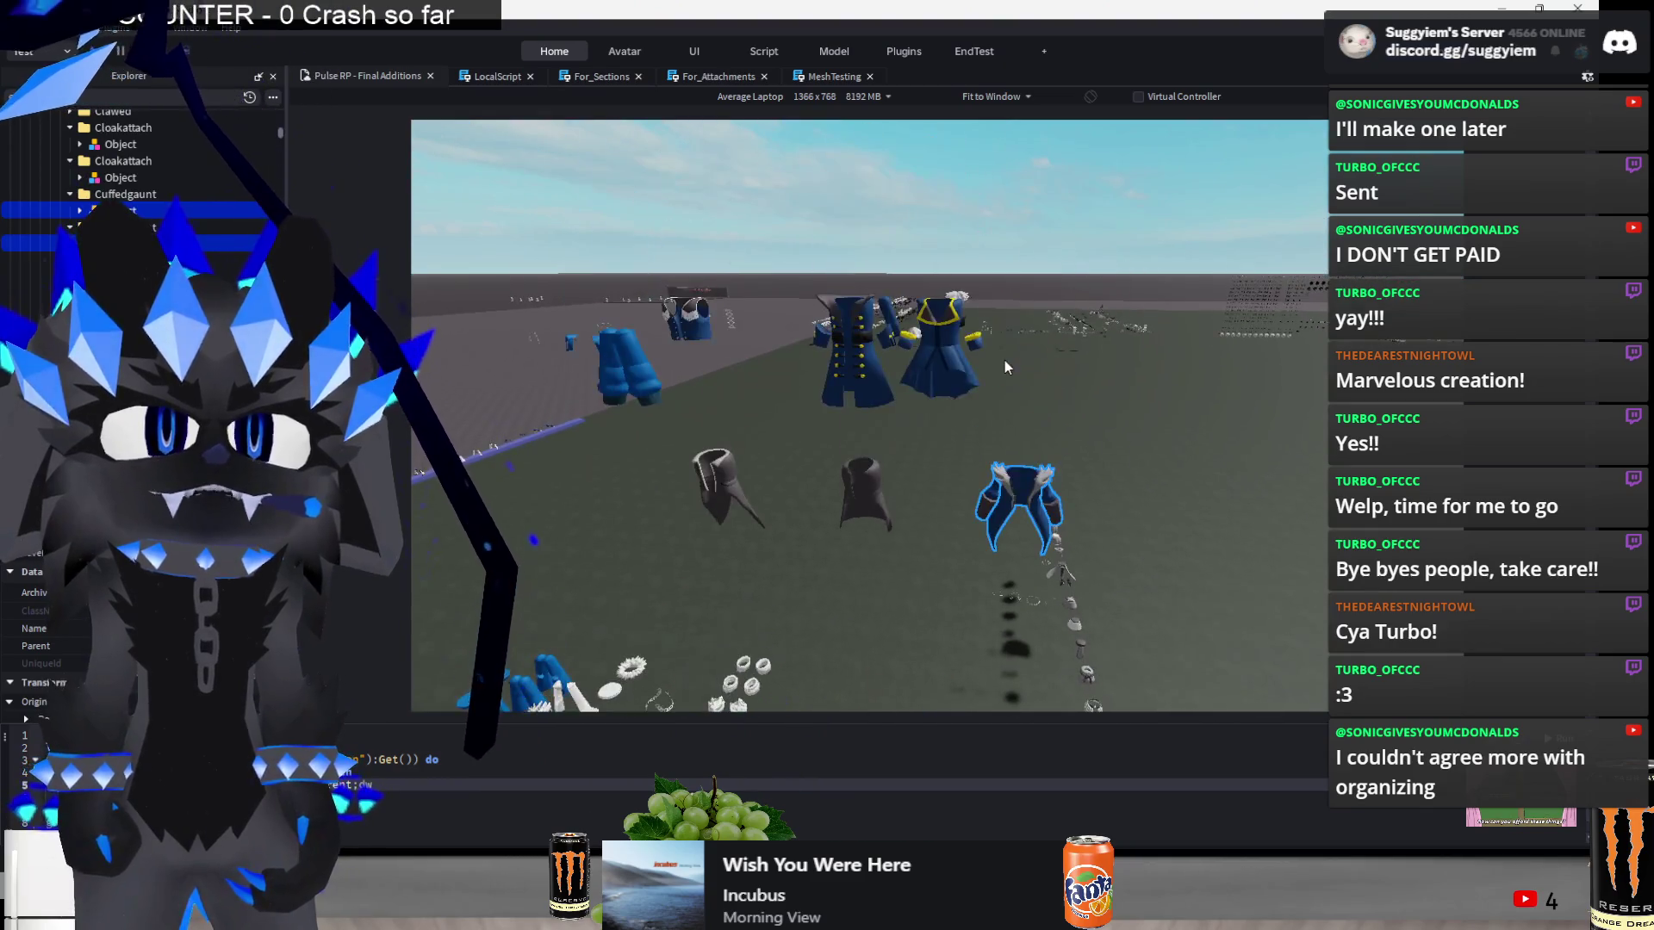
click(1034, 410)
scroll(1034, 410, up, 5)
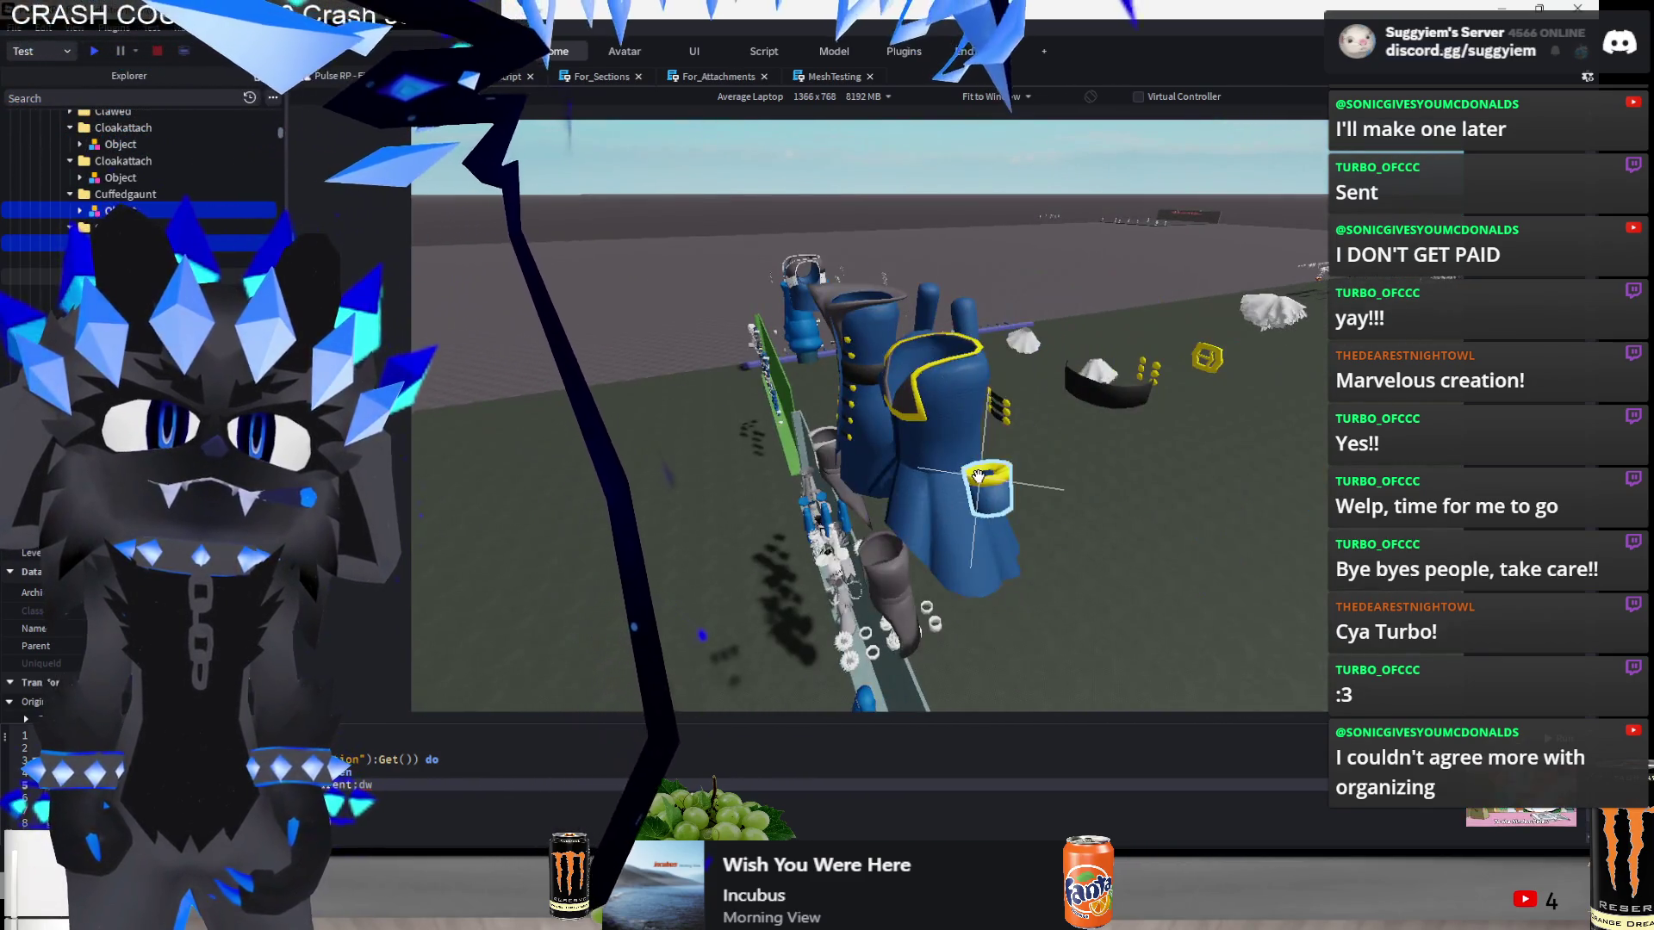
scroll(1061, 512, down, 3)
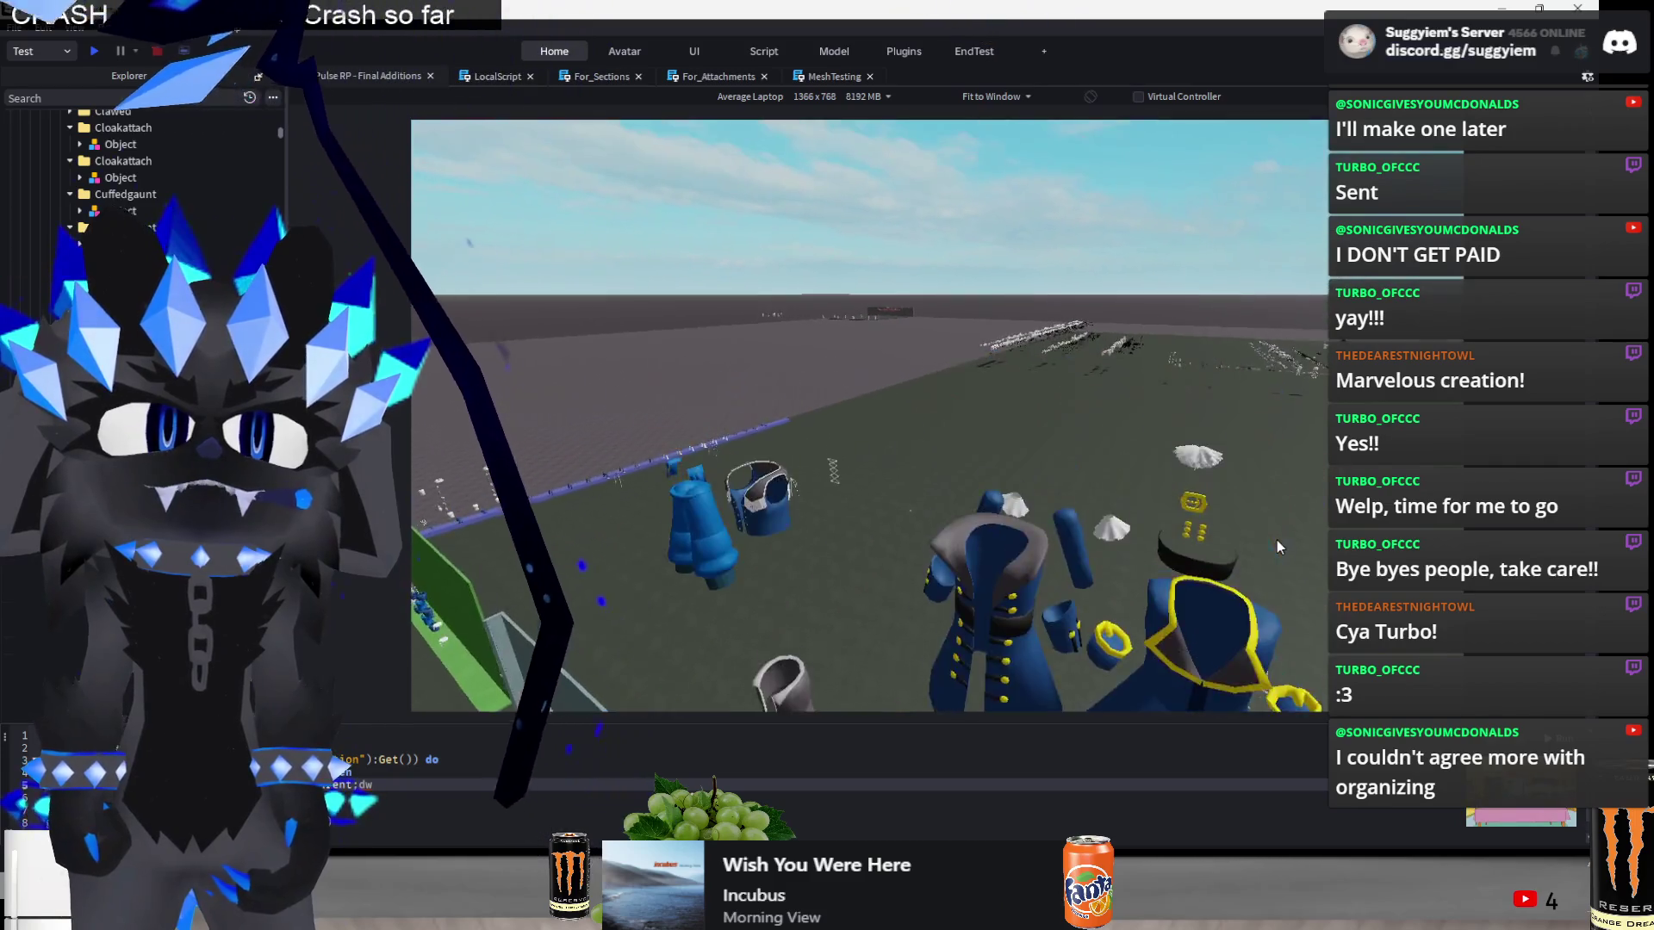
- Select the blue sleeve piece and blue coat, switch to the Move tool, and select the blue vest
click(959, 472)
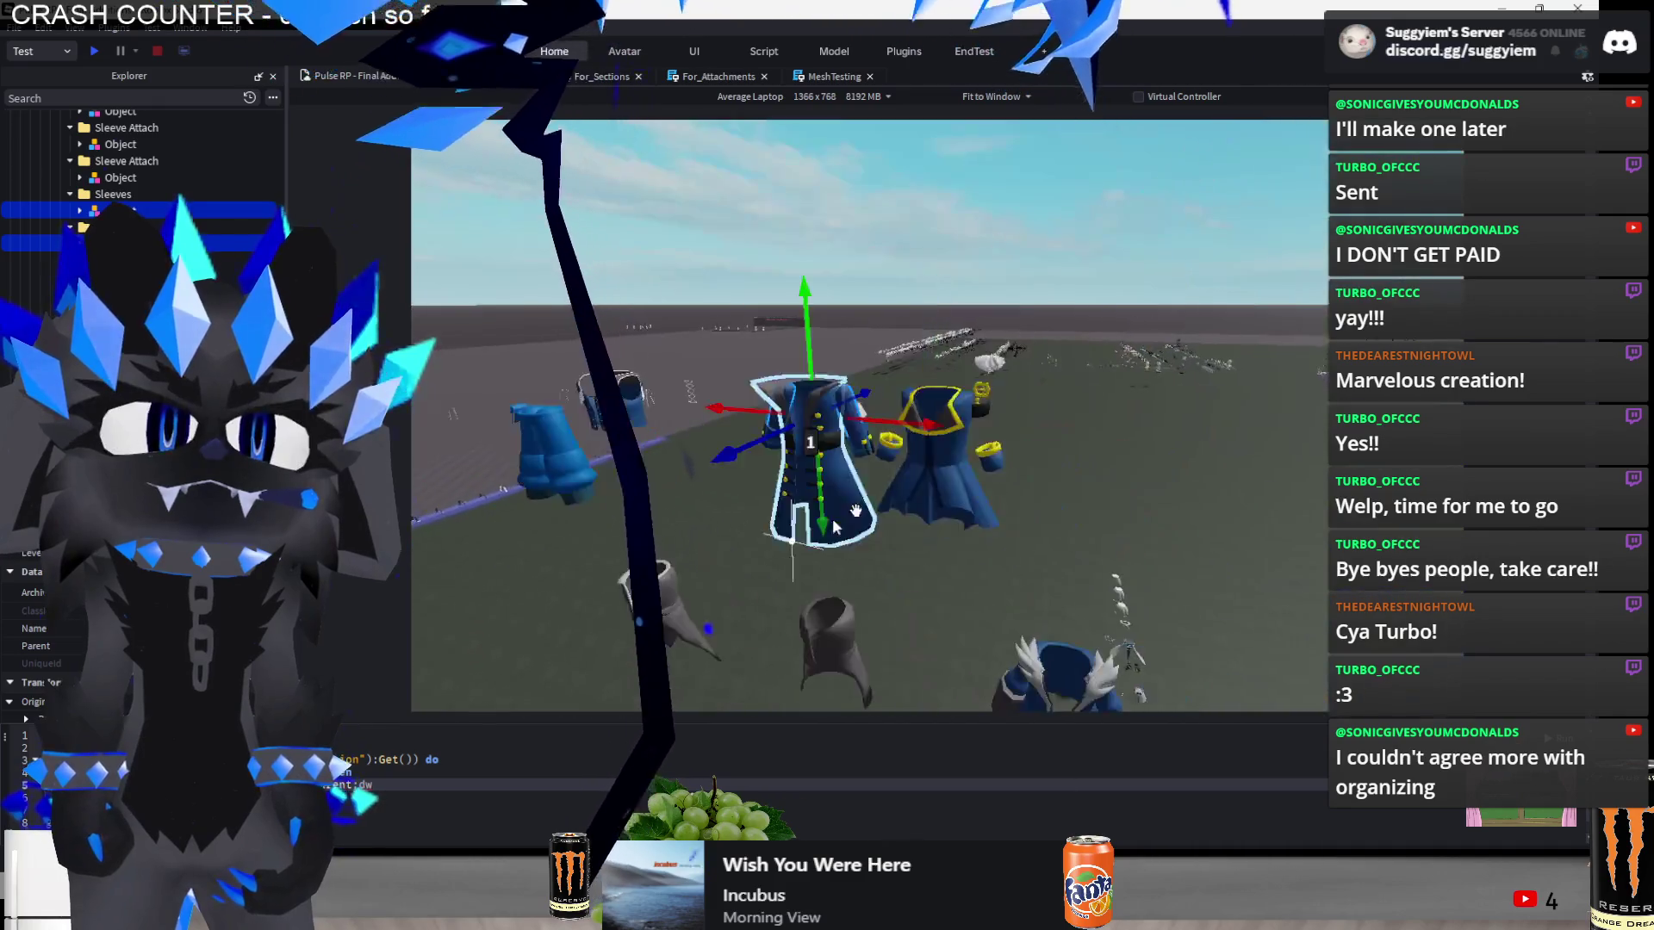
click(909, 446)
scroll(1048, 477, down, 5)
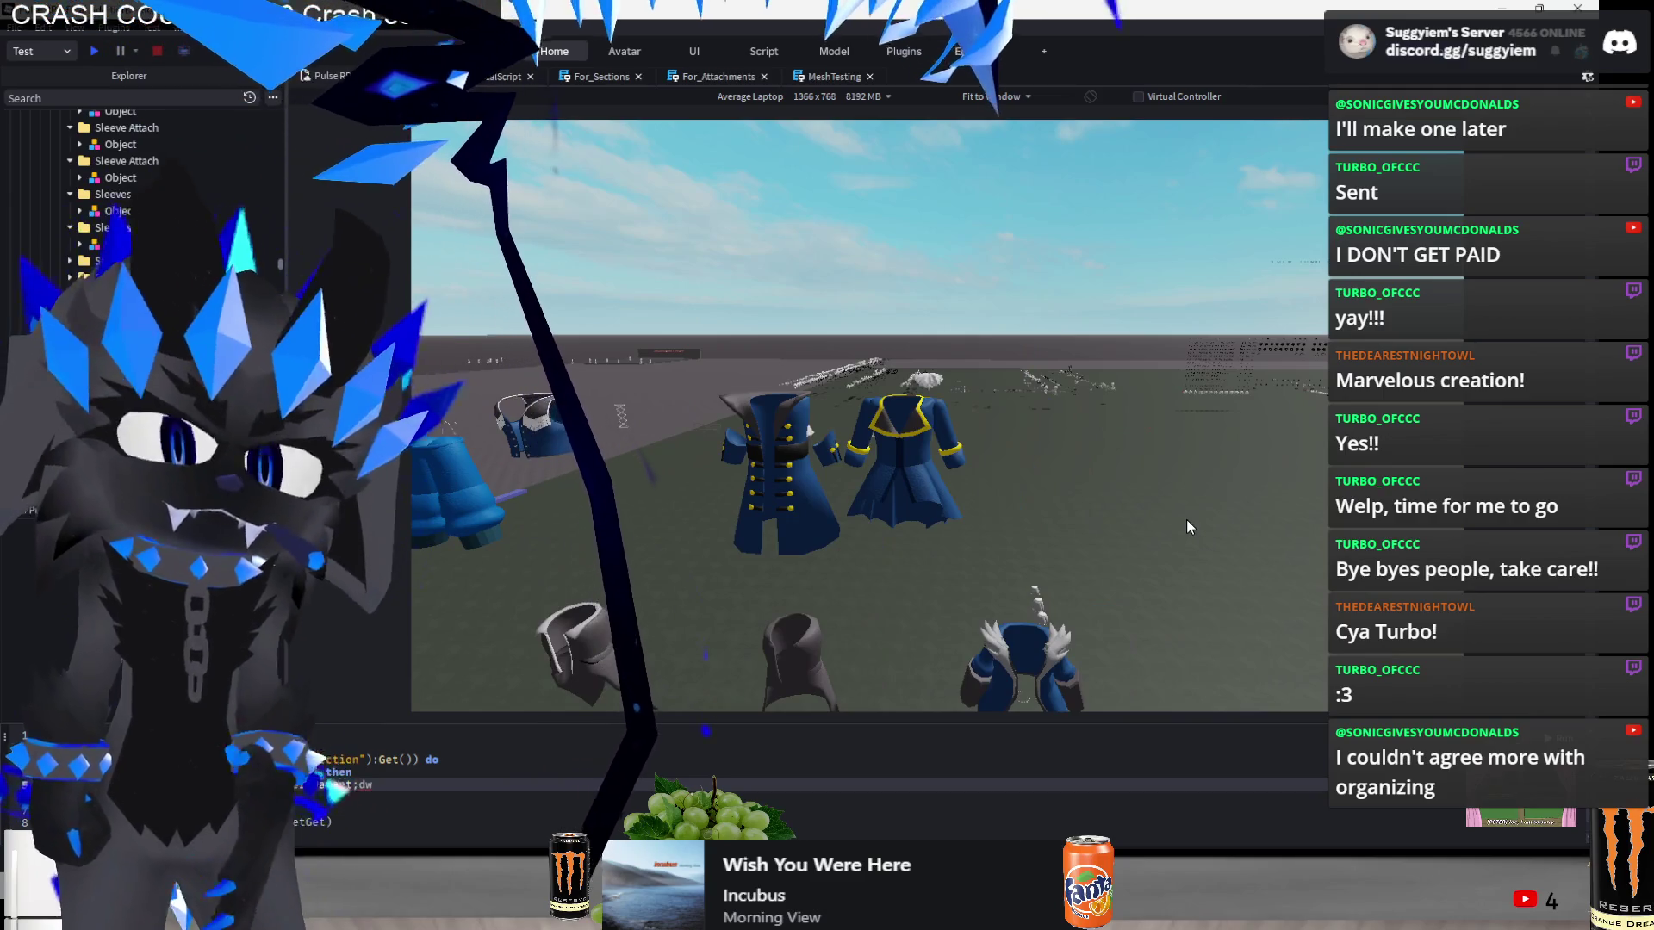
key(ctrl+2)
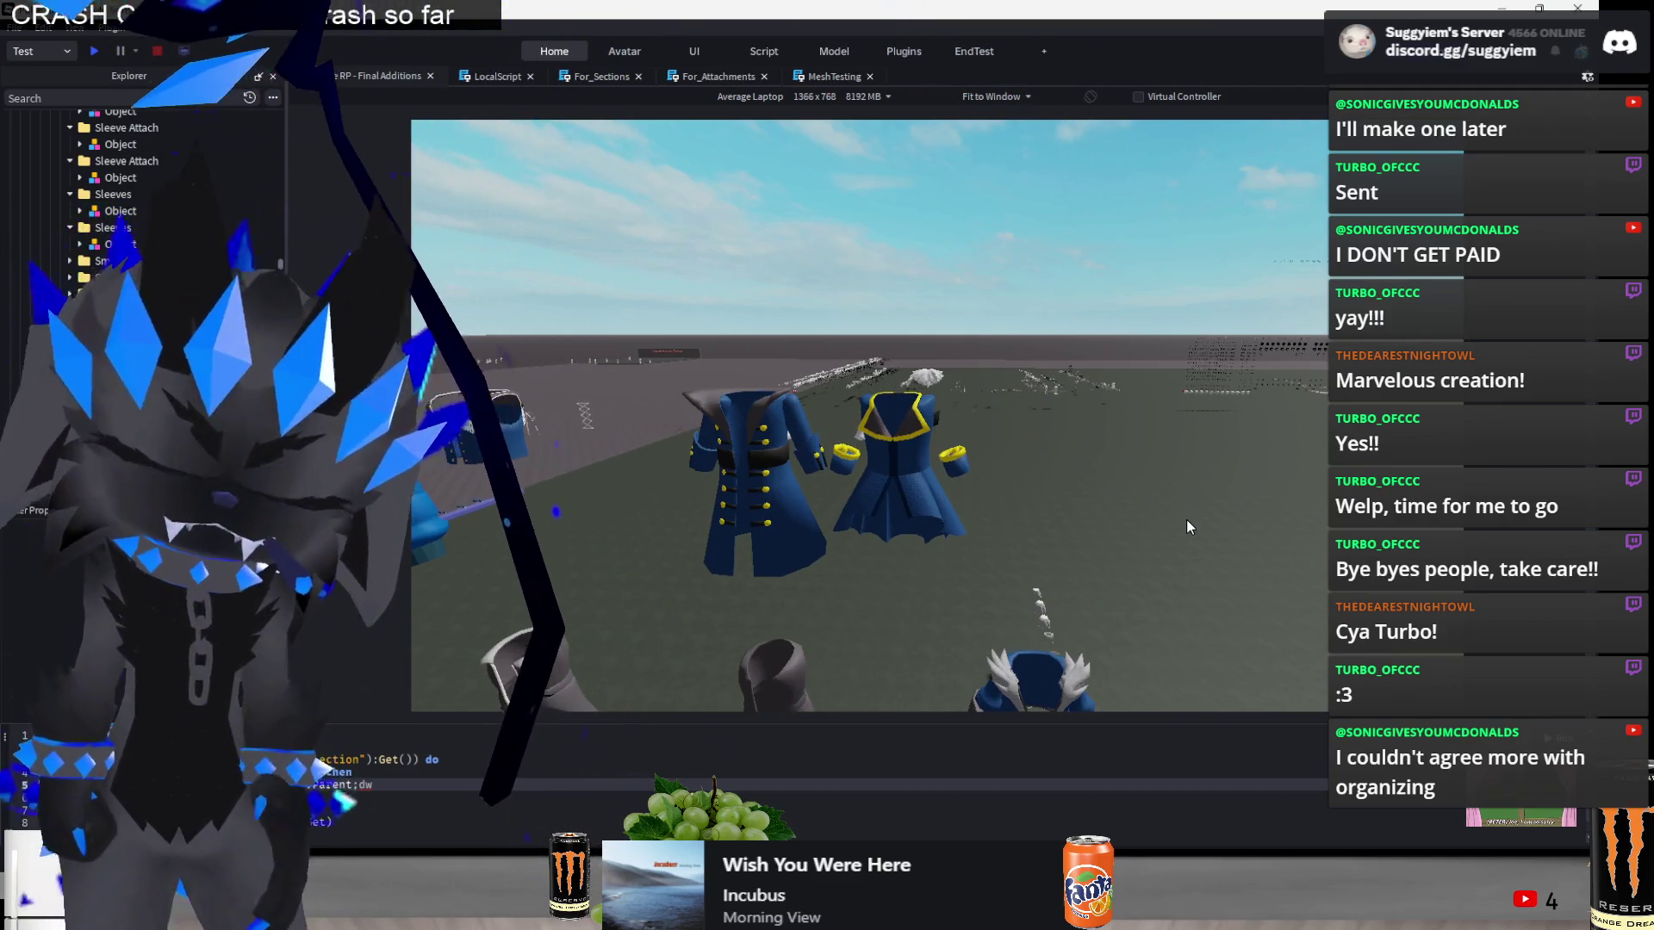
key(s)
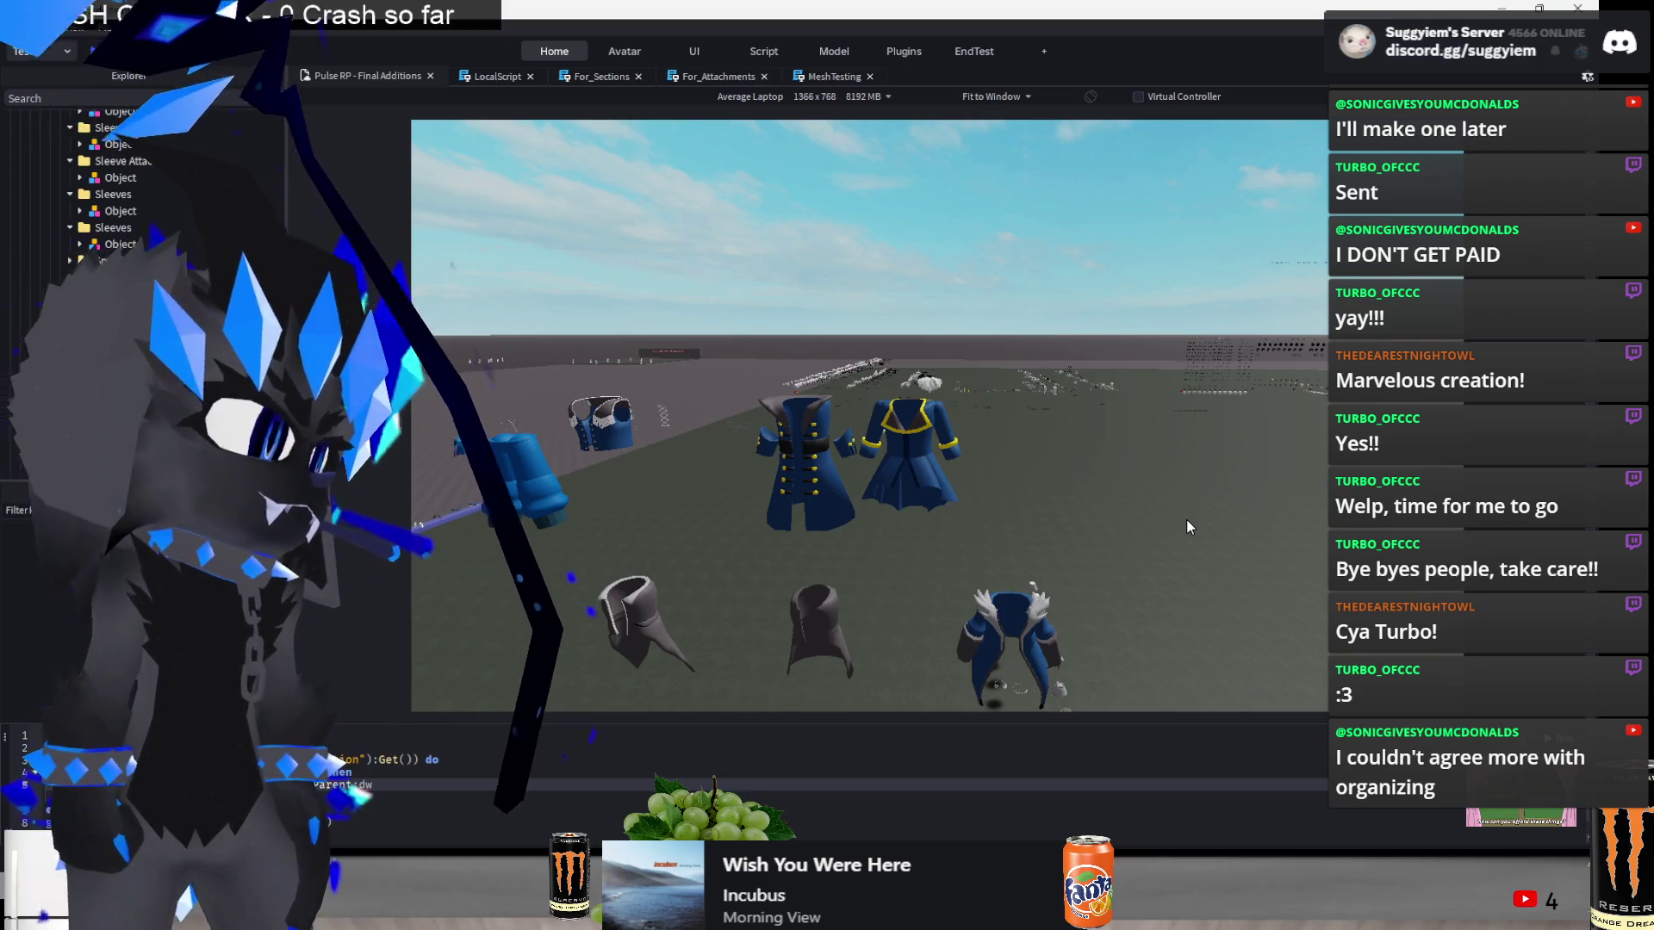
key(w)
click(861, 416)
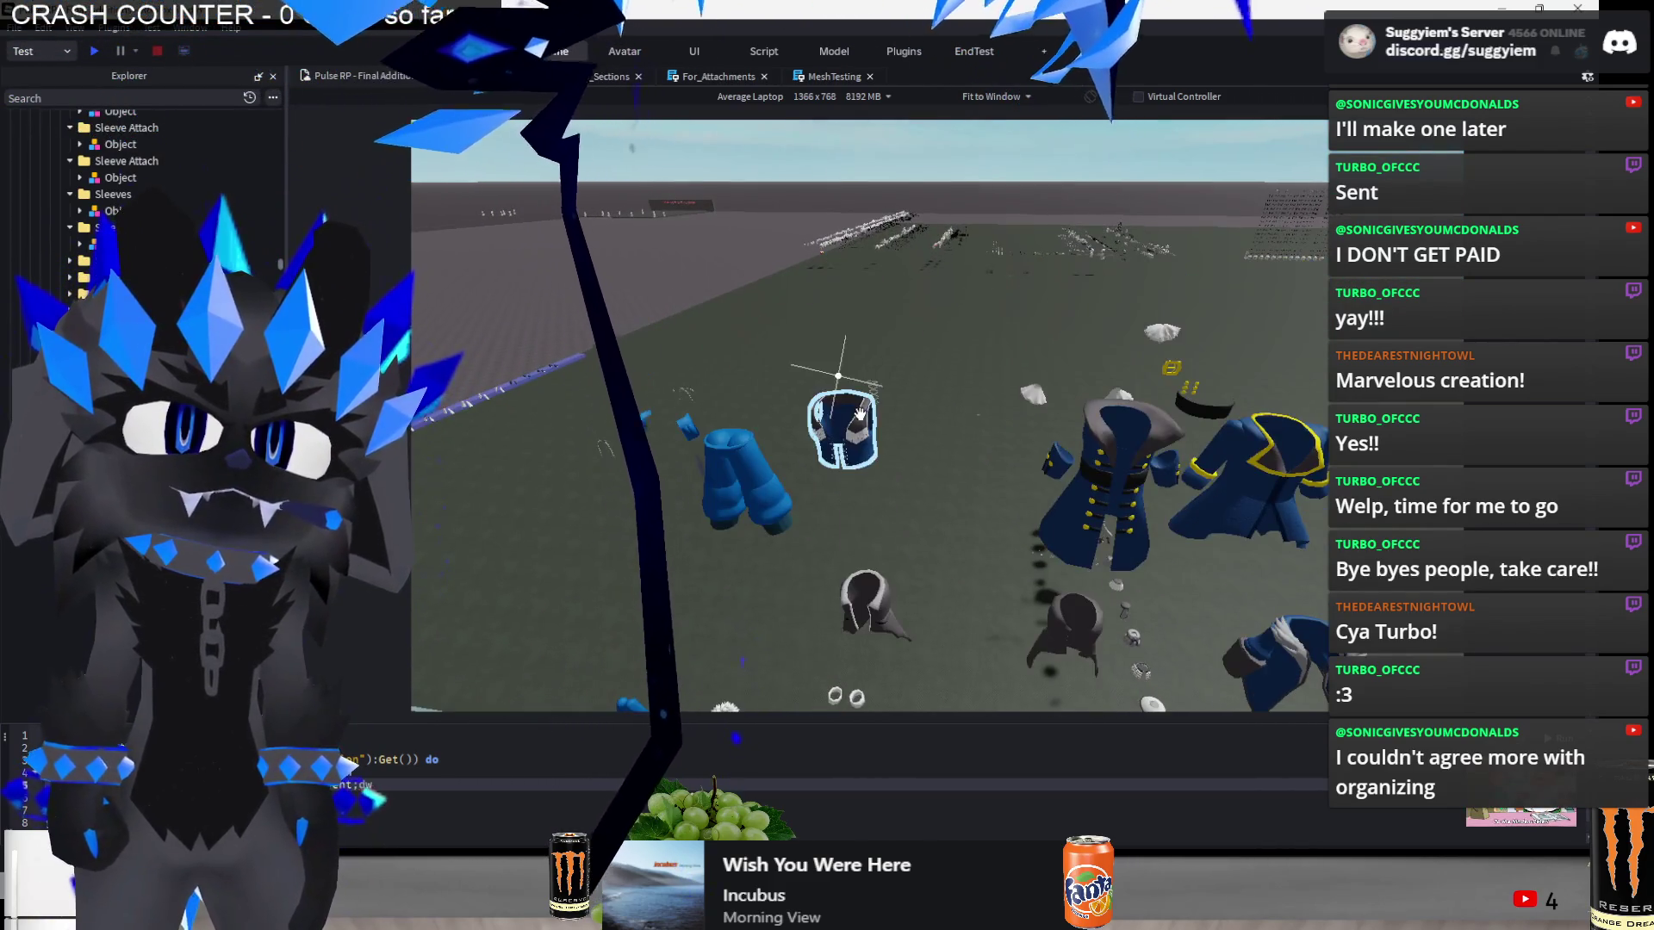
- Focus on the small blue ring piece and nudge it along one axis and back
scroll(902, 450, up, 3)
key(f)
drag(701, 515, 720, 517)
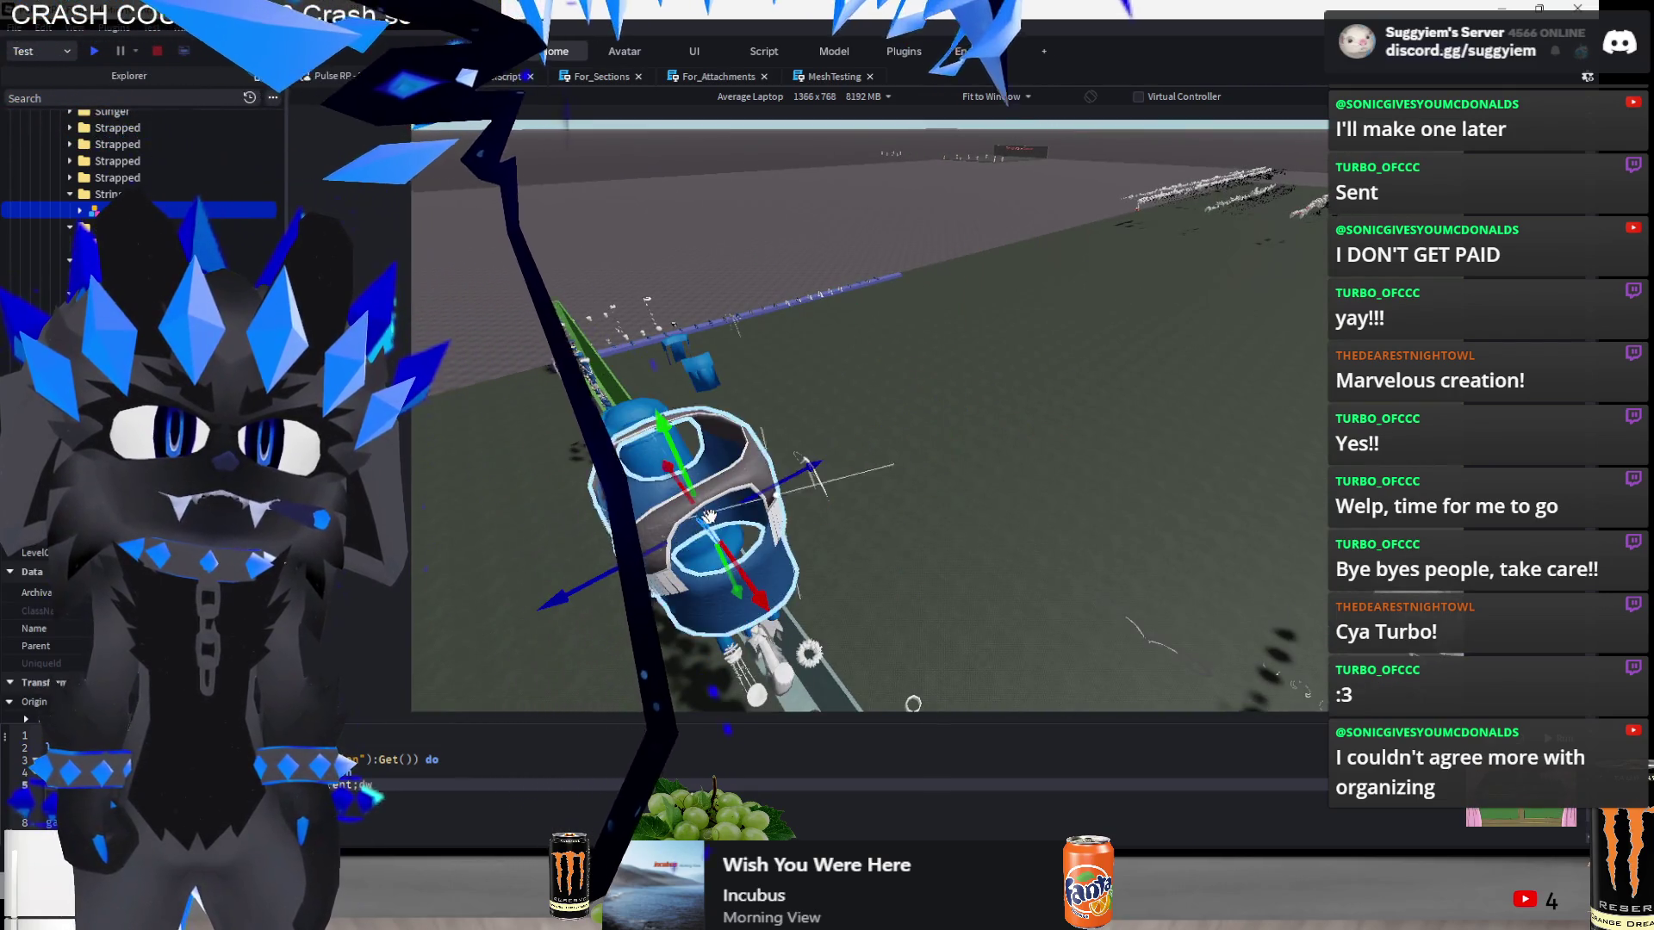
drag(857, 448, 801, 465)
scroll(892, 537, down, 10)
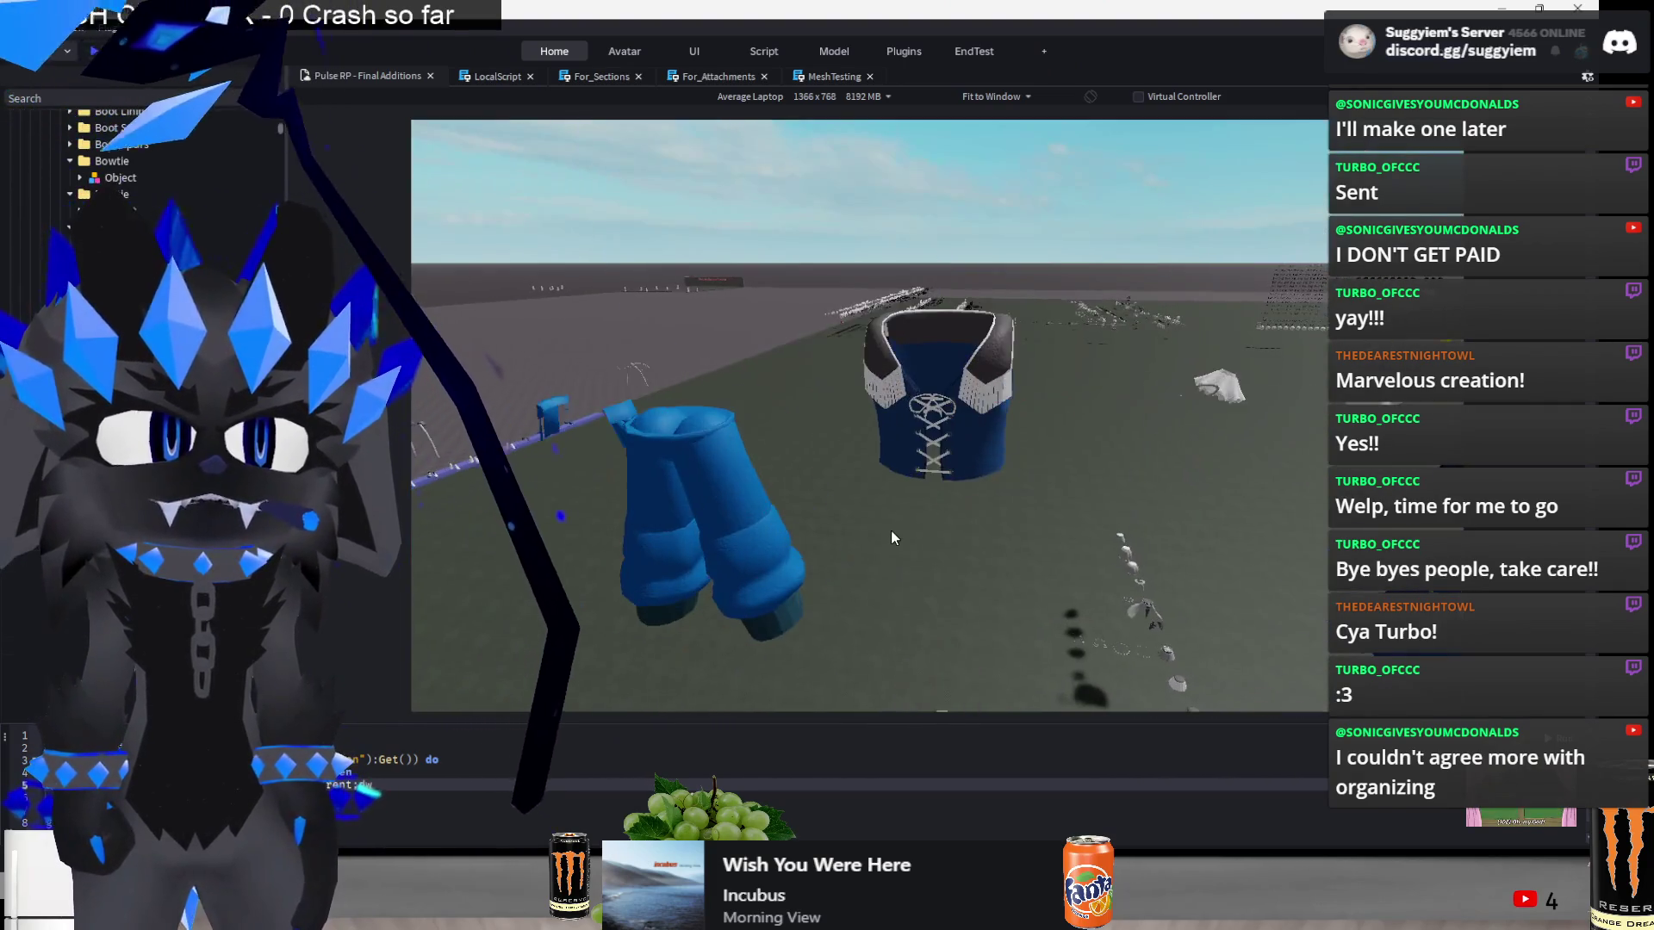
scroll(891, 530, up, 8)
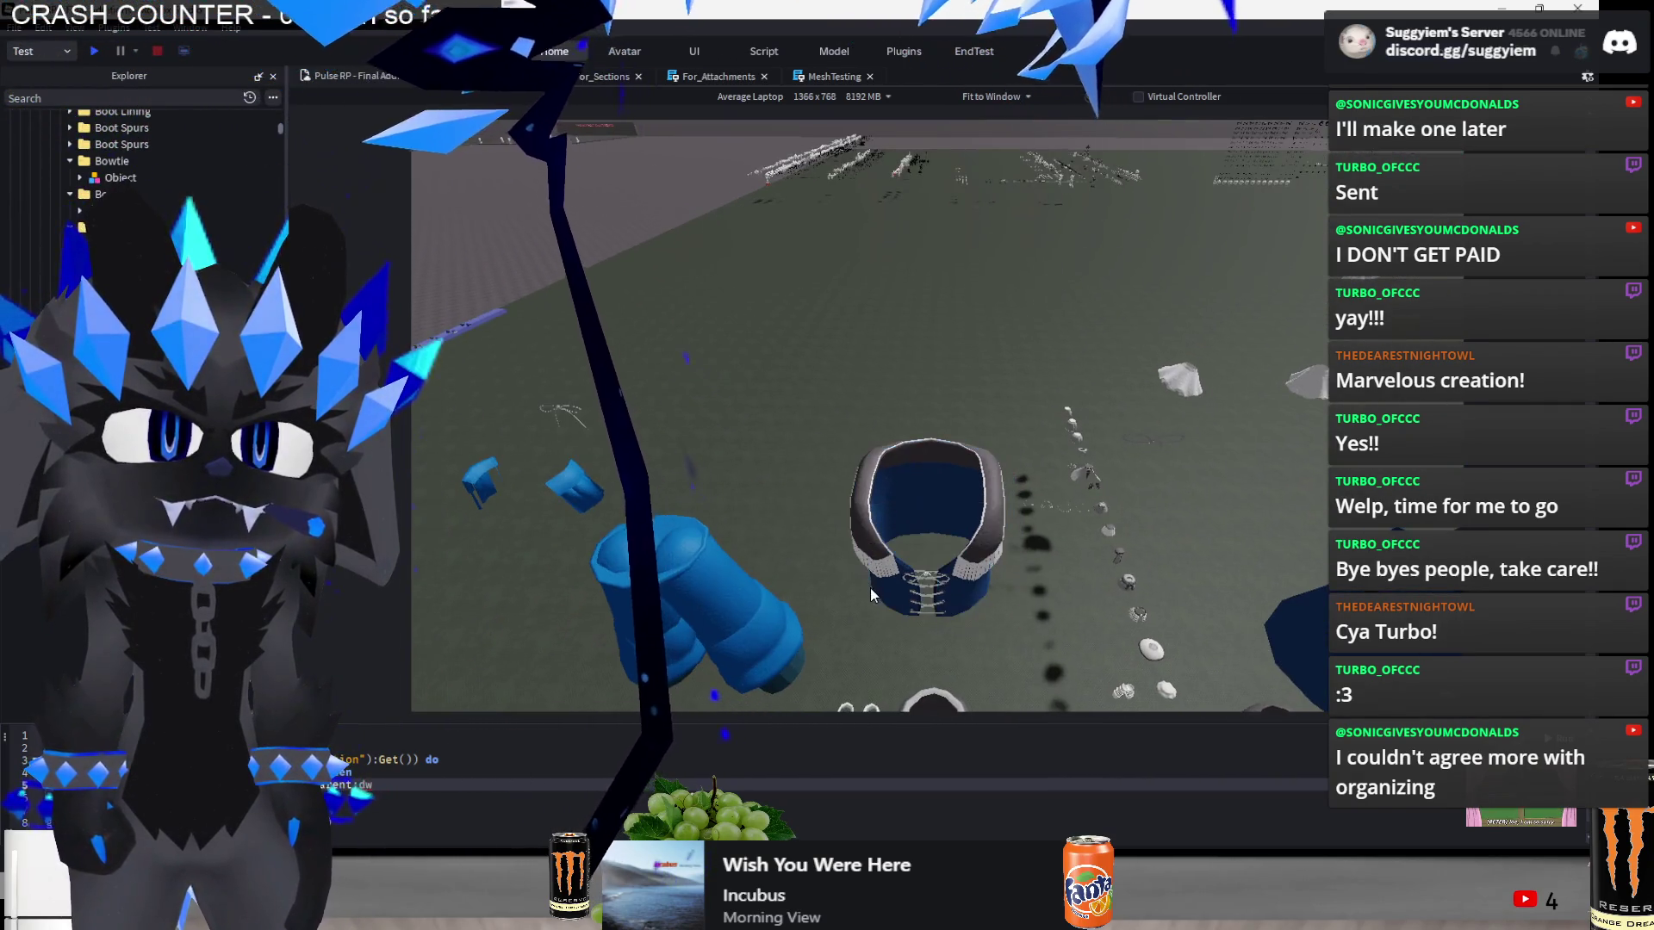
- Focus on the blue vest, then the small bowtie, looking down on the clothing pieces
click(870, 587)
key(f)
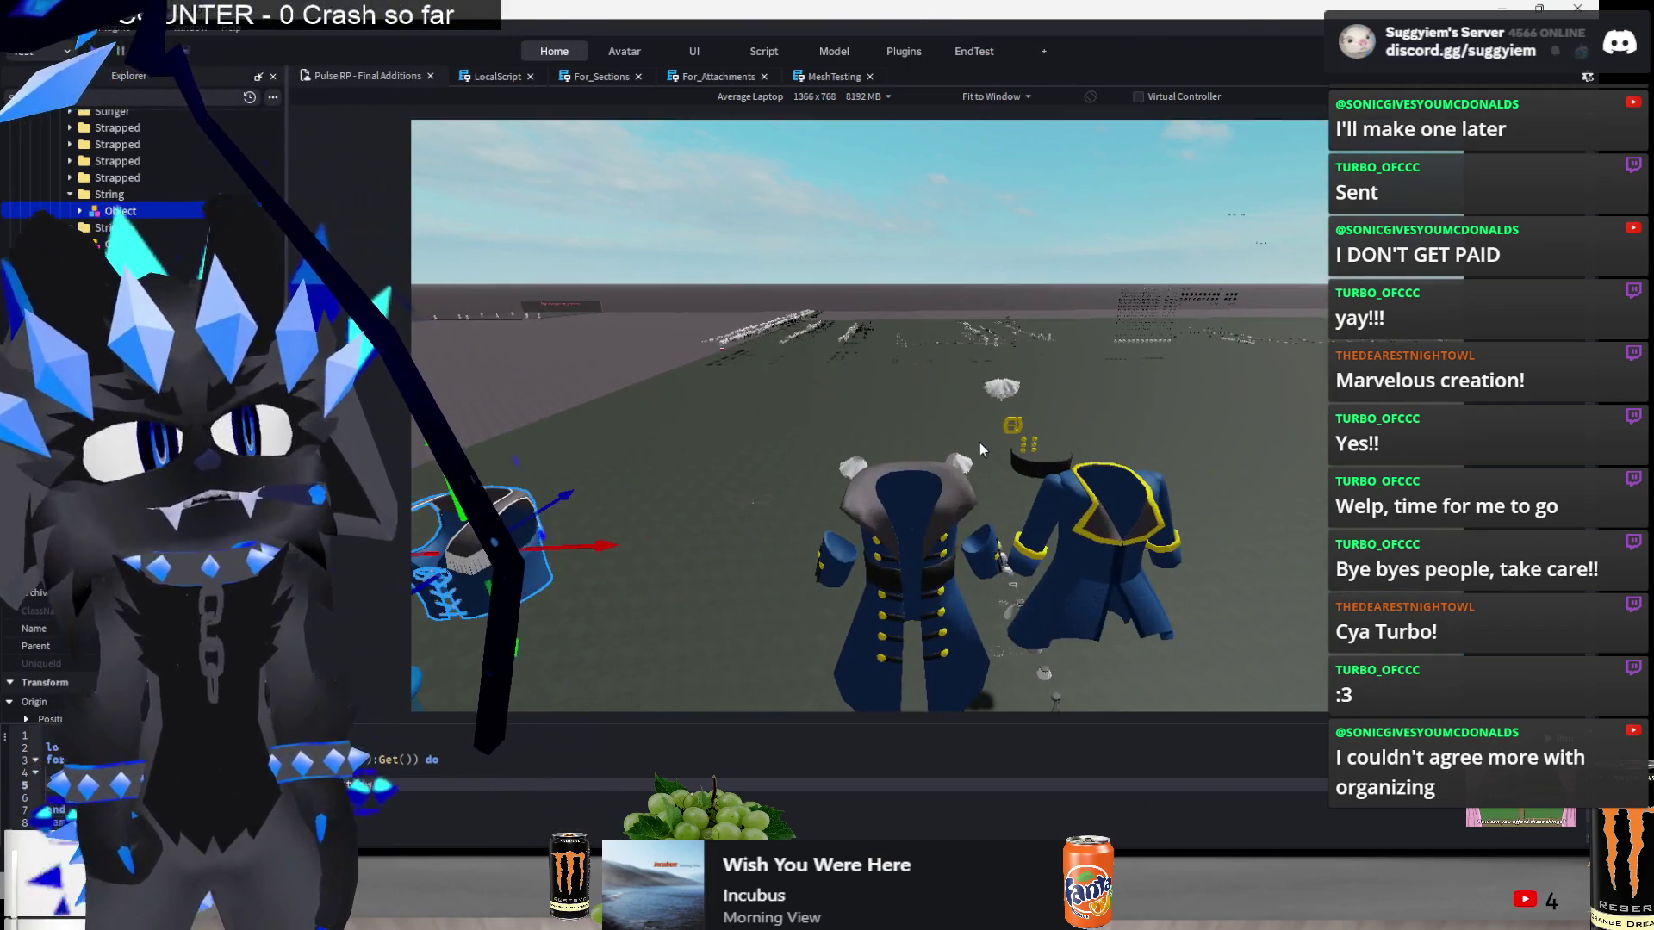
scroll(979, 443, up, 6)
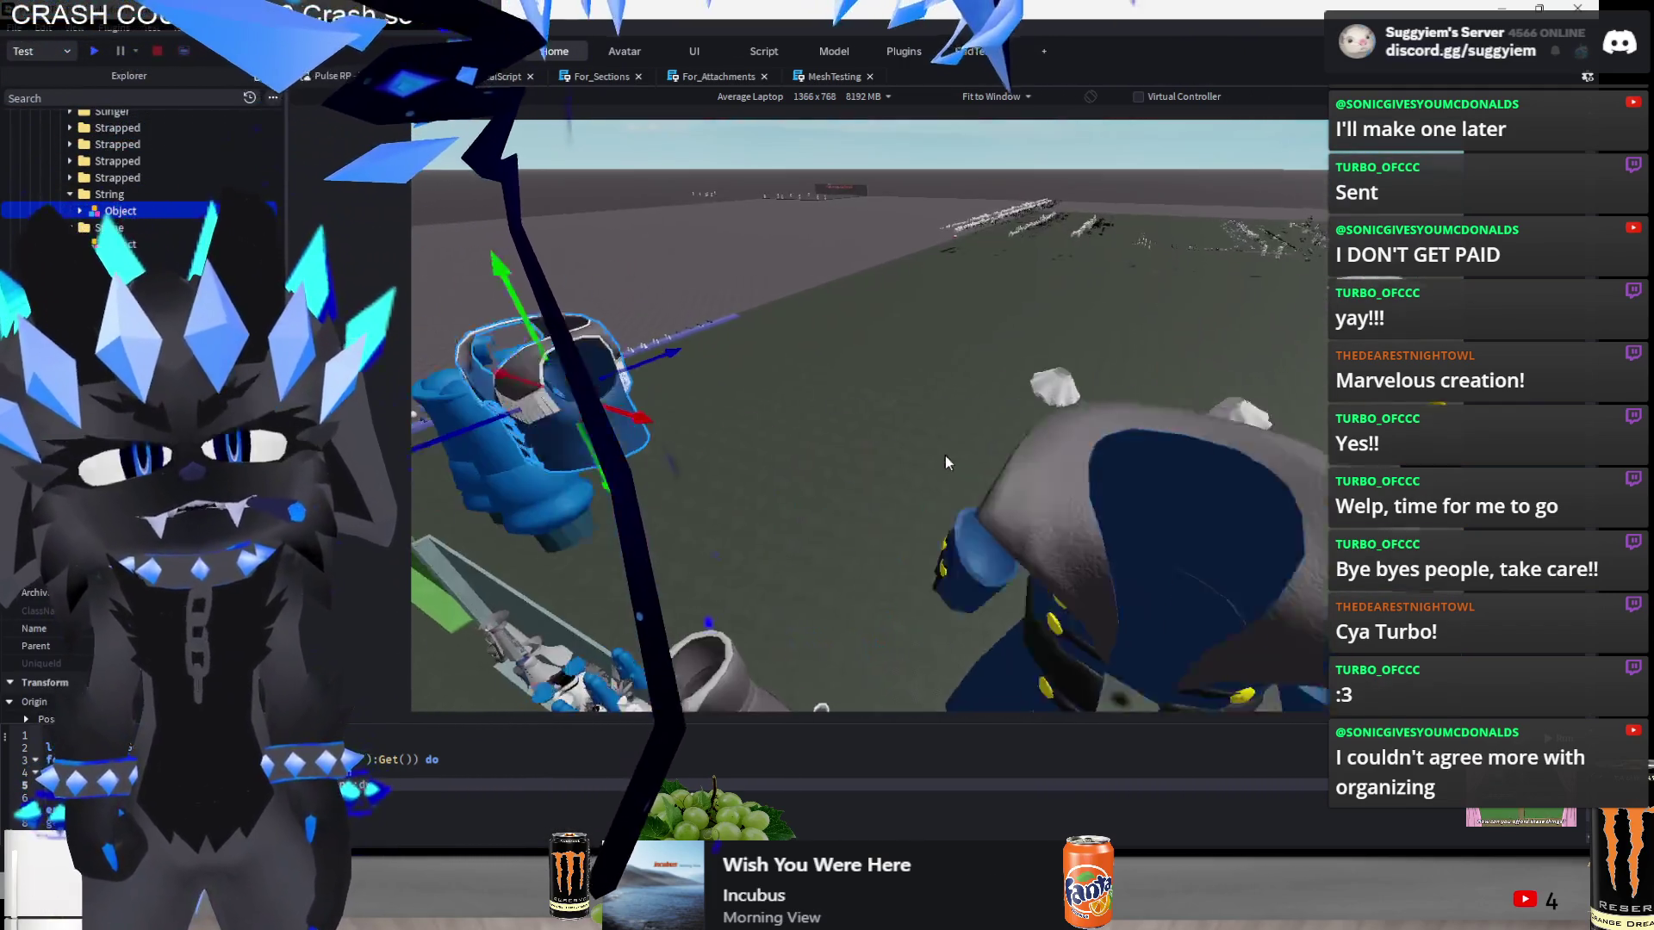
click(912, 425)
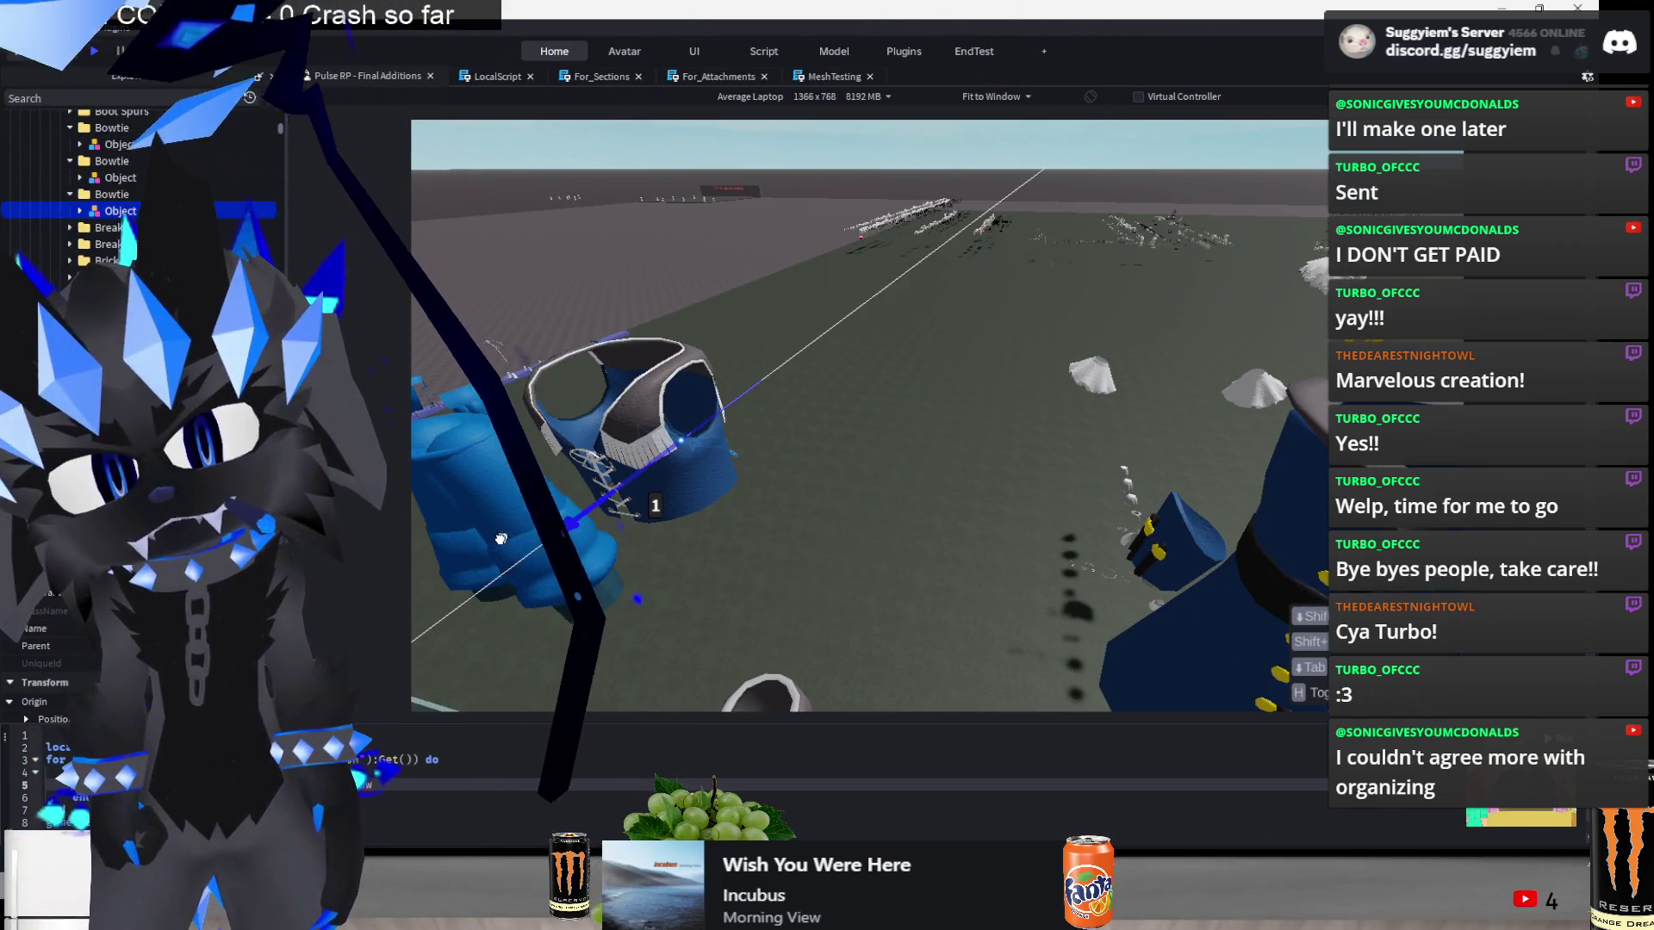
key(f)
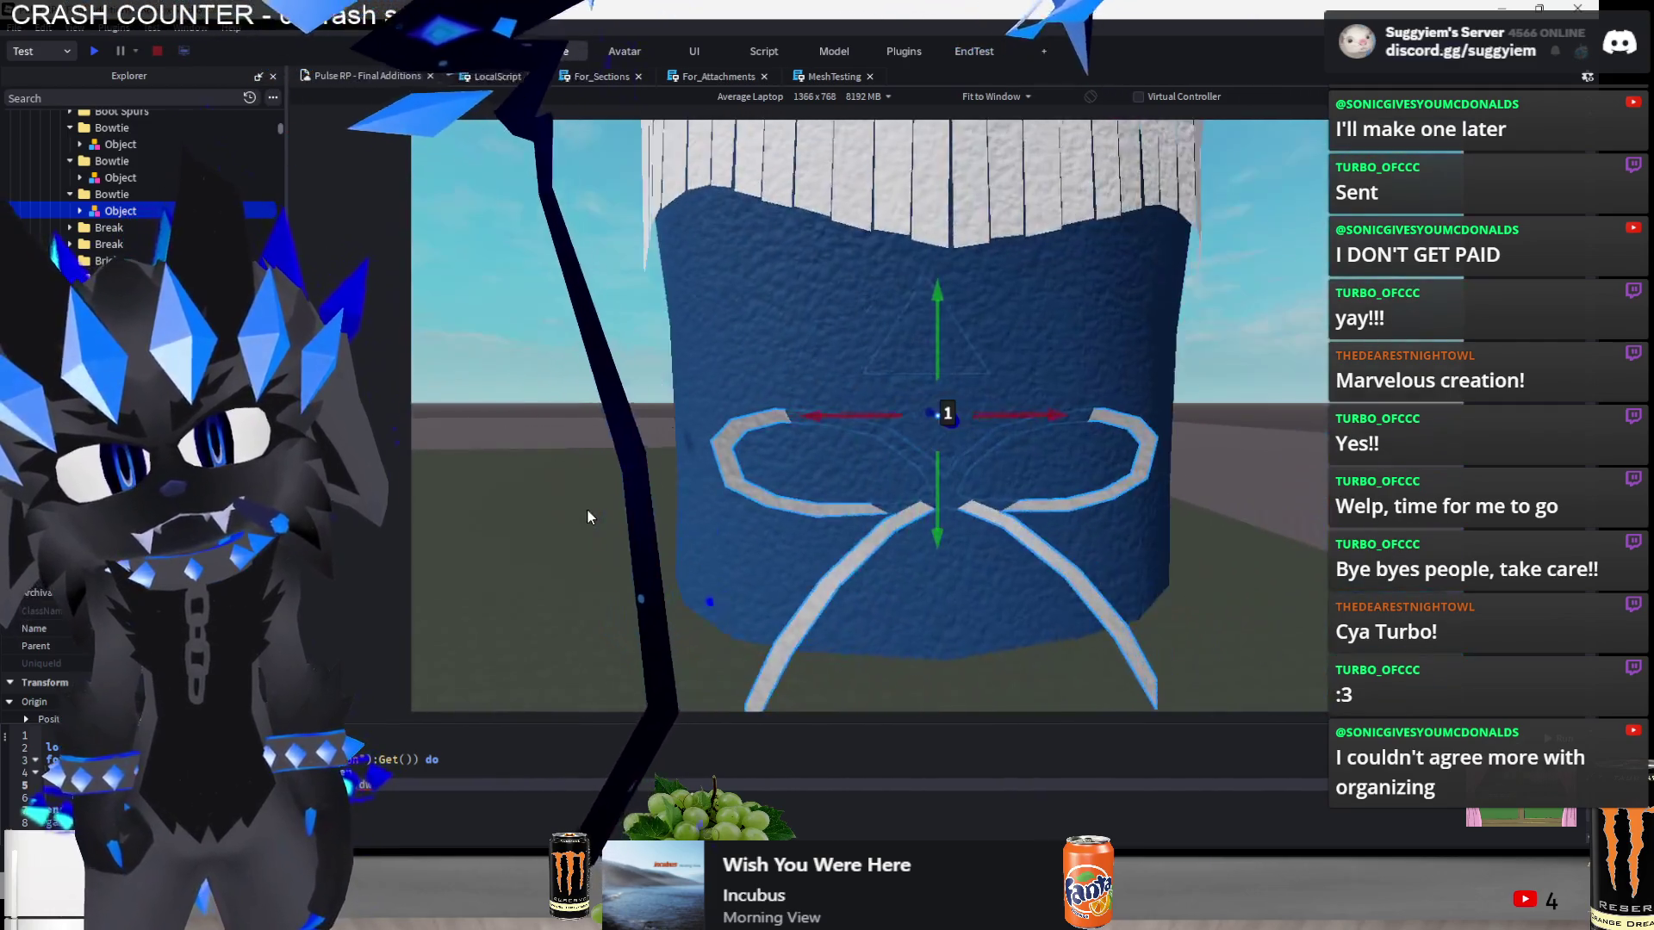
scroll(587, 508, down, 5)
scroll(588, 509, down, 5)
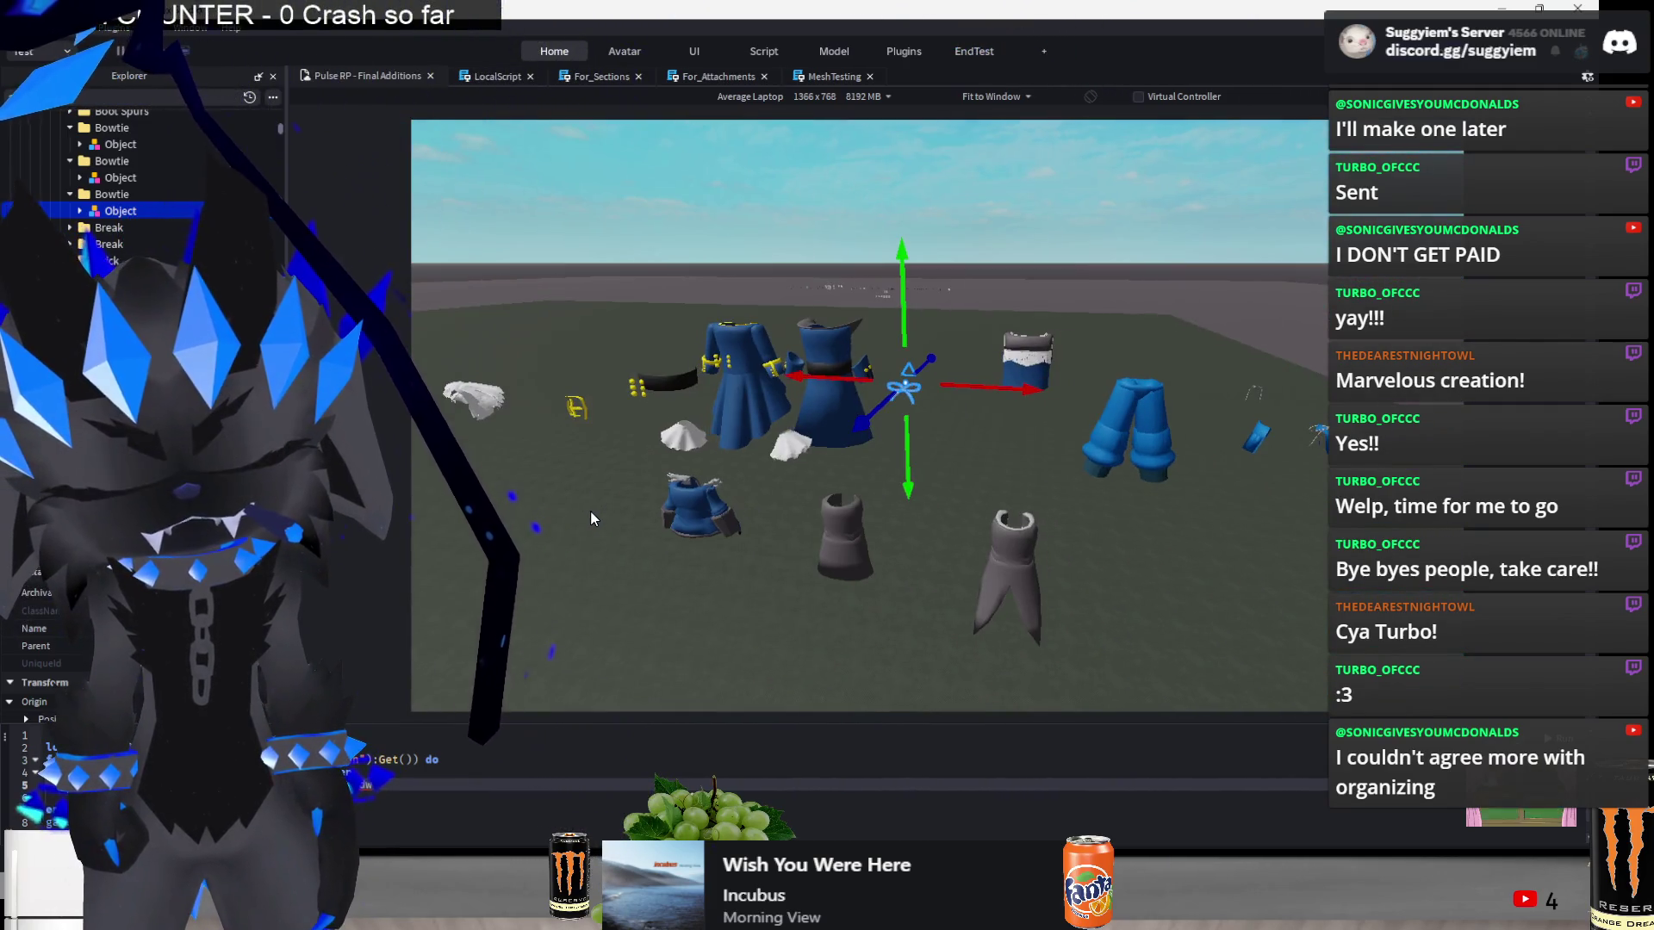
mouse_move(591, 510)
mouse_down()
mouse_move(608, 546)
mouse_move(645, 510)
mouse_up()
scroll(644, 510, up, 5)
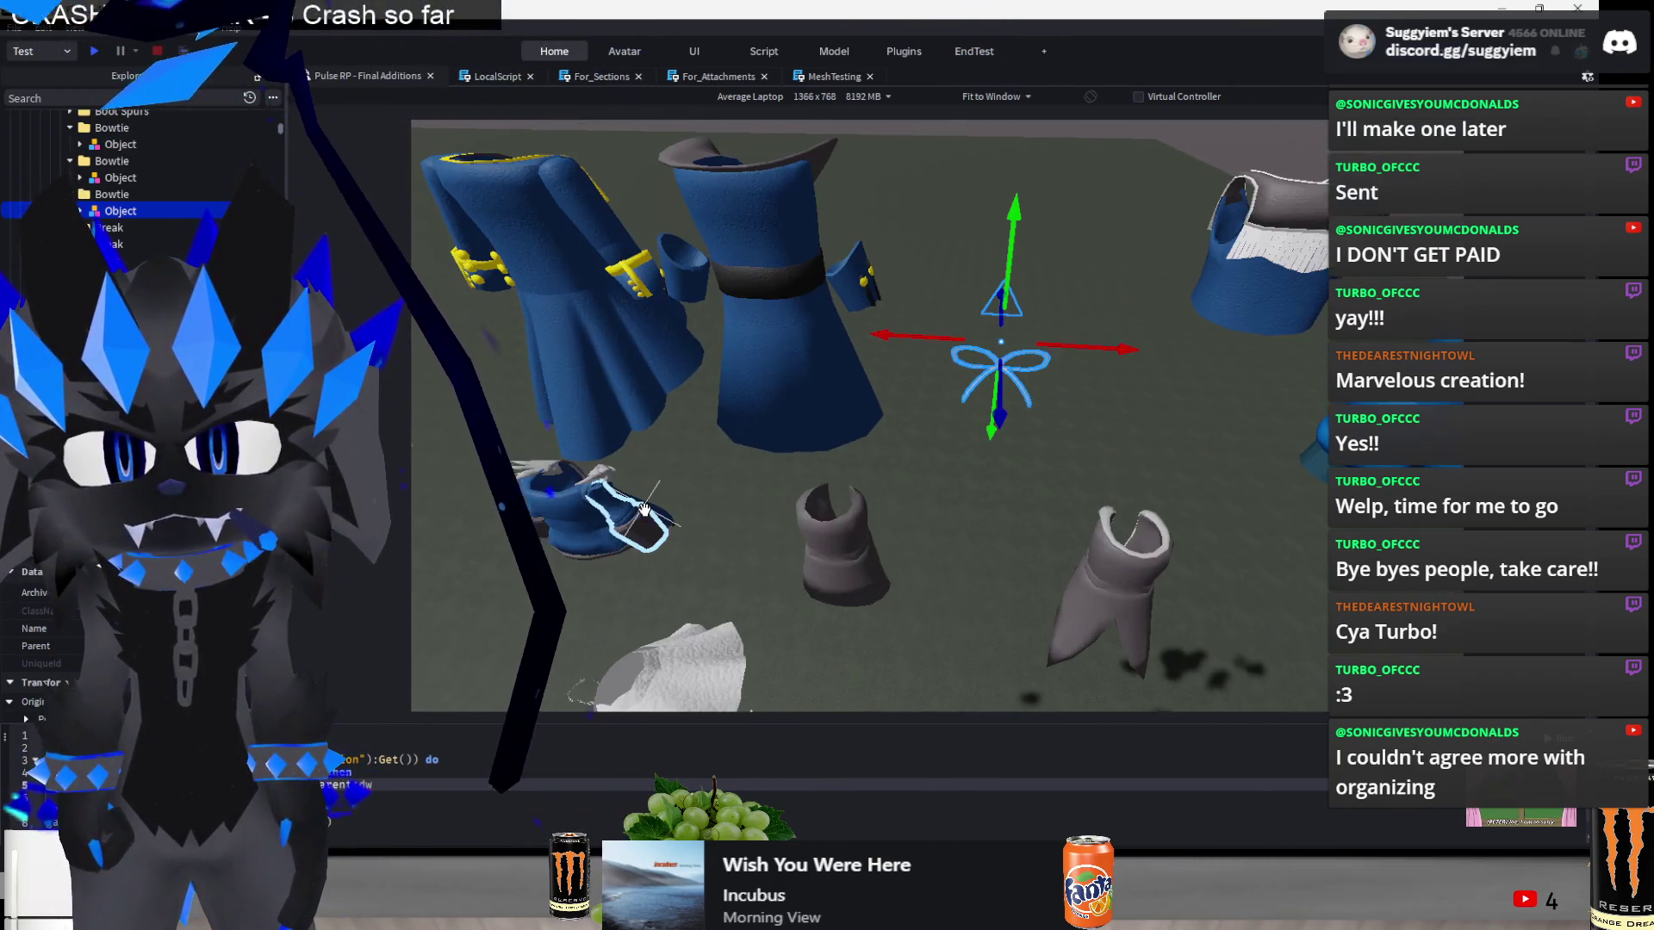
scroll(644, 510, down, 2)
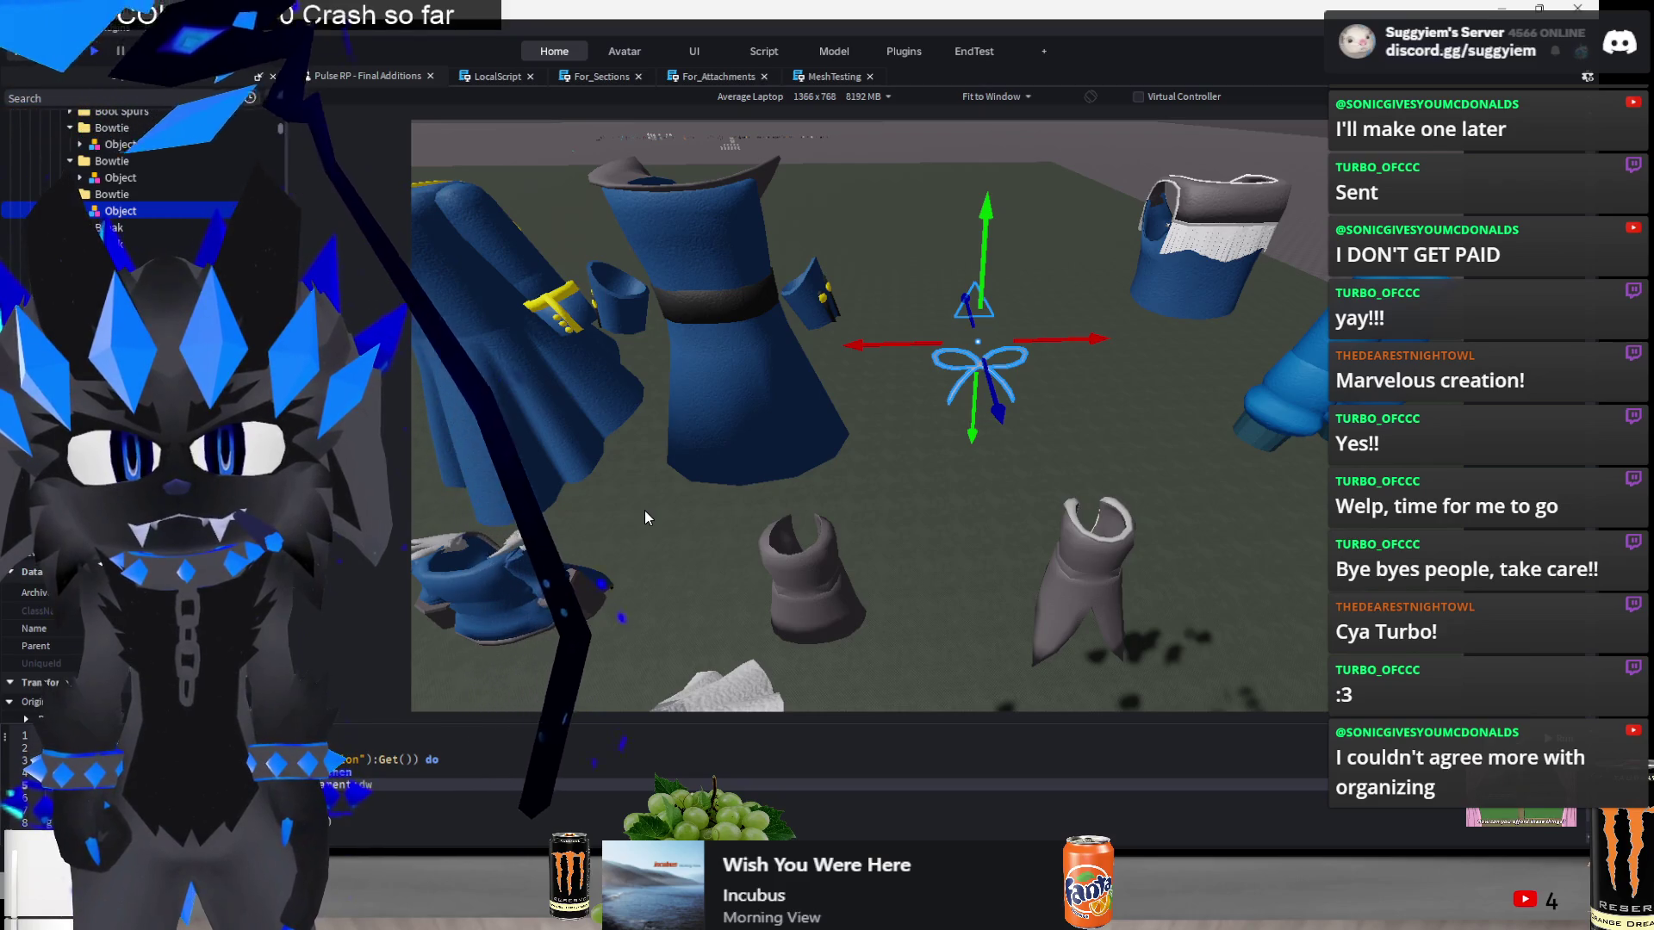
scroll(644, 510, down, 5)
key(F8)
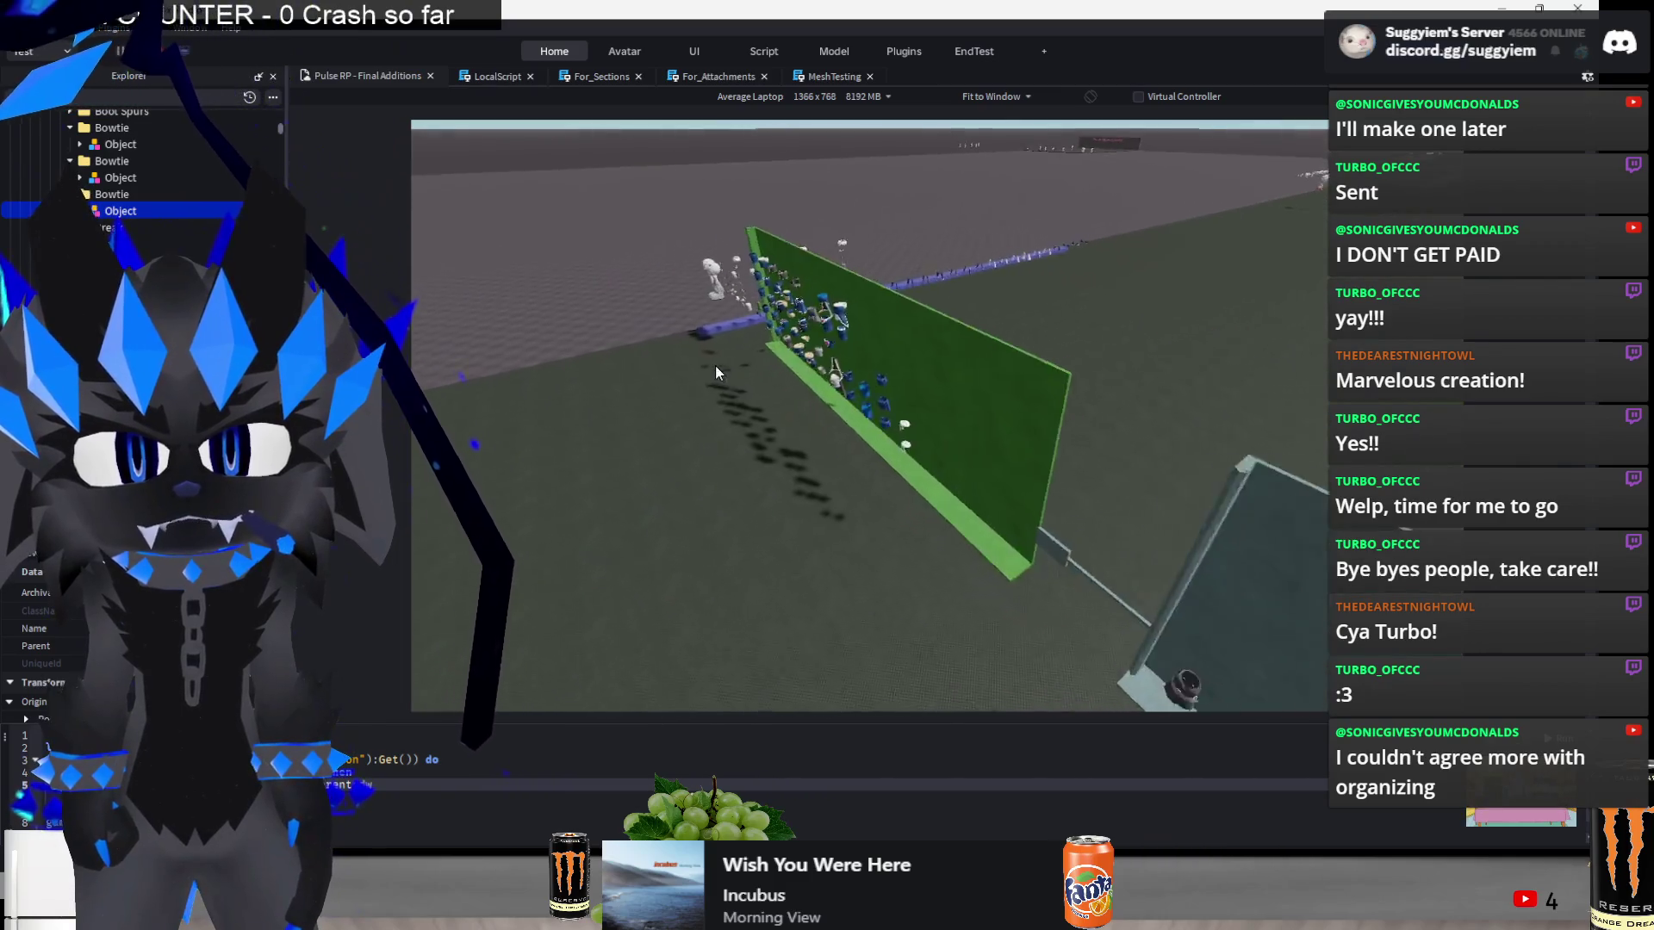
scroll(719, 355, up, 10)
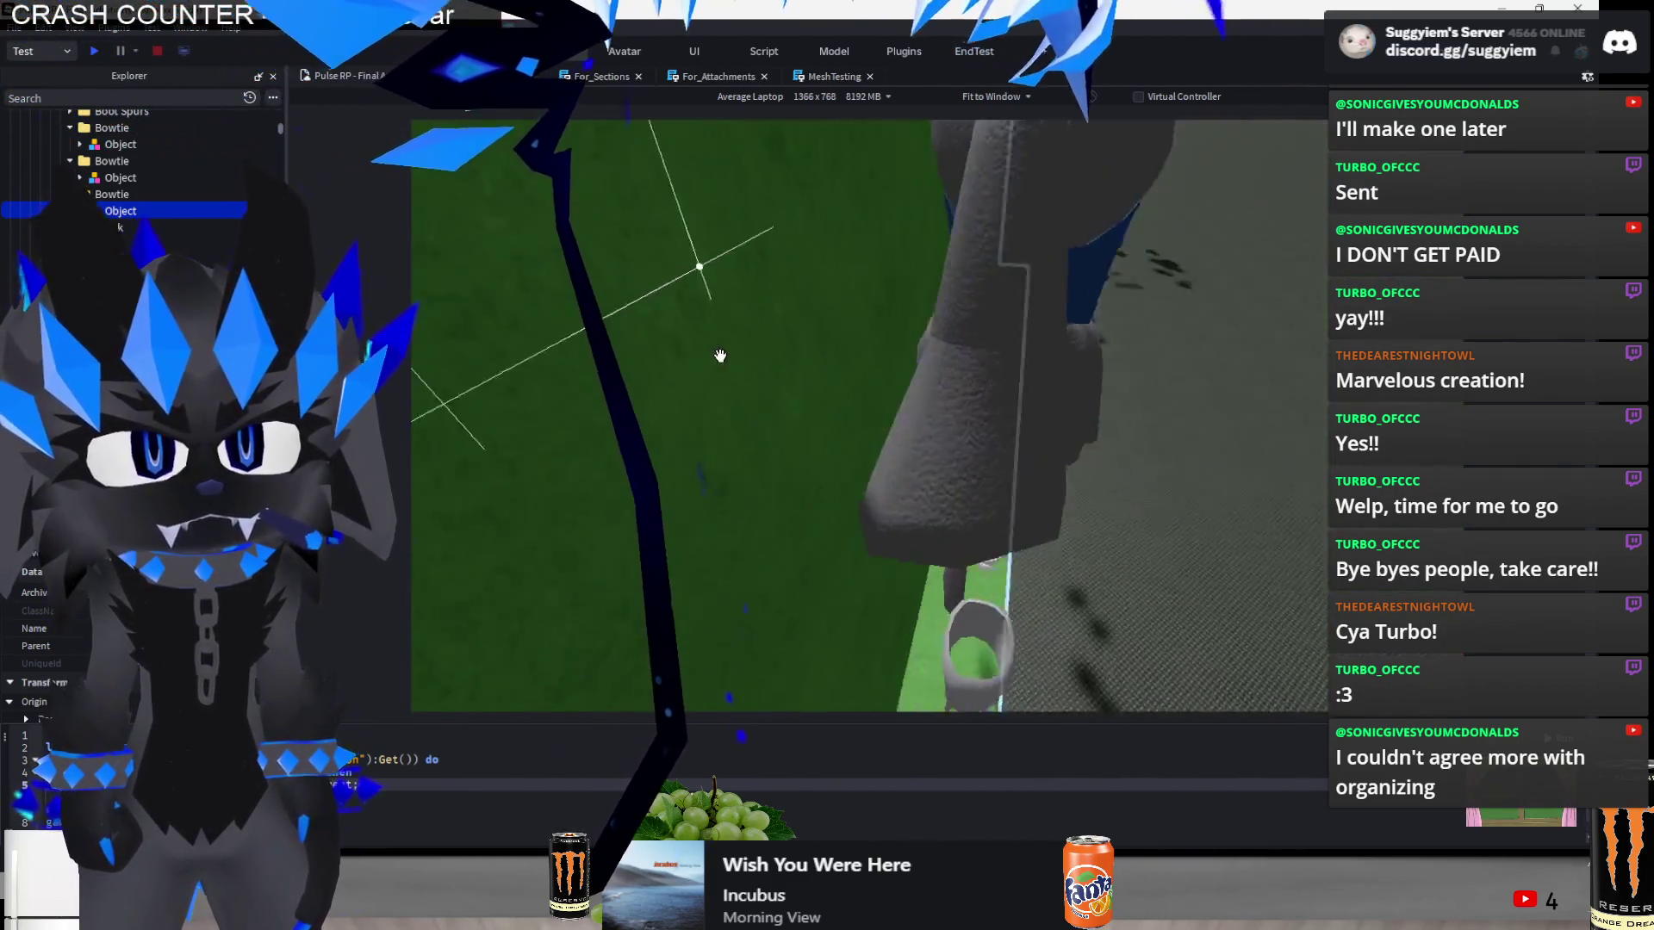
scroll(720, 355, down, 10)
scroll(719, 355, down, 10)
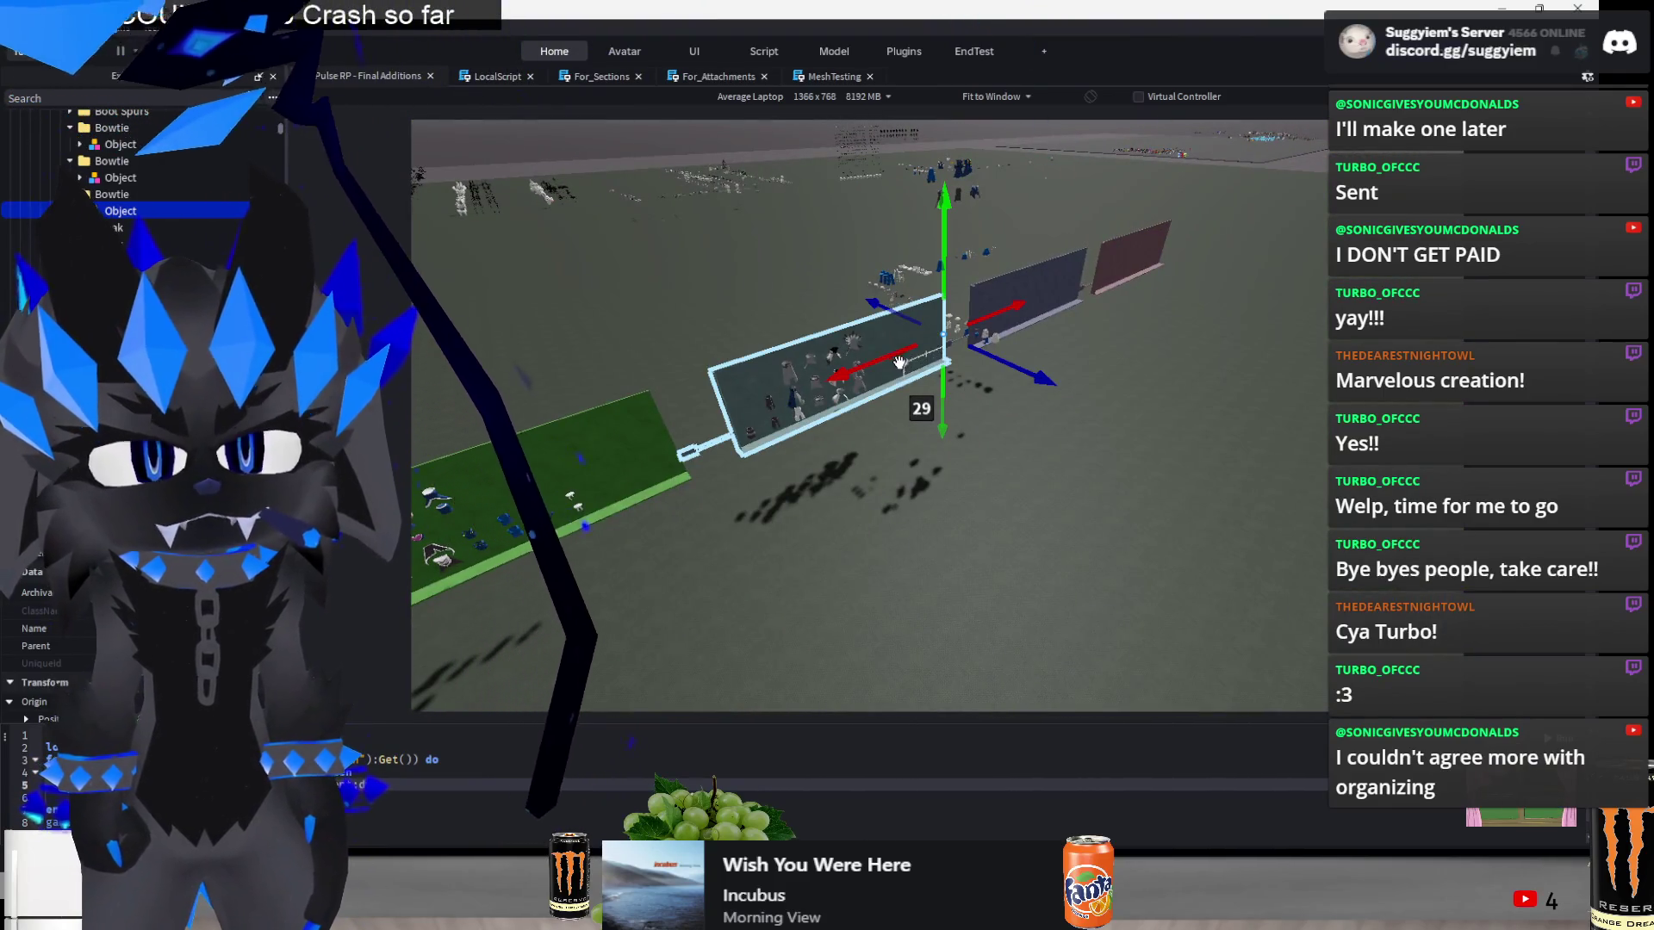
mouse_move(900, 362)
mouse_down()
mouse_move(603, 551)
mouse_move(575, 540)
mouse_up()
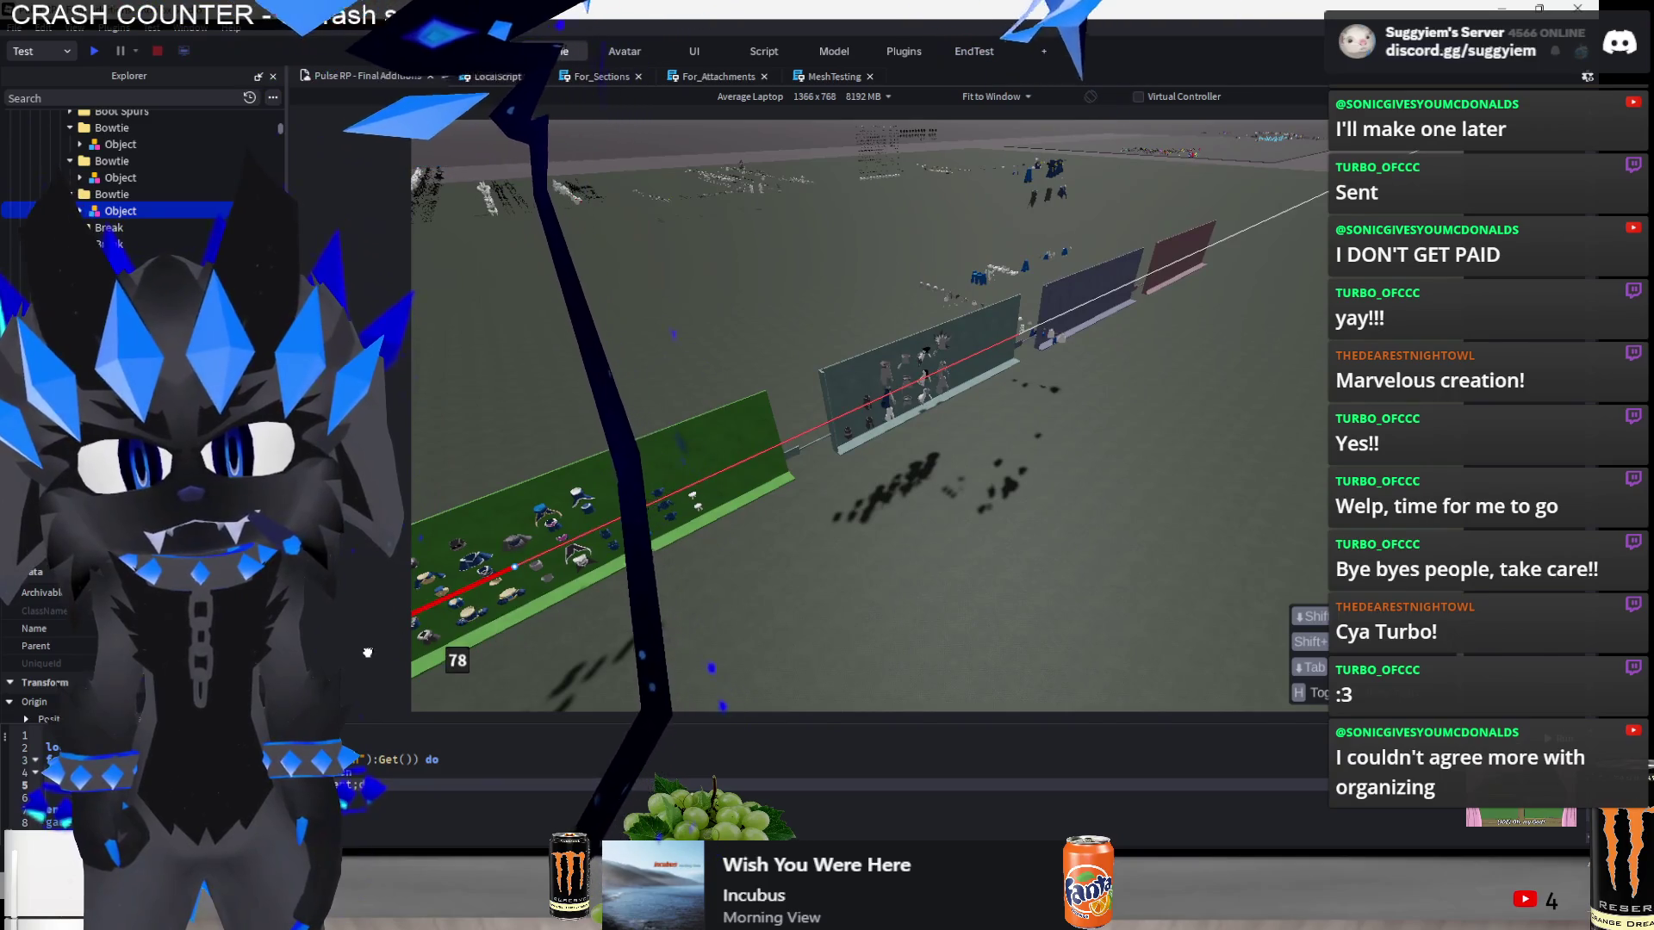
scroll(913, 445, up, 10)
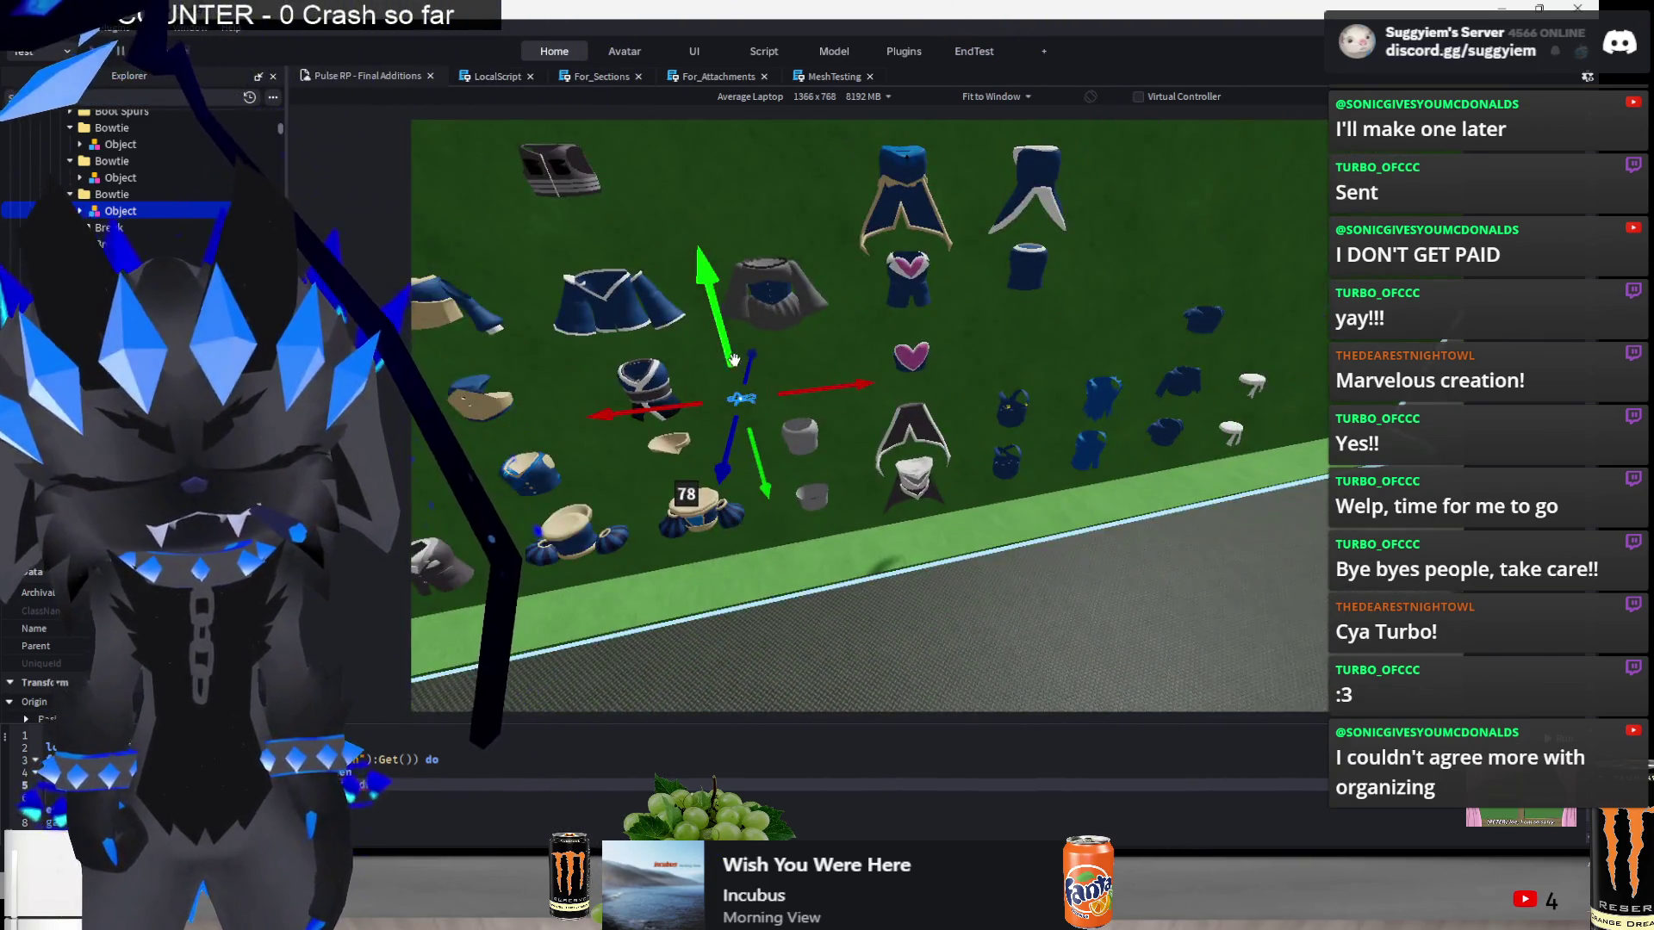
scroll(781, 307, up, 5)
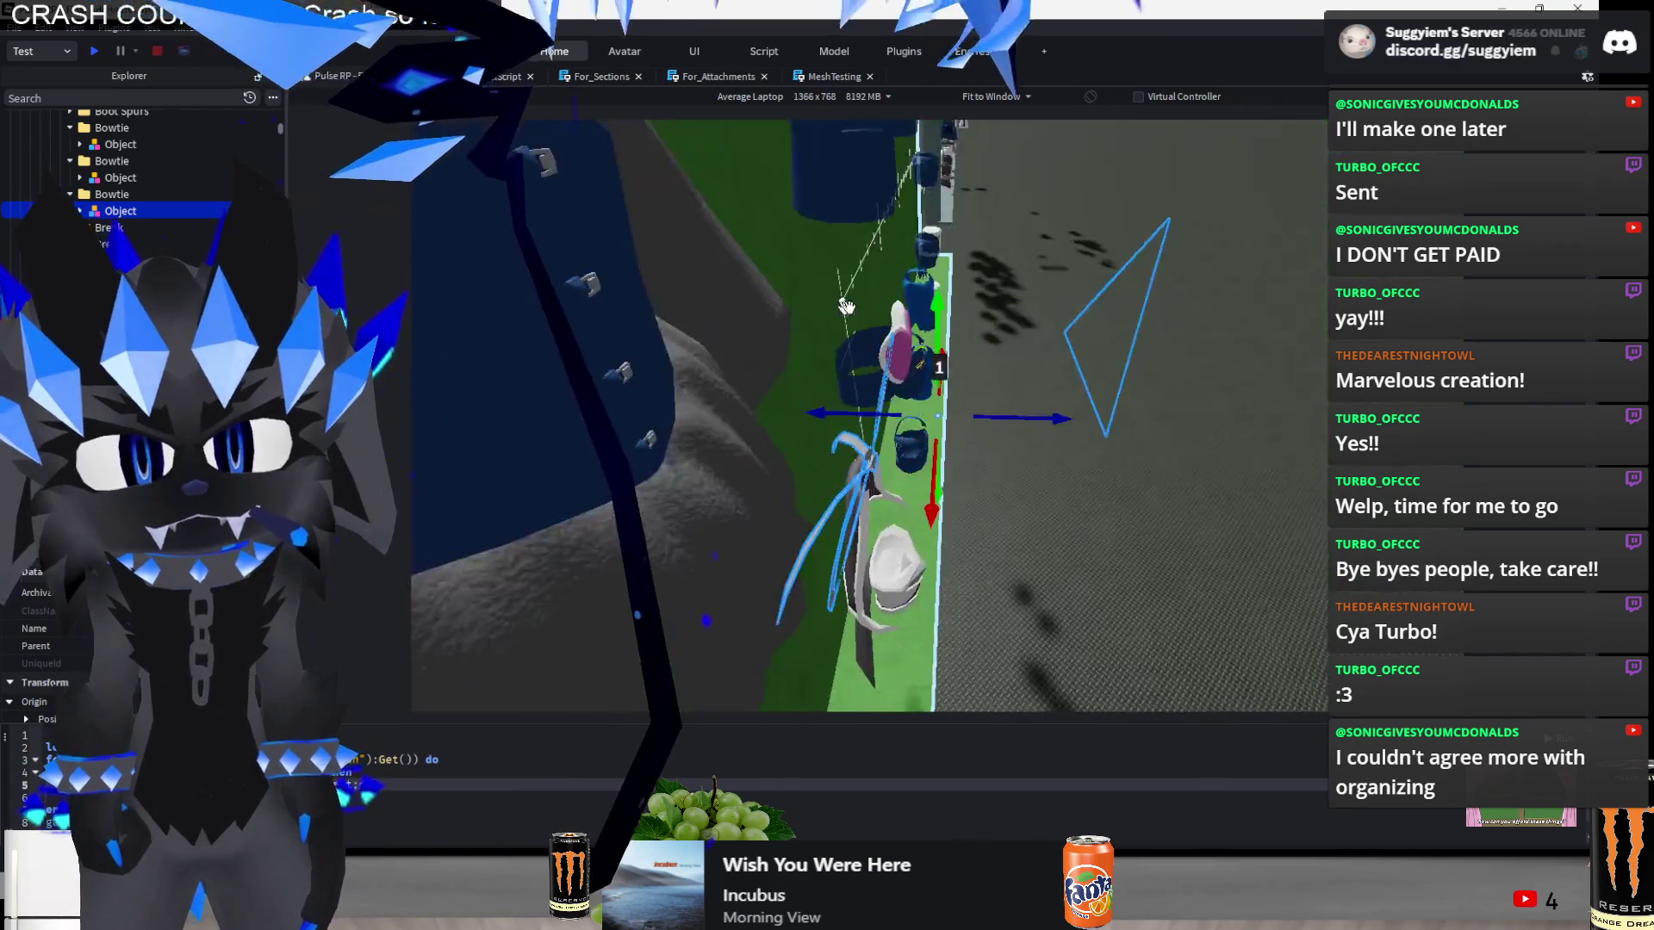
drag(1031, 427, 956, 431)
scroll(957, 431, down, 10)
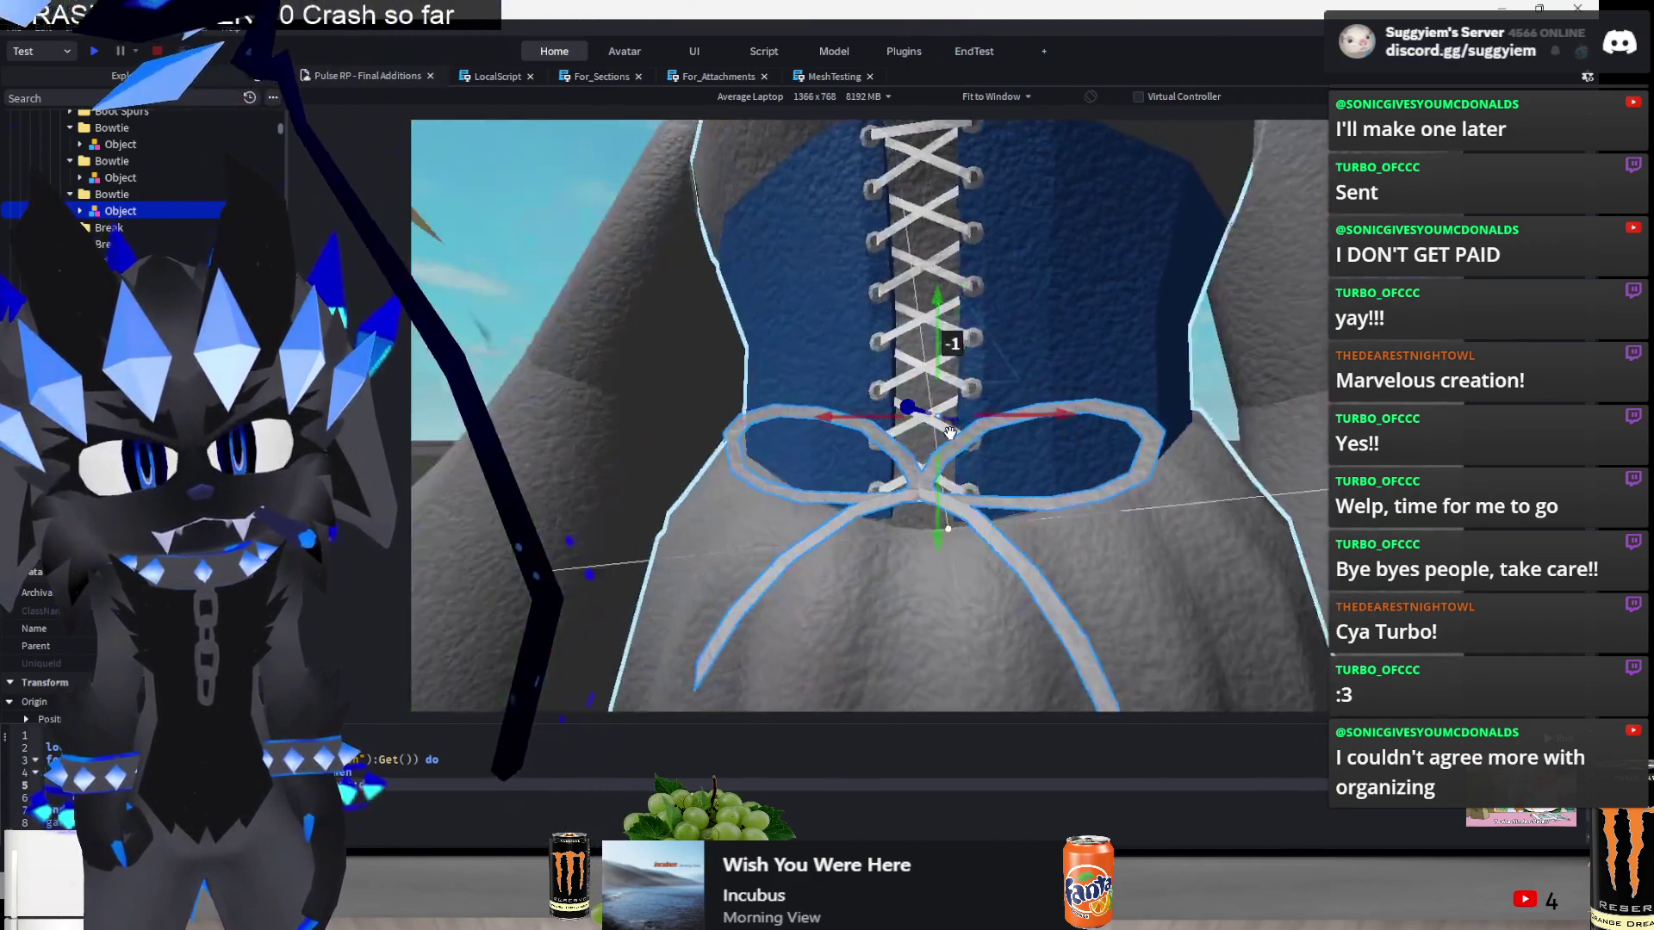
scroll(963, 445, down, 10)
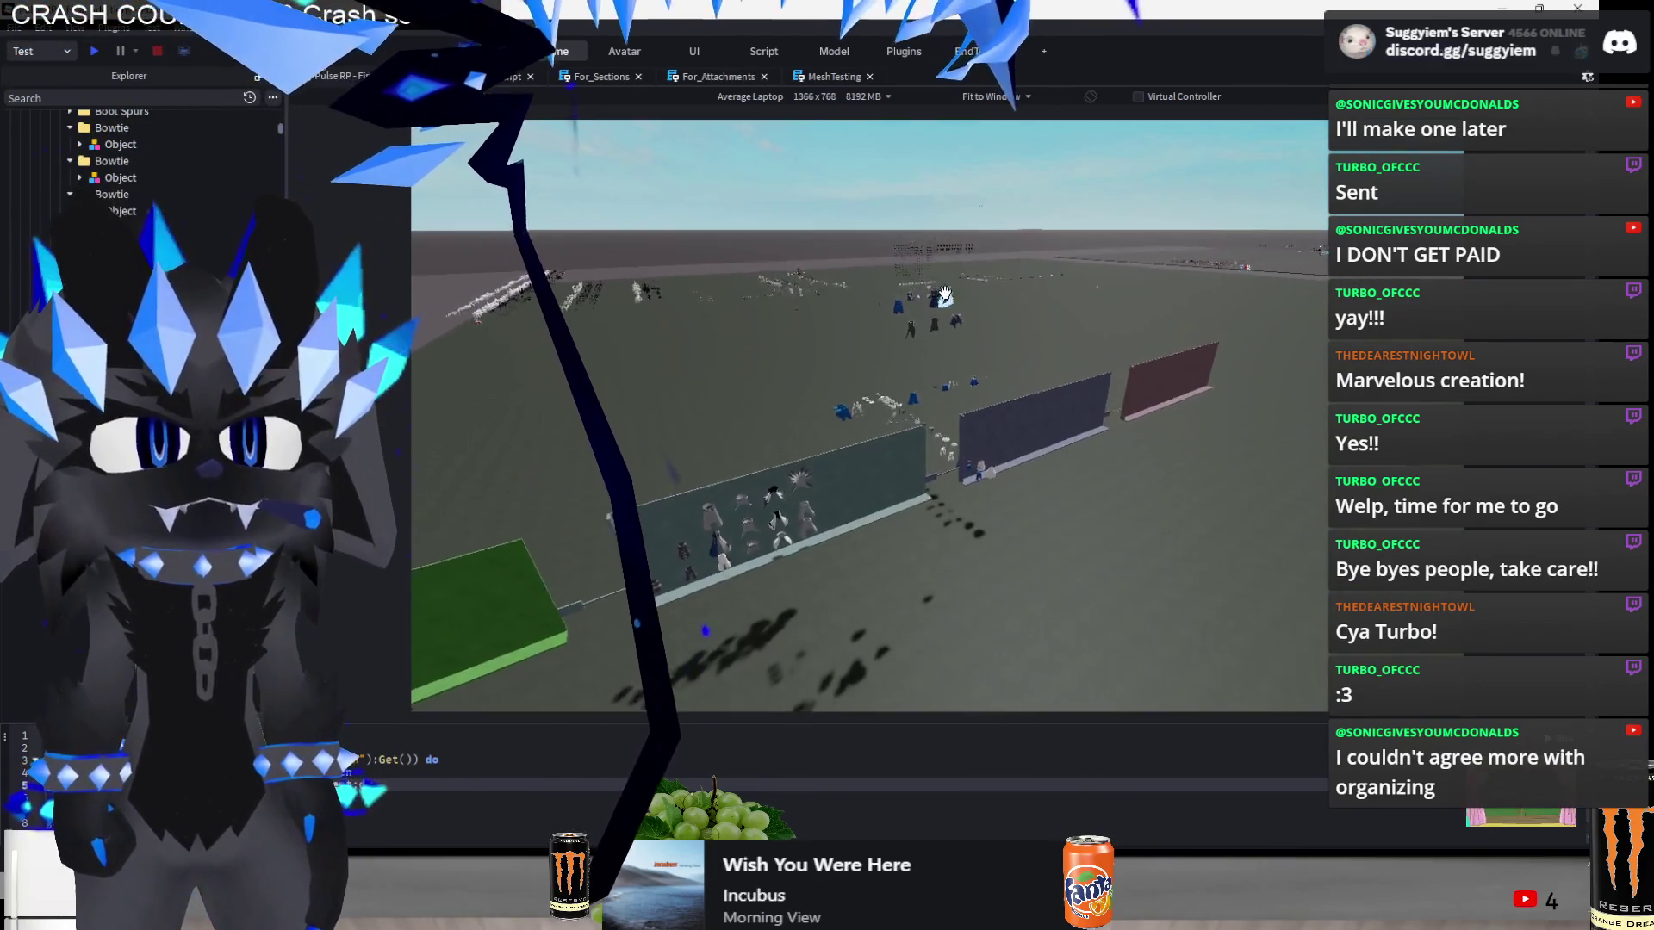
scroll(944, 293, up, 10)
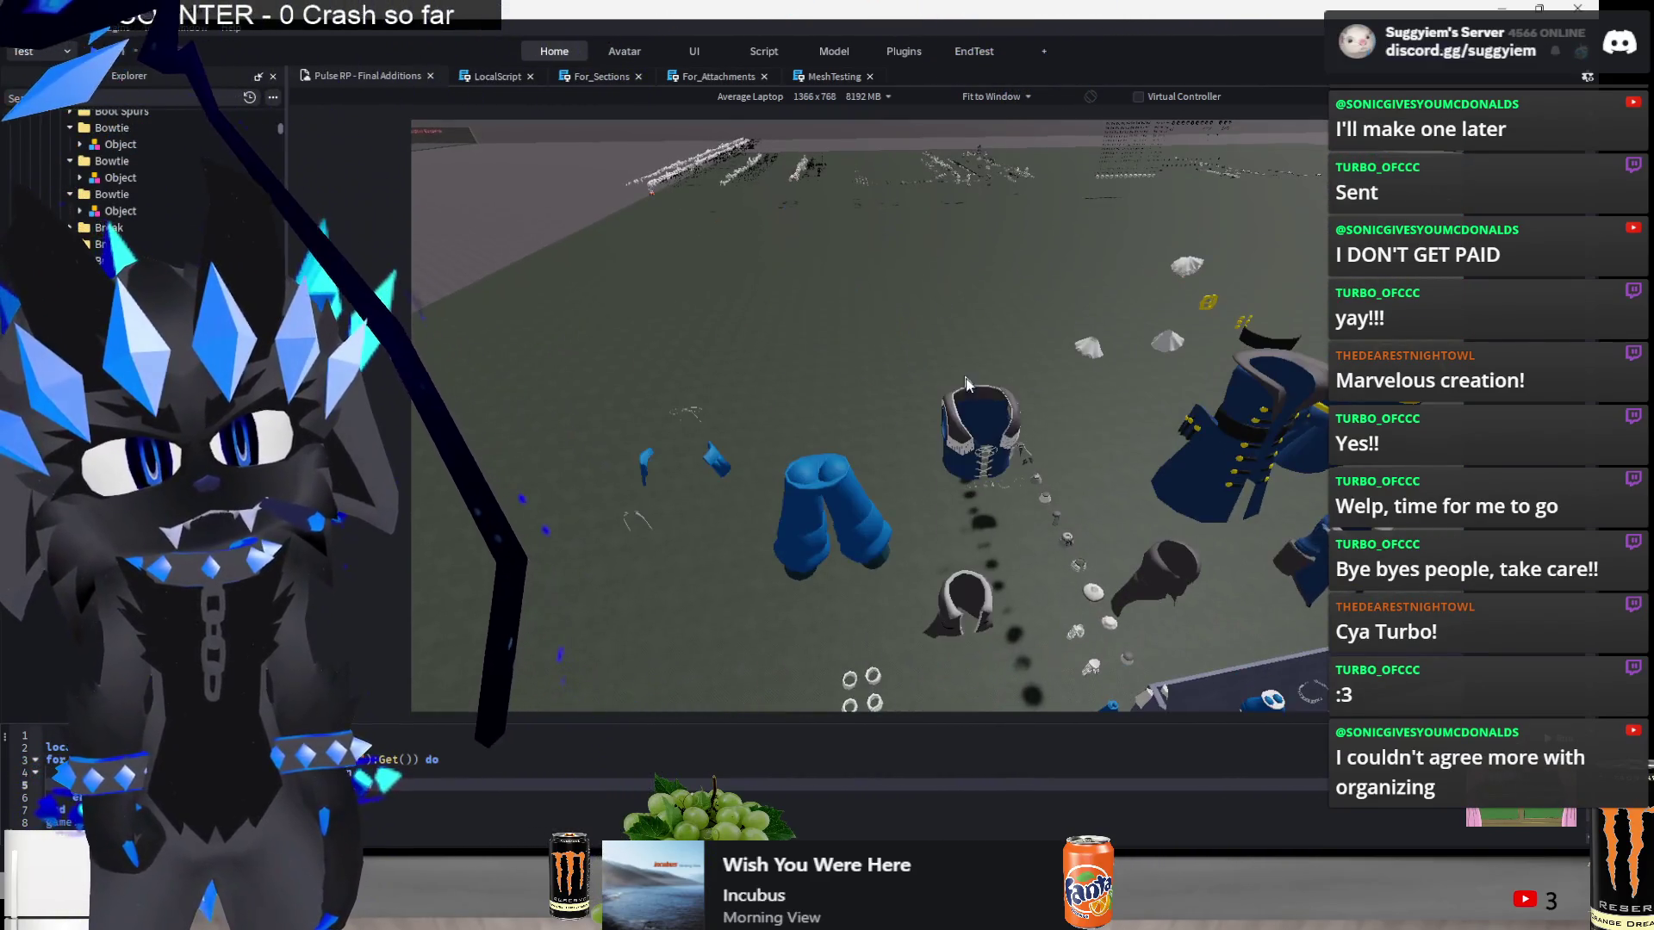
click(965, 384)
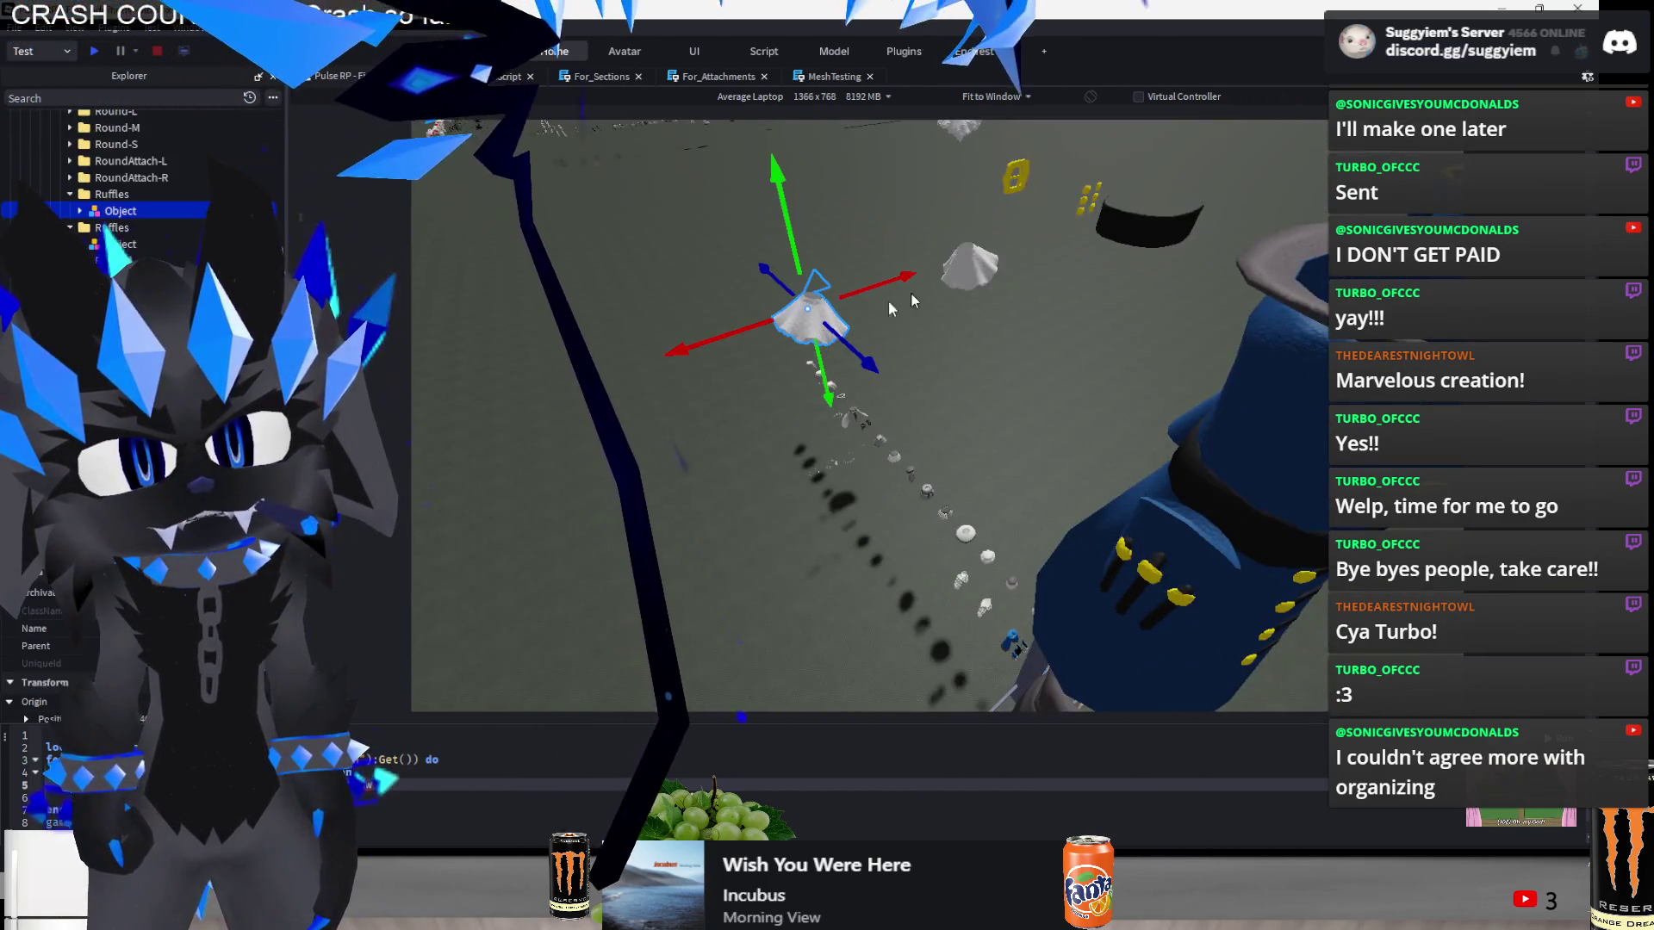
ctrl+click(969, 267)
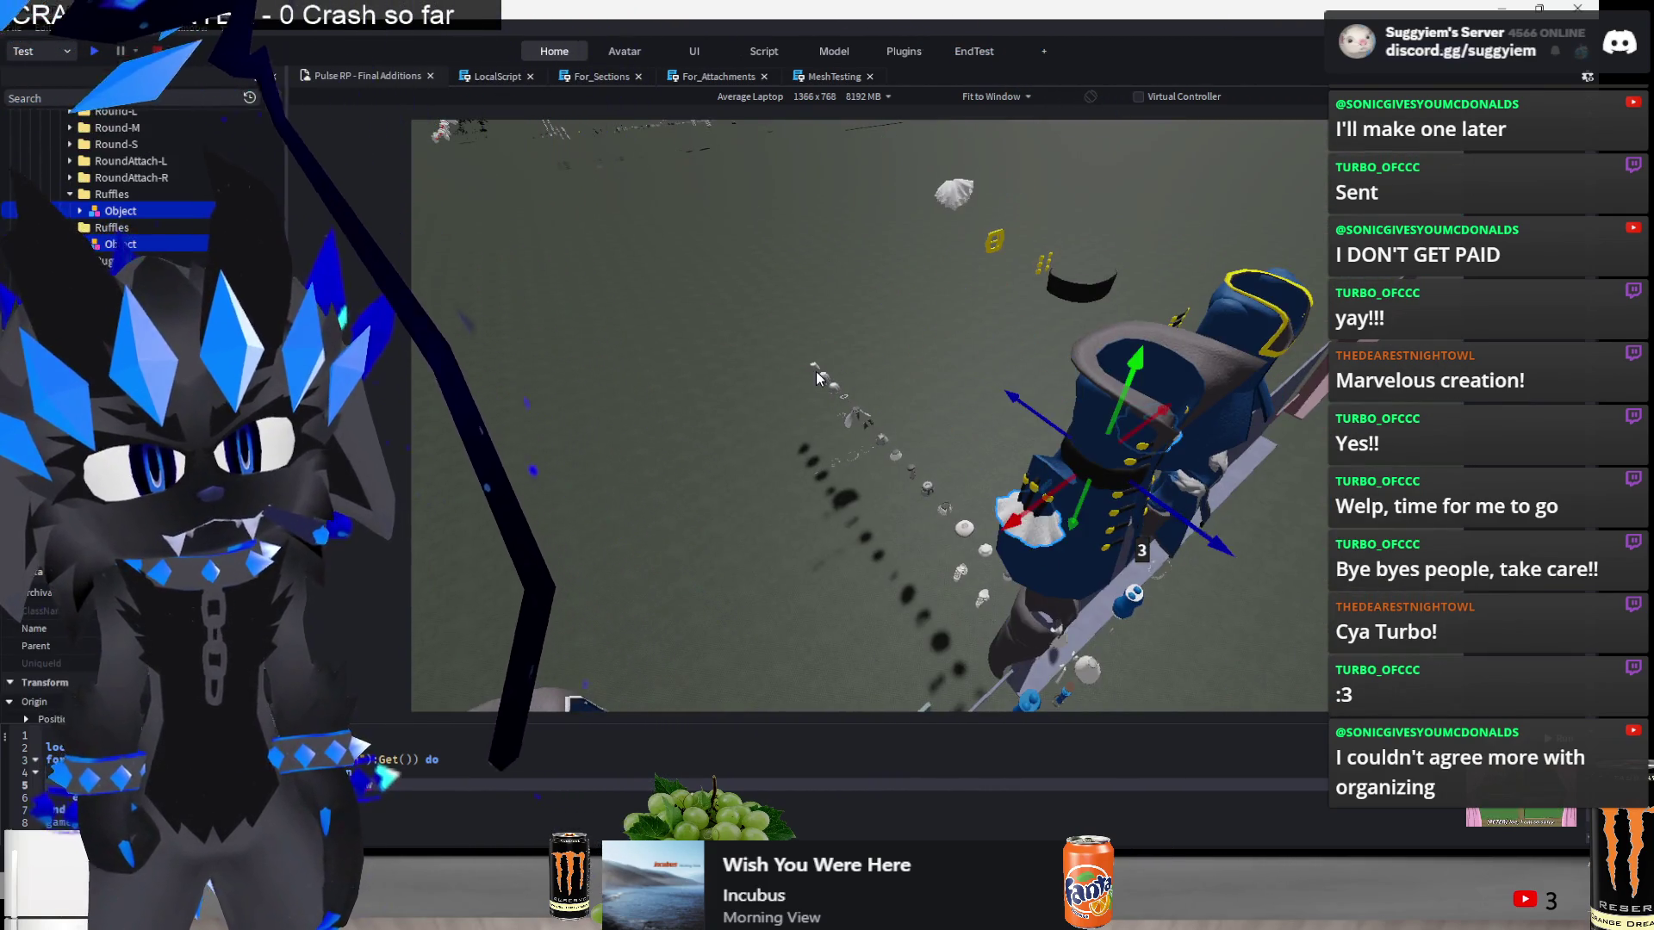
scroll(818, 377, up, 5)
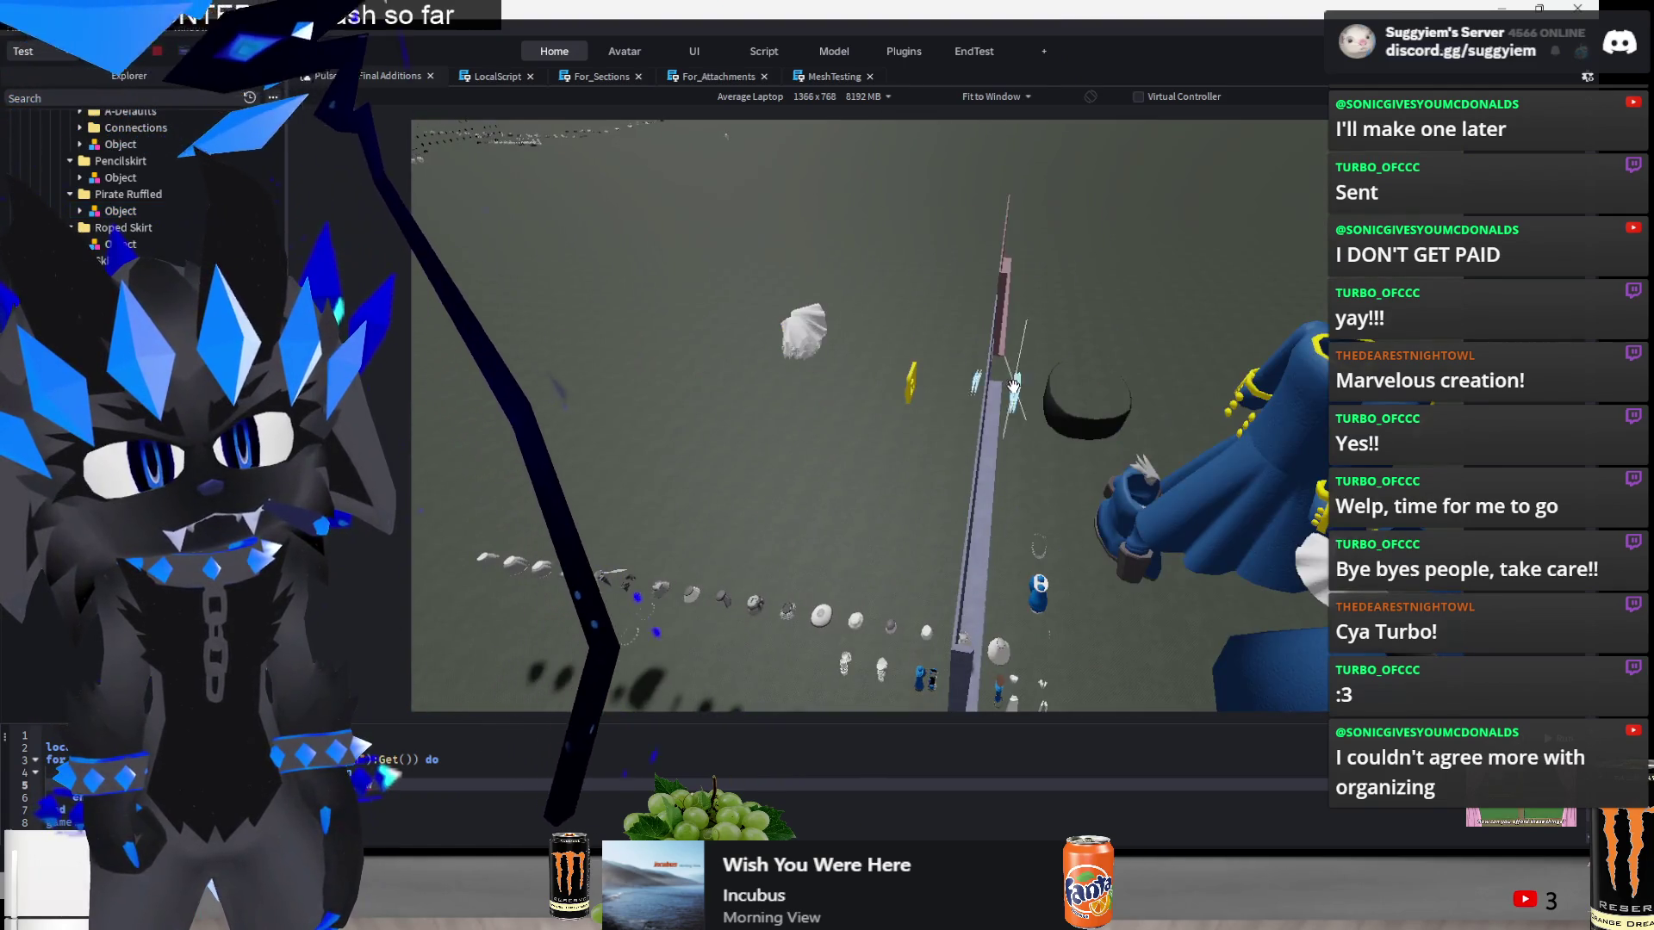
click(840, 385)
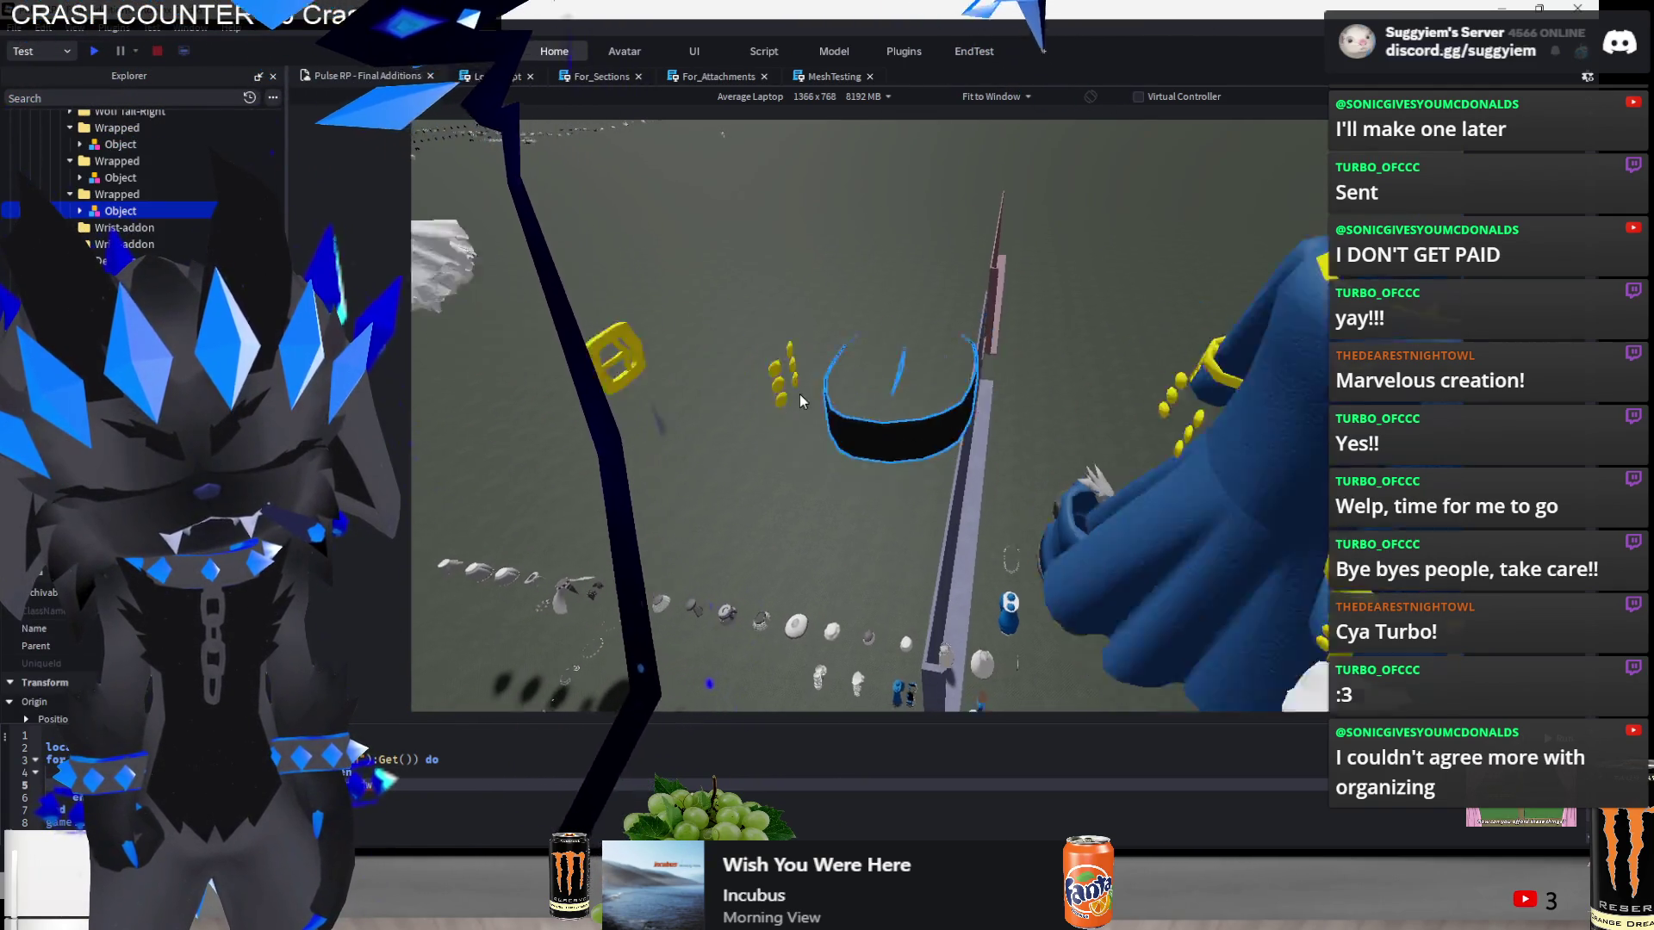
scroll(965, 452, up, 5)
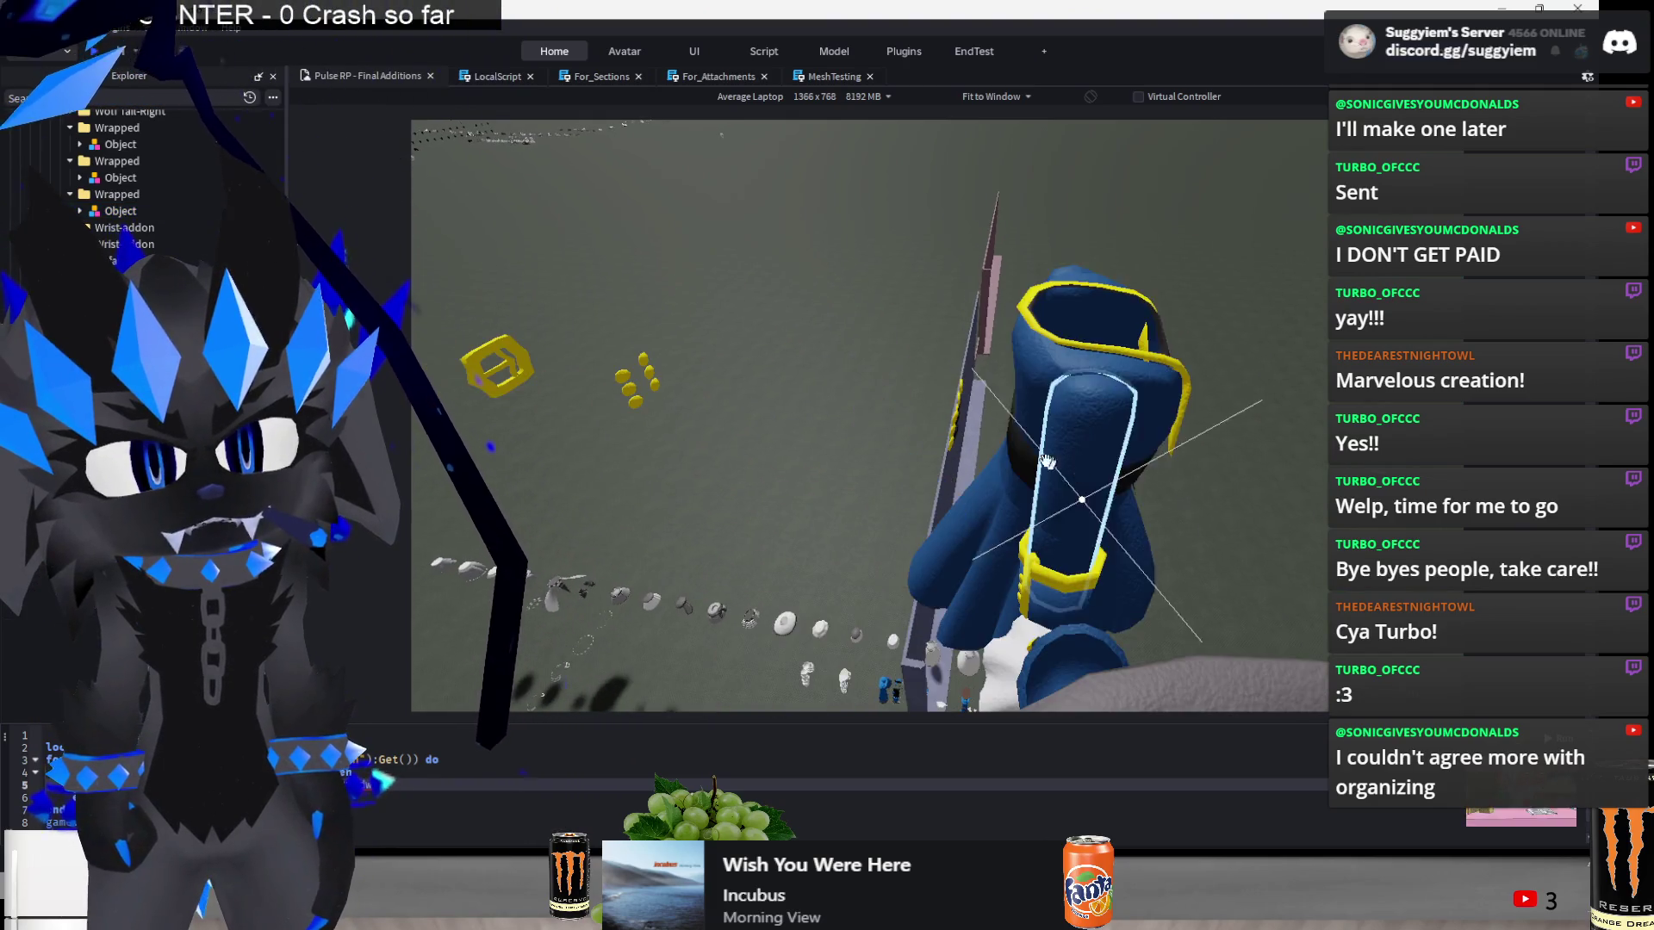
key(d)
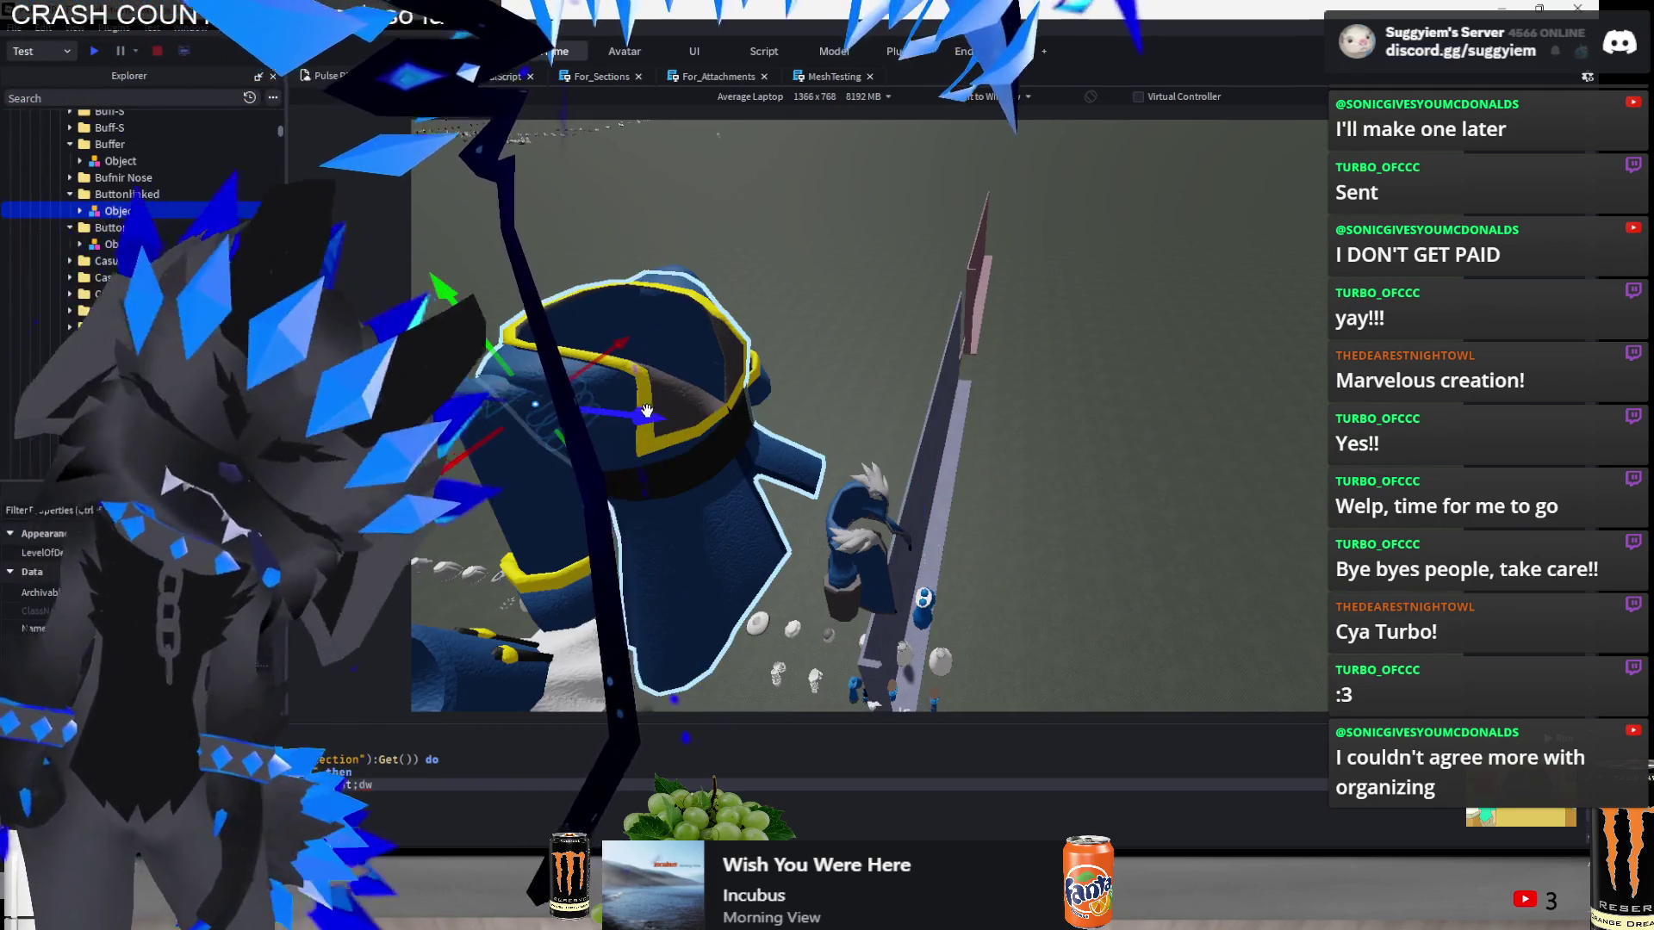
scroll(1154, 525, down, 3)
click(1082, 522)
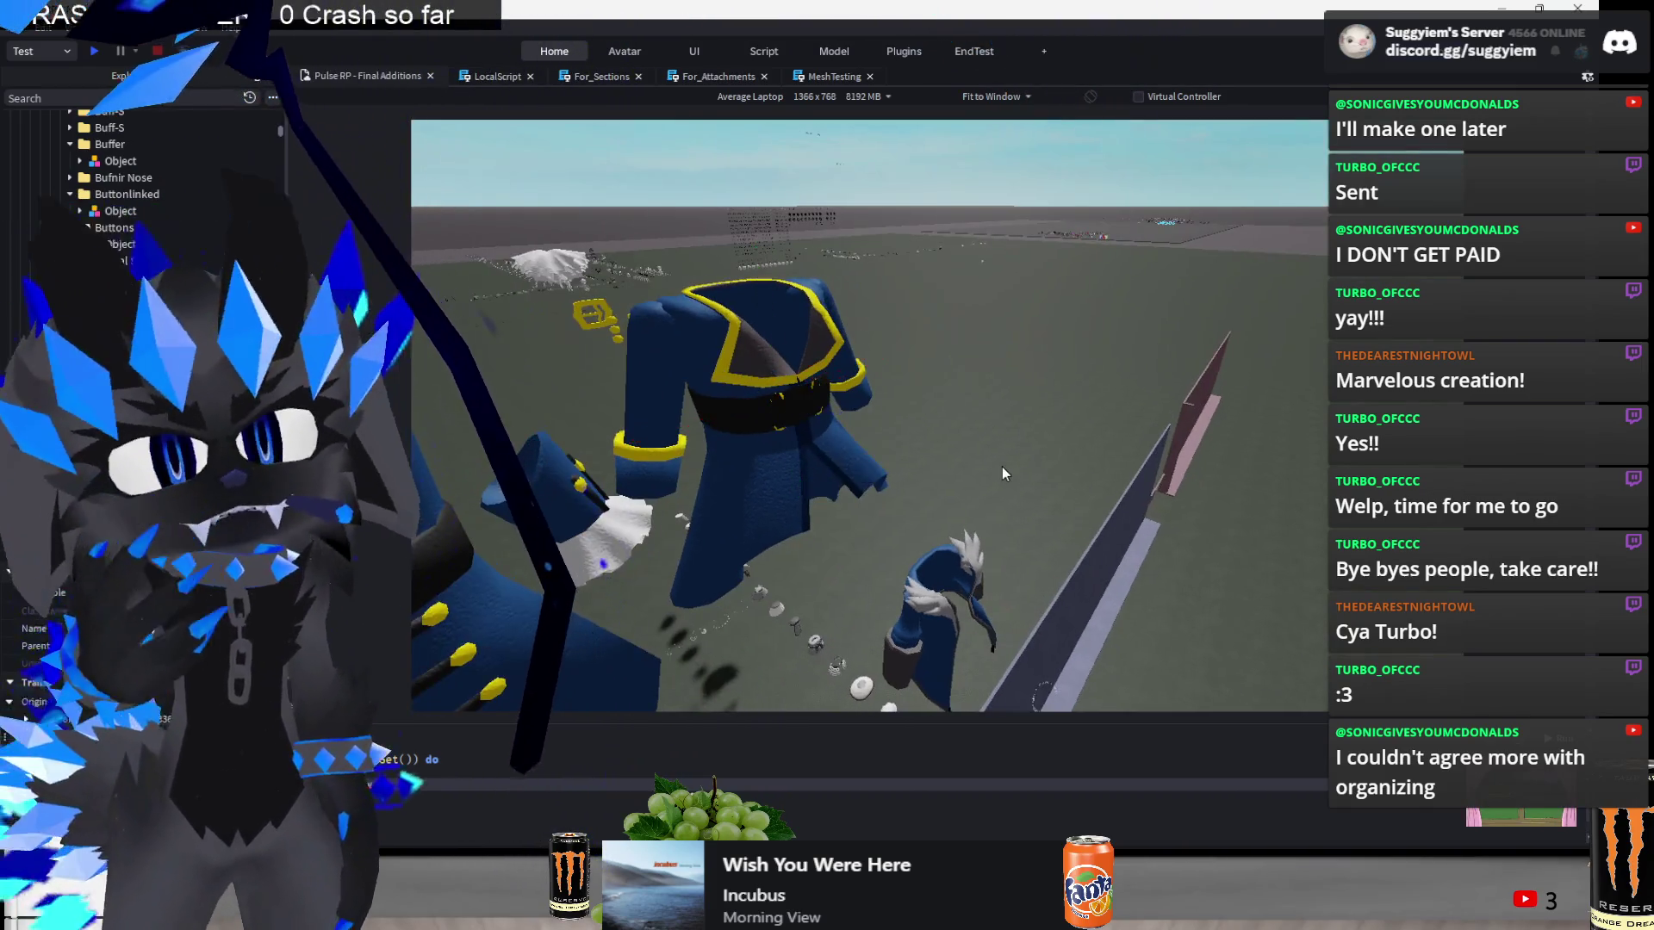
click(826, 436)
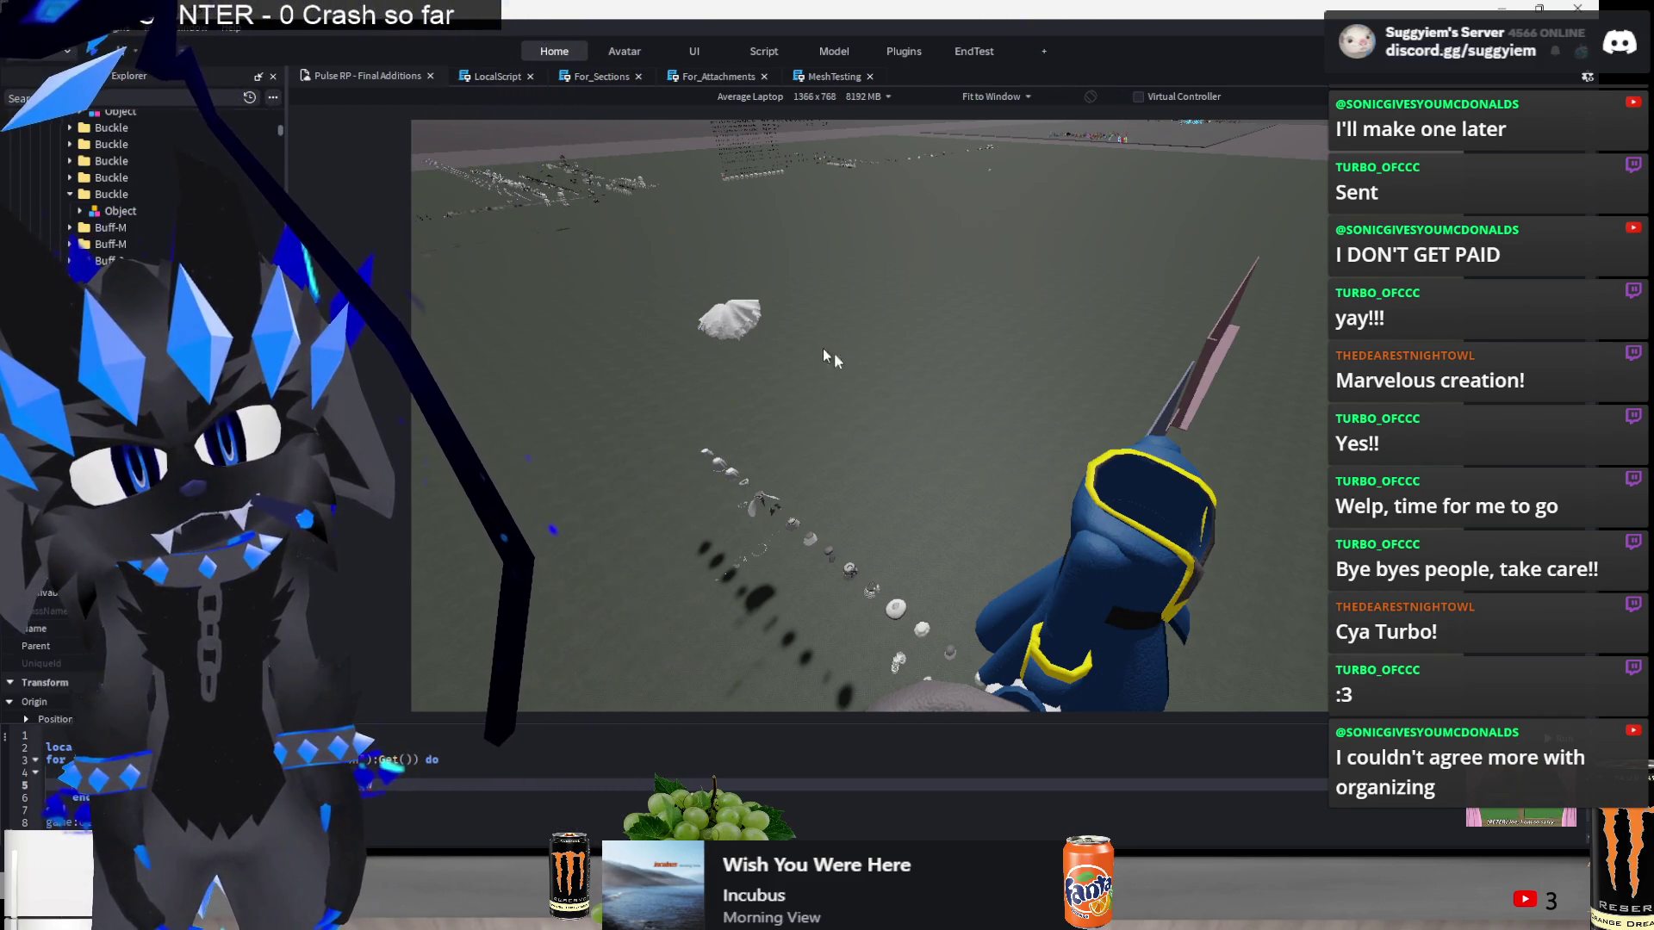
scroll(1213, 571, down, 5)
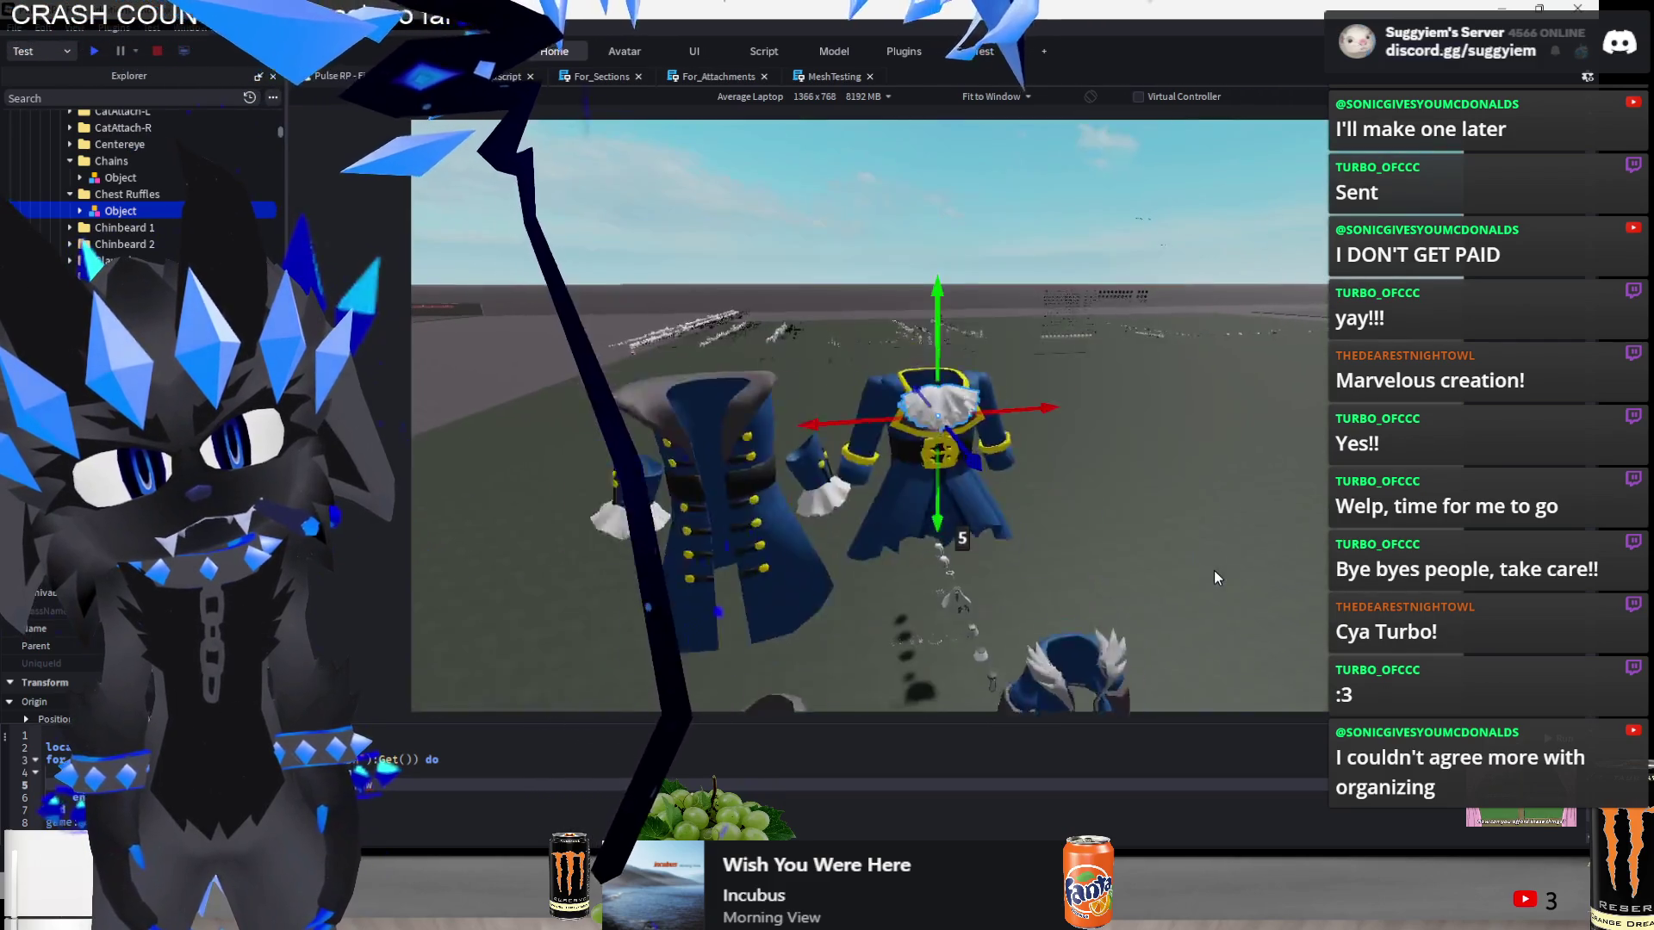
click(1066, 473)
scroll(1067, 473, up, 4)
scroll(1066, 473, up, 3)
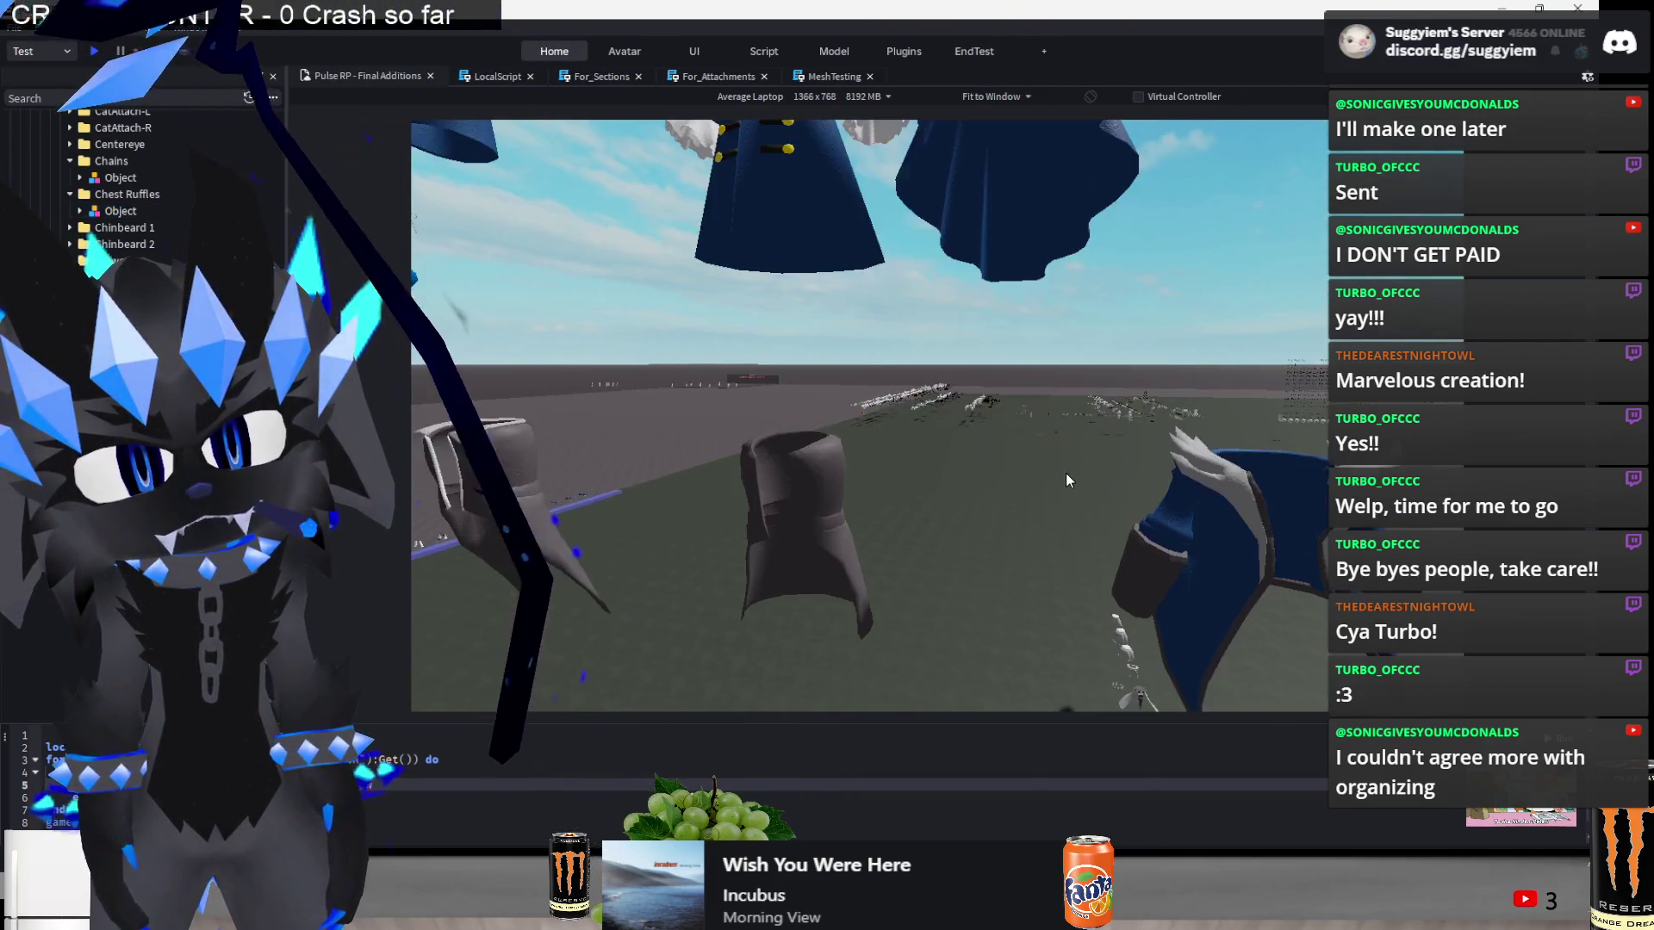
- Select and focus on the lower blue coat, then select the dark coat
scroll(1066, 473, down, 5)
scroll(1075, 436, up, 5)
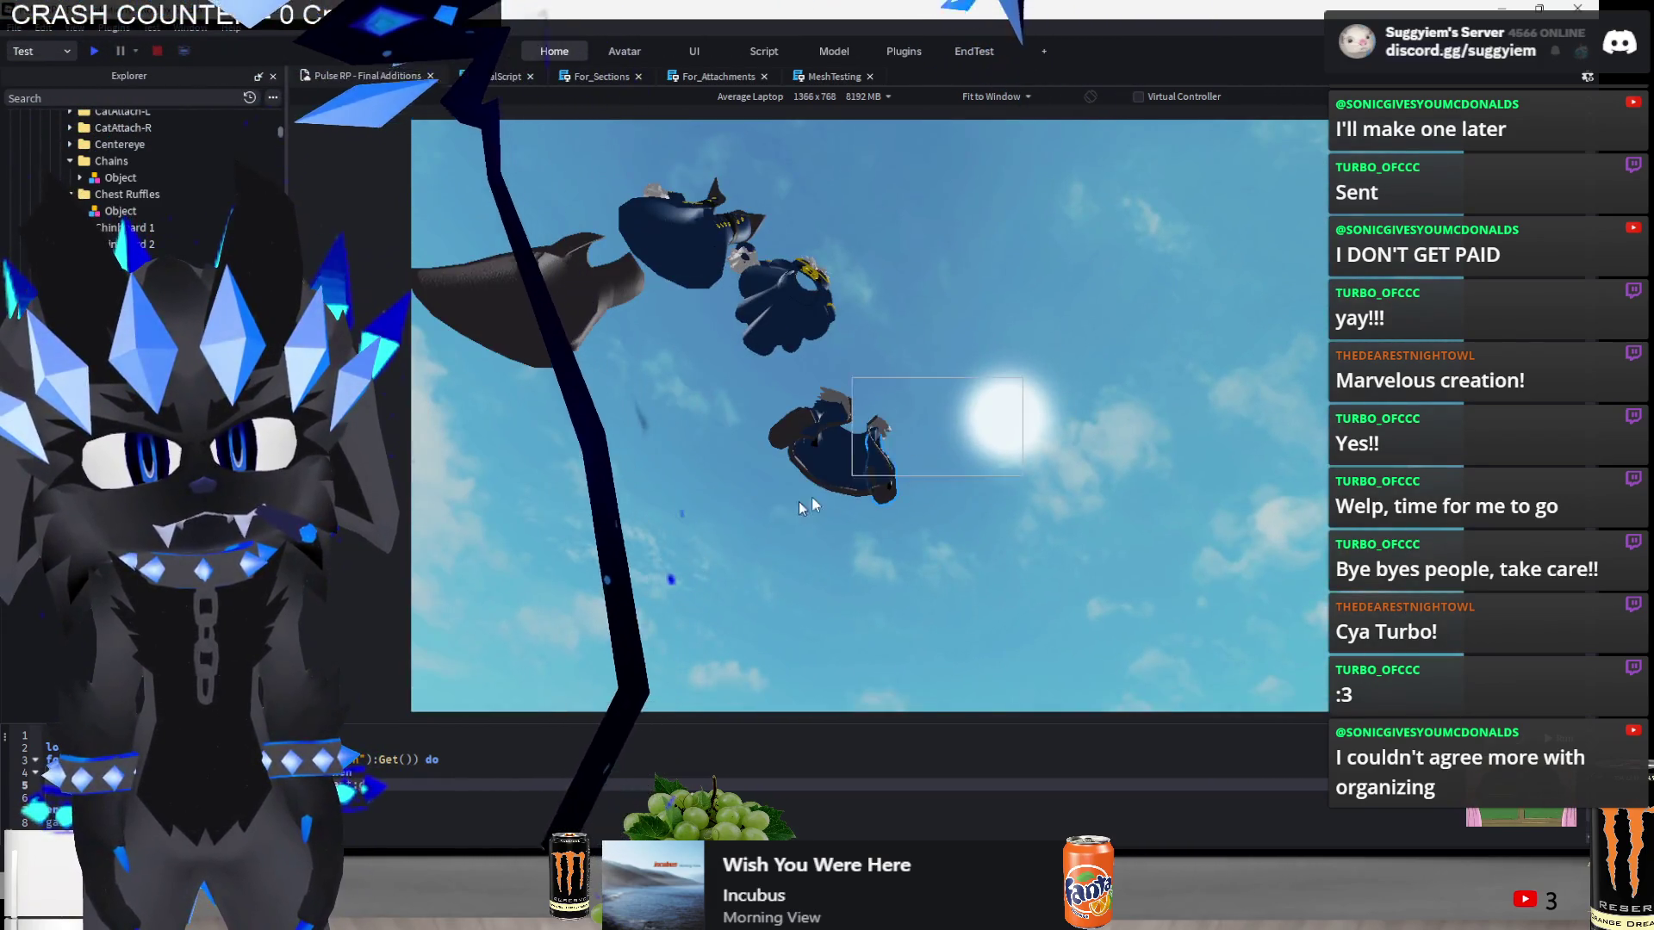
click(758, 491)
key(f)
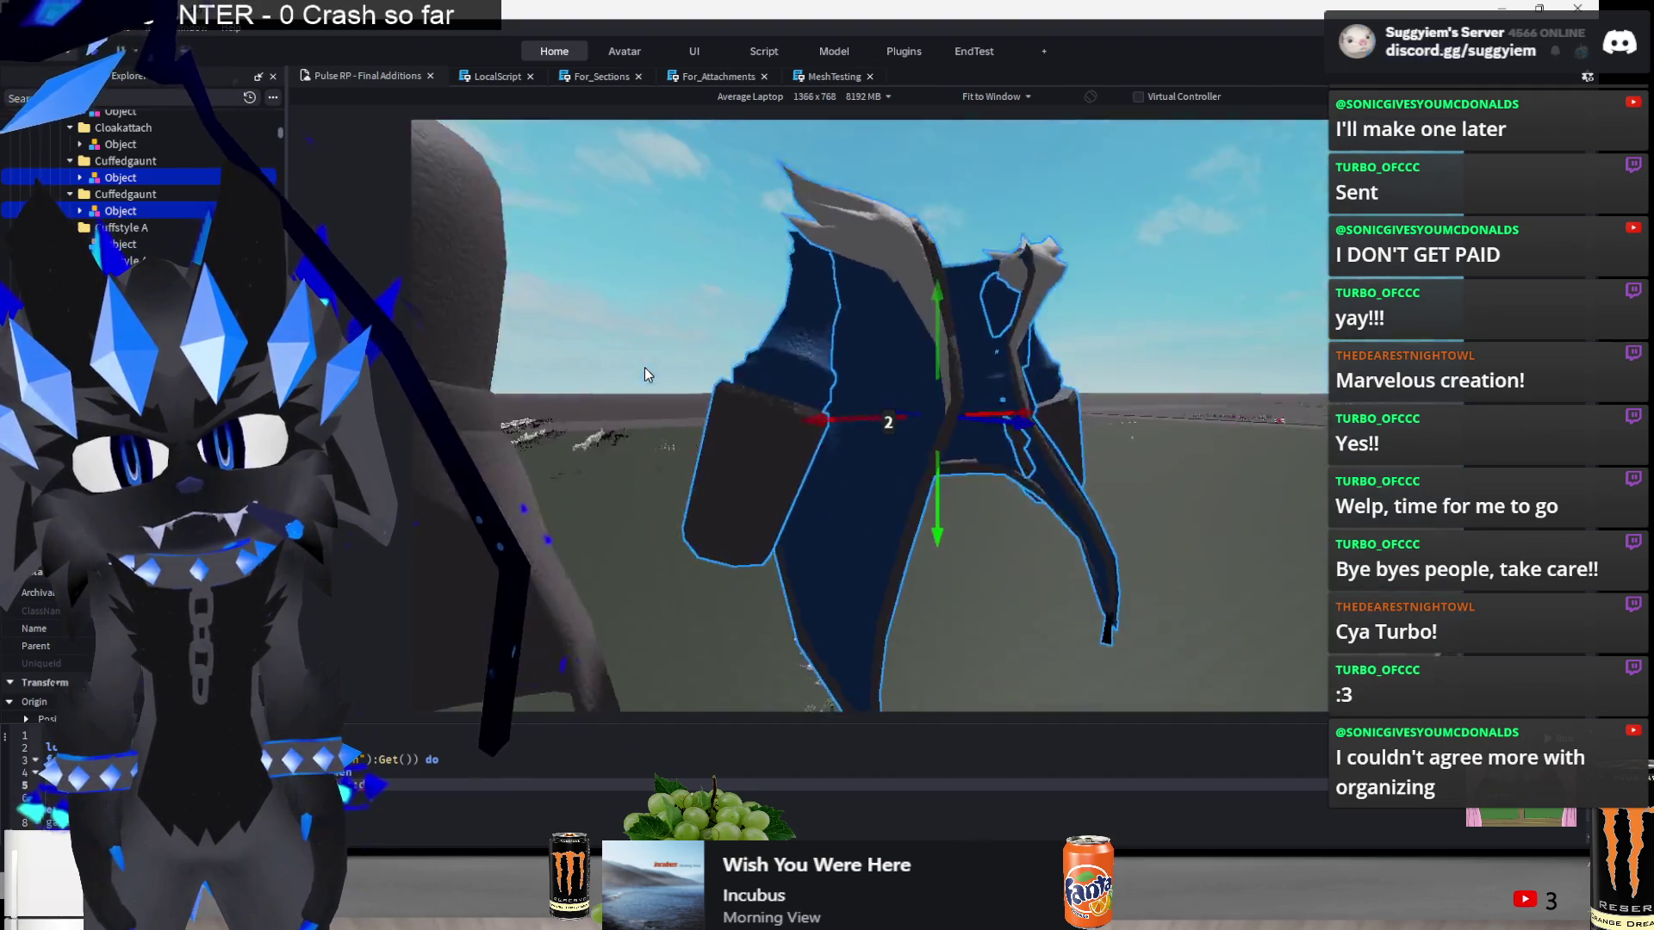
scroll(644, 367, down, 5)
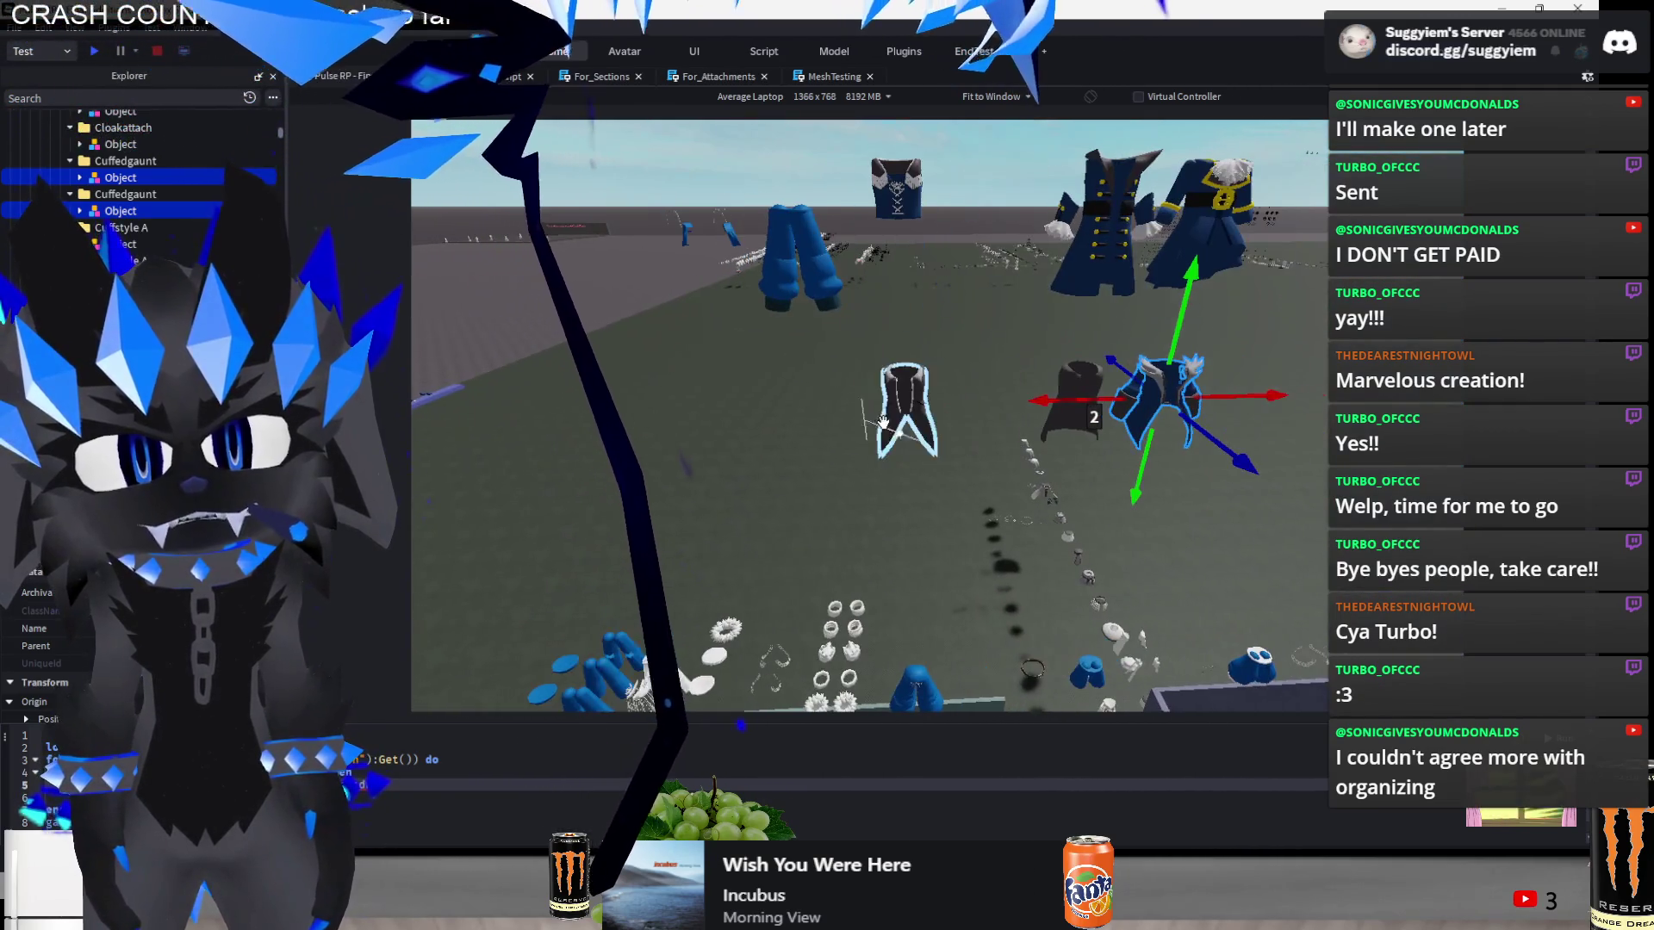
click(882, 422)
drag(1014, 417, 1014, 396)
- Box-select all the floating coats, shift them sideways along X, then deselect
drag(1015, 396, 855, 625)
mouse_move(940, 562)
mouse_down()
mouse_move(991, 564)
mouse_move(896, 585)
mouse_up()
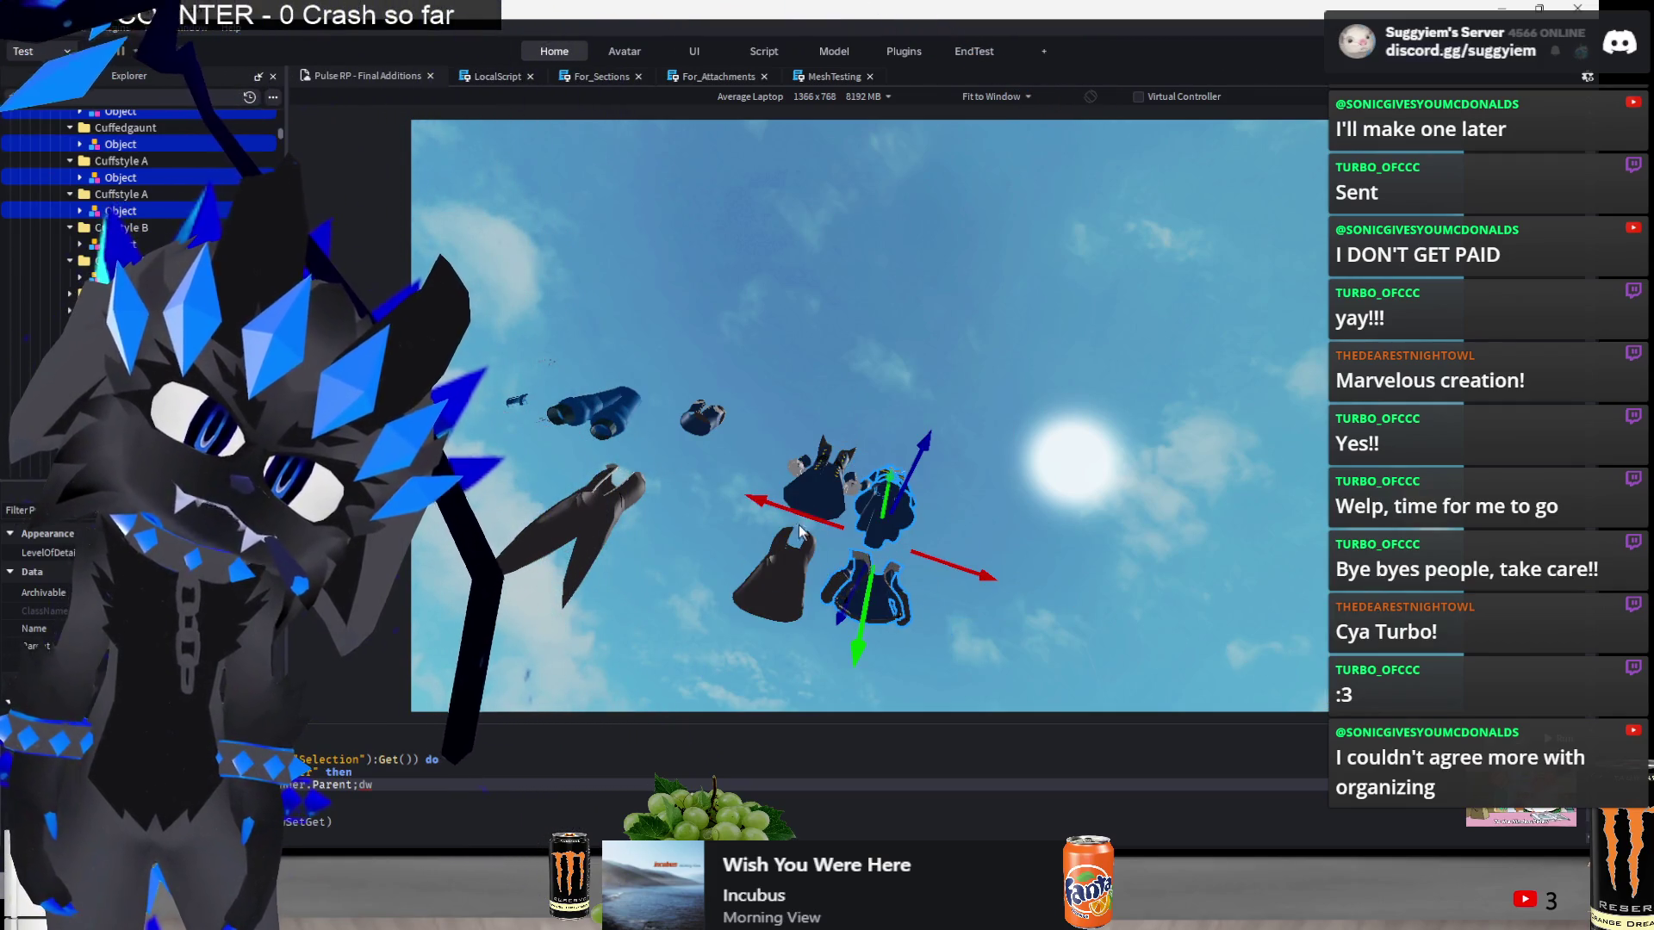
mouse_move(722, 509)
mouse_down()
mouse_move(819, 530)
mouse_move(879, 517)
mouse_up()
click(772, 379)
scroll(772, 379, down, 3)
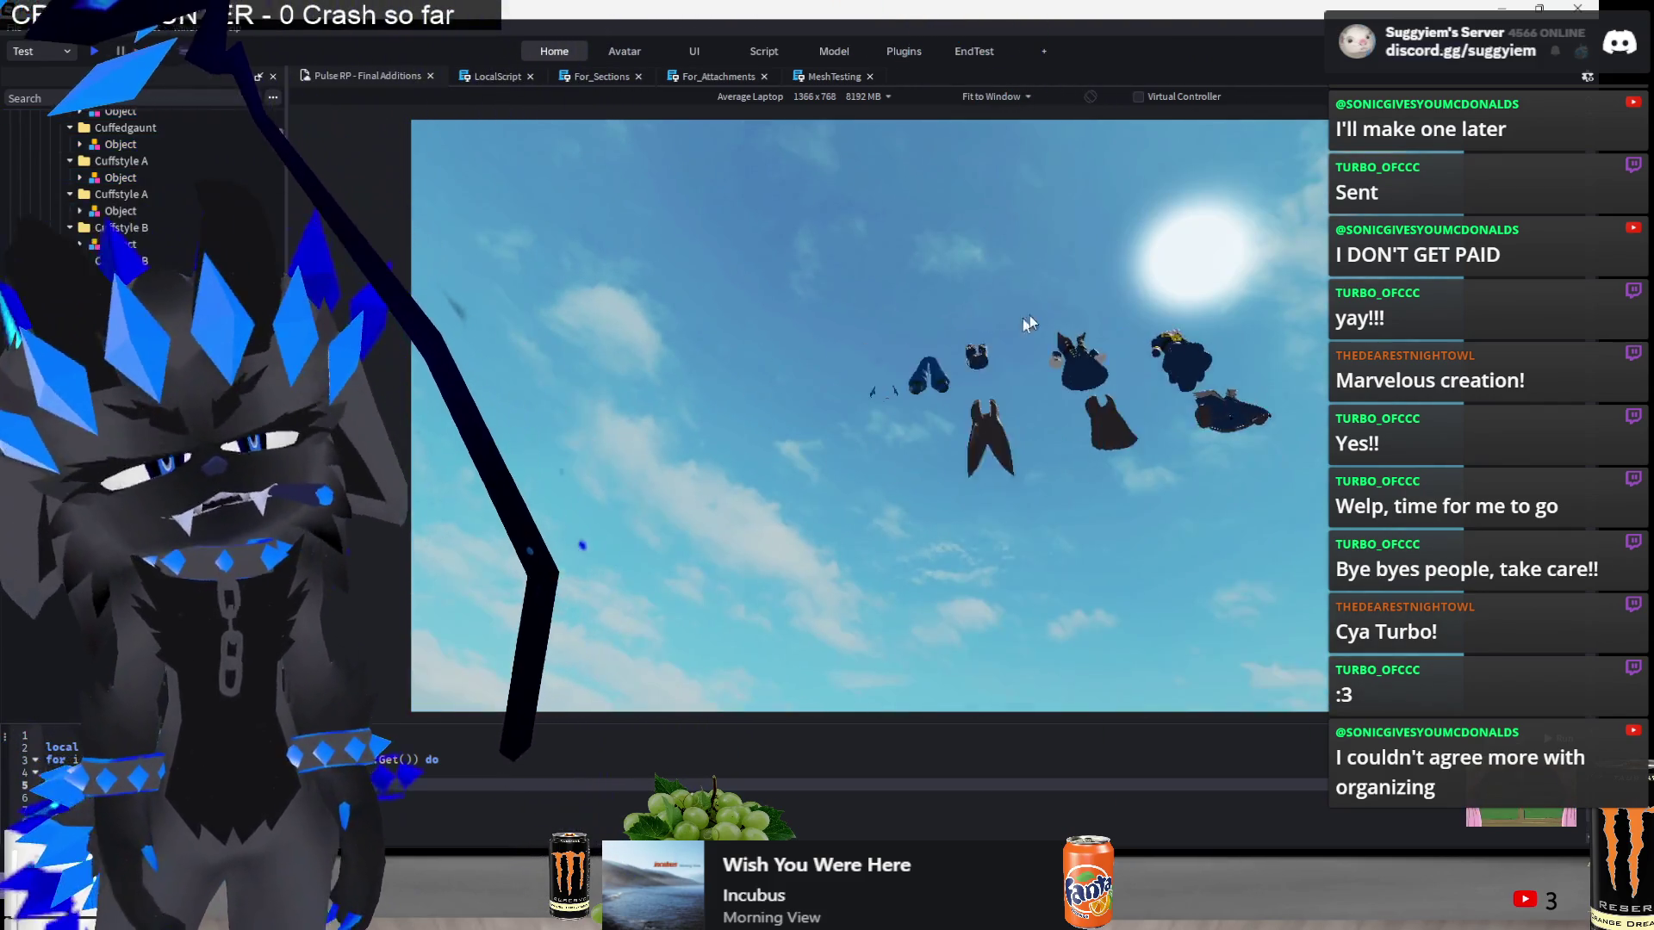
- Lower the selected coats and slide them along X onto the wall's bottom rows
drag(983, 449, 977, 472)
mouse_move(799, 469)
mouse_down()
mouse_move(990, 536)
mouse_move(978, 388)
mouse_move(941, 411)
mouse_up()
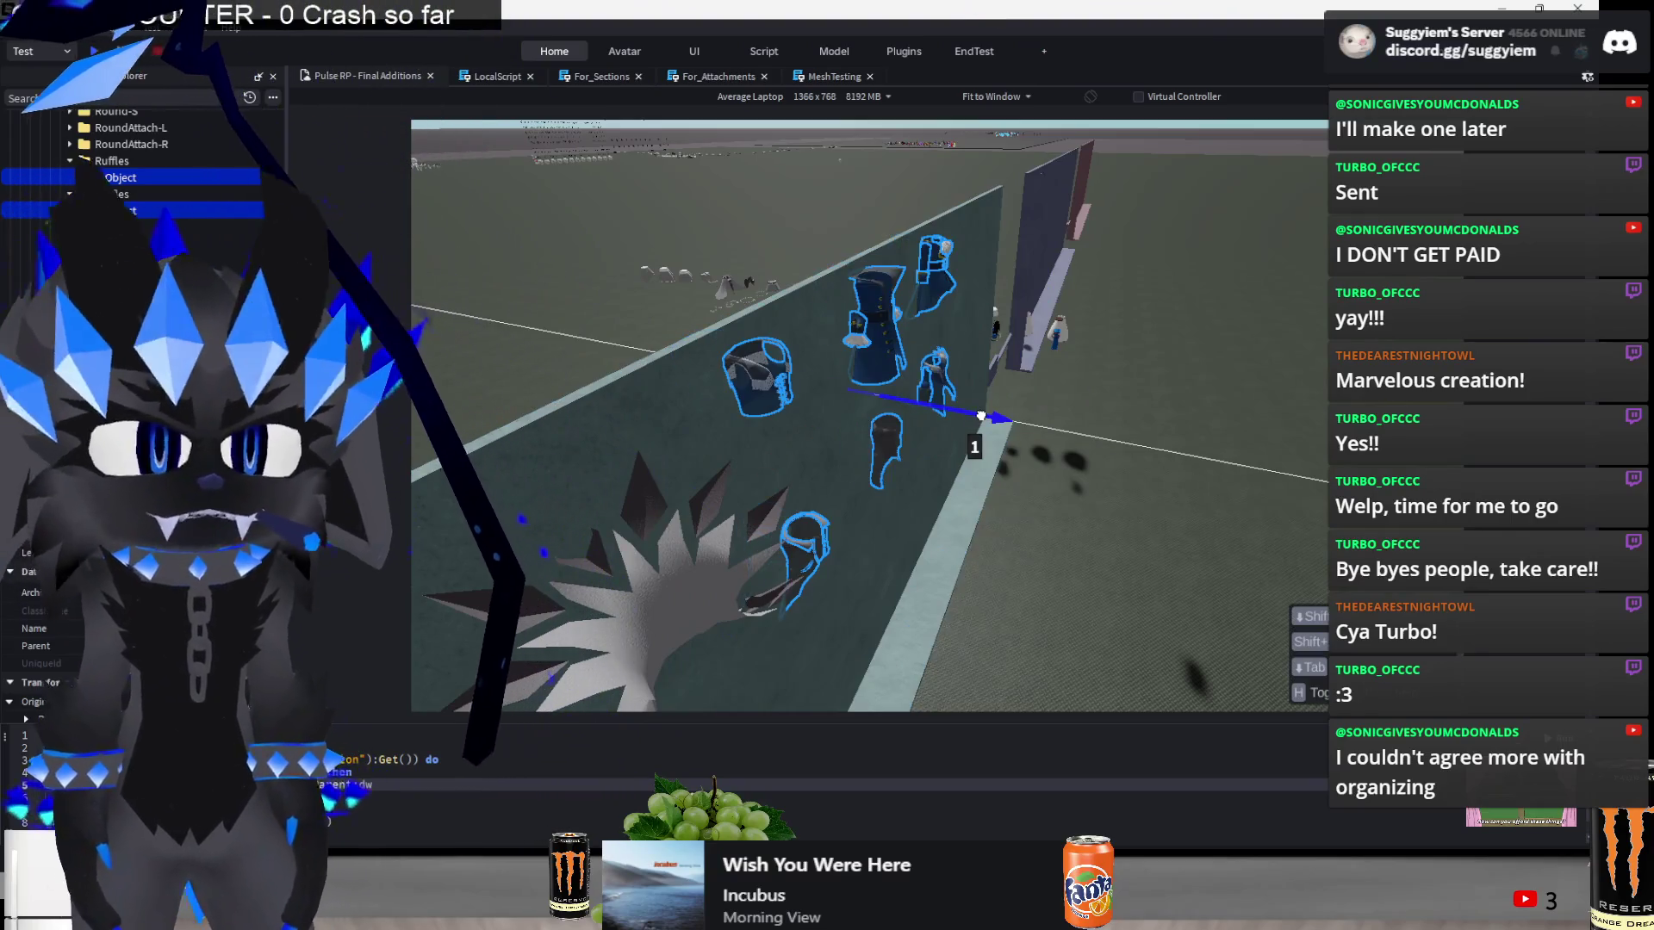
drag(980, 415, 991, 421)
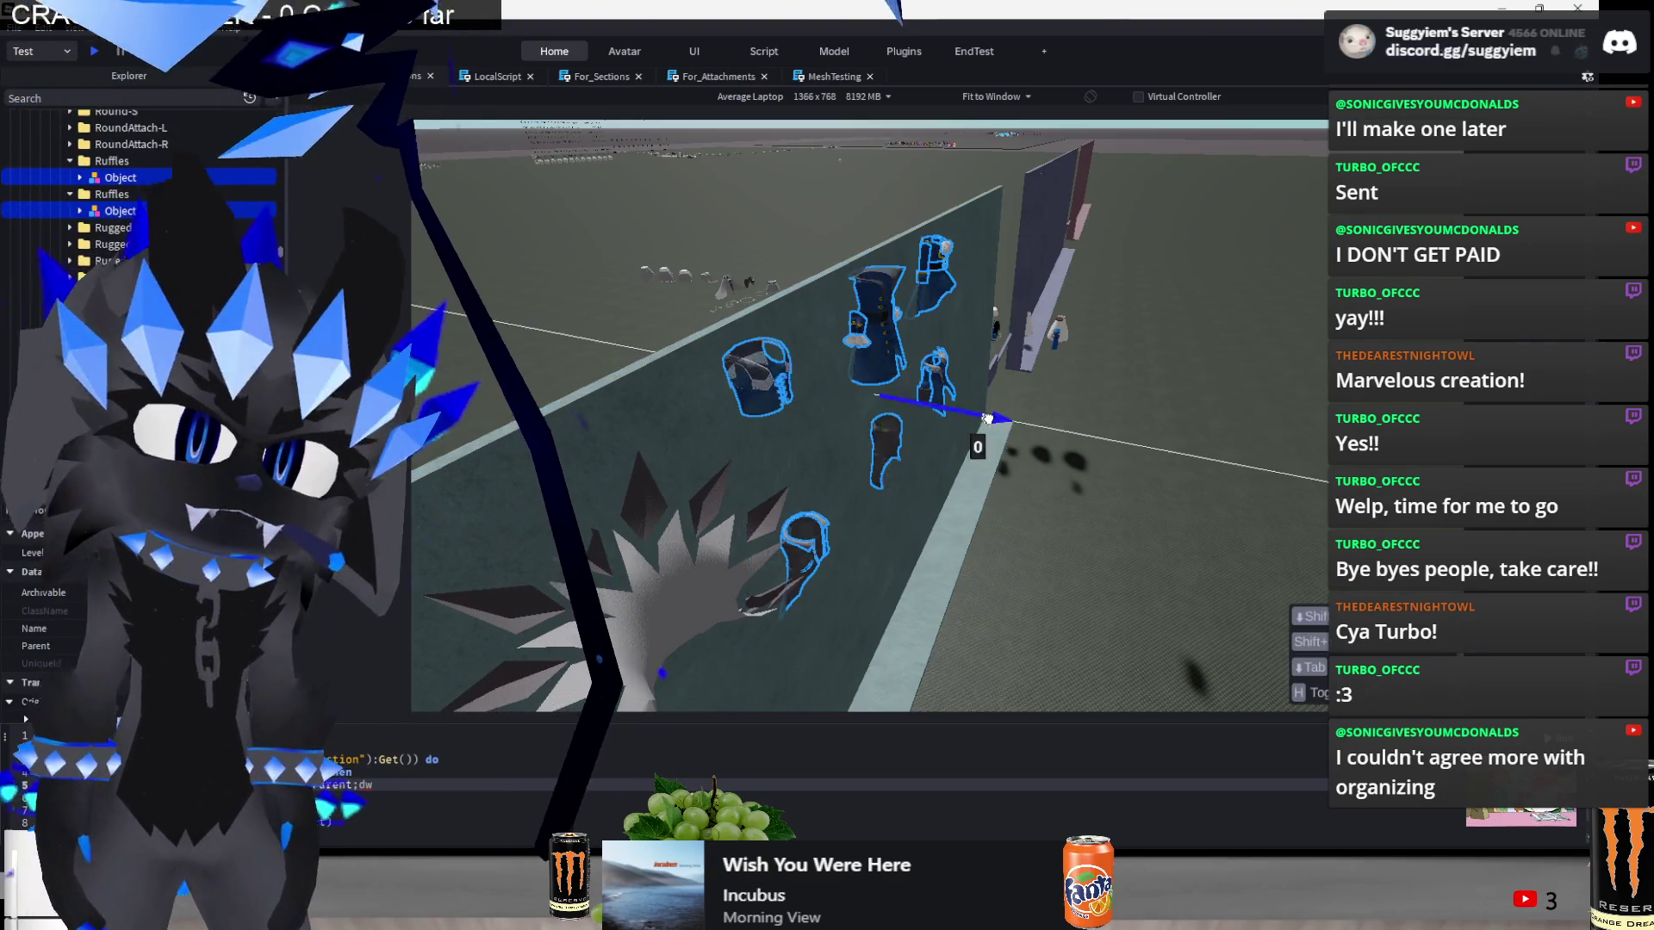
key(f)
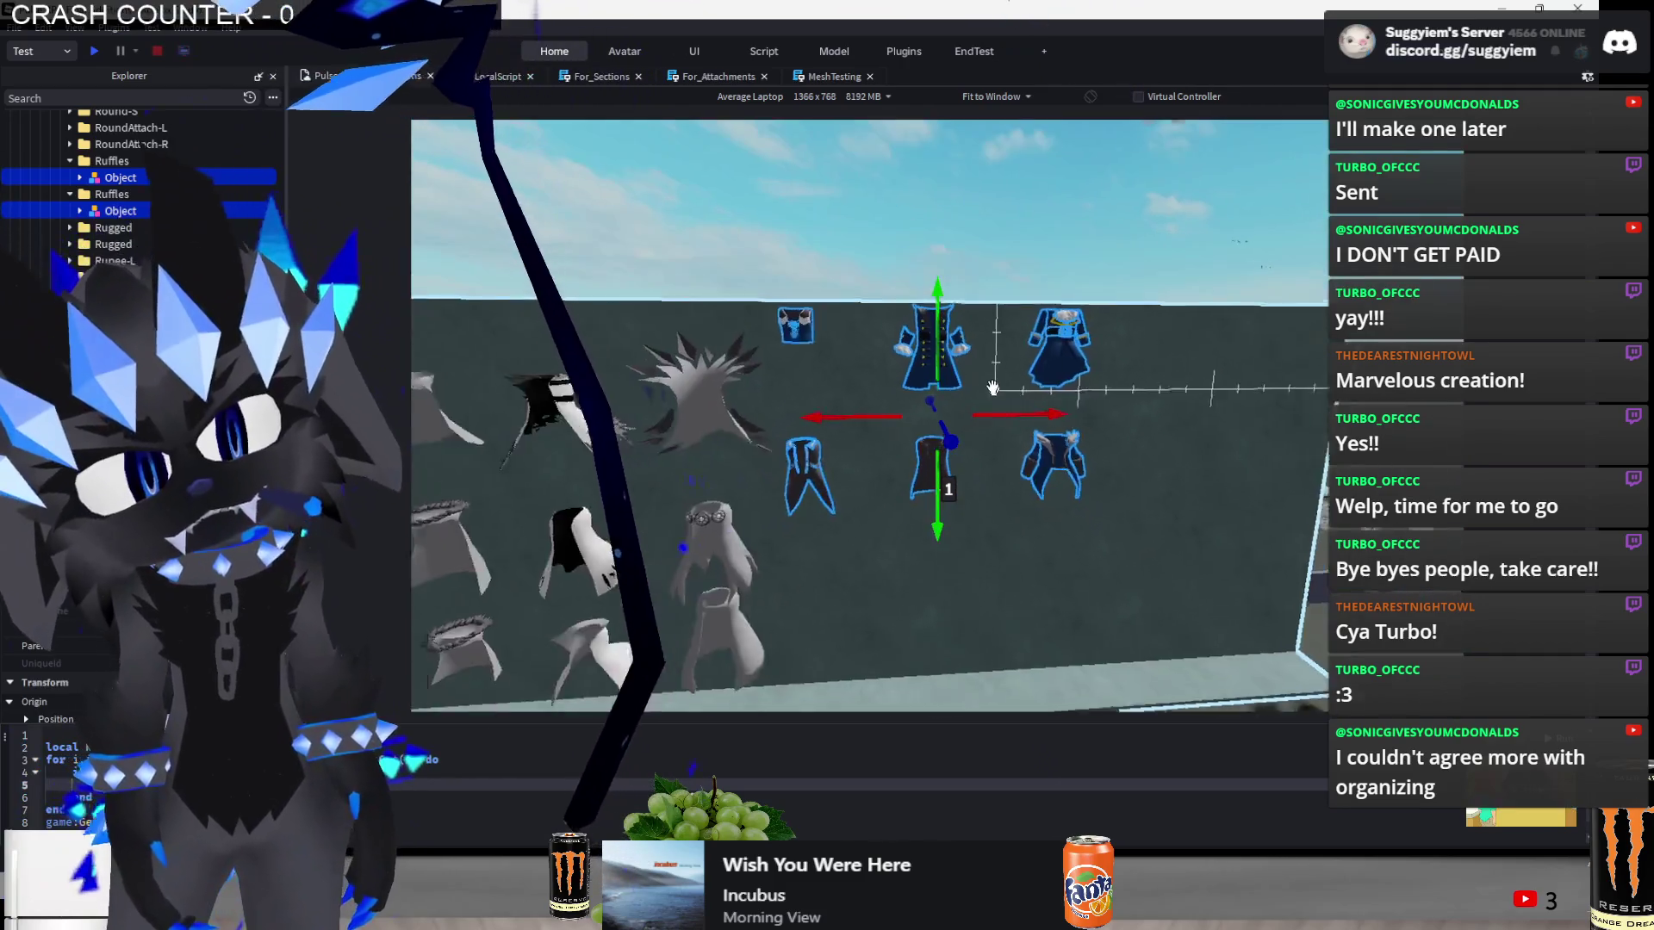
drag(935, 405, 931, 395)
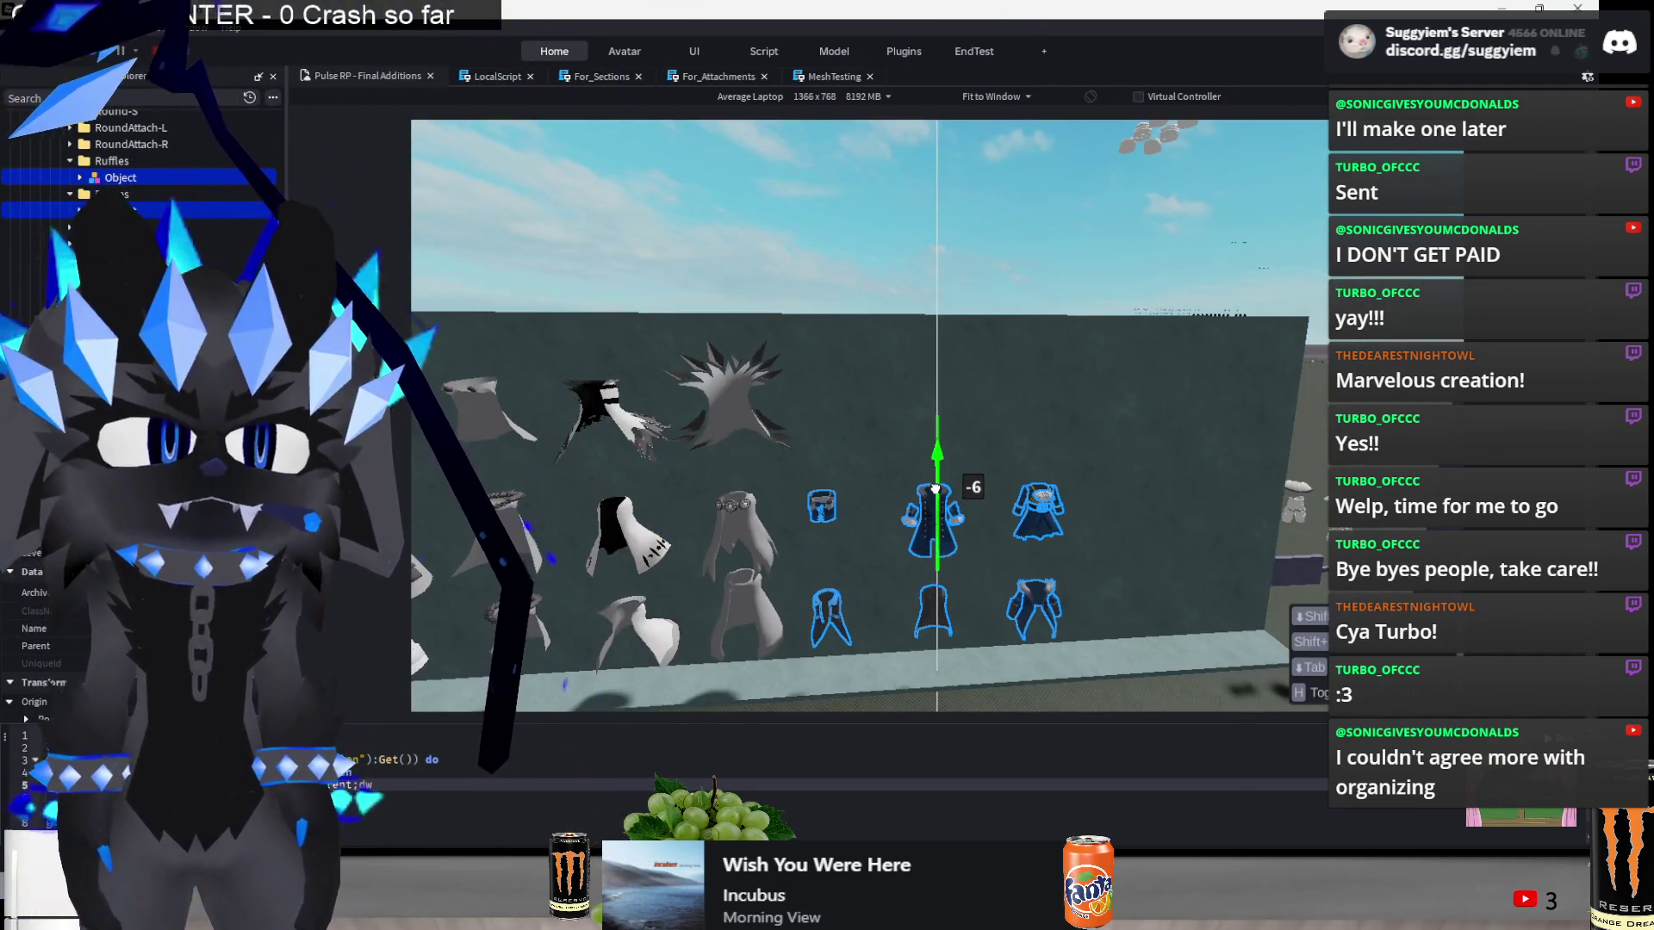
drag(934, 488, 947, 480)
- Group the coats into one model, shift it along X beside the other tops, and deselect
right_click(939, 205)
click(956, 362)
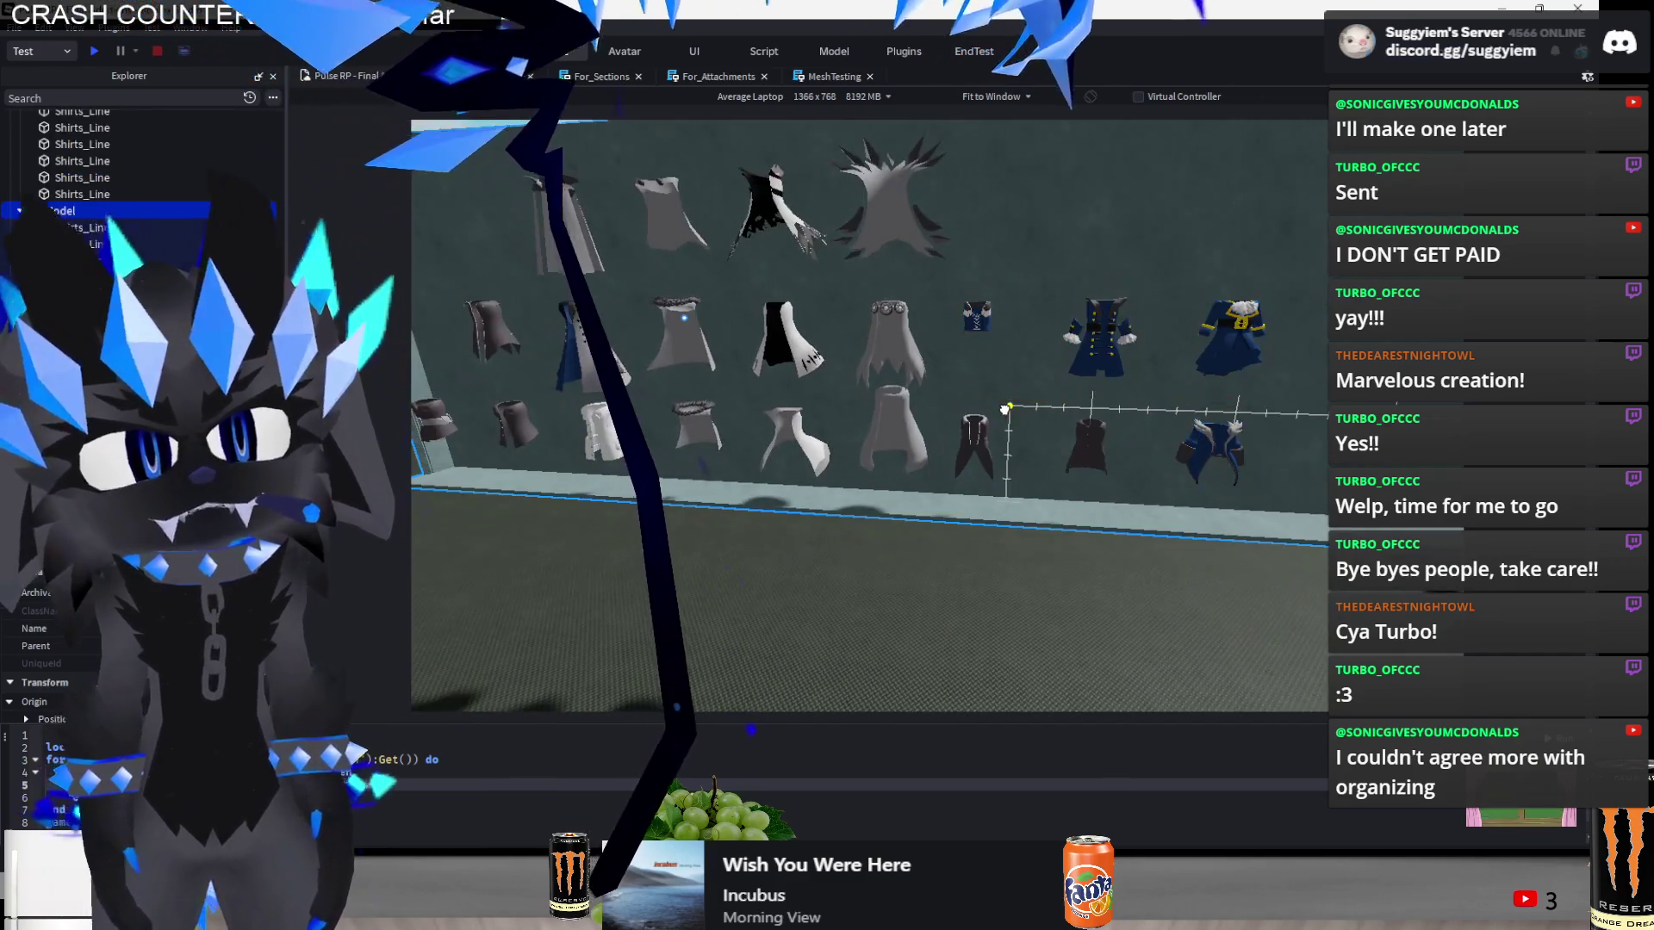
drag(982, 398, 905, 397)
scroll(894, 603, down, 5)
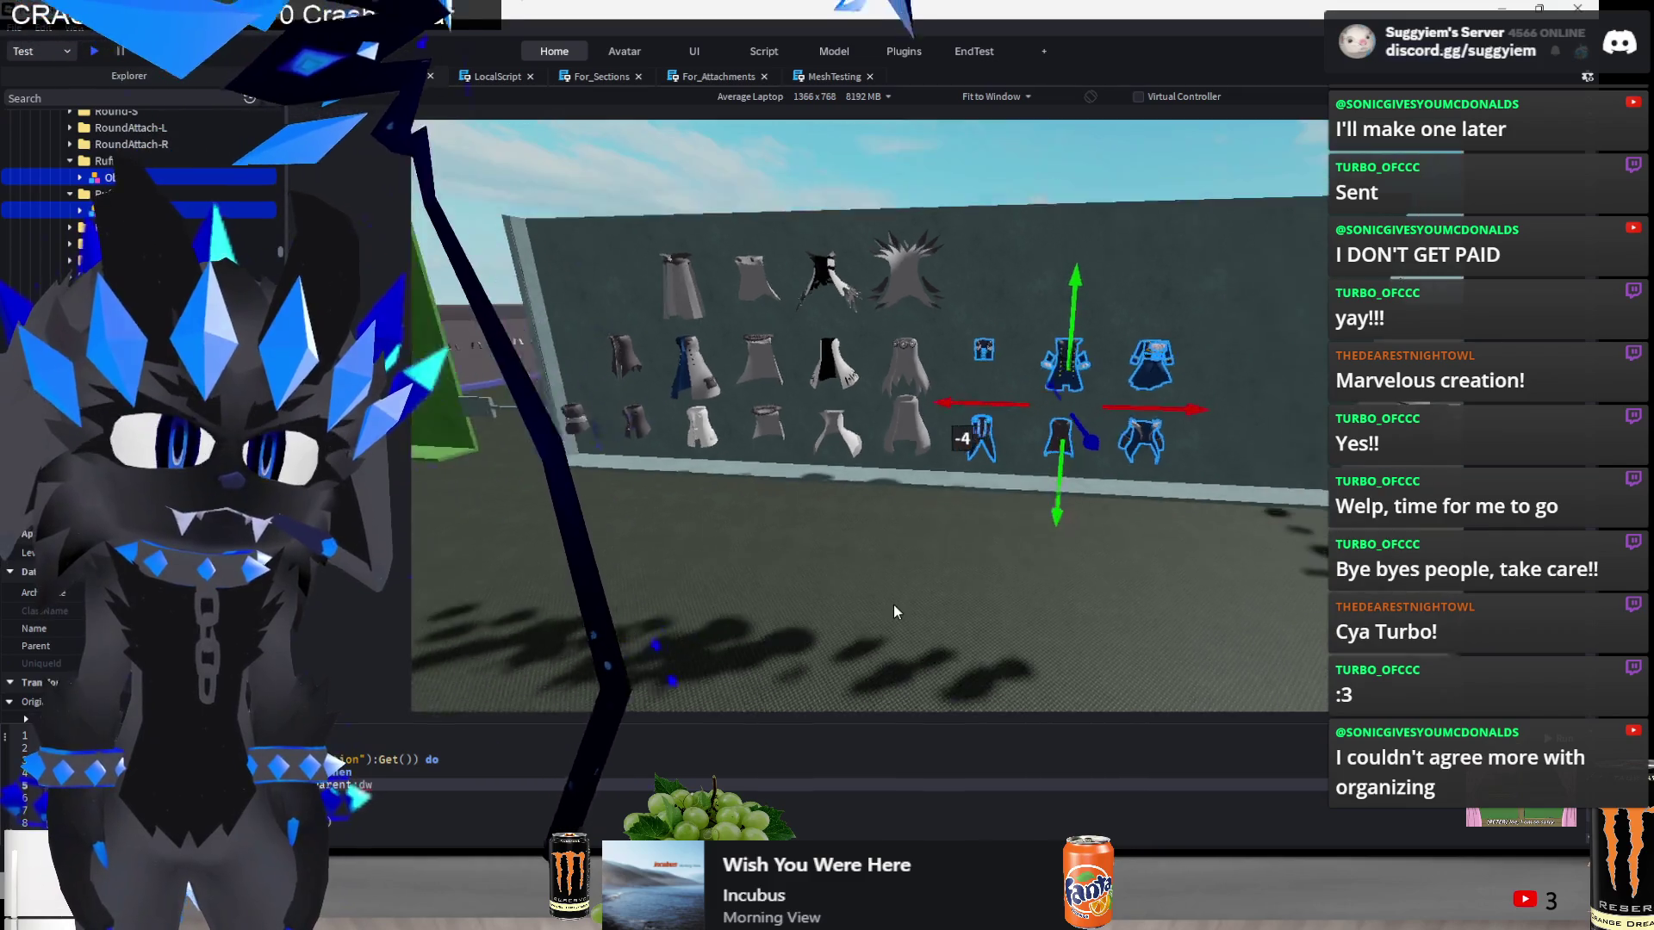
click(896, 603)
key(a)
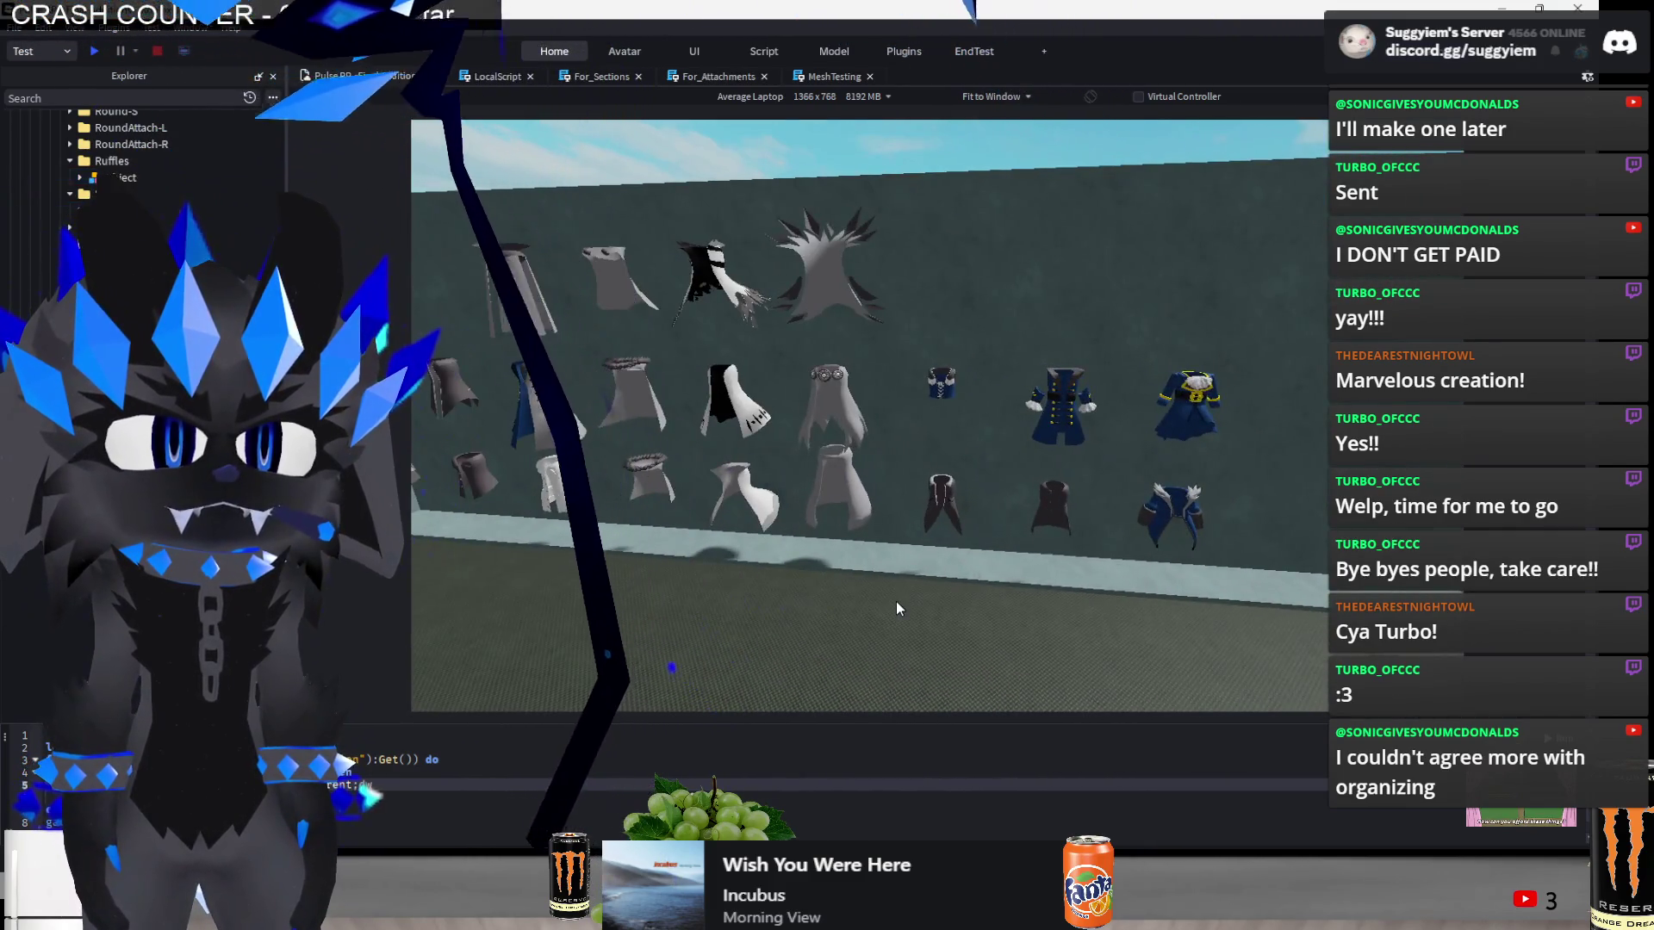
scroll(896, 603, up, 5)
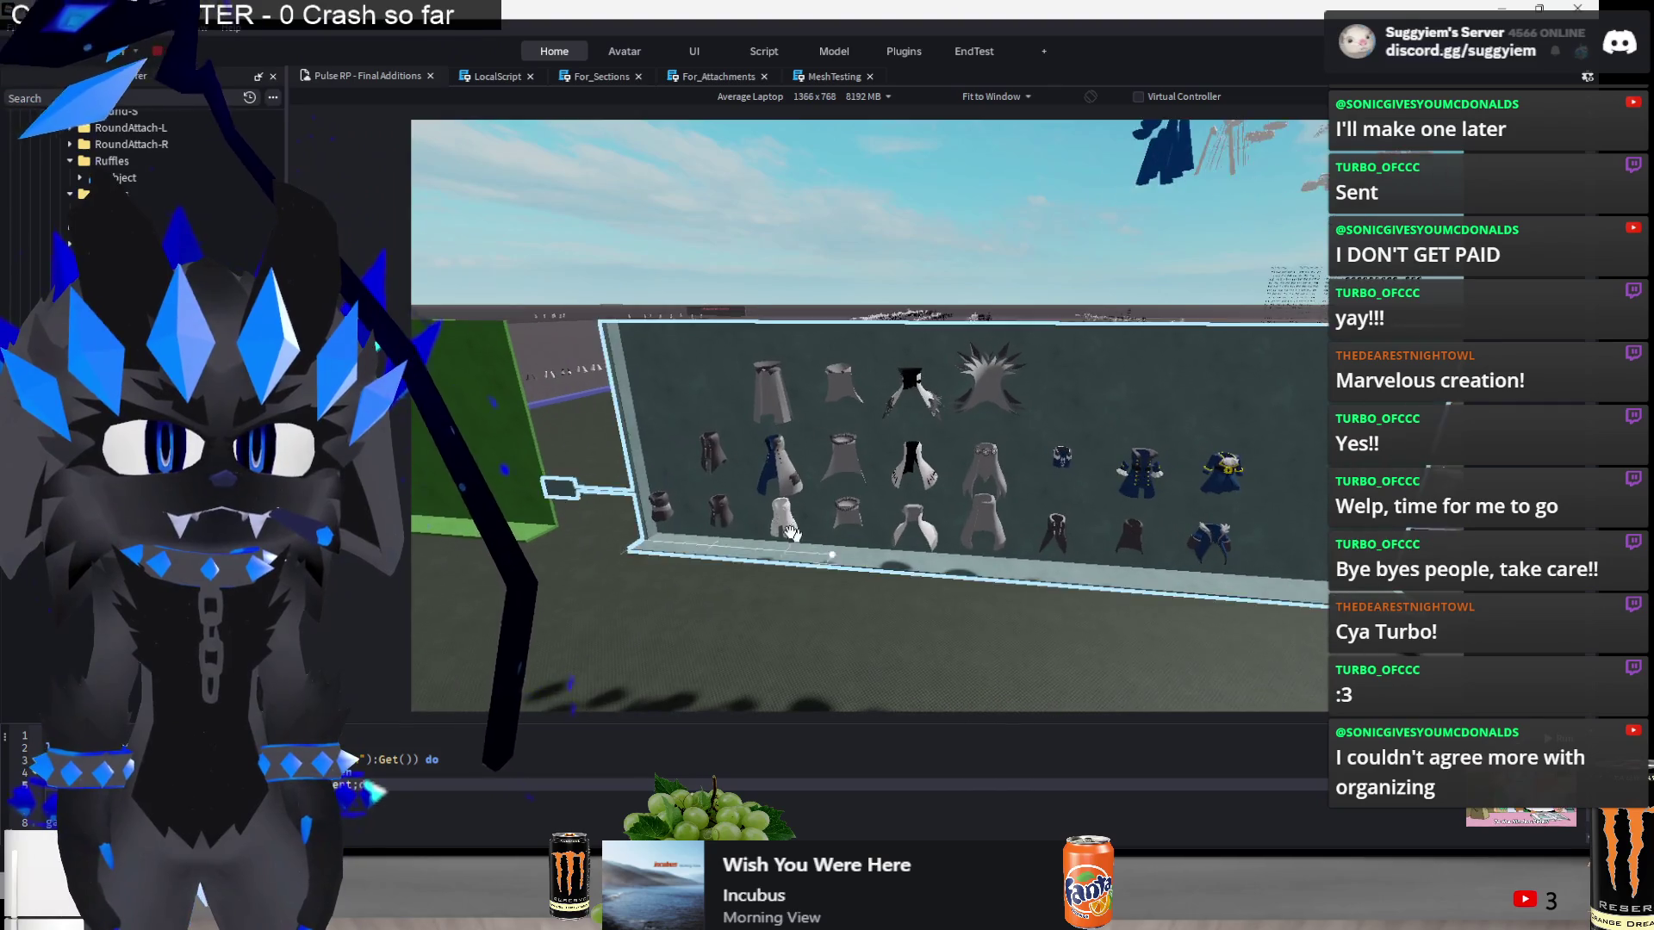
- Move the blue coat right along X to the end of the row
key(a)
click(862, 517)
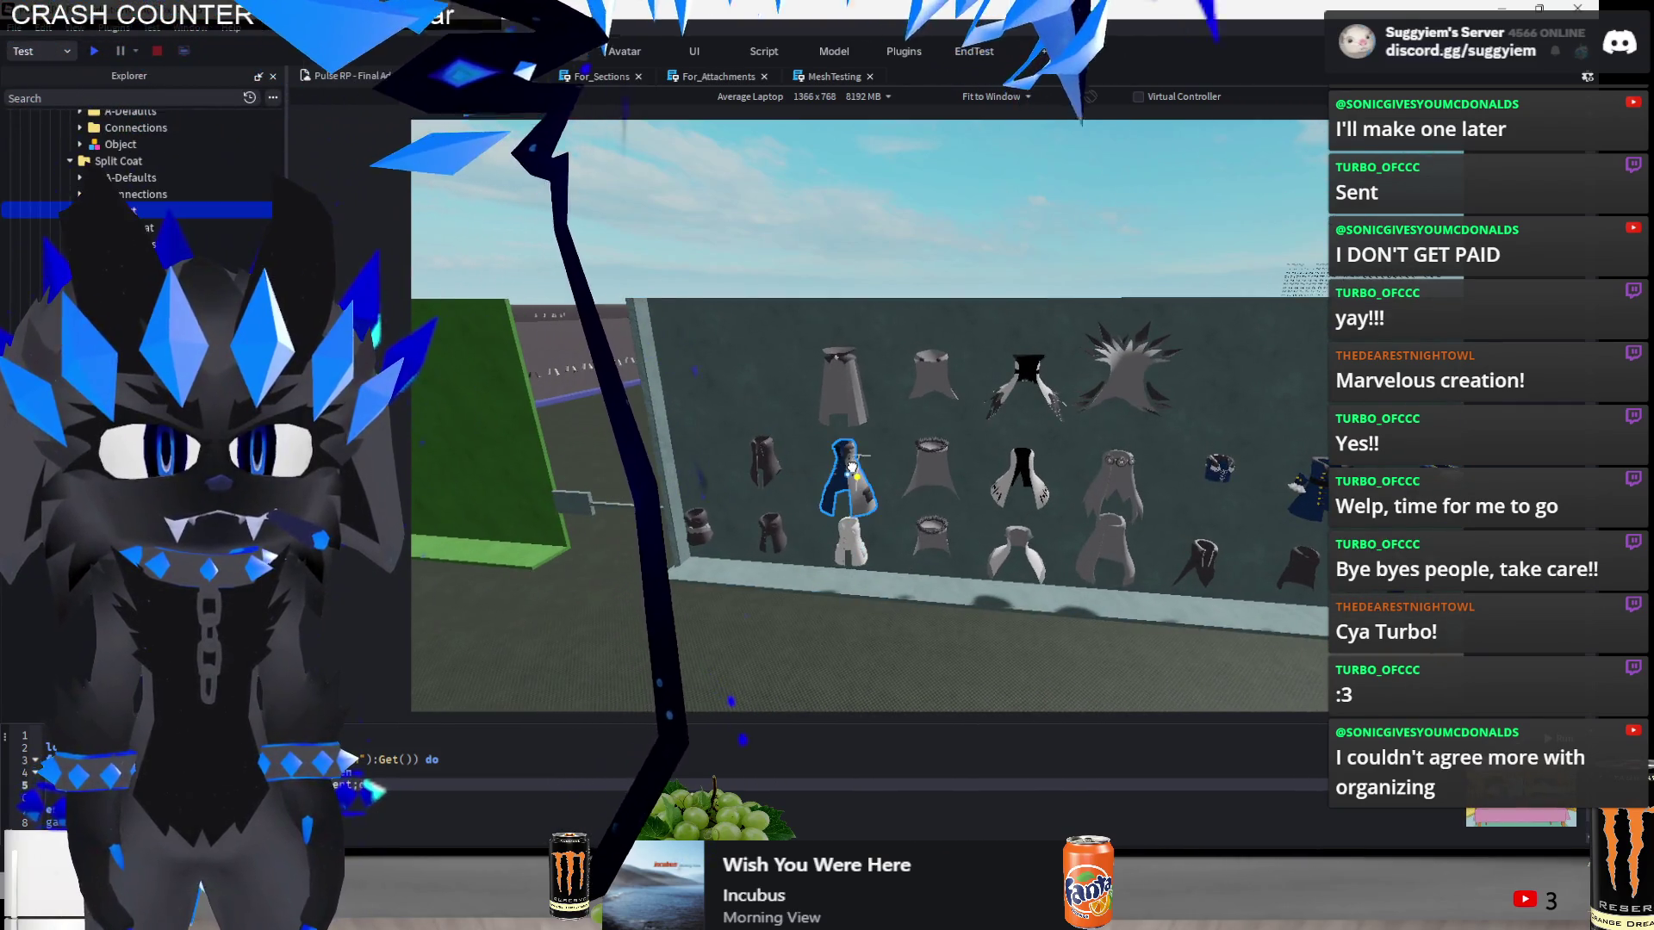
drag(907, 480, 1197, 541)
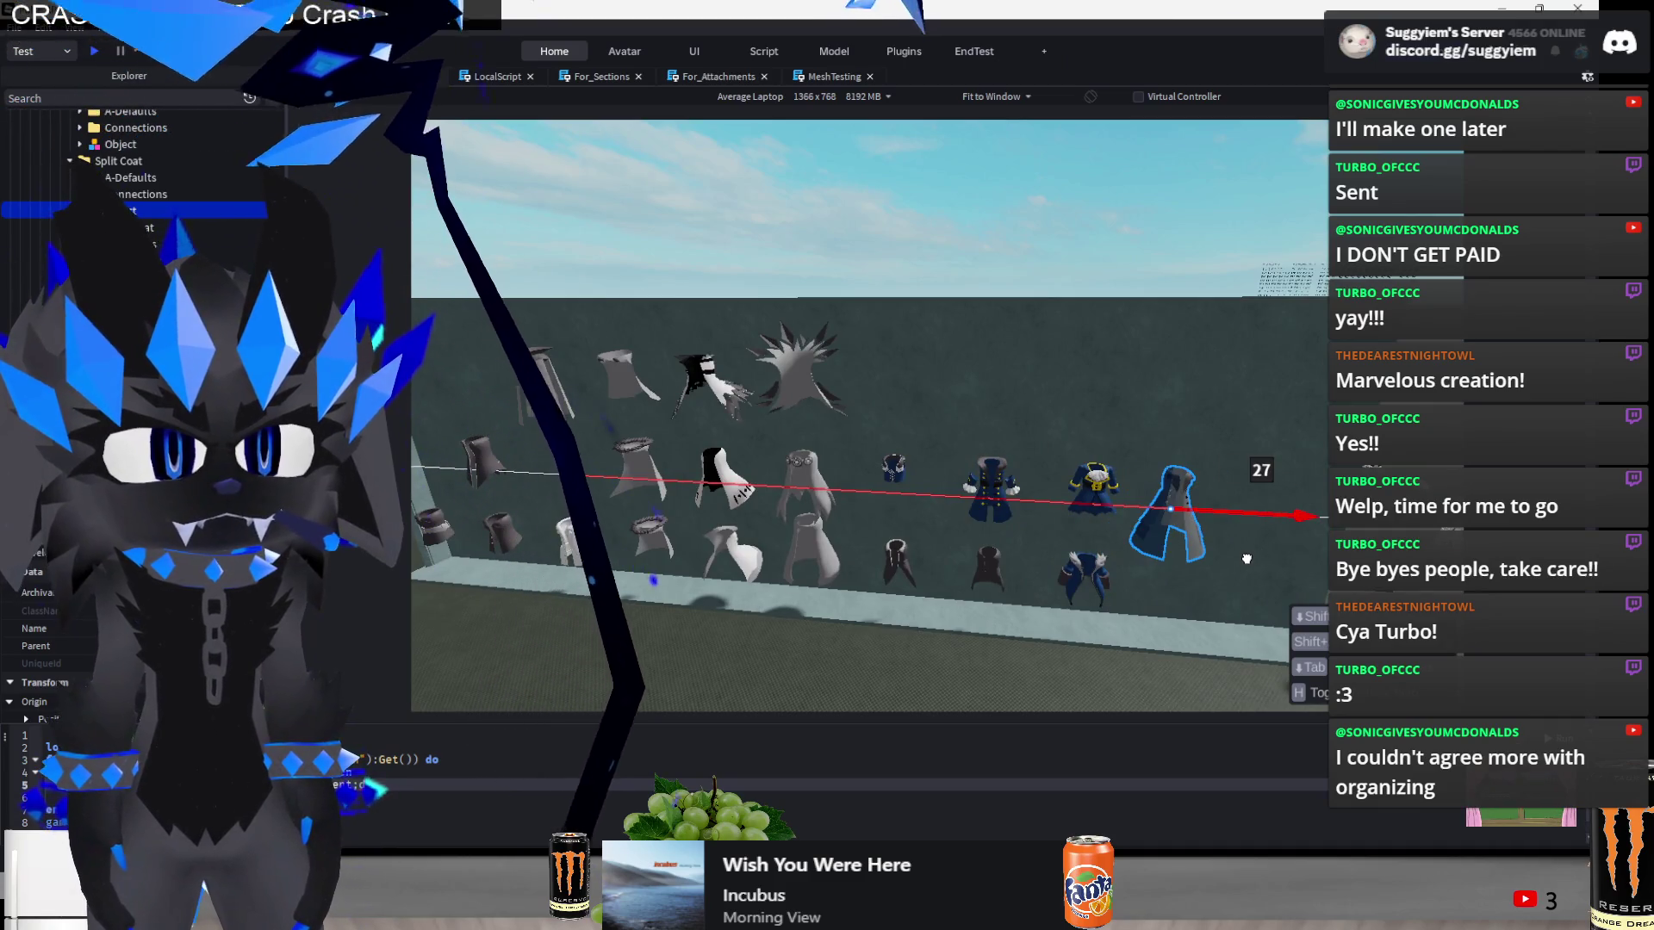
drag(1246, 560, 1241, 555)
- Slide the grey cloak left along the wall, then clear the selection
key(a)
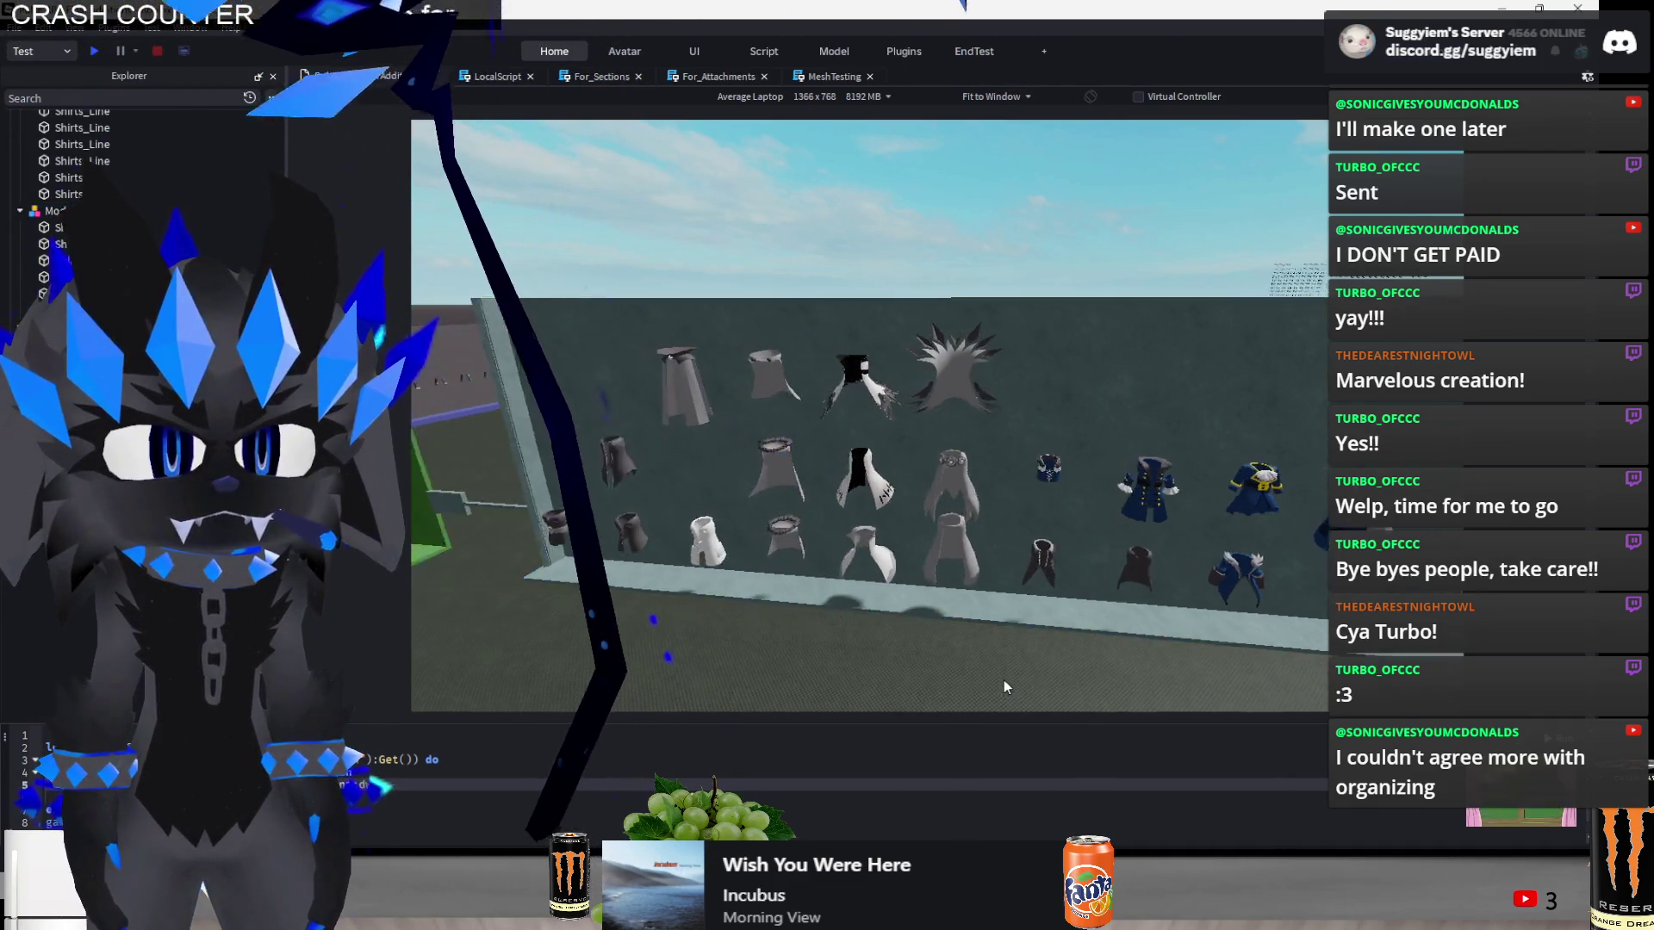
click(1004, 683)
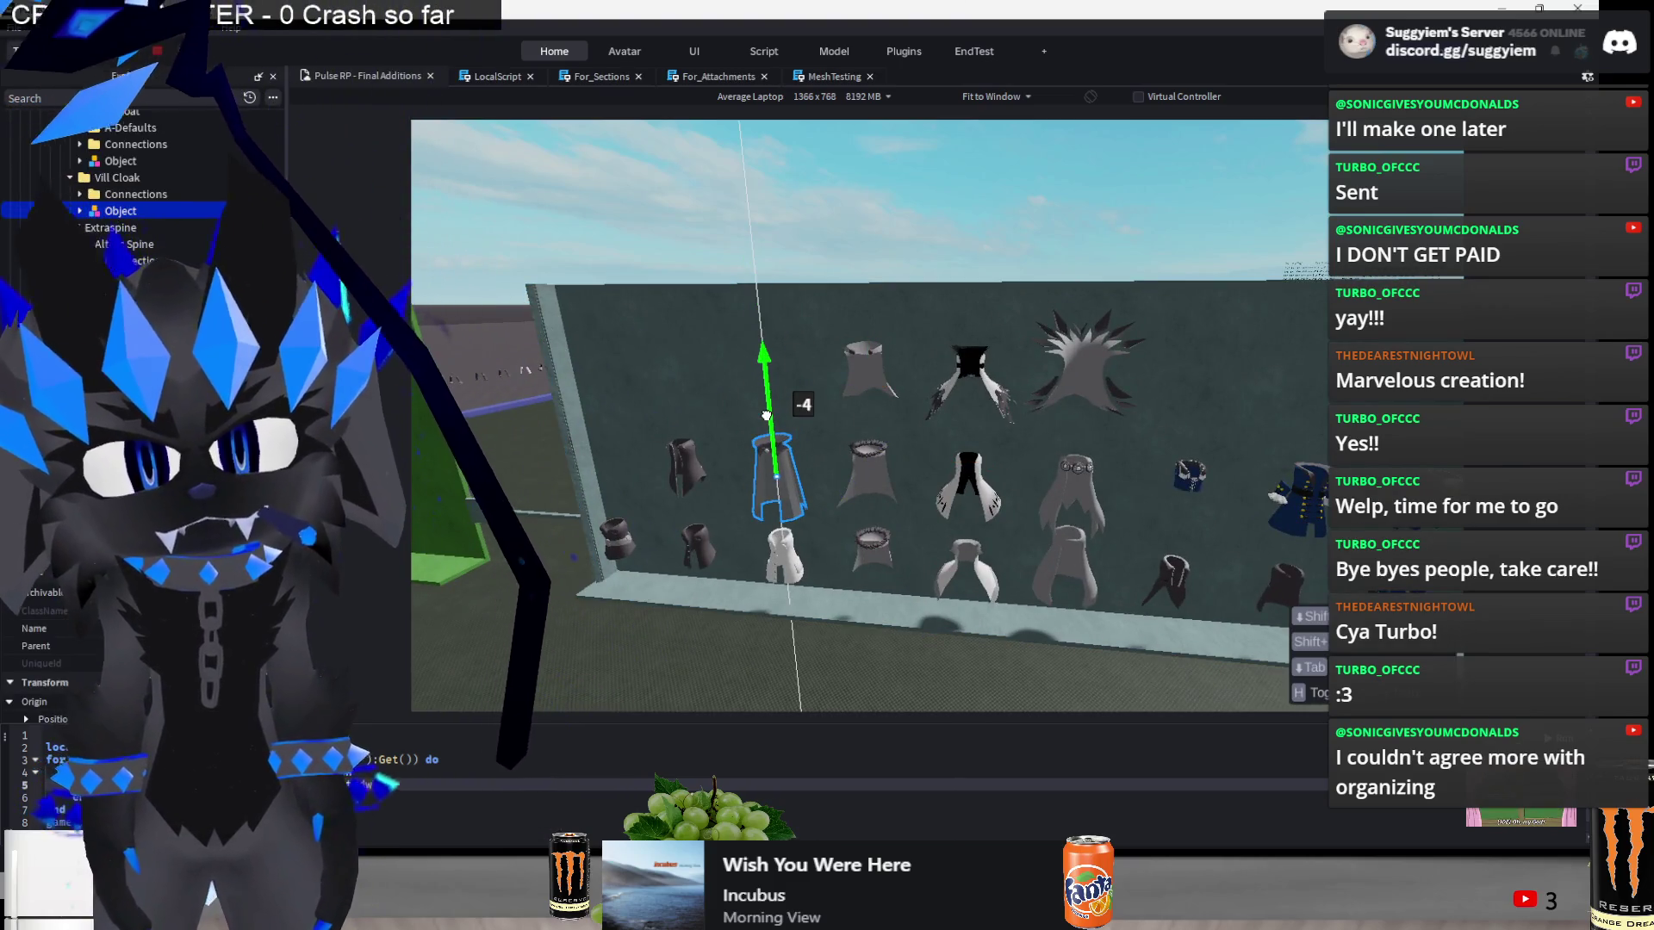
key(w)
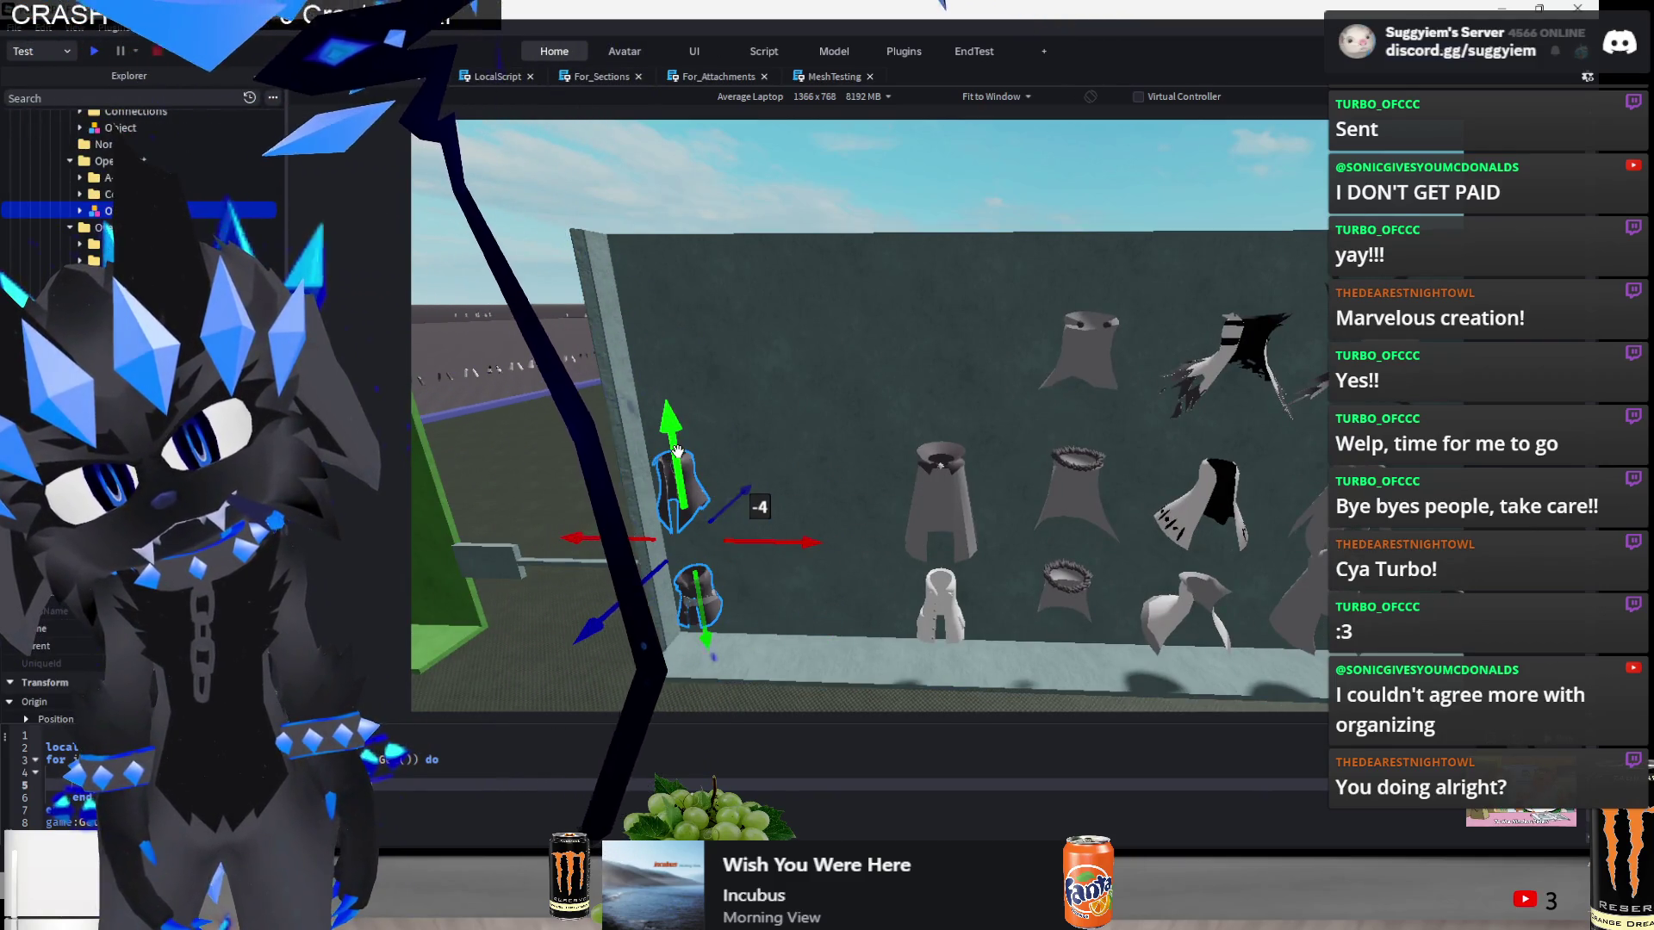
click(933, 511)
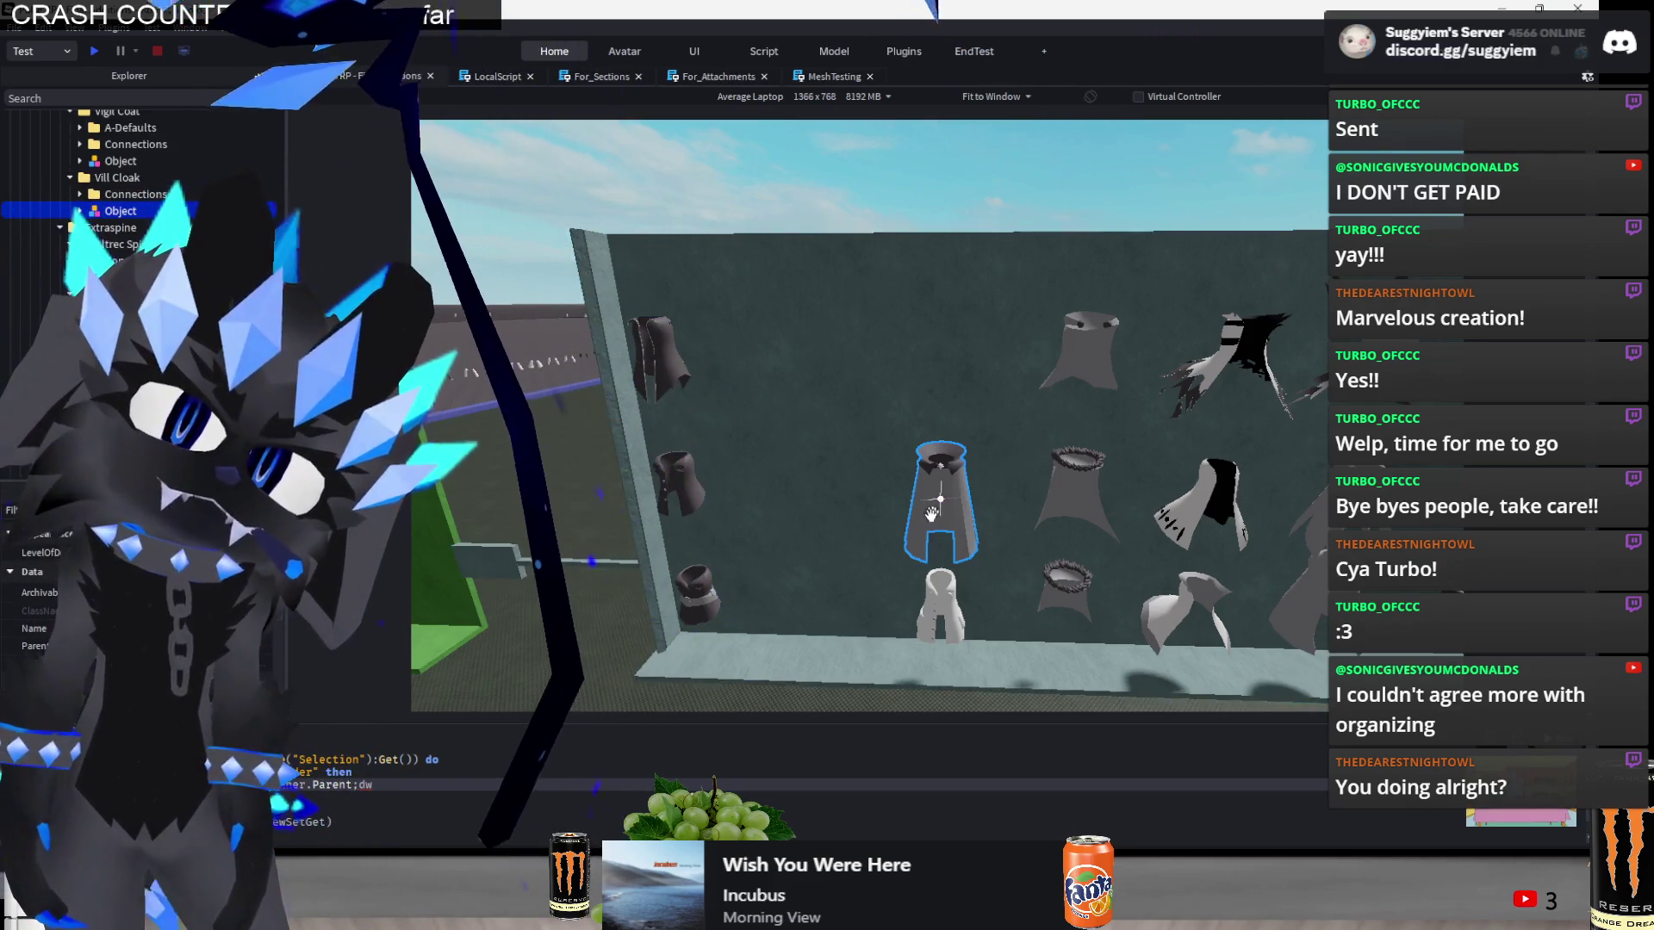
drag(878, 545, 706, 530)
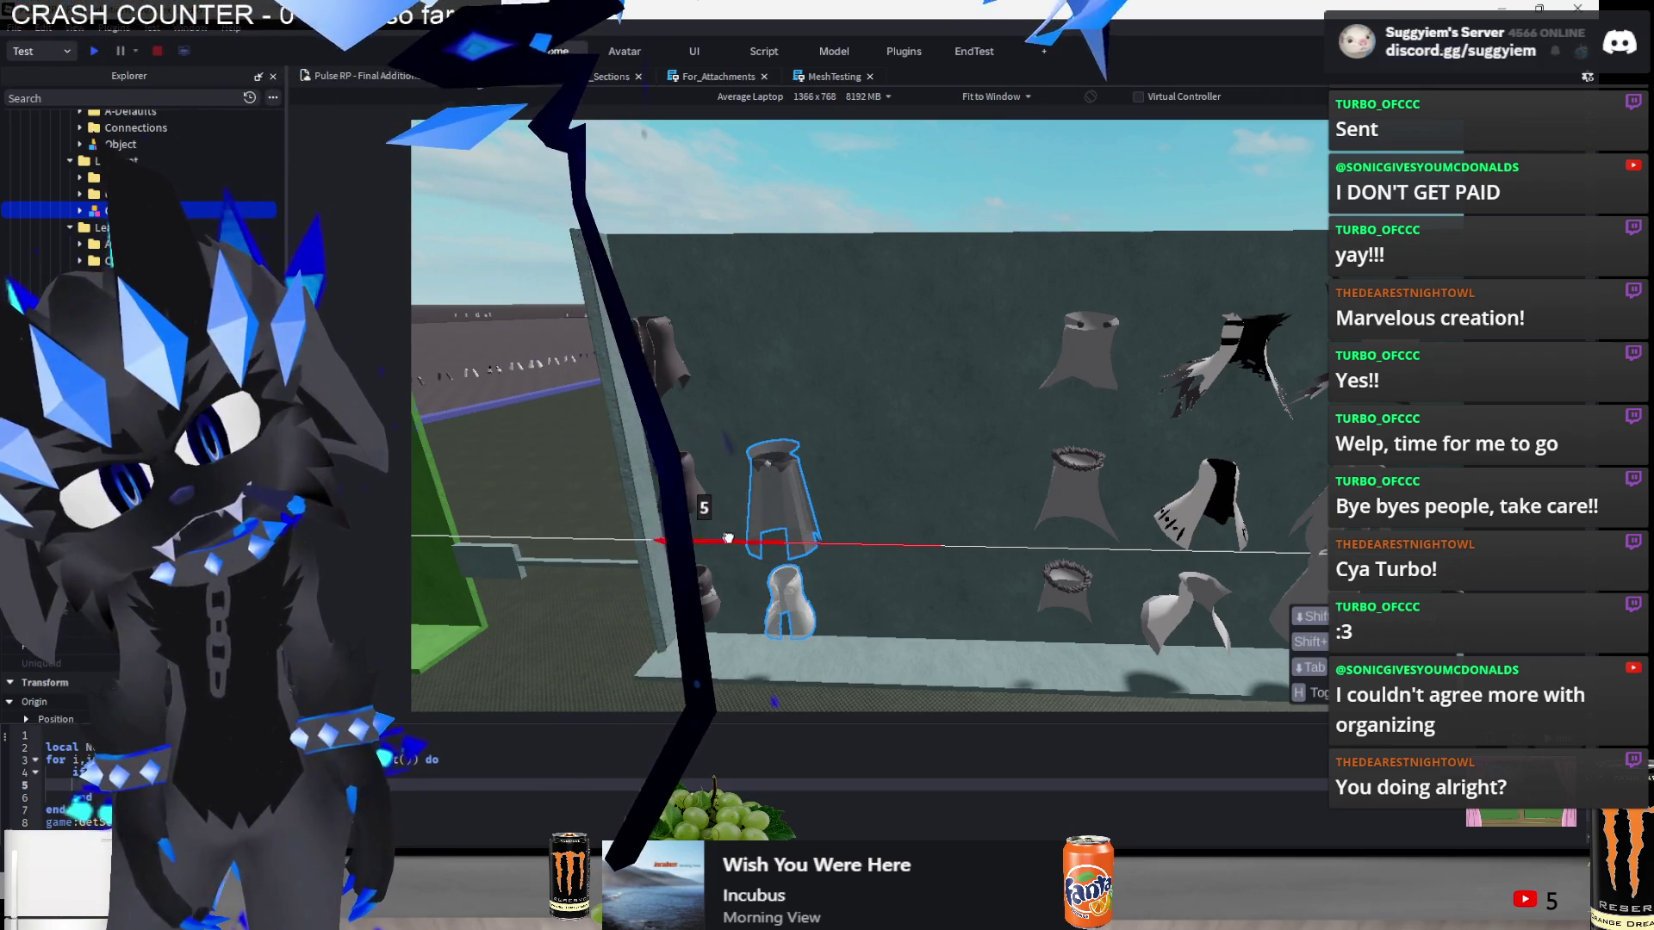
click(941, 418)
- Move the spiked capes further left, then select the small navy piece to slide it
key(d)
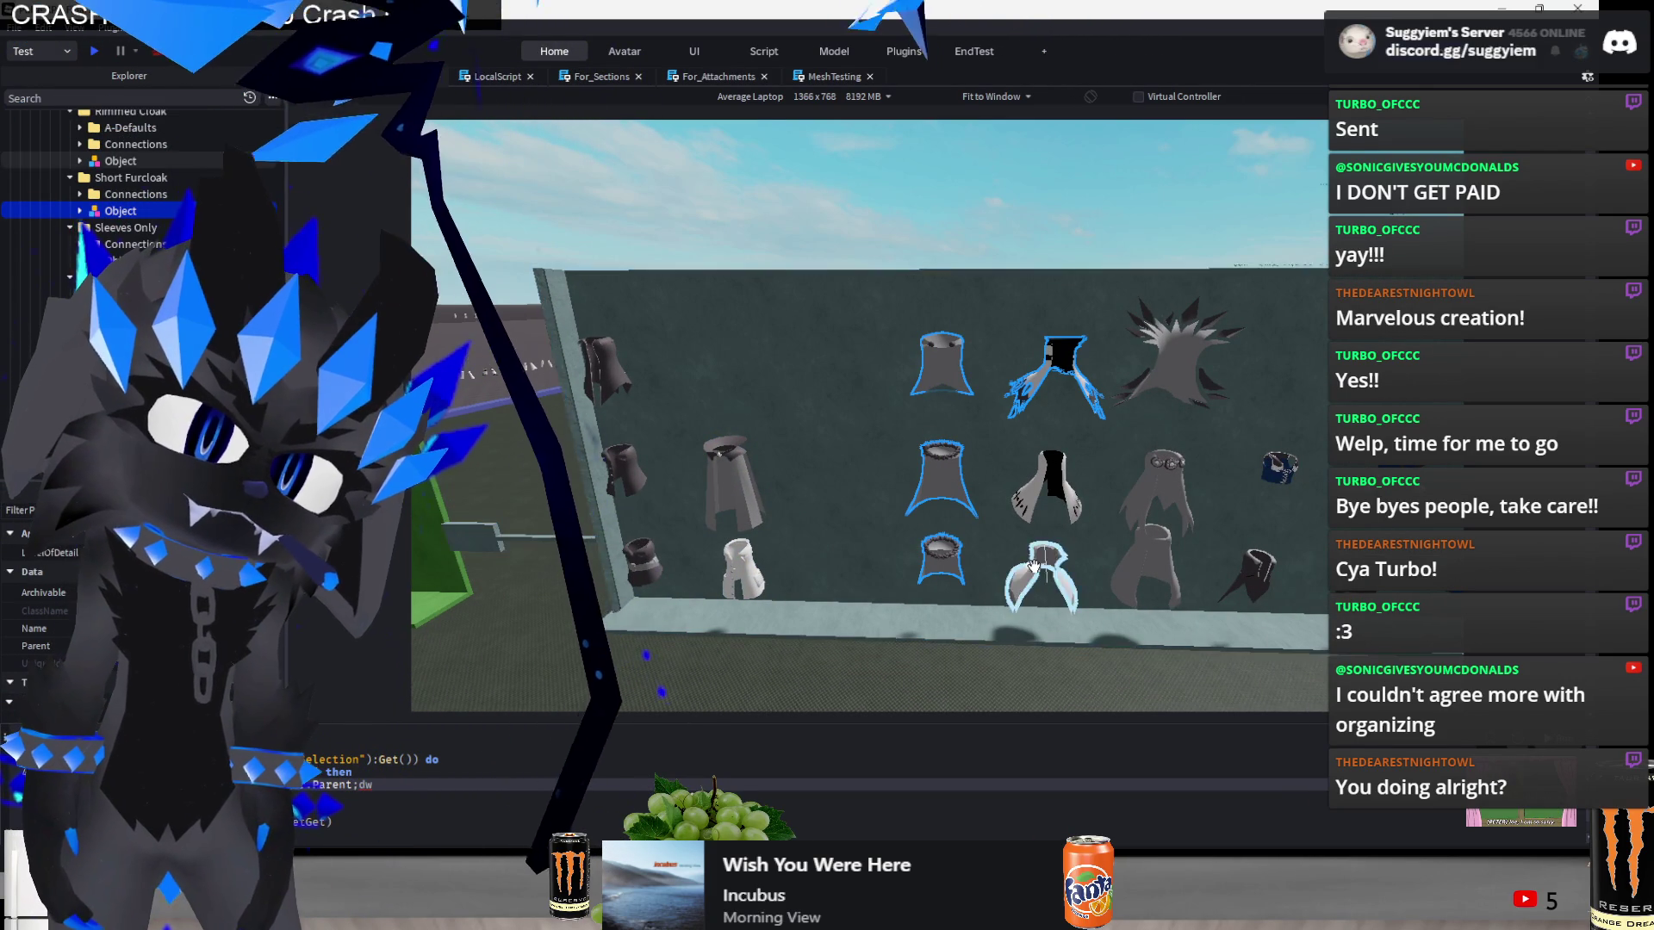
click(1047, 487)
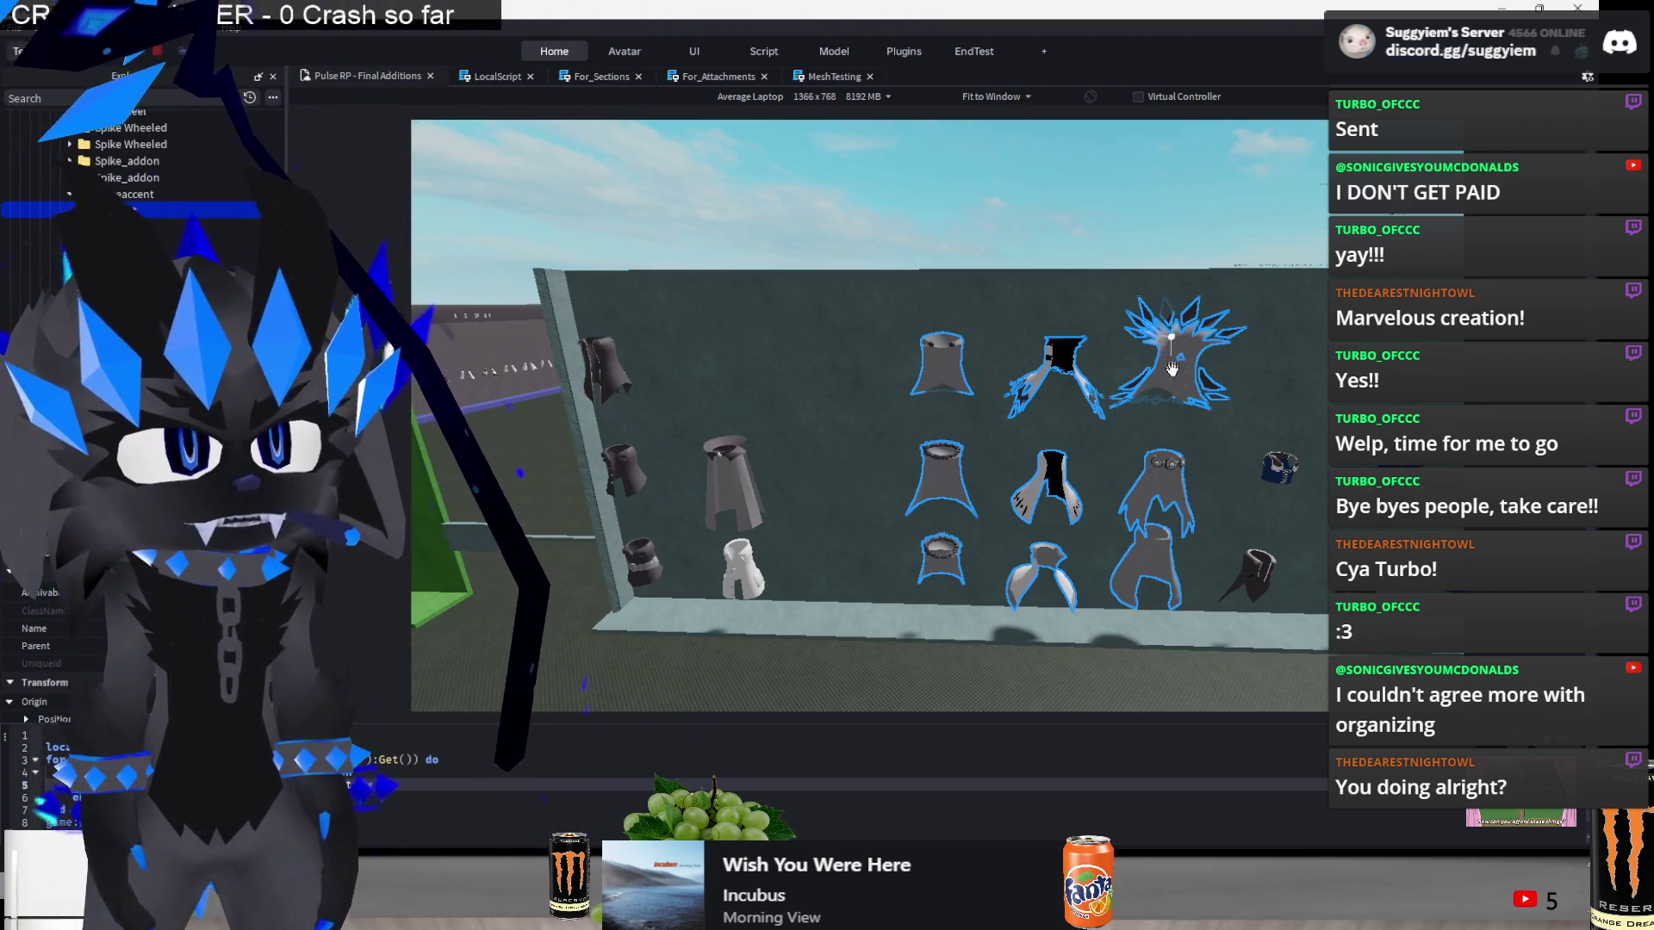
mouse_move(981, 460)
mouse_down()
mouse_move(853, 461)
mouse_move(935, 467)
mouse_up()
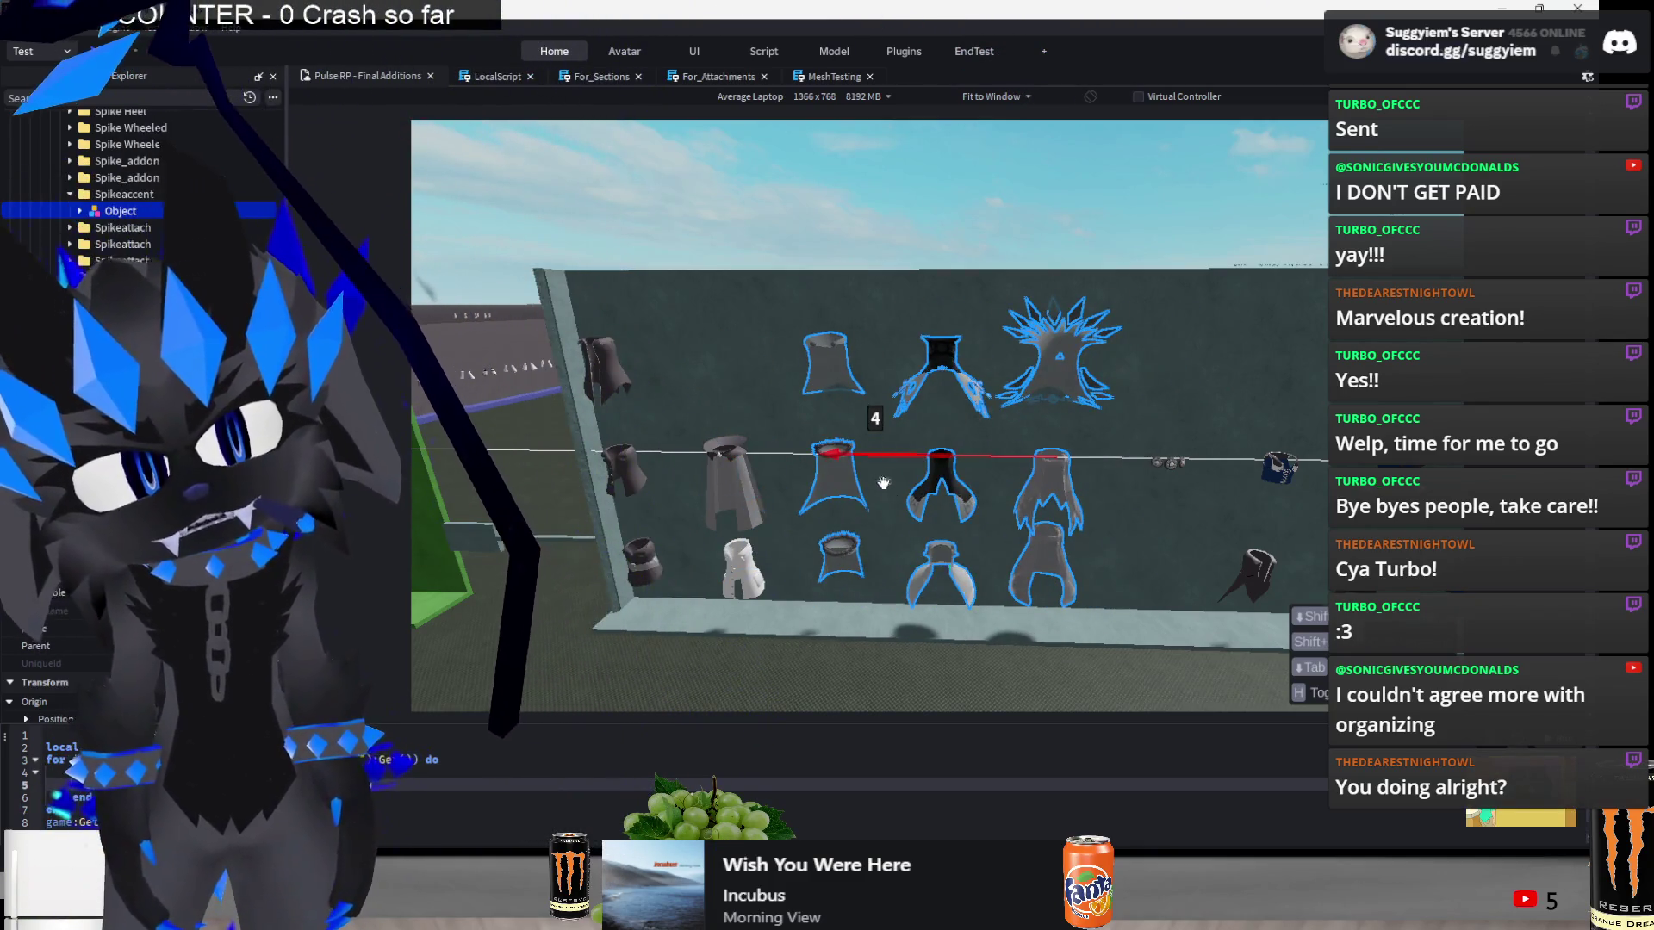
click(896, 690)
scroll(896, 603, up, 5)
click(939, 469)
drag(956, 478, 956, 478)
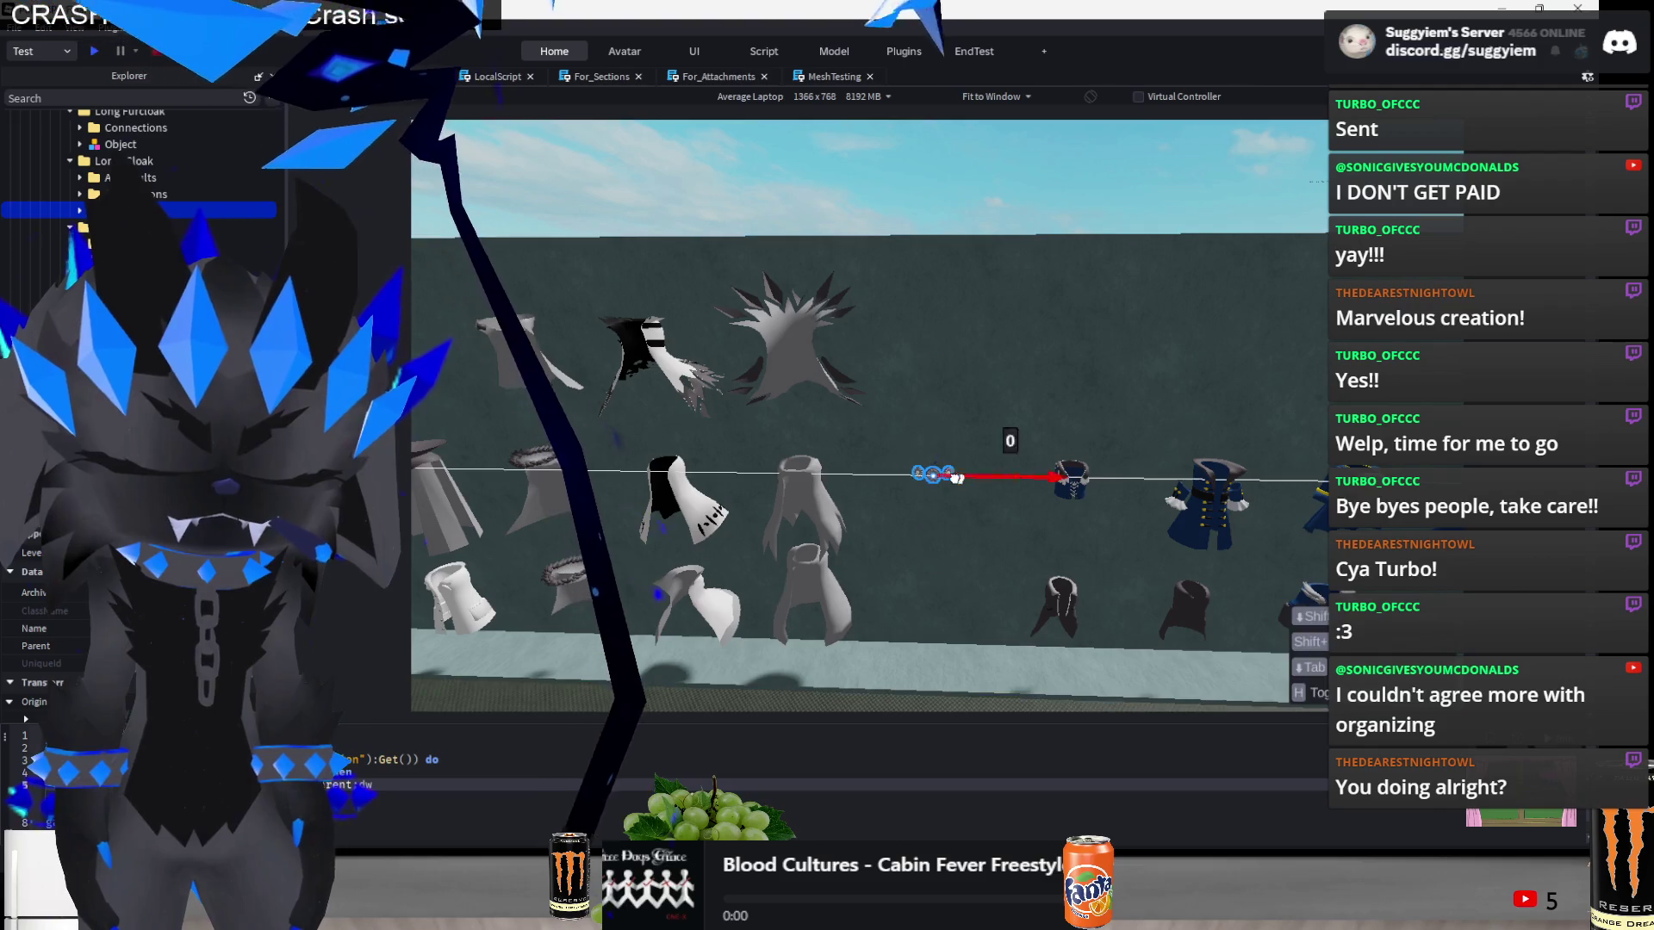
- Check the video player, then clear the selection back in Roblox Studio
key(alt+Tab)
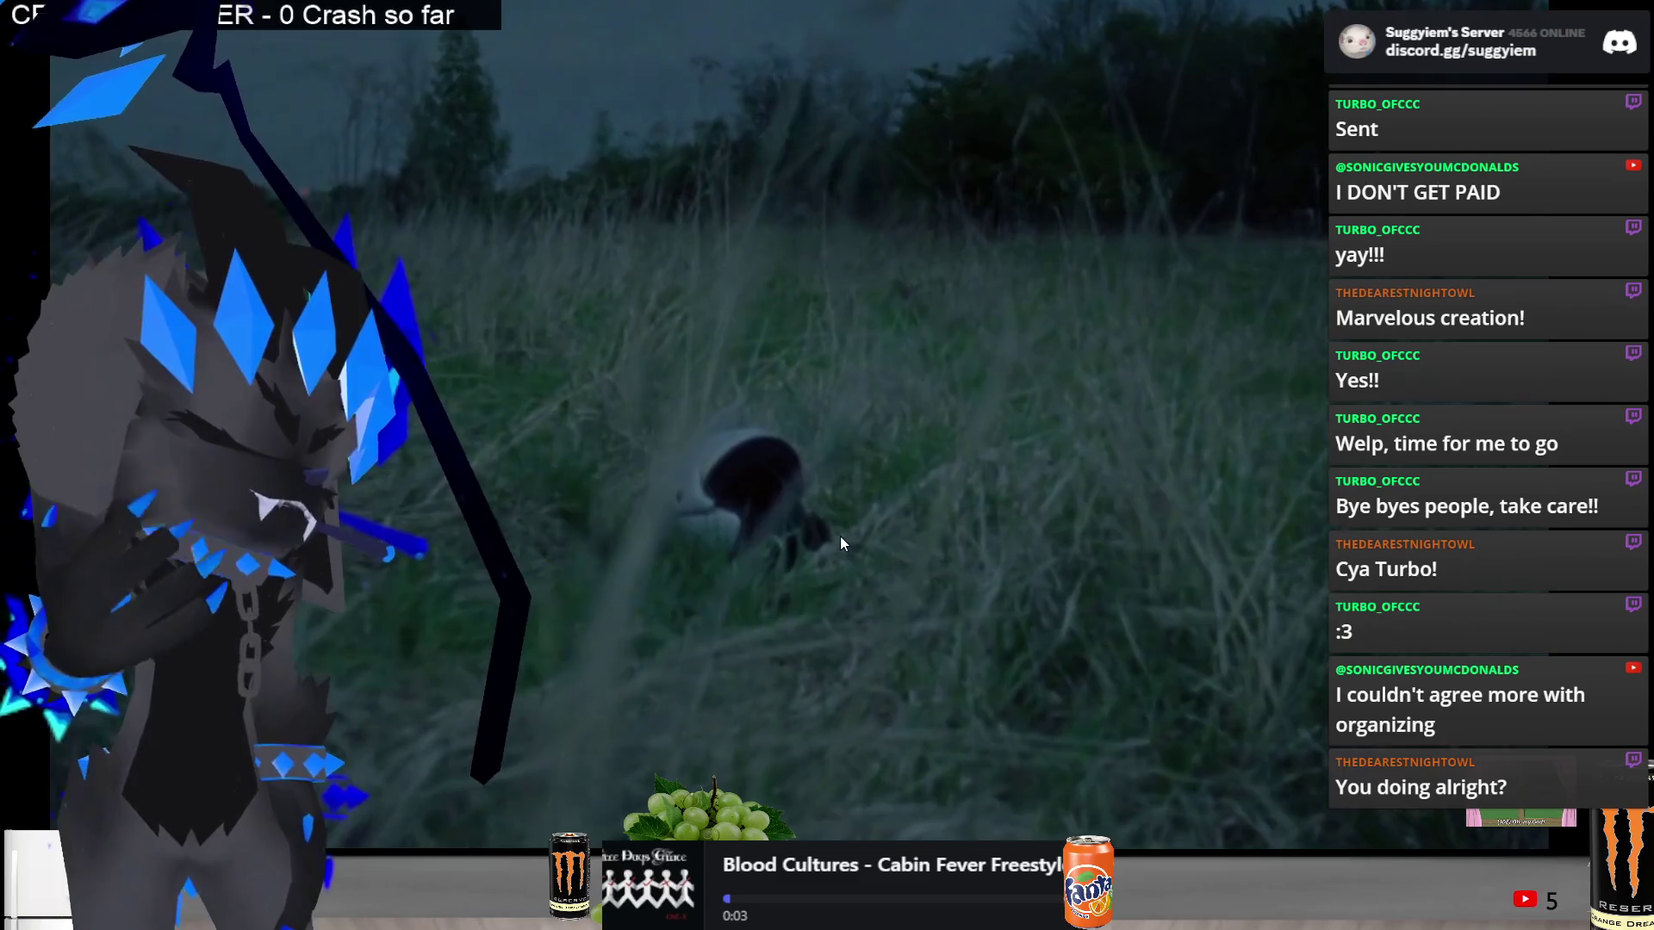
key(alt+Tab)
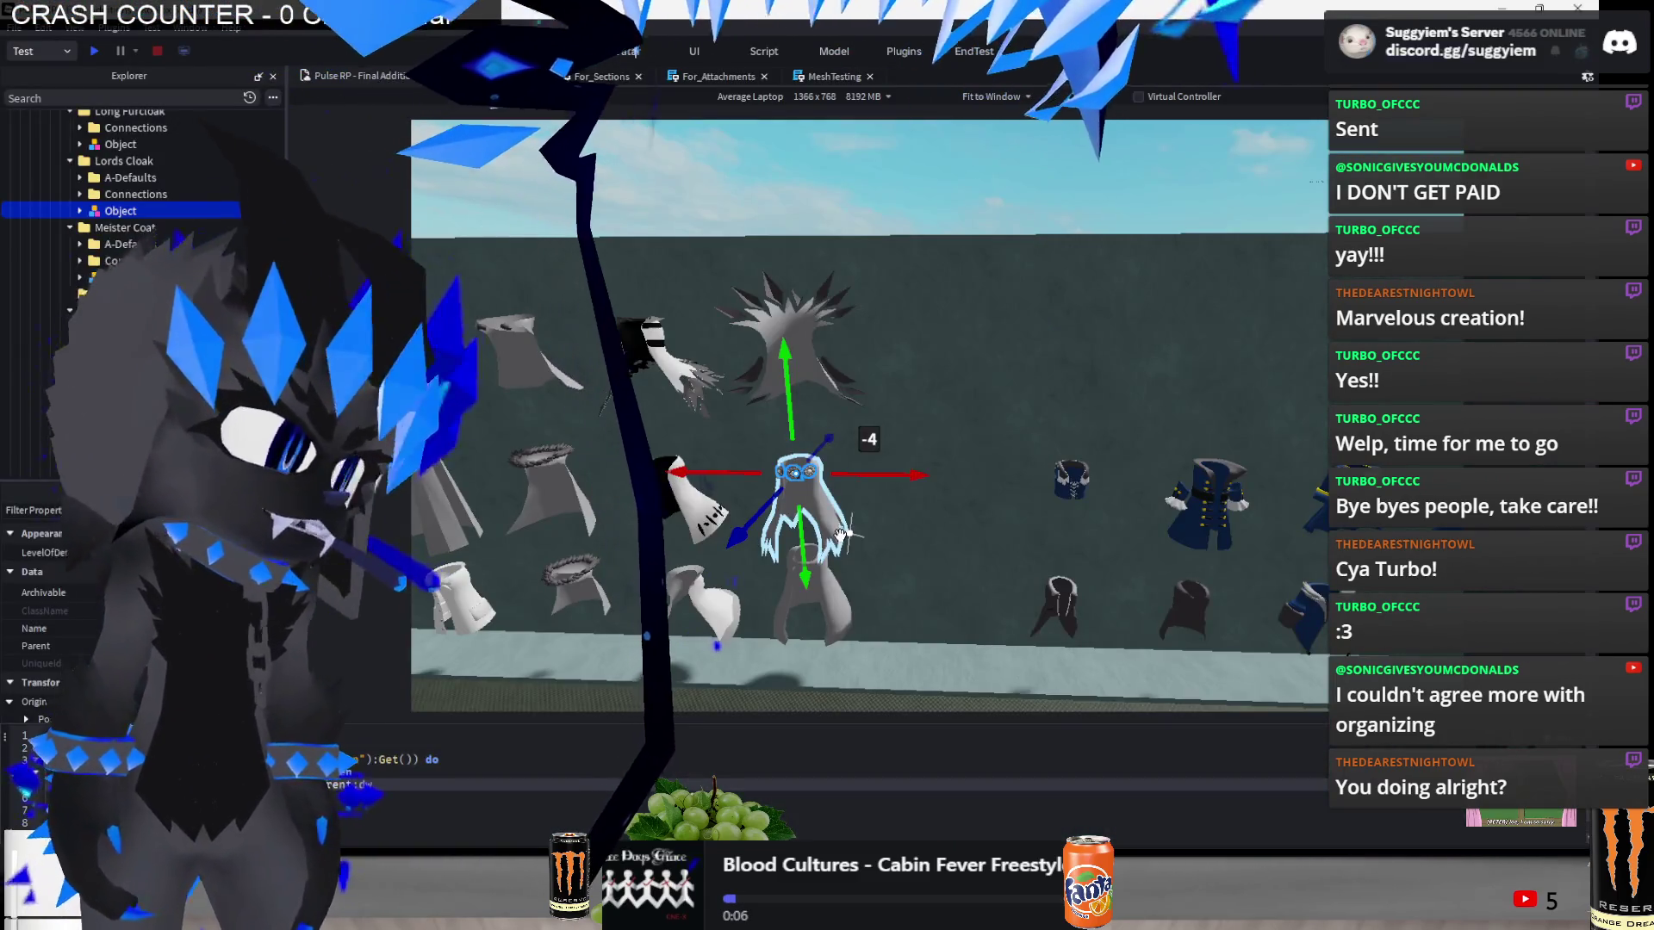
click(877, 655)
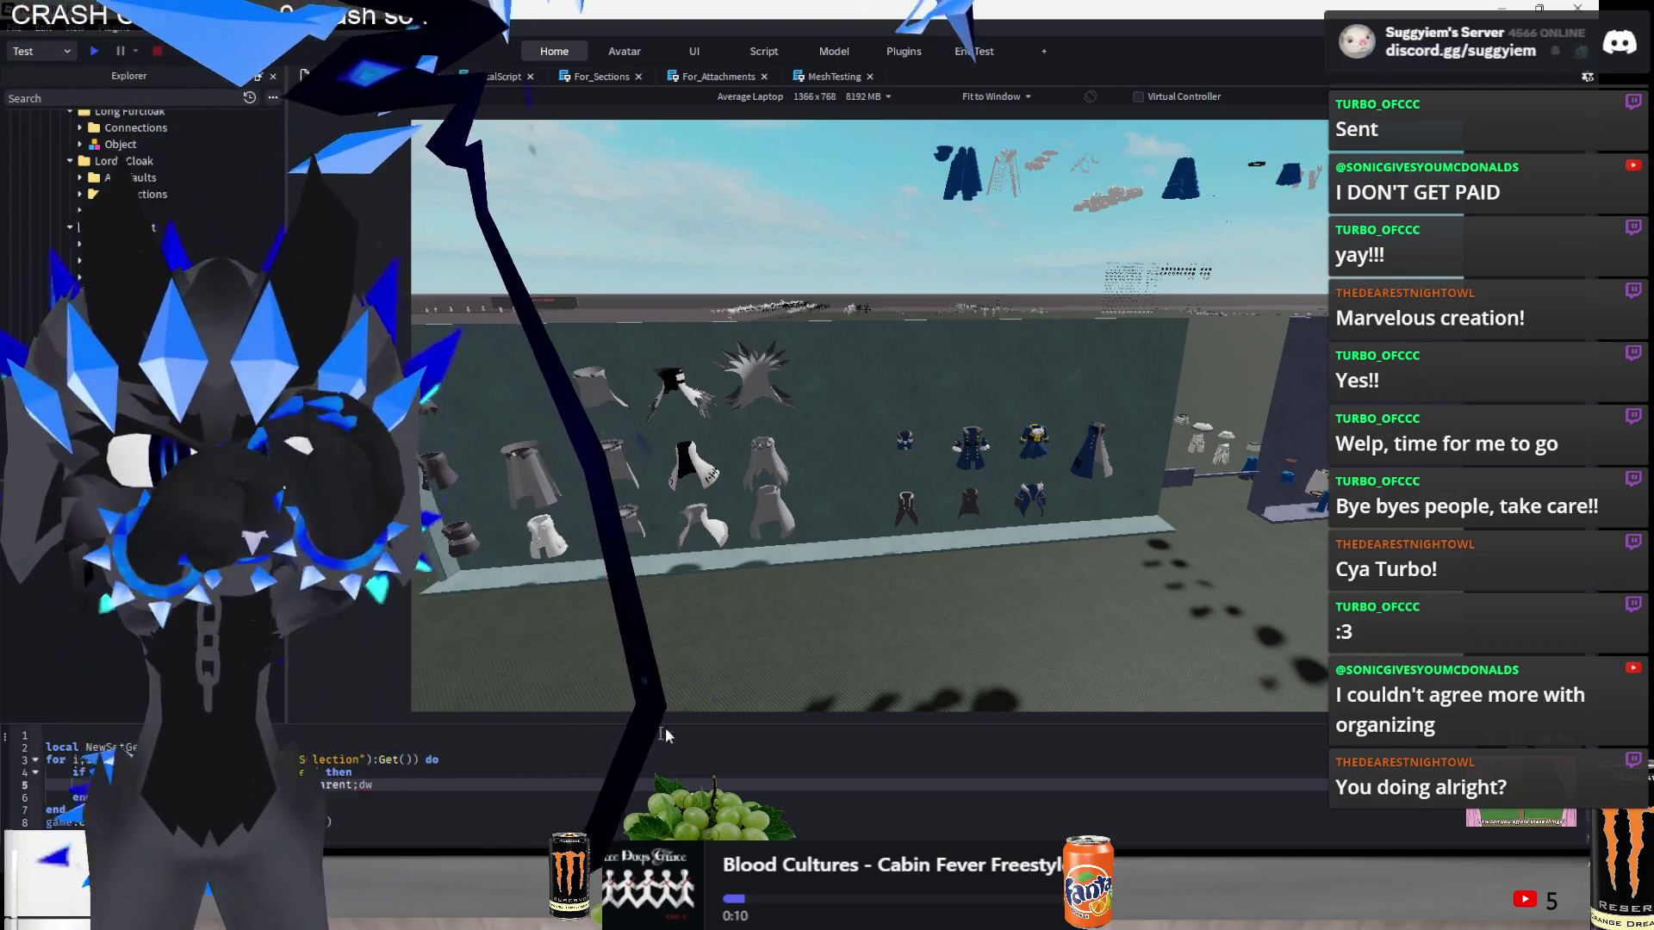
click(615, 778)
click(614, 780)
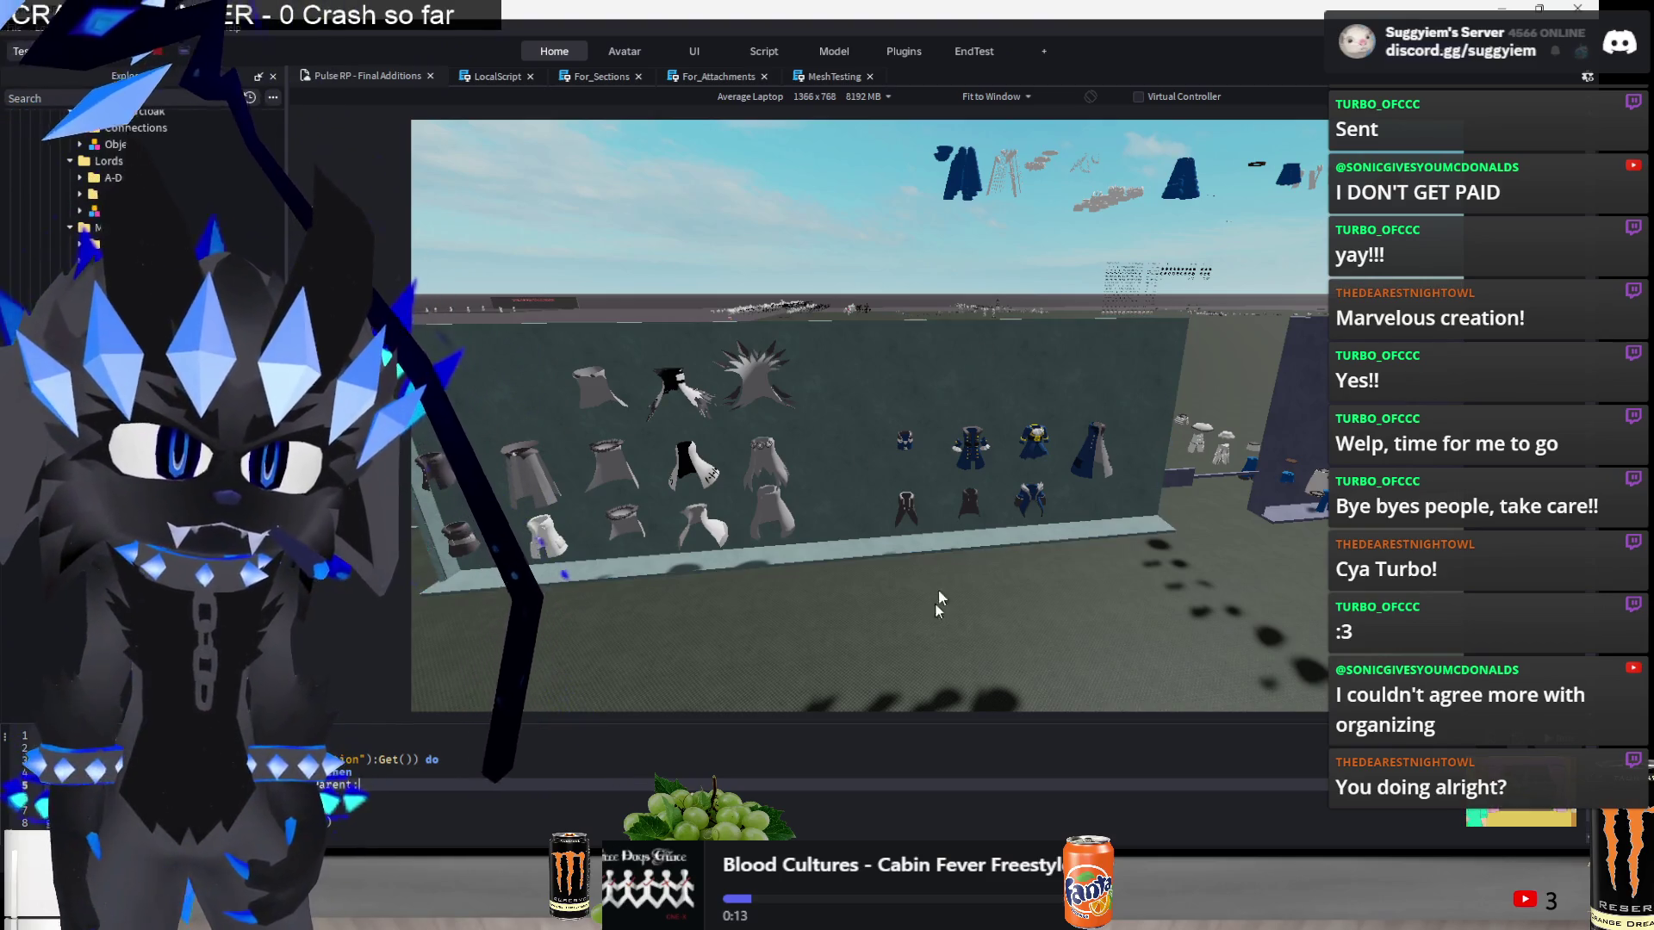
scroll(882, 645, up, 5)
- Box-select the row of navy coats and vests and slide them left along the wall
click(893, 472)
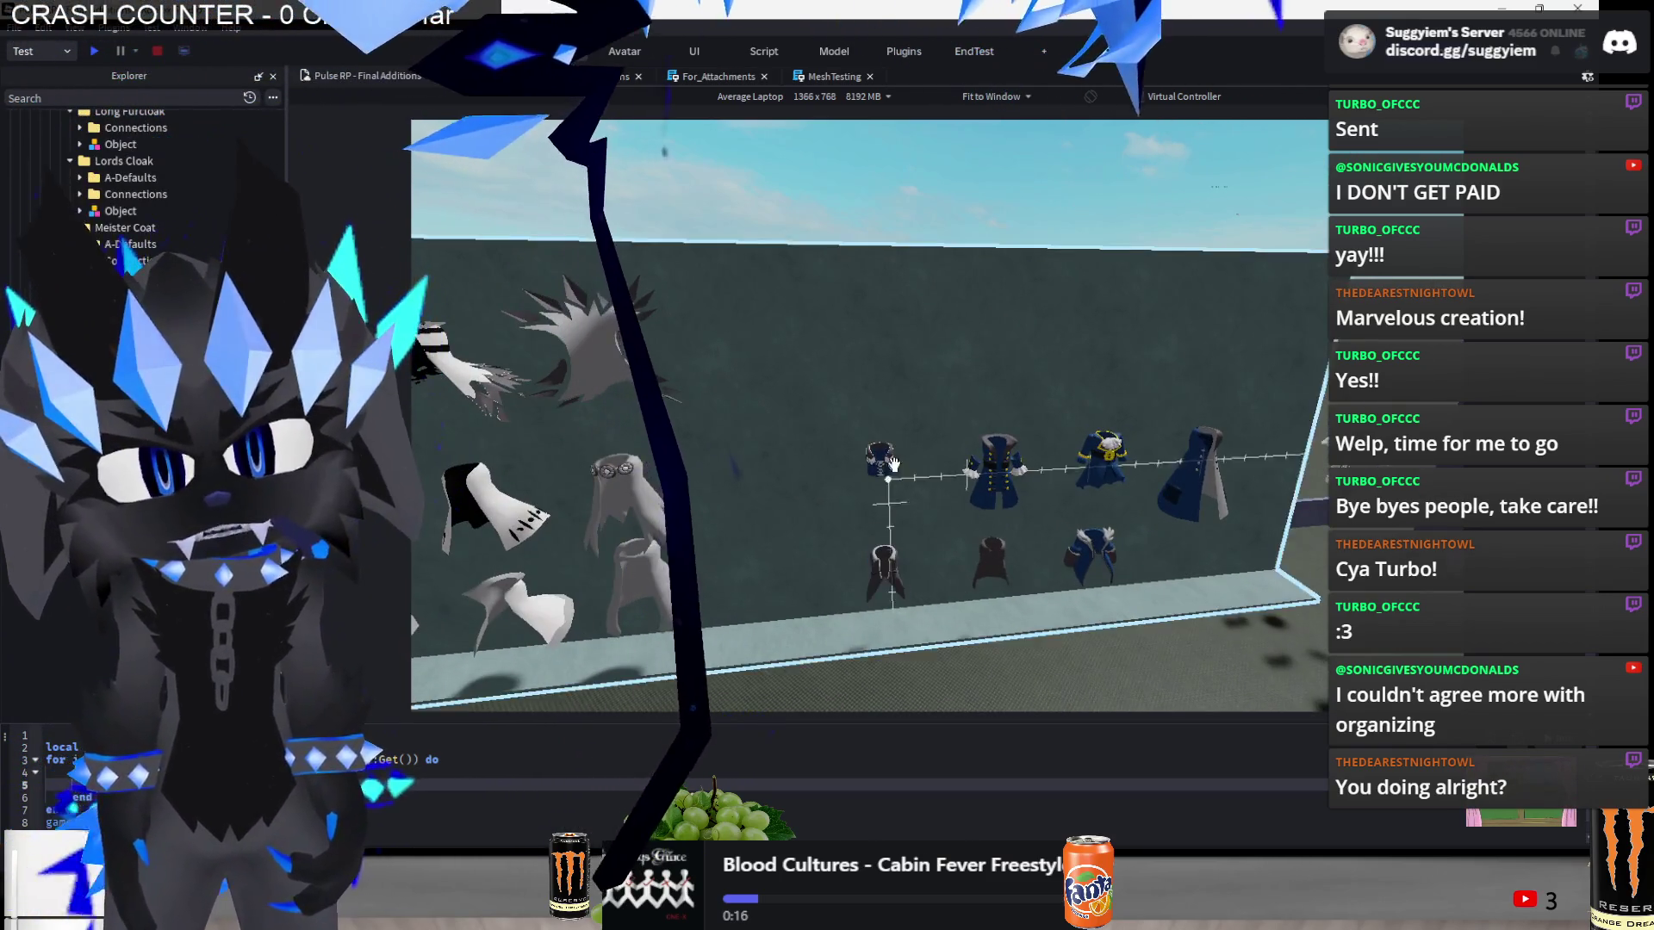
mouse_move(893, 472)
mouse_down()
mouse_move(877, 500)
mouse_move(1072, 465)
mouse_up()
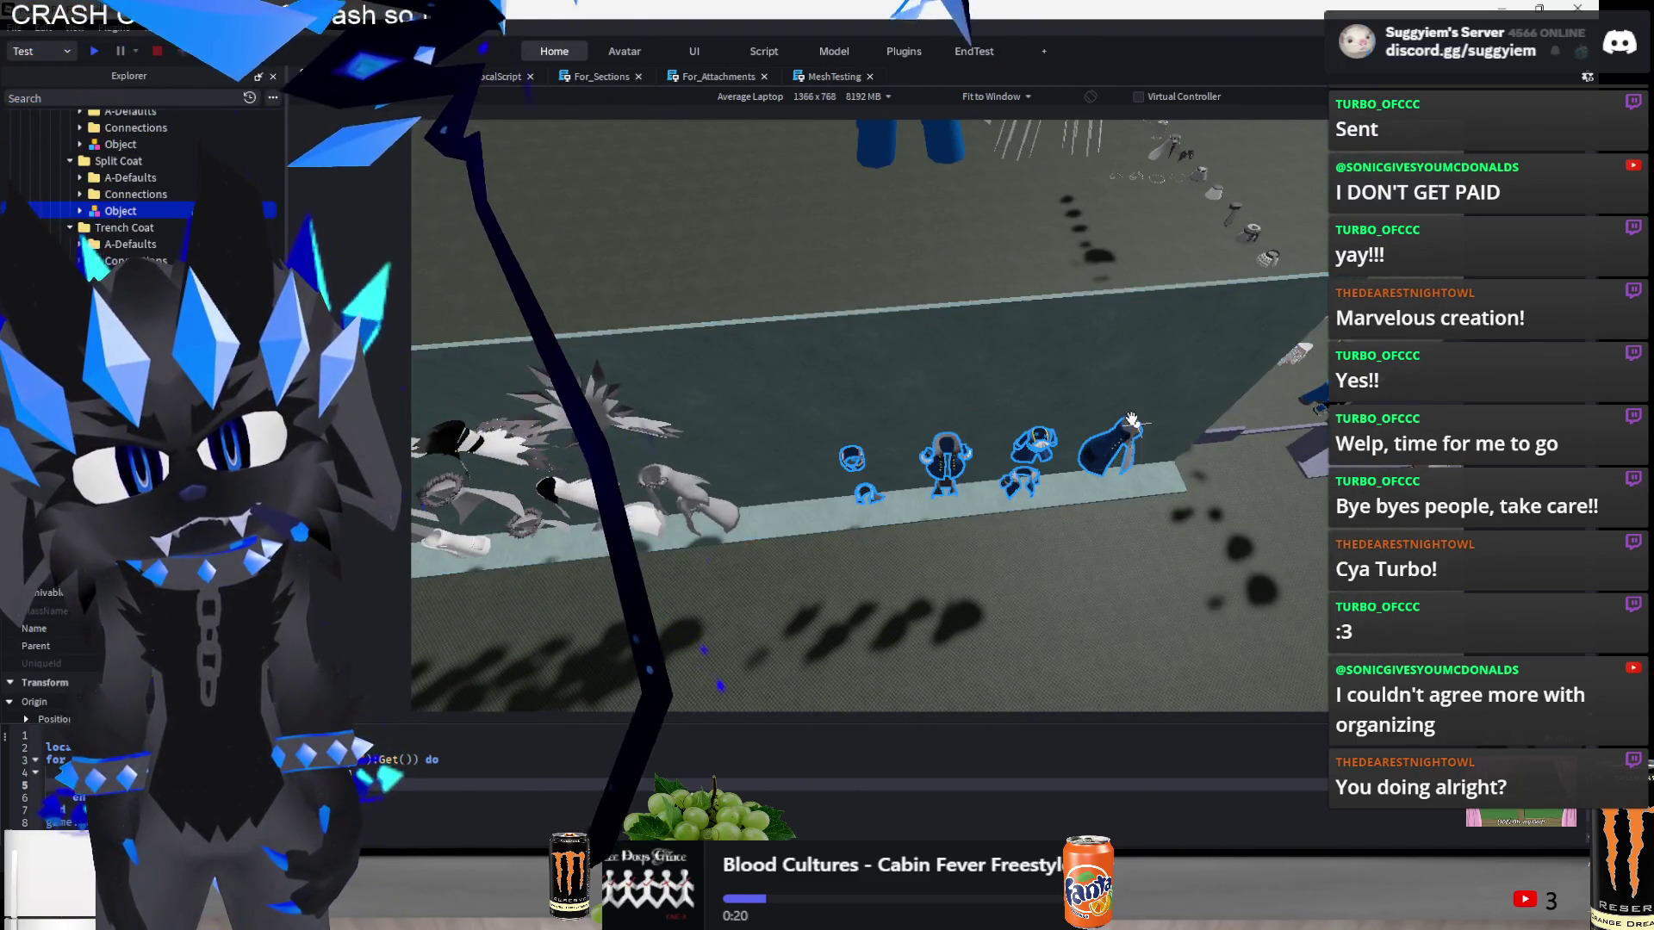
key(f)
drag(1046, 414, 1023, 421)
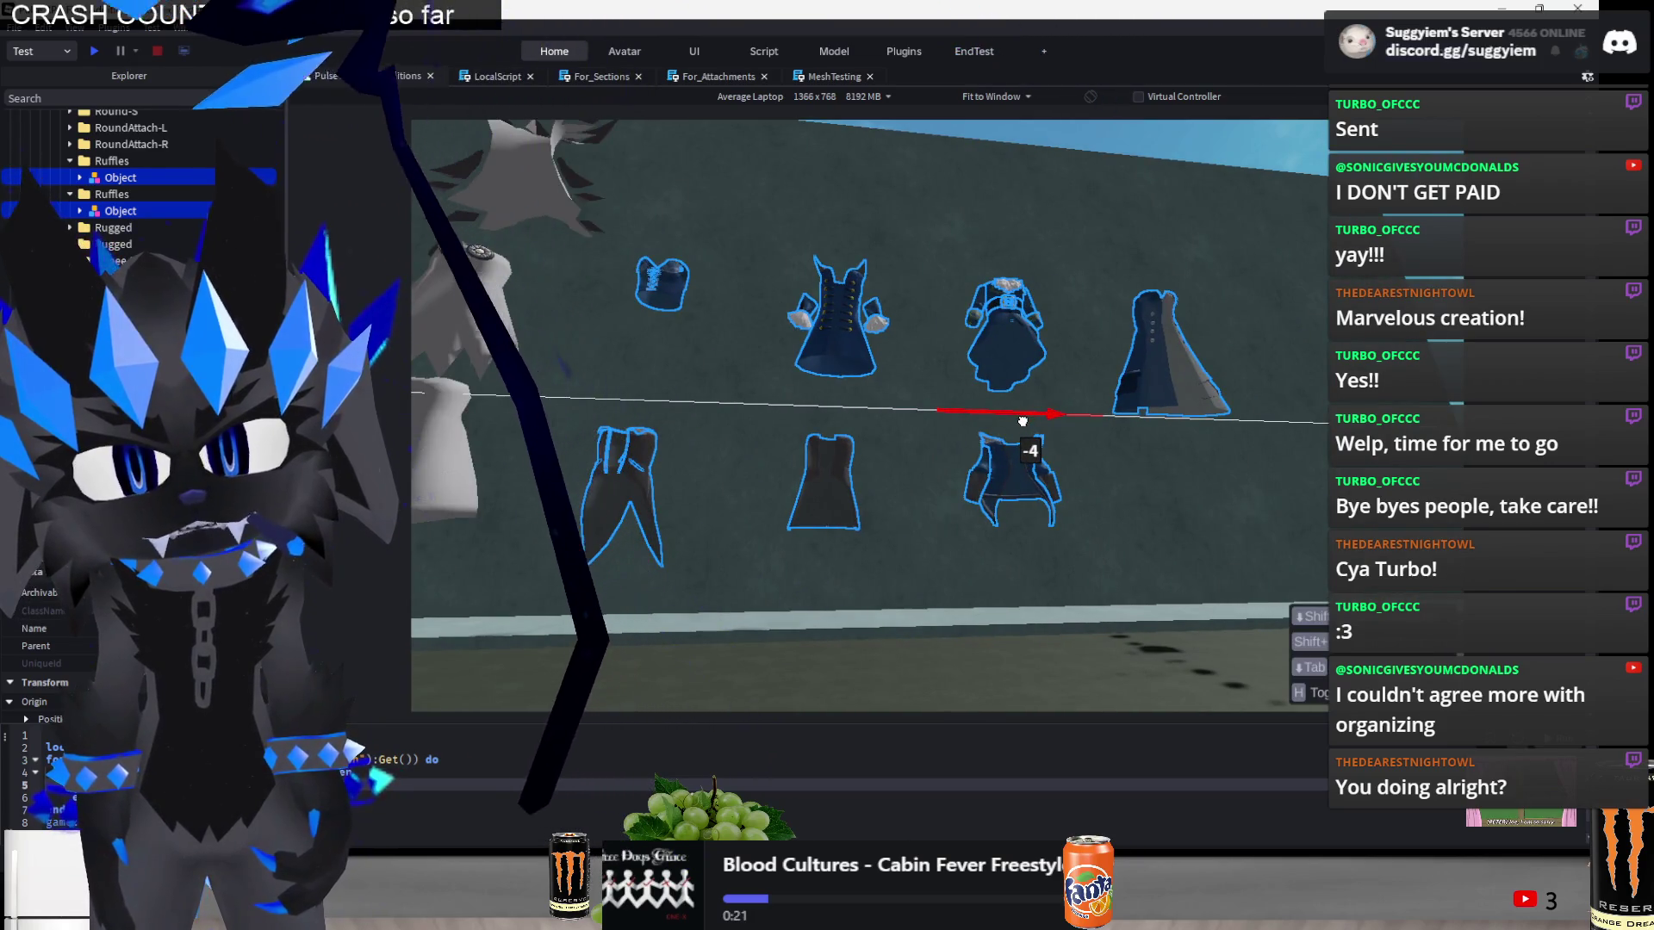
scroll(943, 560, down, 10)
click(942, 567)
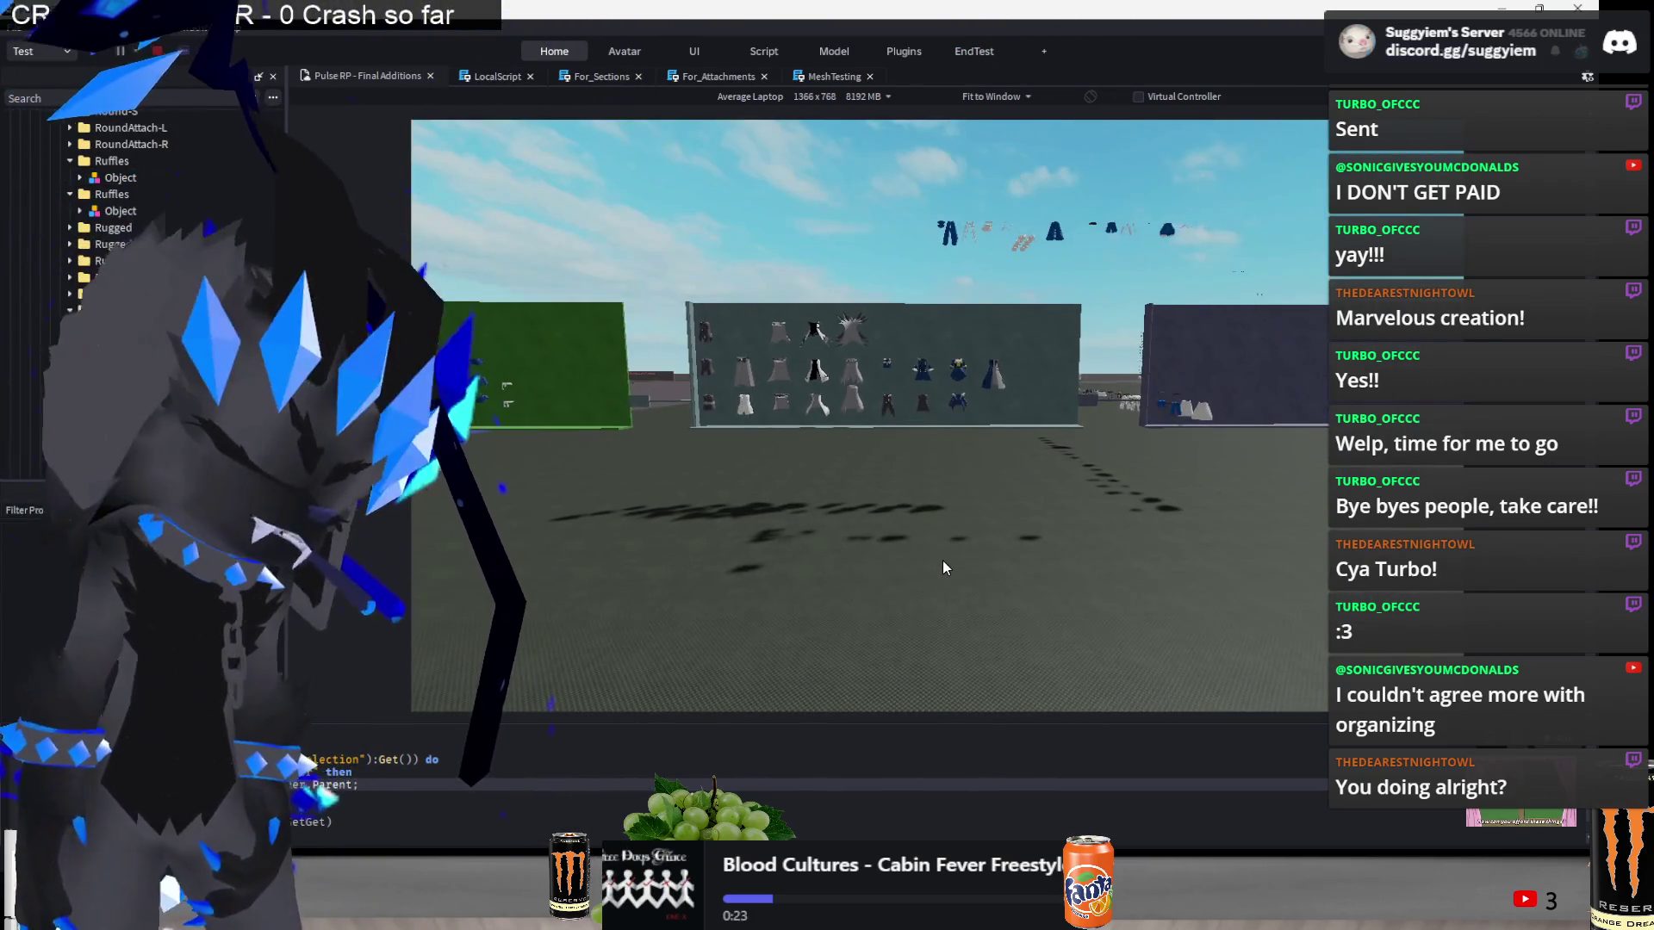
scroll(942, 567, up, 10)
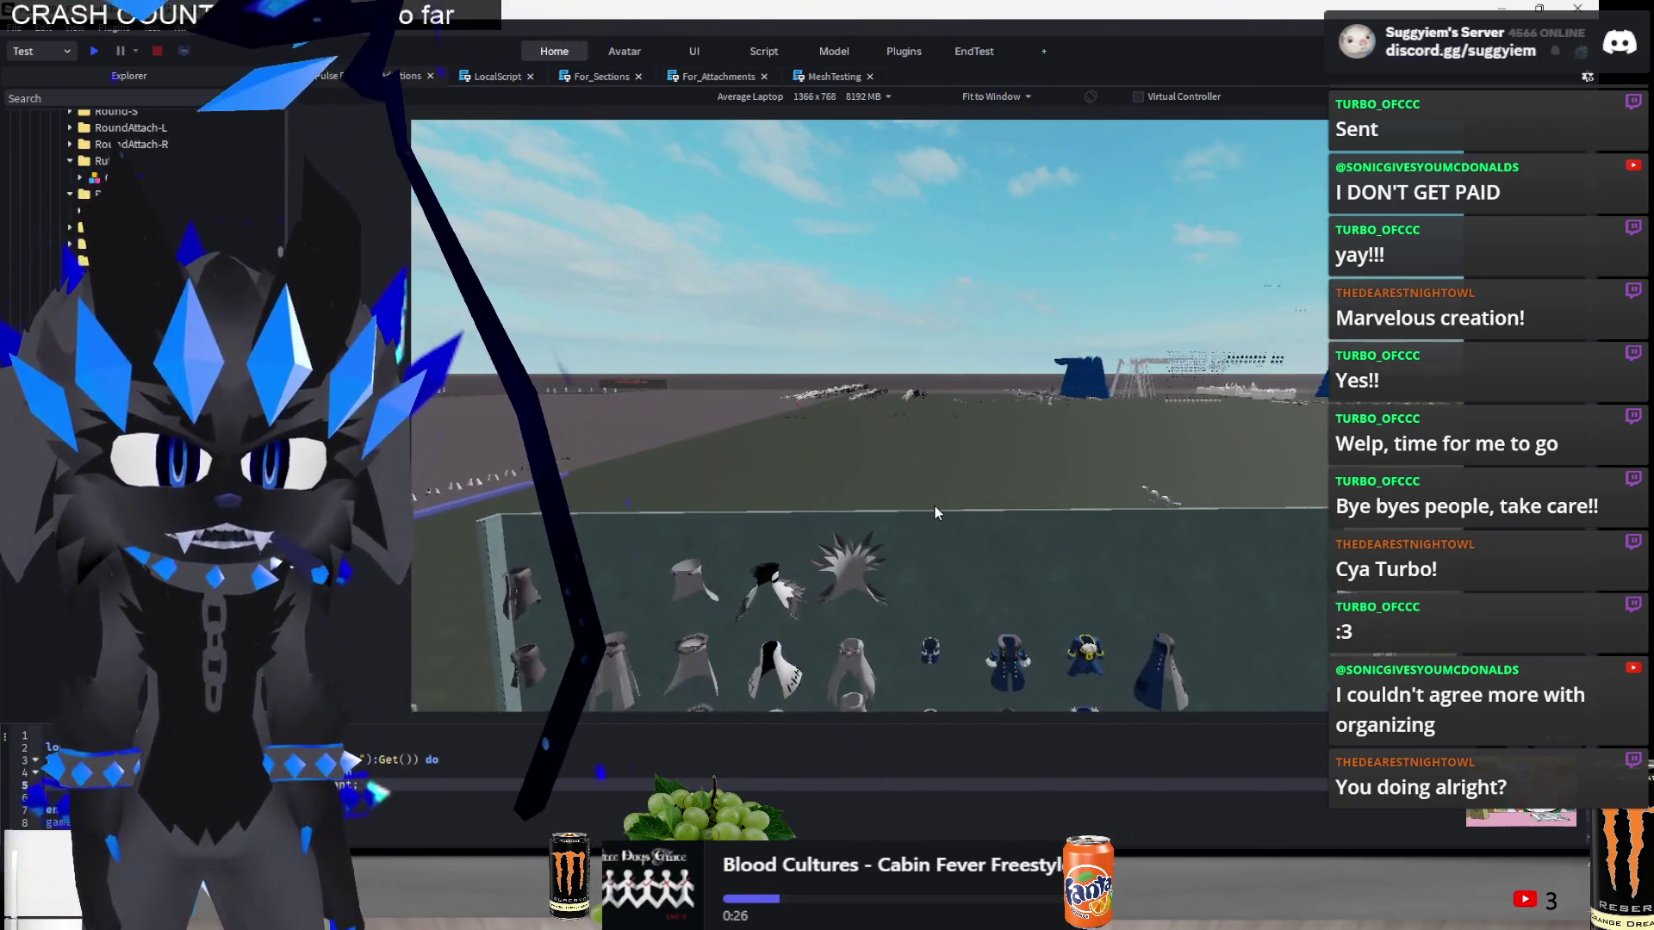
key(w)
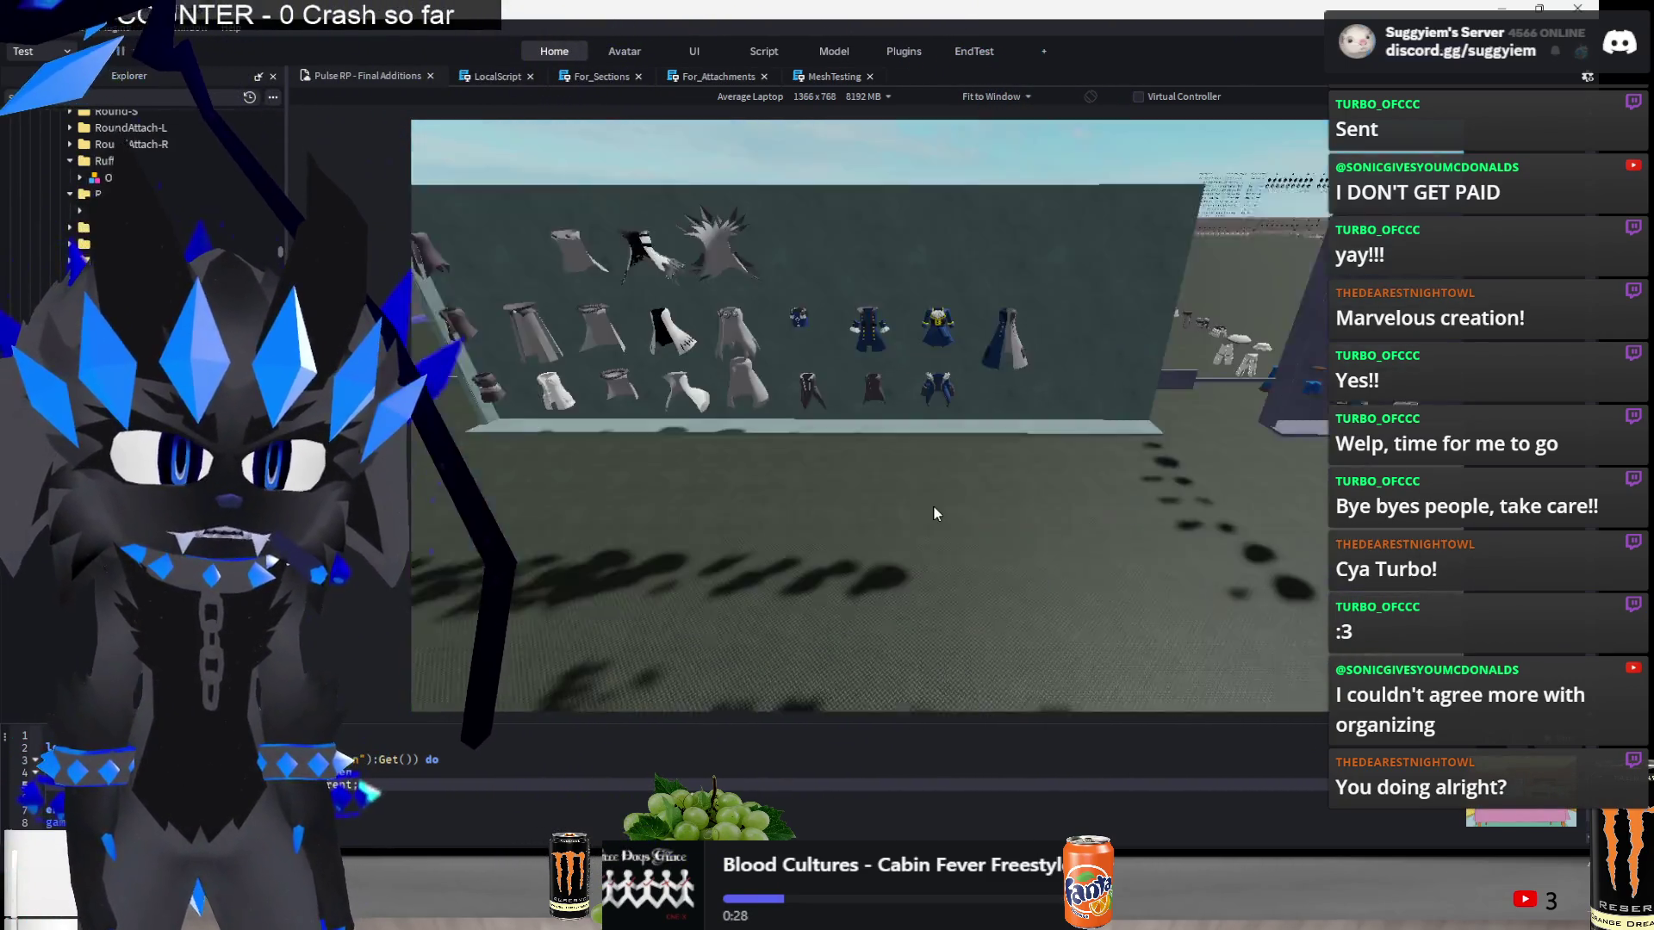
scroll(933, 505, down, 10)
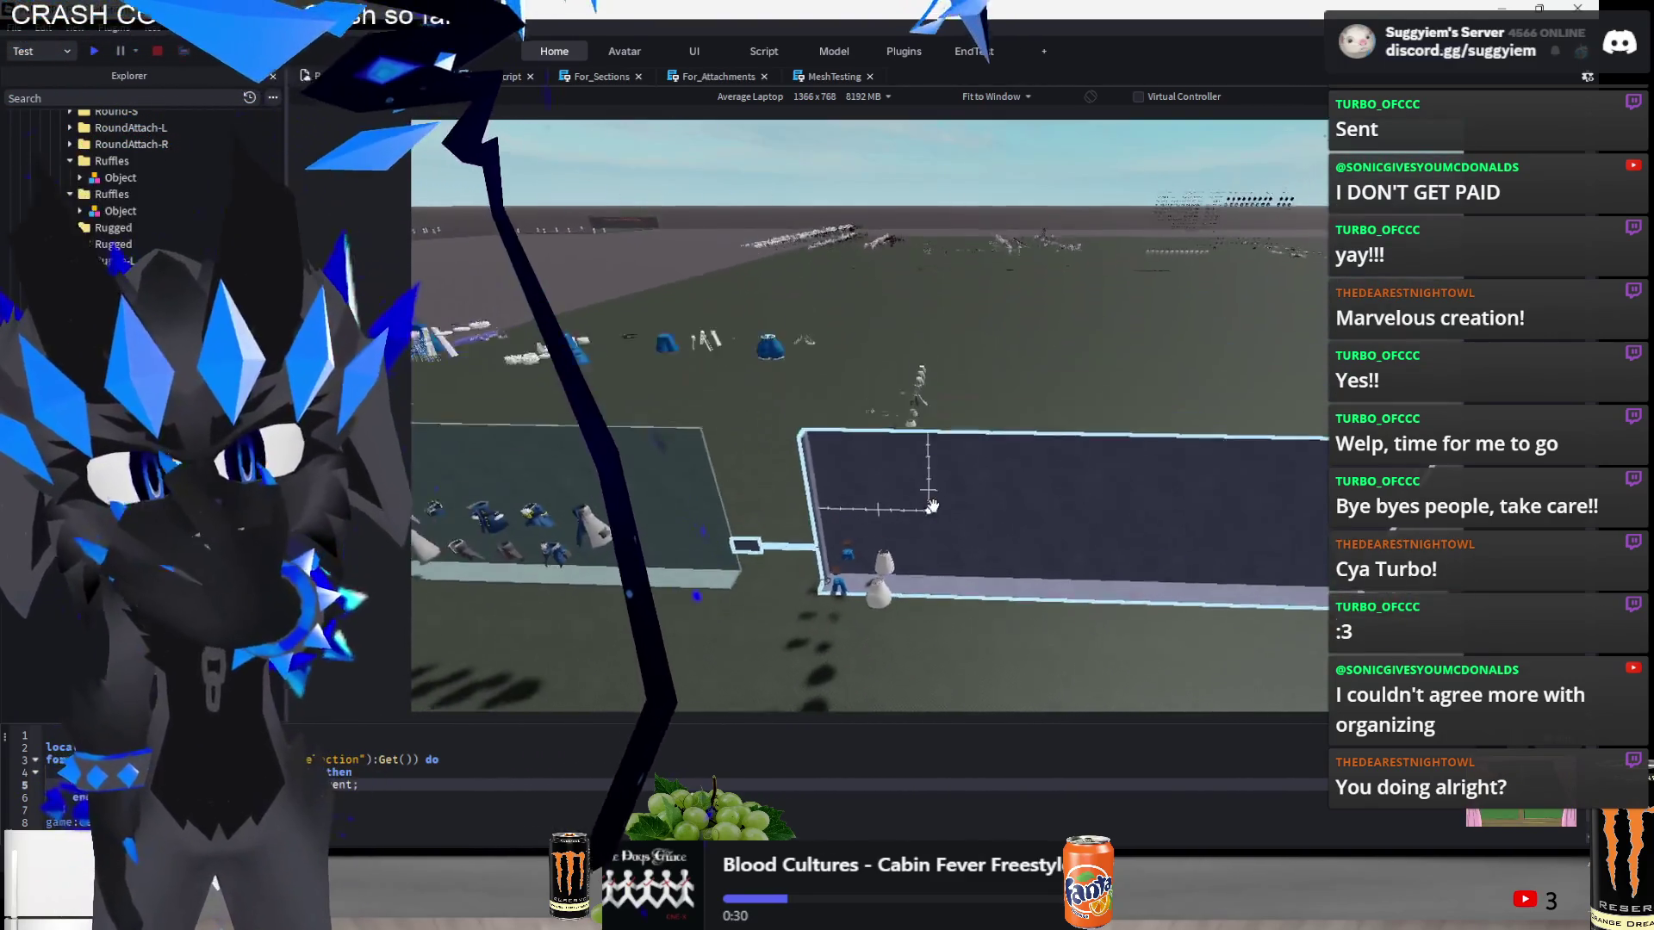
scroll(944, 510, up, 10)
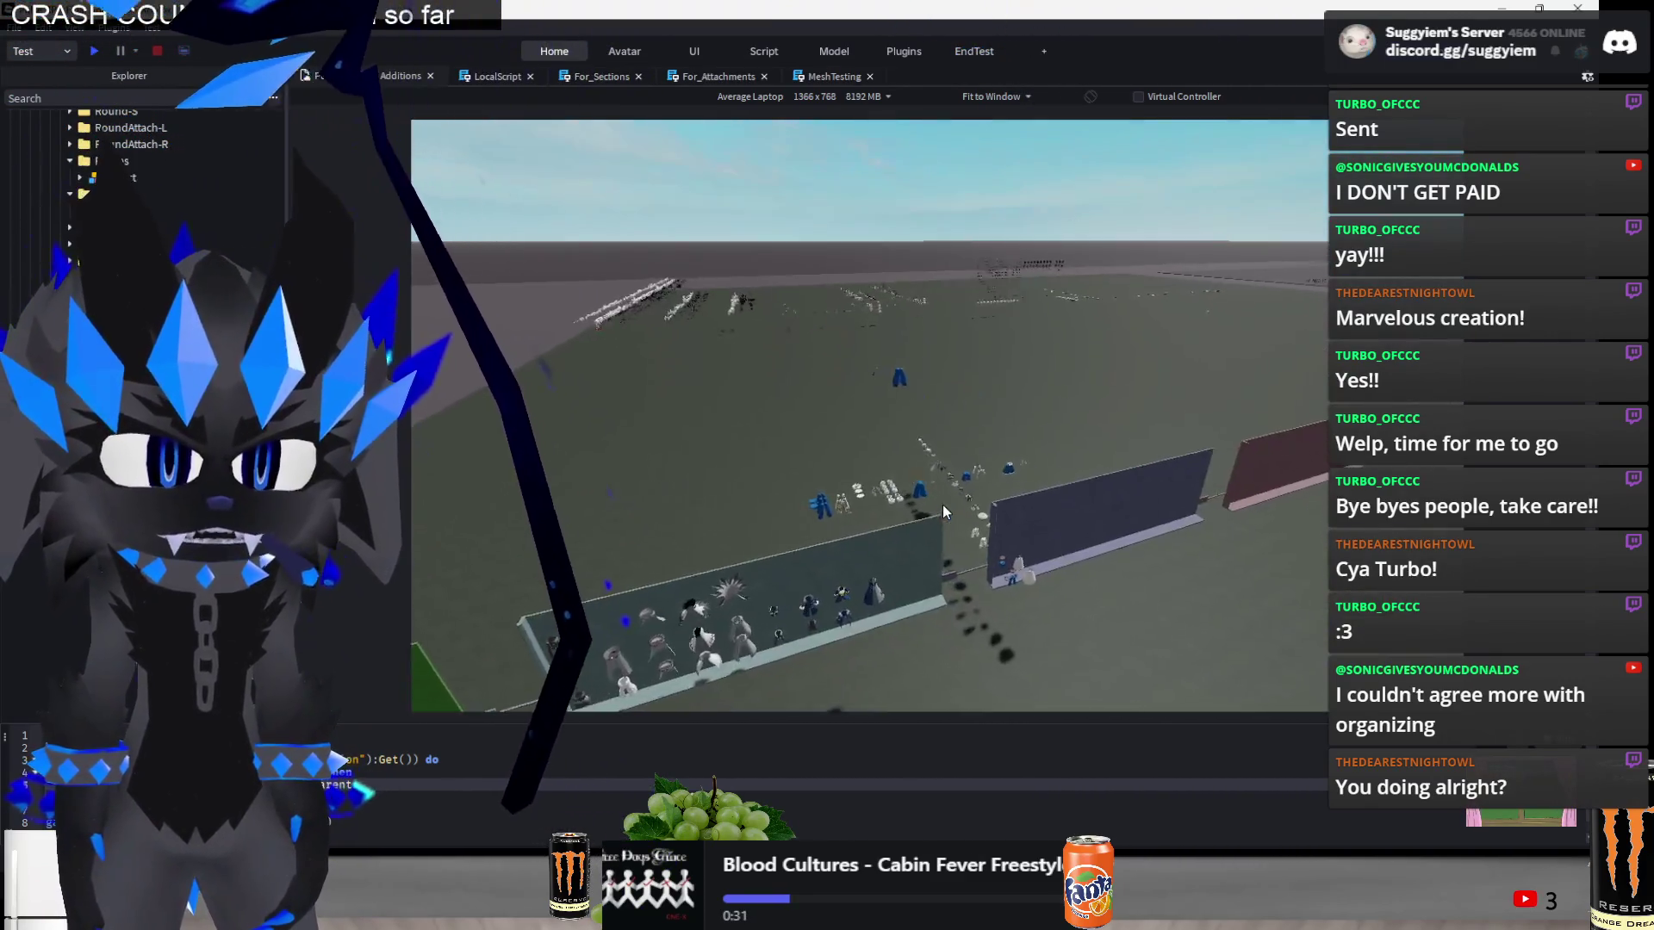
scroll(942, 505, up, 5)
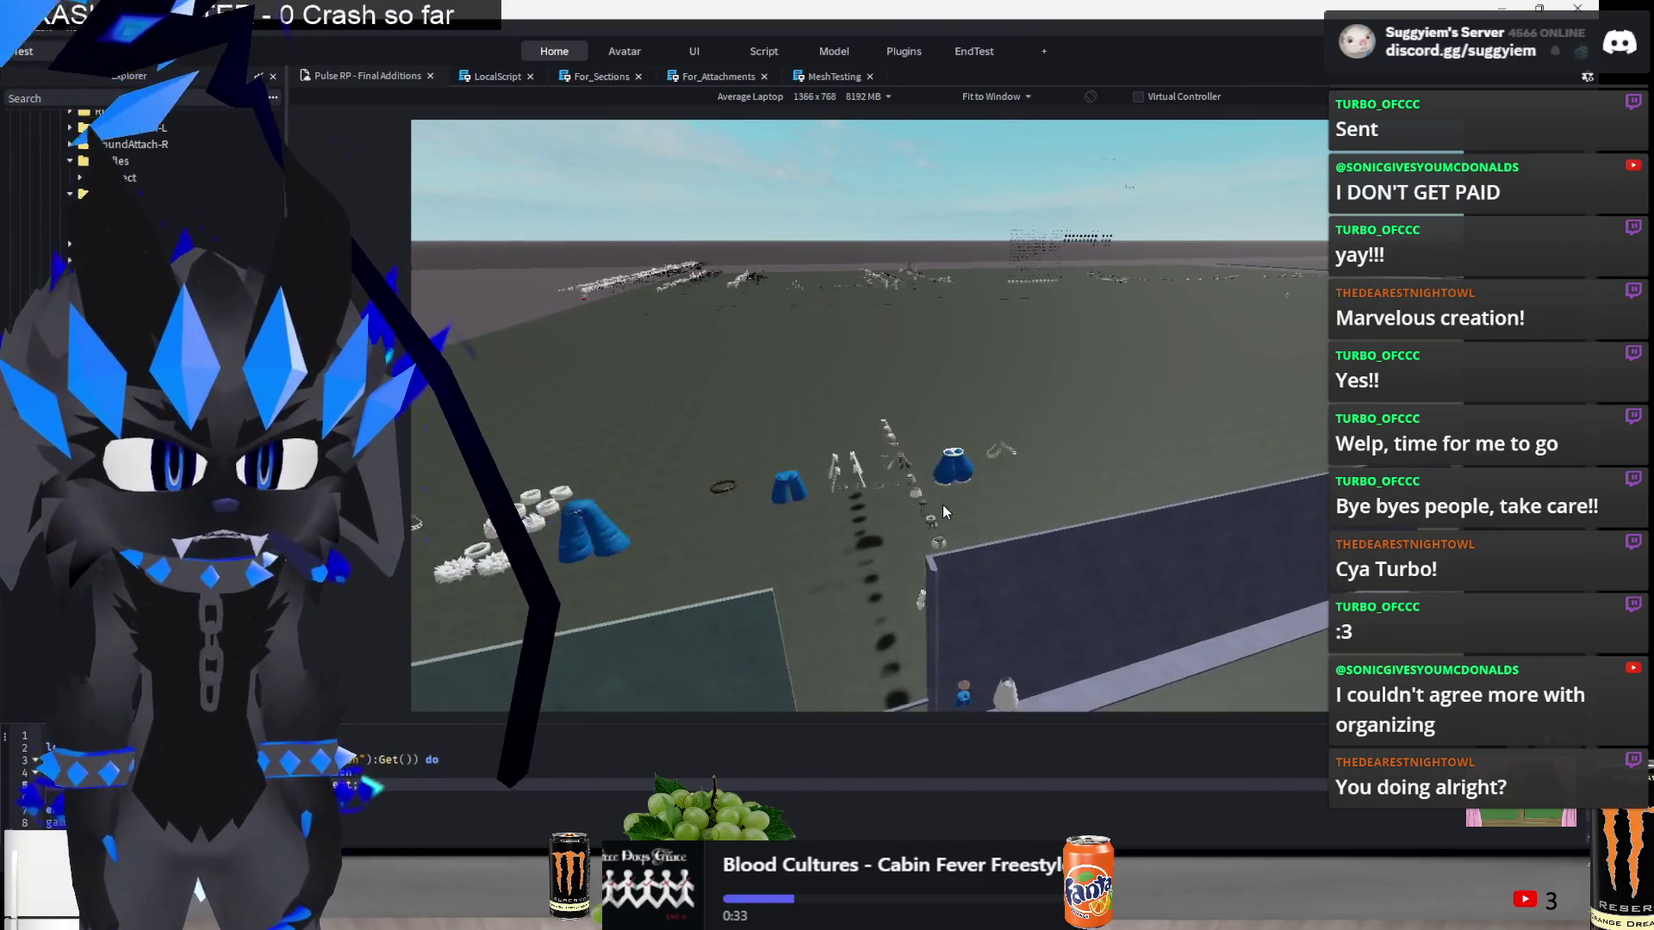
key(alt+Tab)
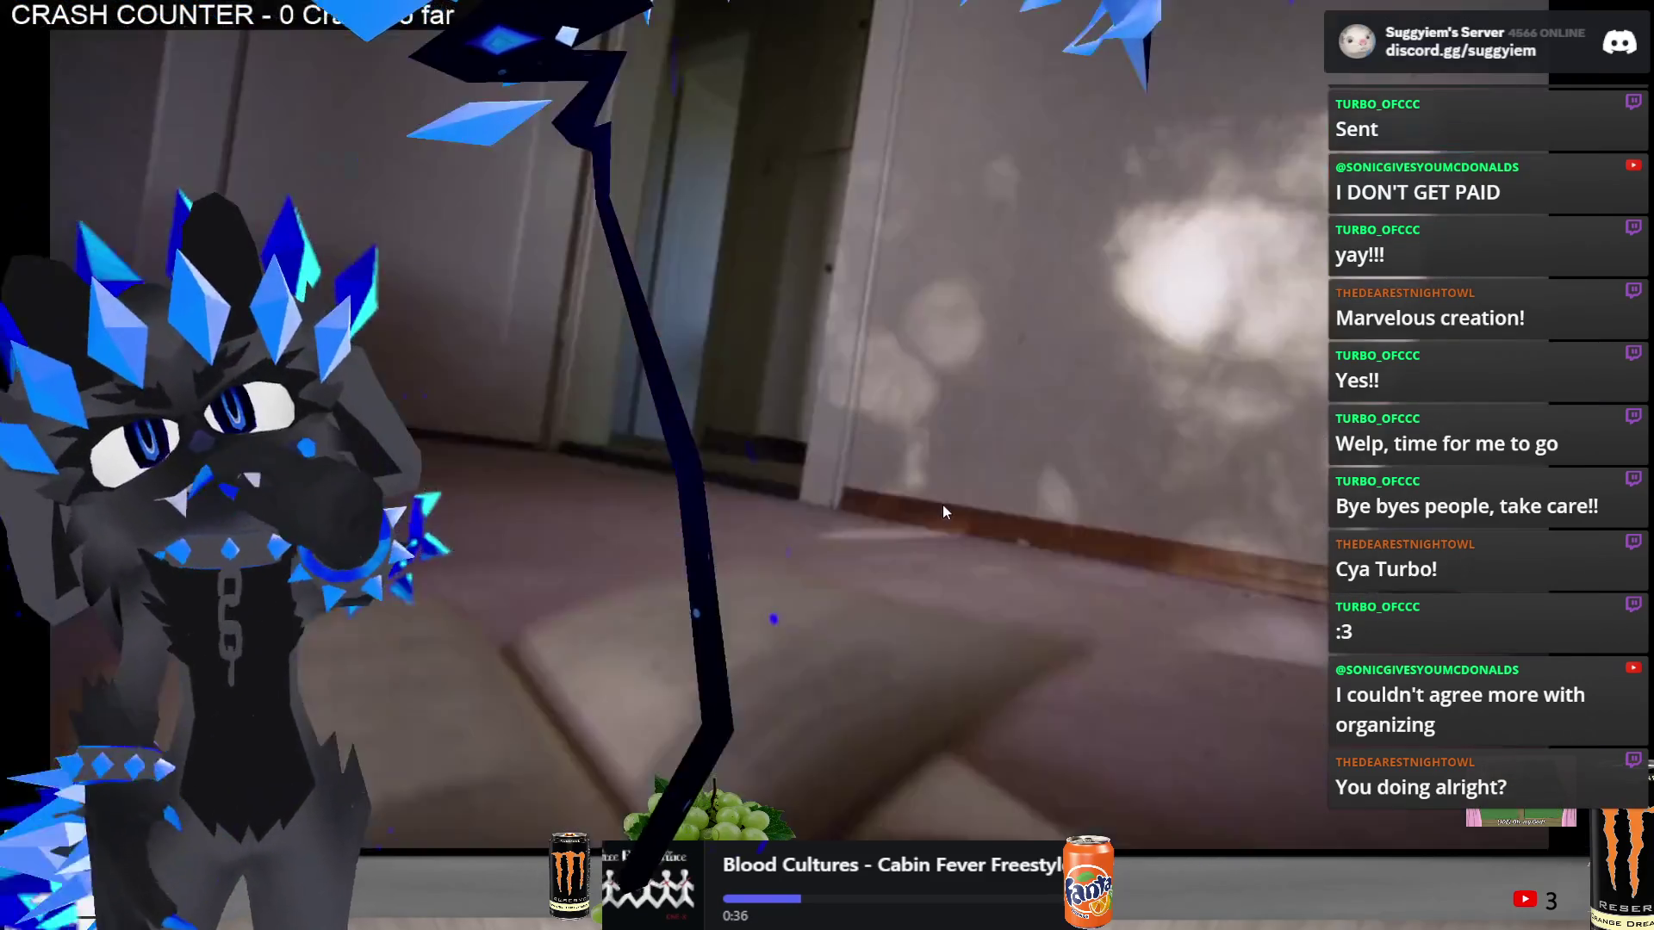
scroll(1082, 488, down, 2)
key(alt+Tab)
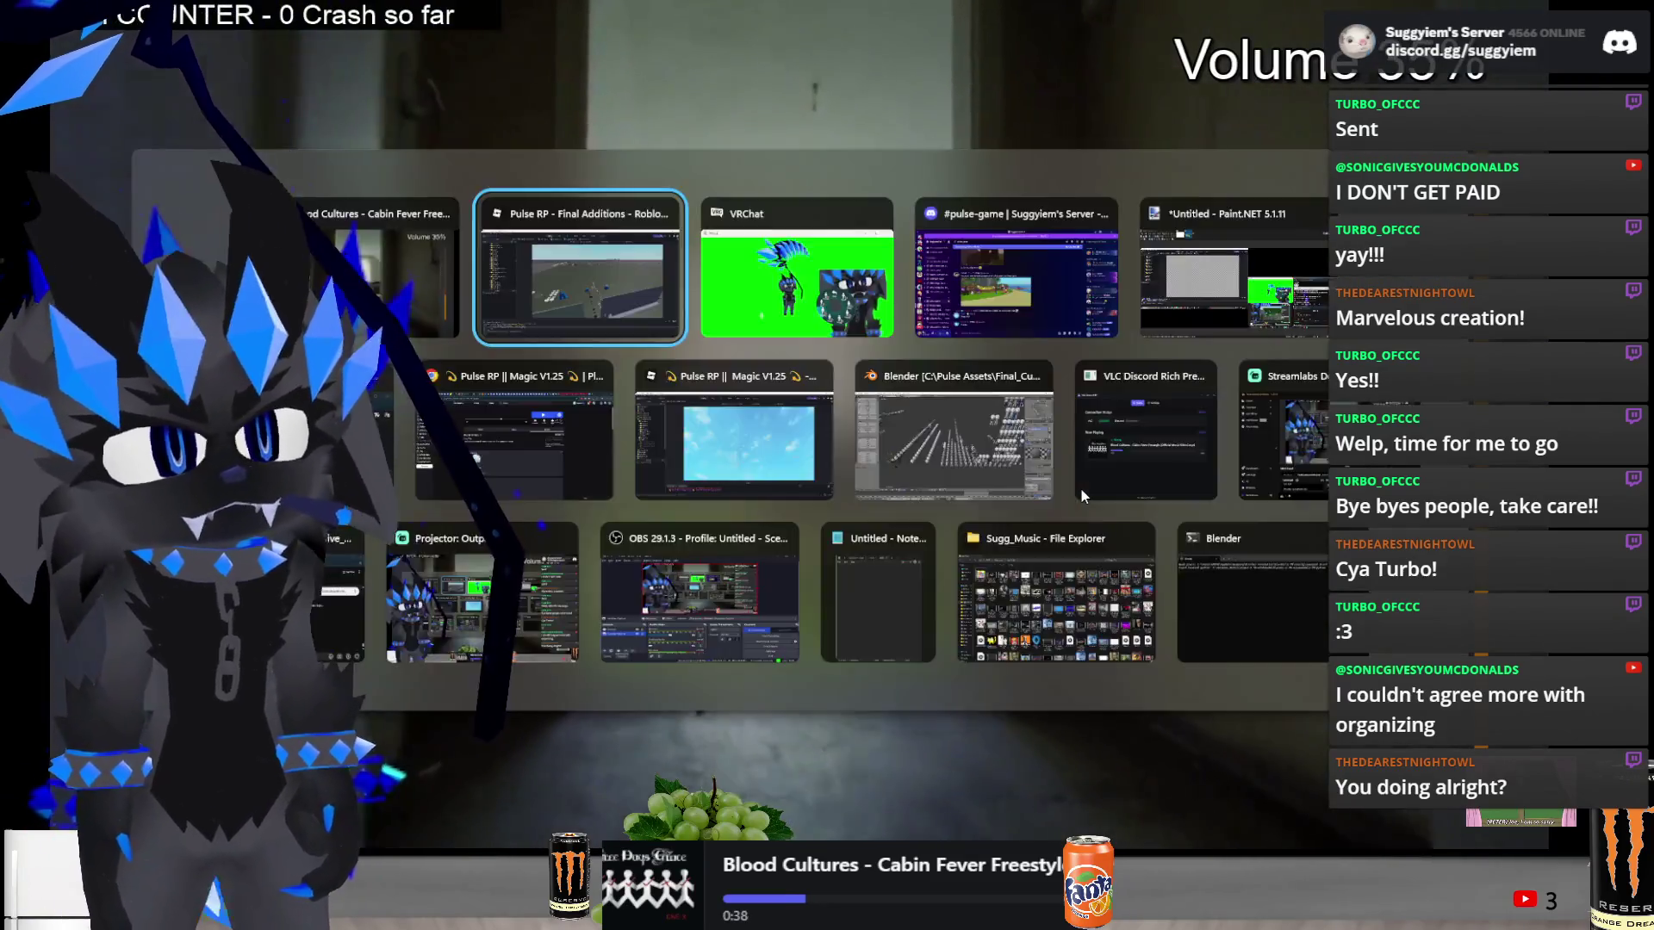
key(w)
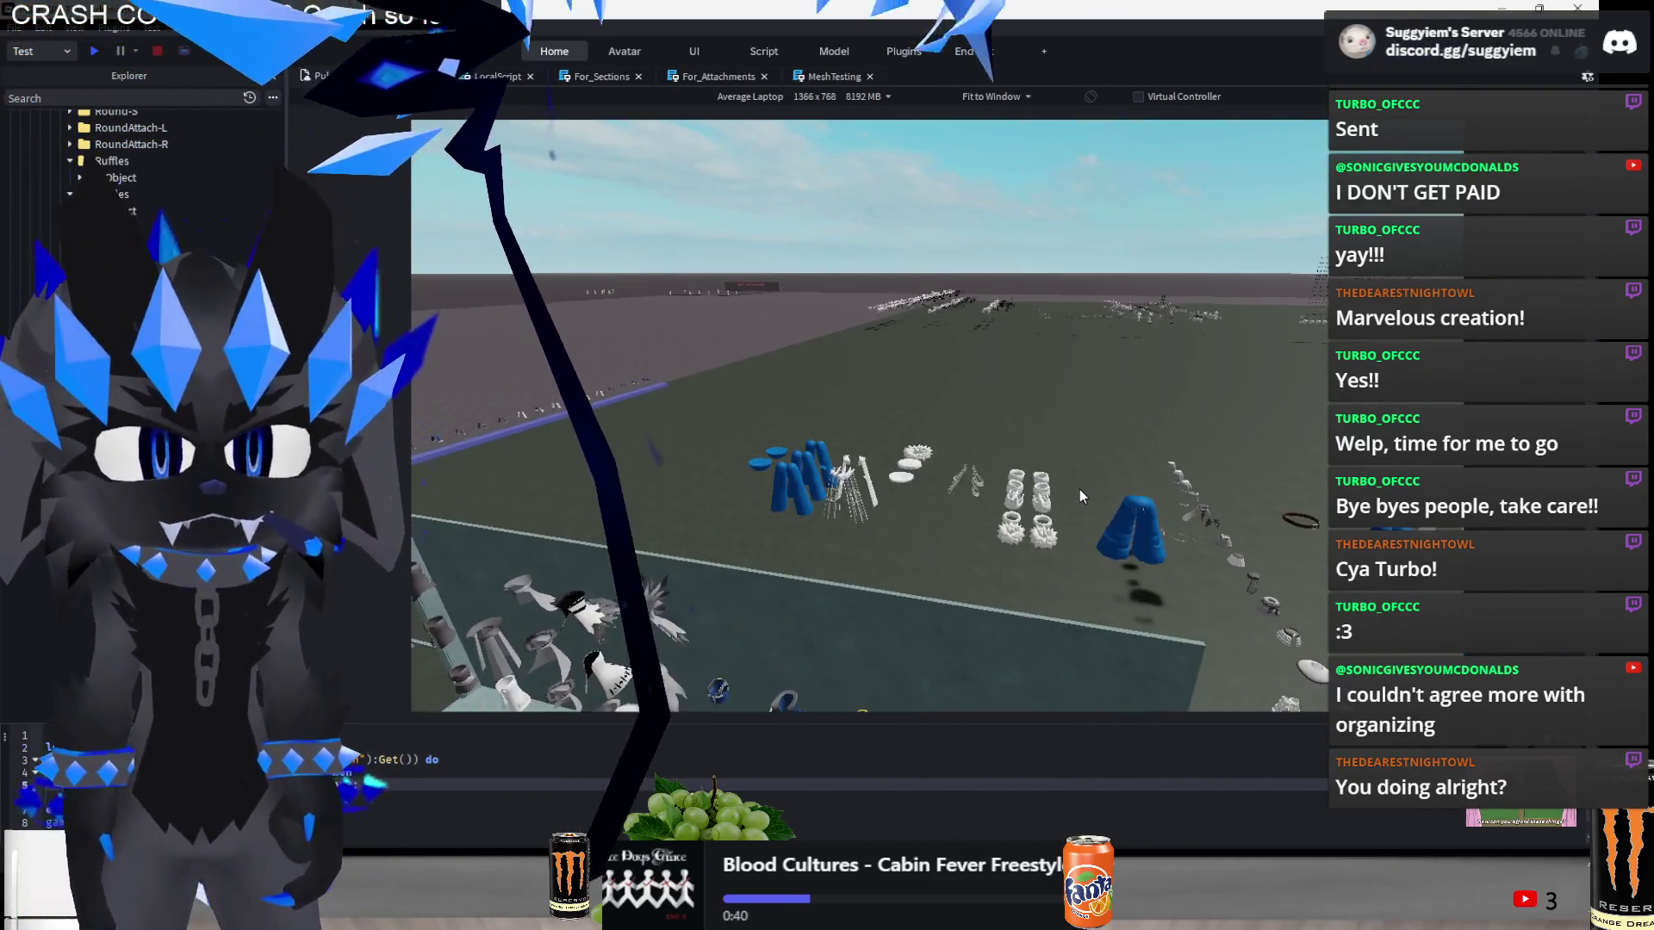
key(w)
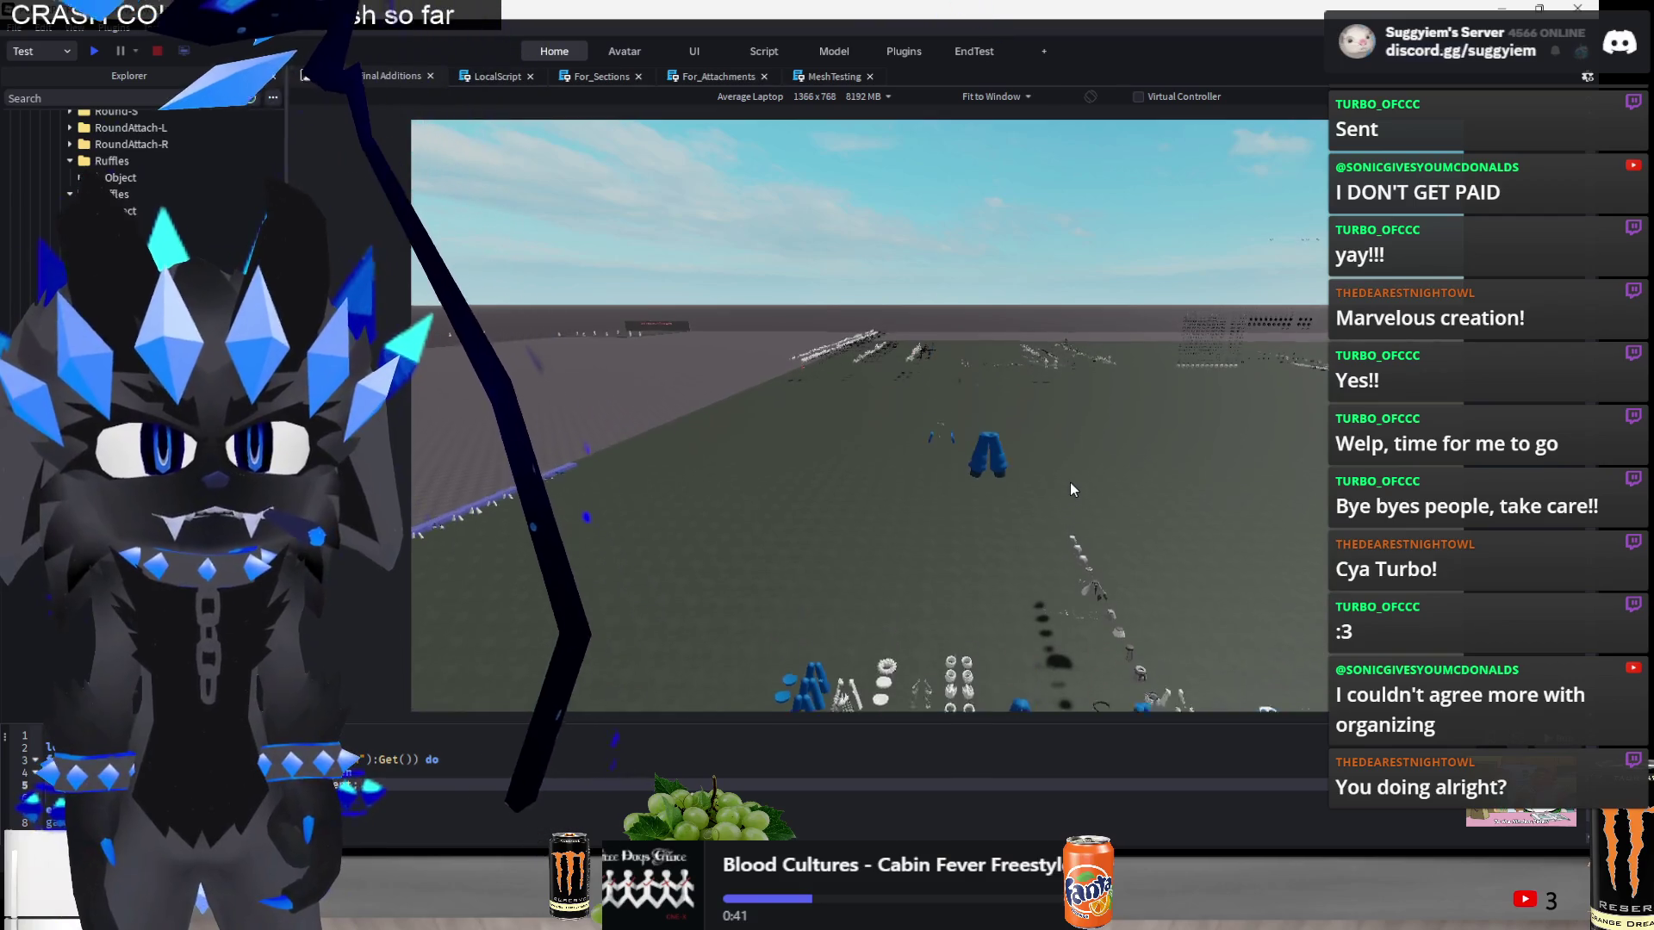
- Lift the blue pants and nearby parts up, then select the yellow-trimmed coat and buckle piece
drag(973, 435, 681, 543)
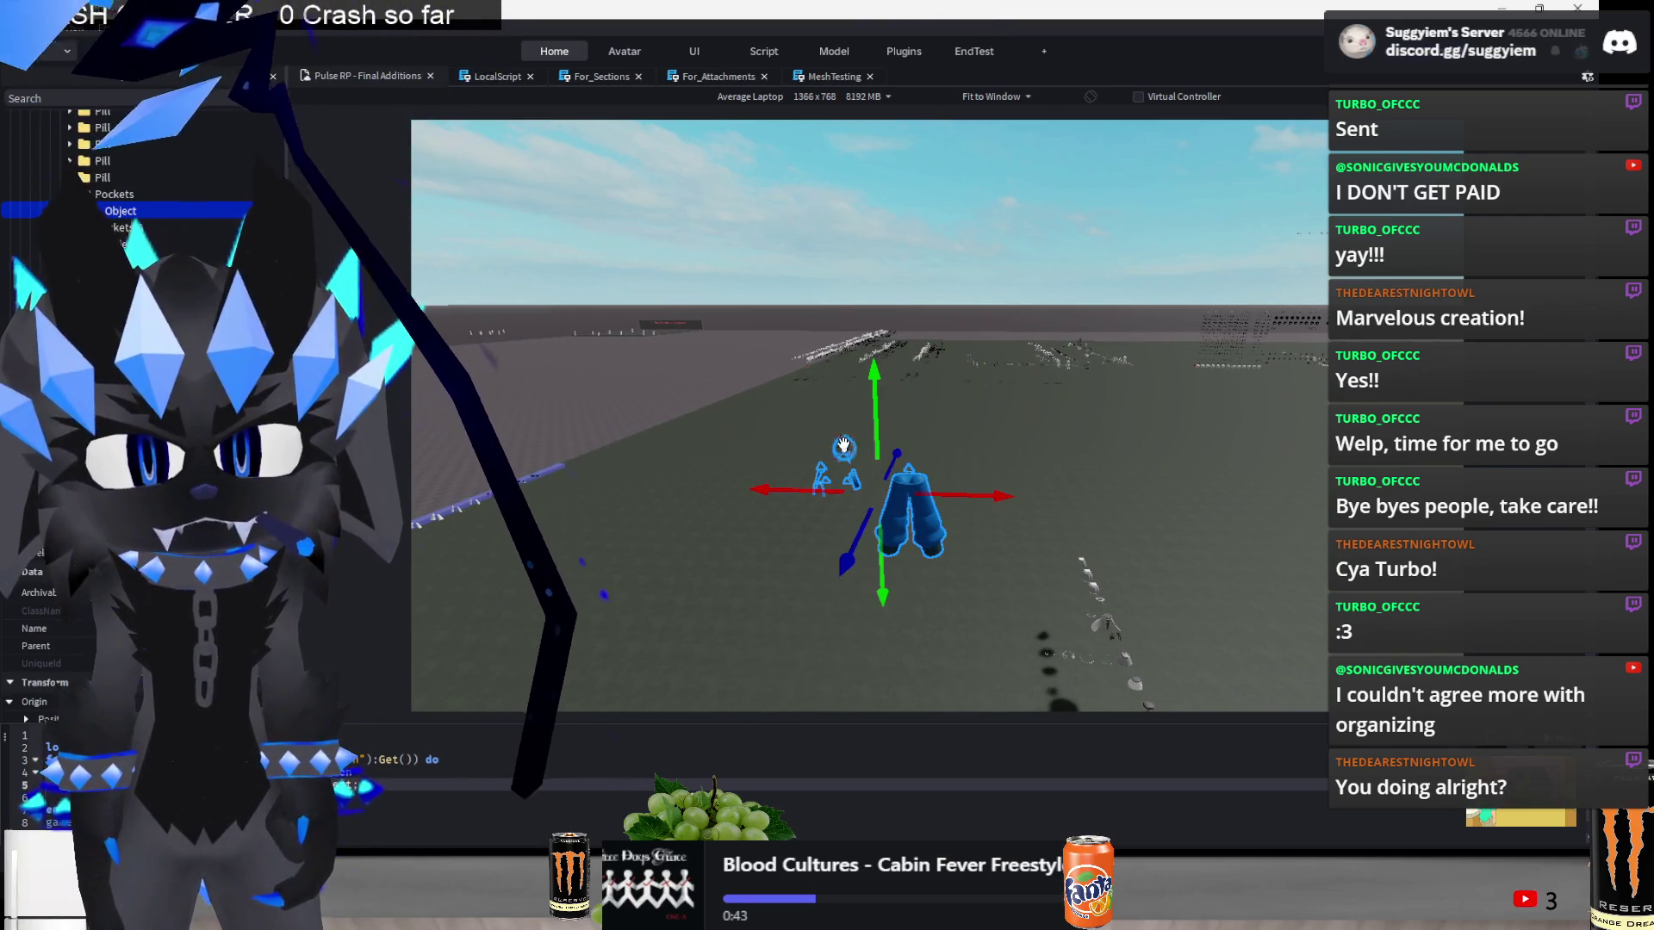
mouse_move(877, 430)
mouse_down()
mouse_move(890, 369)
mouse_move(909, 384)
mouse_move(898, 353)
mouse_up()
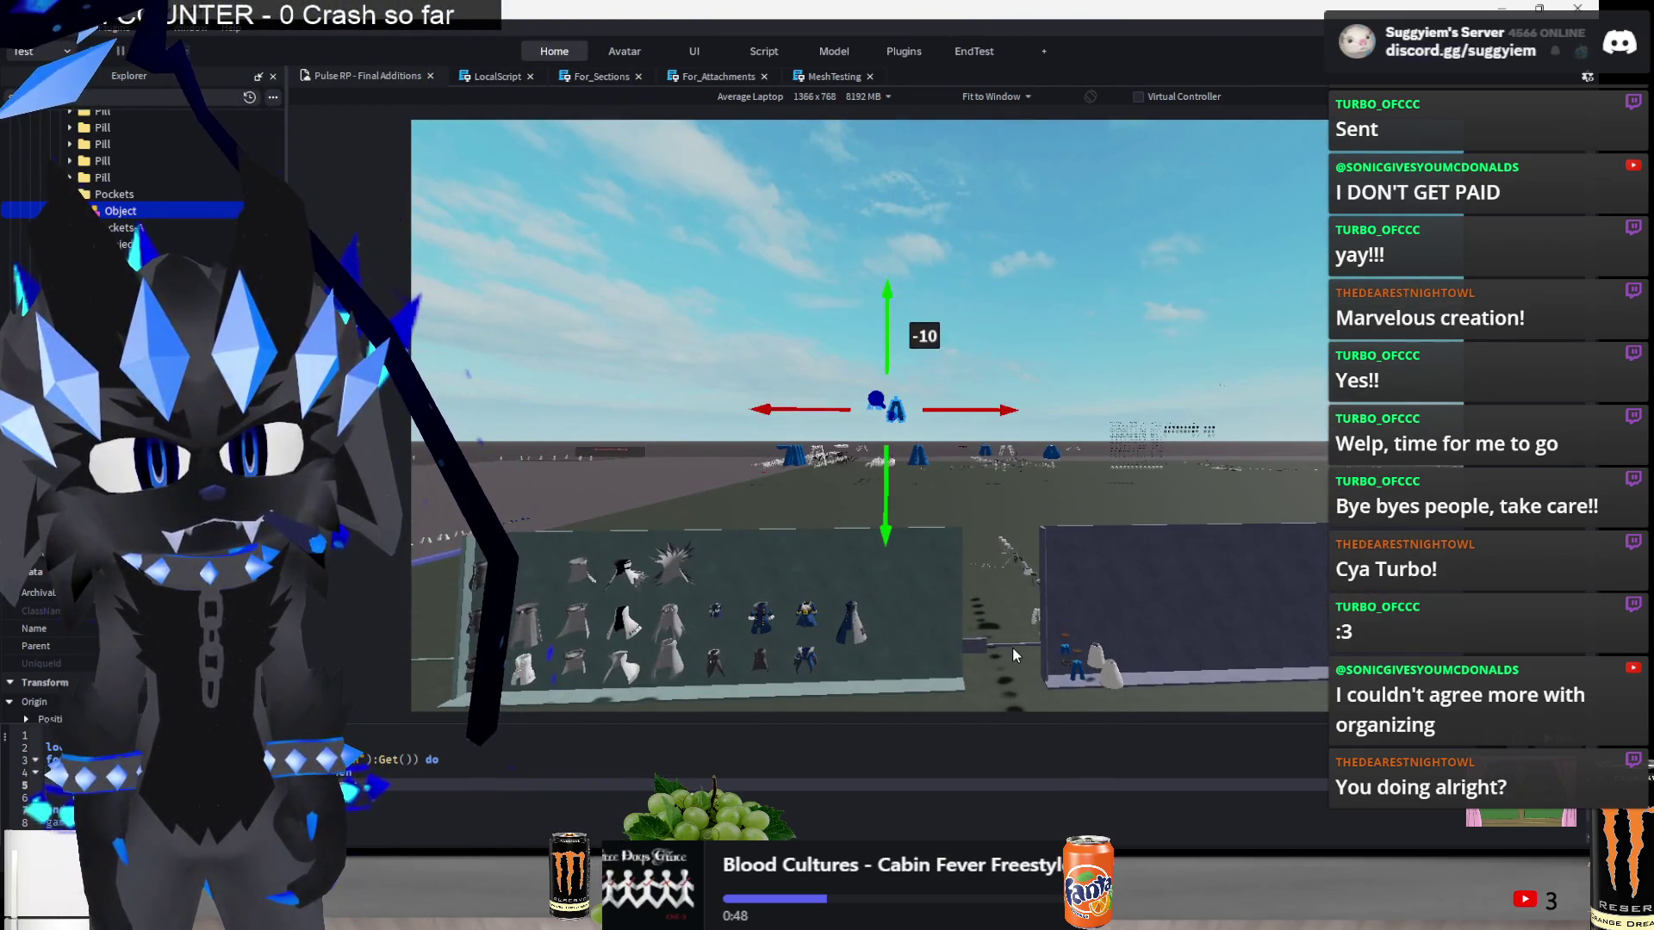
scroll(1011, 647, up, 5)
click(1011, 647)
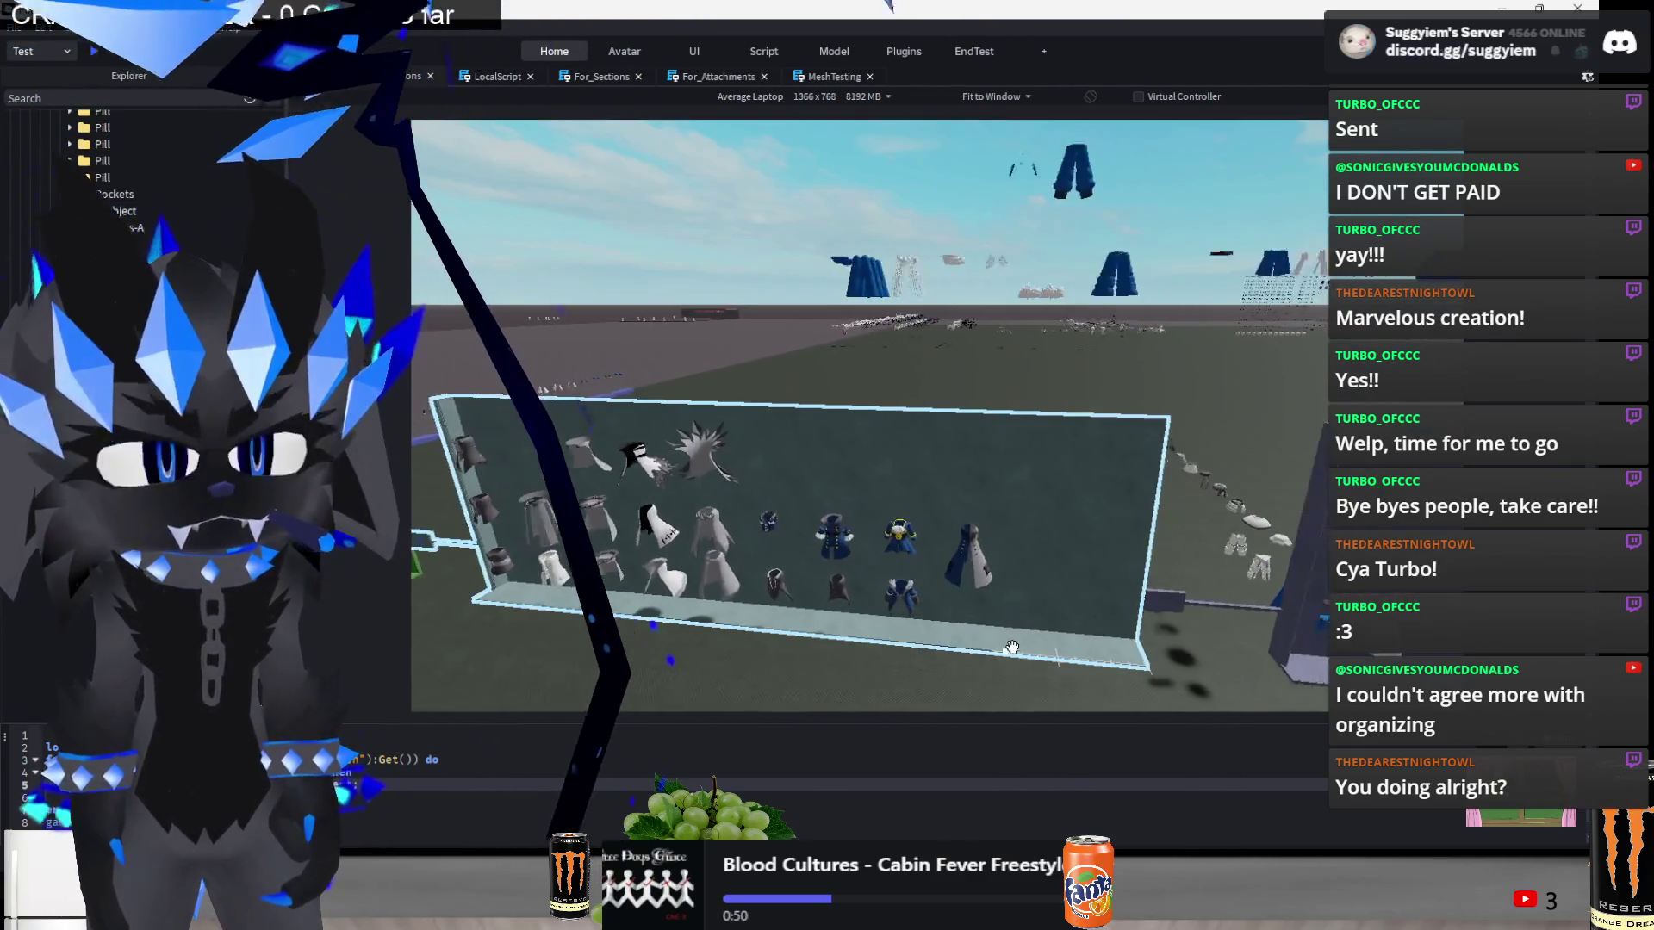
scroll(899, 535, up, 10)
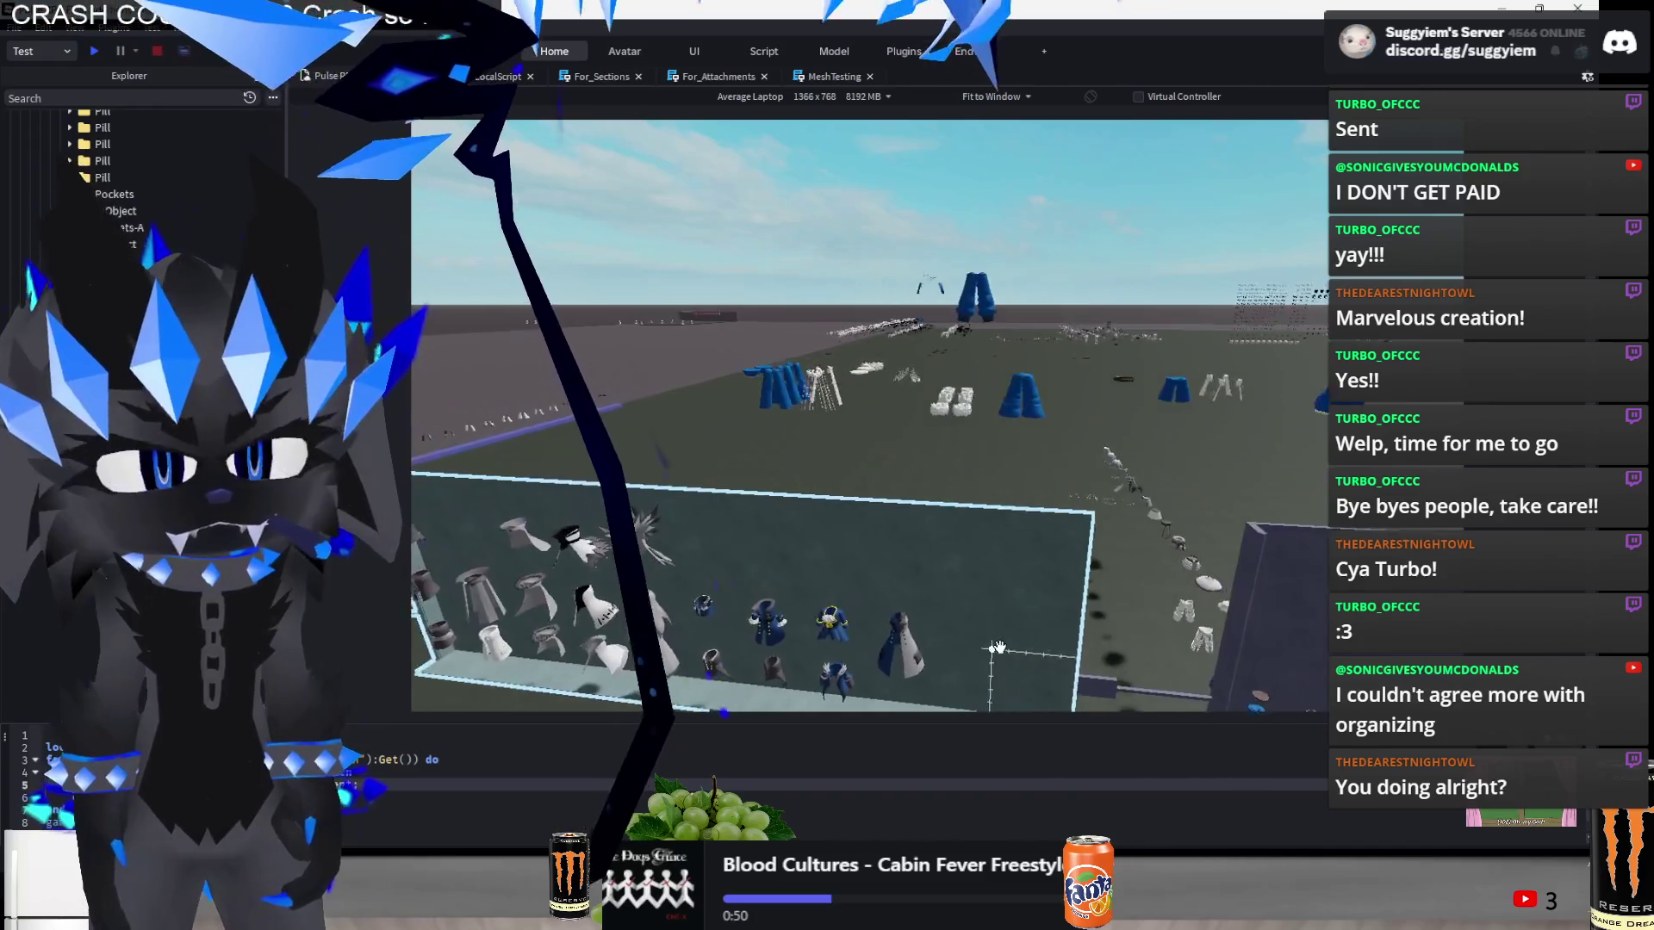
click(889, 564)
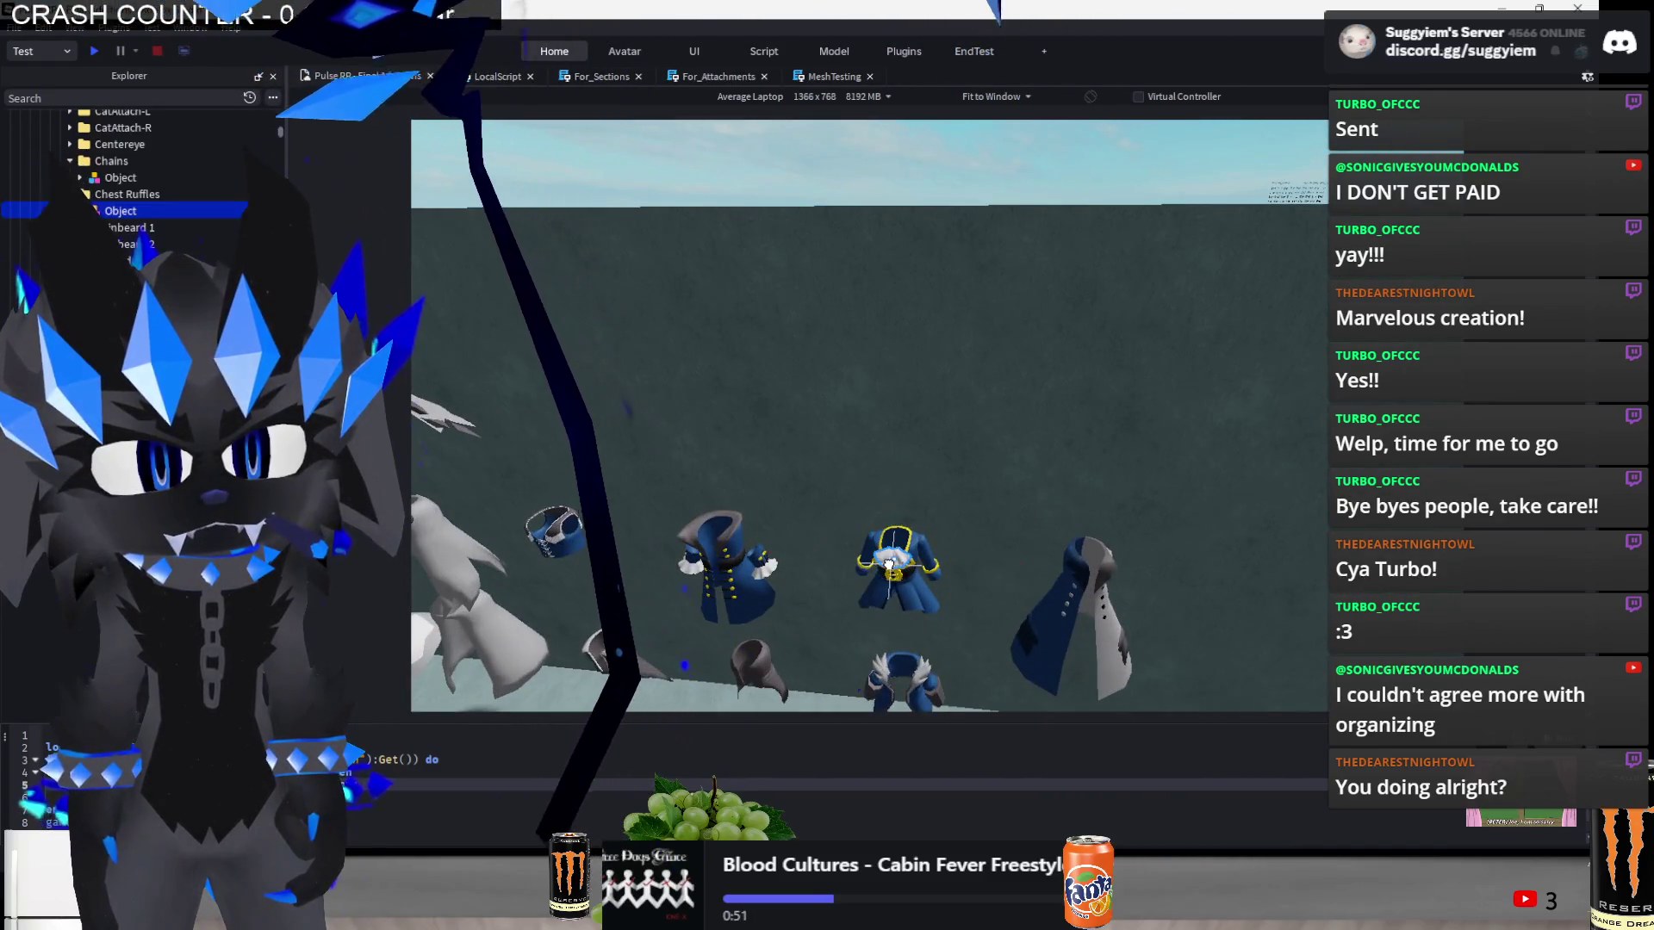
scroll(889, 564, up, 10)
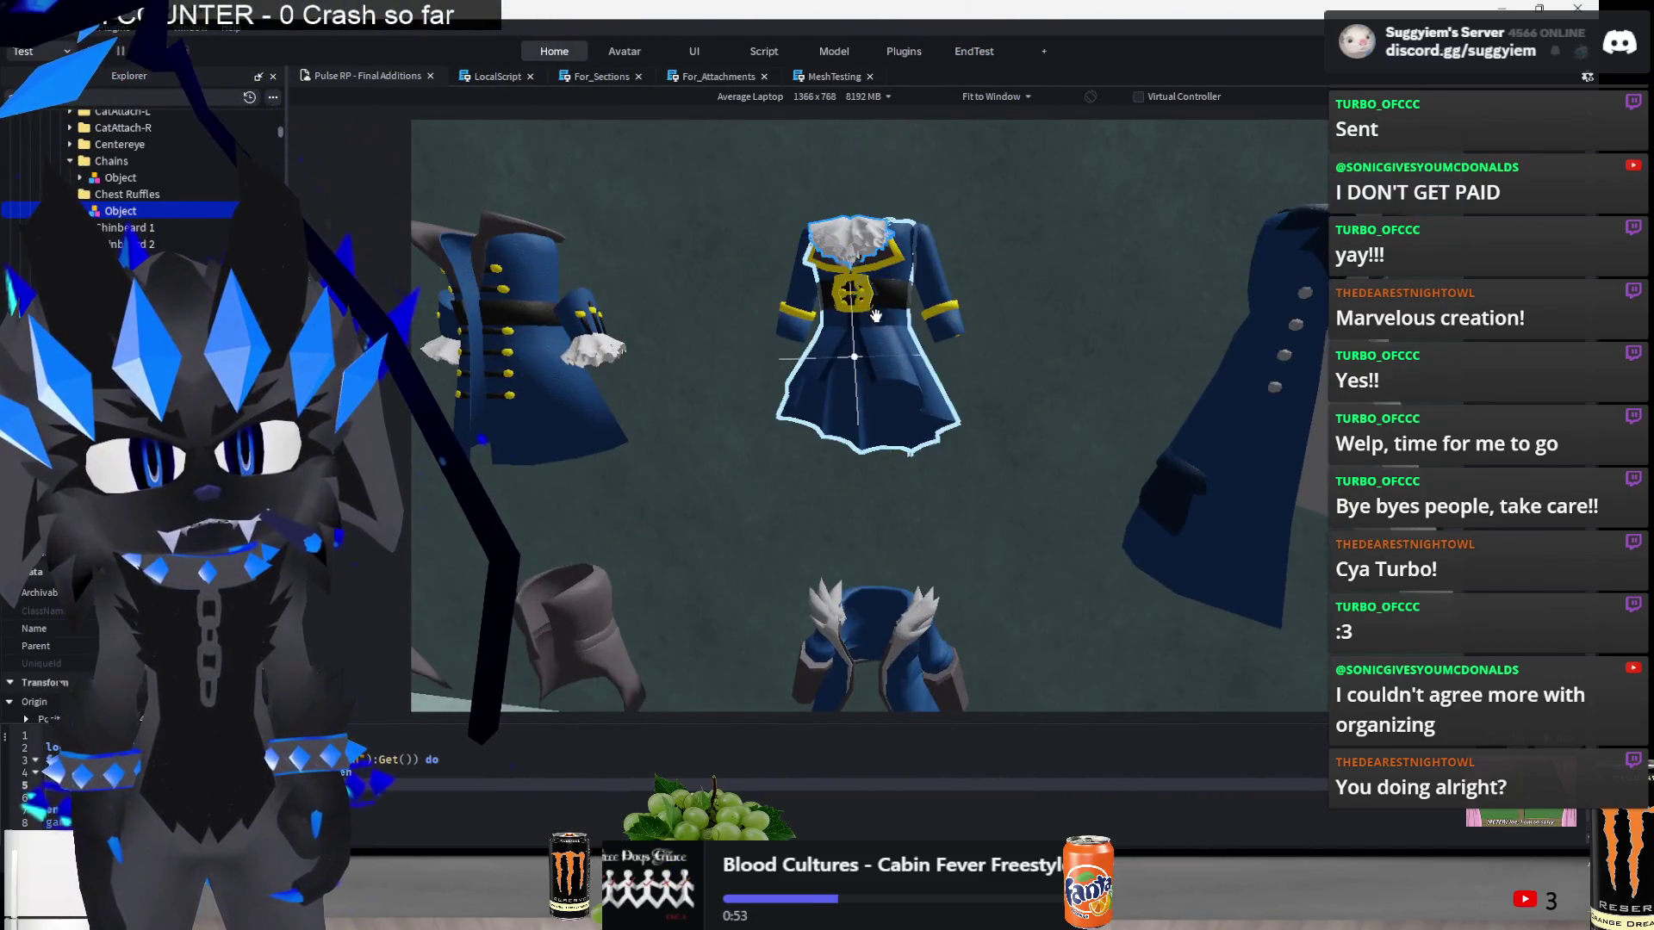
click(875, 316)
scroll(876, 316, down, 5)
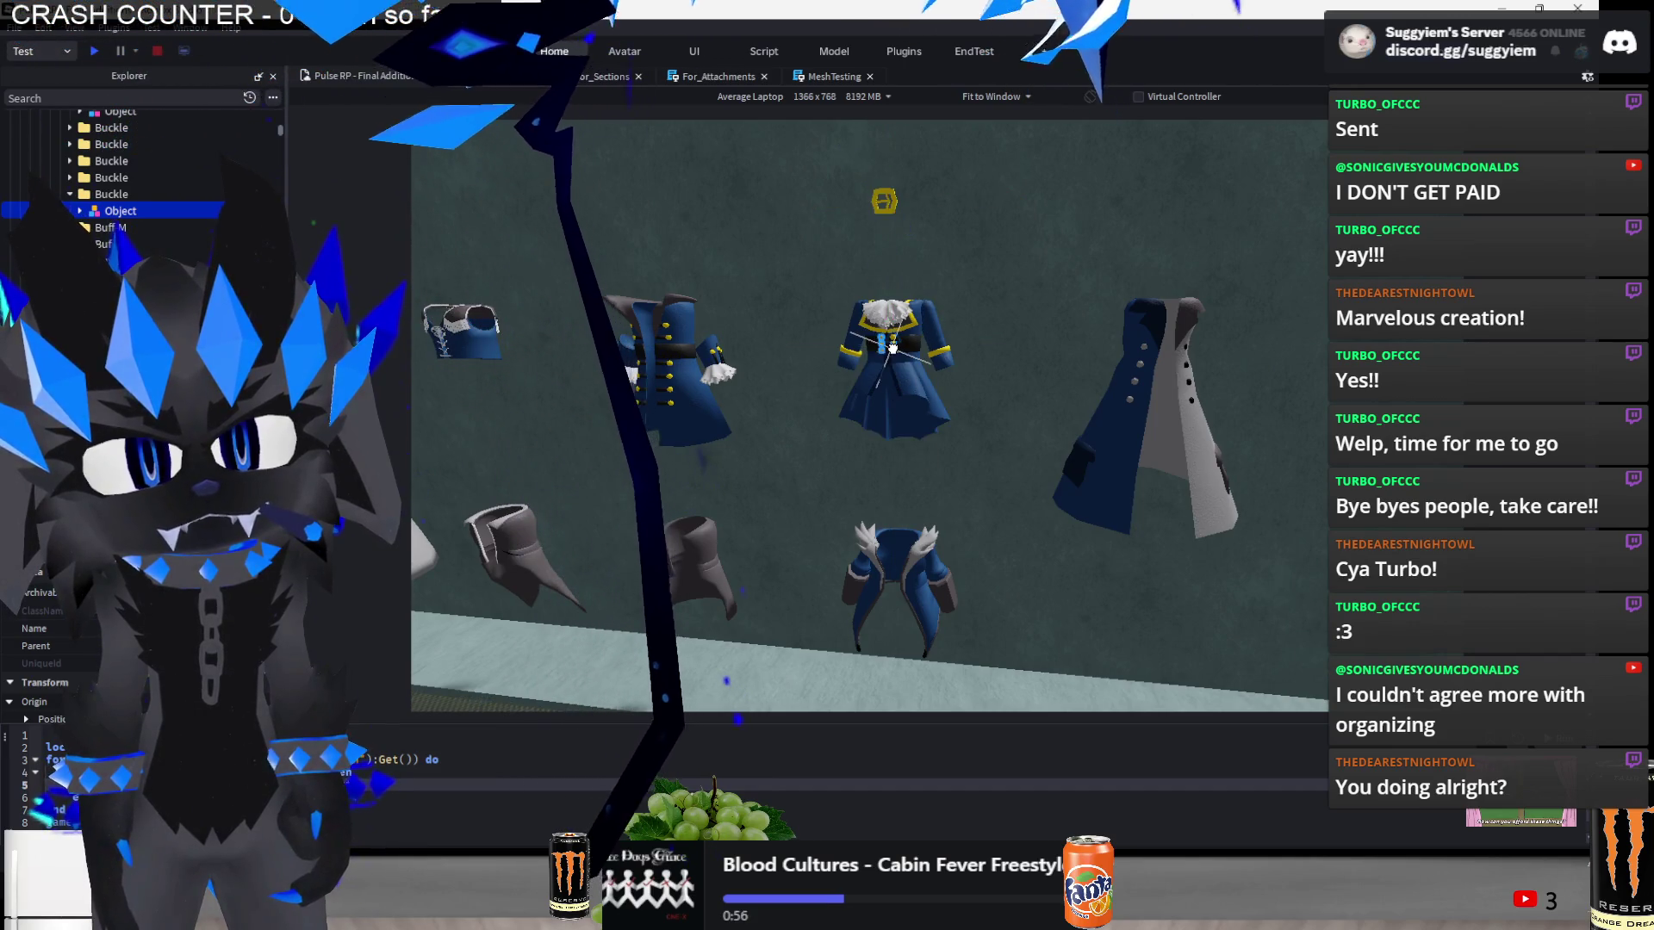
- Reposition the blue coat on the wall beside the other coats, then deselect it
click(890, 421)
mouse_move(900, 221)
mouse_down()
mouse_move(831, 325)
mouse_move(953, 373)
mouse_move(836, 465)
mouse_move(827, 448)
mouse_up()
scroll(827, 448, down, 2)
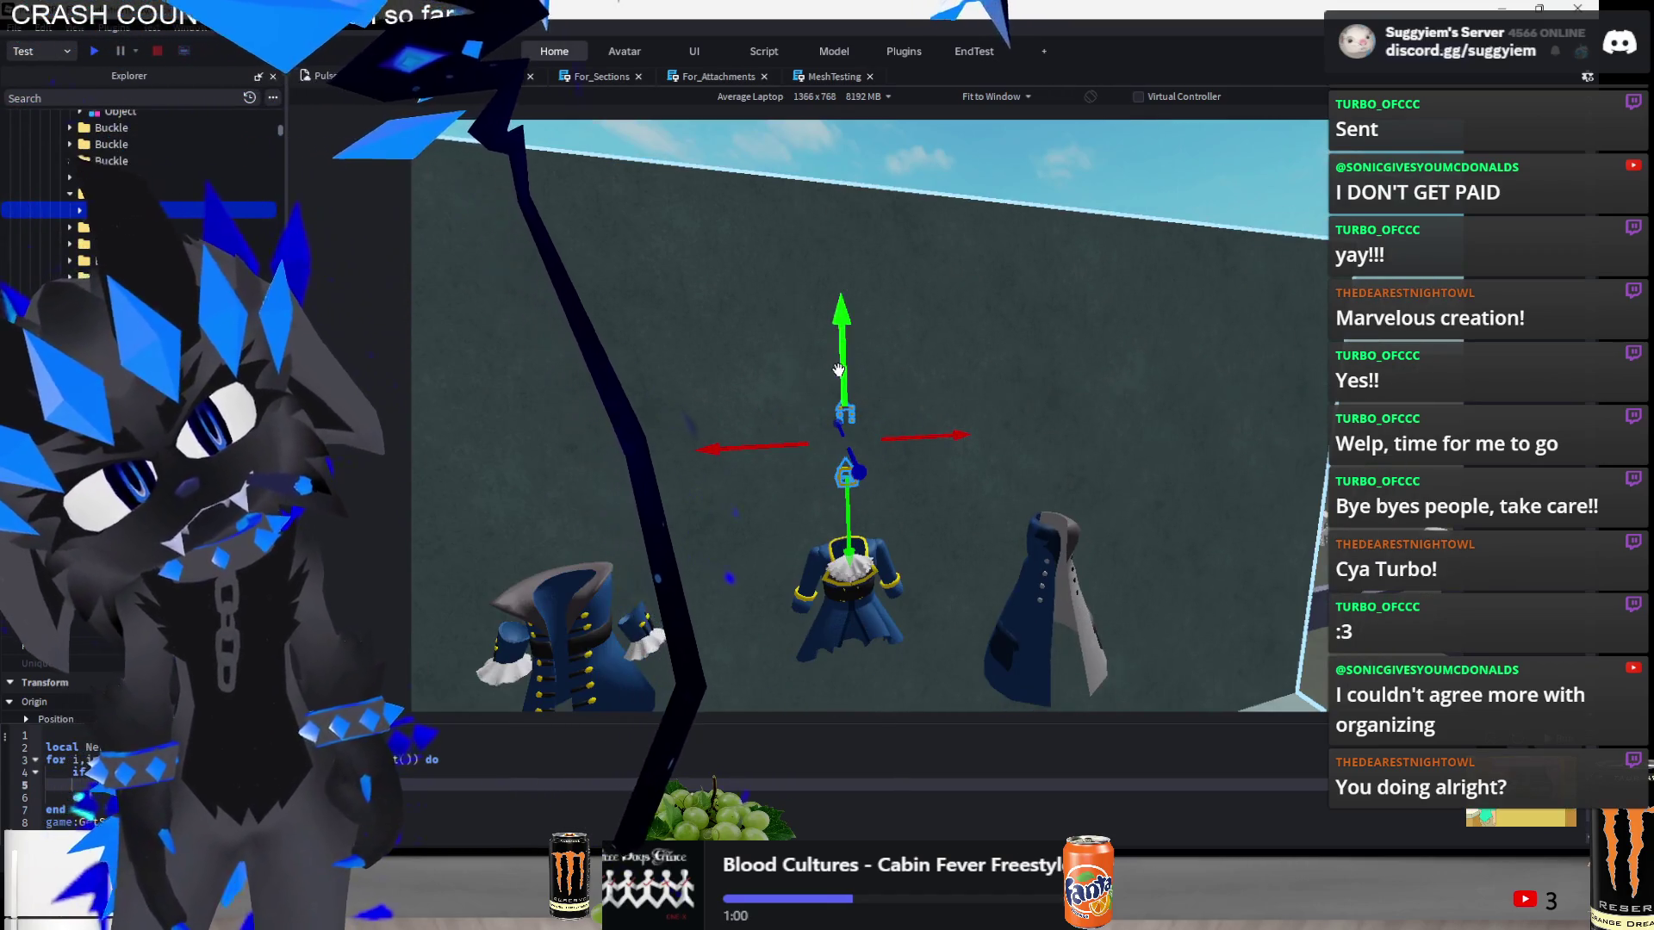
scroll(834, 400, down, 3)
scroll(886, 313, up, 5)
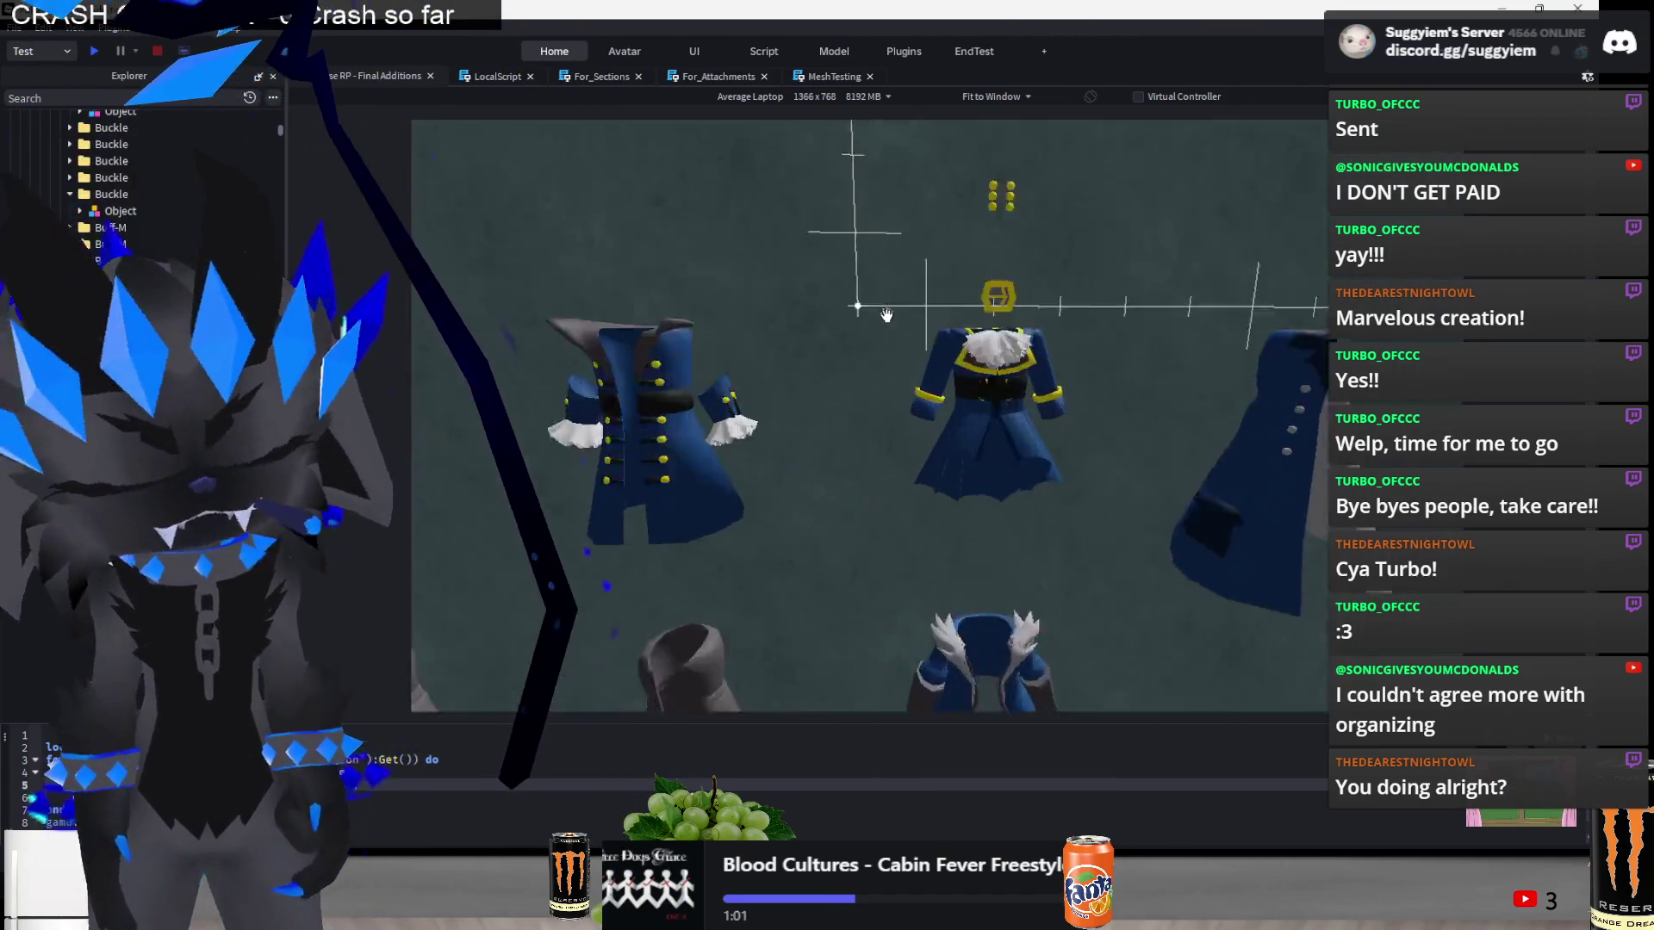
click(1071, 351)
scroll(1034, 405, down, 3)
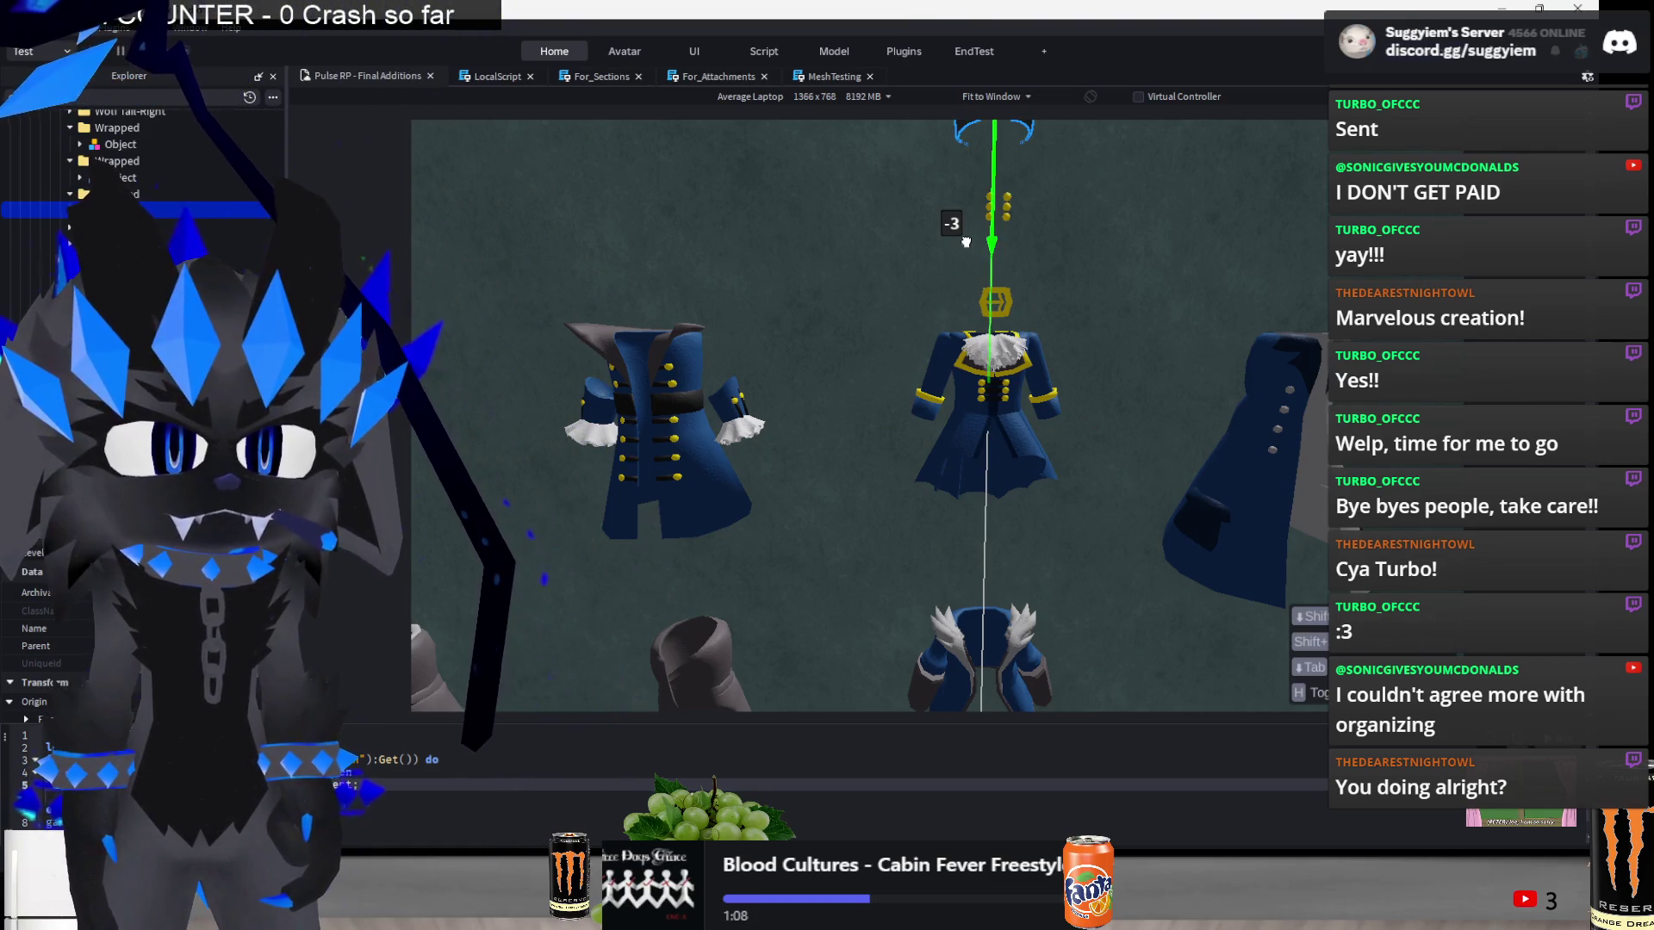
scroll(965, 242, down, 3)
click(994, 230)
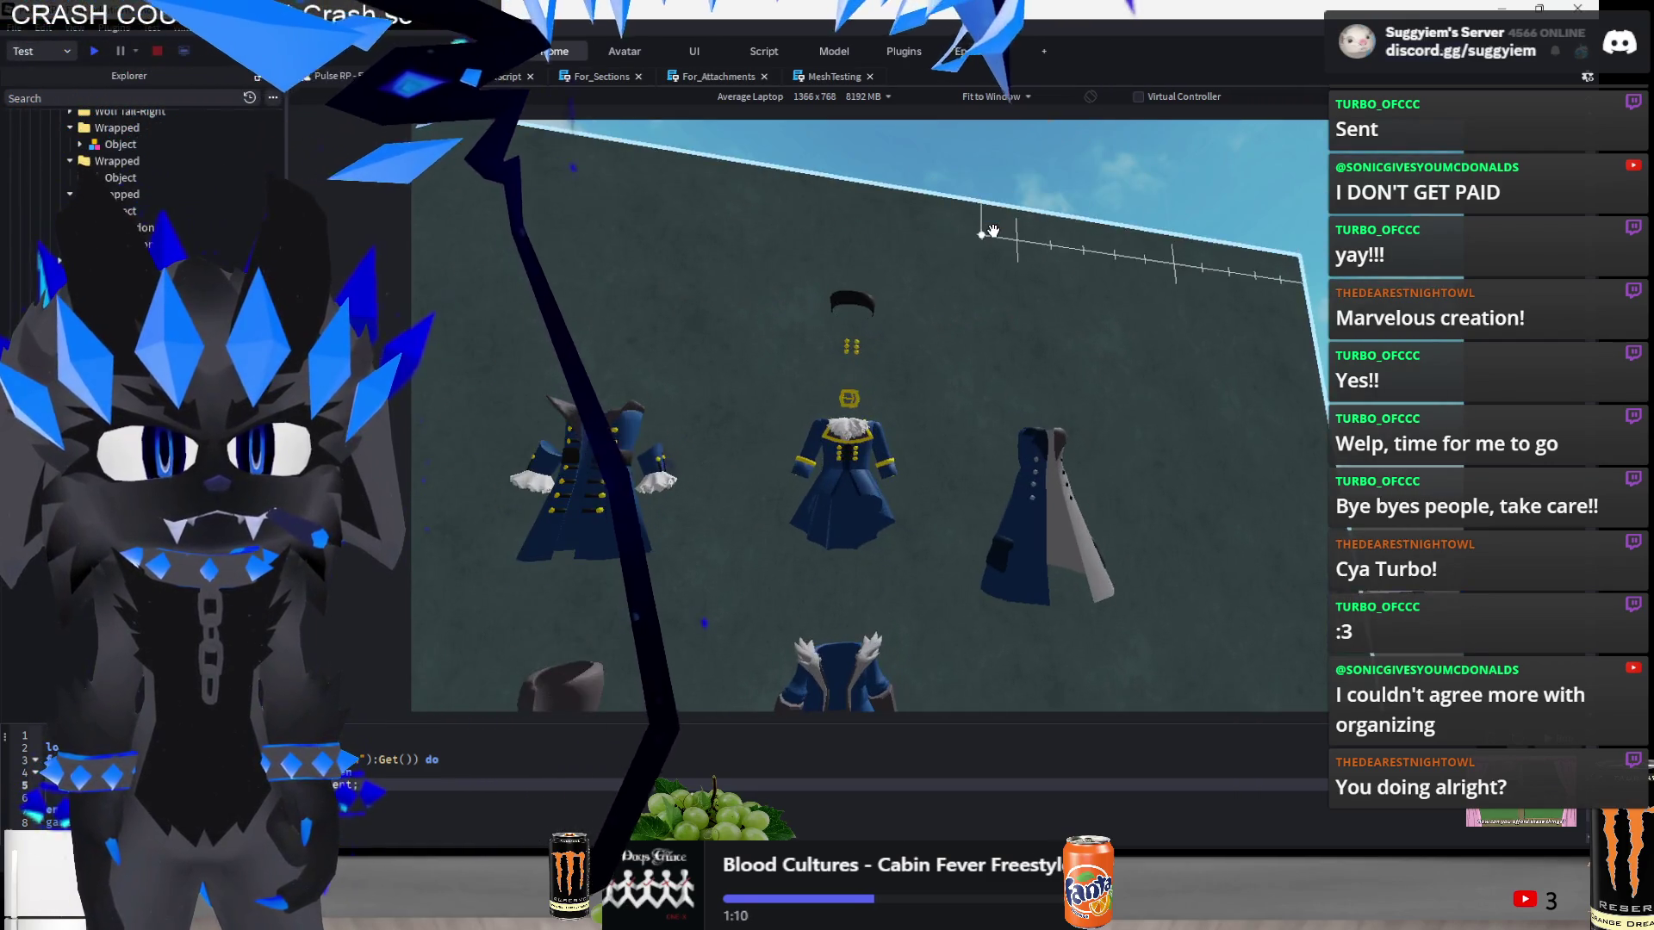
scroll(994, 231, down, 10)
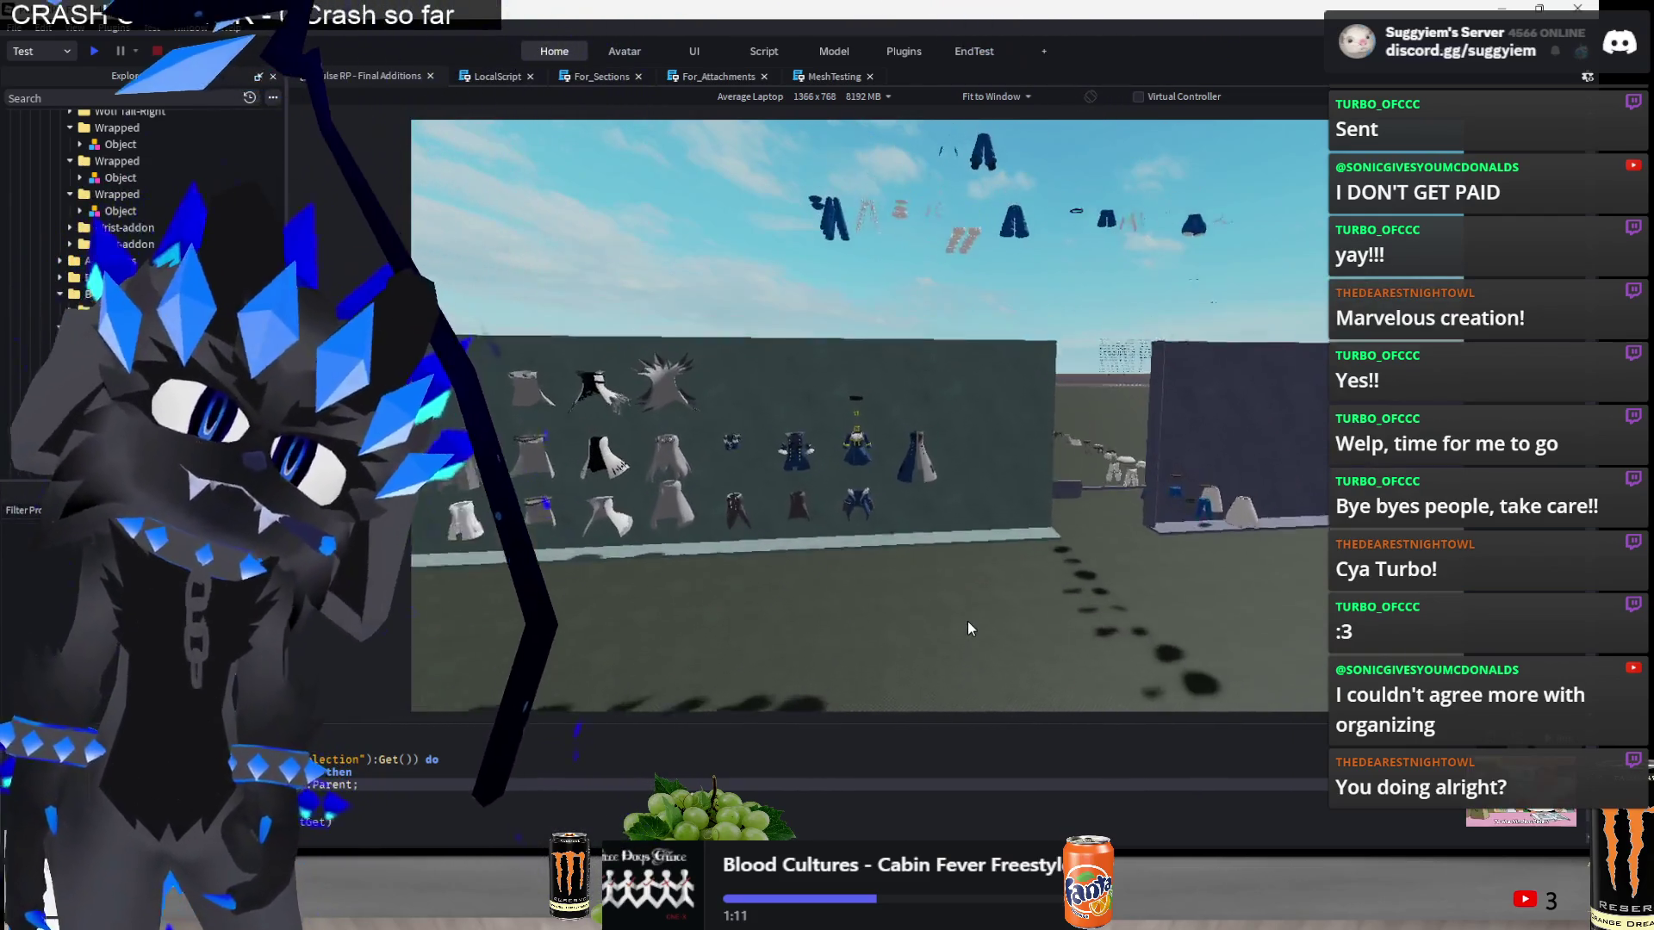
key(s)
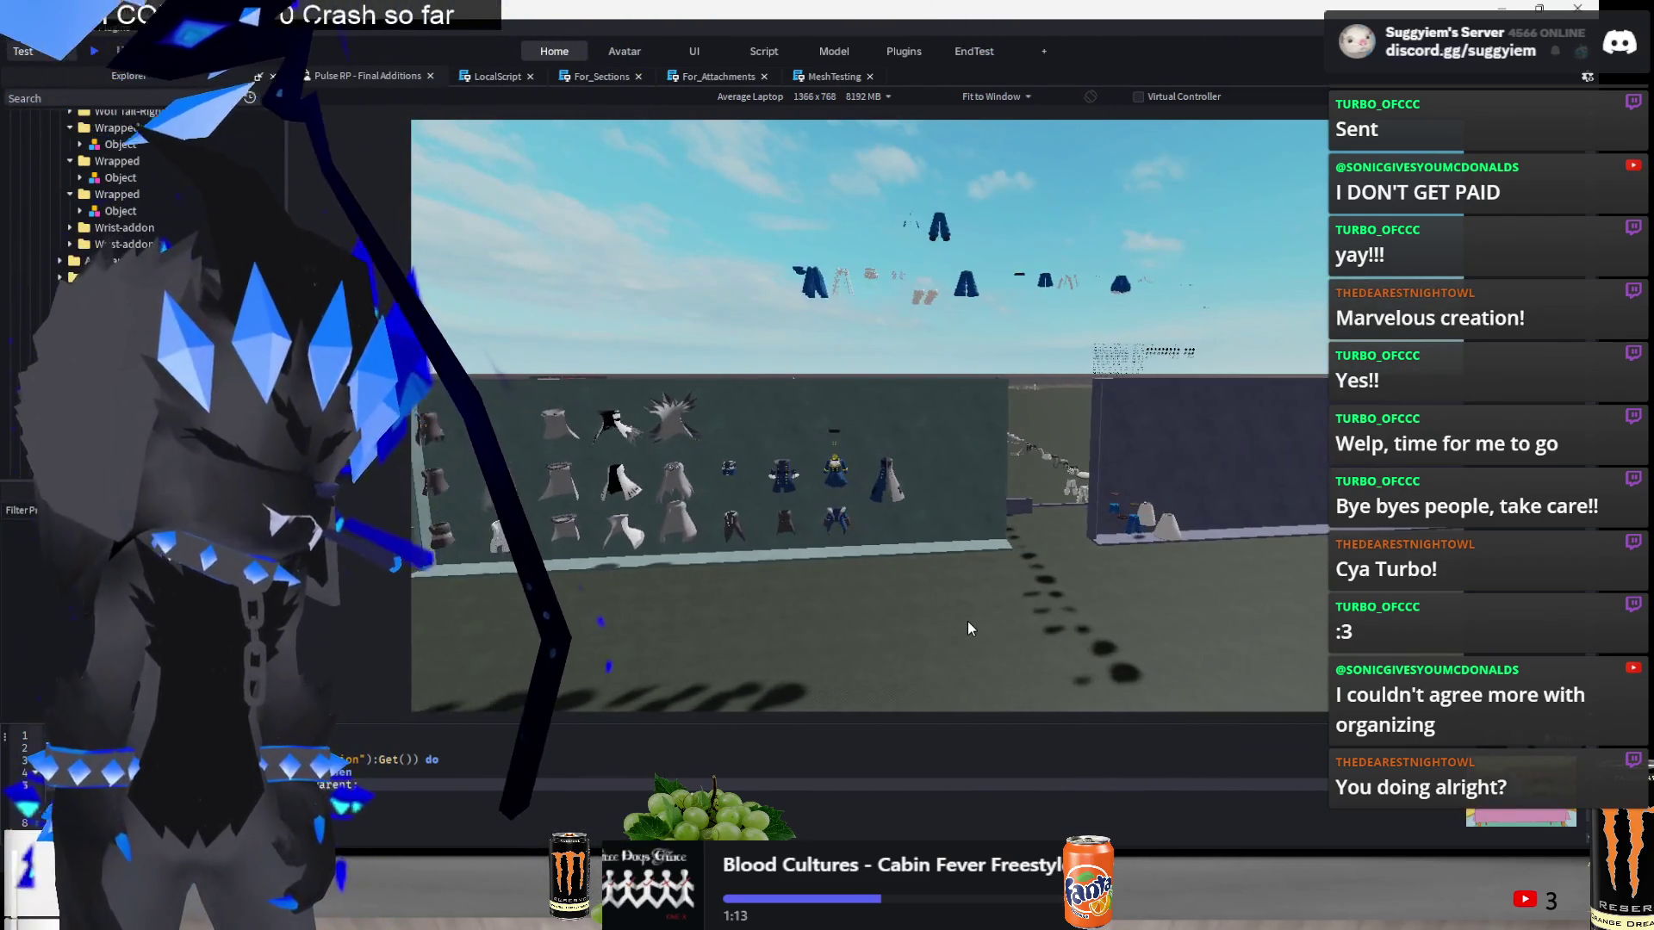
key(d)
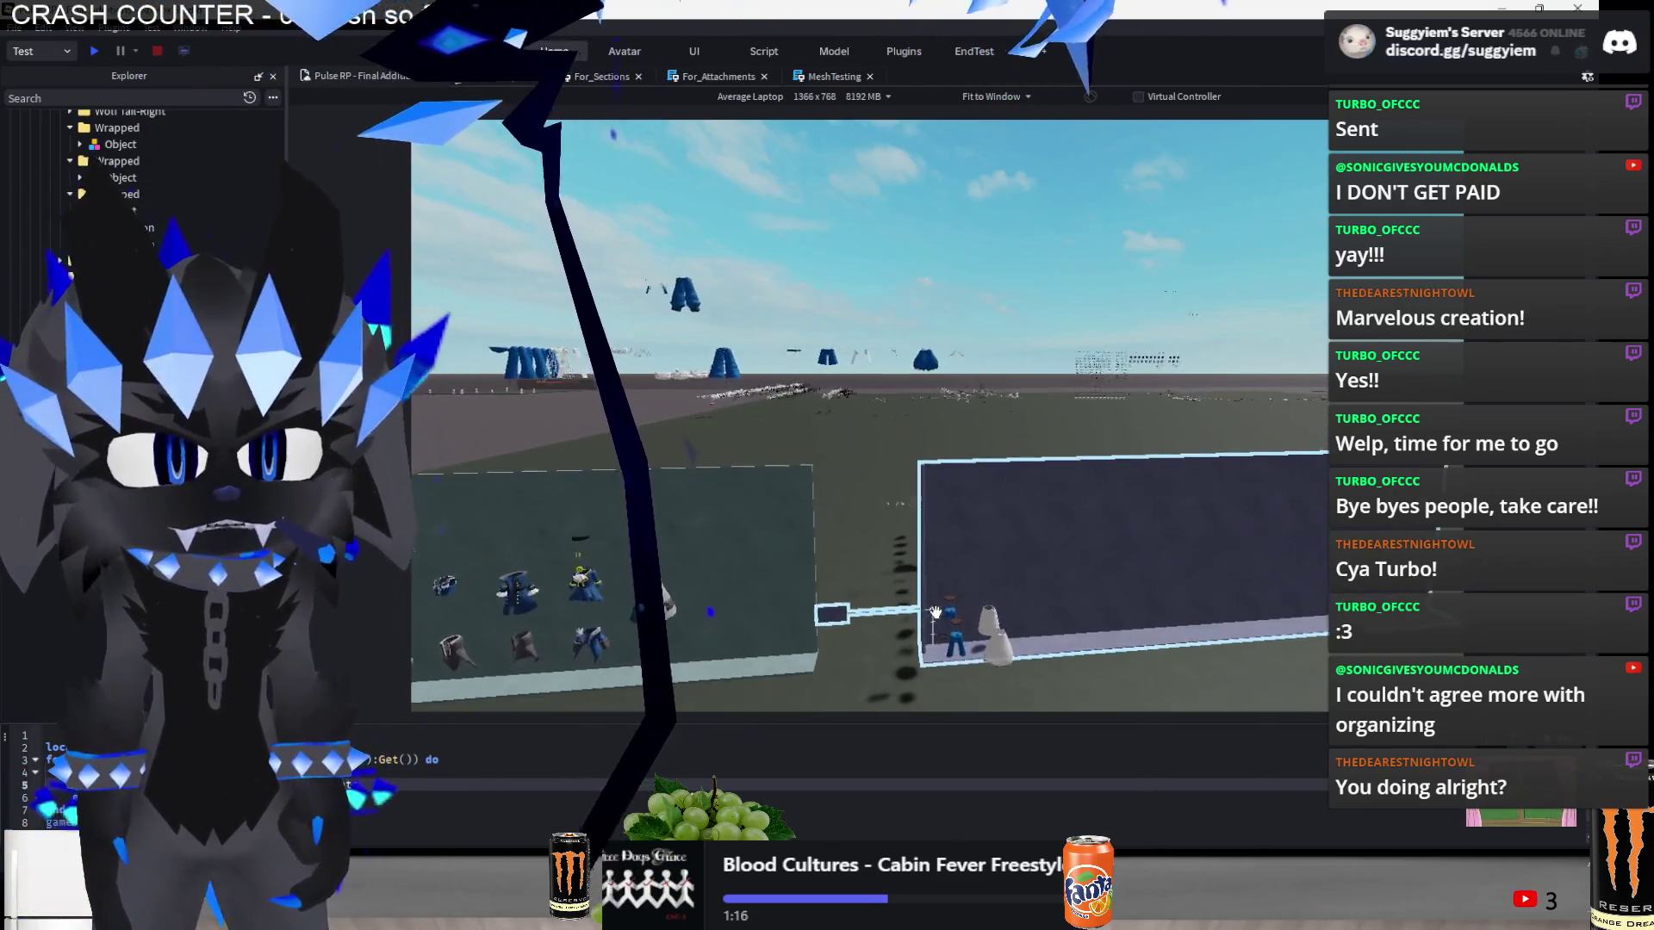
key(w)
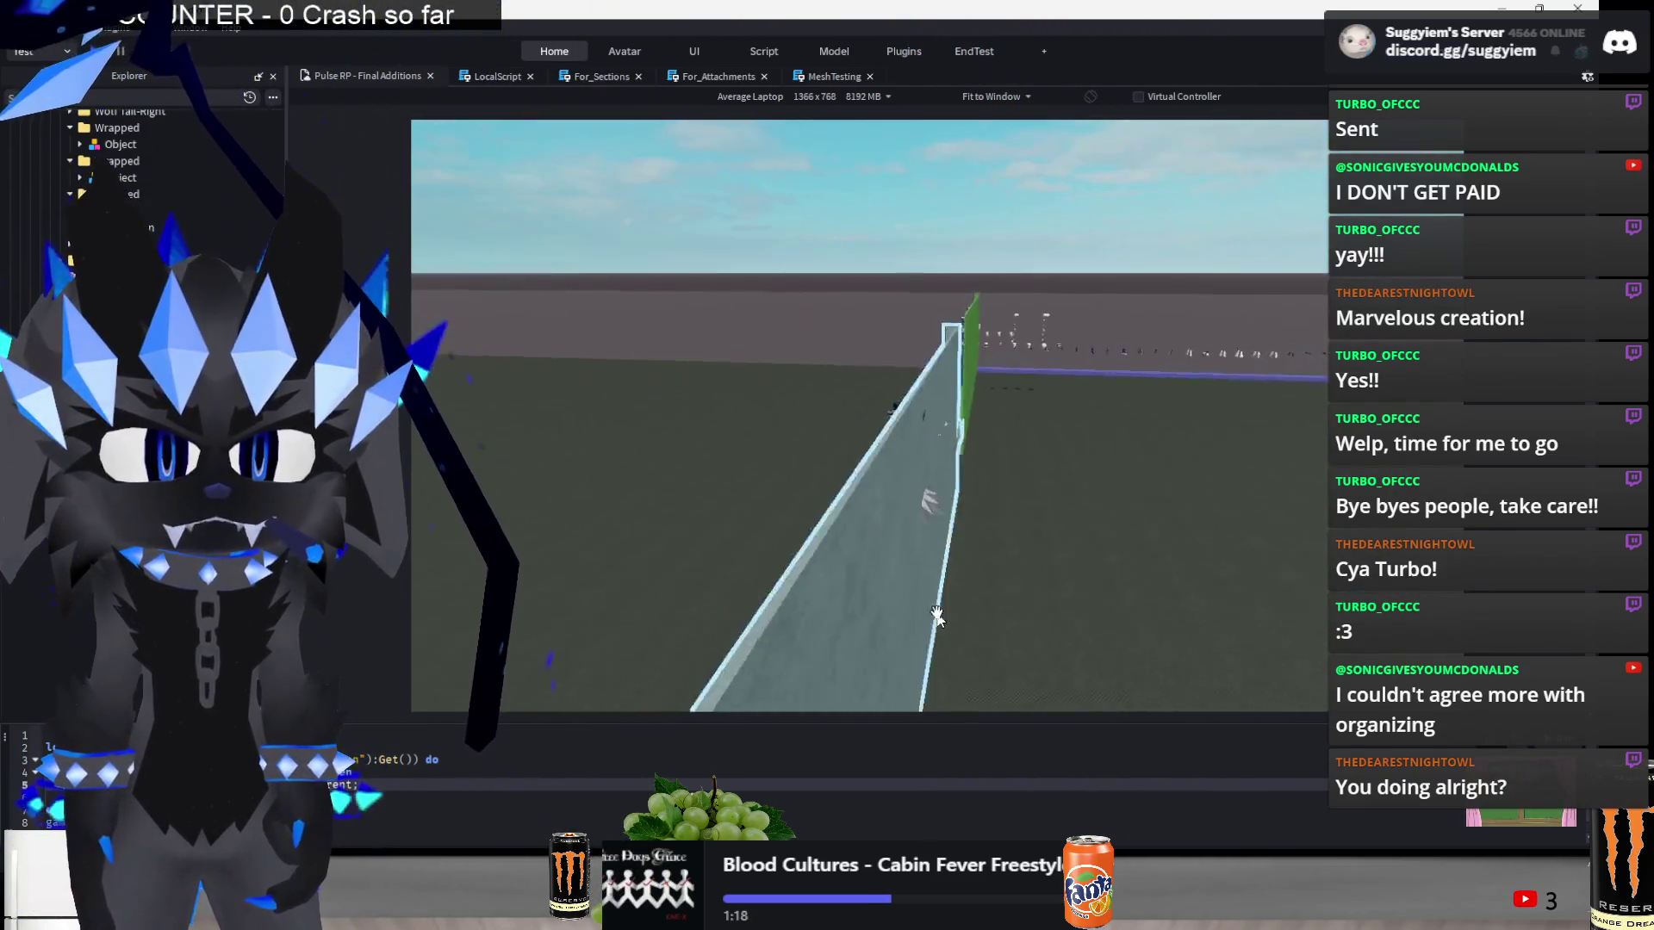
key(s)
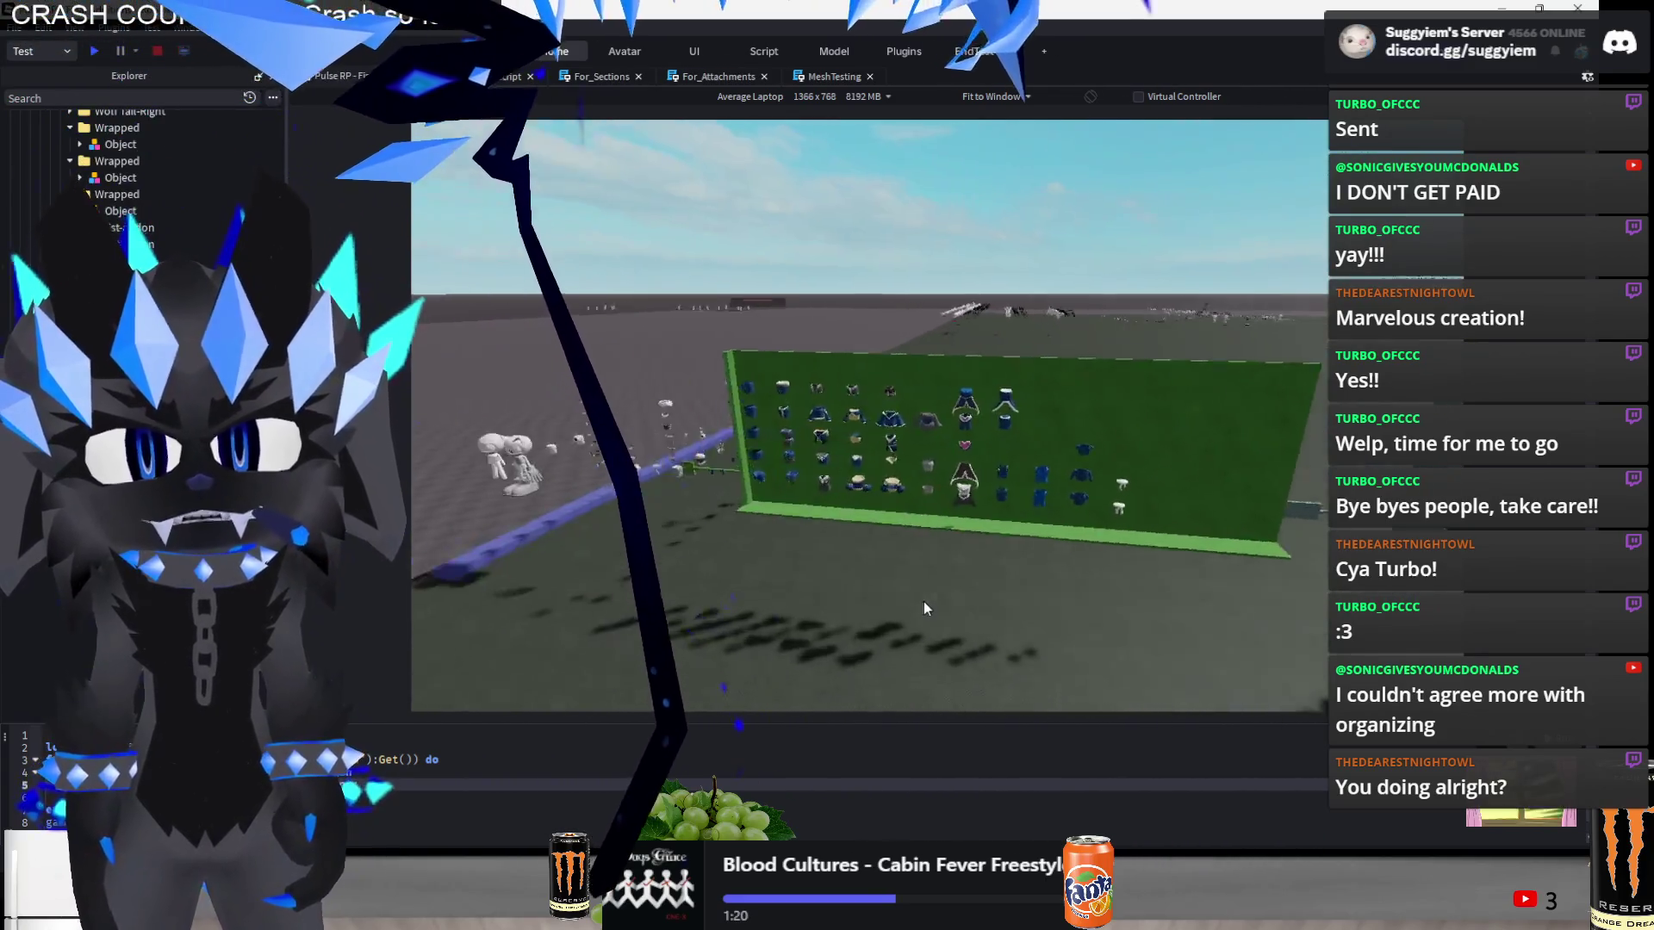
key(d)
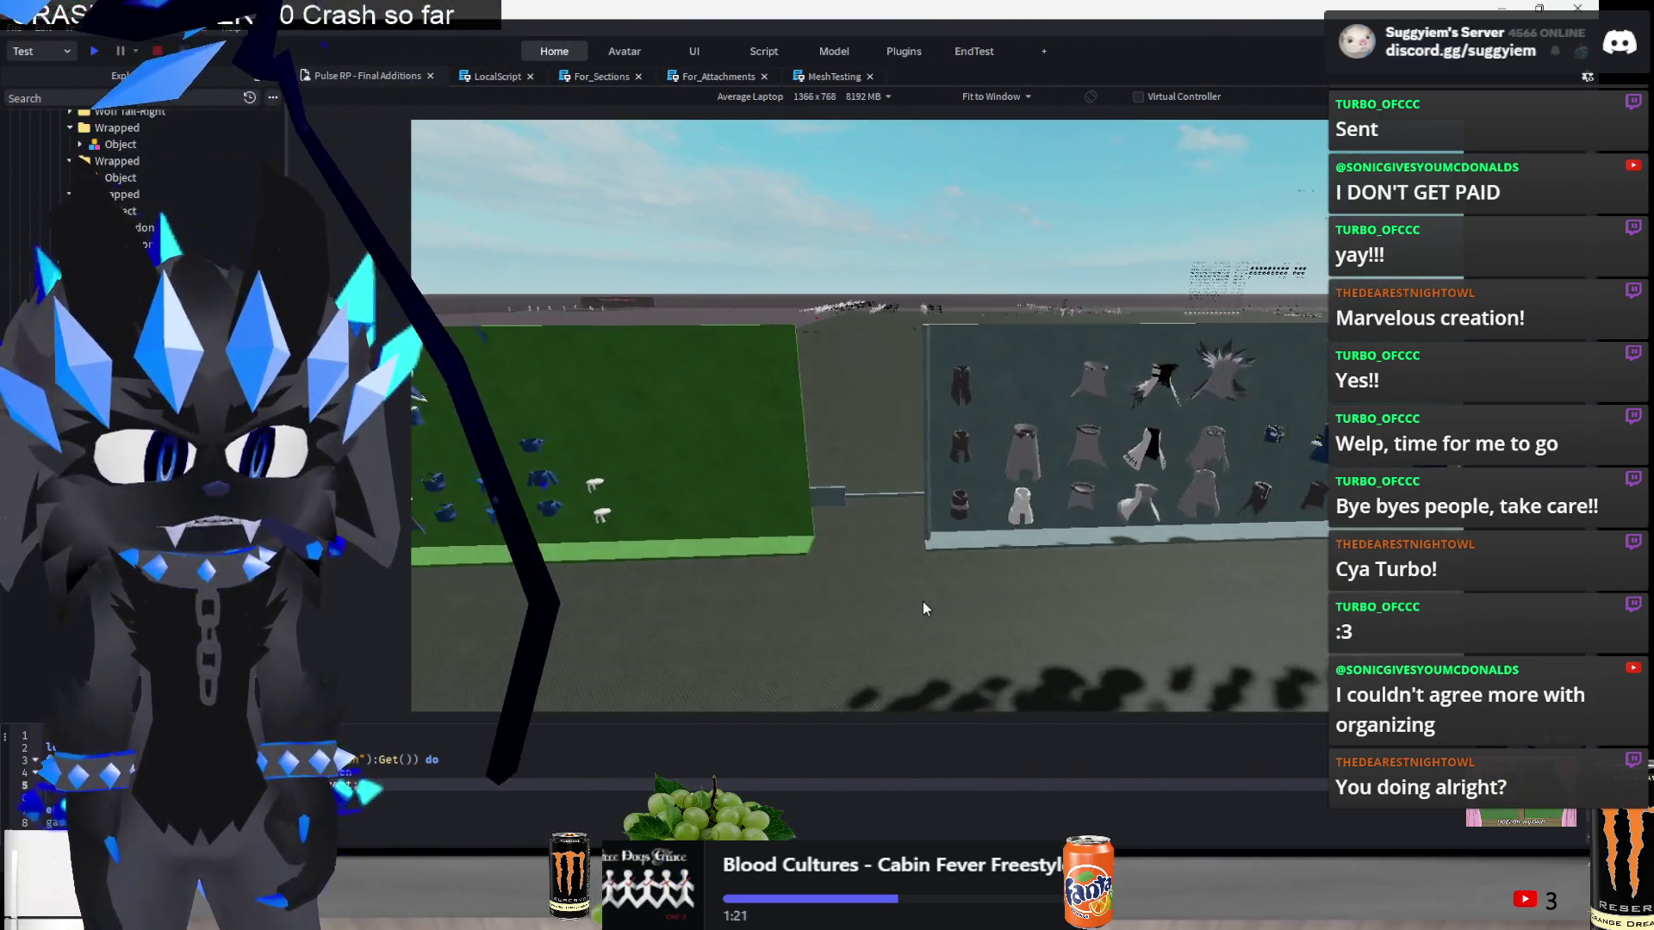
key(d)
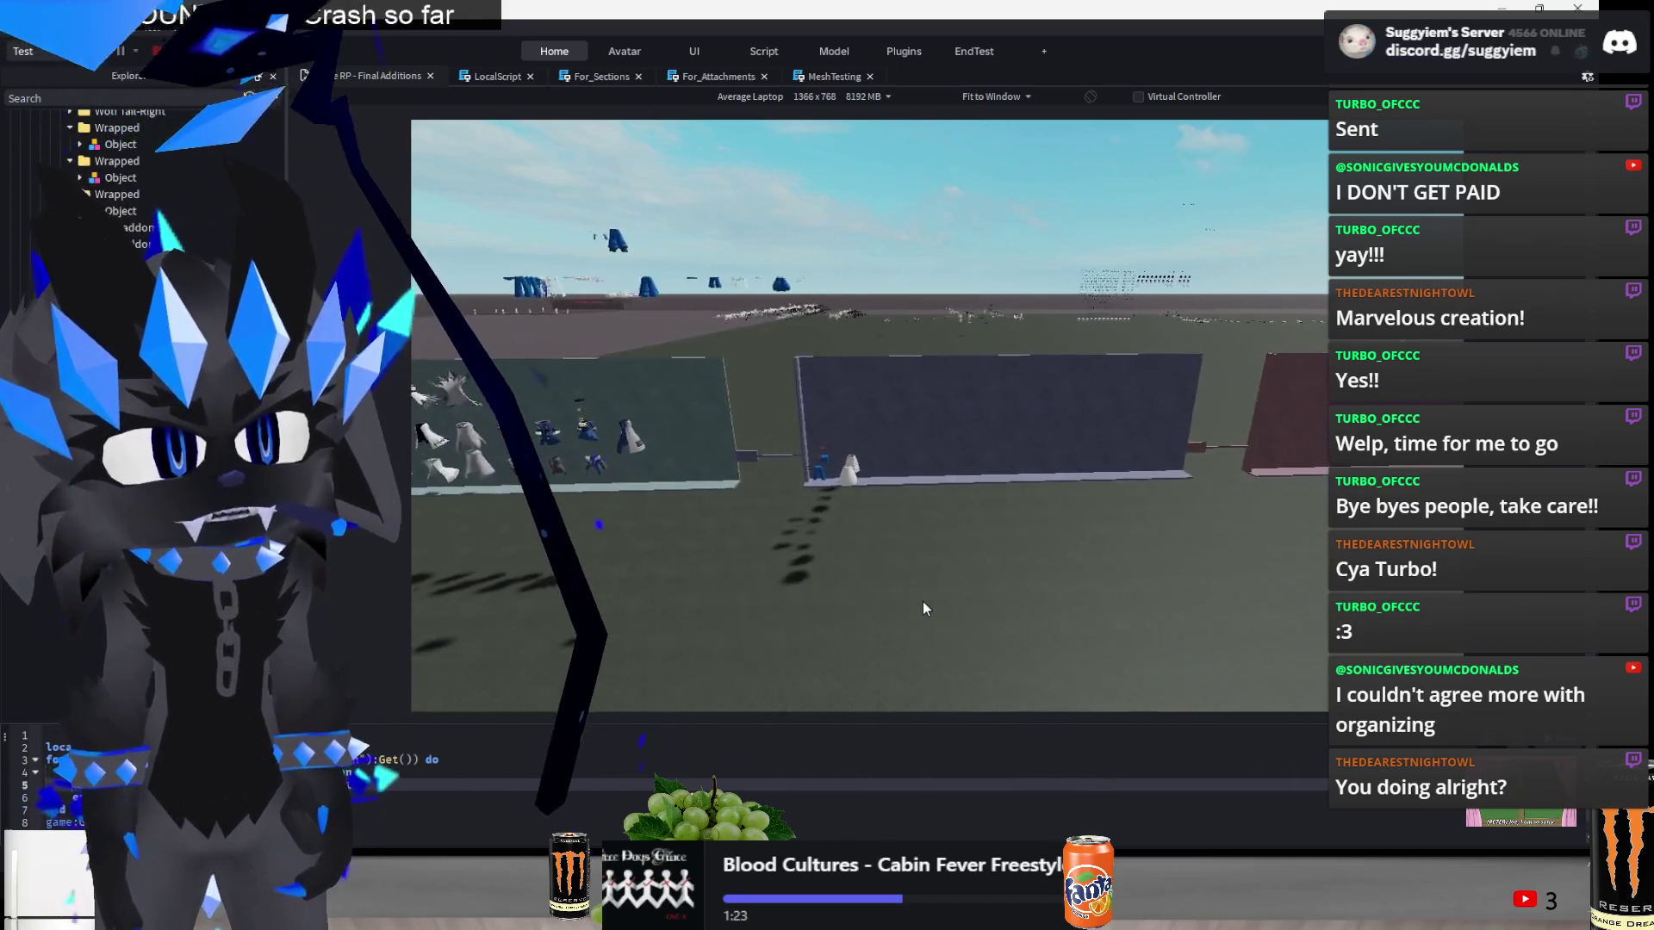
key(a)
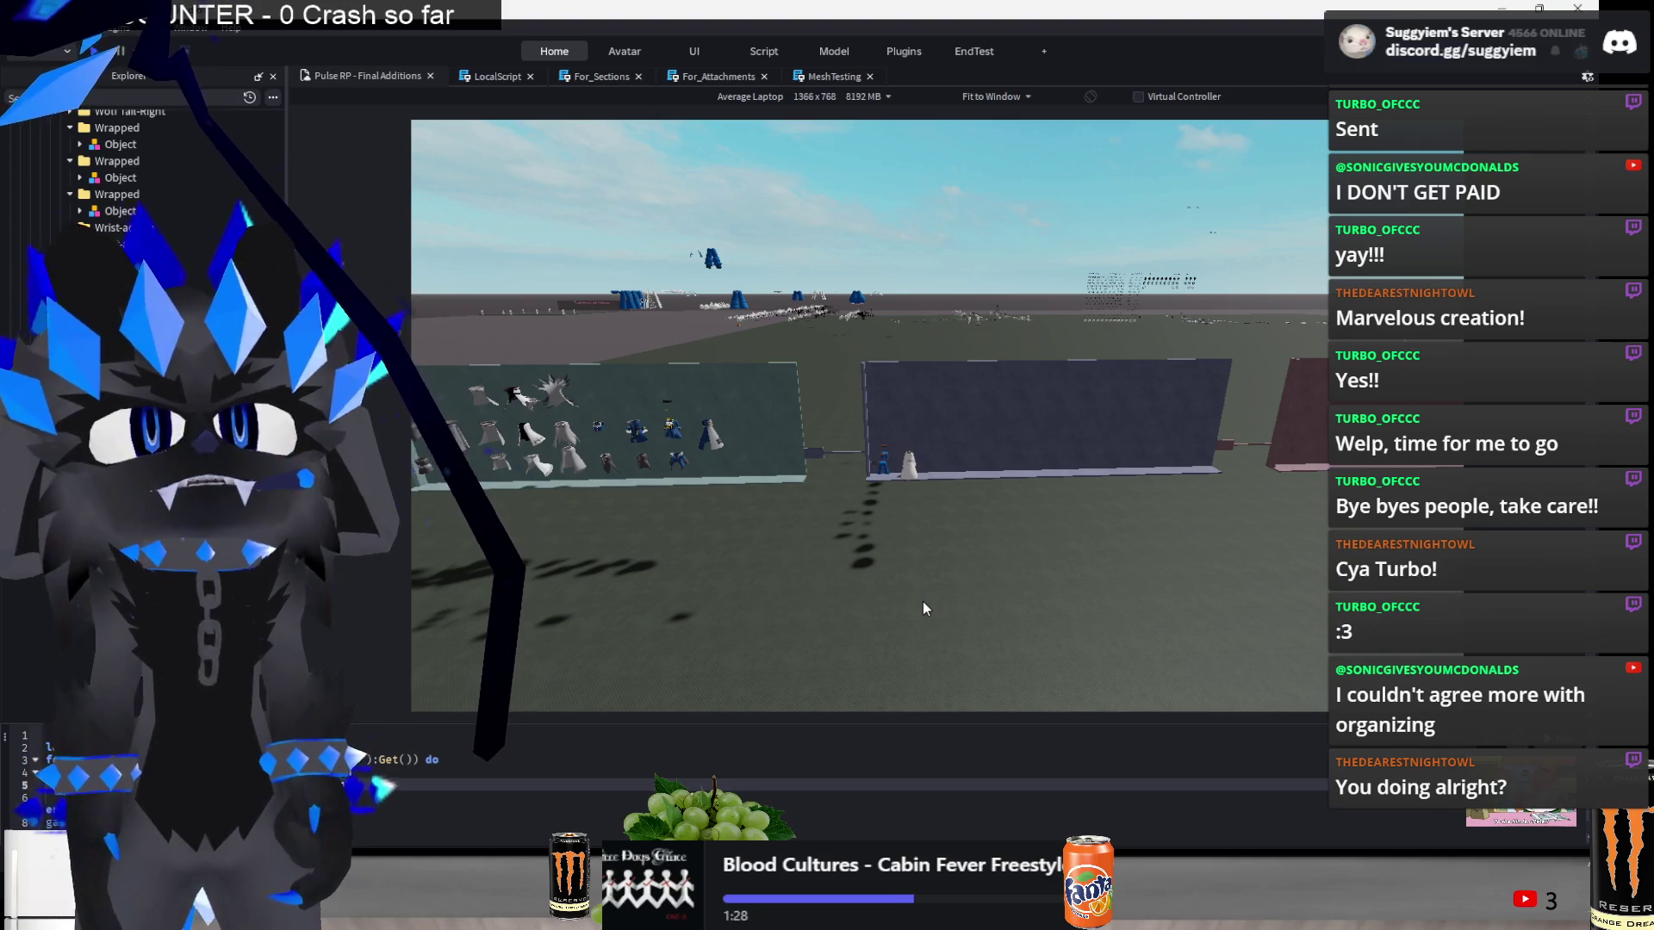
key(F8)
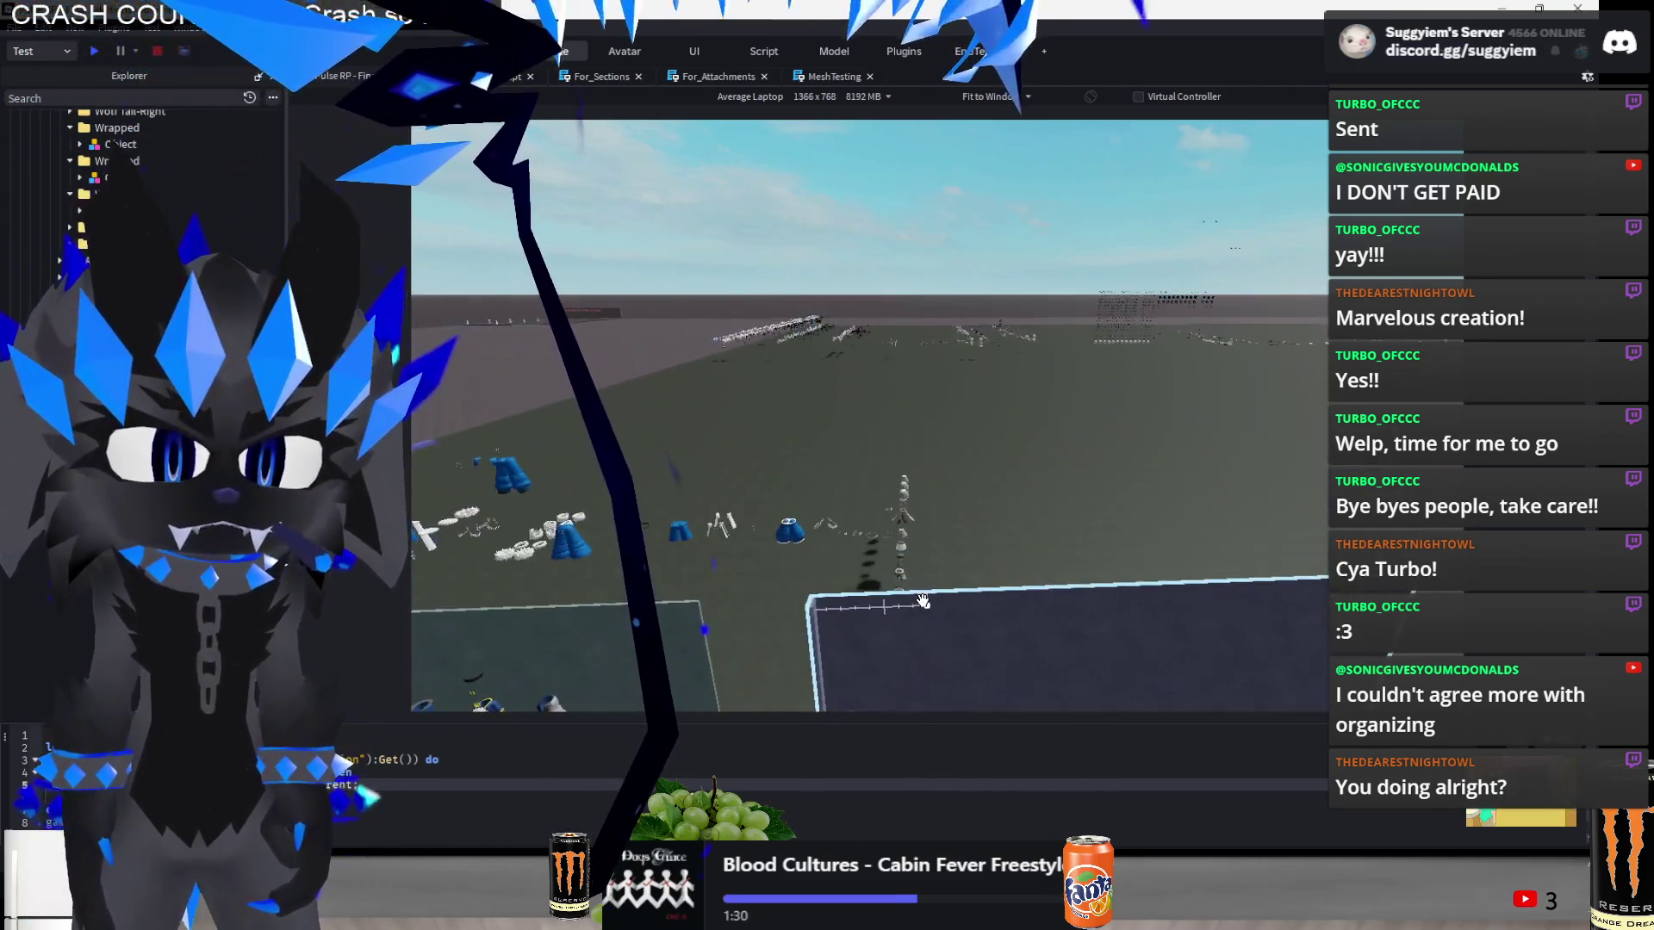
key(shift+F5)
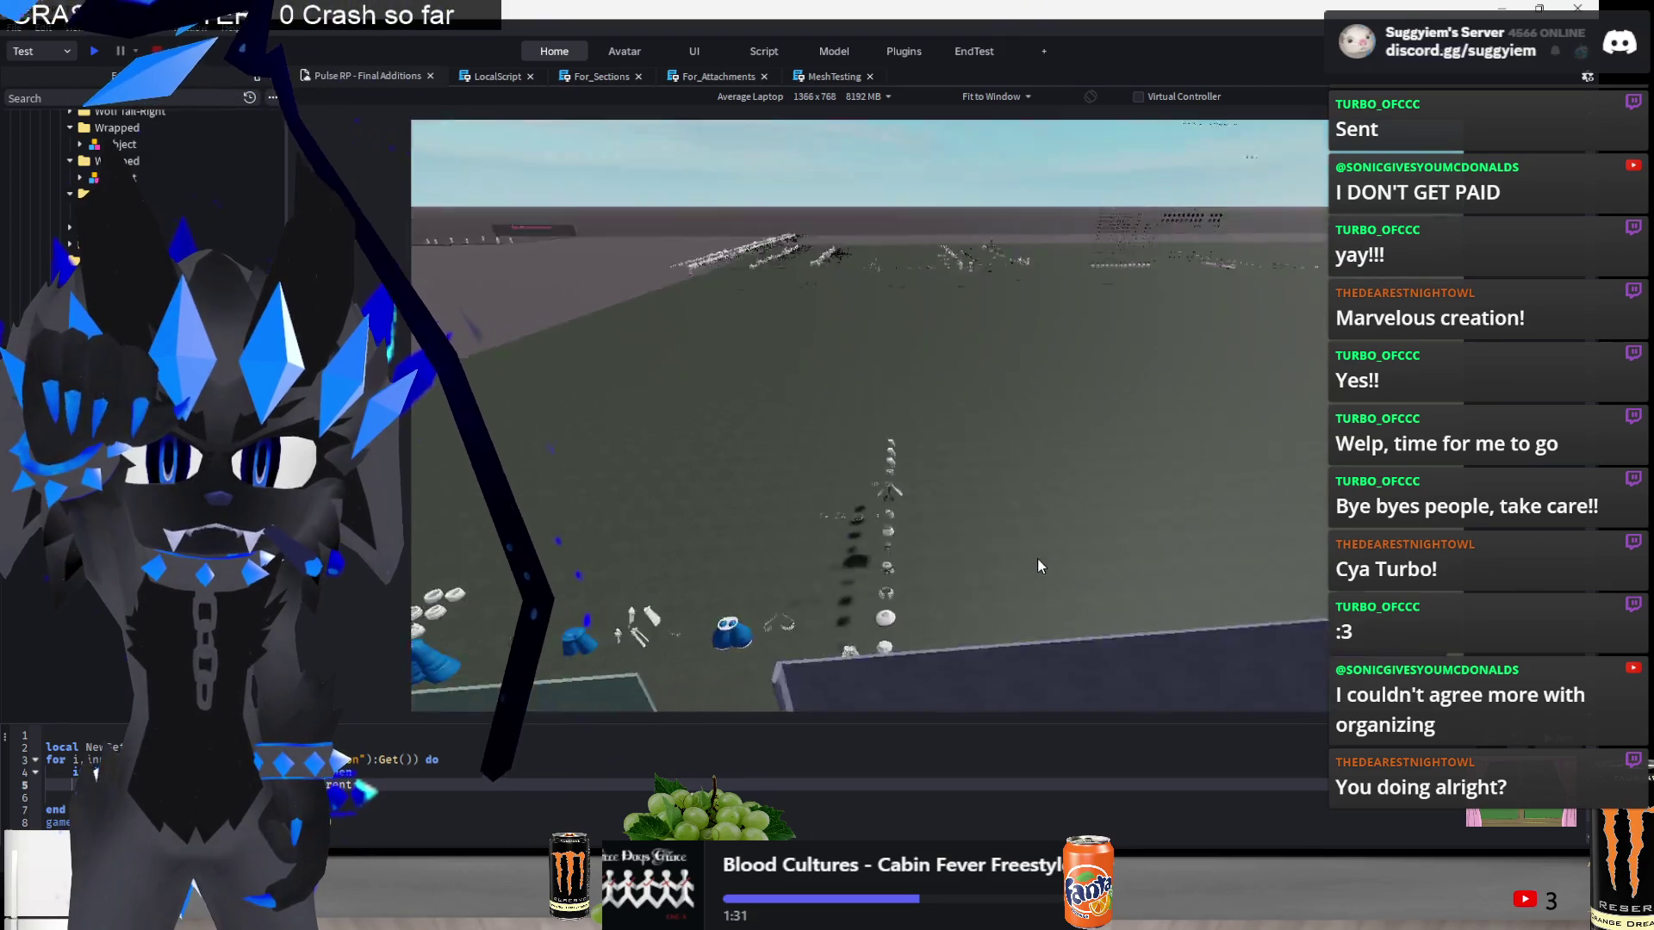
- Box-select rows of white parts on the ground and slide them into place along their row
drag(933, 644, 933, 643)
key(f)
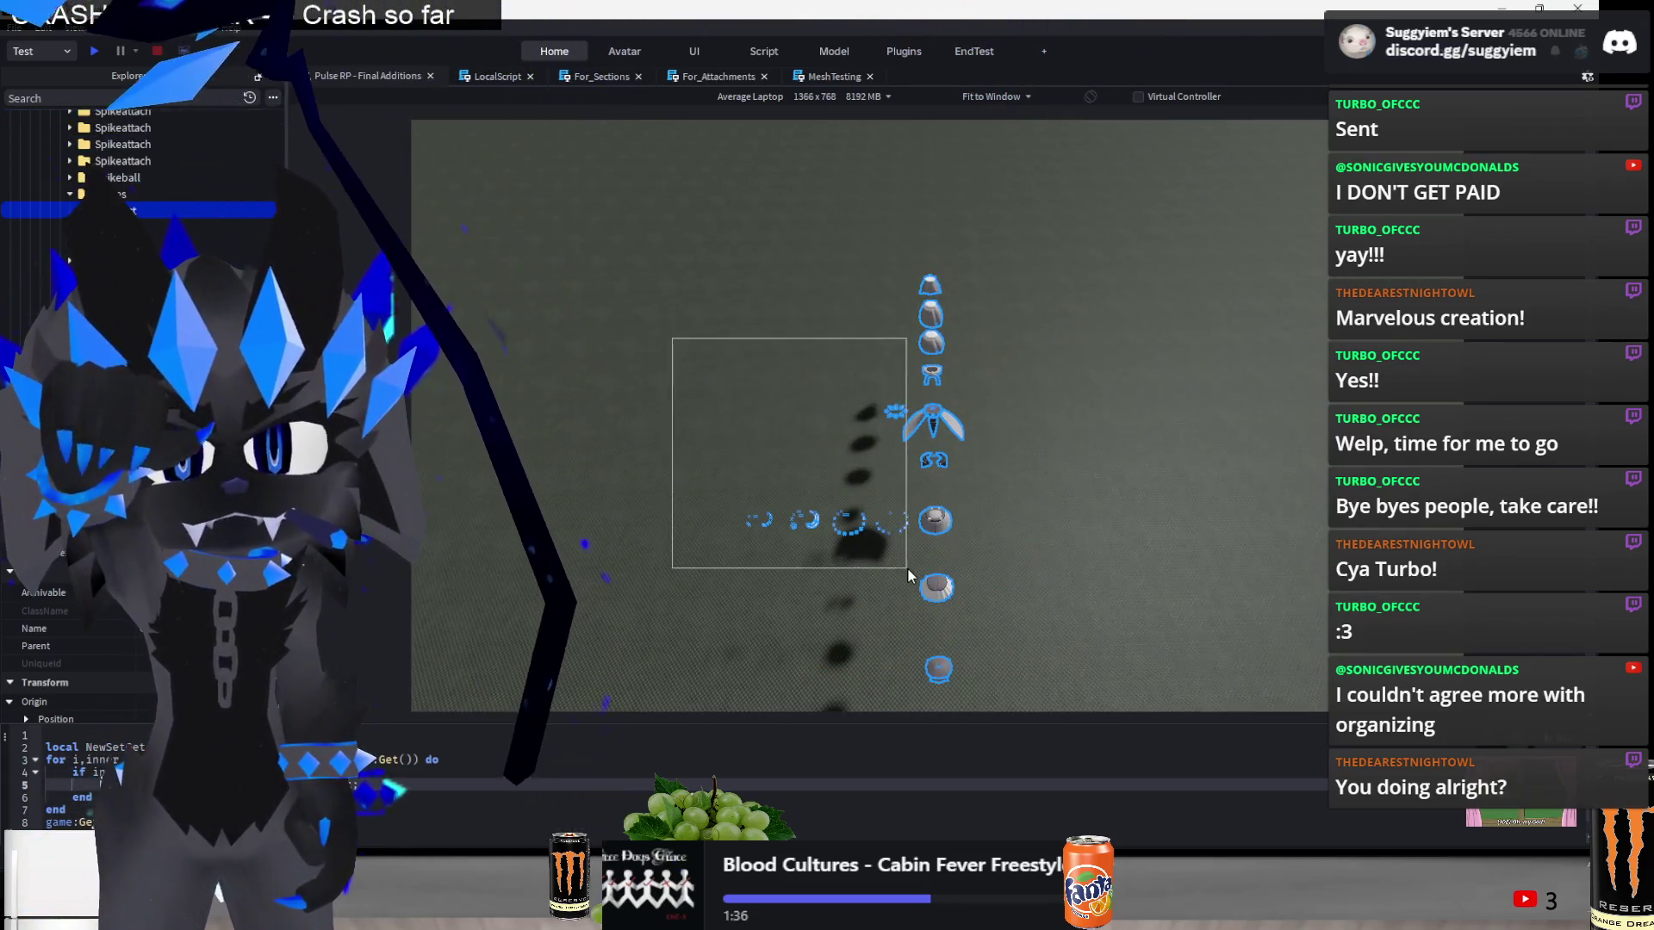
drag(908, 574, 906, 570)
key(f)
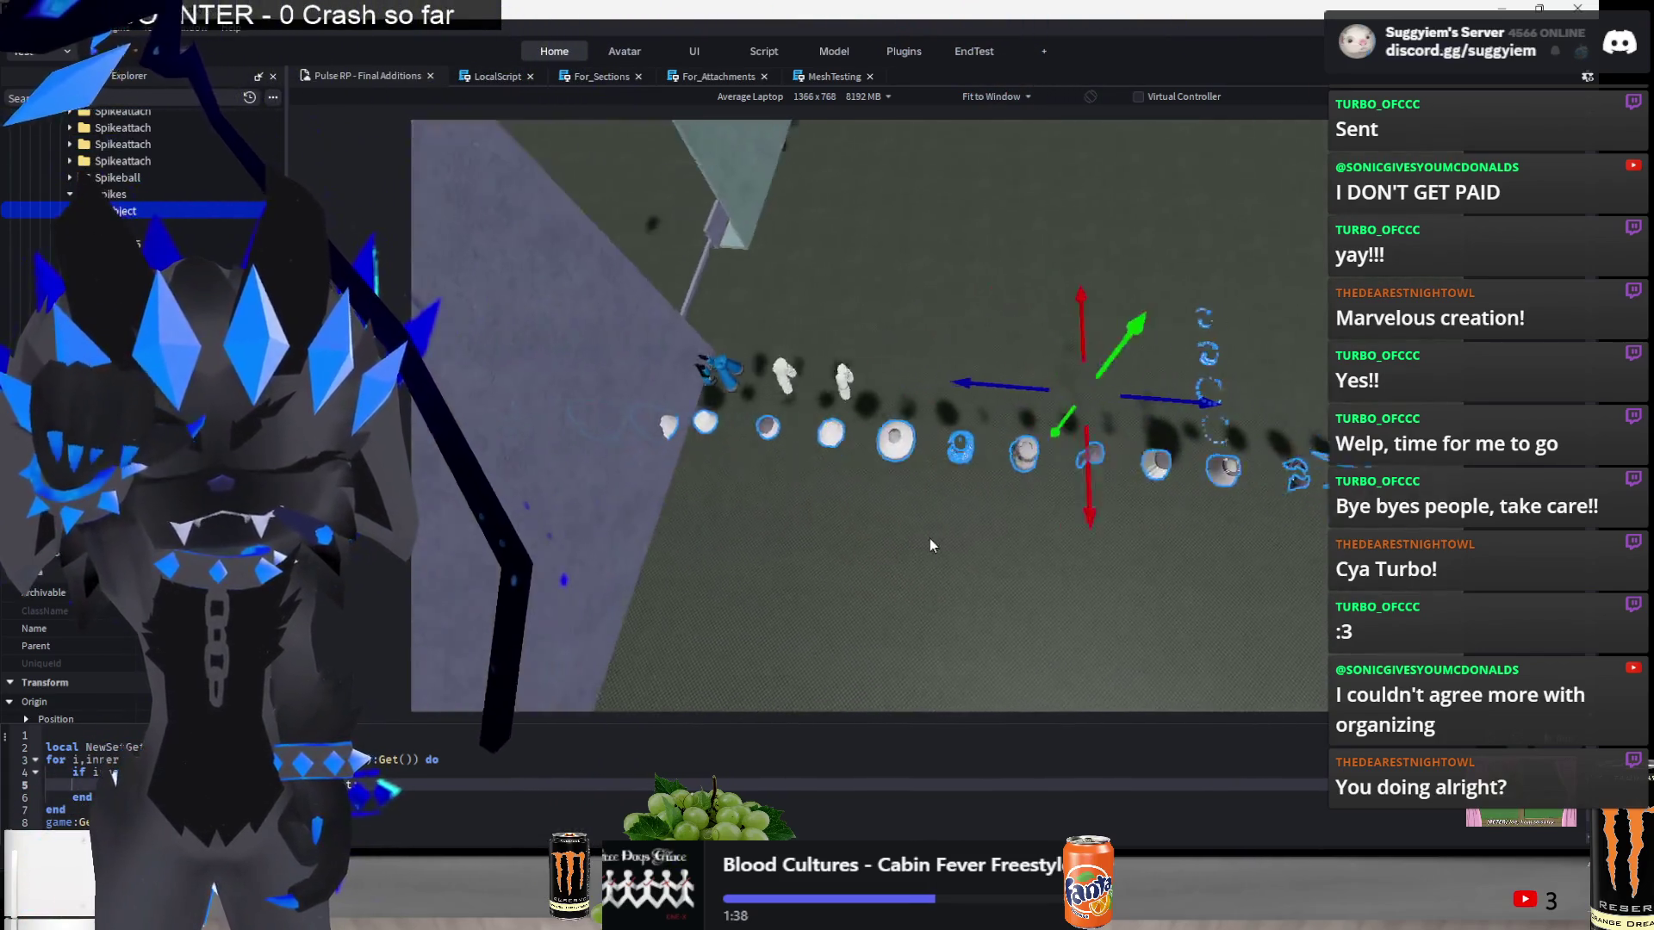
mouse_move(1131, 492)
mouse_down()
mouse_move(1089, 643)
mouse_move(1060, 642)
mouse_move(1025, 531)
mouse_move(719, 528)
mouse_move(919, 565)
mouse_up()
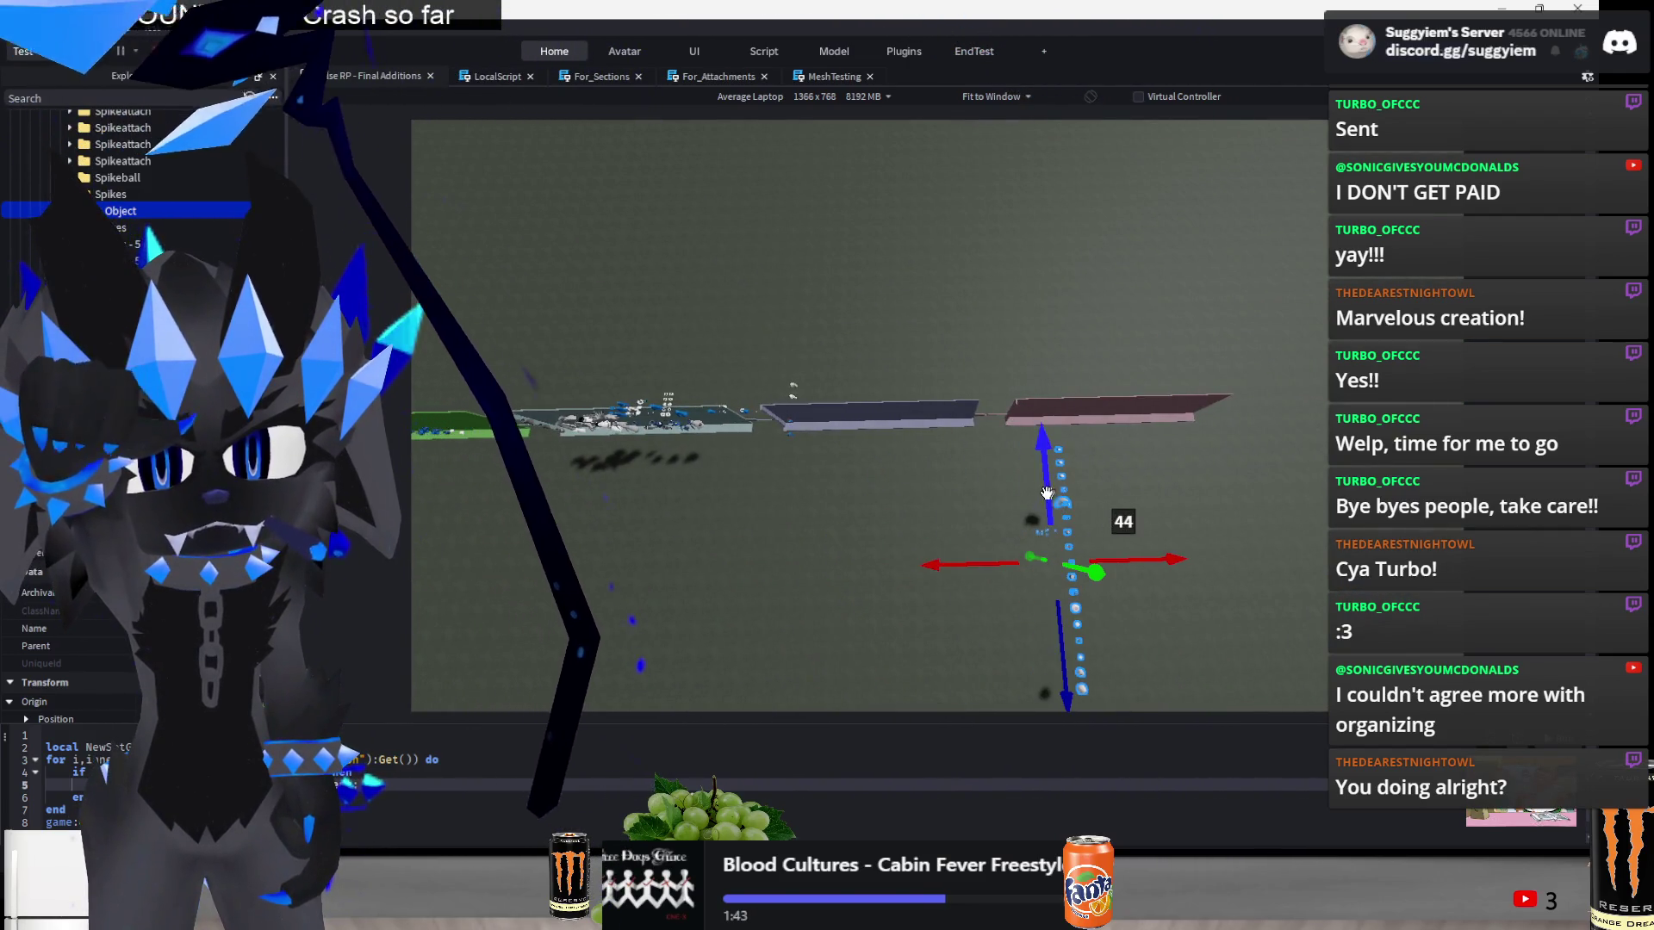
scroll(1015, 487, down, 10)
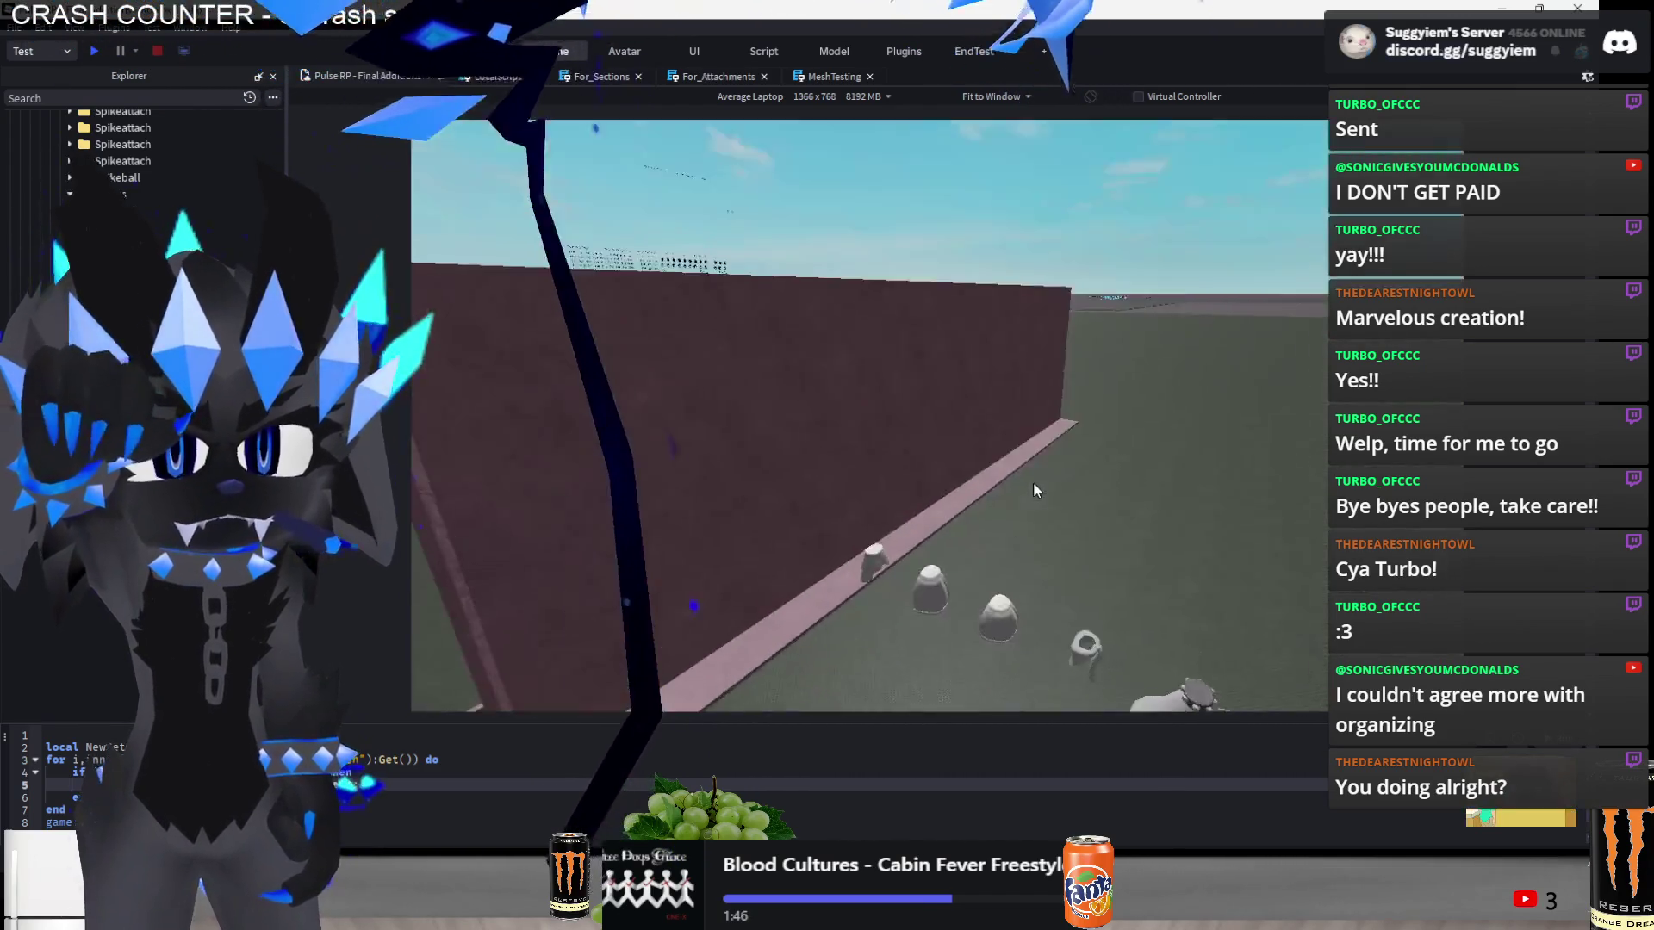
scroll(1000, 470, up, 5)
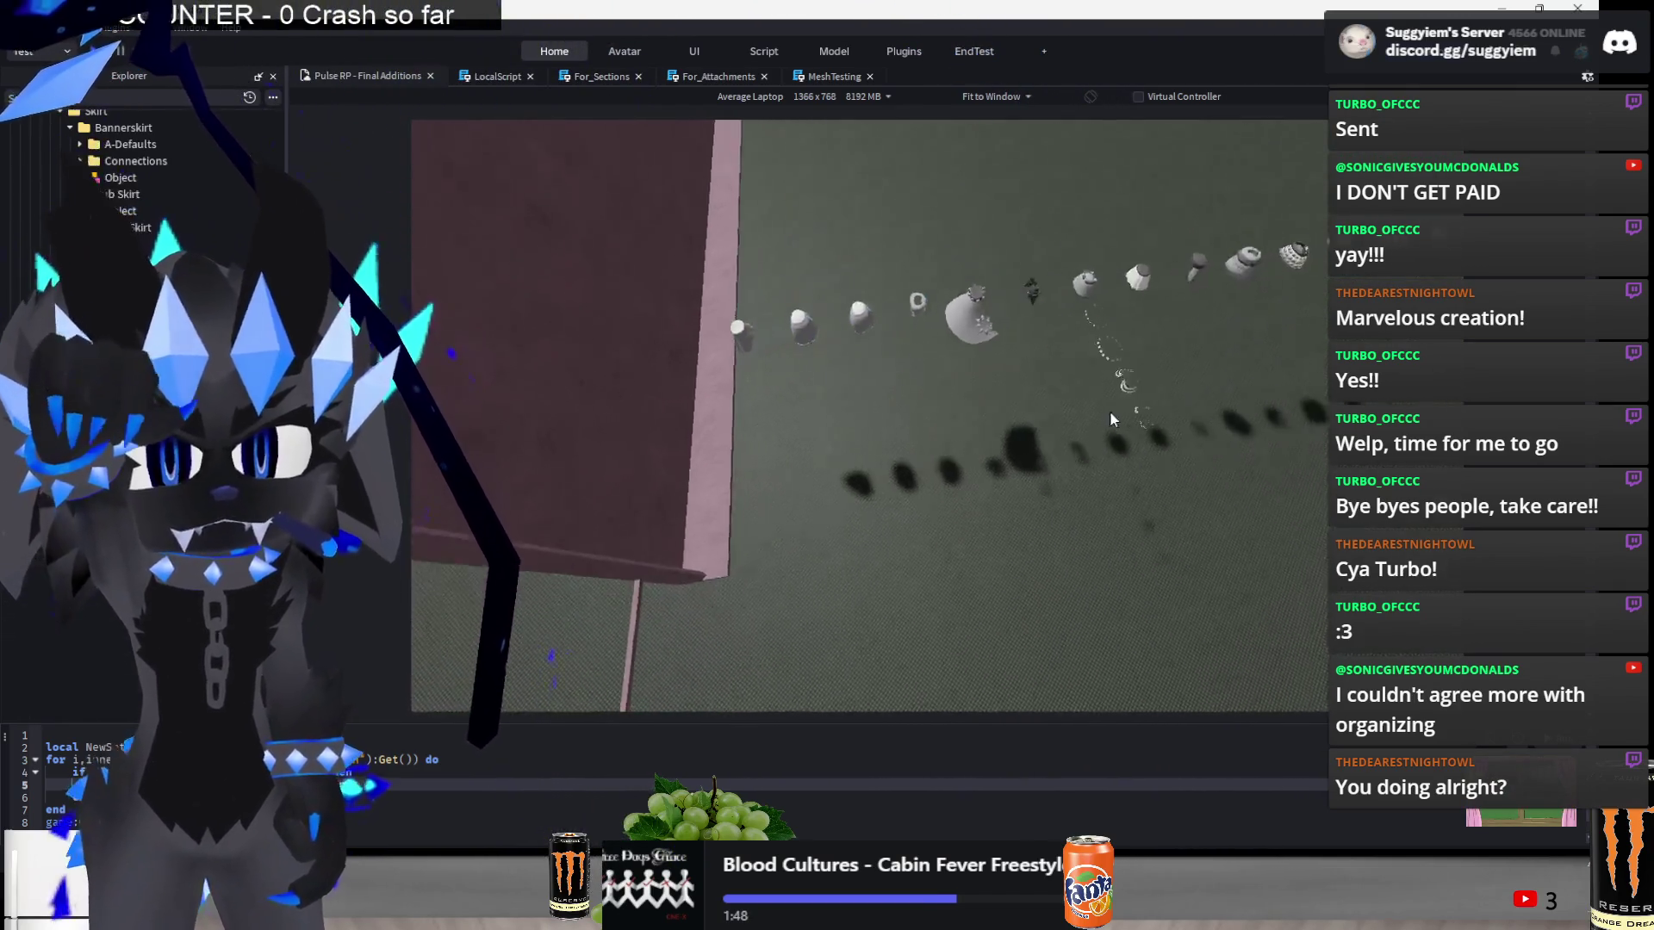
scroll(1075, 403, down, 5)
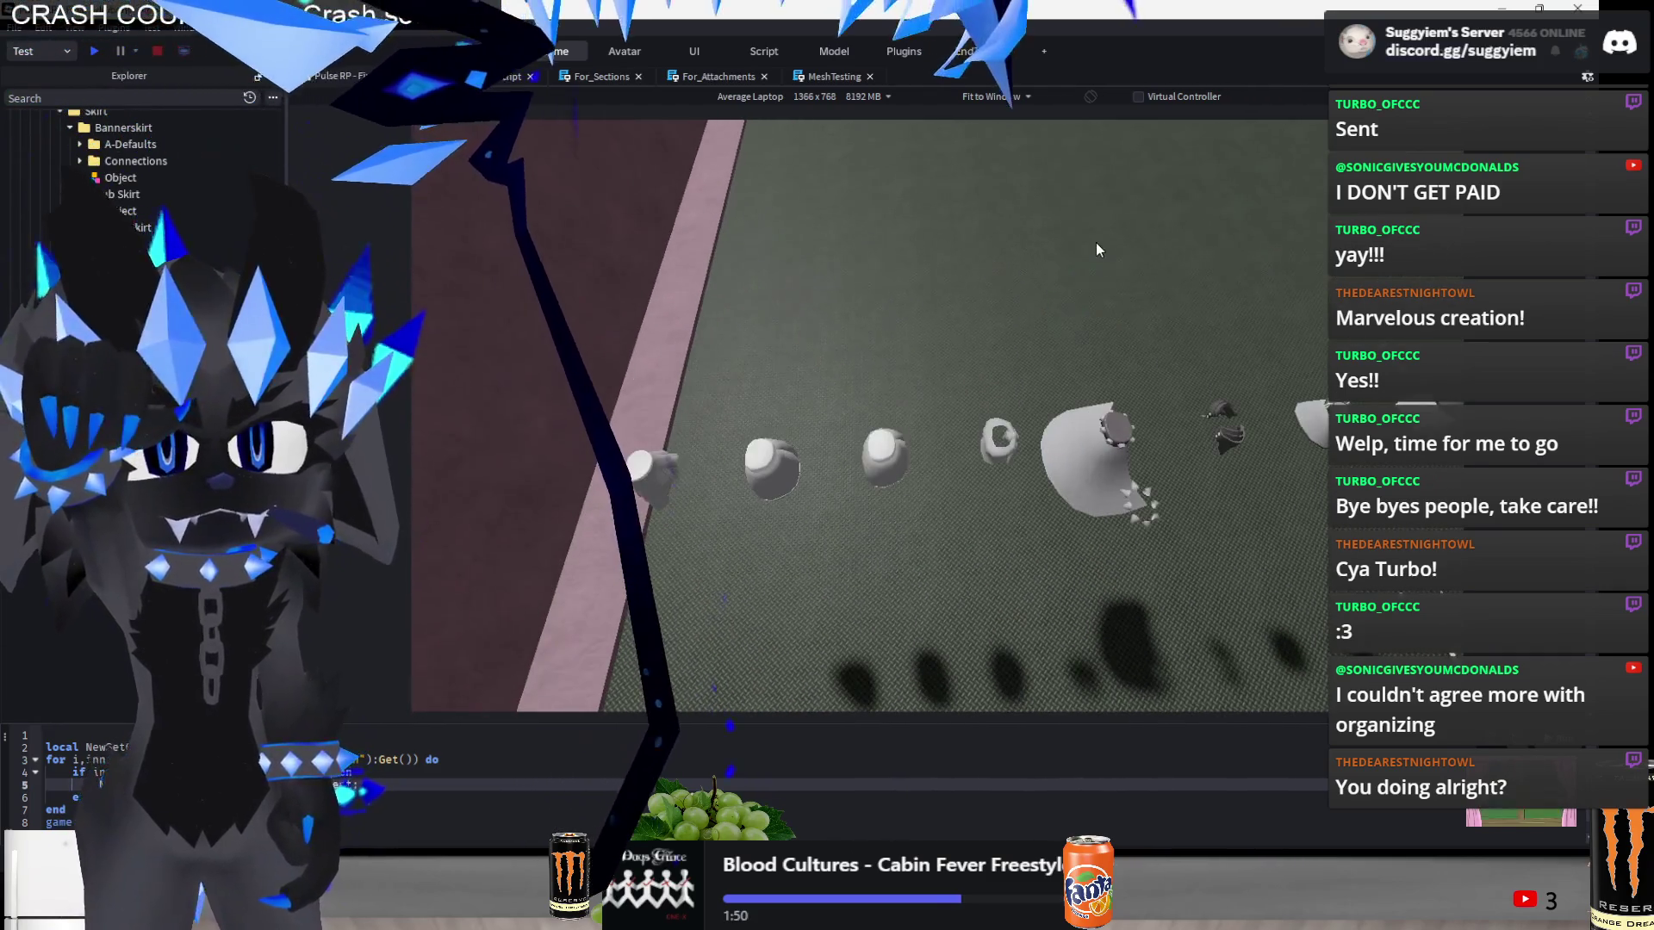
drag(752, 498, 801, 453)
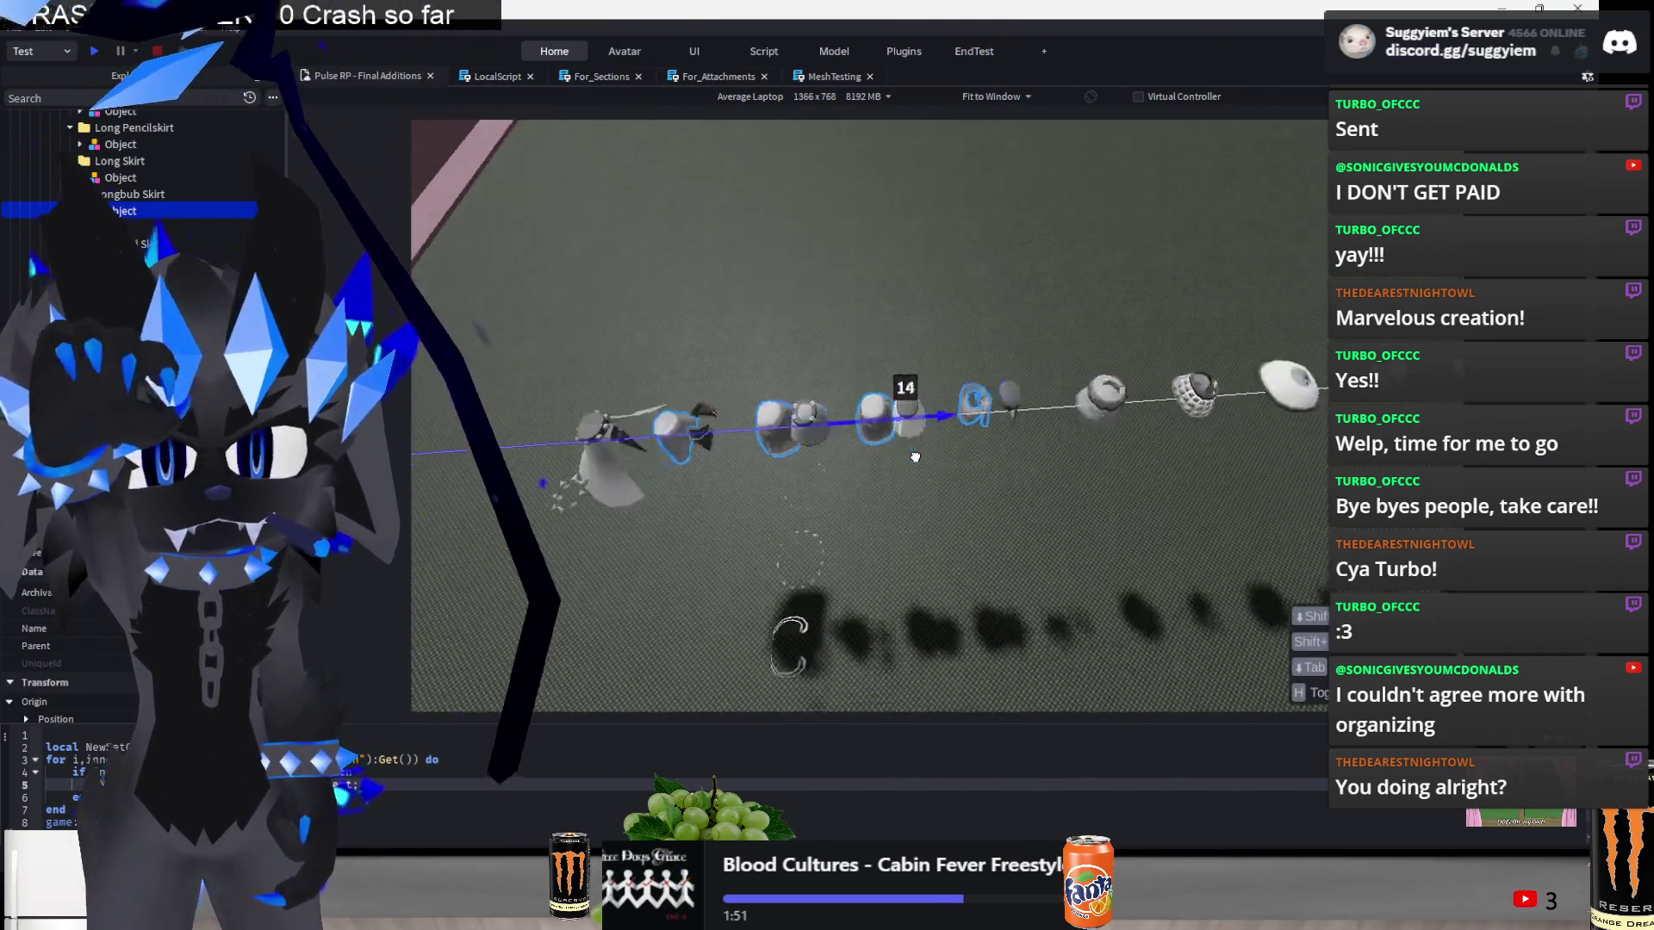
drag(906, 430, 931, 416)
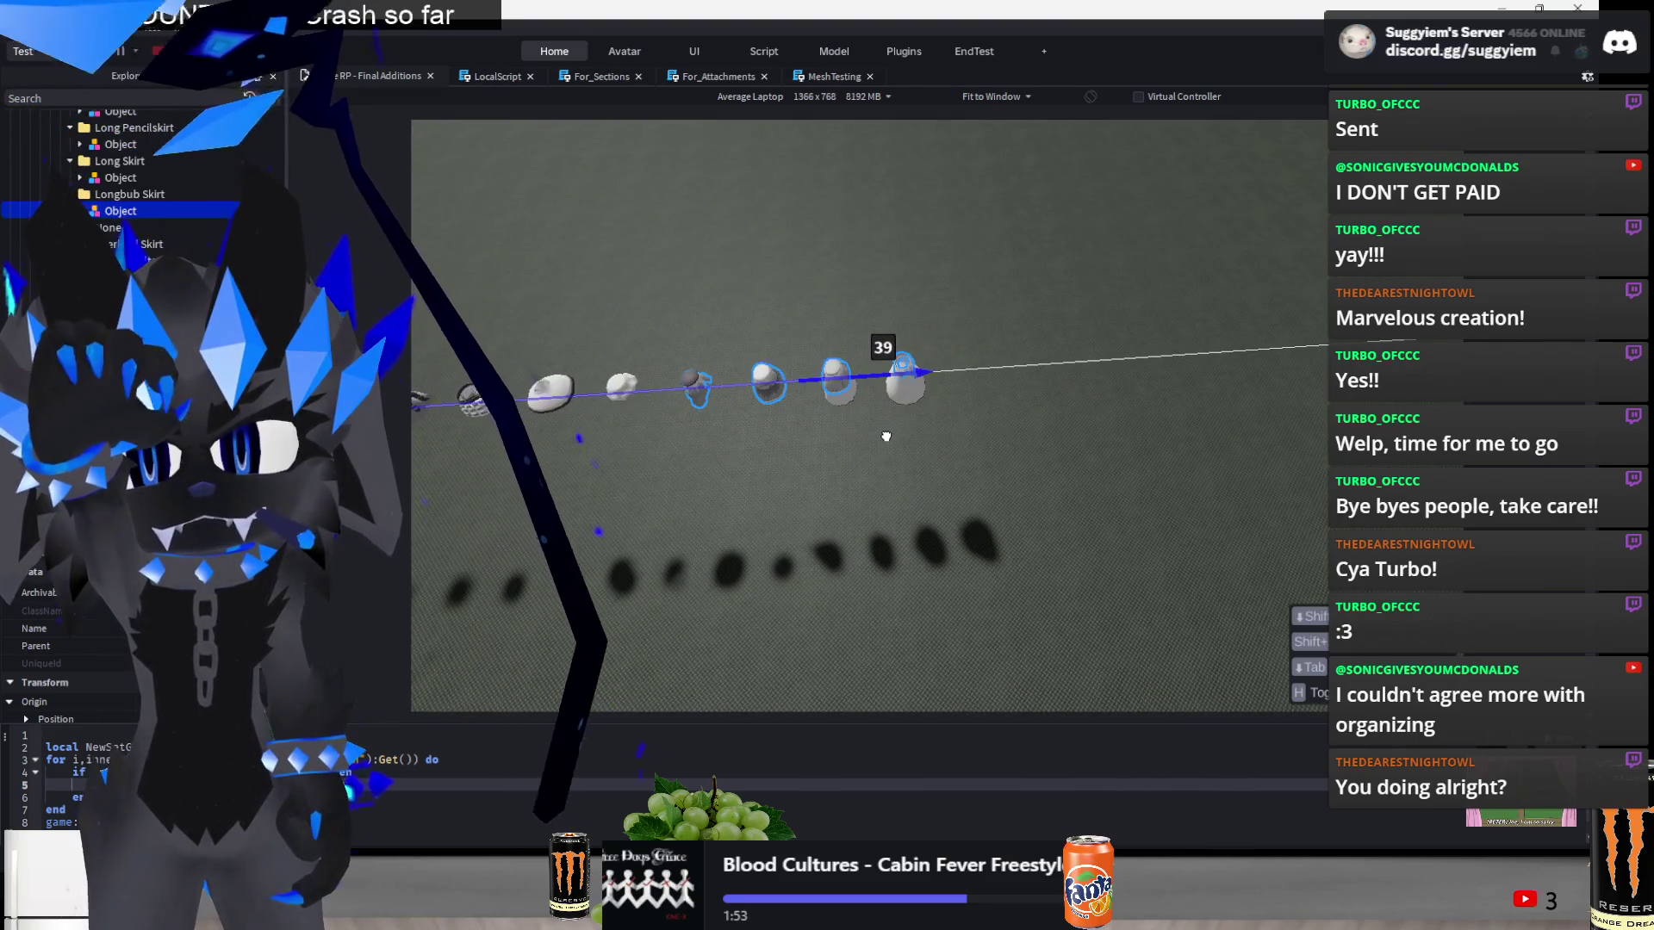
click(770, 524)
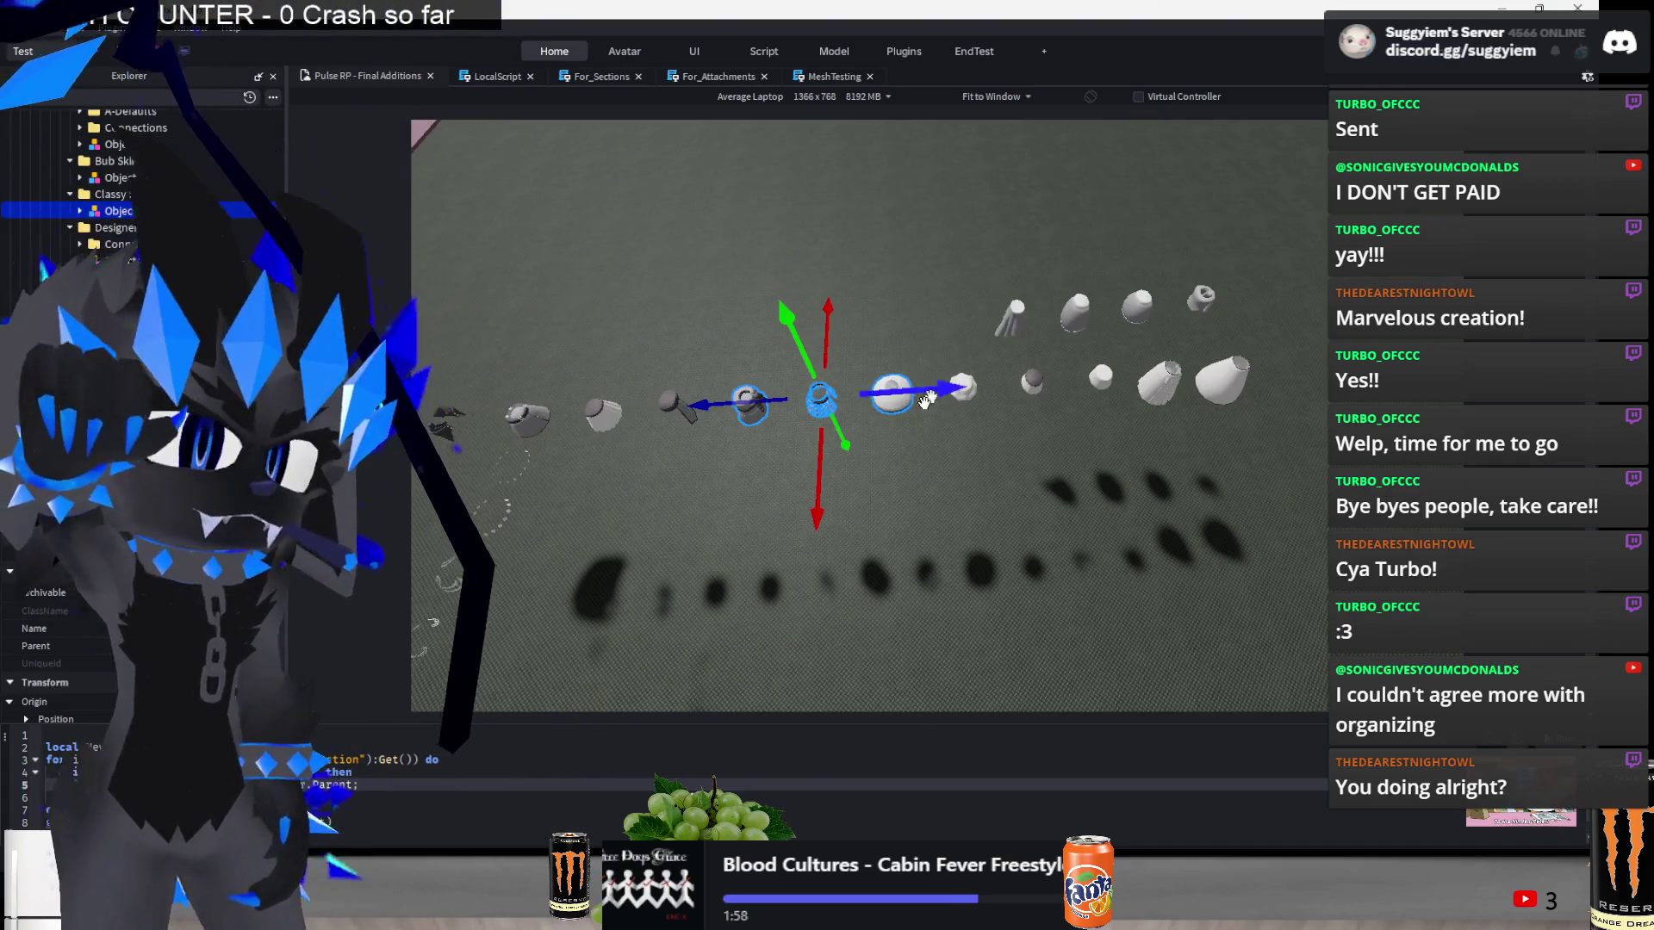
- Shift four middle-row parts right, then slide them 8 studs back along the row
mouse_move(687, 351)
mouse_down()
mouse_move(1004, 425)
mouse_move(1253, 368)
mouse_up()
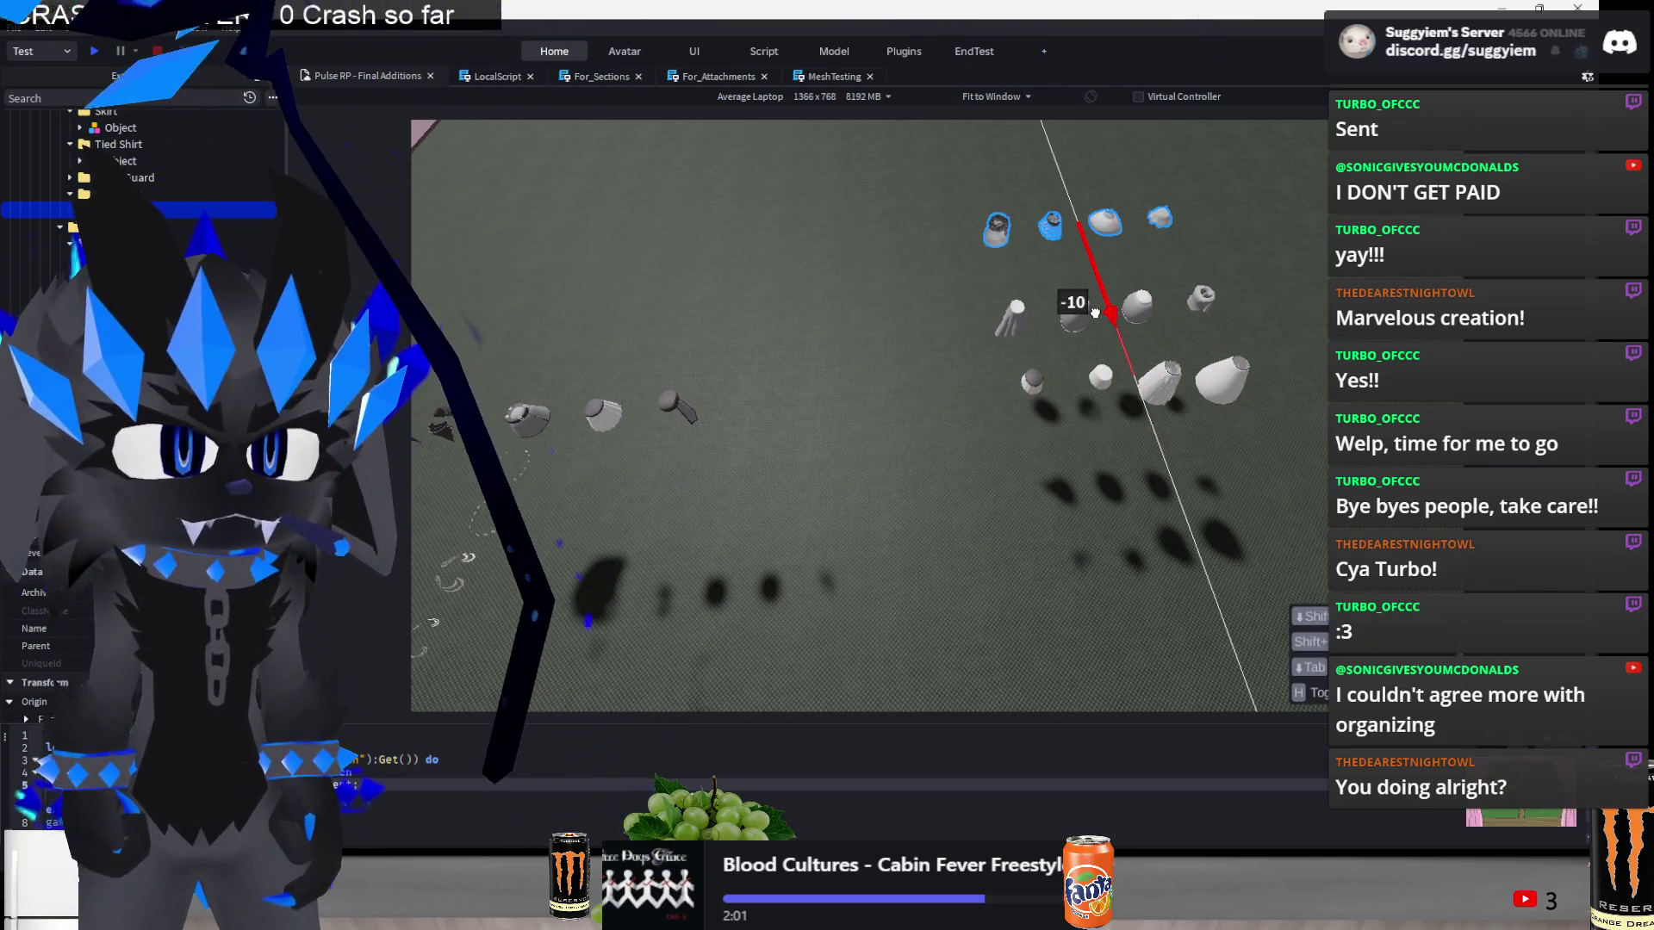
drag(1107, 338, 1107, 339)
click(915, 372)
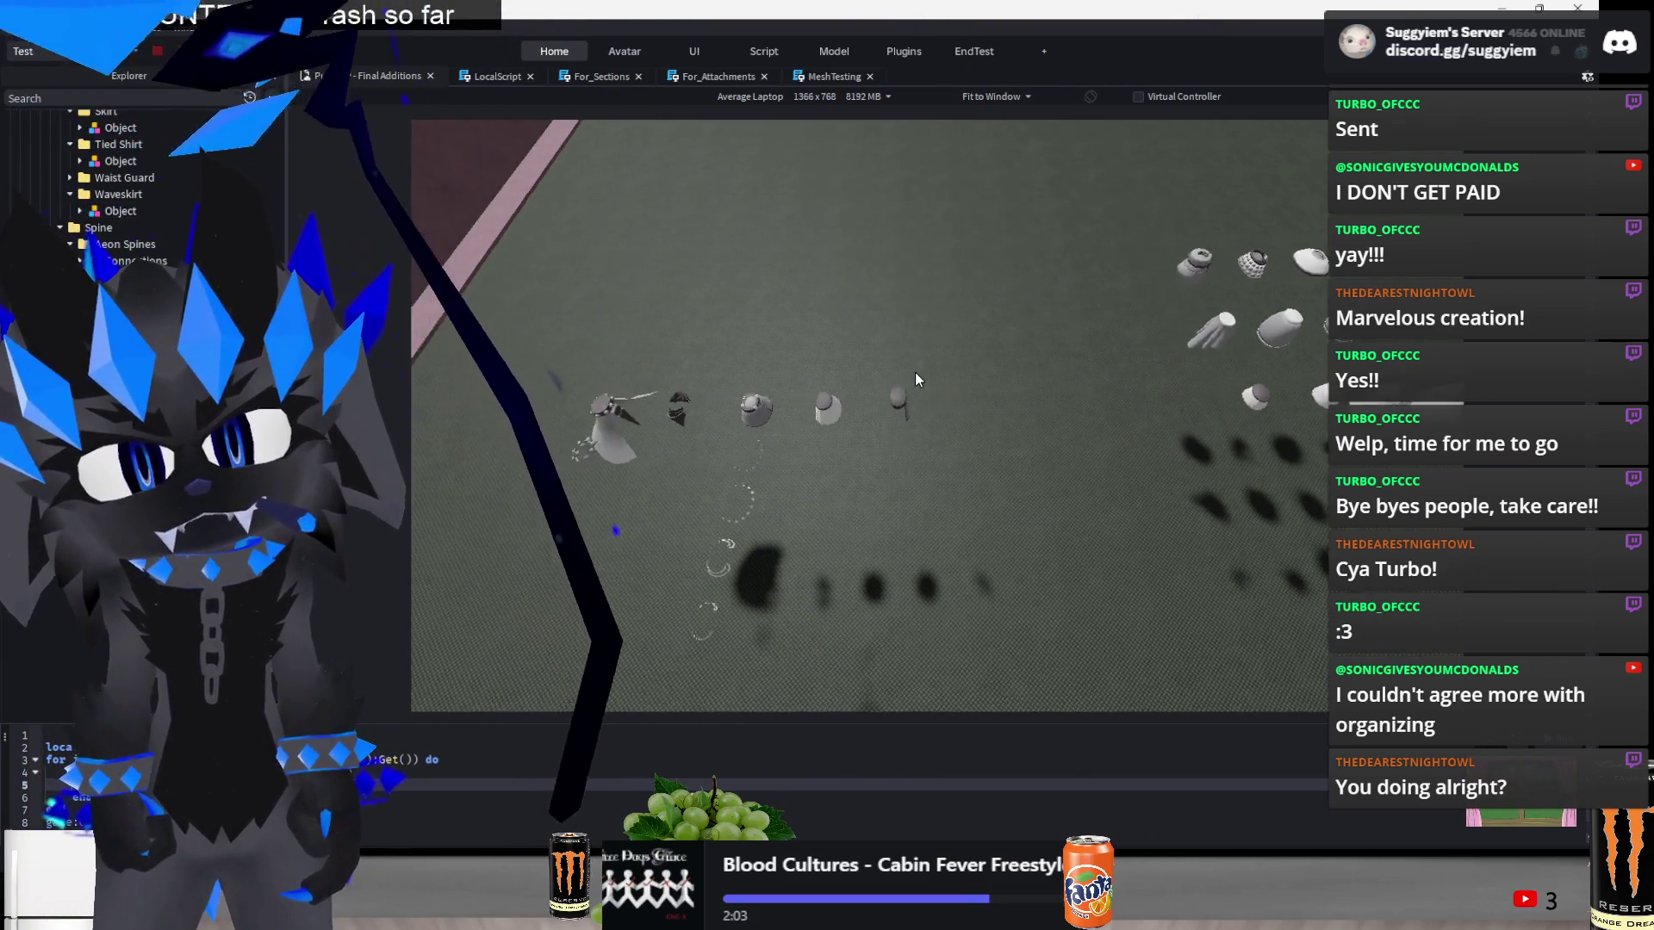
scroll(990, 310, down, 5)
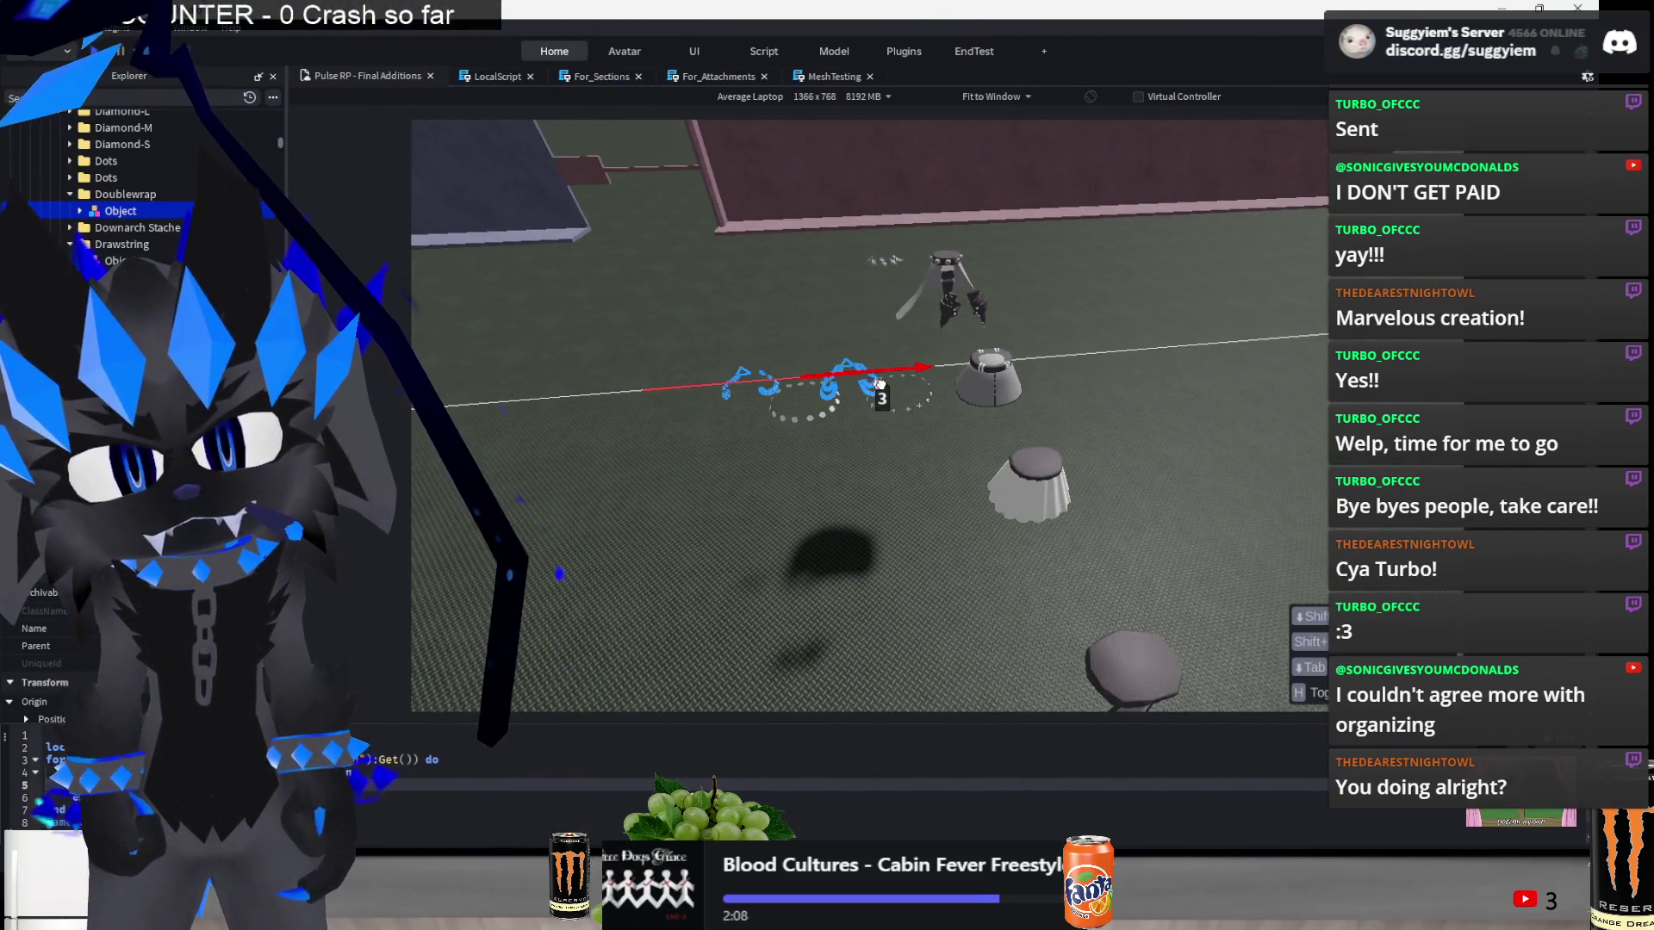
drag(858, 384, 1046, 377)
key(f)
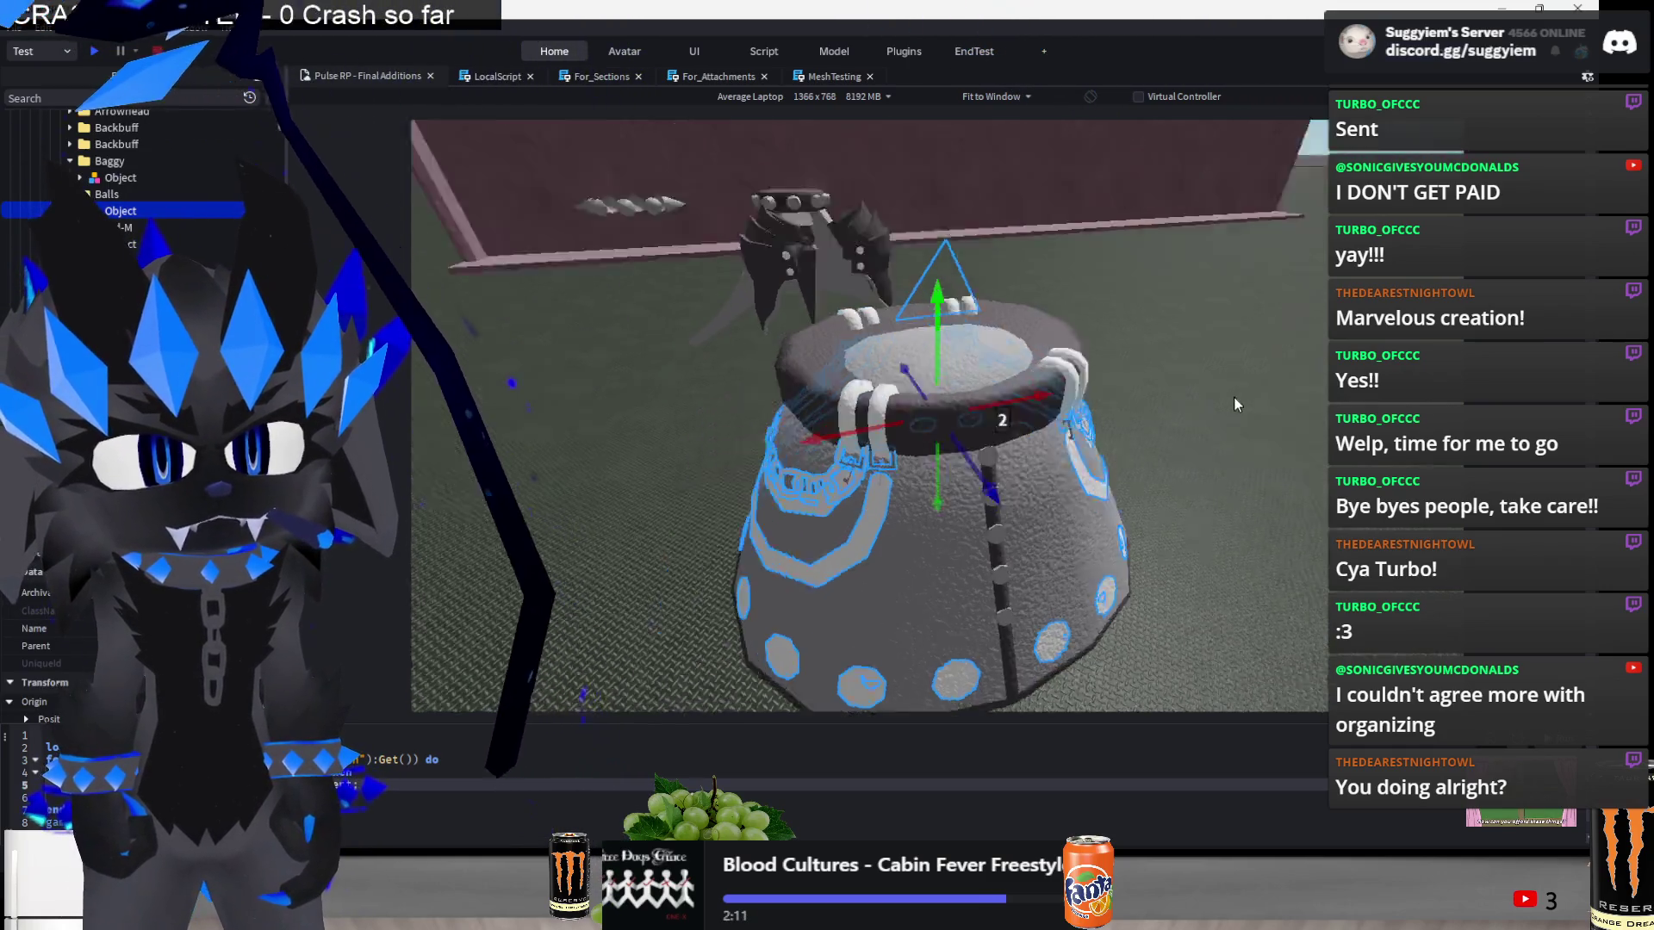
scroll(1234, 398, down, 10)
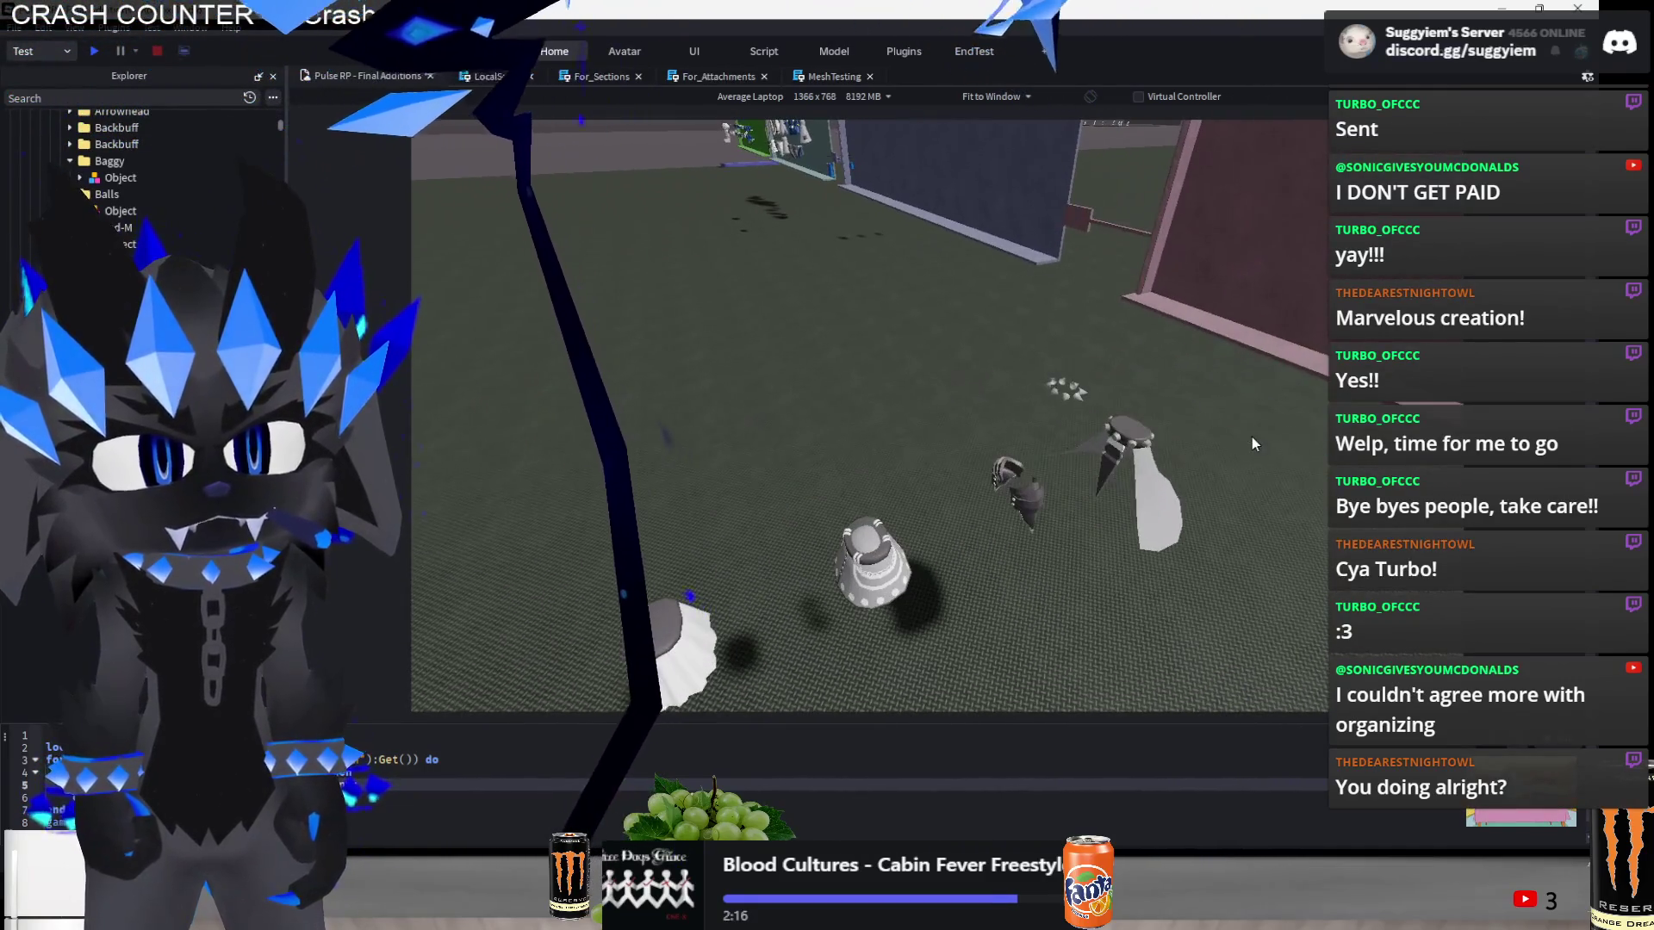
scroll(1094, 459, up, 5)
scroll(1090, 459, down, 3)
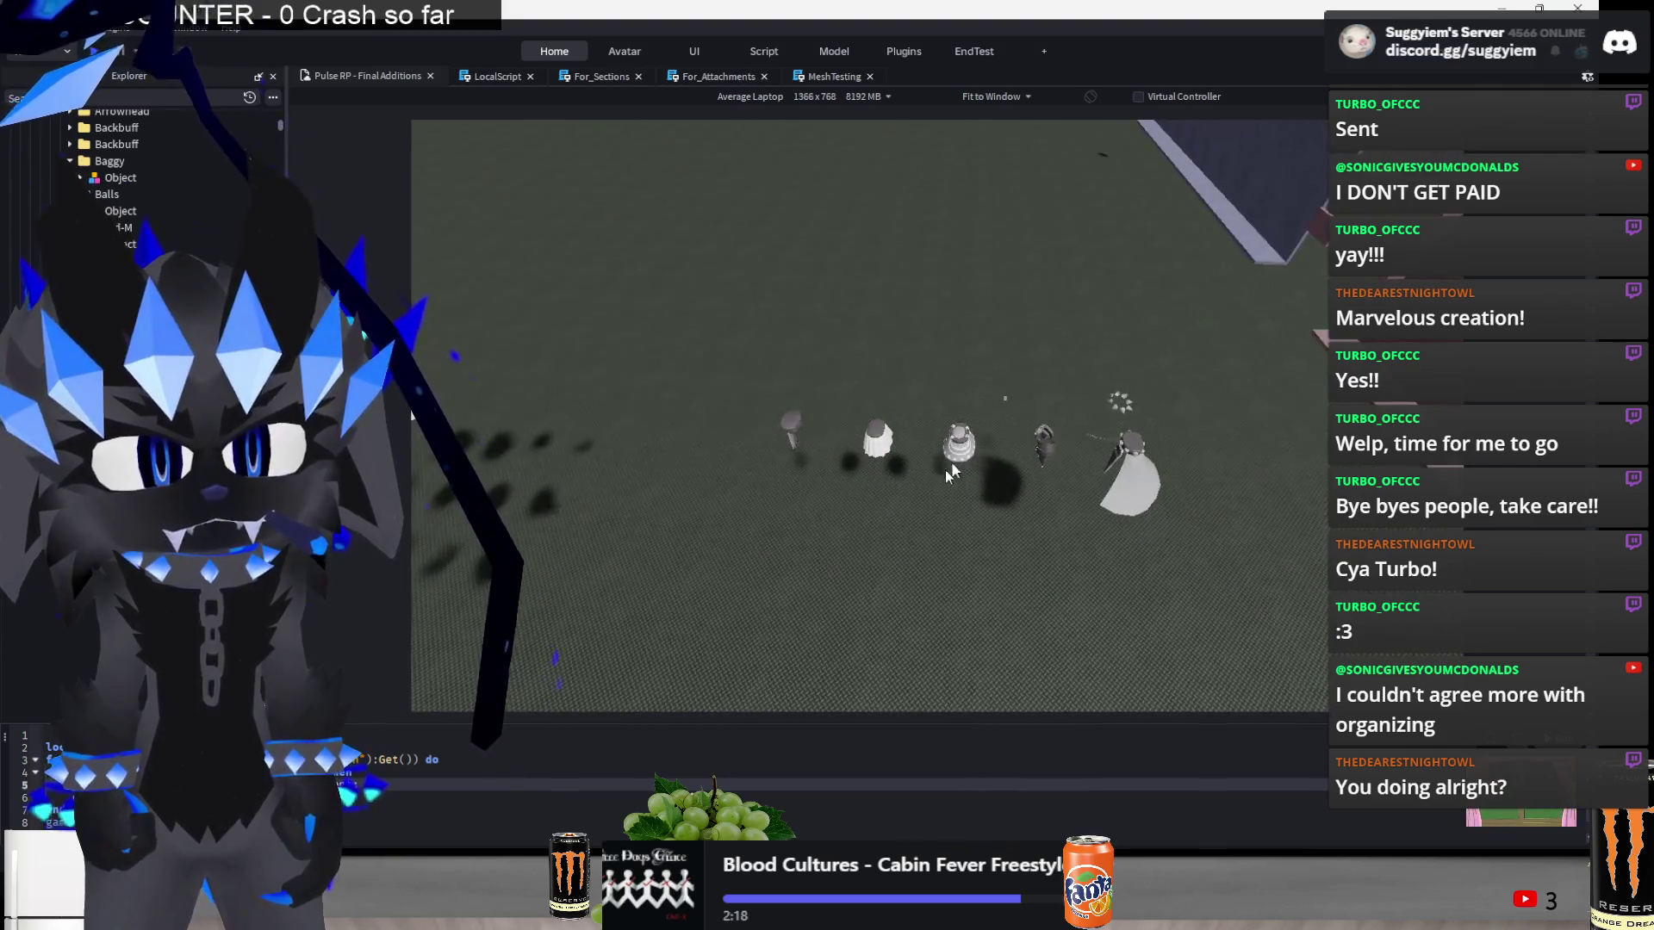
key(ctrl+2)
drag(1096, 380, 768, 509)
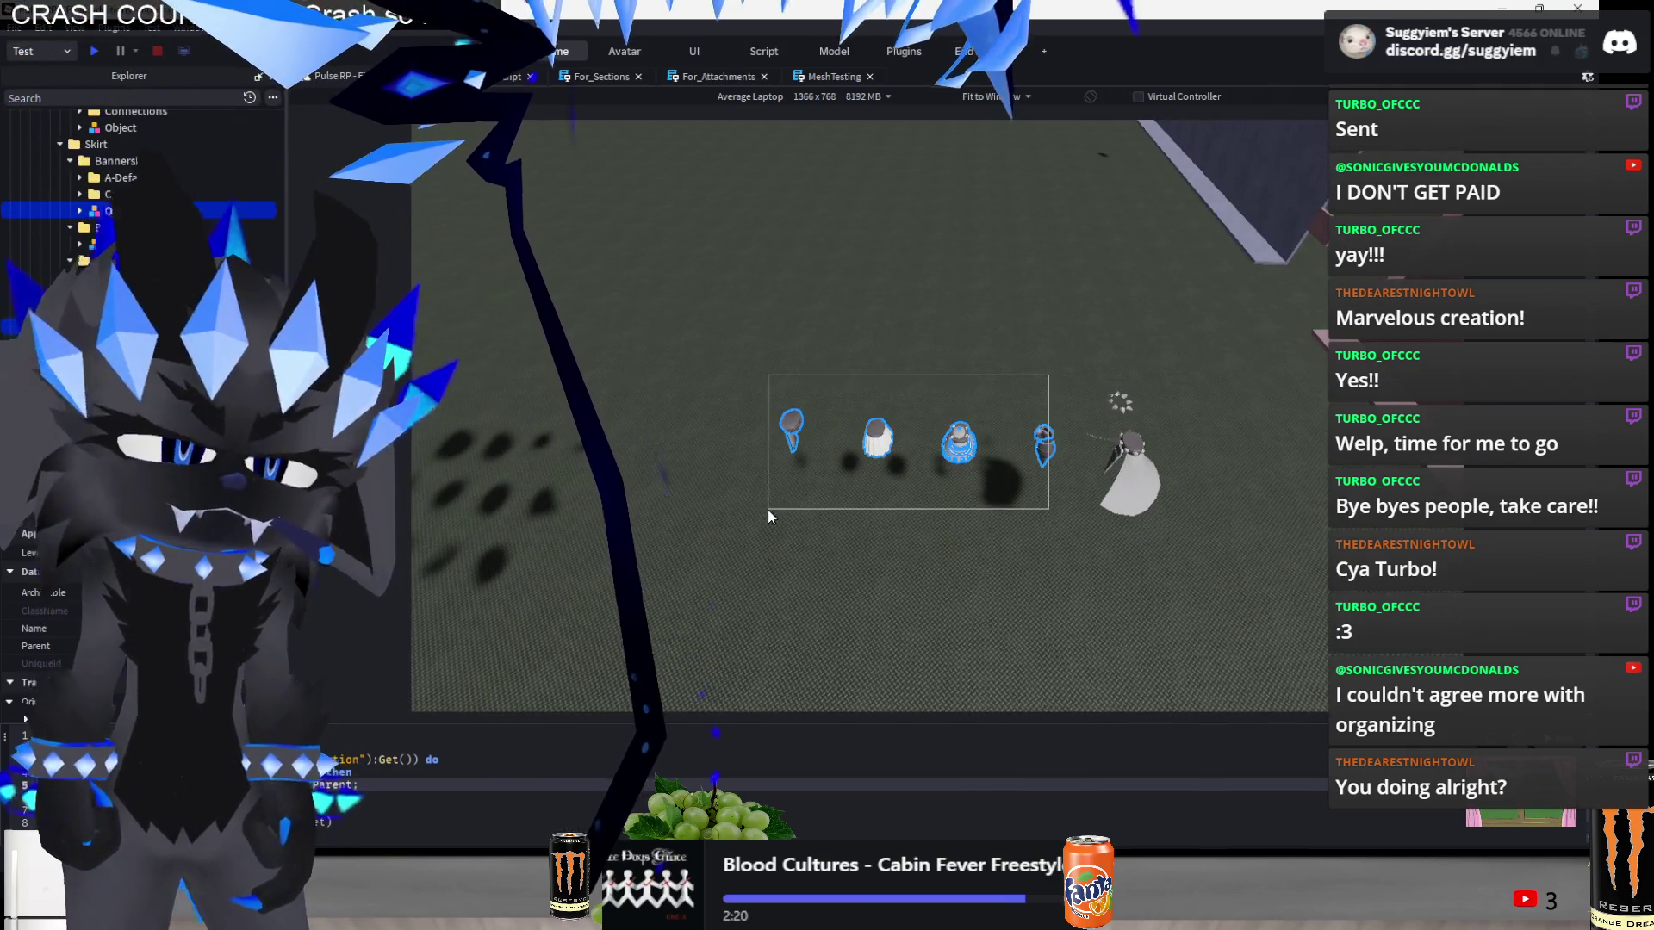
scroll(1066, 414, up, 3)
drag(1144, 302, 994, 422)
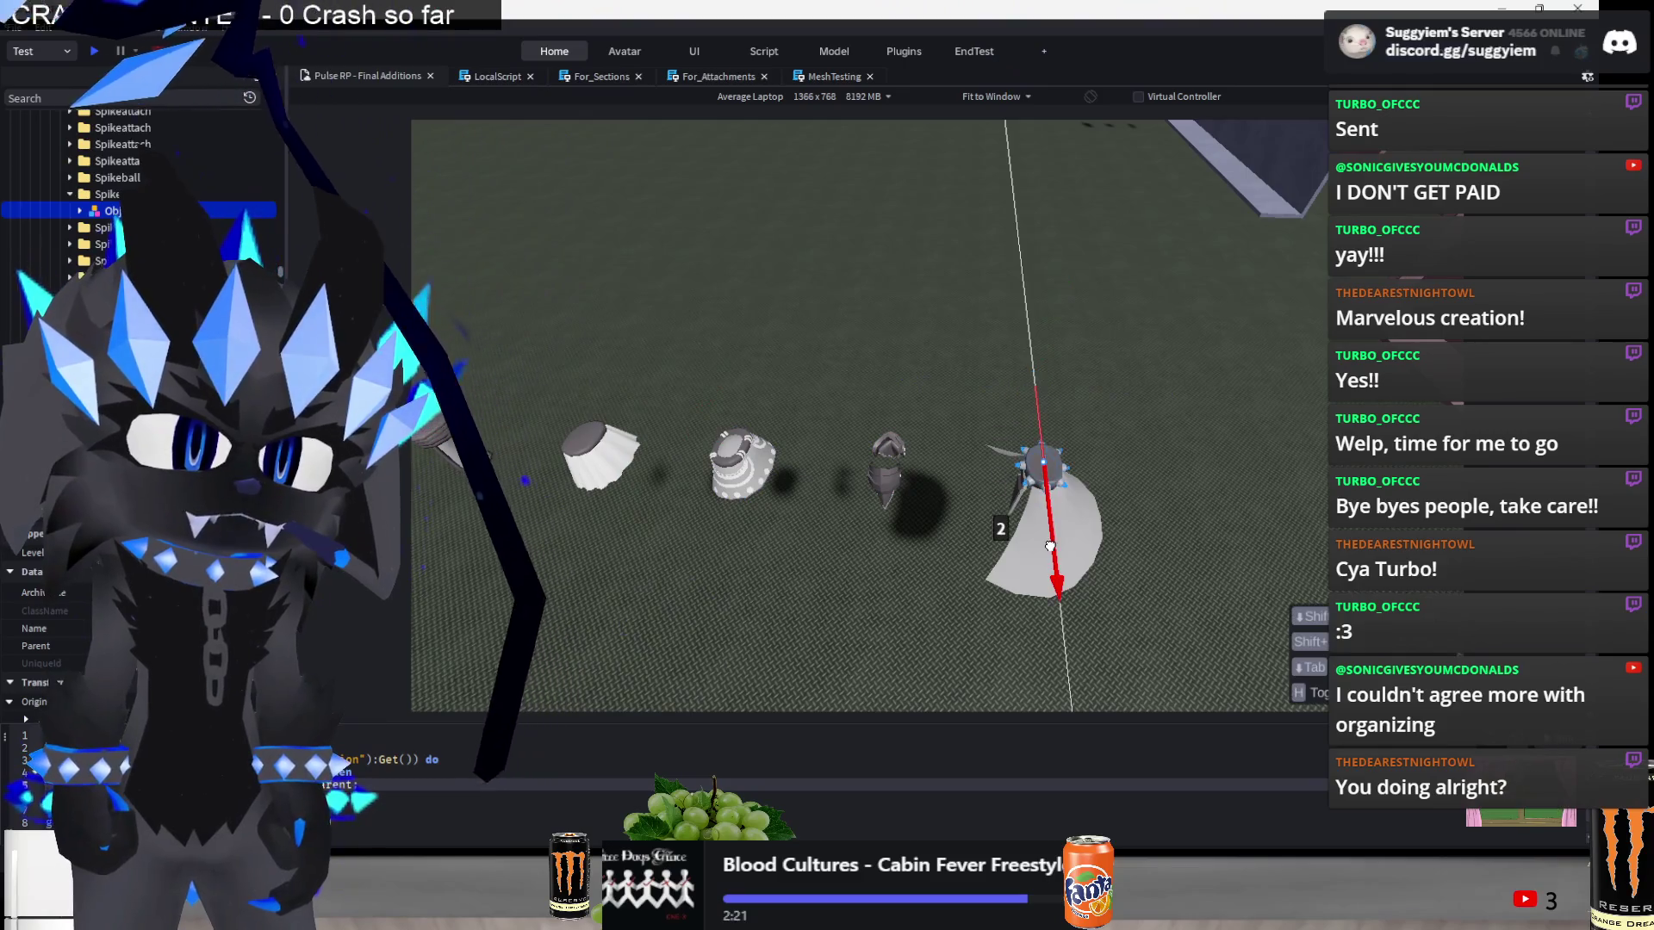
click(996, 568)
scroll(996, 568, up, 3)
scroll(1002, 567, up, 10)
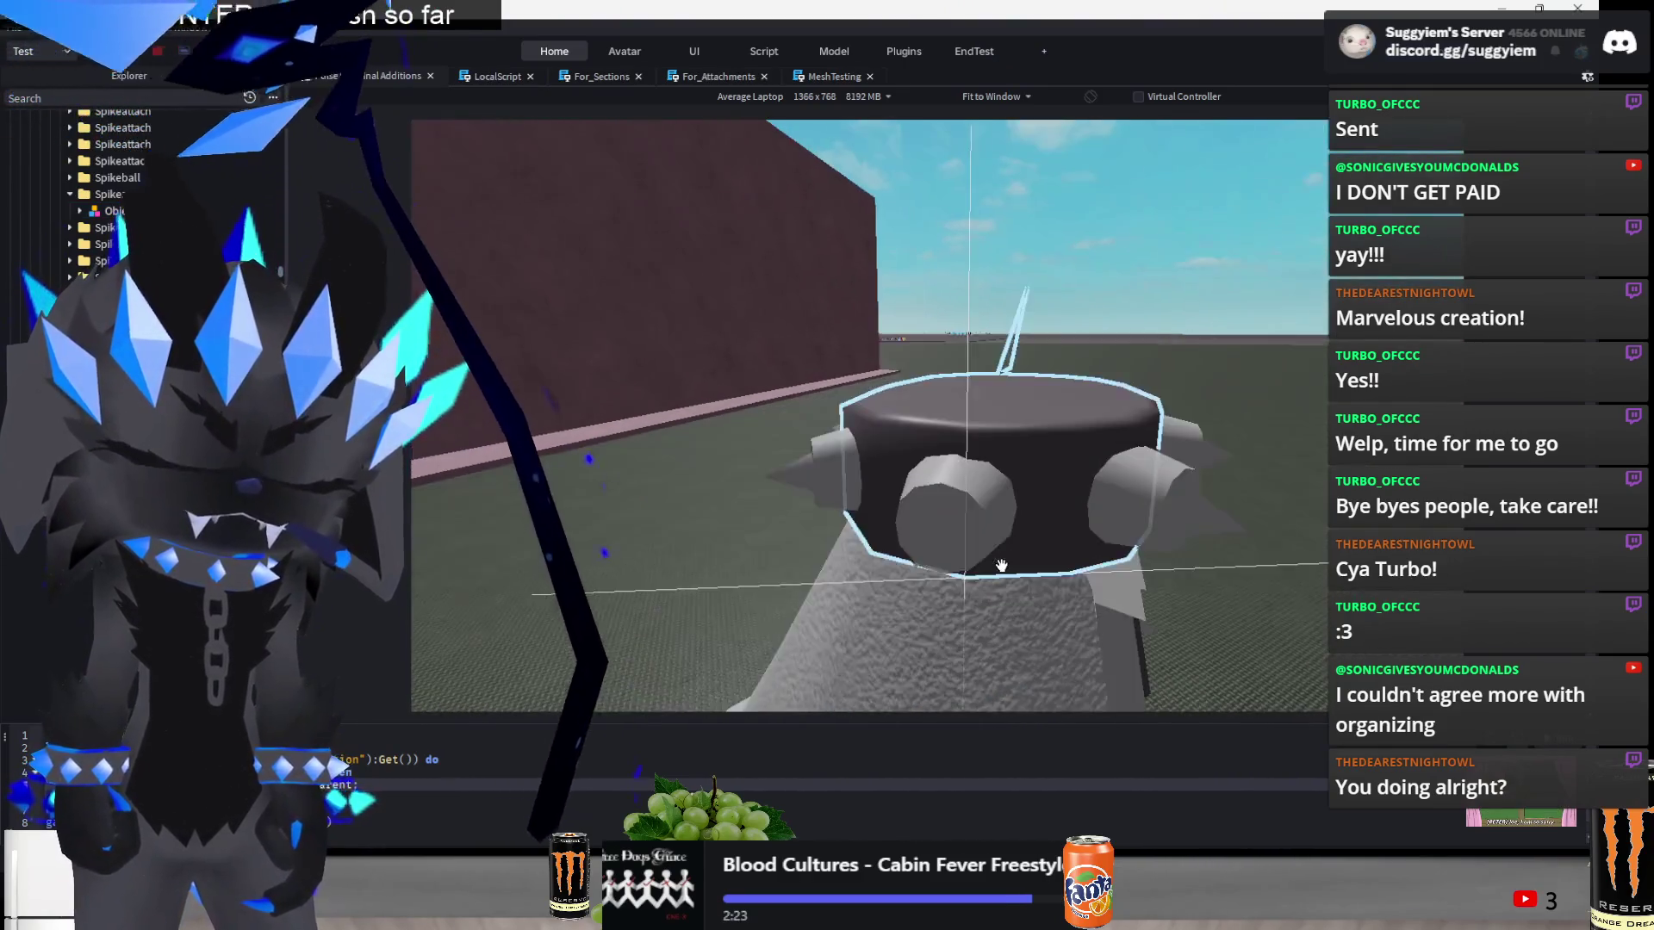
click(1126, 497)
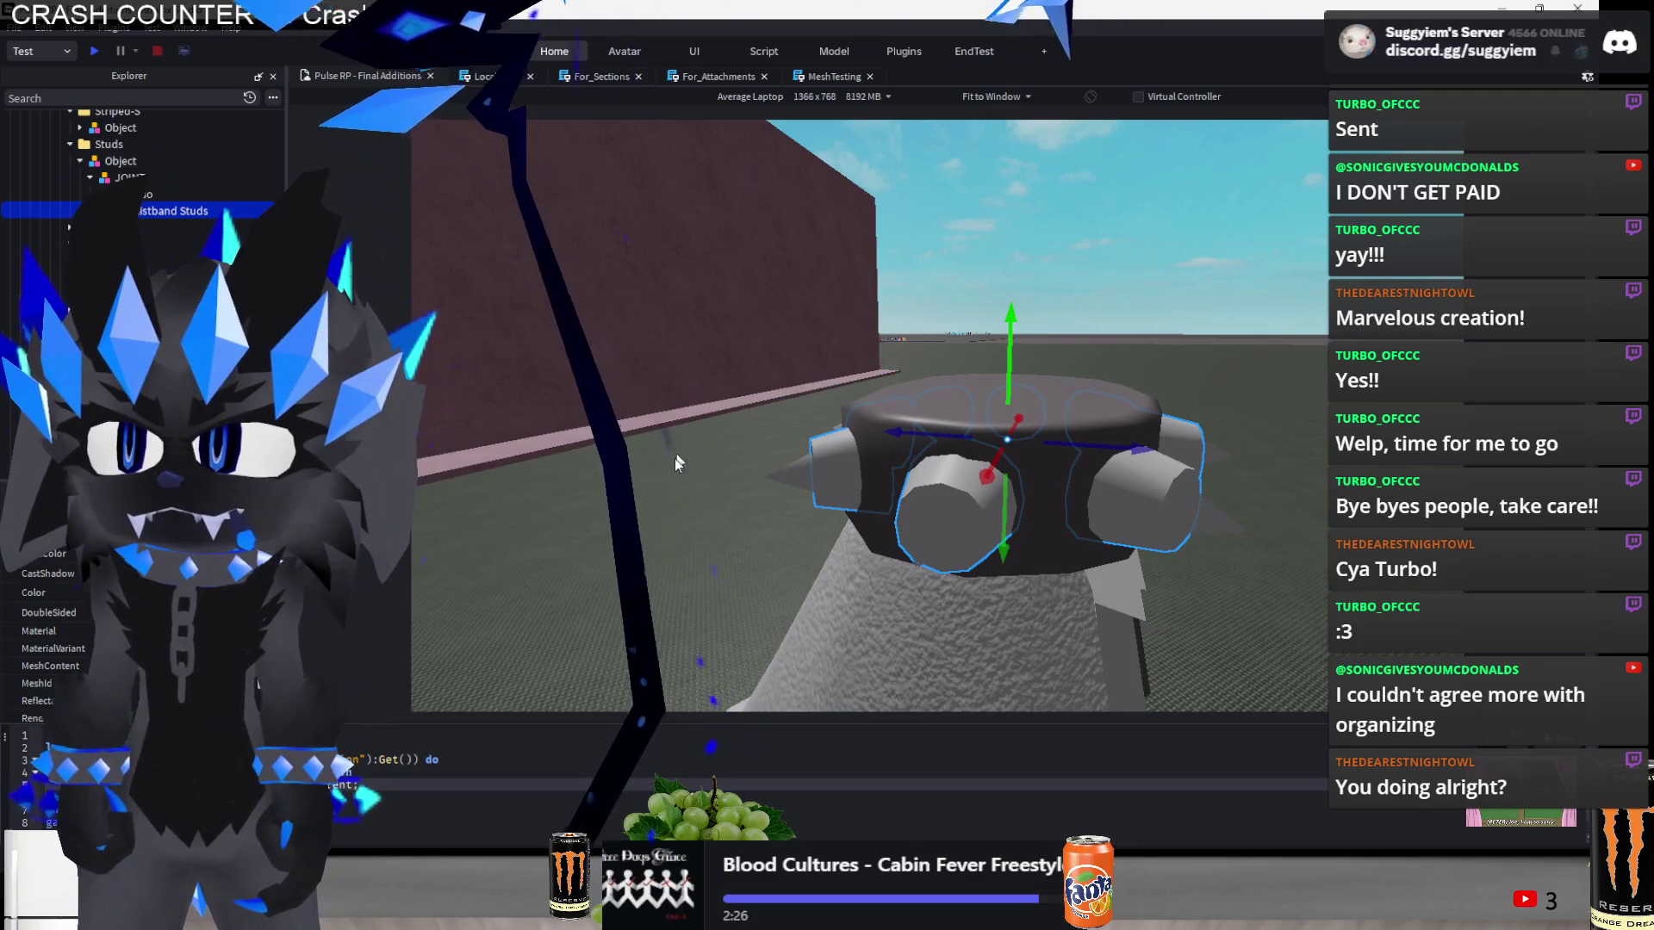
click(663, 522)
click(948, 508)
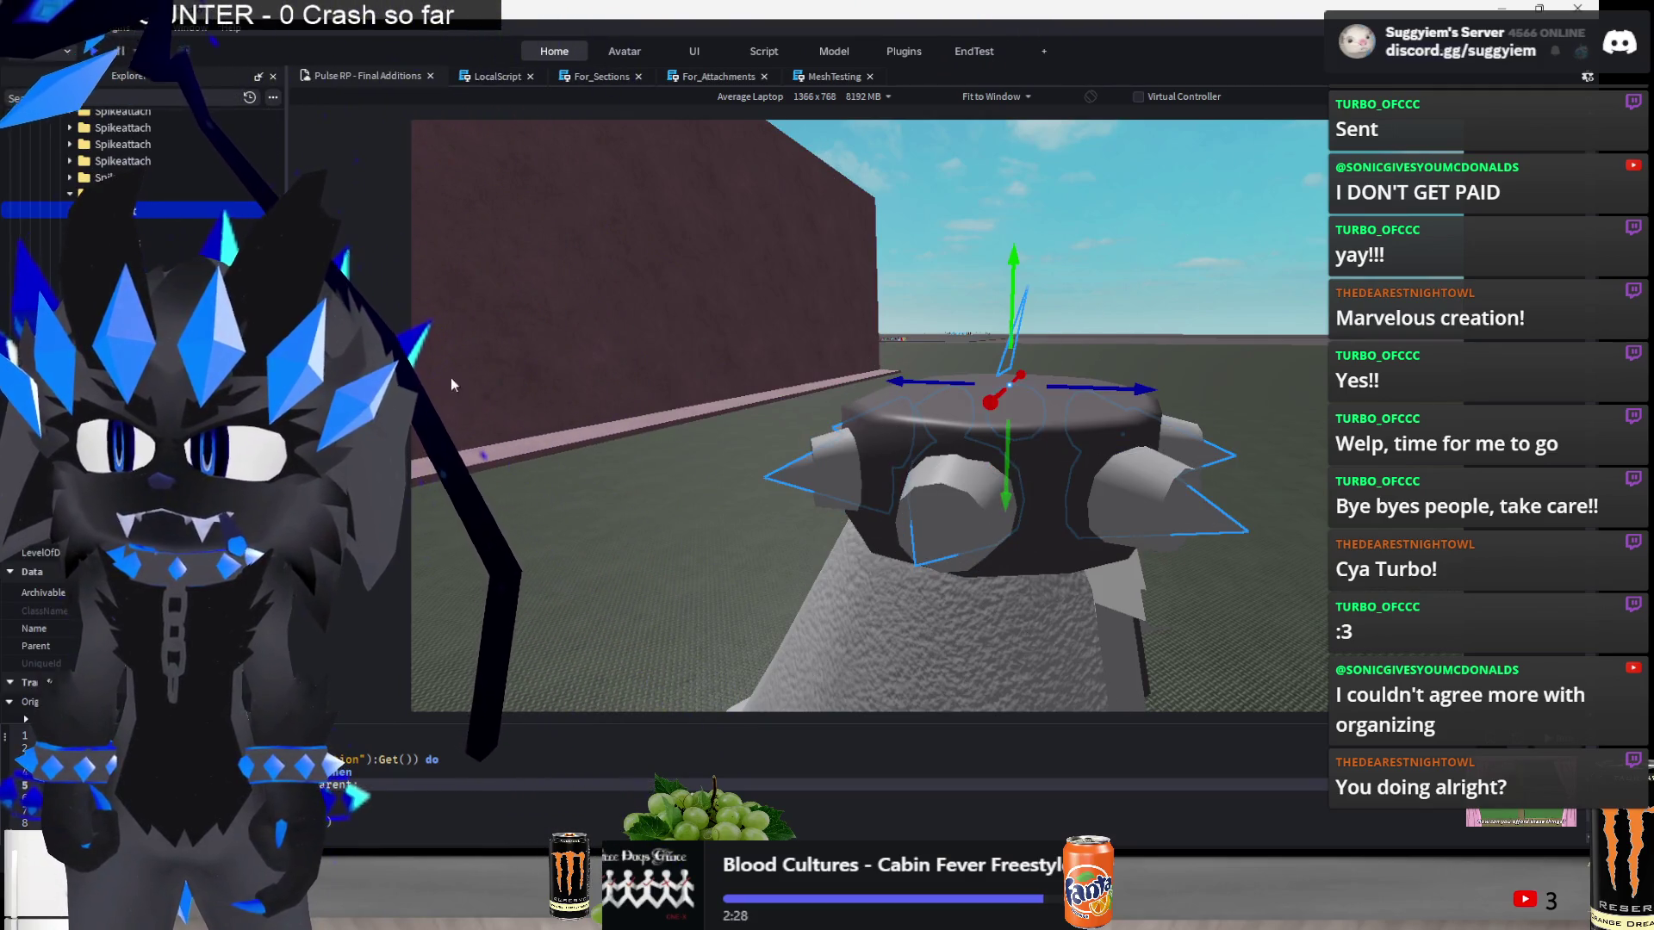
click(1077, 431)
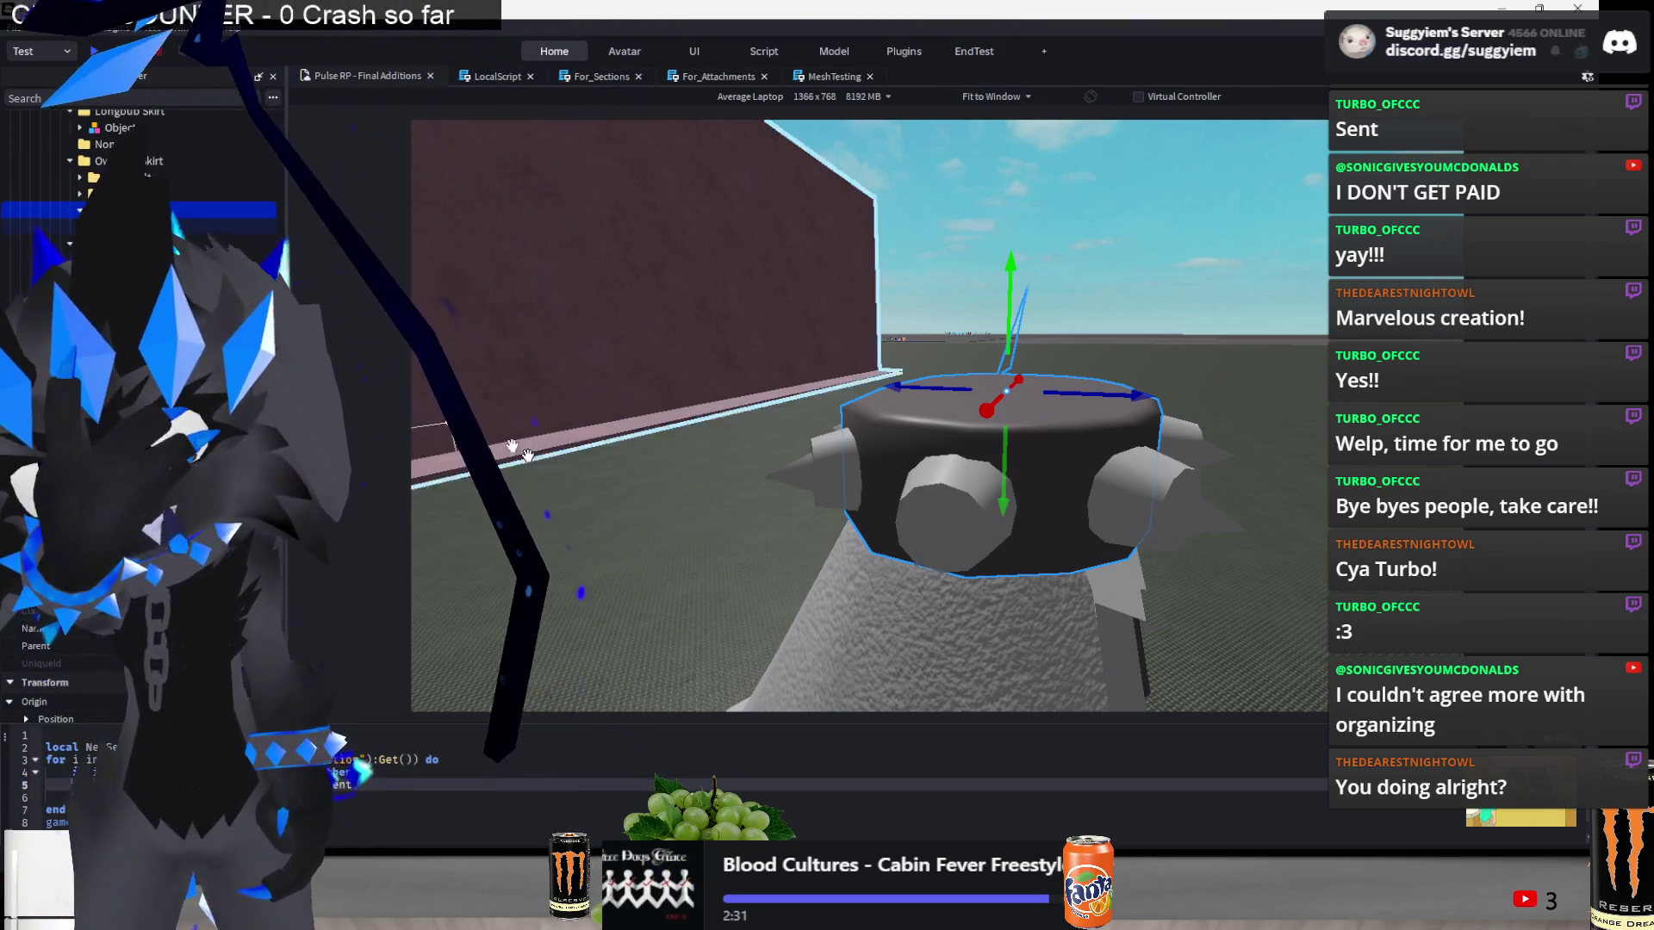
click(959, 483)
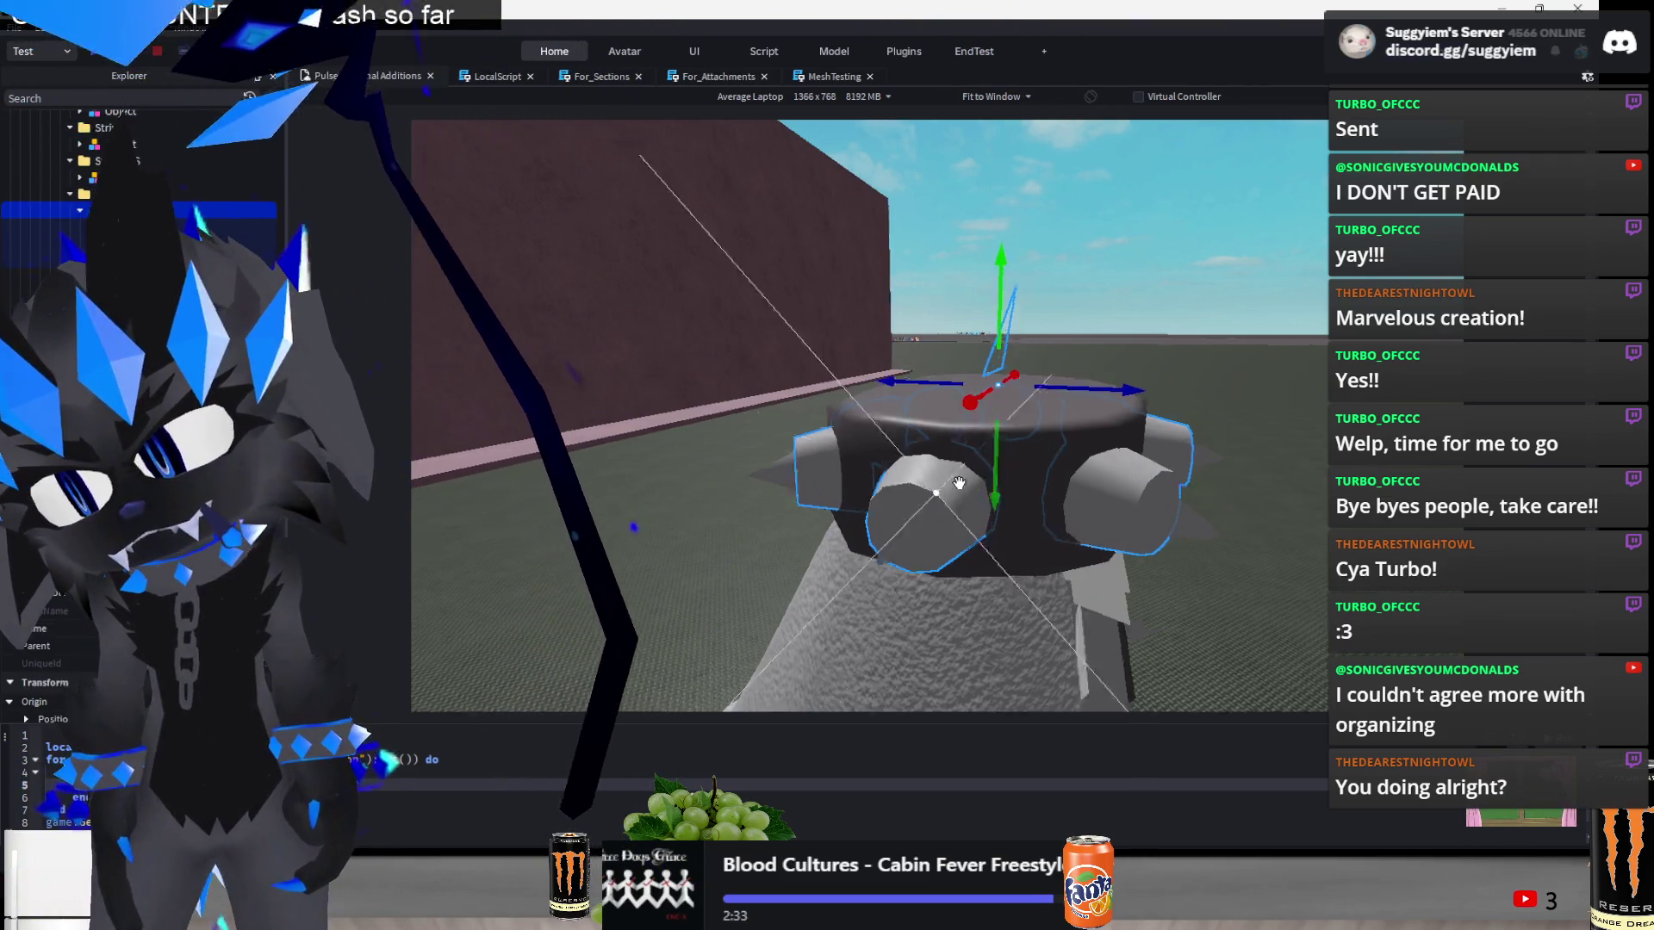
key(f)
- Move one attachment 18 studs, then box-select a group of attachments and shift it 3 studs right
mouse_move(925, 529)
mouse_down()
mouse_move(953, 494)
mouse_move(897, 528)
mouse_move(801, 526)
mouse_up()
drag(1172, 206, 869, 576)
drag(1091, 236, 725, 443)
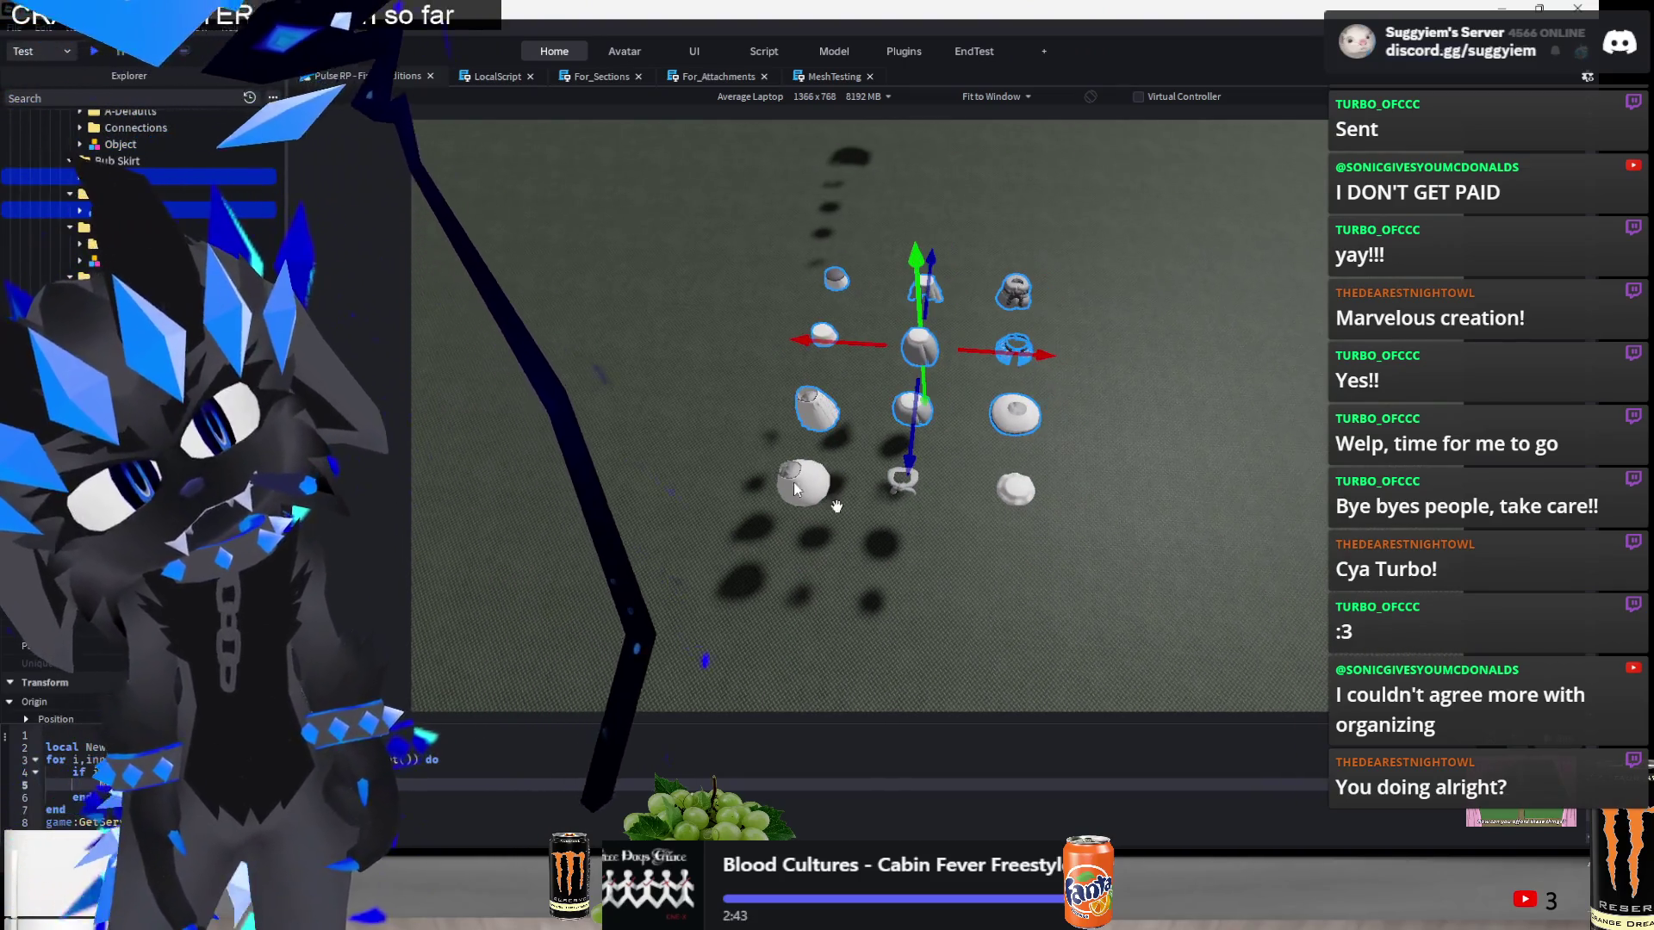
drag(801, 261, 907, 461)
ctrl+click(954, 482)
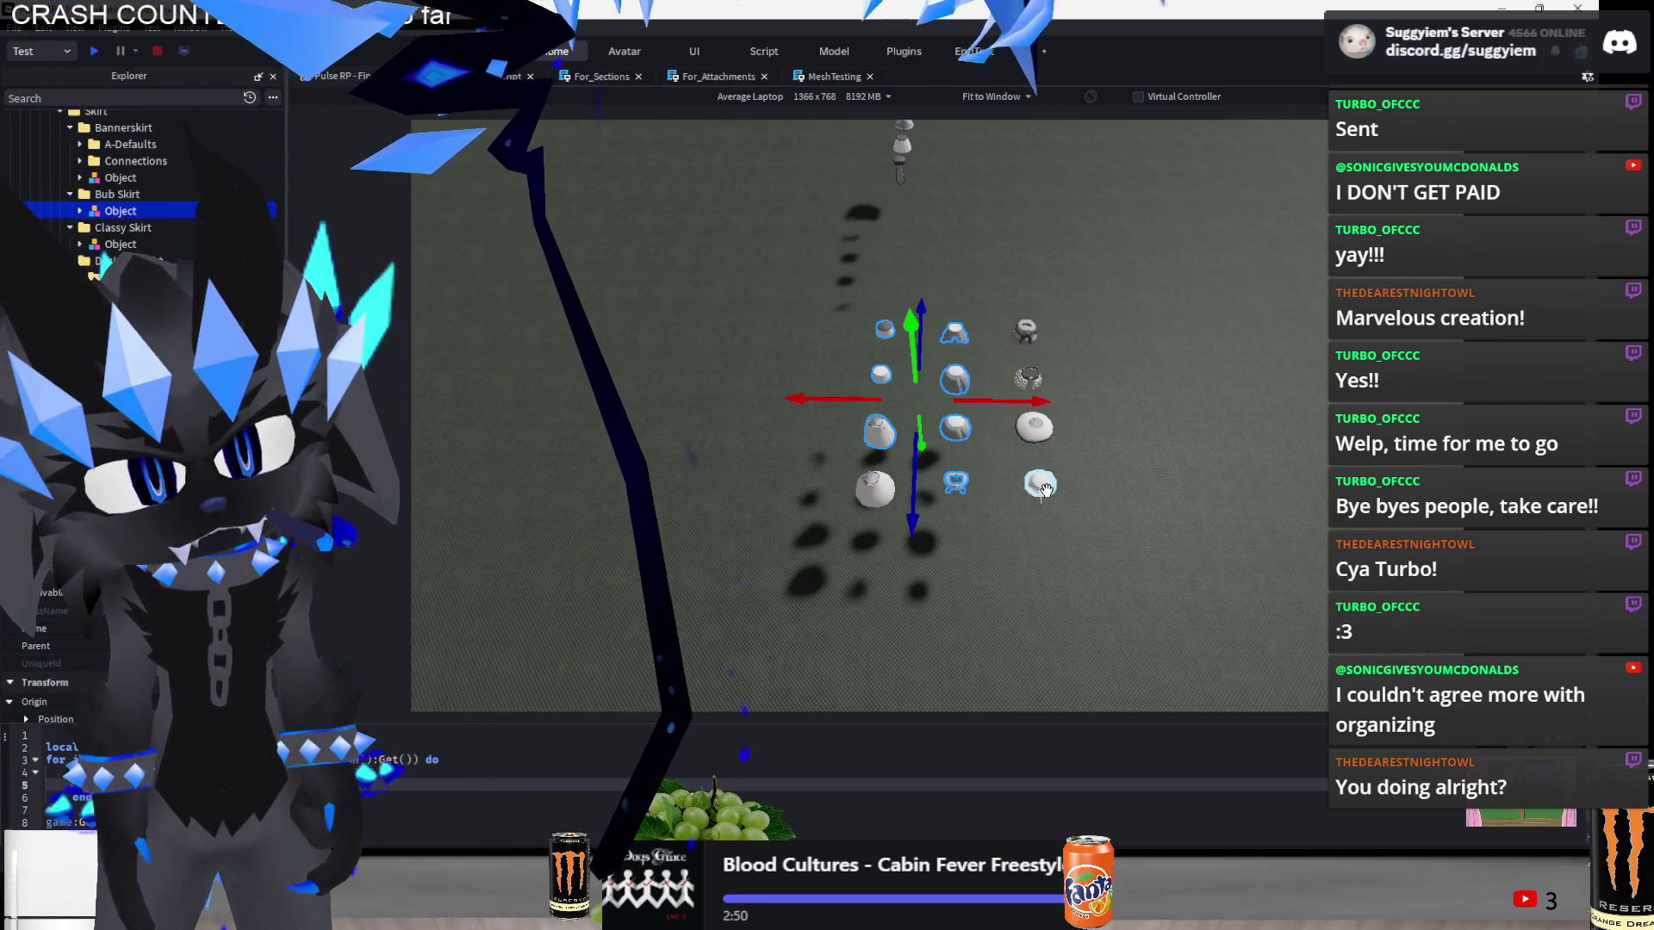
ctrl+click(1045, 489)
drag(1025, 403, 1089, 417)
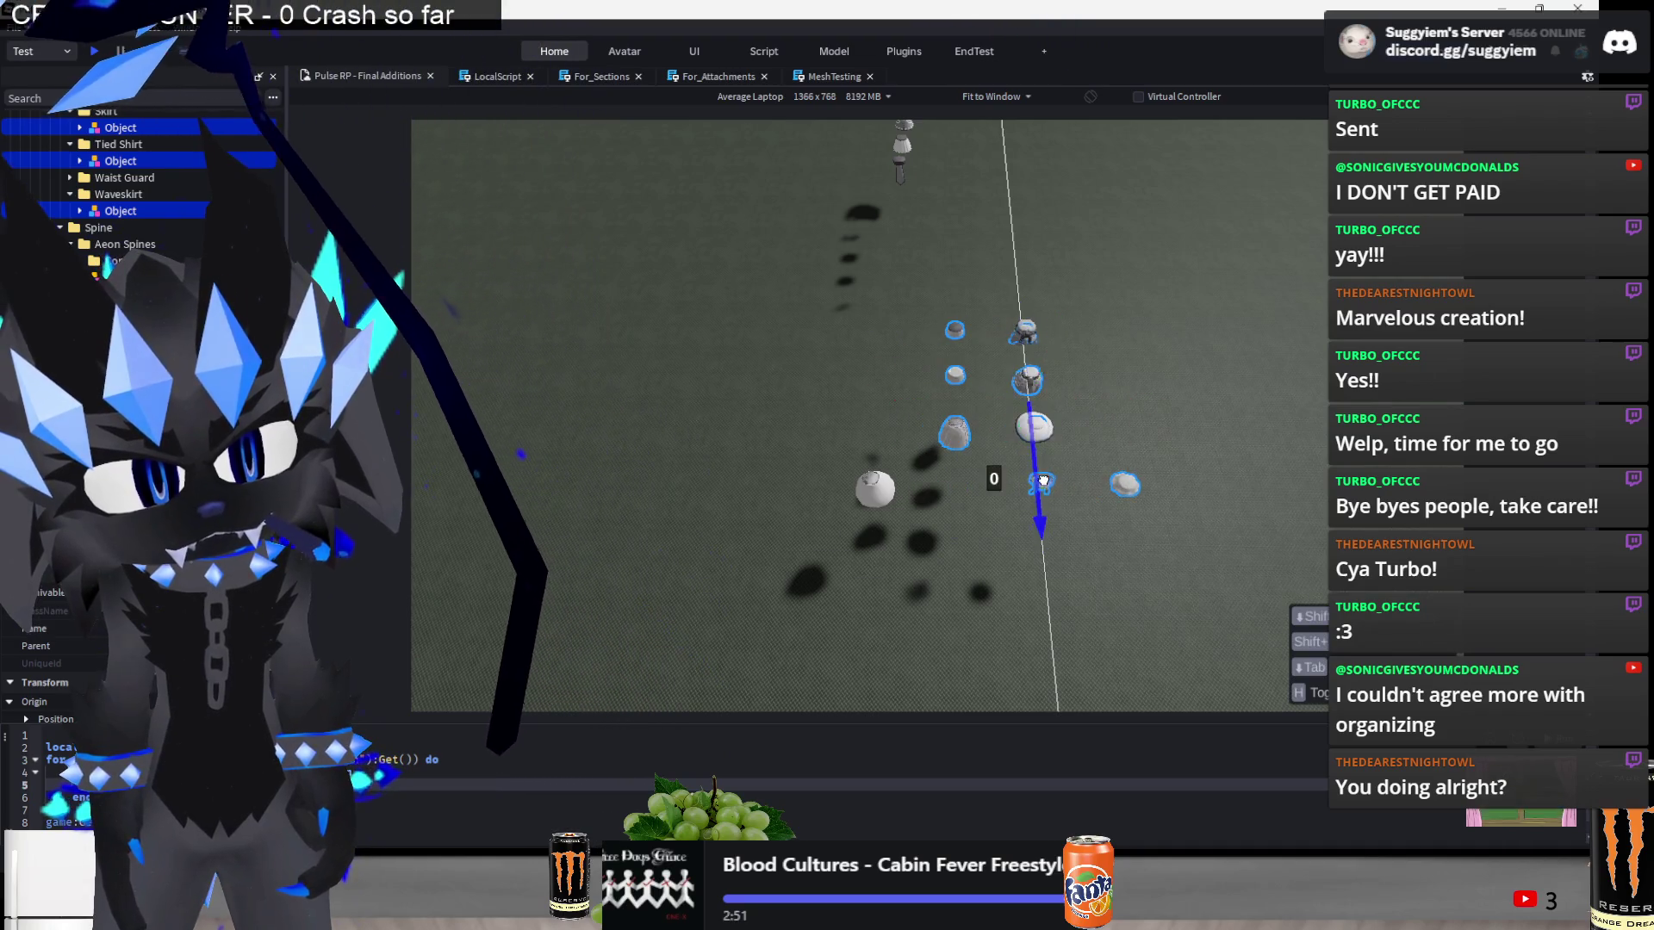
- Move a single attachment 8 studs left into line with the others
key(f)
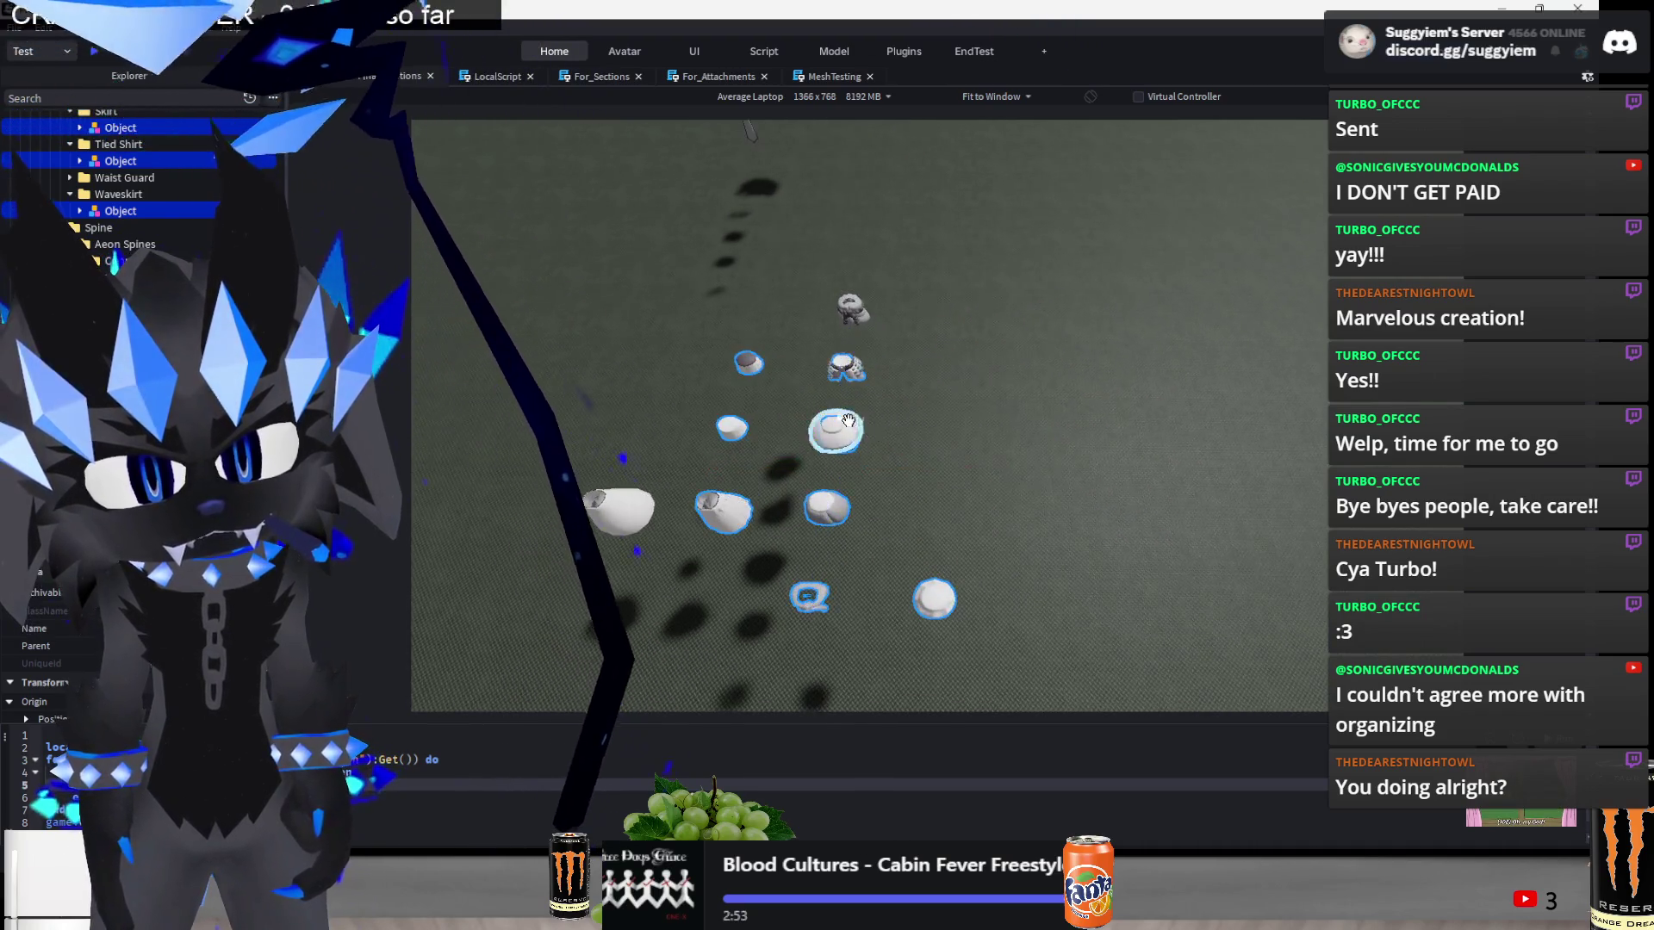
scroll(848, 419, down, 5)
scroll(849, 419, up, 5)
click(914, 422)
drag(985, 429, 799, 438)
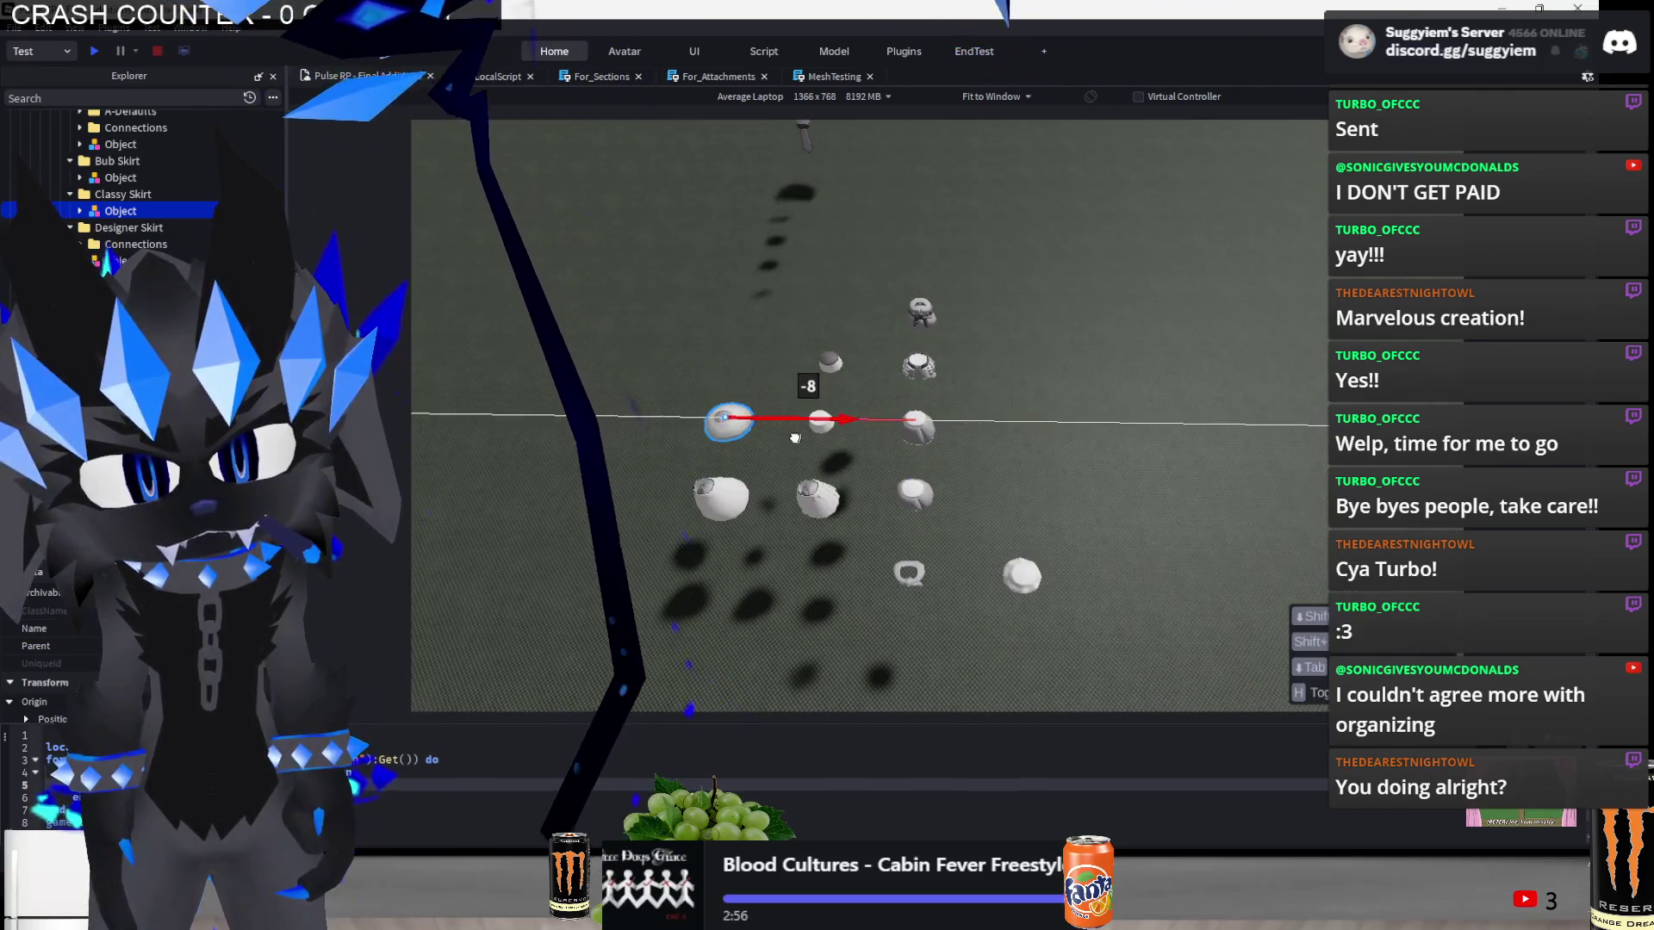
drag(1095, 374, 1105, 453)
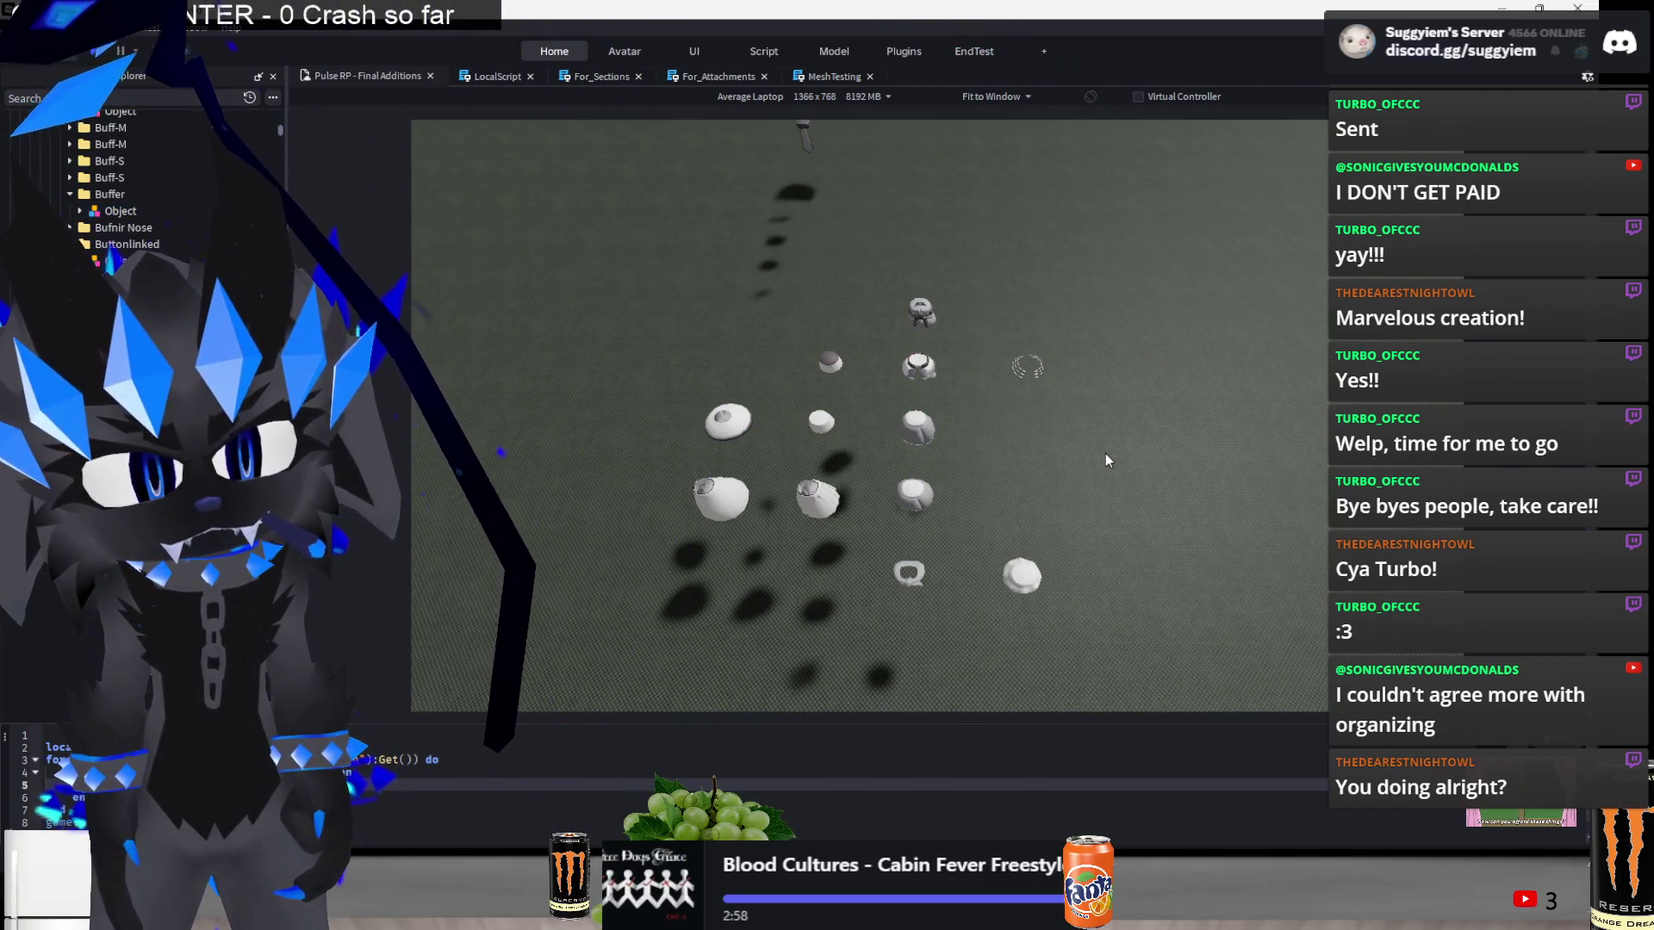
- Slide the collar attachment across the ground into its row
key(f)
scroll(1031, 350, down, 10)
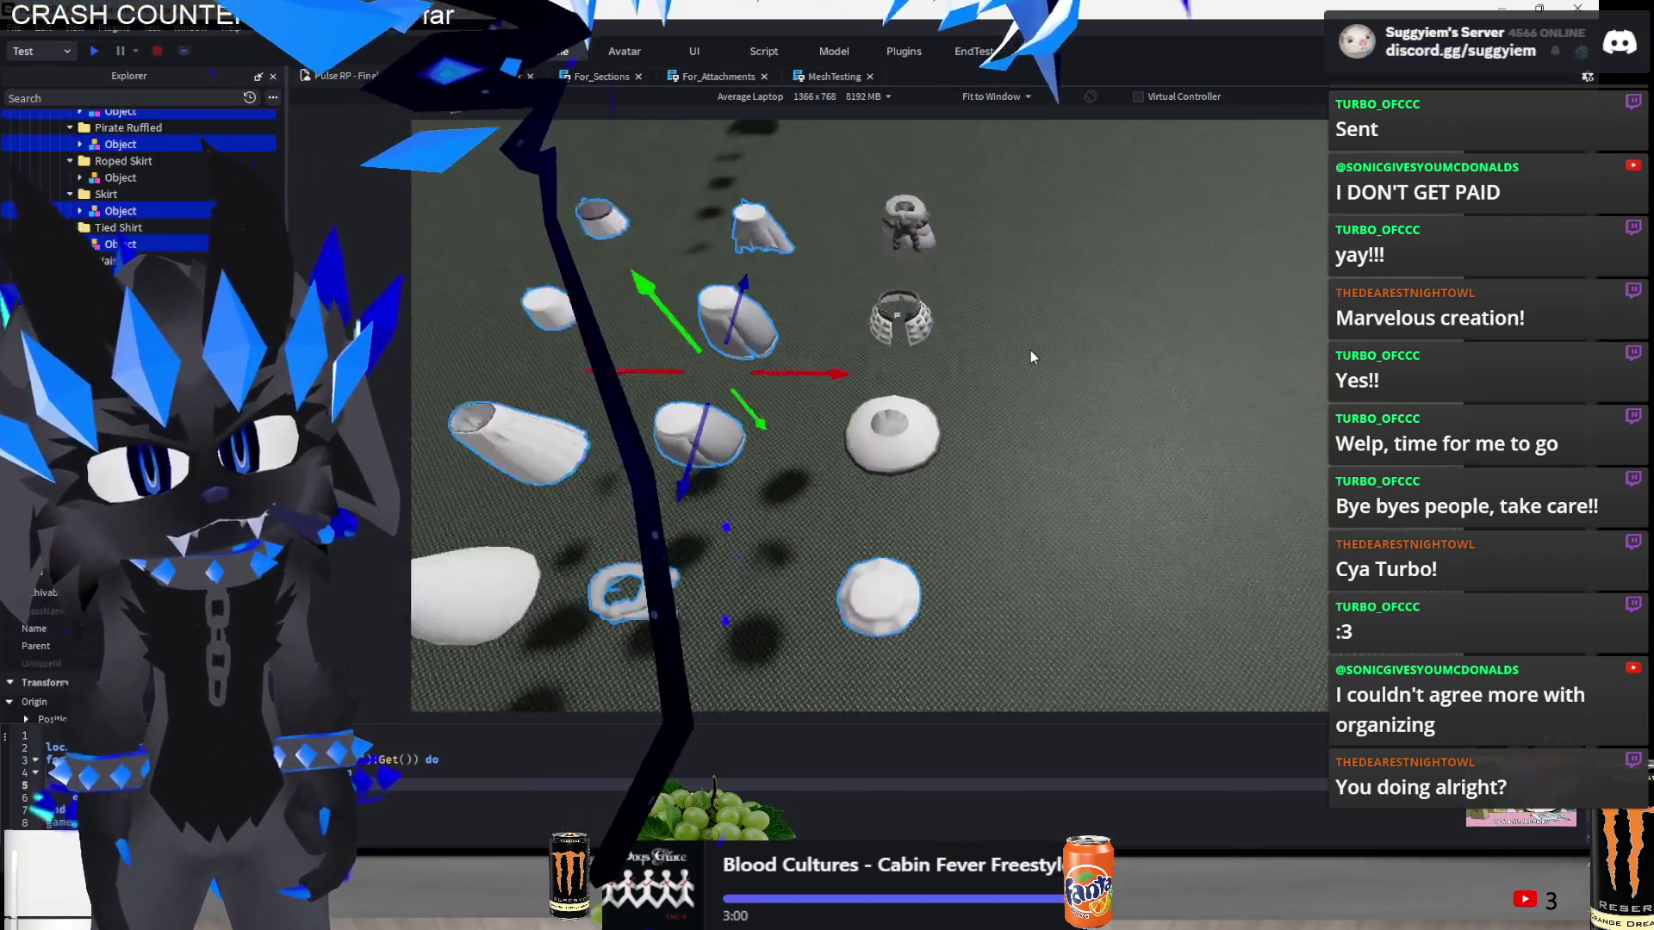
scroll(1126, 390, up, 8)
drag(1034, 310, 949, 360)
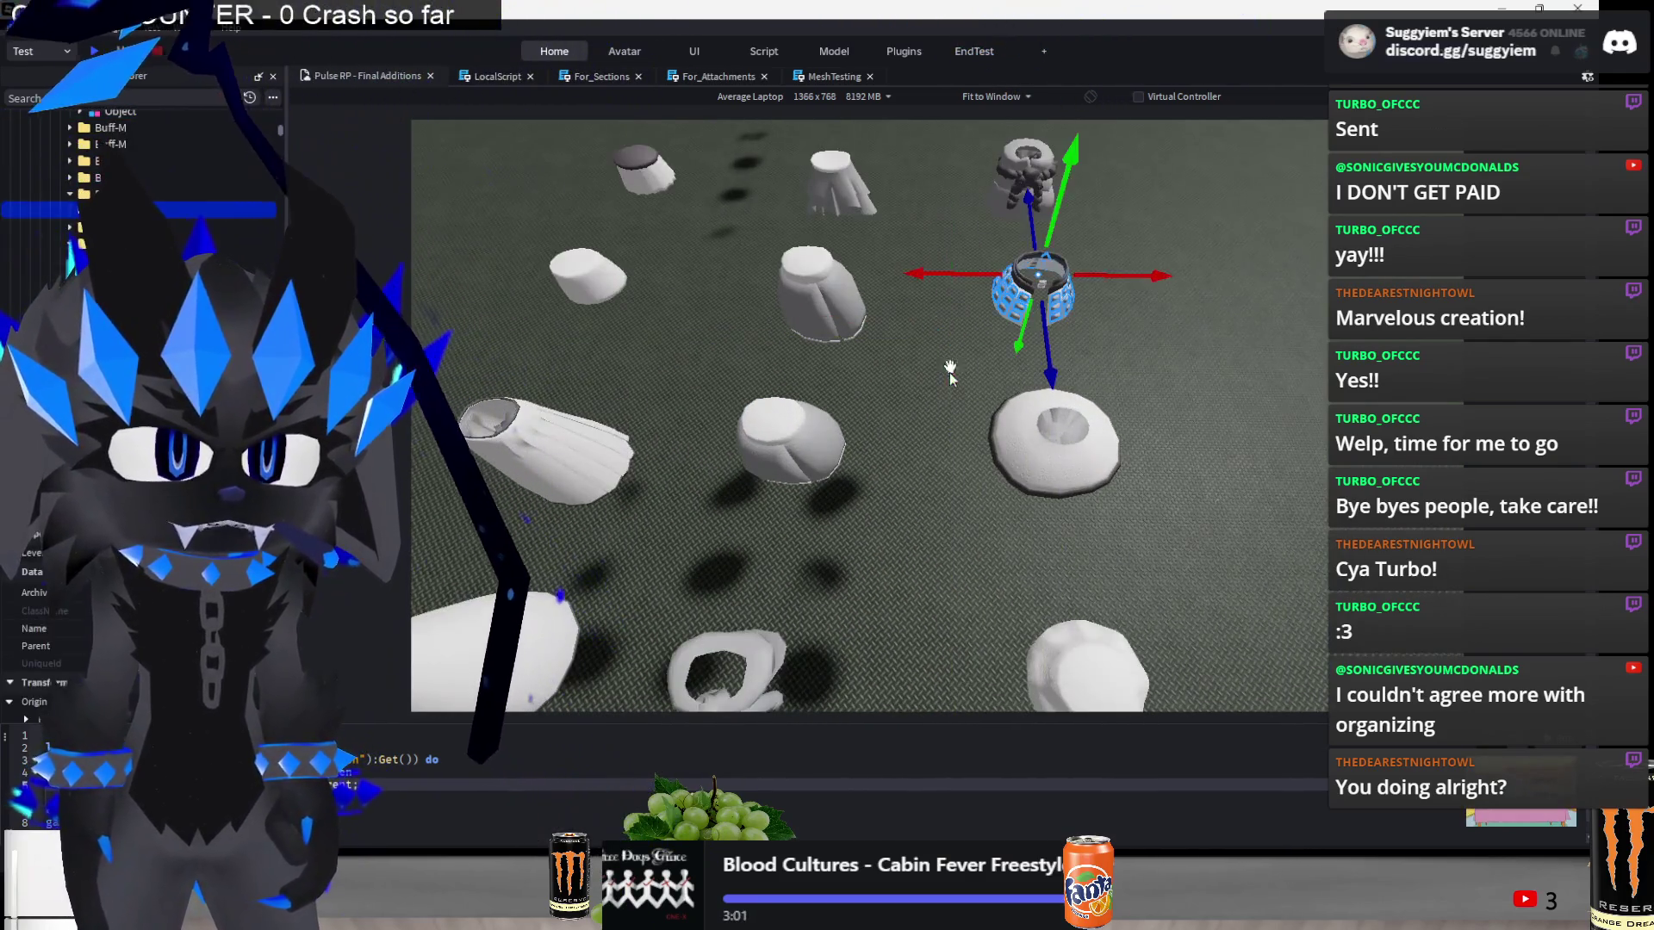
click(1052, 275)
scroll(1112, 324, down, 3)
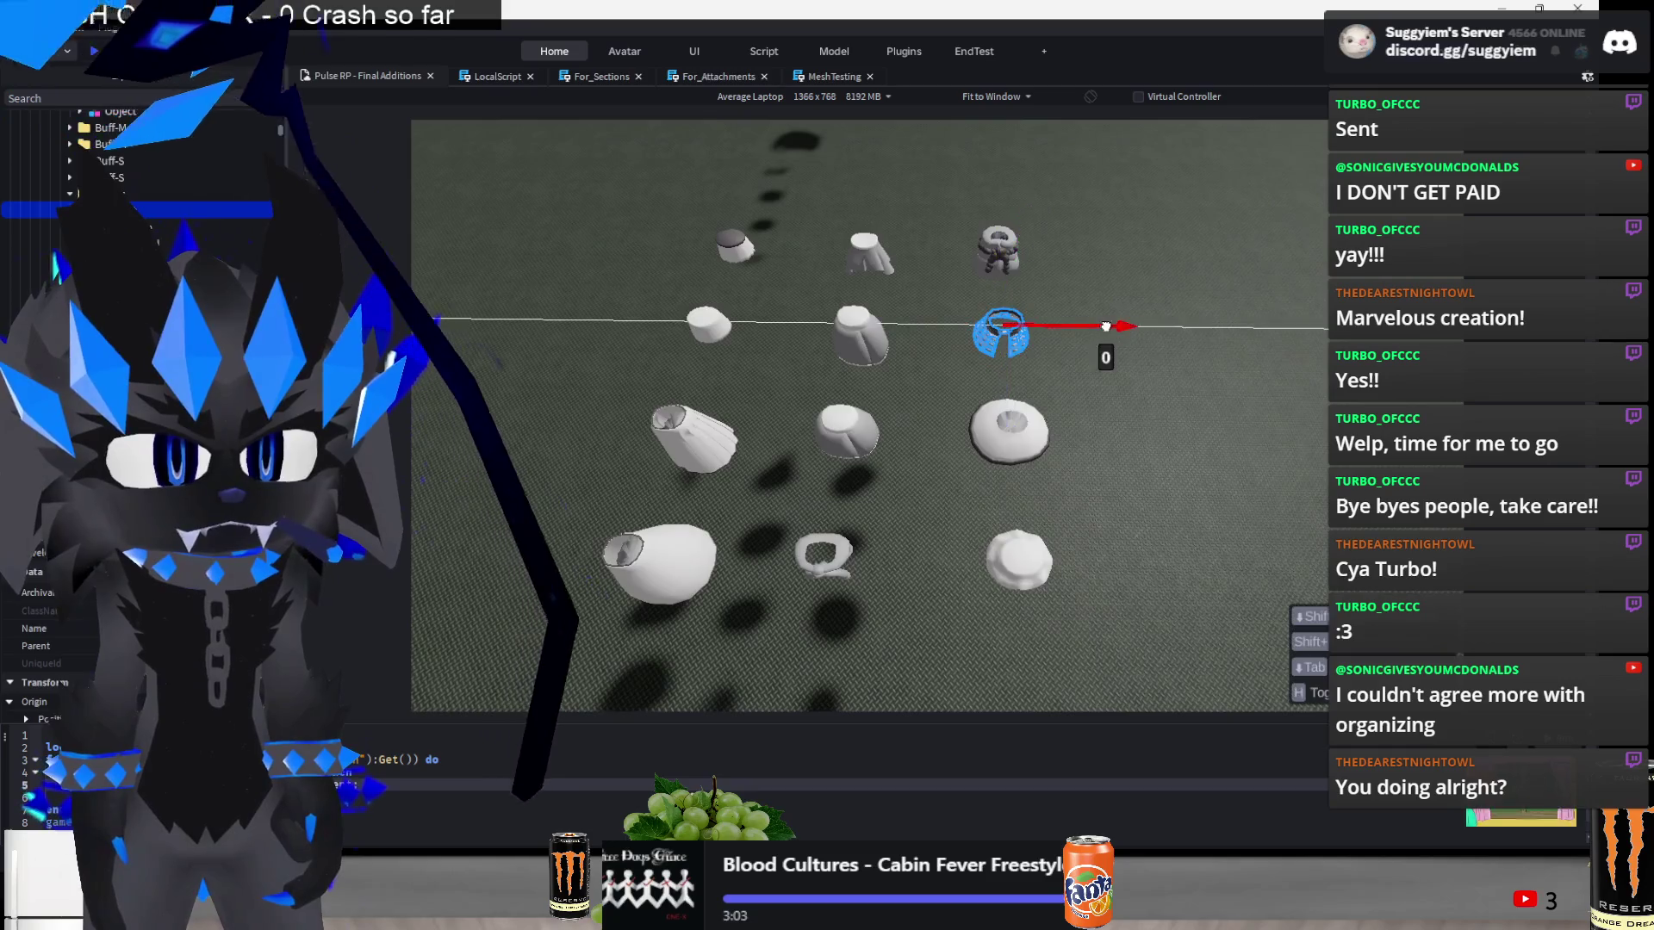
drag(1106, 326, 1078, 387)
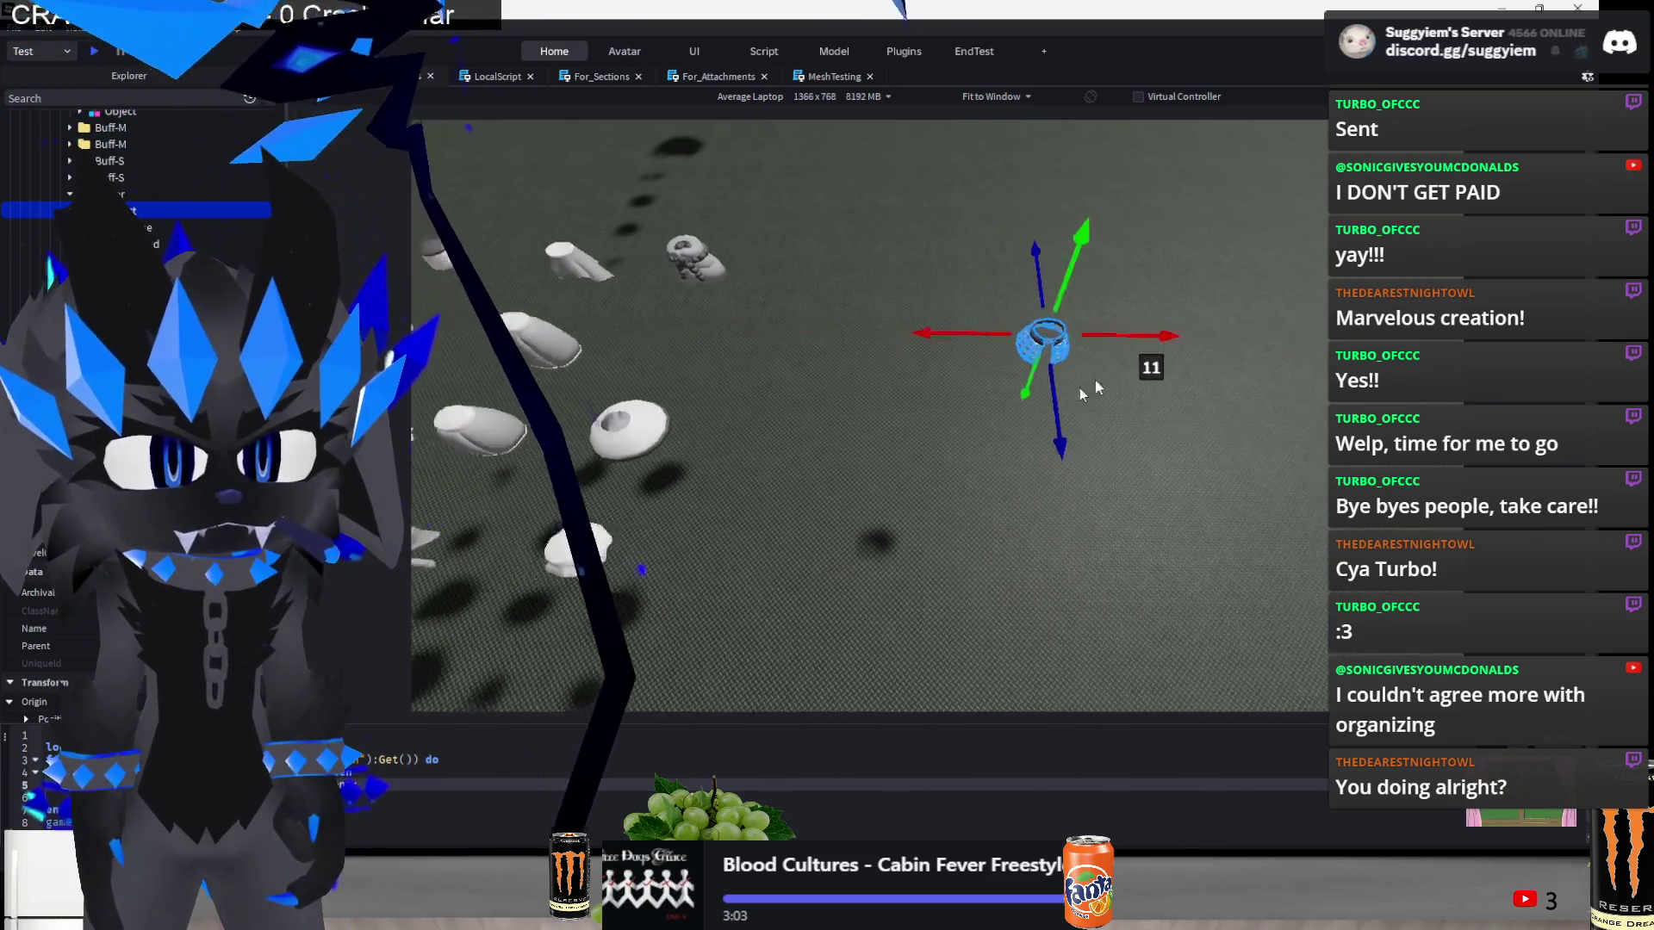
scroll(849, 367, down, 3)
scroll(849, 367, up, 3)
- Move four skirt pieces 12 studs right, then drop a part into the row below
drag(554, 221, 793, 370)
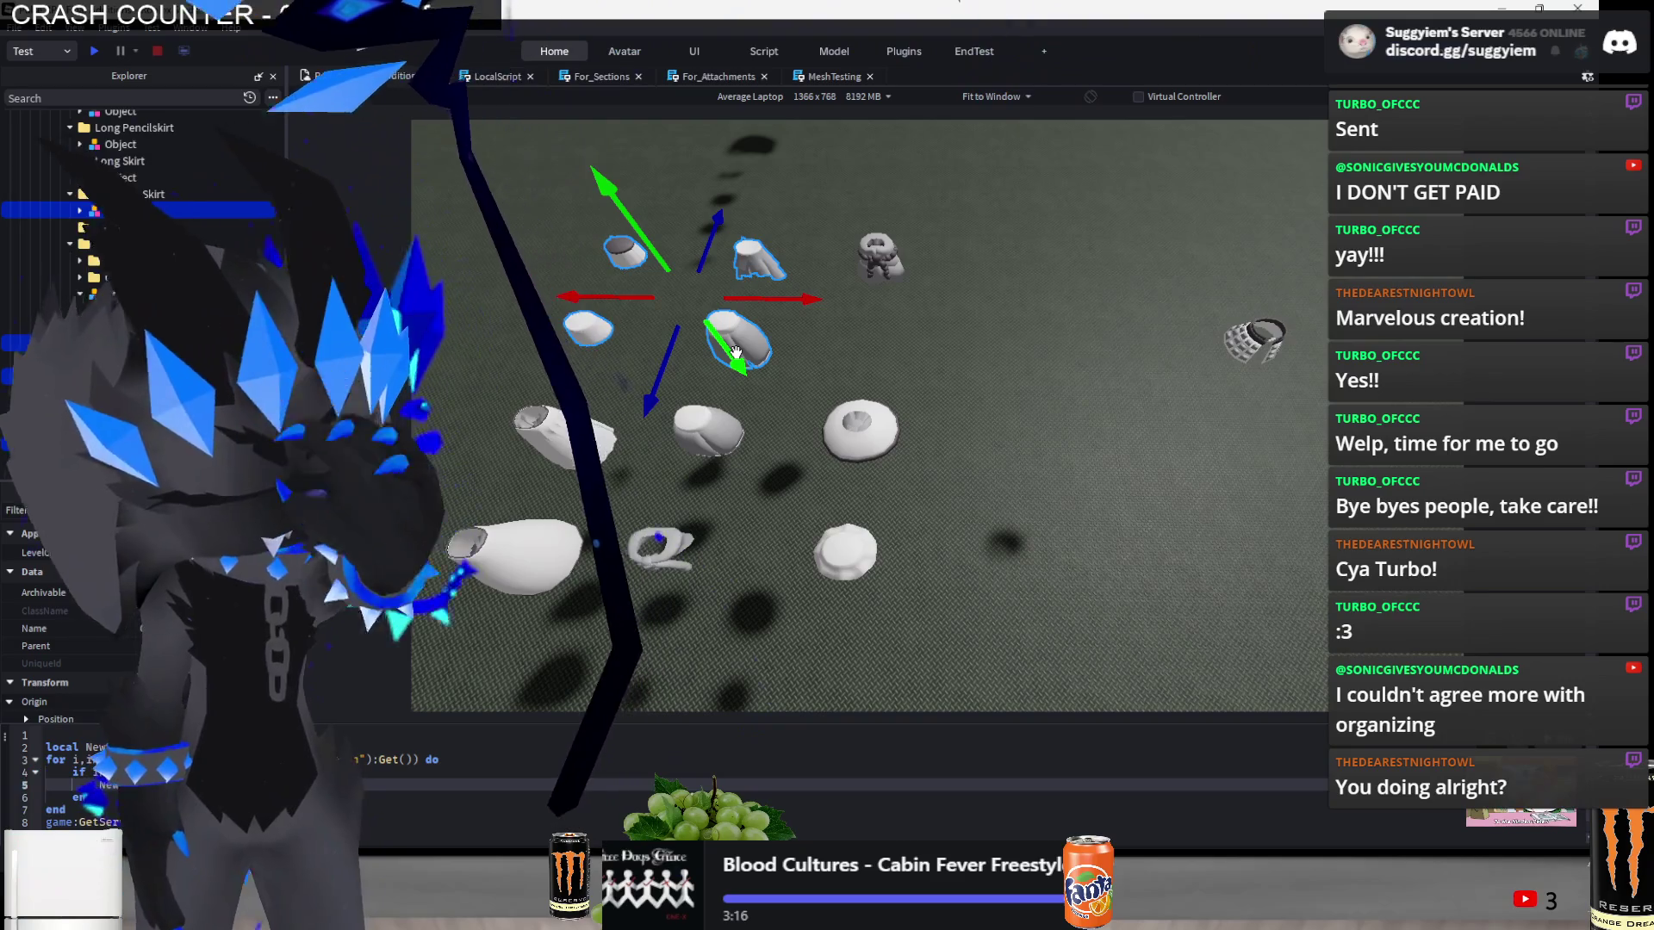
key(a)
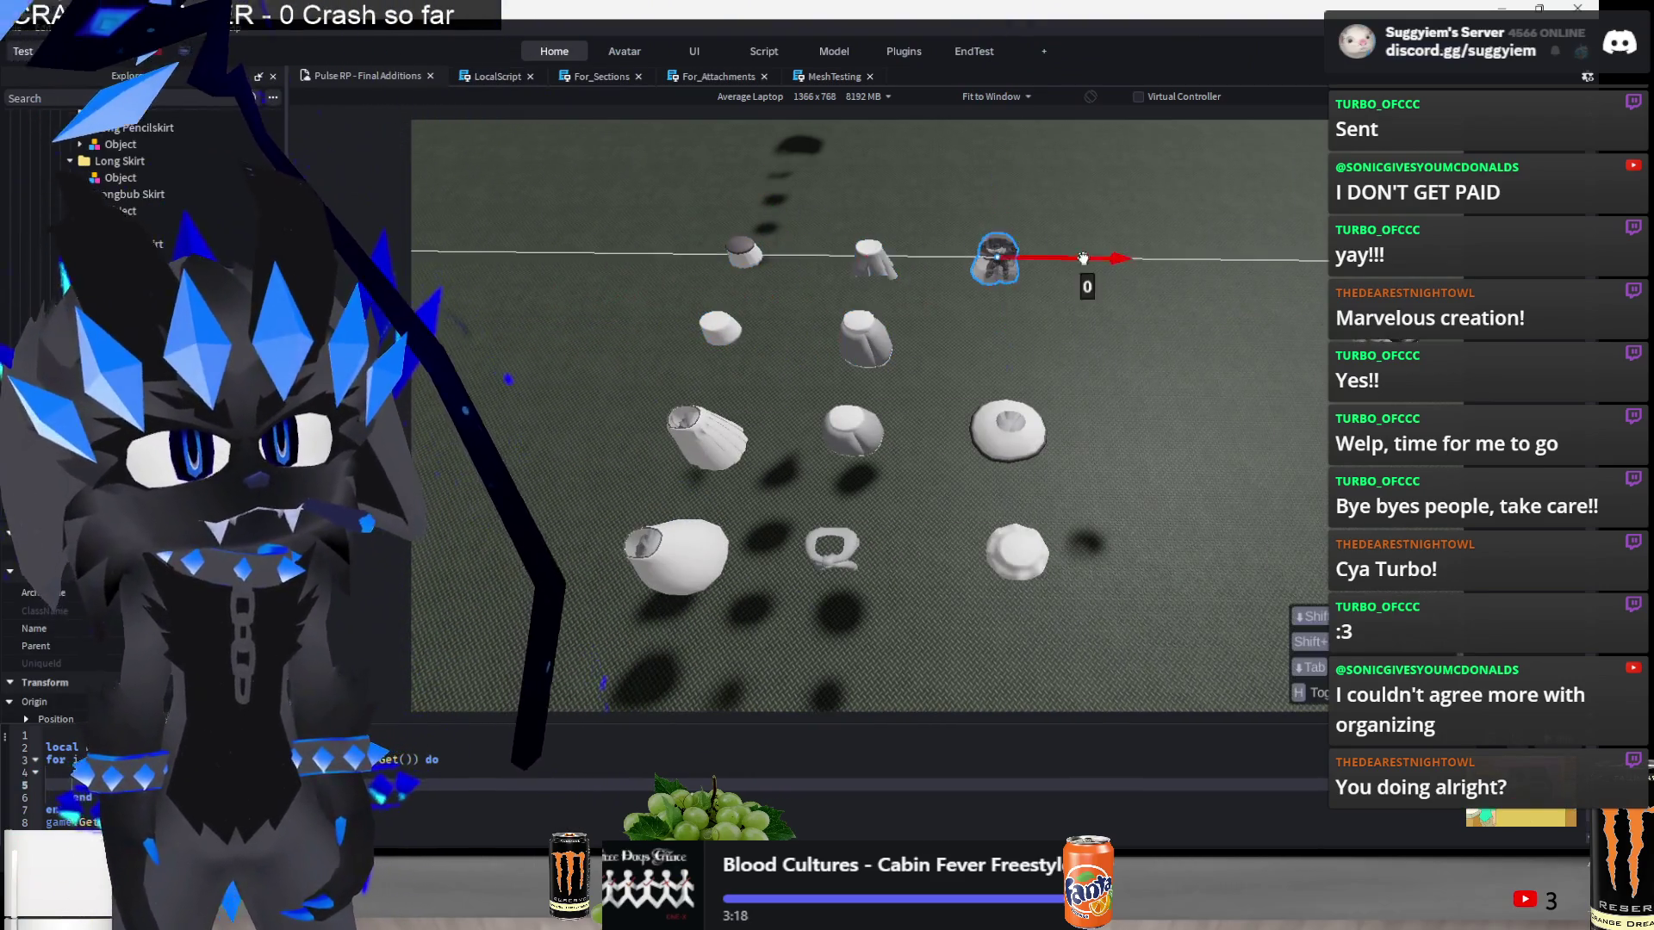
drag(1083, 259, 1201, 323)
key(d)
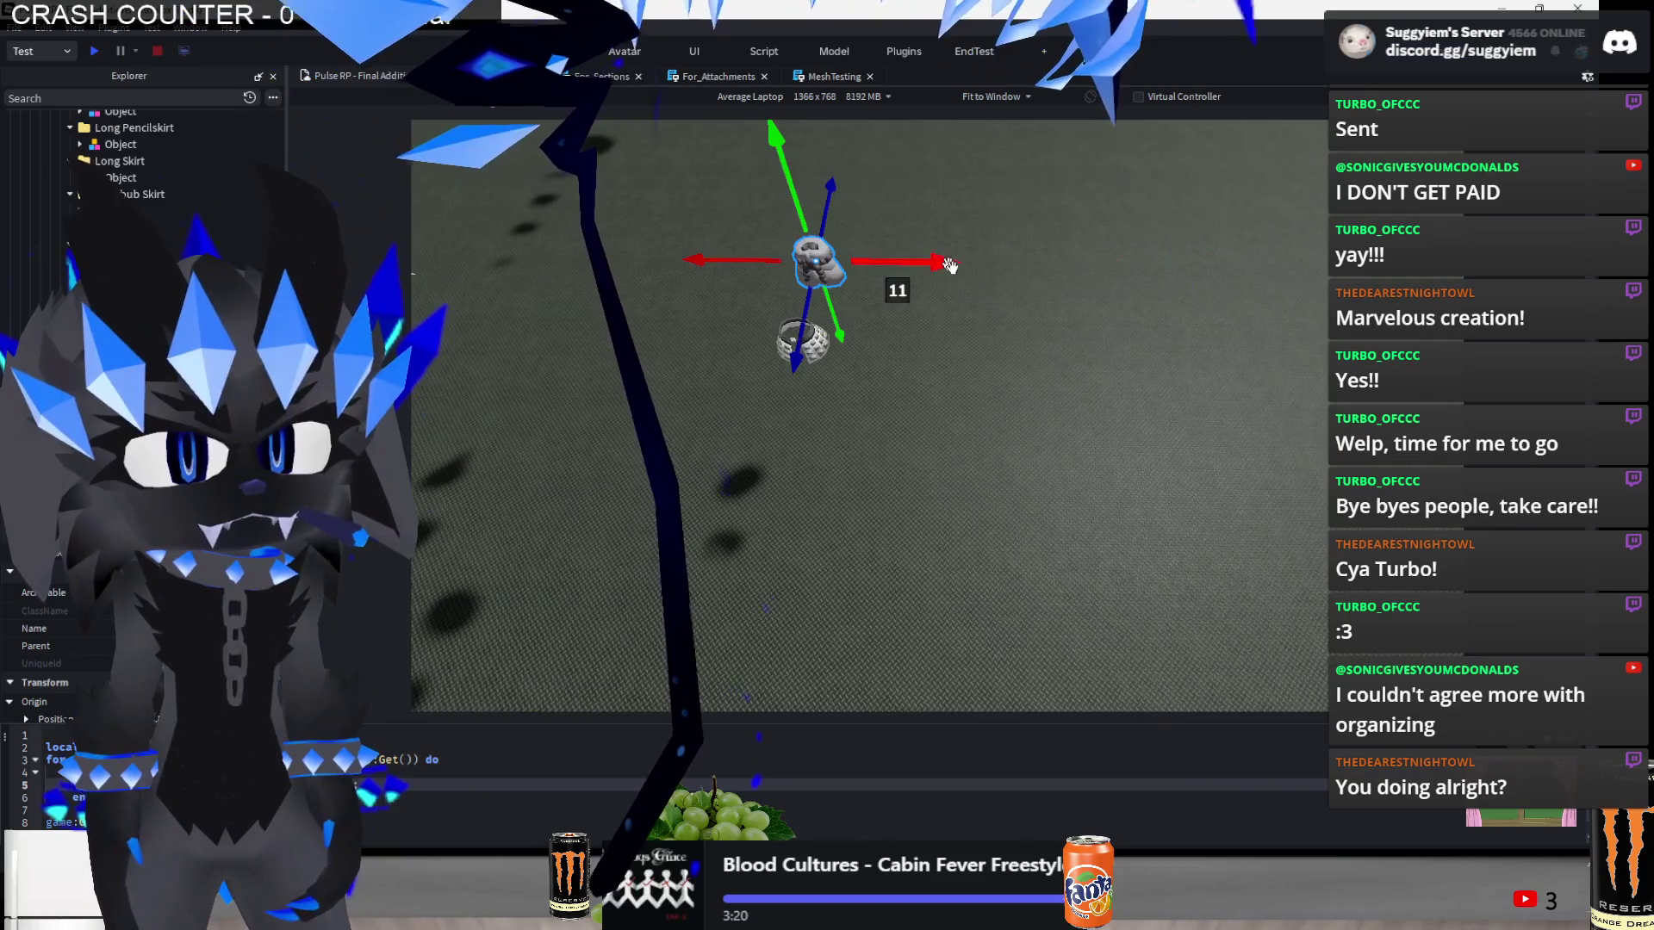
click(1187, 379)
key(a)
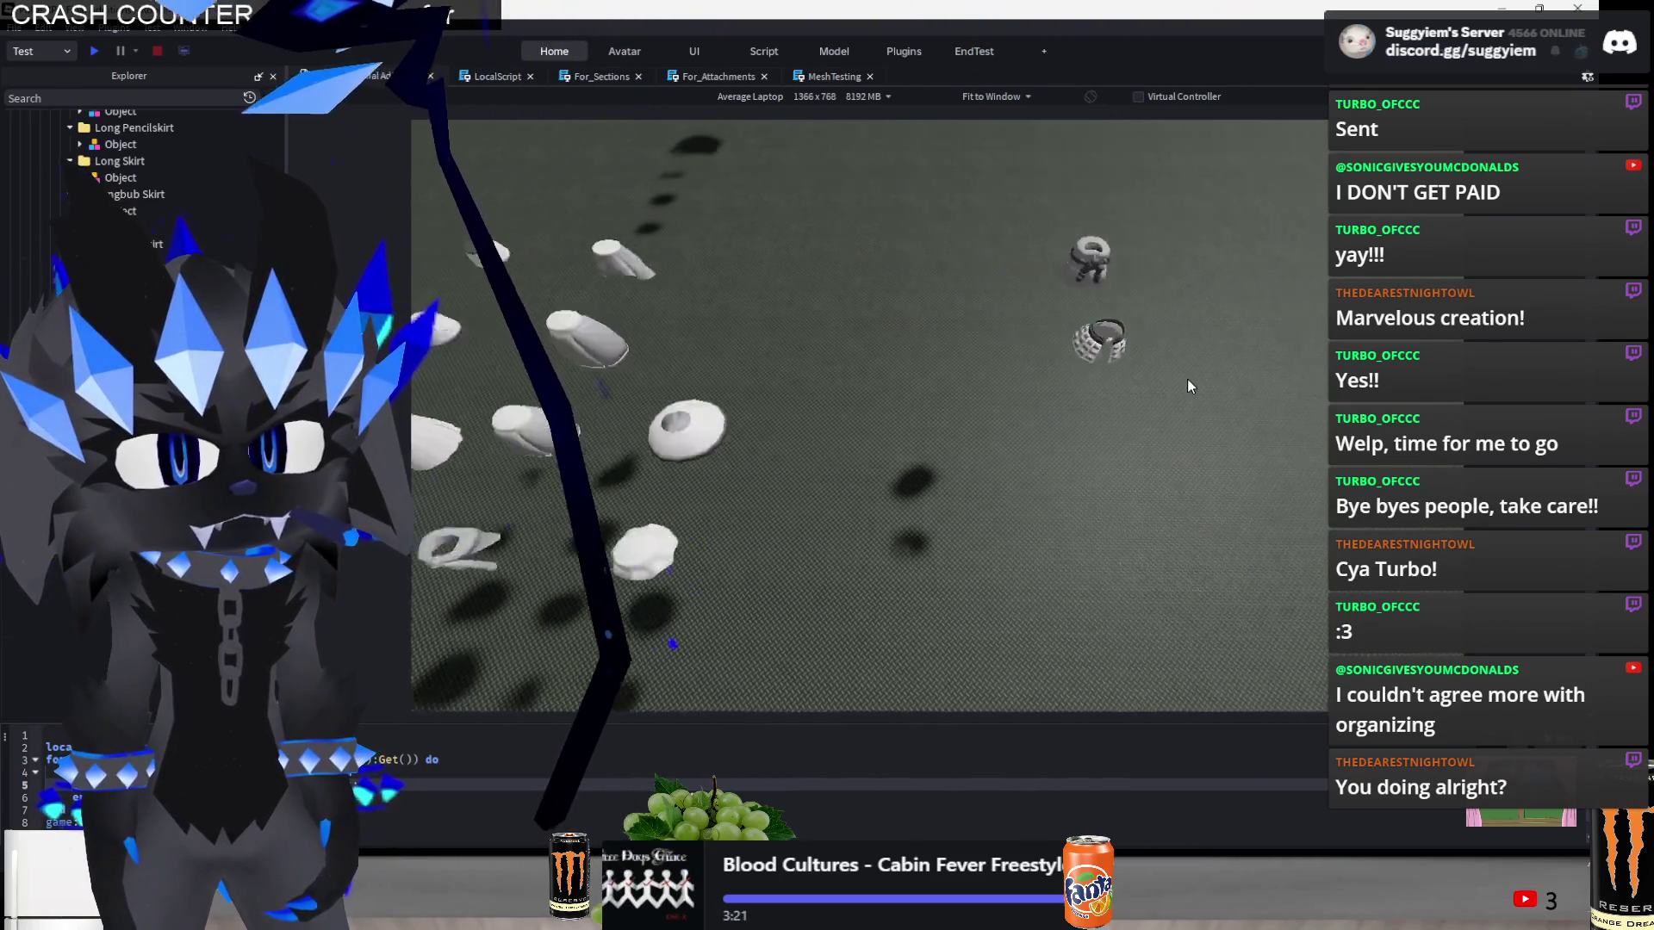
key(a)
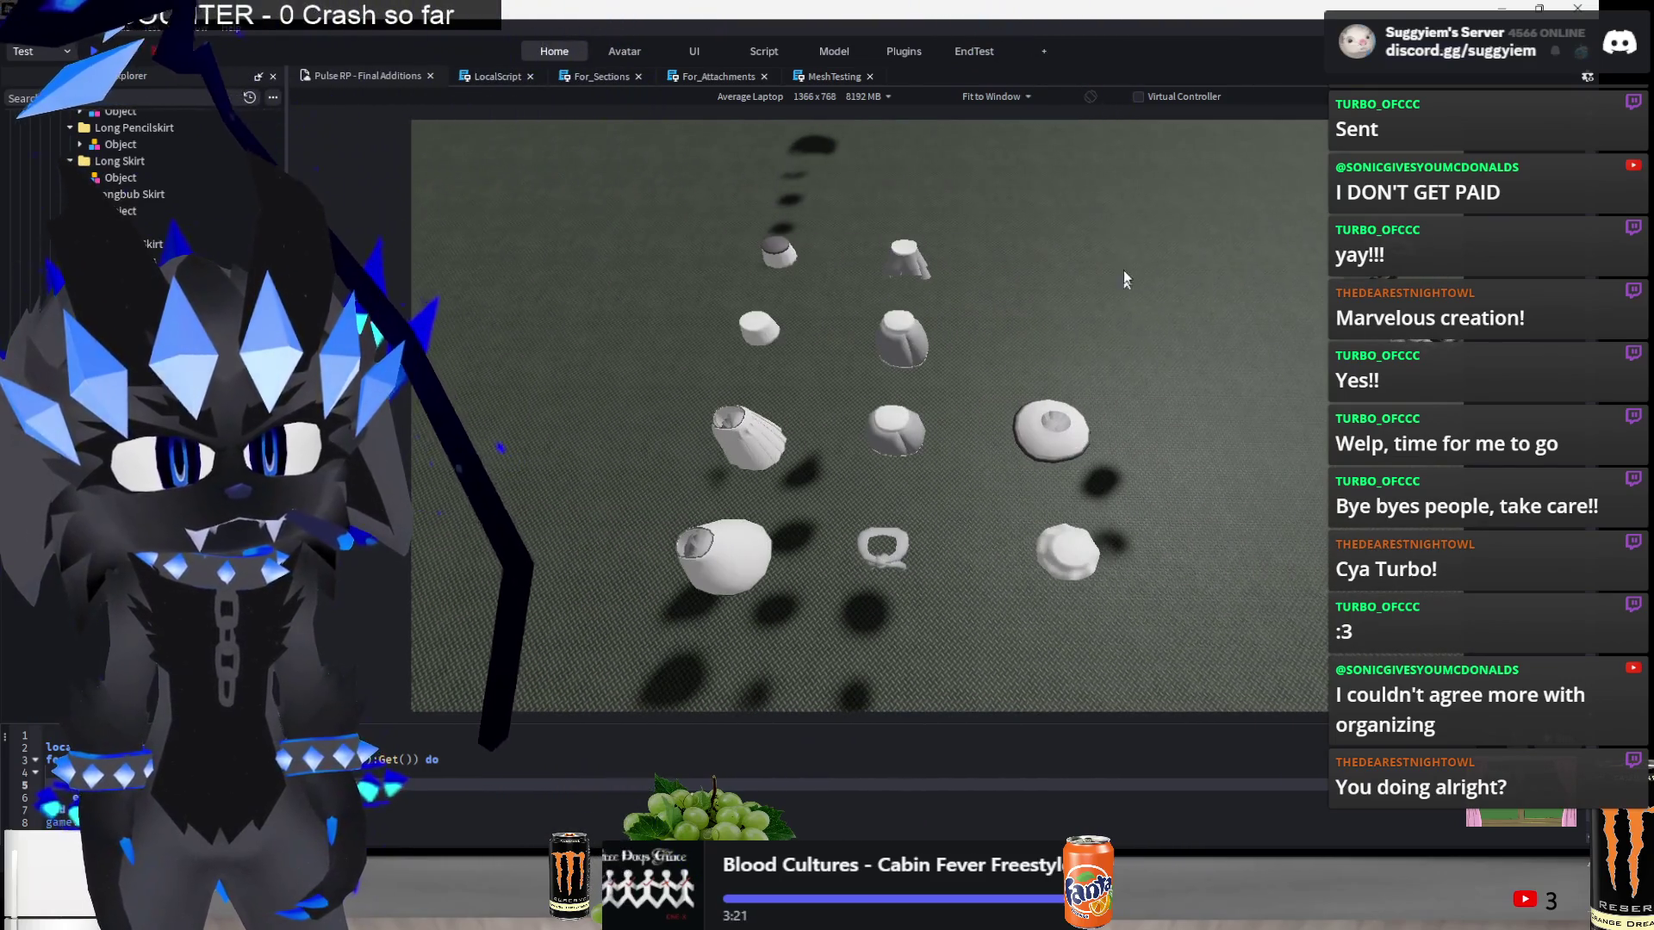
mouse_move(917, 336)
mouse_down()
mouse_move(913, 437)
mouse_move(1134, 433)
mouse_up()
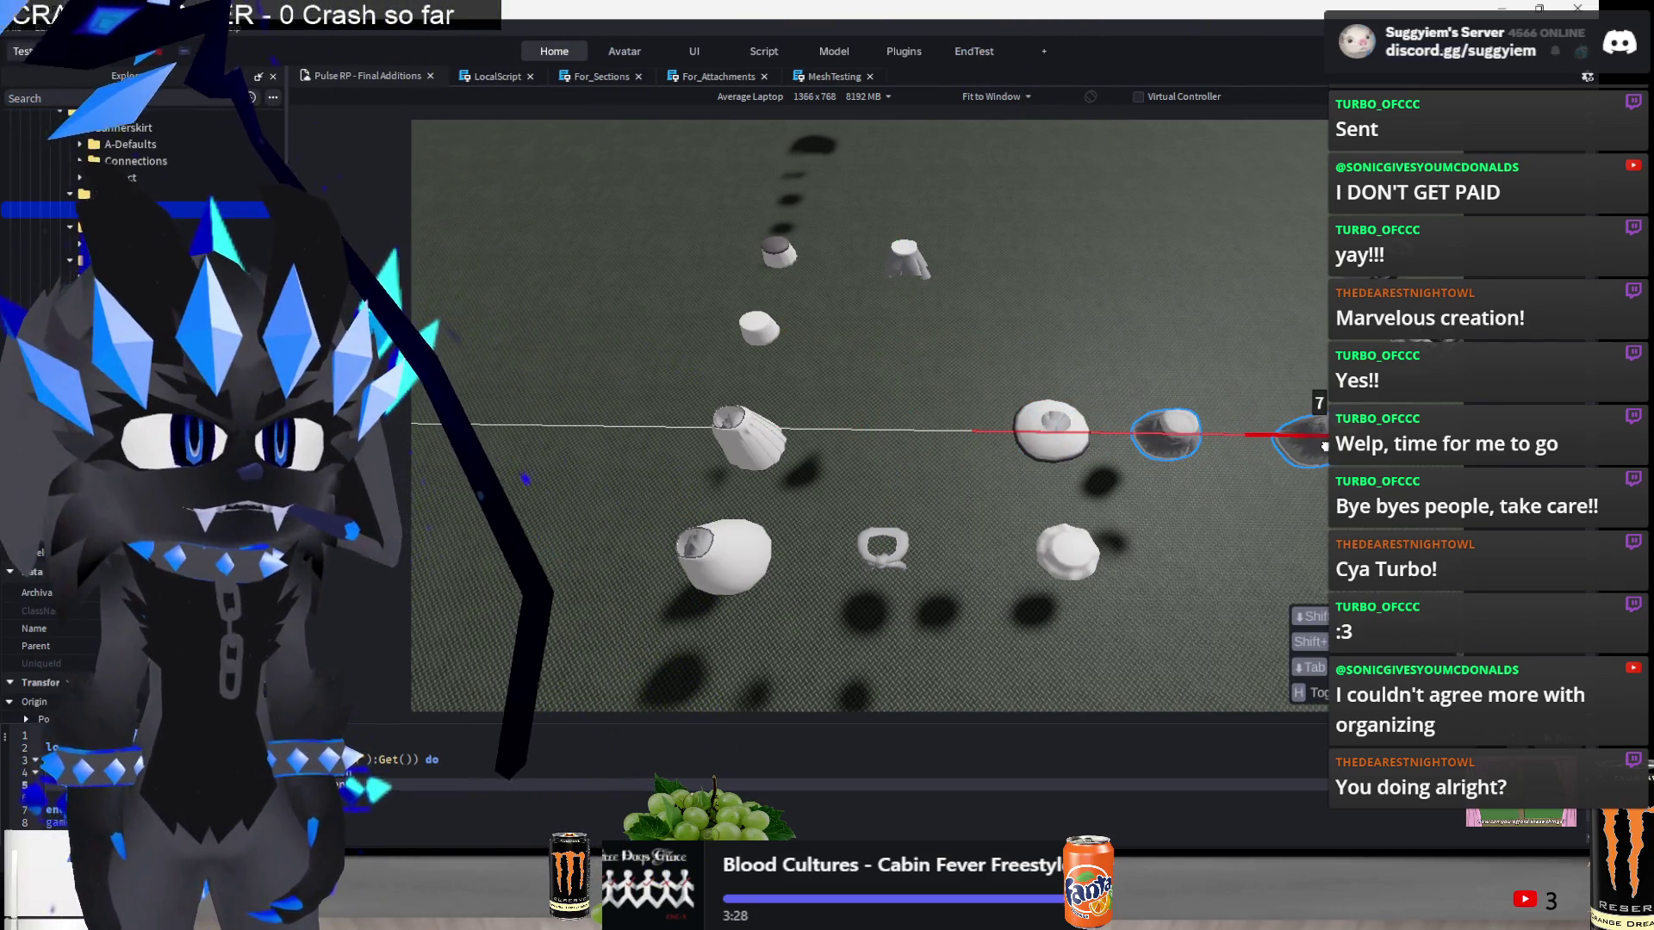
- Move the disc and two cup skirt parts 3 studs down into a new row
key(s)
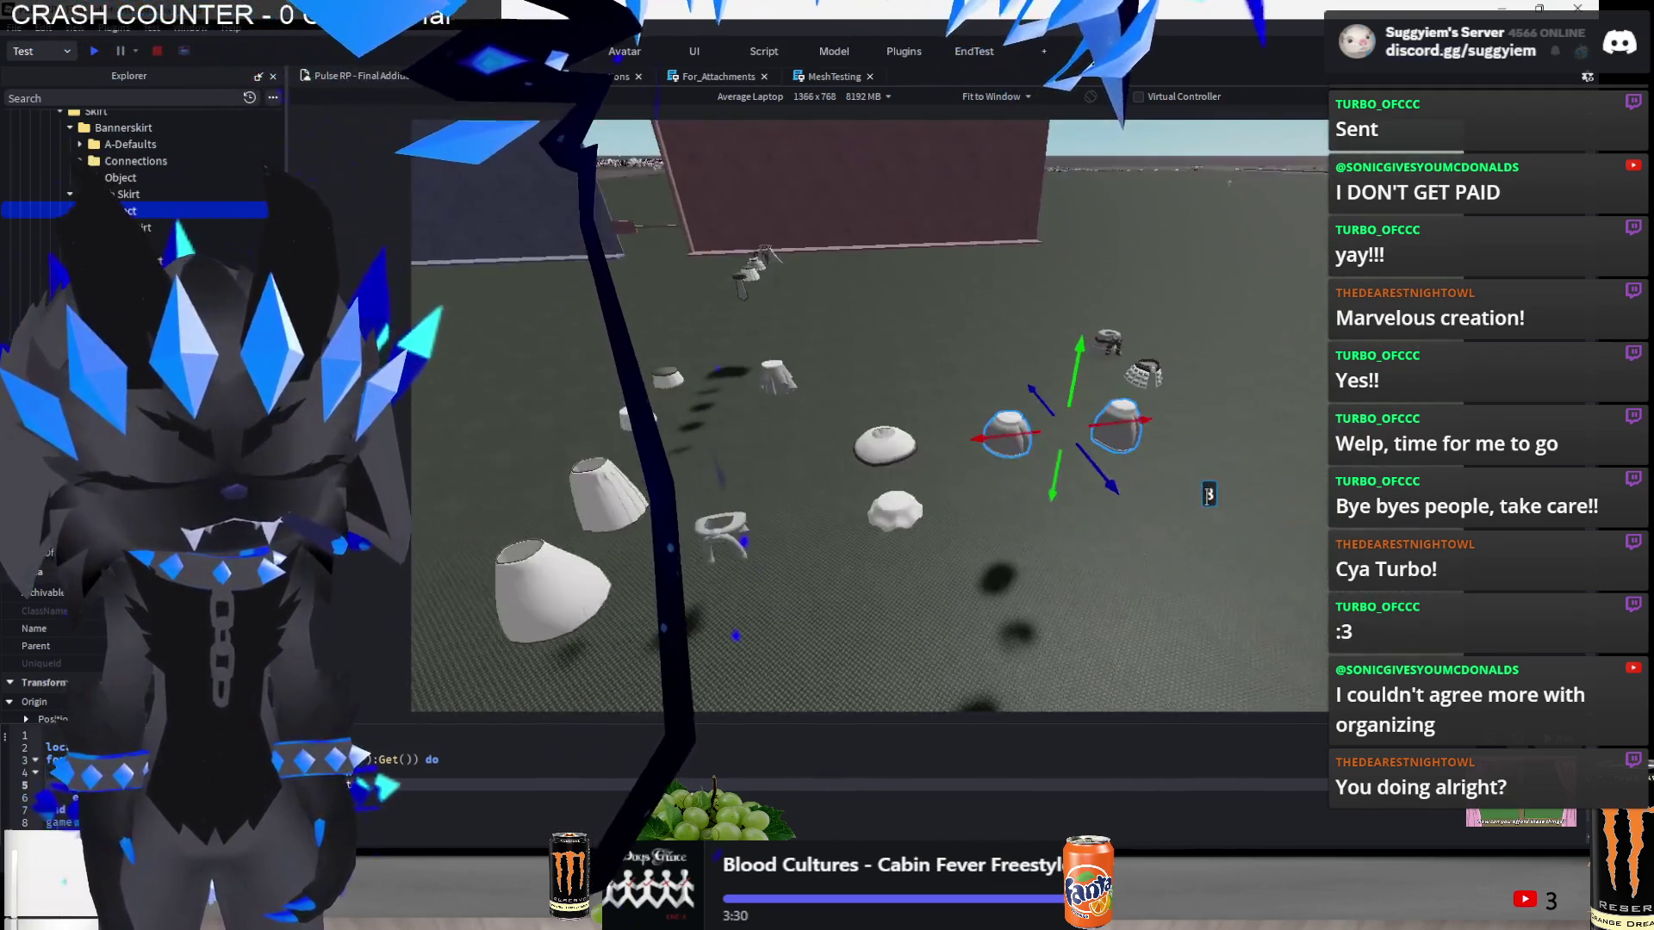
click(1210, 505)
scroll(1077, 431, down, 3)
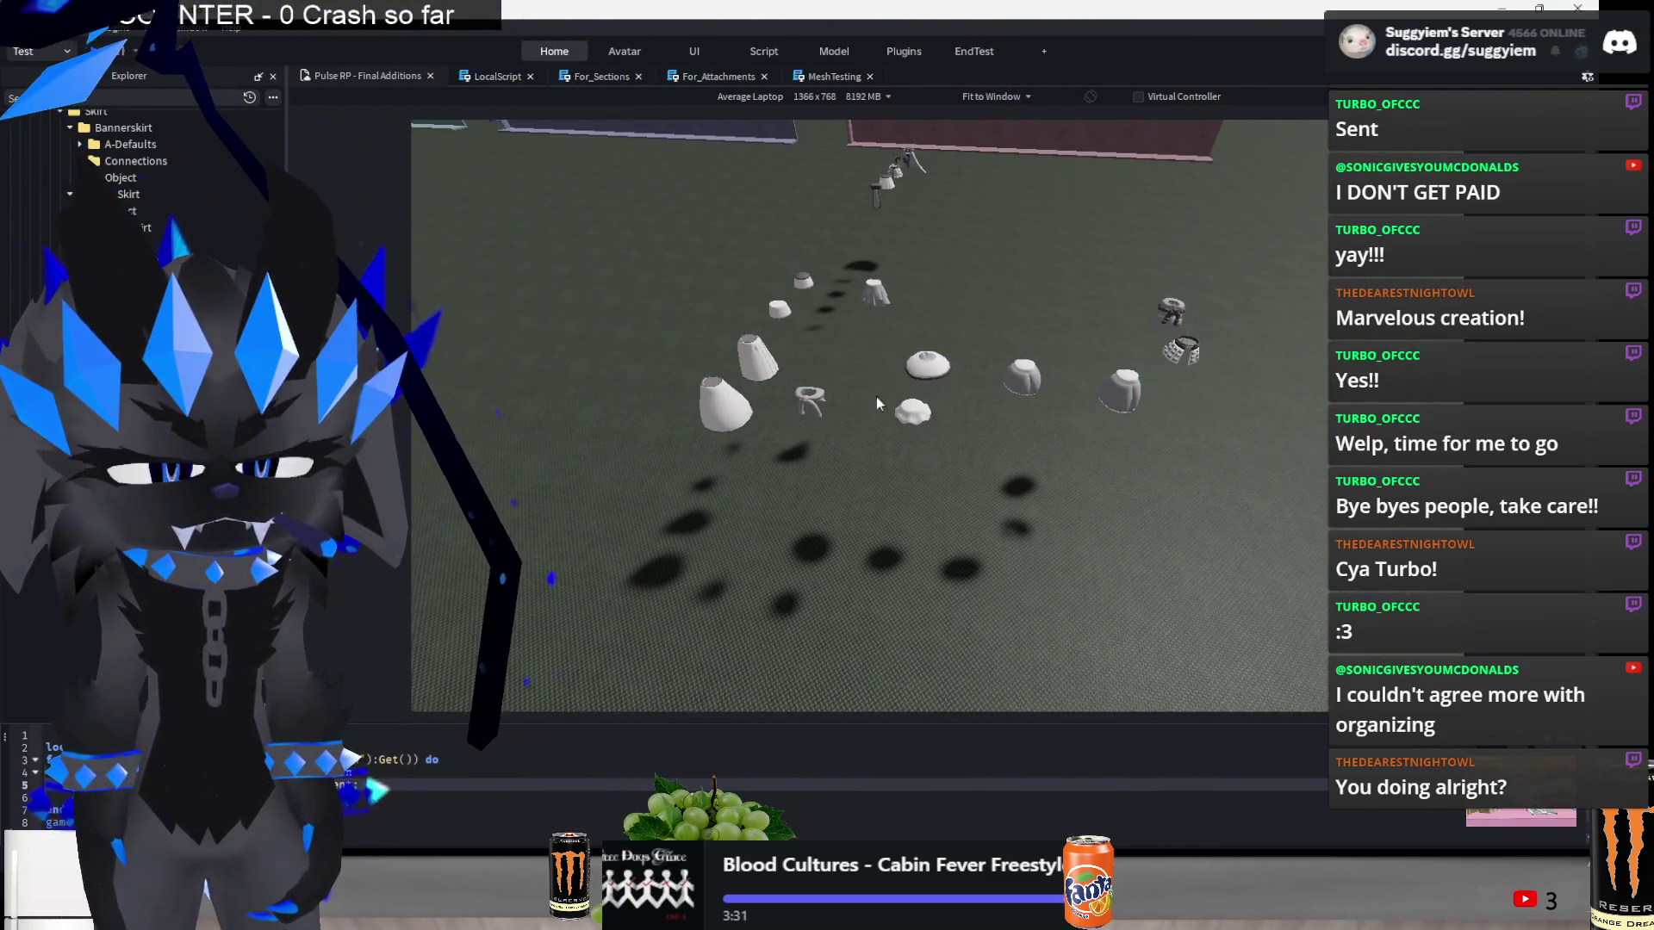
key(d)
drag(866, 414, 1076, 372)
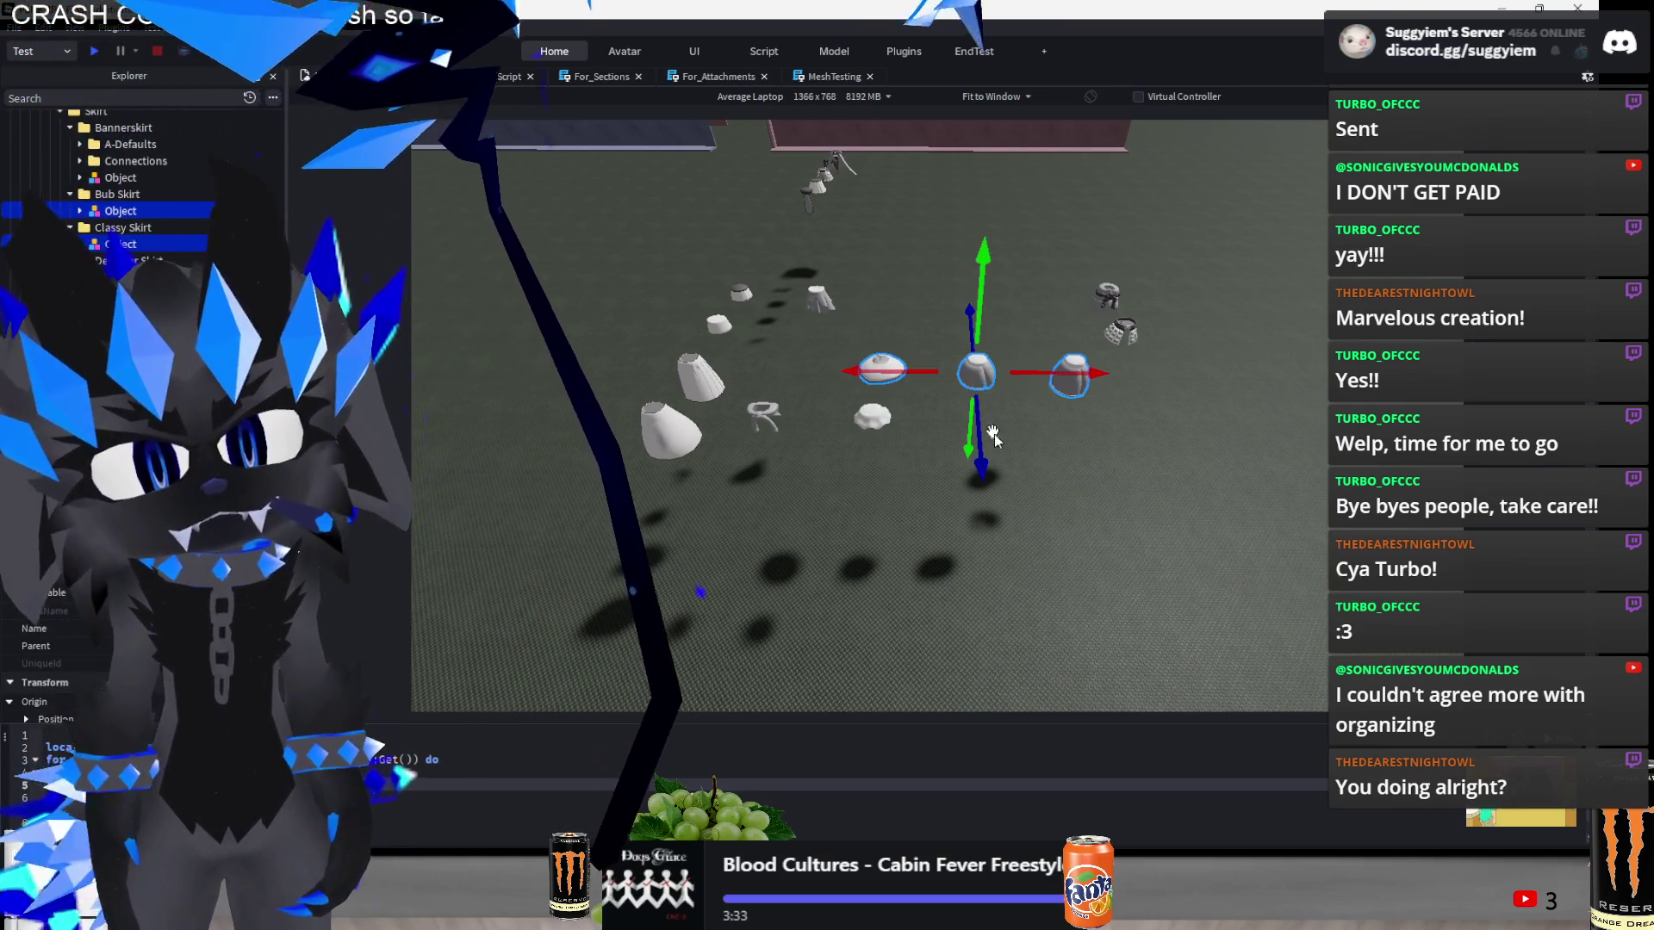
mouse_move(987, 451)
mouse_down()
mouse_move(934, 488)
mouse_move(933, 510)
mouse_up()
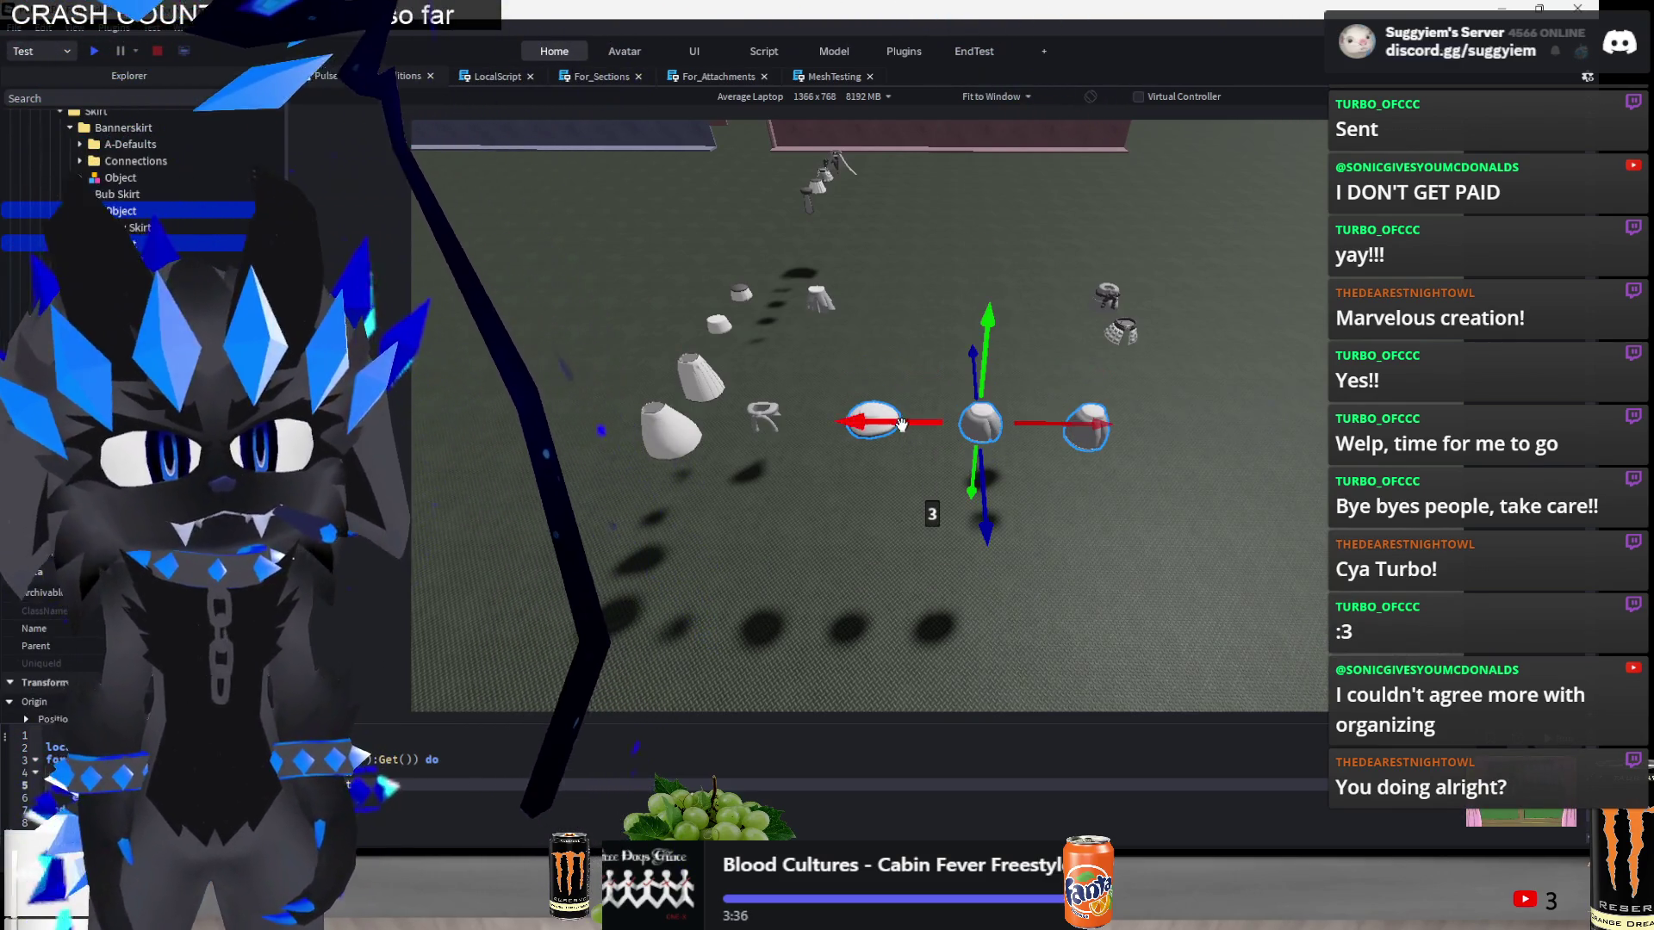
drag(1004, 428, 1004, 428)
- Bring two parts up into the row, slide them 4 studs, and set the small disc beside the cup
click(801, 318)
scroll(801, 318, up, 2)
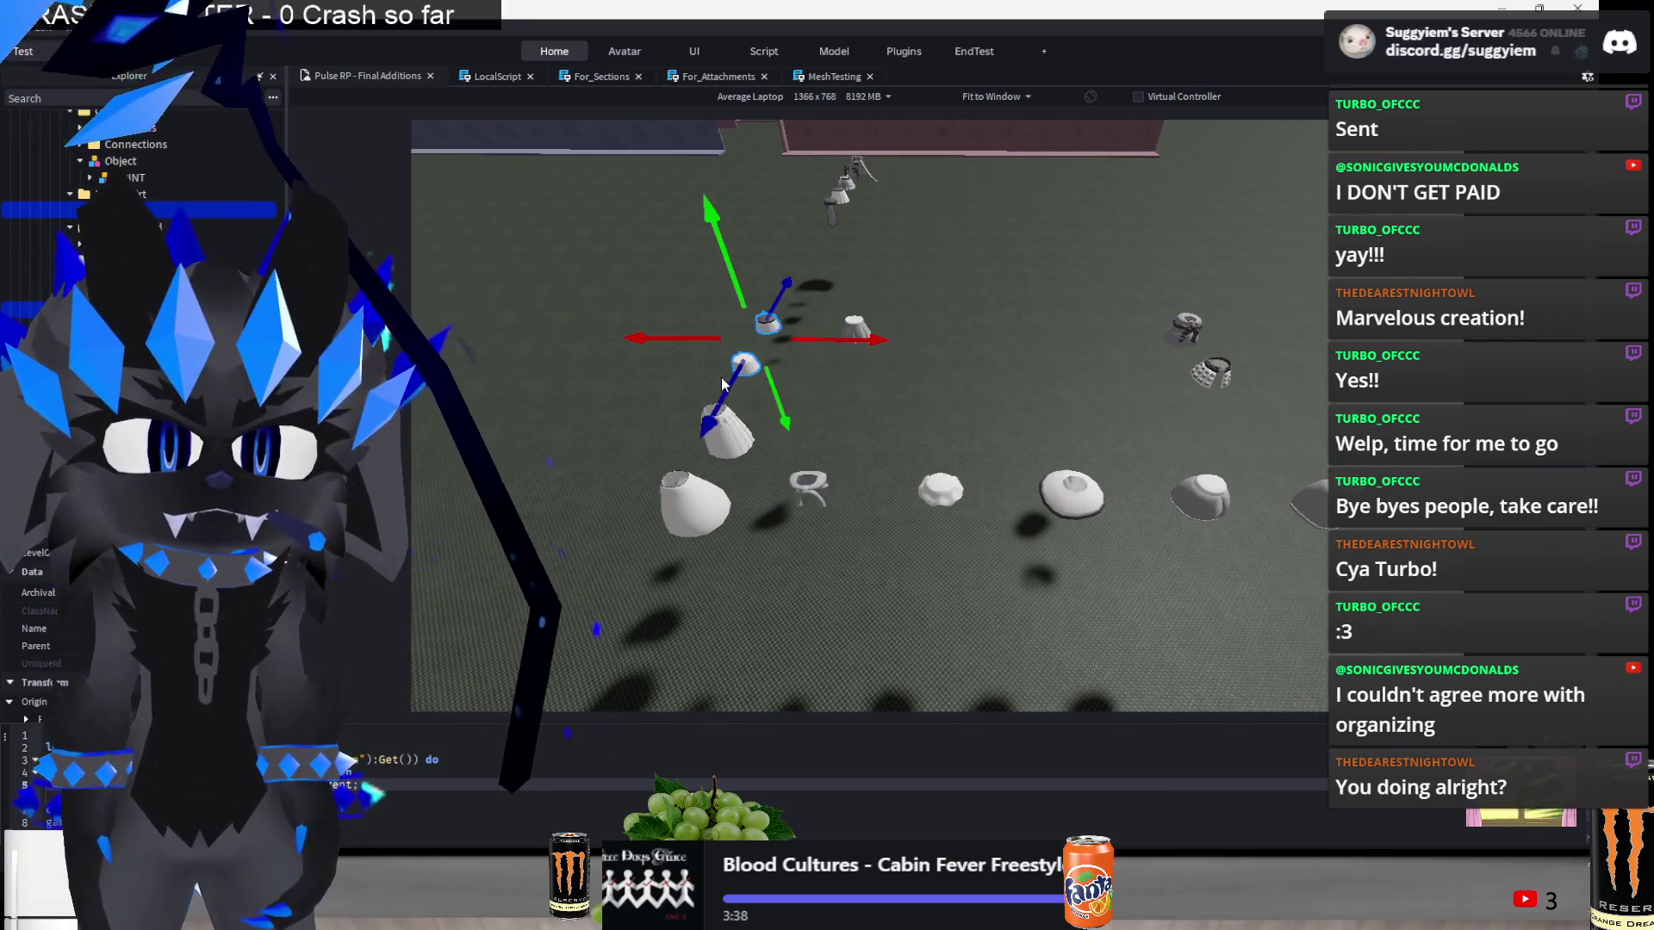
drag(662, 641, 642, 603)
mouse_move(633, 482)
mouse_down()
mouse_move(886, 539)
mouse_move(893, 554)
mouse_move(829, 586)
mouse_up()
click(784, 584)
drag(681, 573, 689, 500)
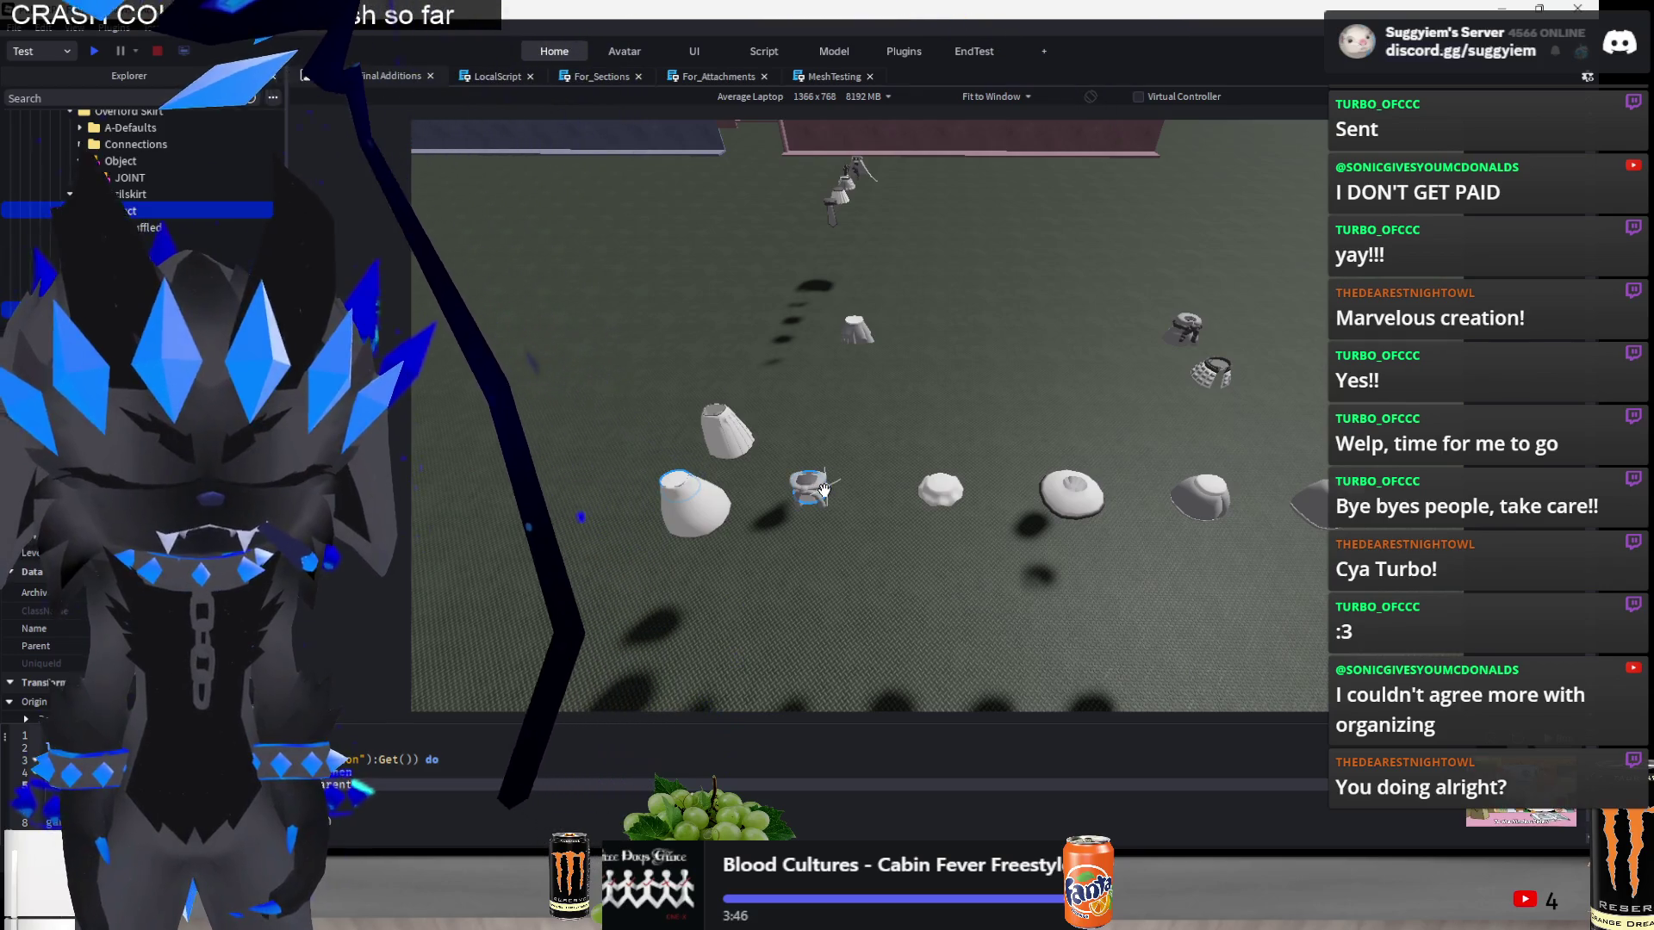
- Extend the row: shift one part 4 studs, another 23 studs to the end, then adjust left
key(d)
drag(776, 494, 871, 510)
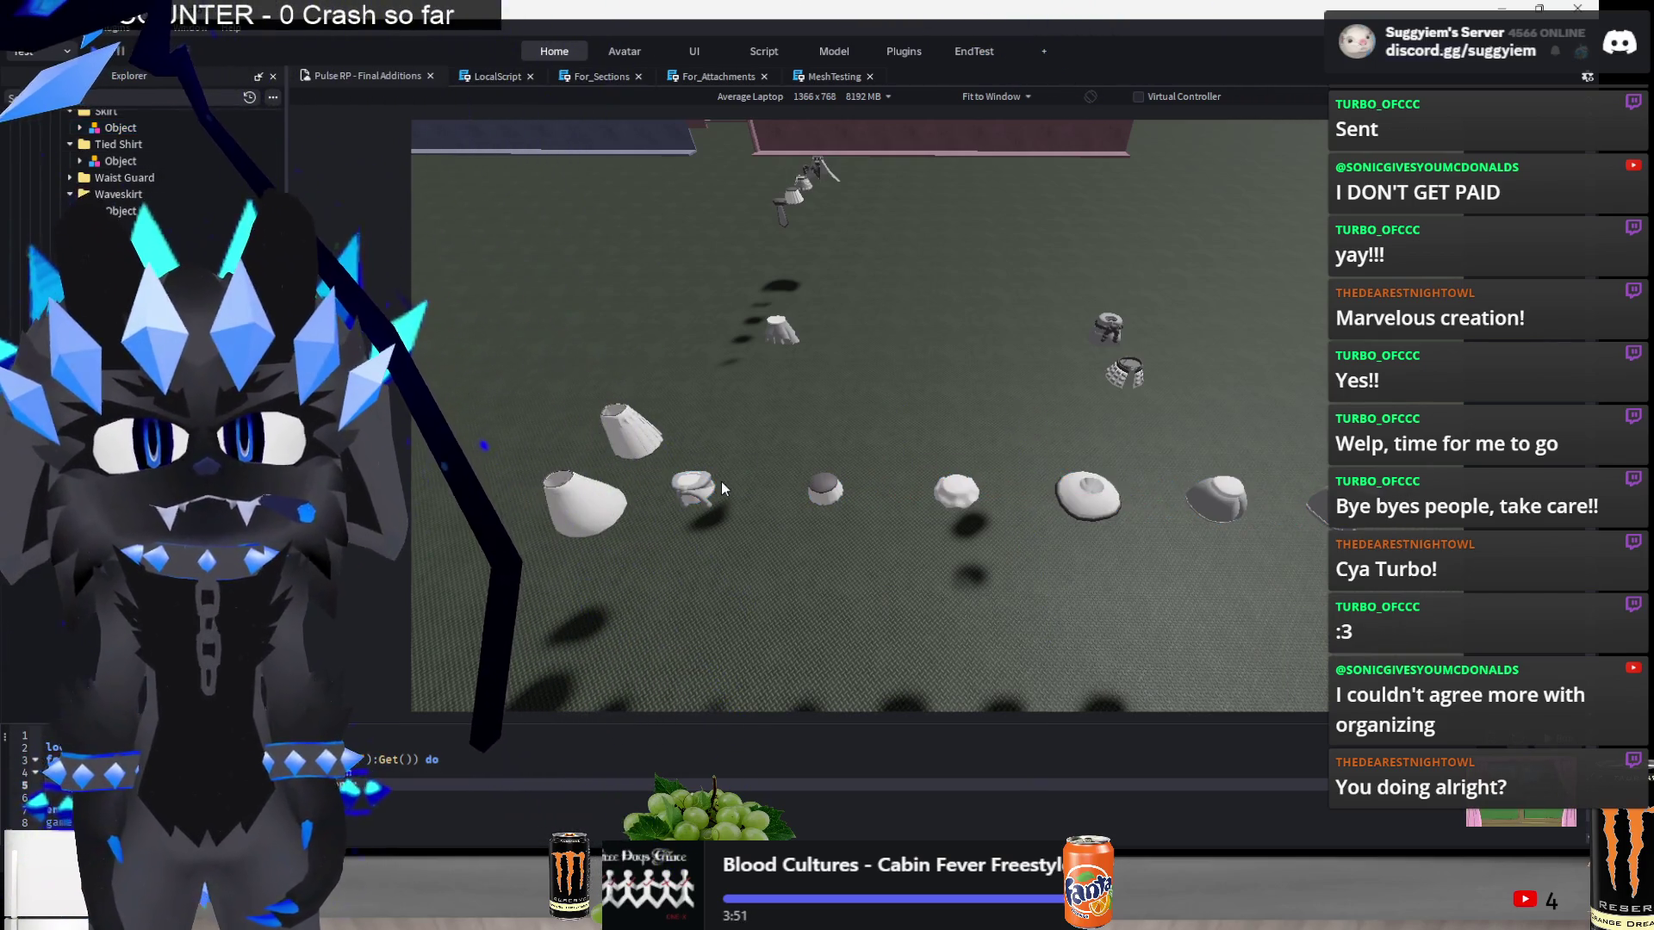
mouse_move(877, 504)
mouse_down()
mouse_move(1206, 534)
mouse_move(1287, 561)
mouse_up()
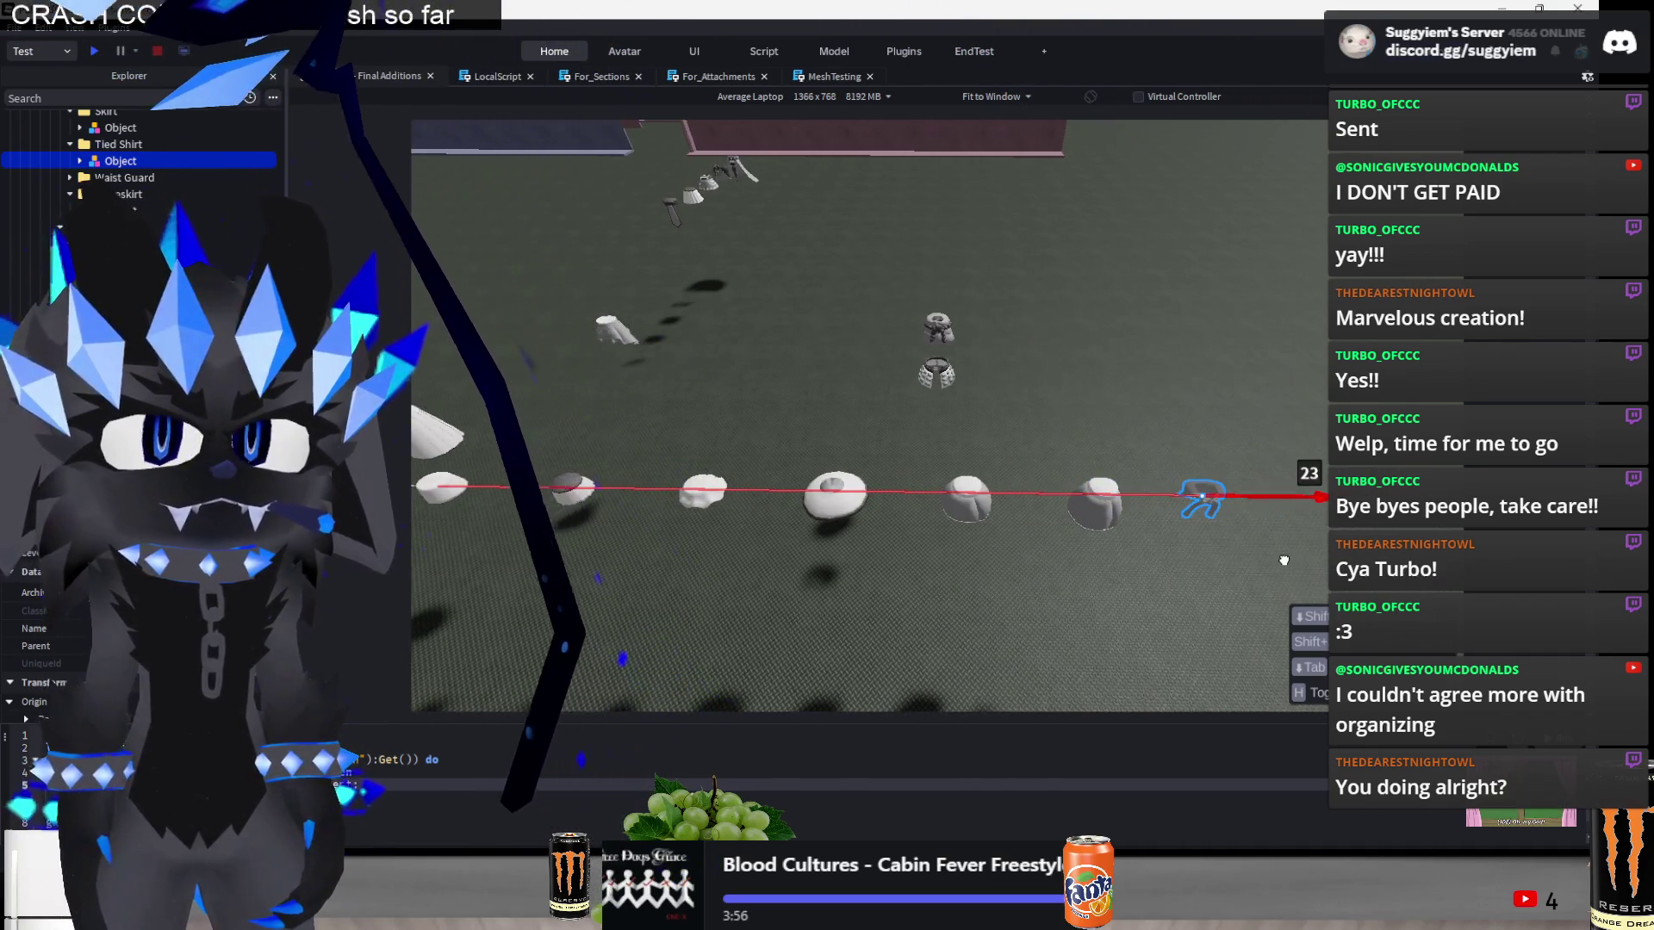
key(a)
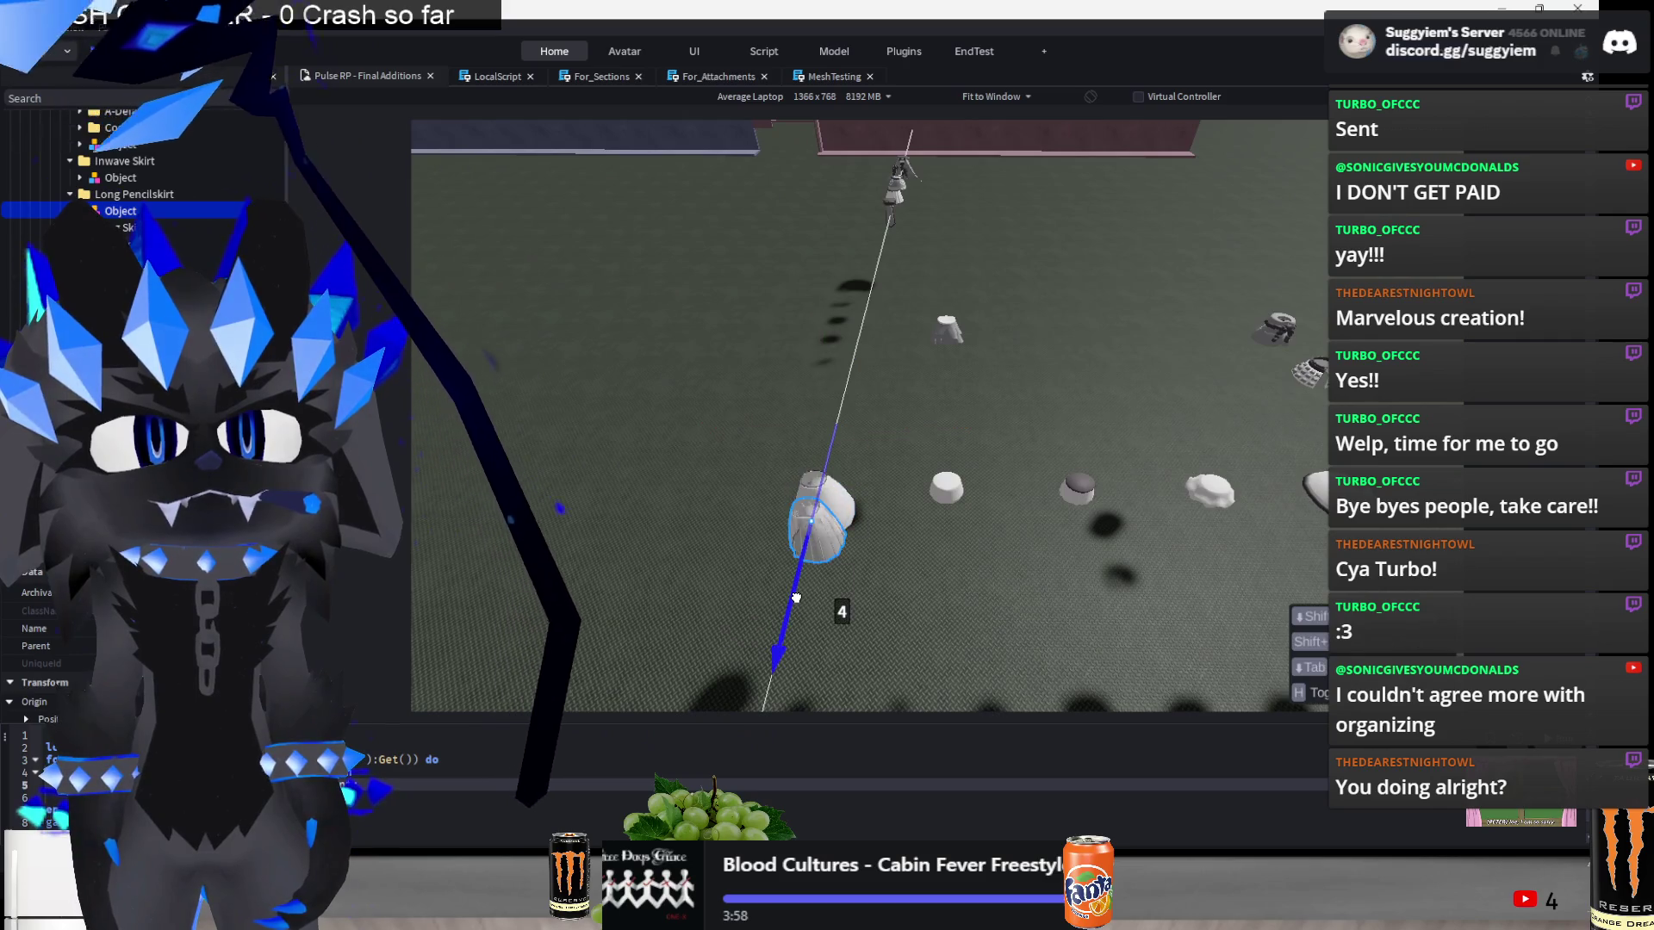
drag(895, 494, 758, 480)
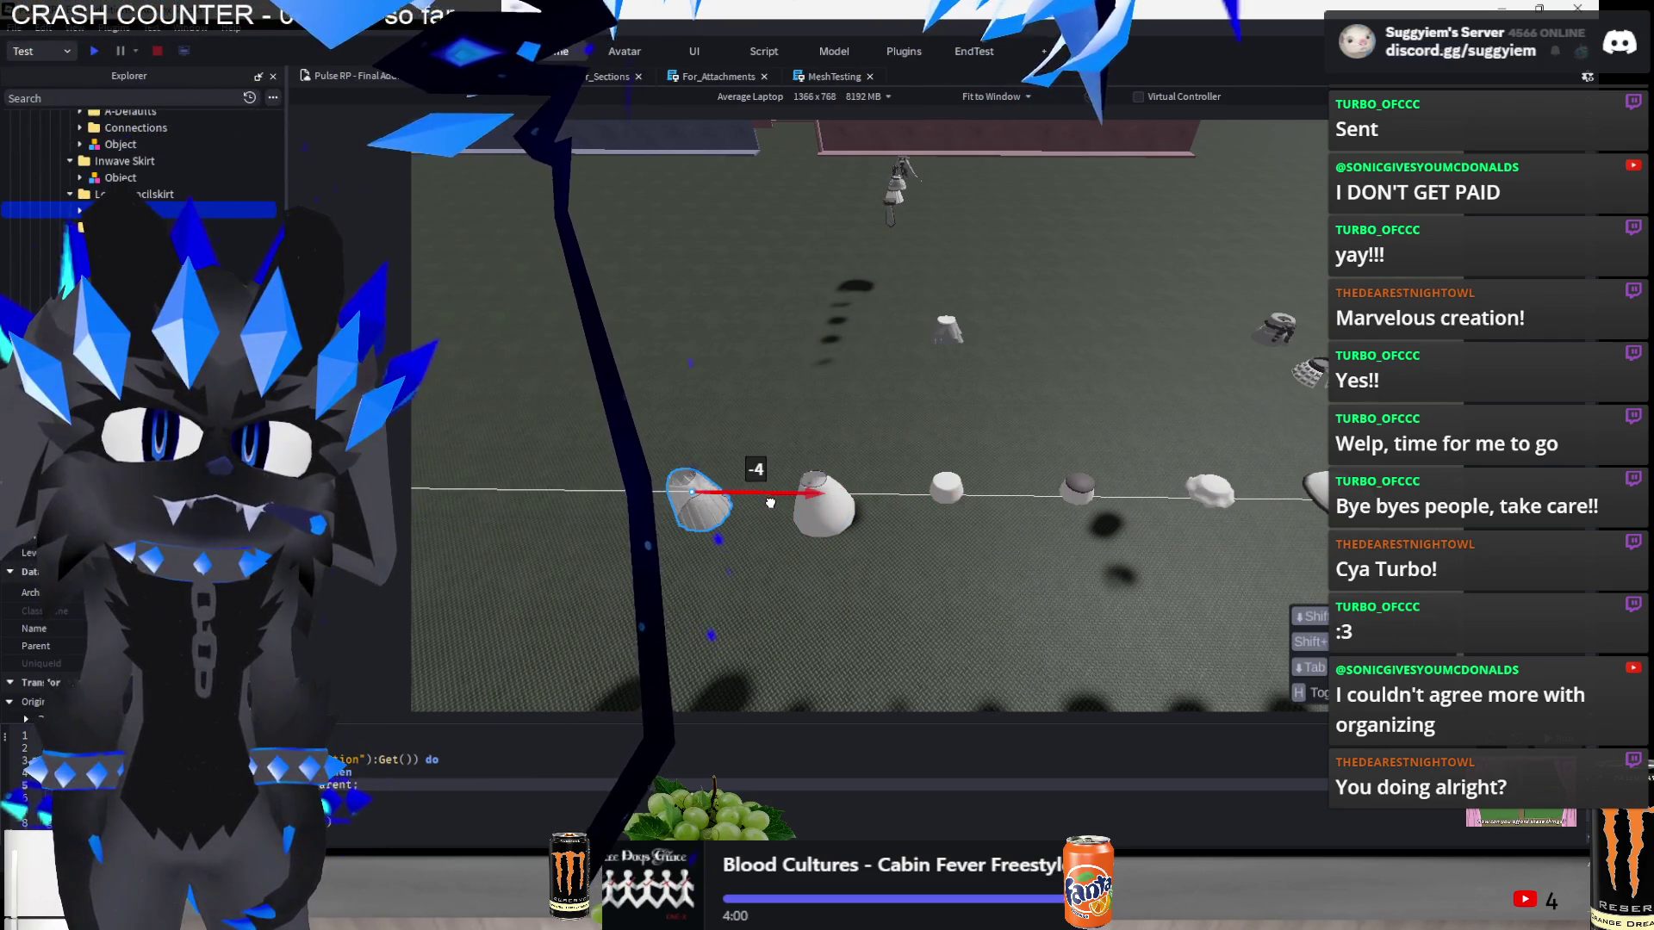
click(866, 433)
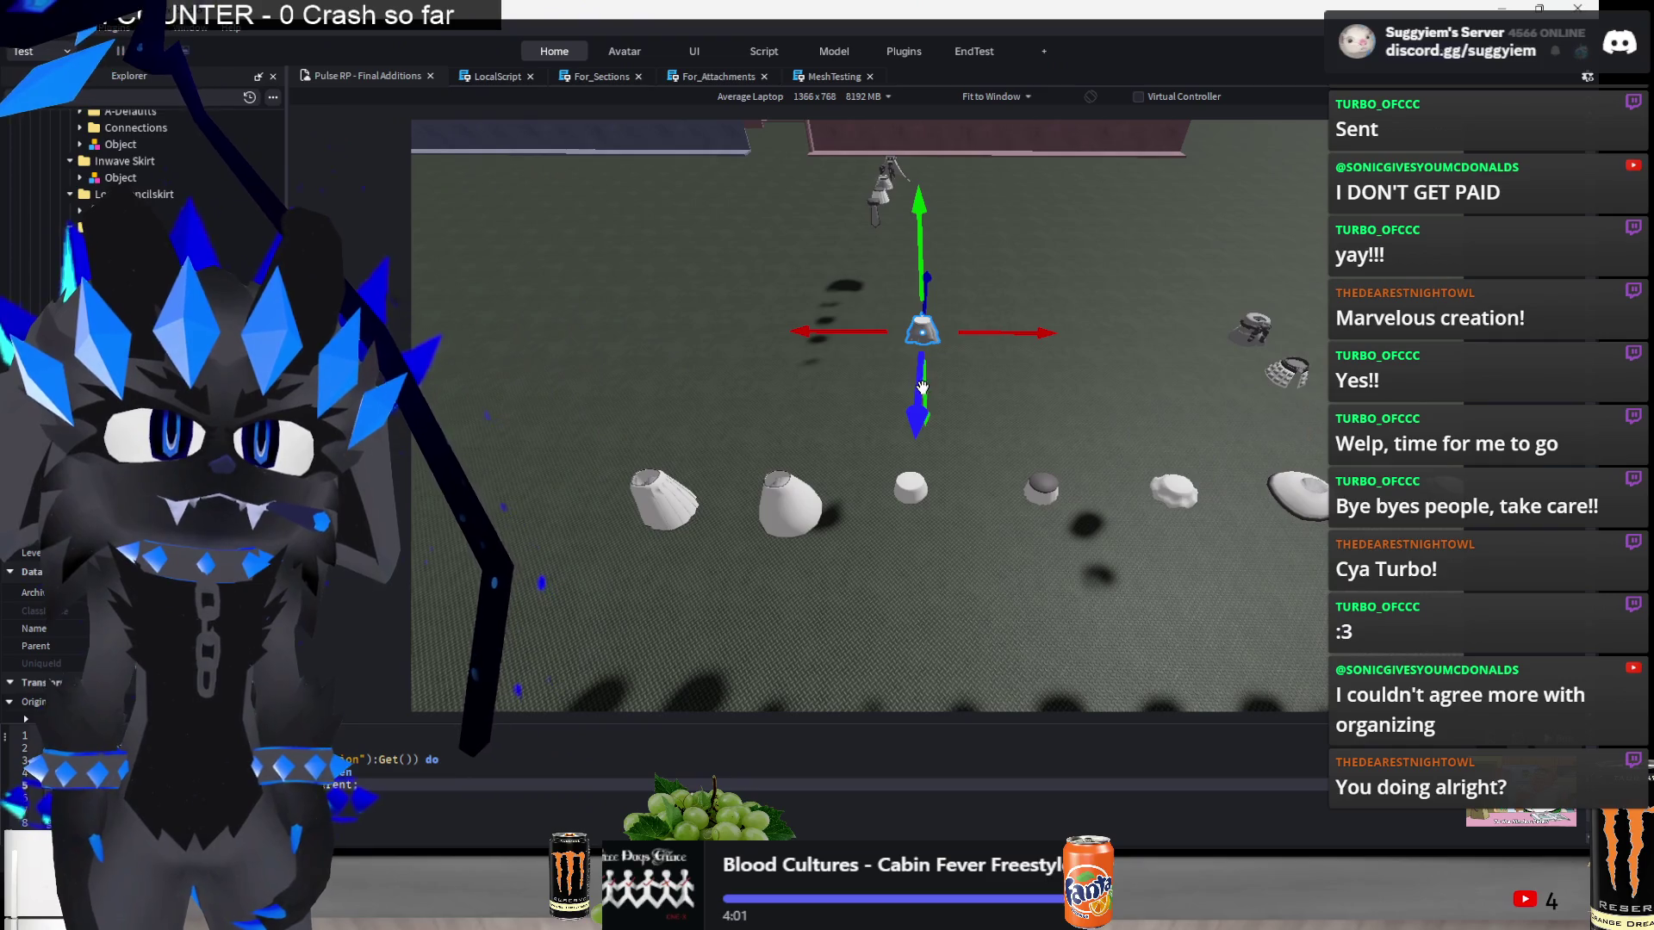
key(f)
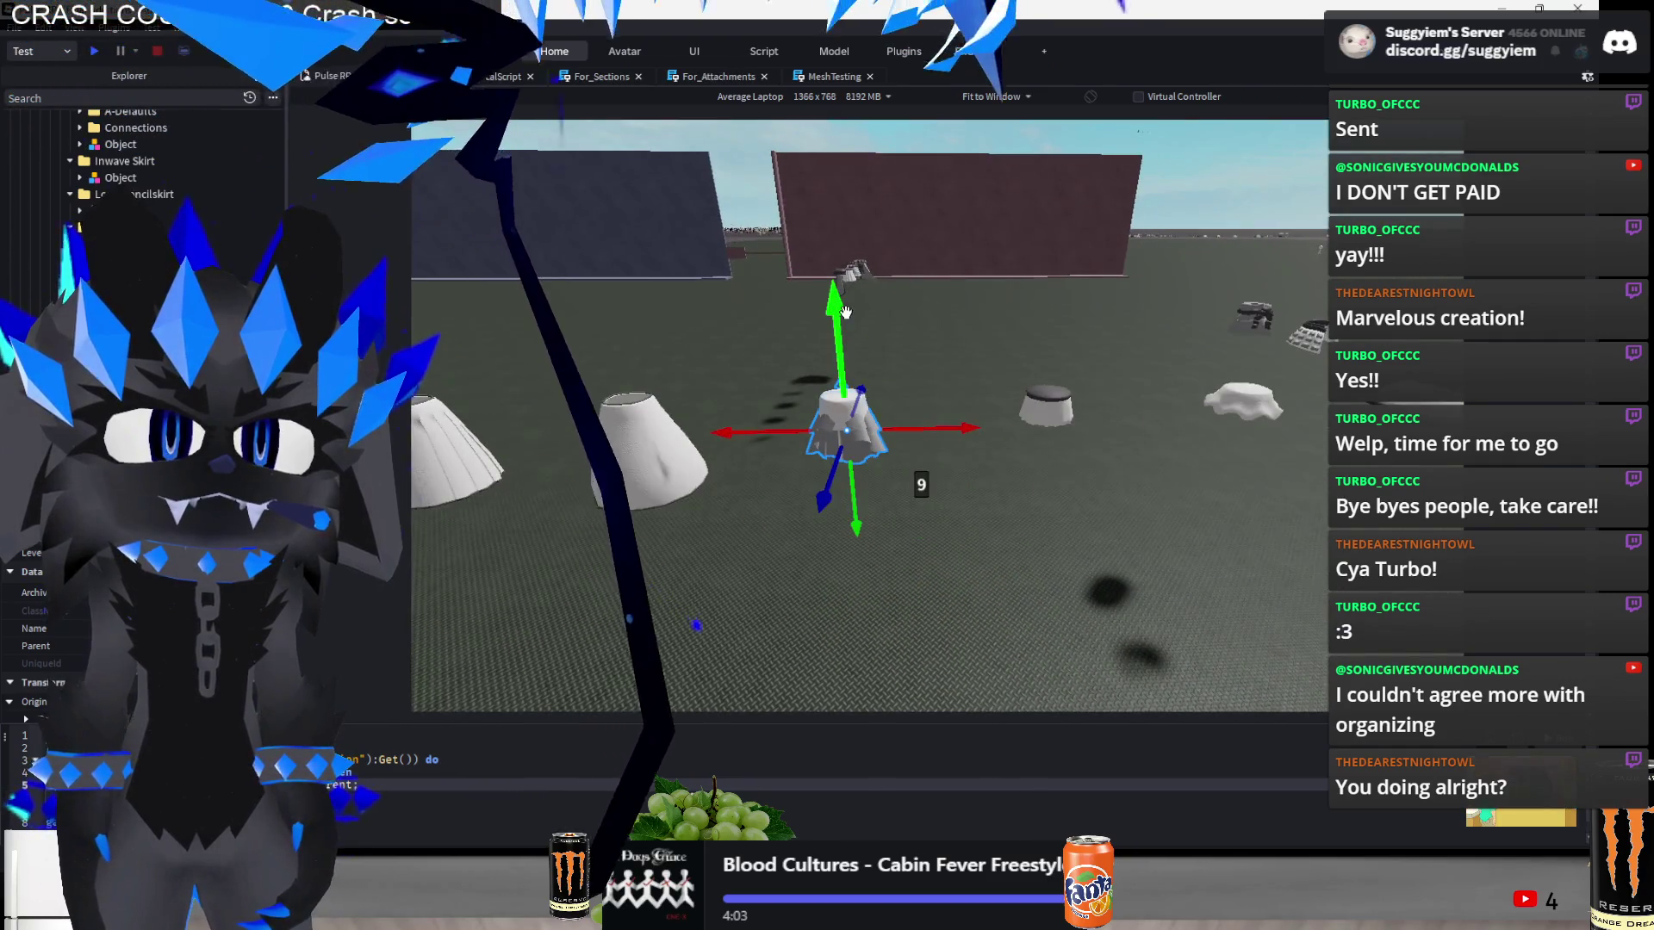
- Slide one skirt right and up, then move another small part 22 studs left
drag(944, 423, 1088, 419)
drag(1053, 336, 1040, 230)
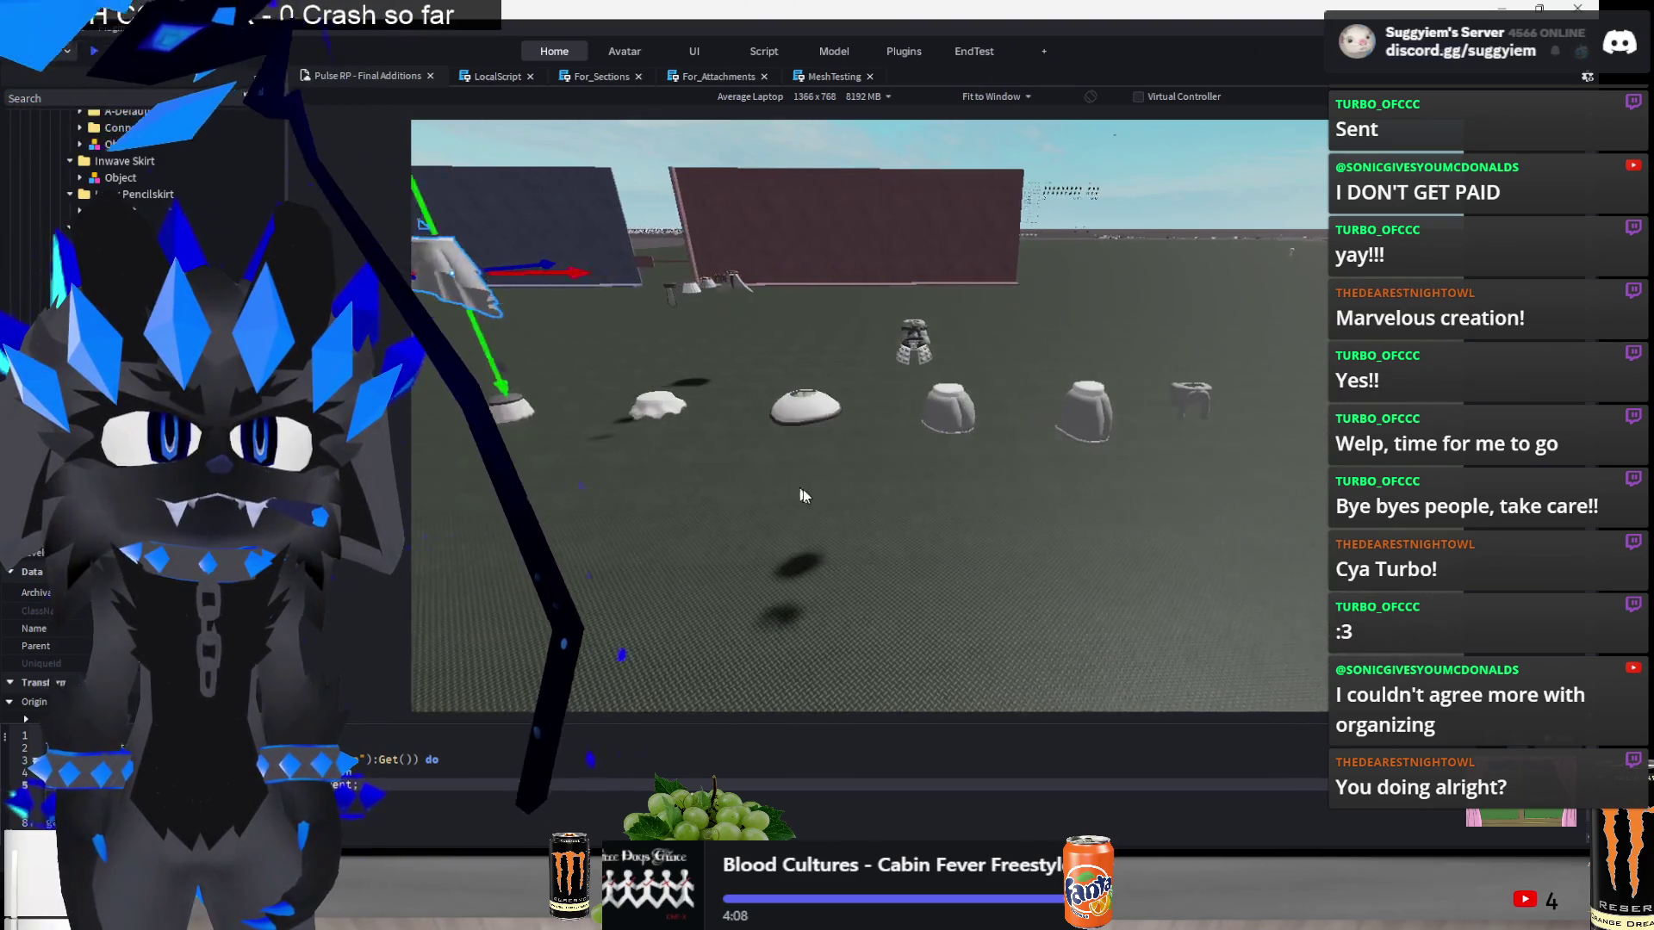
click(999, 398)
drag(902, 398, 695, 422)
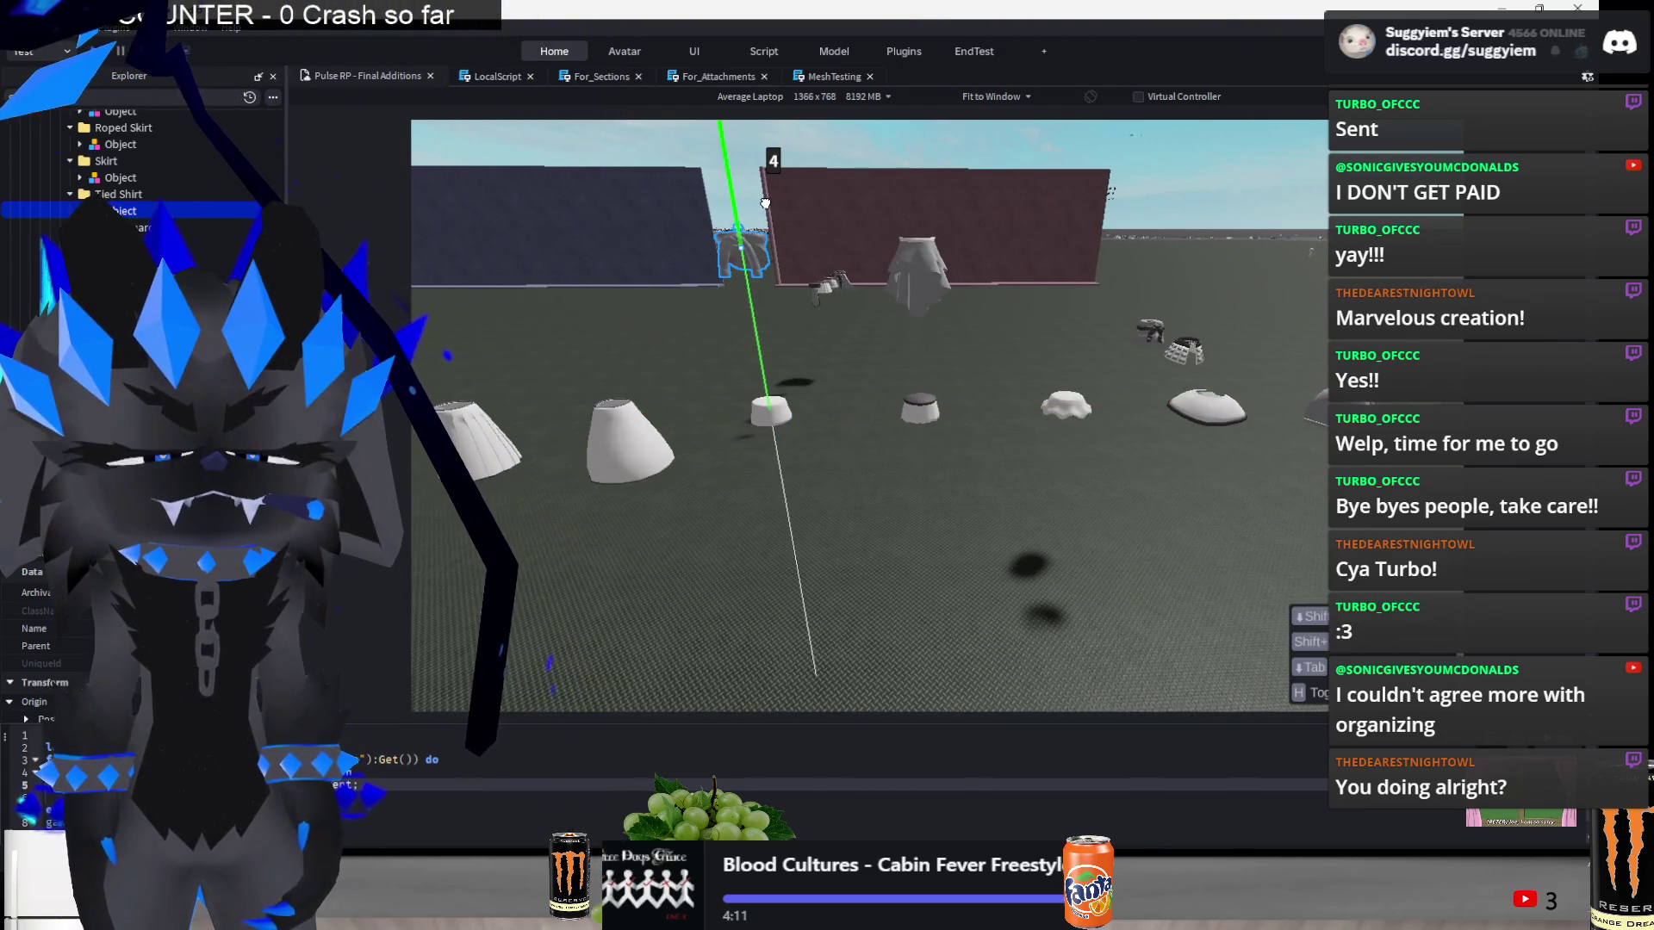
- Try raising the white cone skirt, then undo the move
click(810, 517)
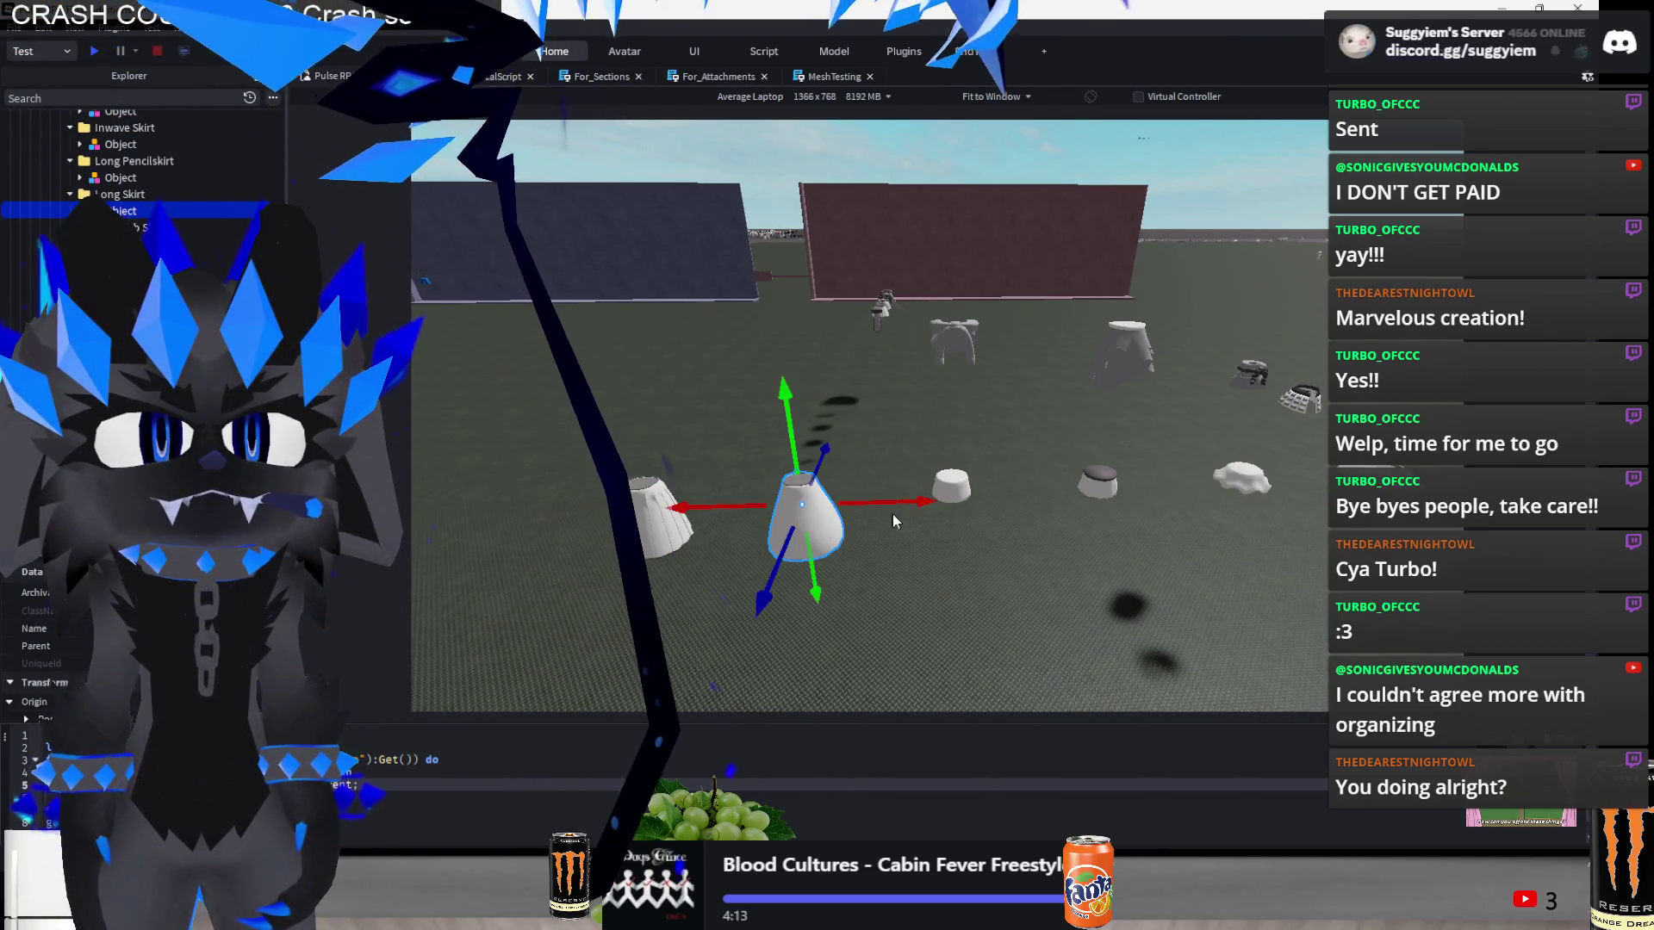
drag(892, 513, 1051, 470)
mouse_move(948, 431)
mouse_down()
mouse_move(963, 421)
mouse_move(946, 329)
mouse_up()
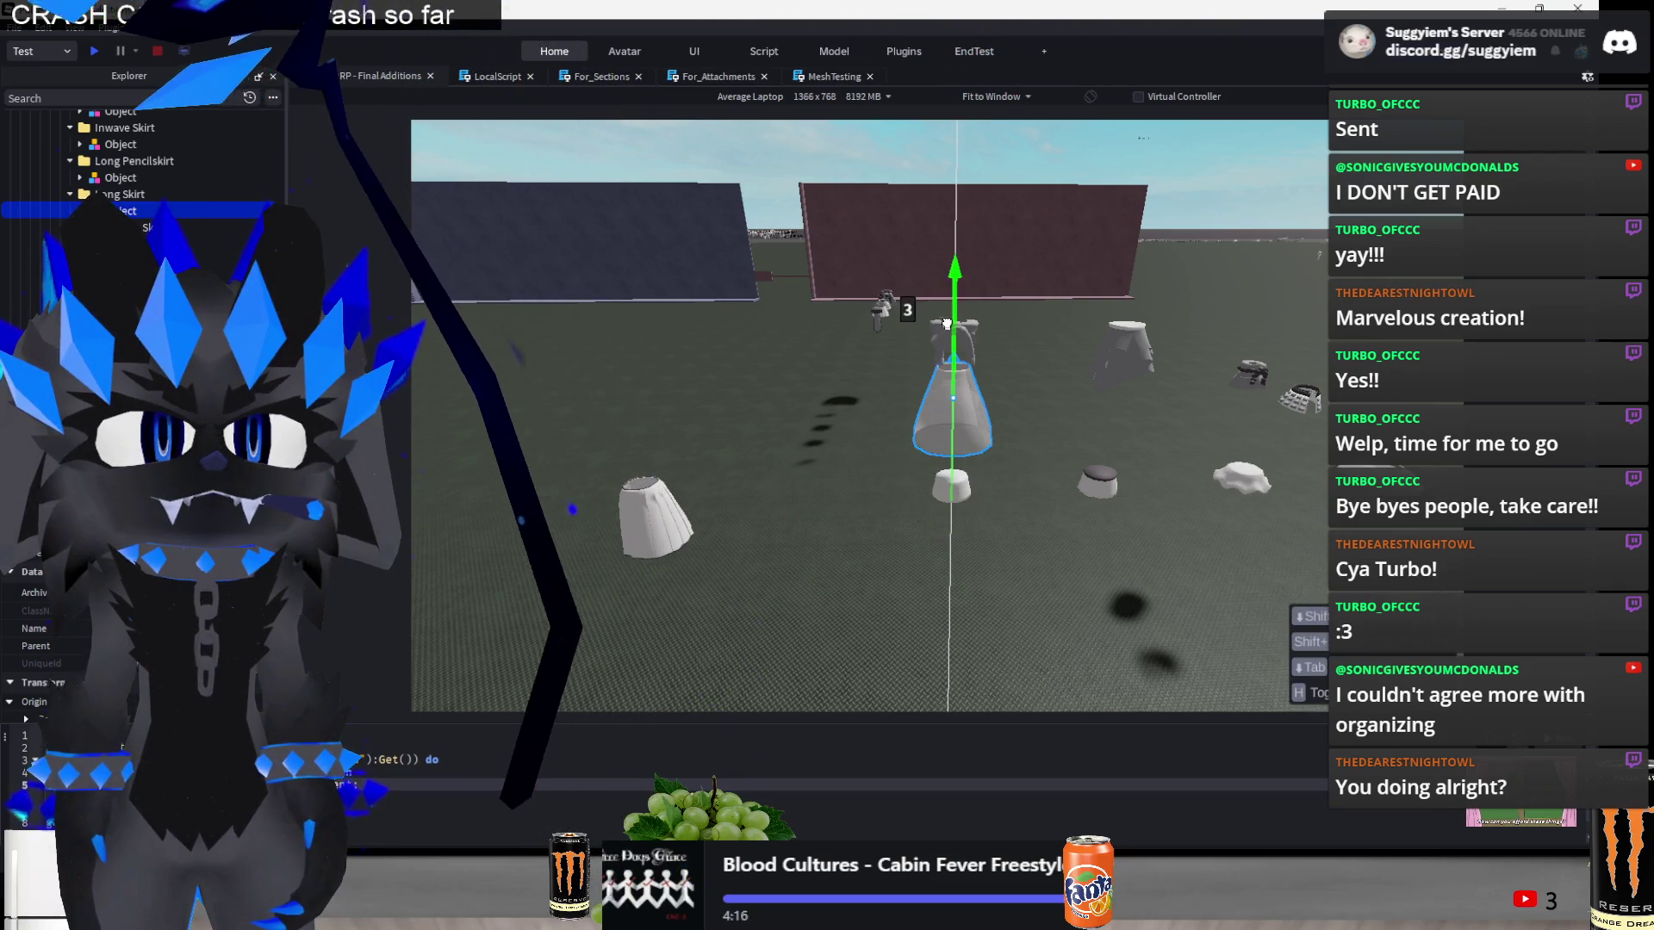
key(ctrl+z)
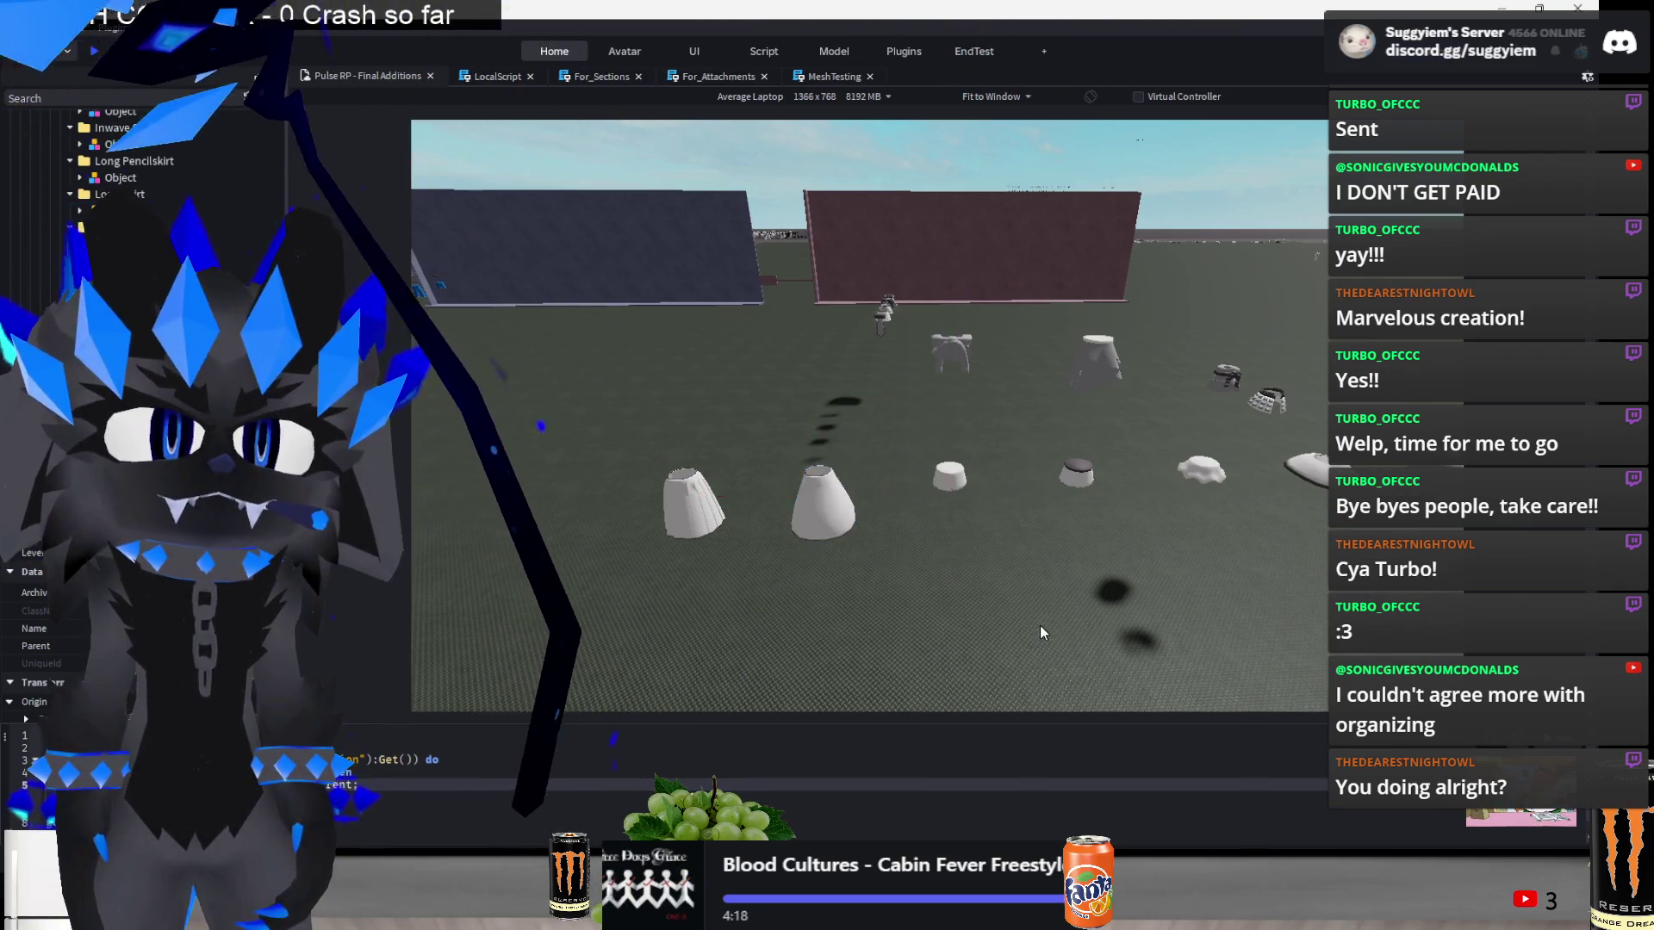
- Bring the small skirt piece forward and left into the front row
click(938, 437)
drag(948, 479, 955, 609)
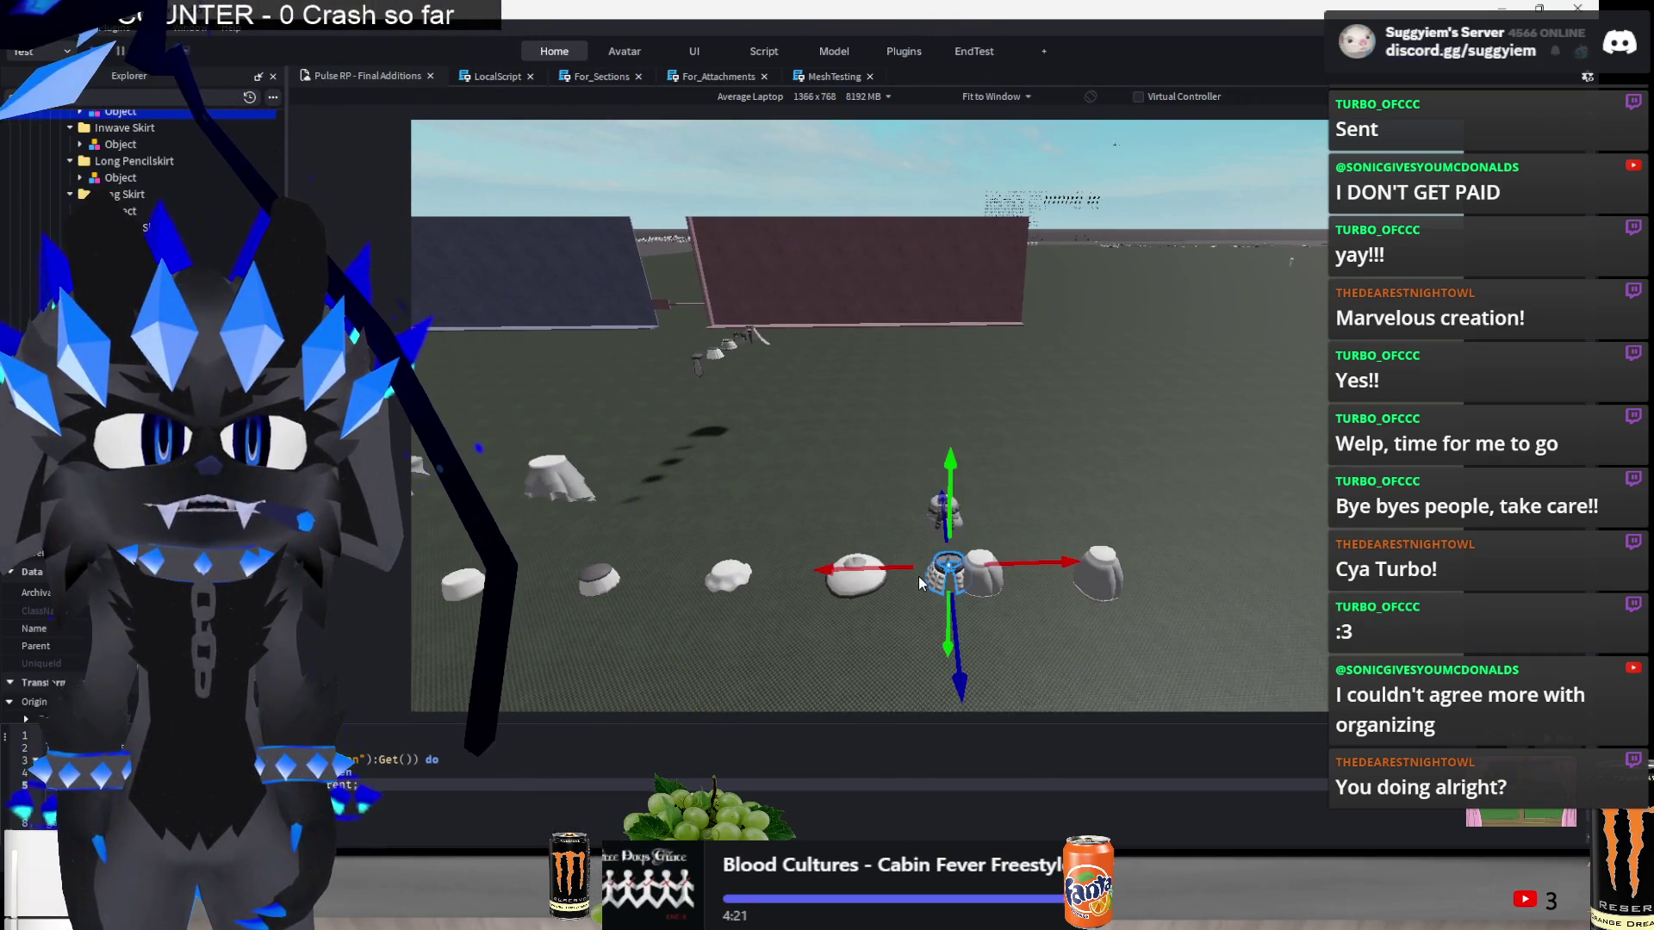
drag(824, 571, 659, 575)
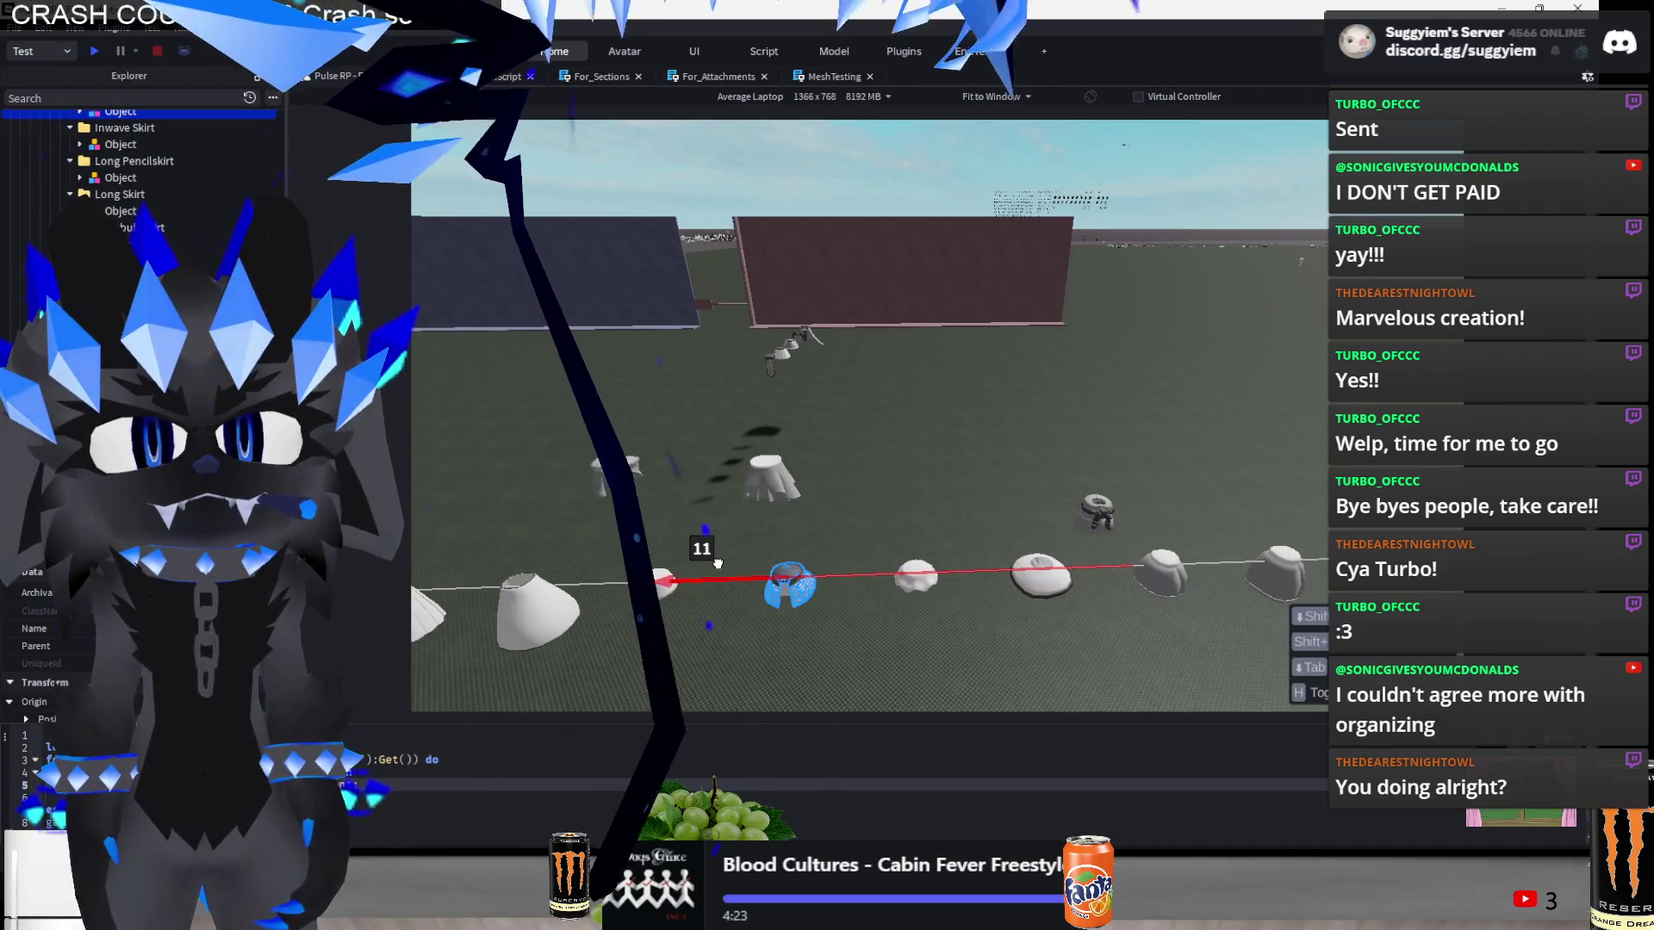
drag(778, 511, 750, 344)
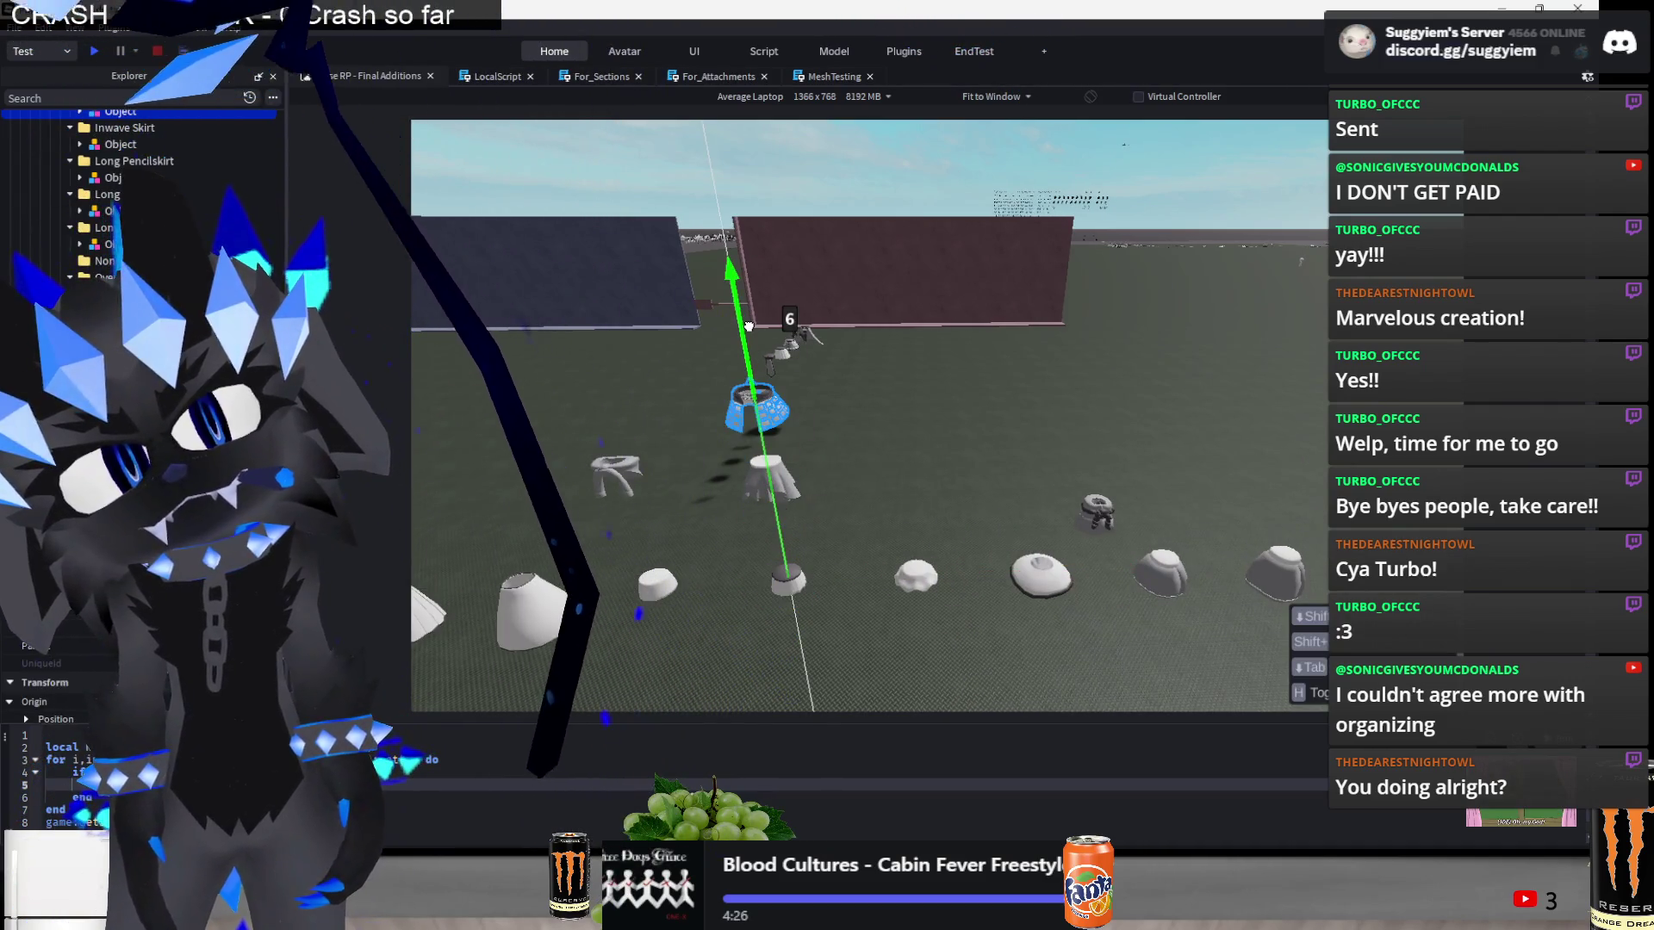
click(1146, 462)
- Push a skirt piece back toward the wall, then bring it forward into the skirt row
key(d)
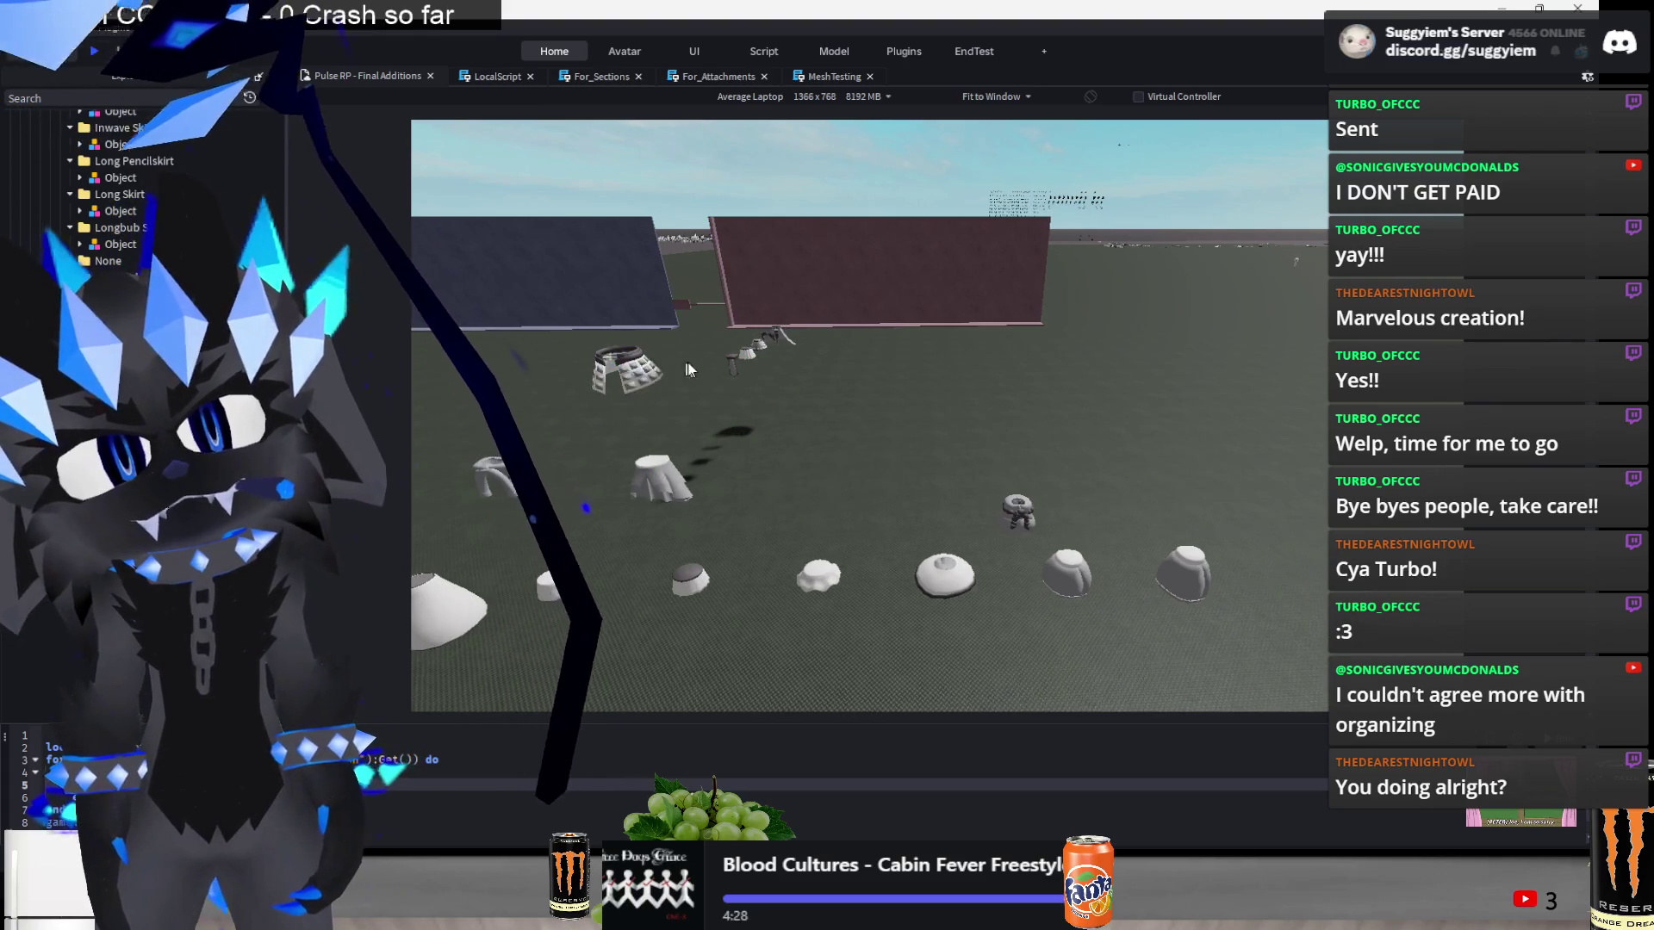
drag(731, 373, 663, 163)
mouse_move(1199, 468)
mouse_down()
mouse_move(938, 538)
mouse_move(948, 525)
mouse_move(691, 554)
mouse_up()
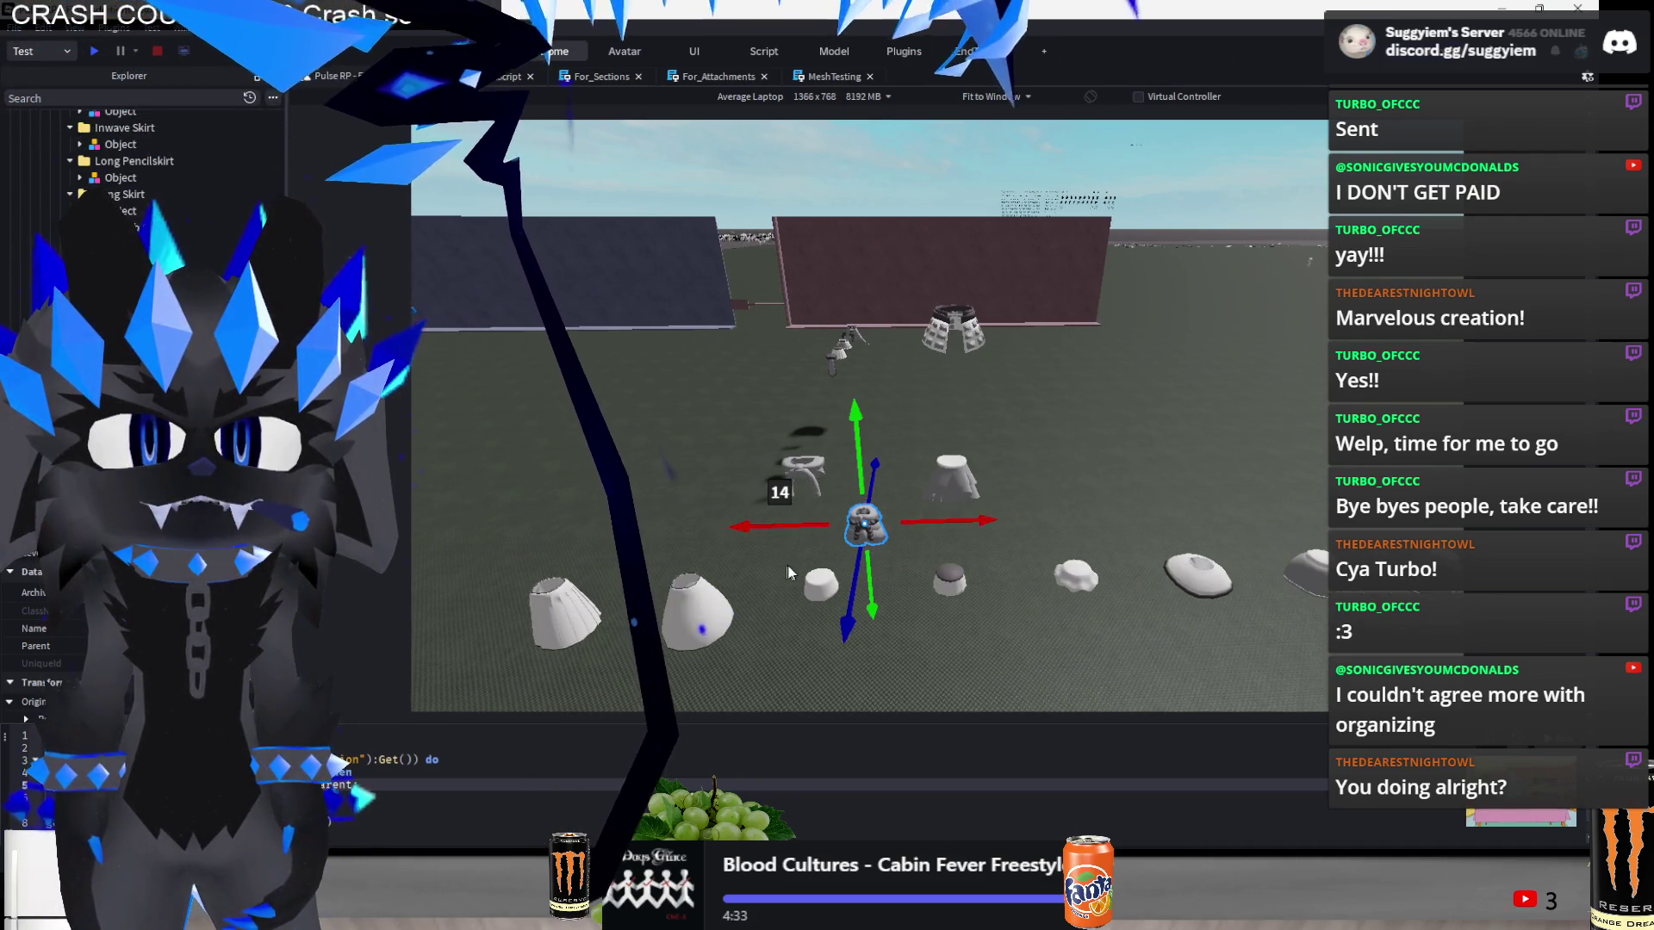
mouse_move(848, 603)
mouse_down()
mouse_move(844, 659)
mouse_move(777, 593)
mouse_up()
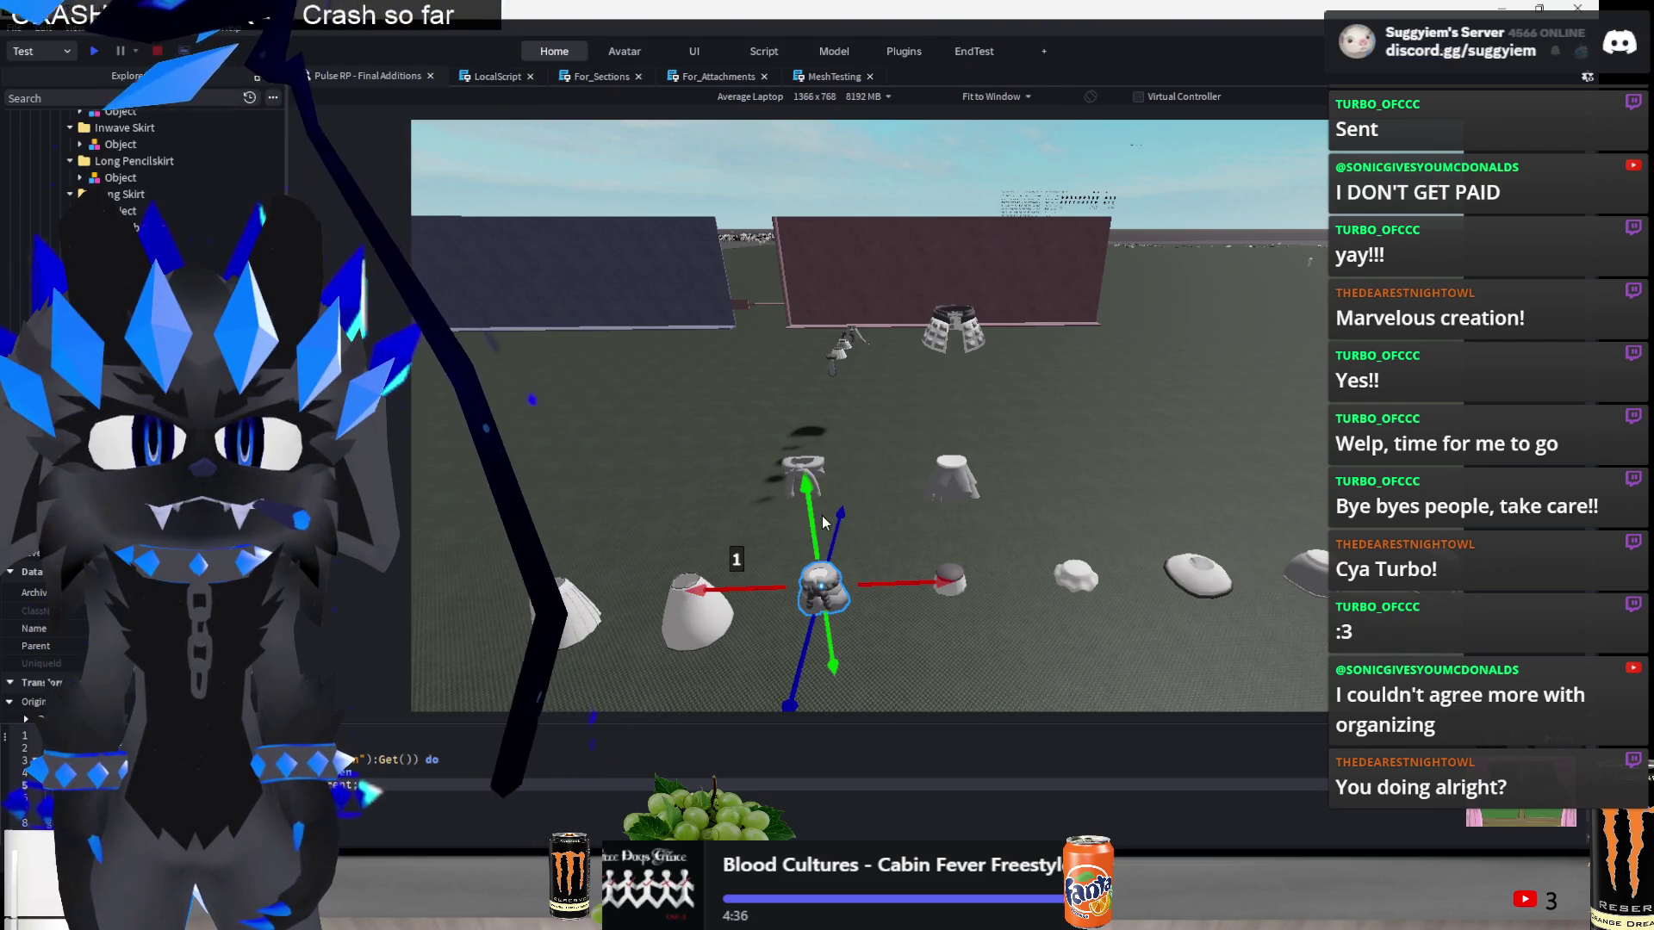
- Move the two bottom-row cup pieces left and up into a second row behind the front row
drag(1185, 504, 1052, 617)
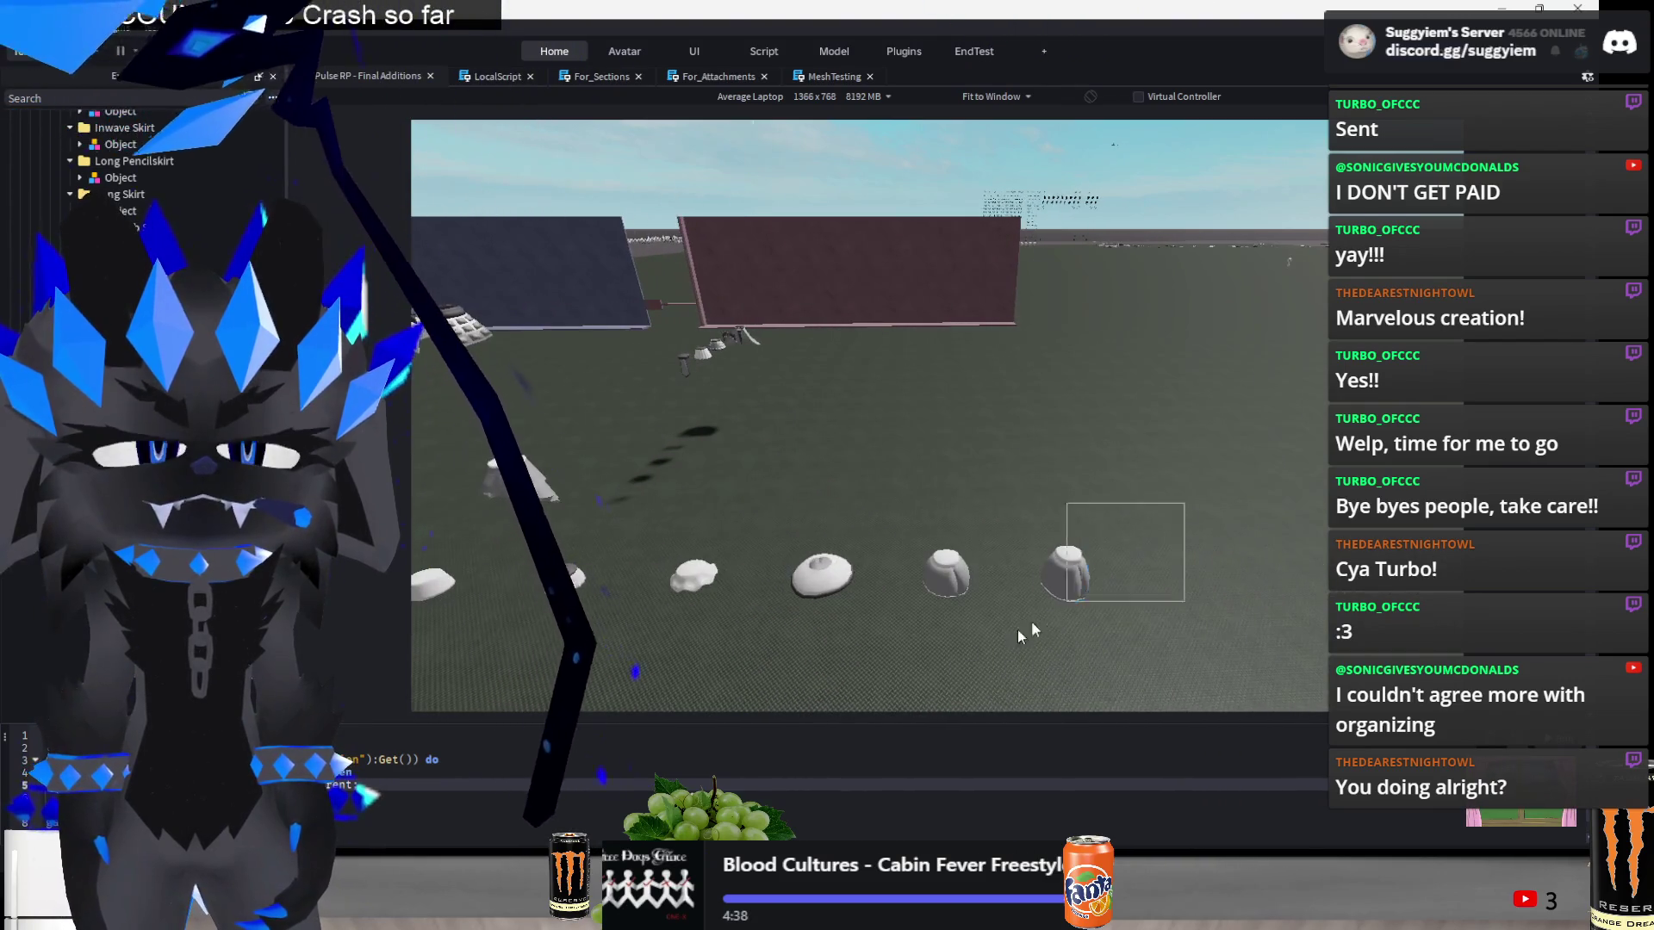
drag(887, 575, 728, 576)
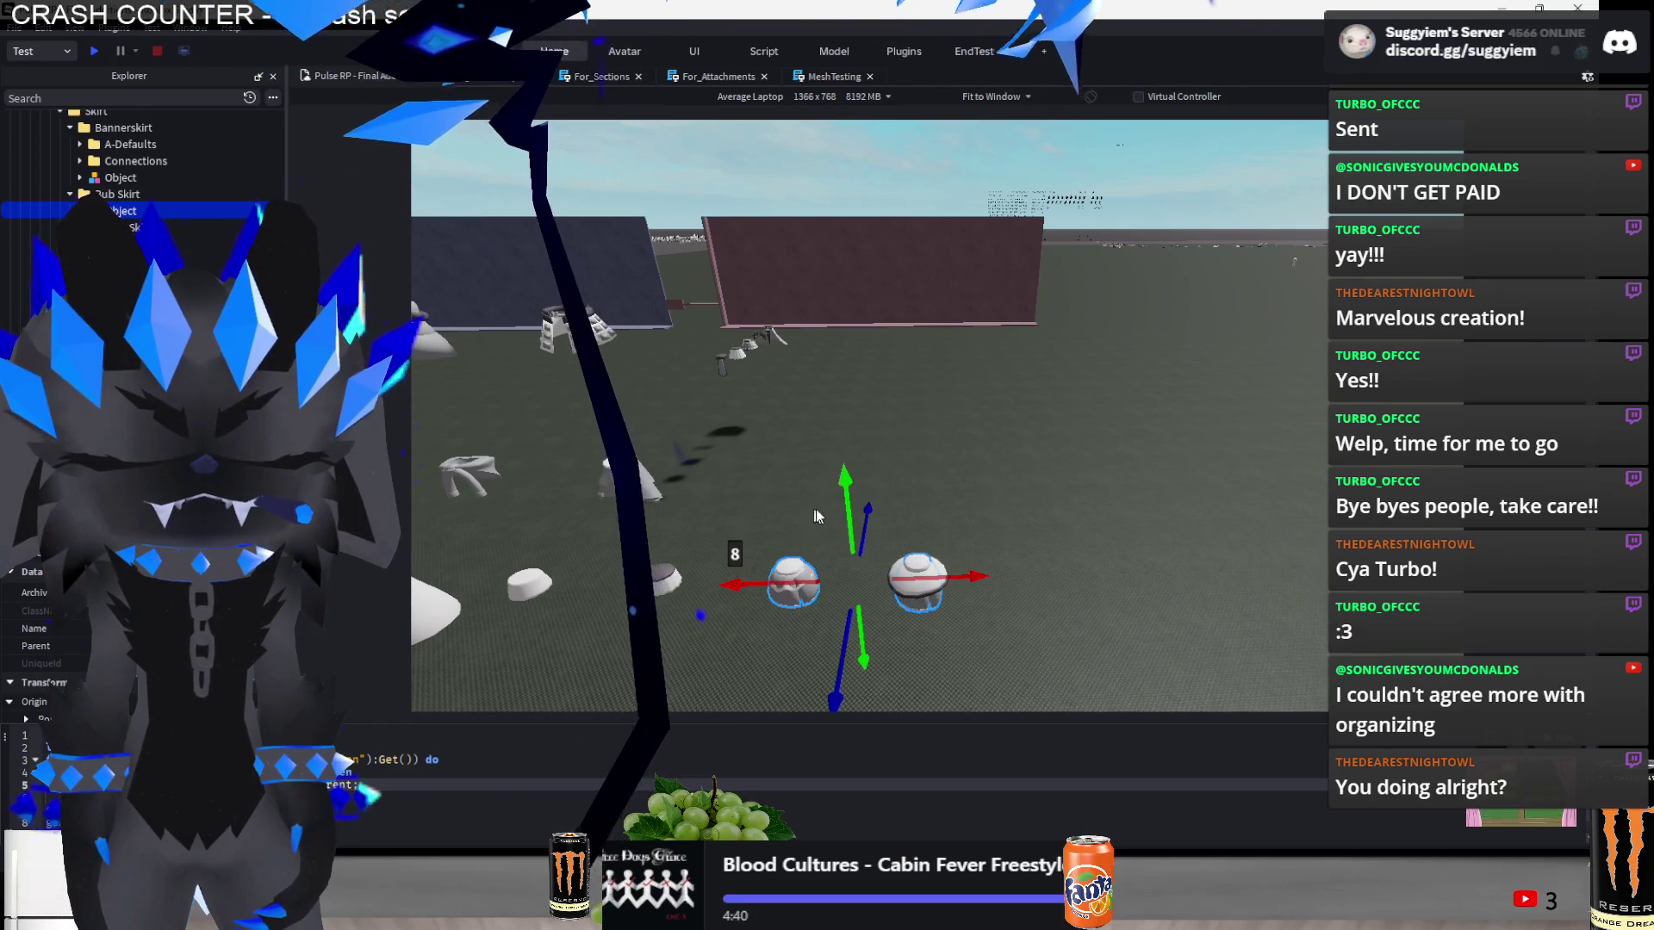
drag(846, 487, 842, 383)
click(1124, 518)
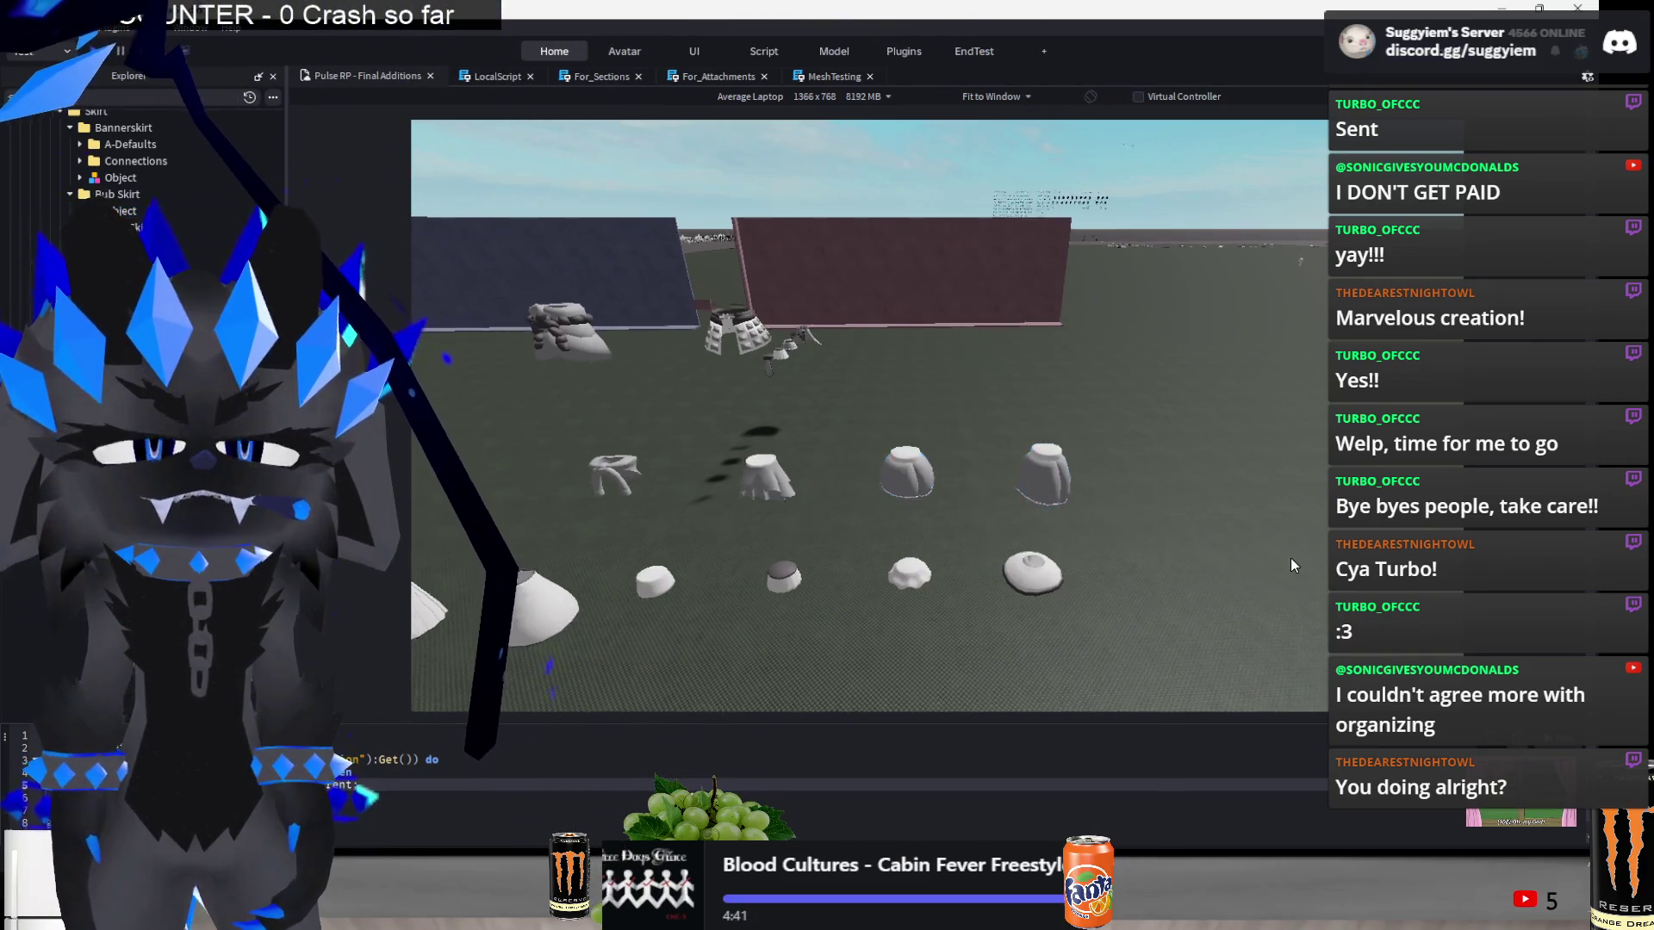
scroll(1291, 558, down, 5)
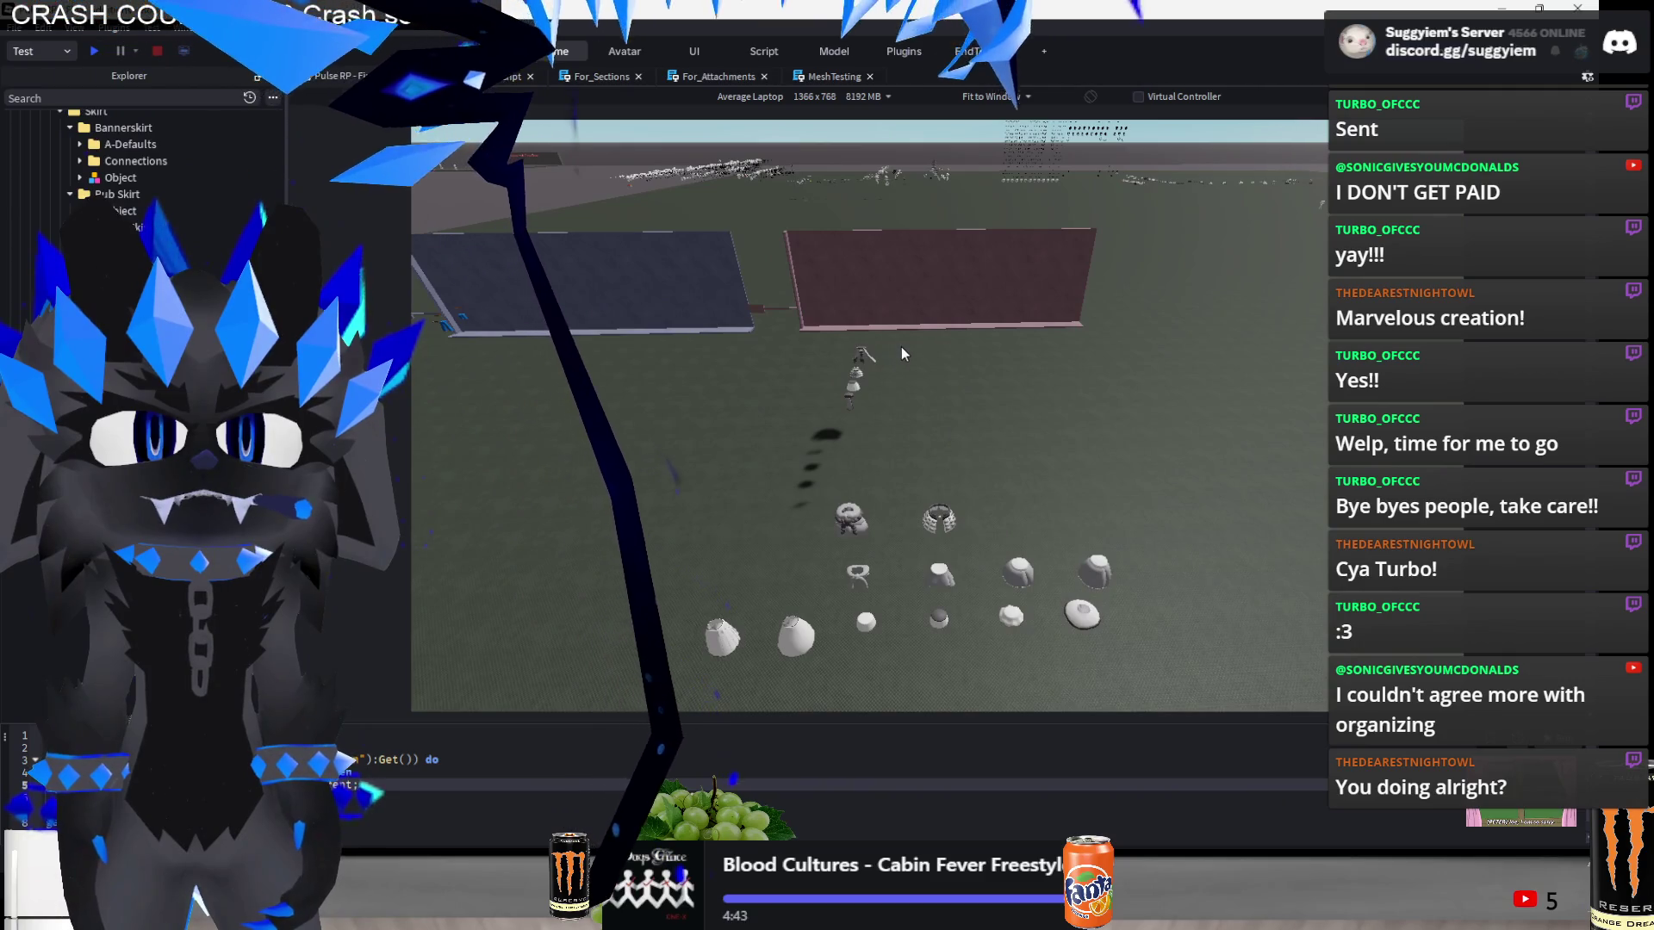
- Slide four of the lower-right skirt meshes left to tighten the grid
mouse_move(934, 487)
mouse_down()
mouse_move(1108, 648)
mouse_move(1211, 622)
mouse_up()
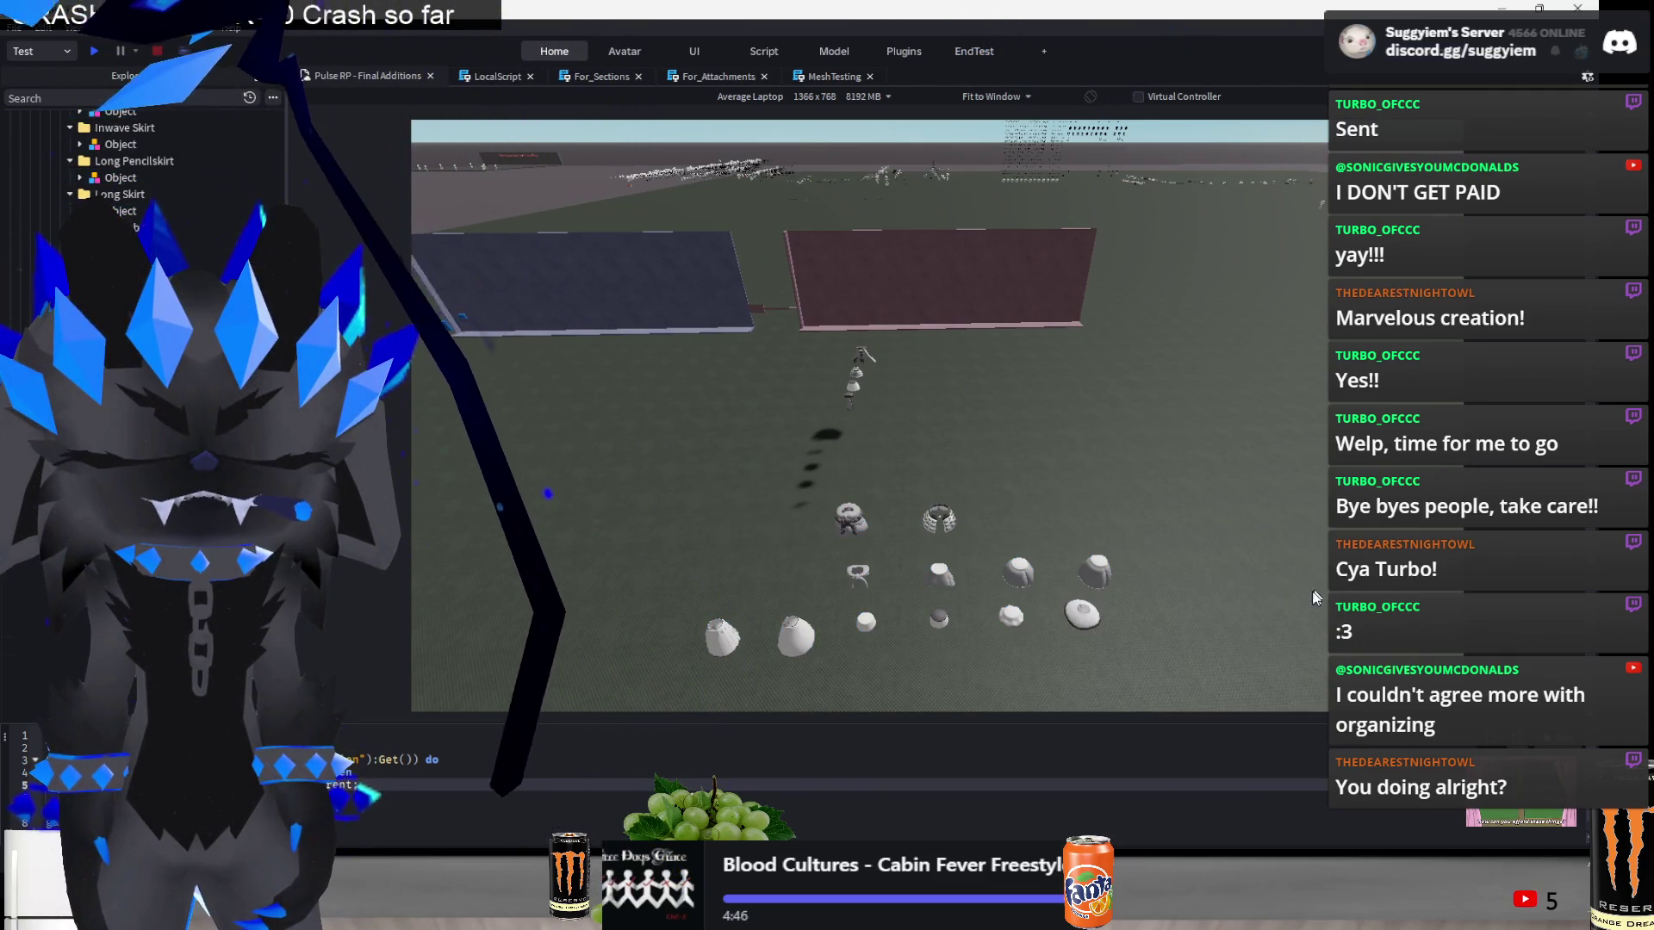
scroll(1312, 592, up, 3)
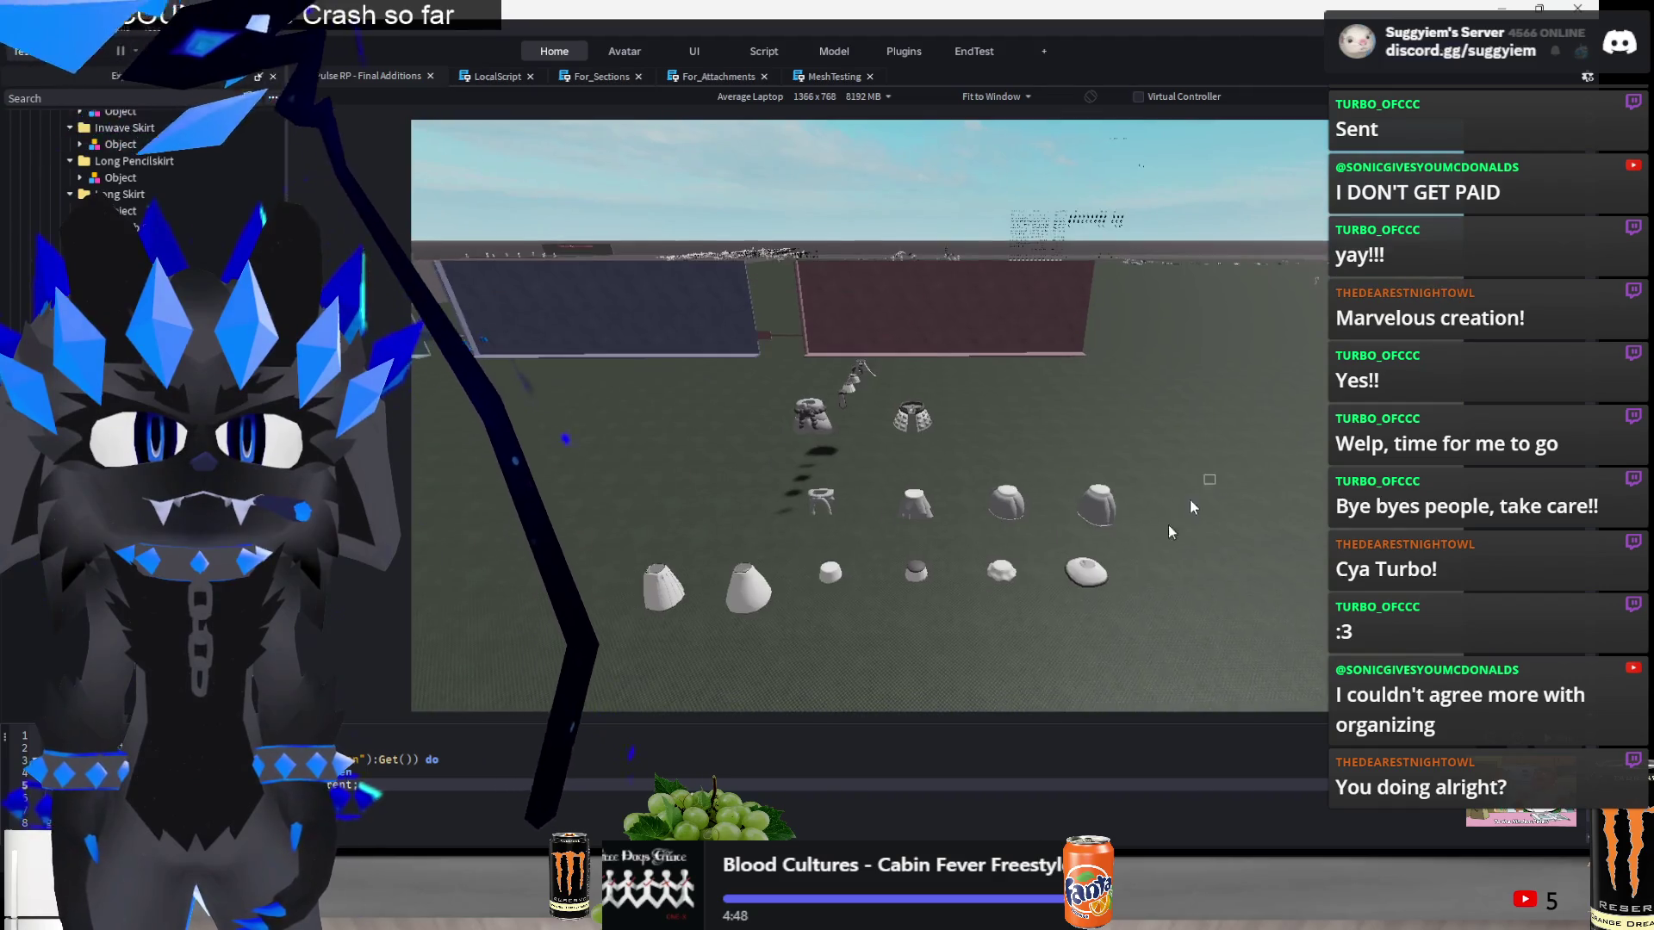
drag(1193, 508, 966, 631)
drag(952, 530, 702, 574)
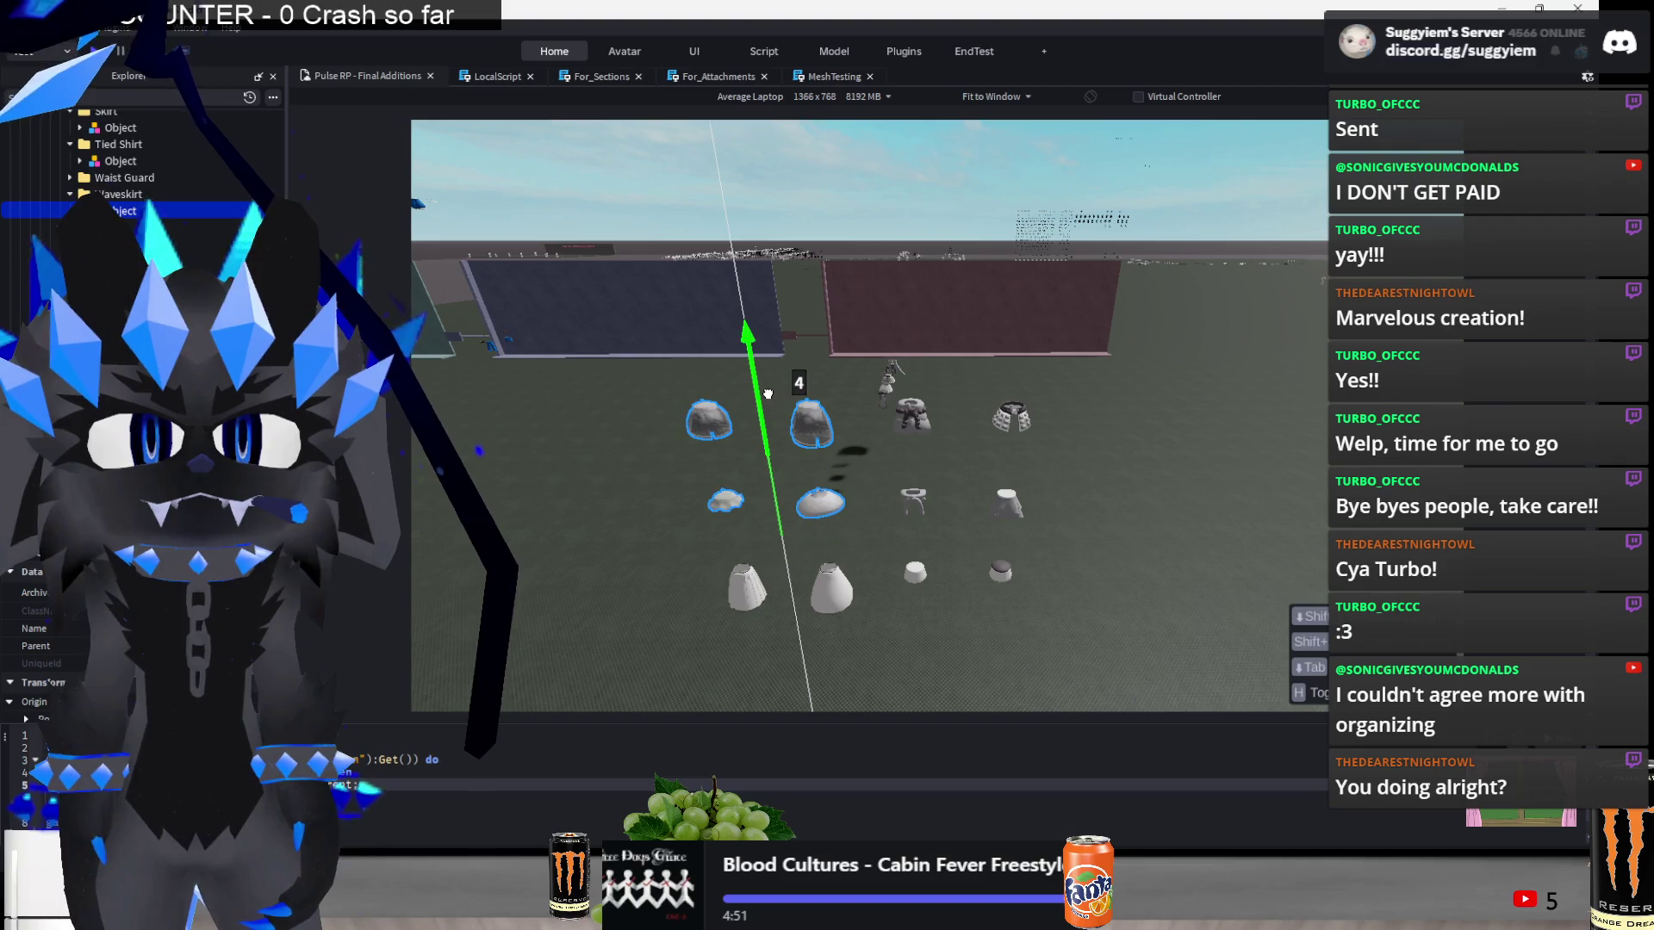
click(1041, 662)
- Lower four accessories into the grid, then select the left and right cone skirts
key(F5)
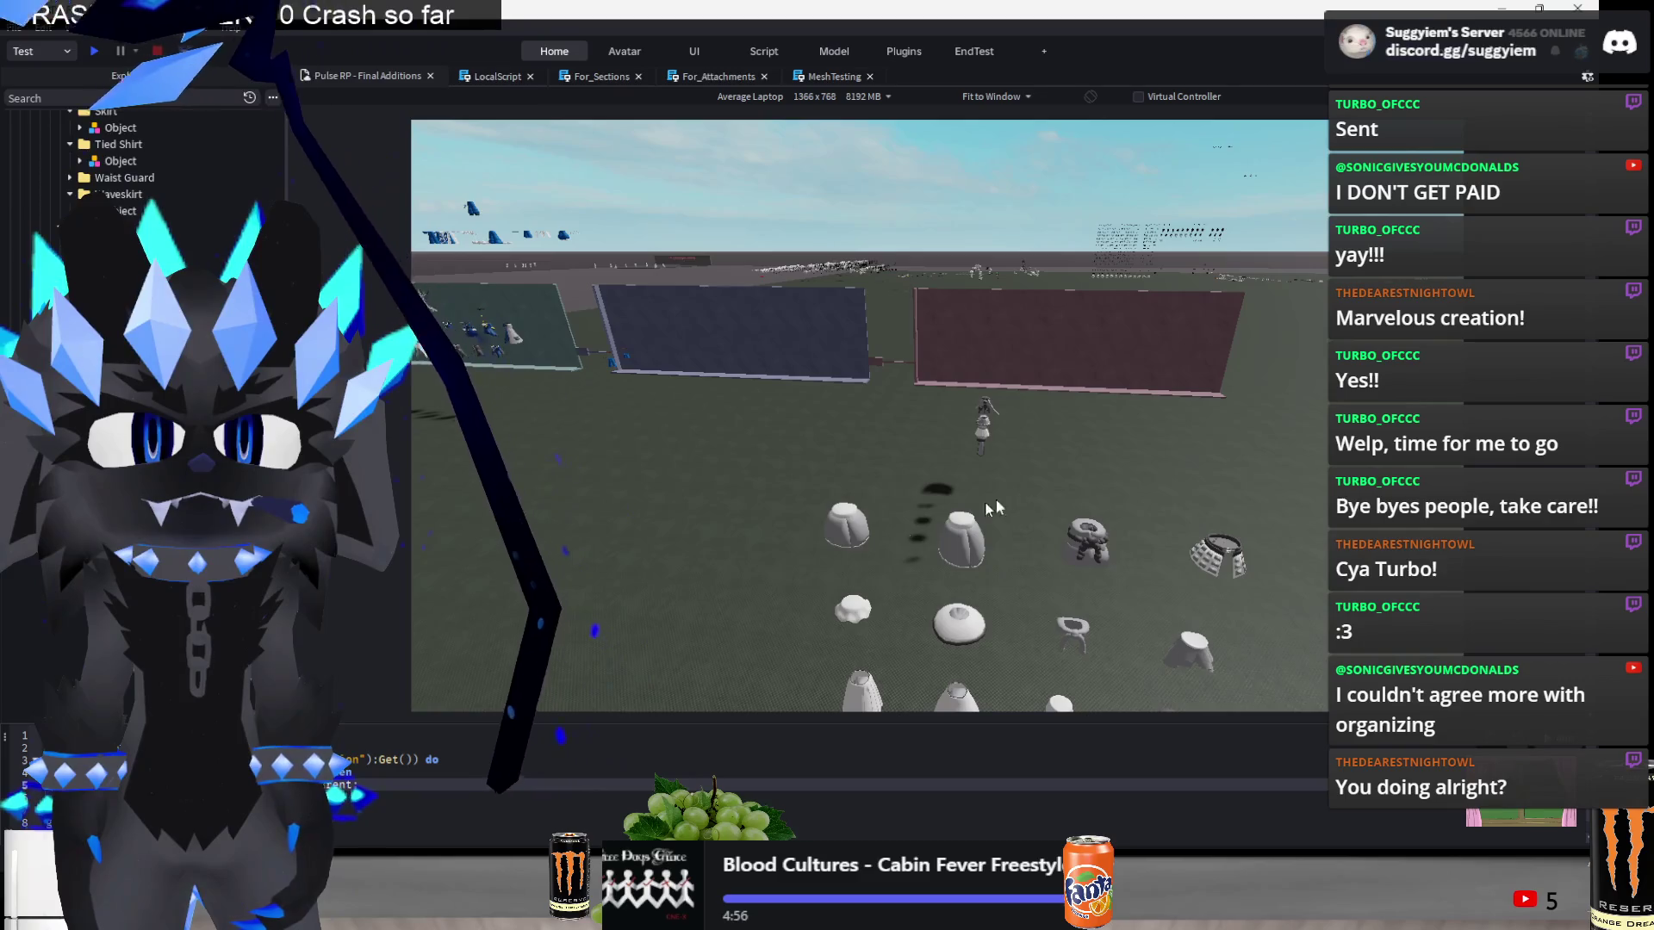
drag(1025, 655, 740, 500)
scroll(862, 535, down, 3)
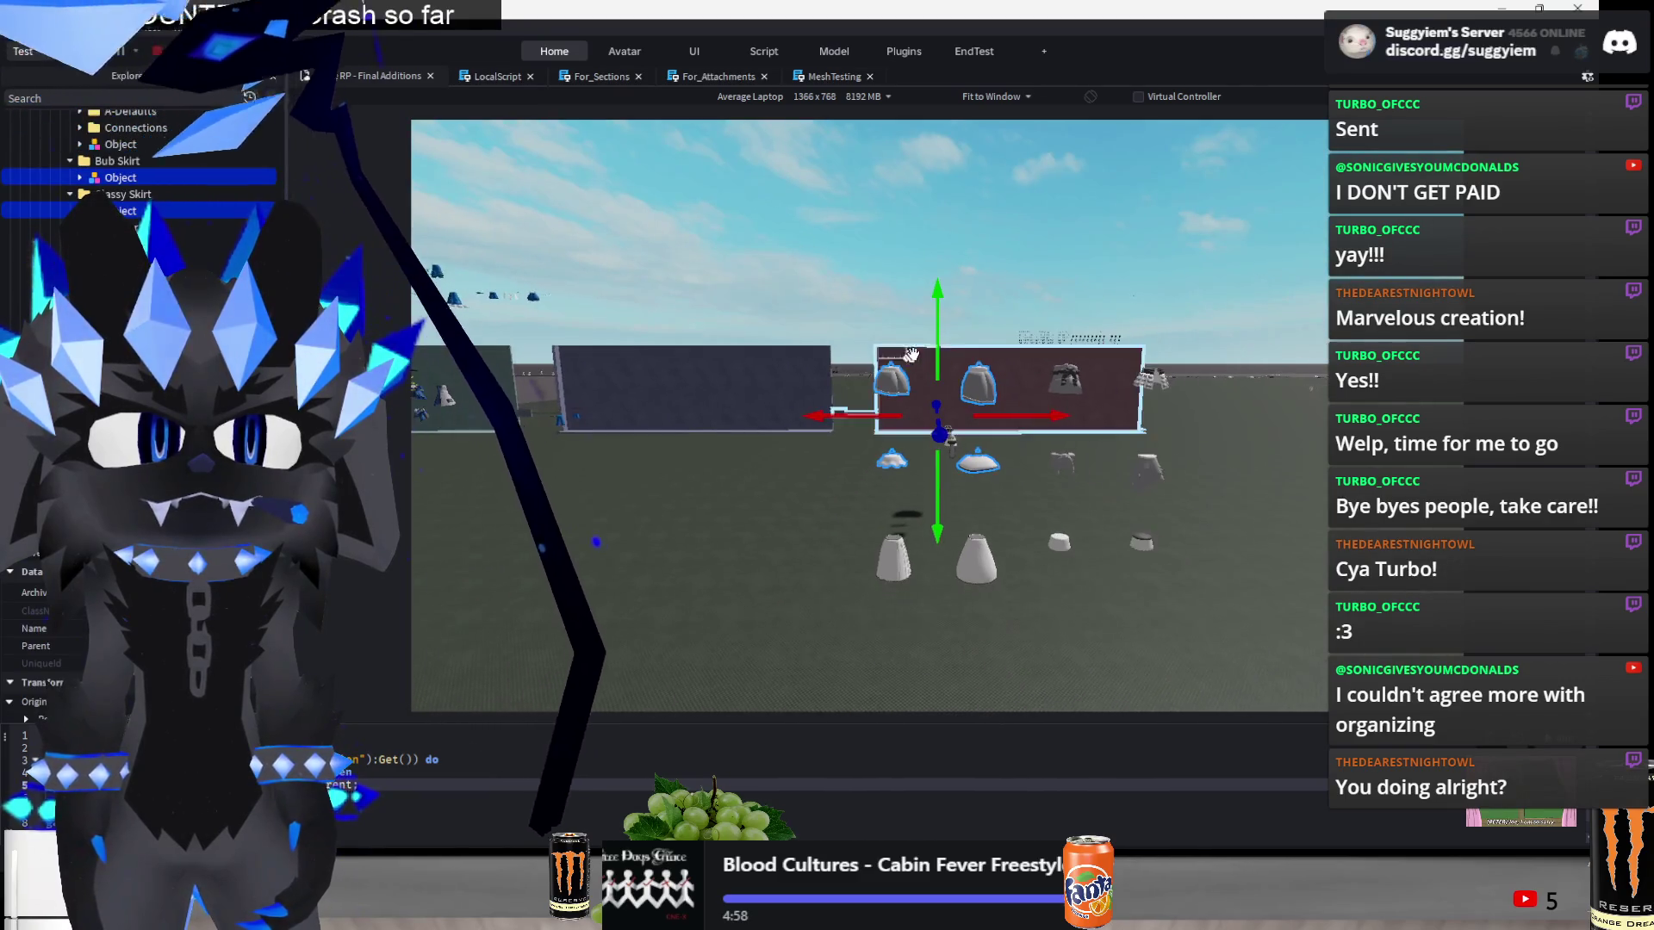
drag(939, 338, 969, 545)
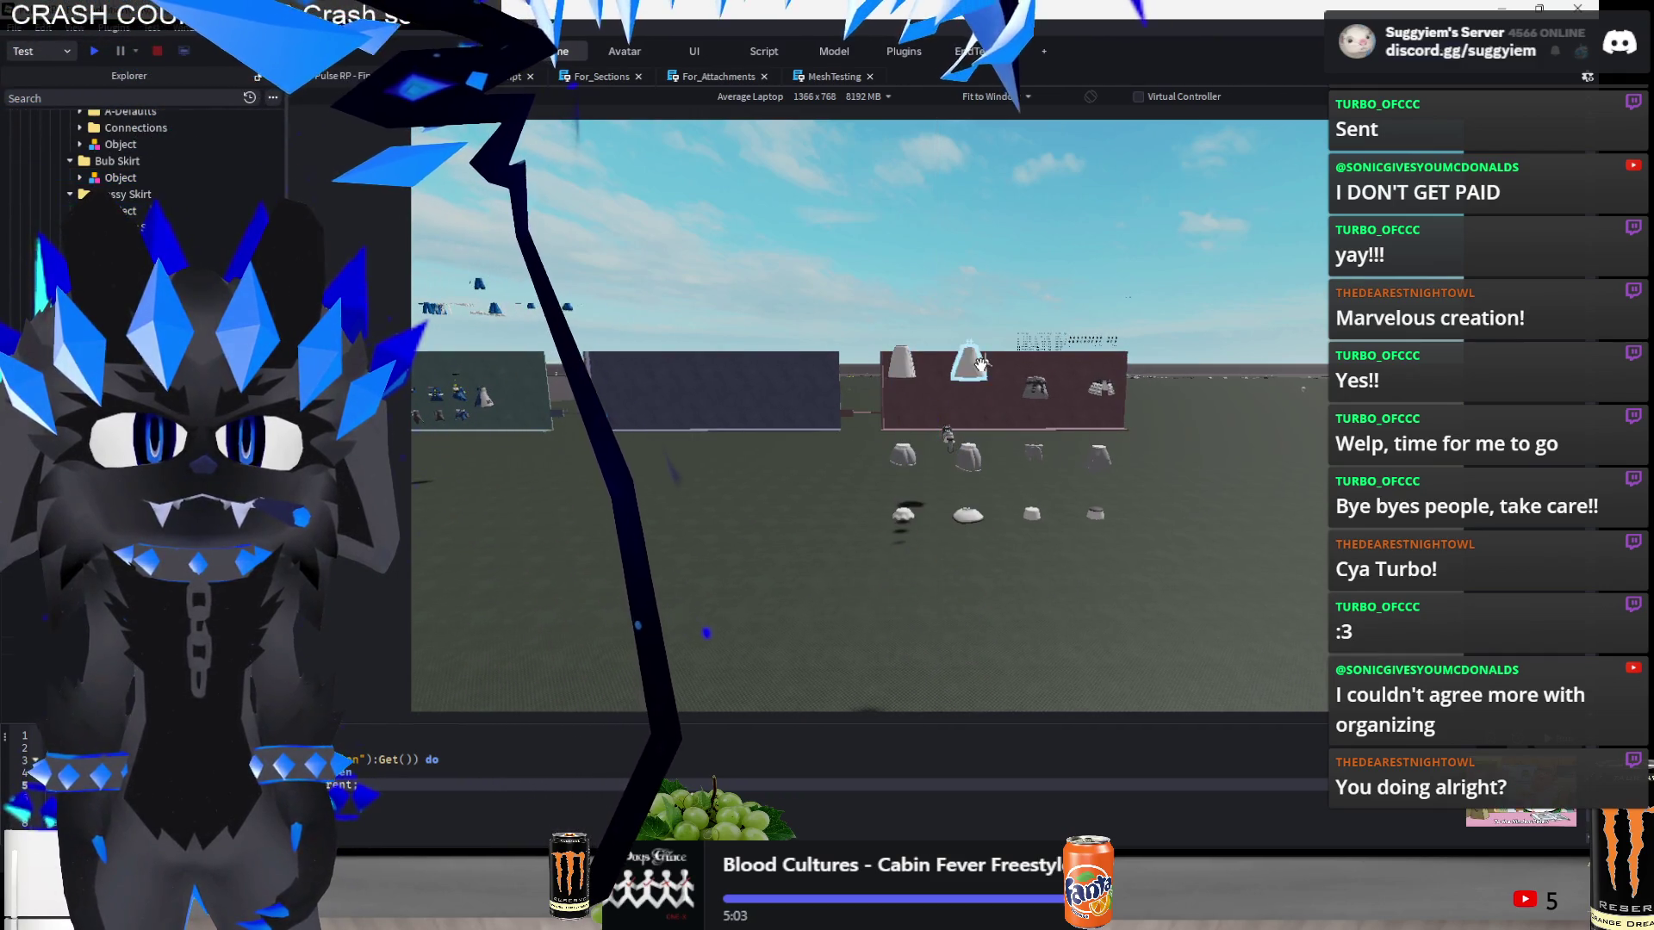
click(968, 362)
ctrl+click(898, 354)
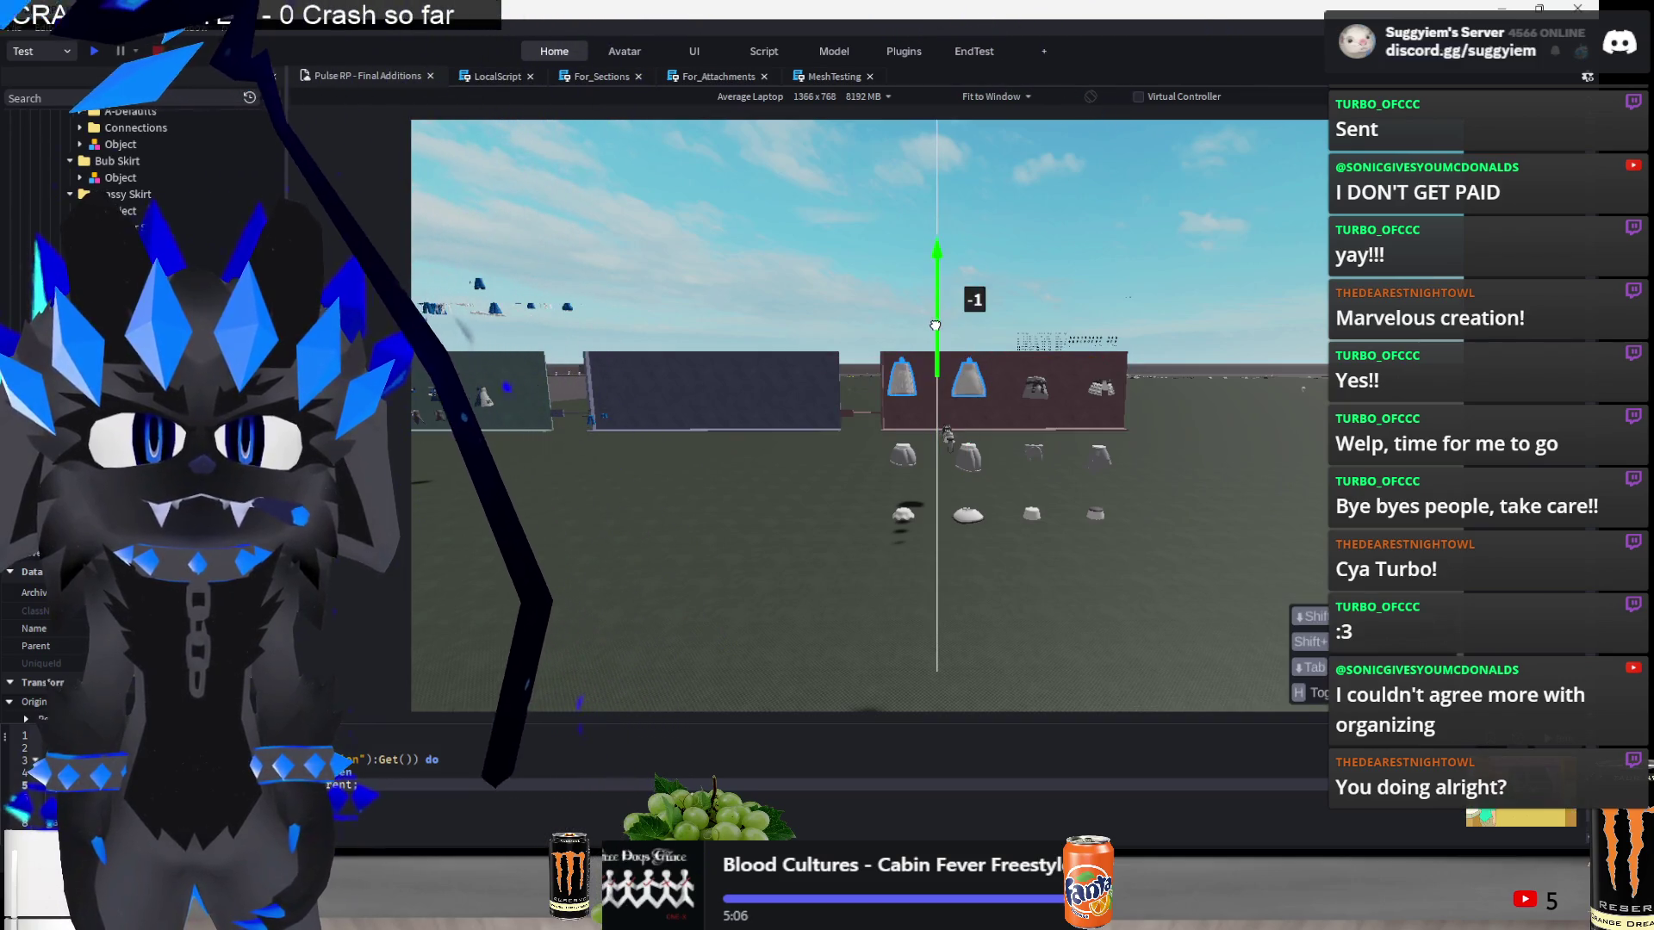
- Slide the selected skirt grid onto the red wall in three rows of four, then zoom out
key(f)
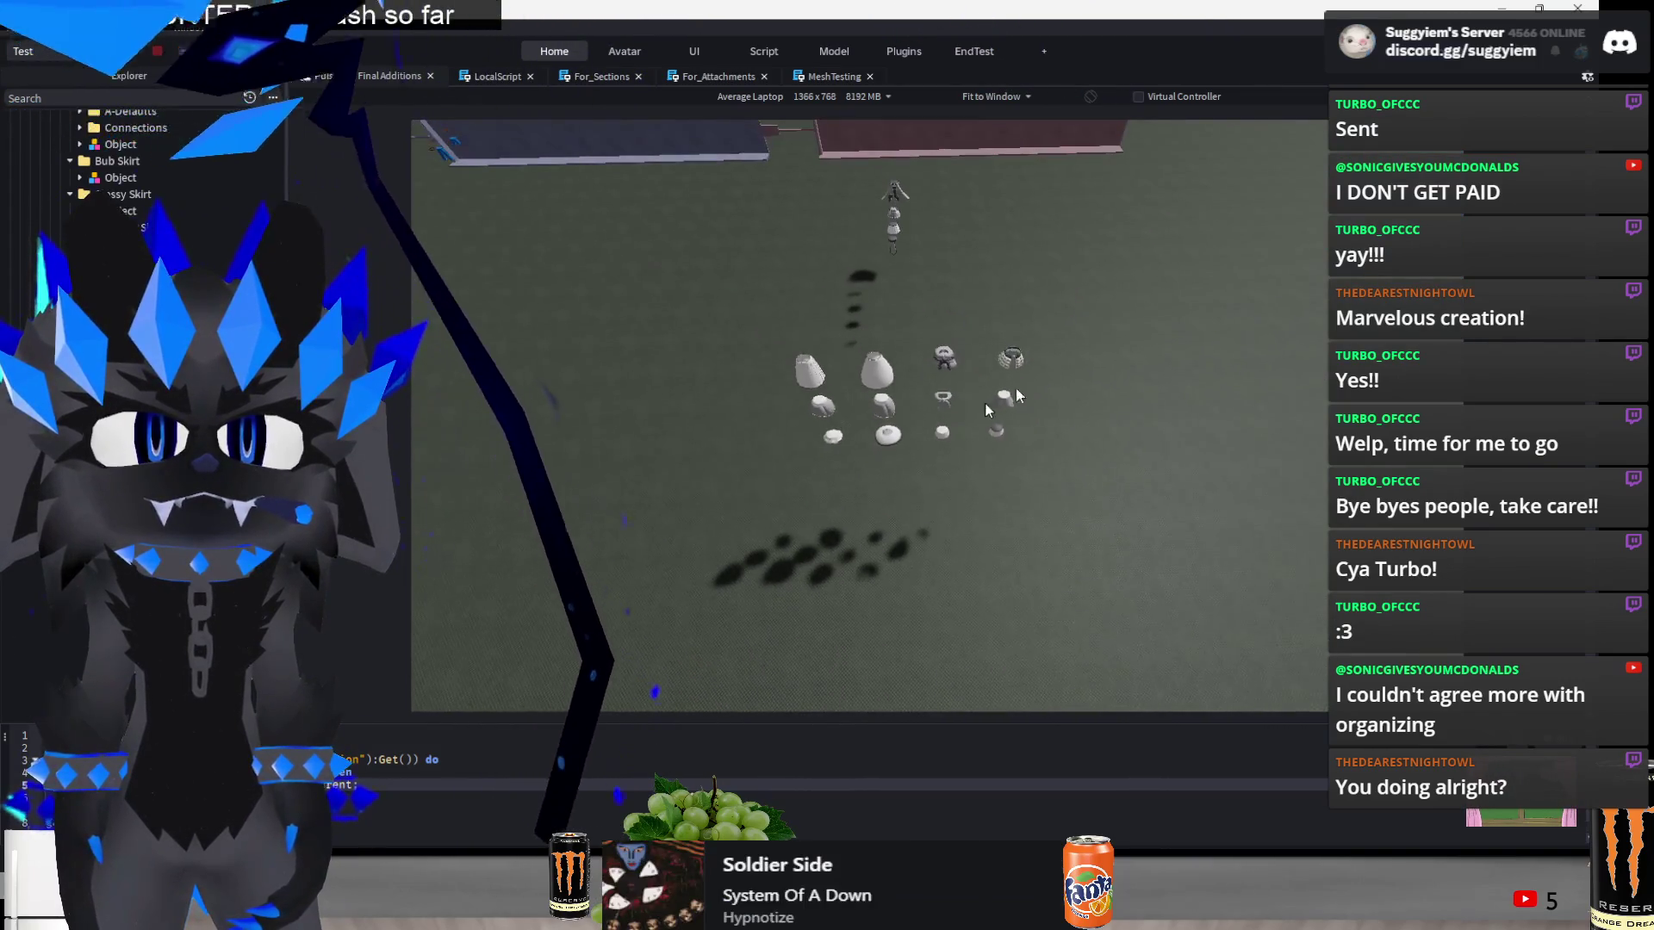
drag(915, 513, 918, 513)
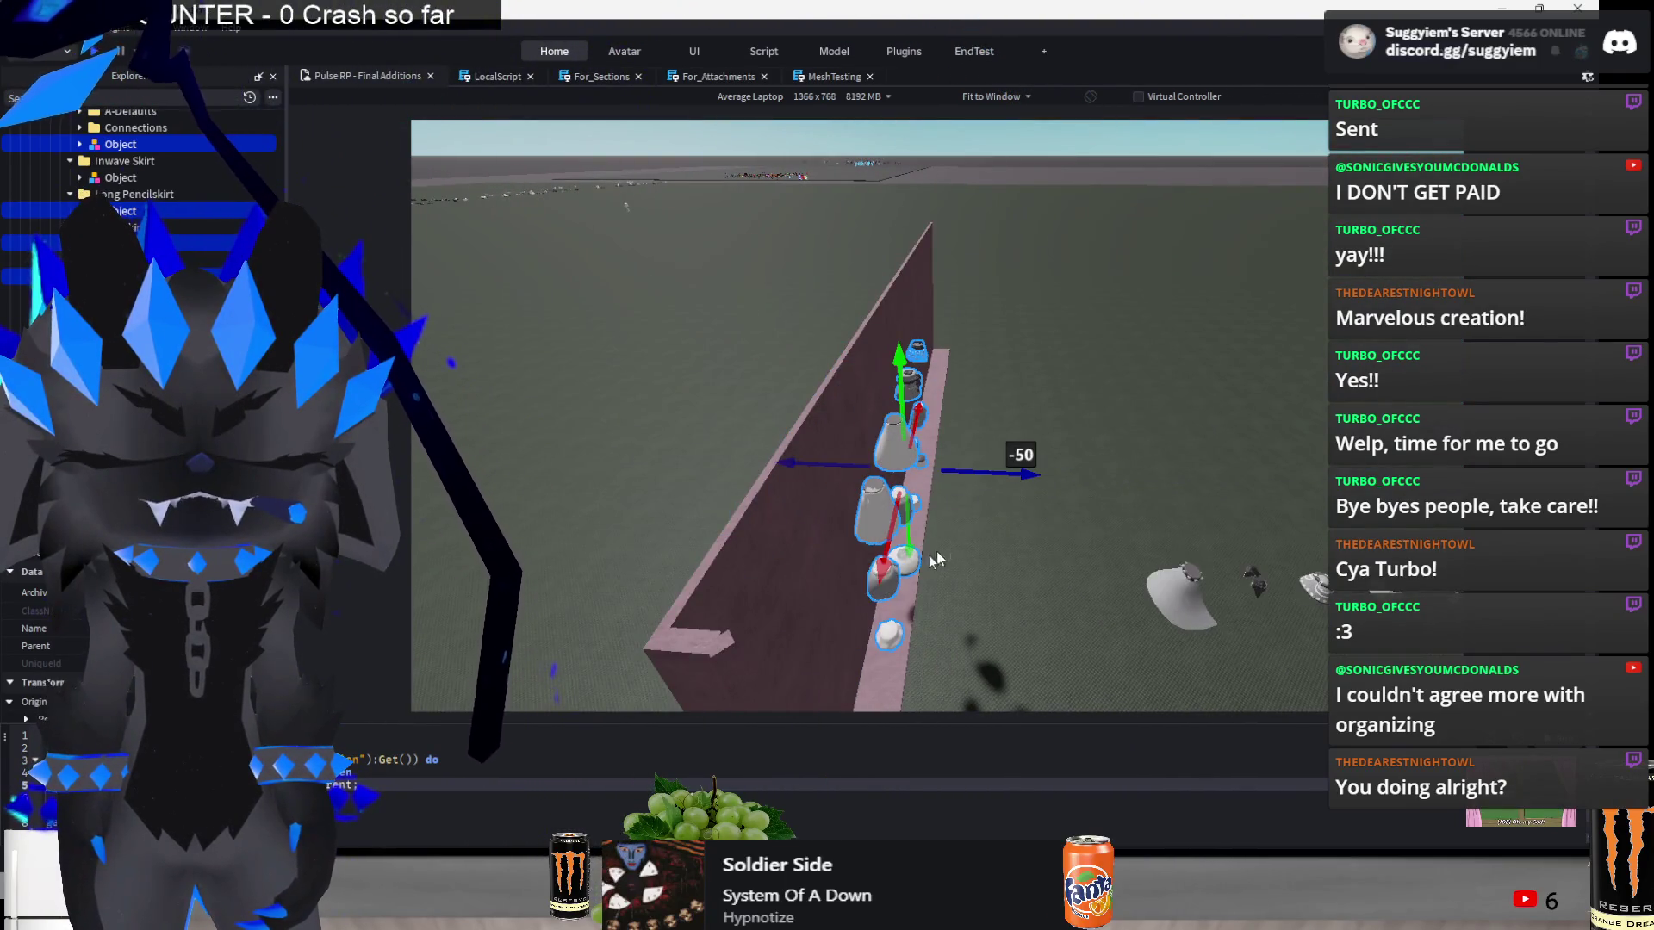
mouse_move(883, 576)
mouse_down()
mouse_move(625, 567)
mouse_move(655, 586)
mouse_move(883, 597)
mouse_move(886, 655)
mouse_up()
click(886, 655)
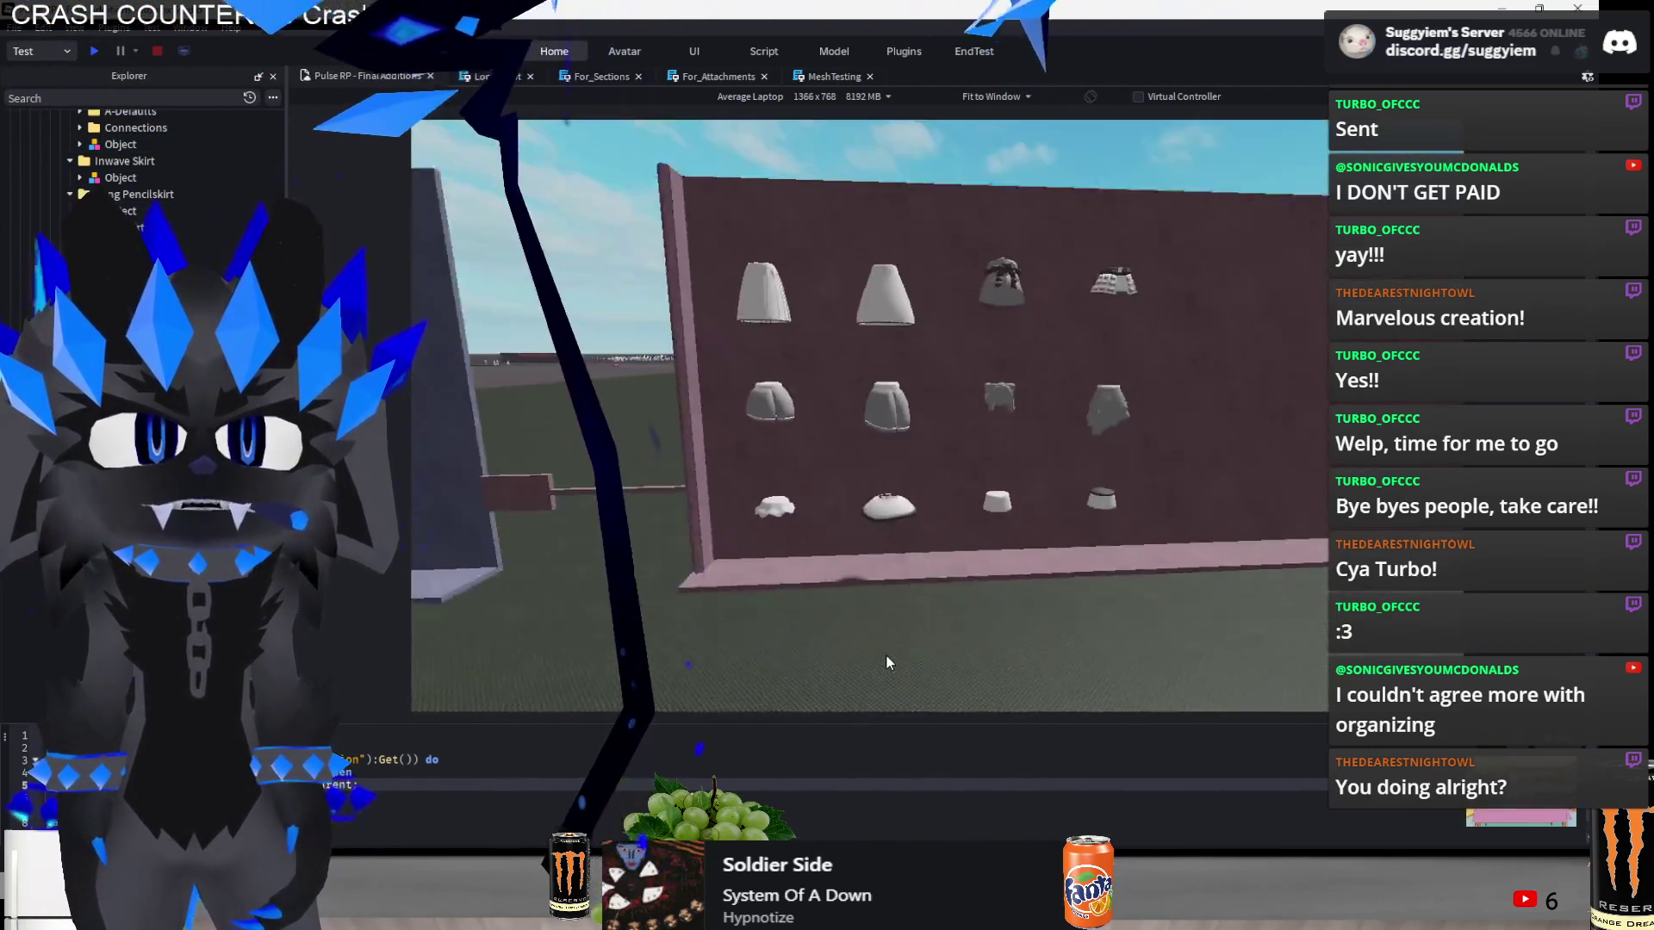
scroll(886, 654, down, 5)
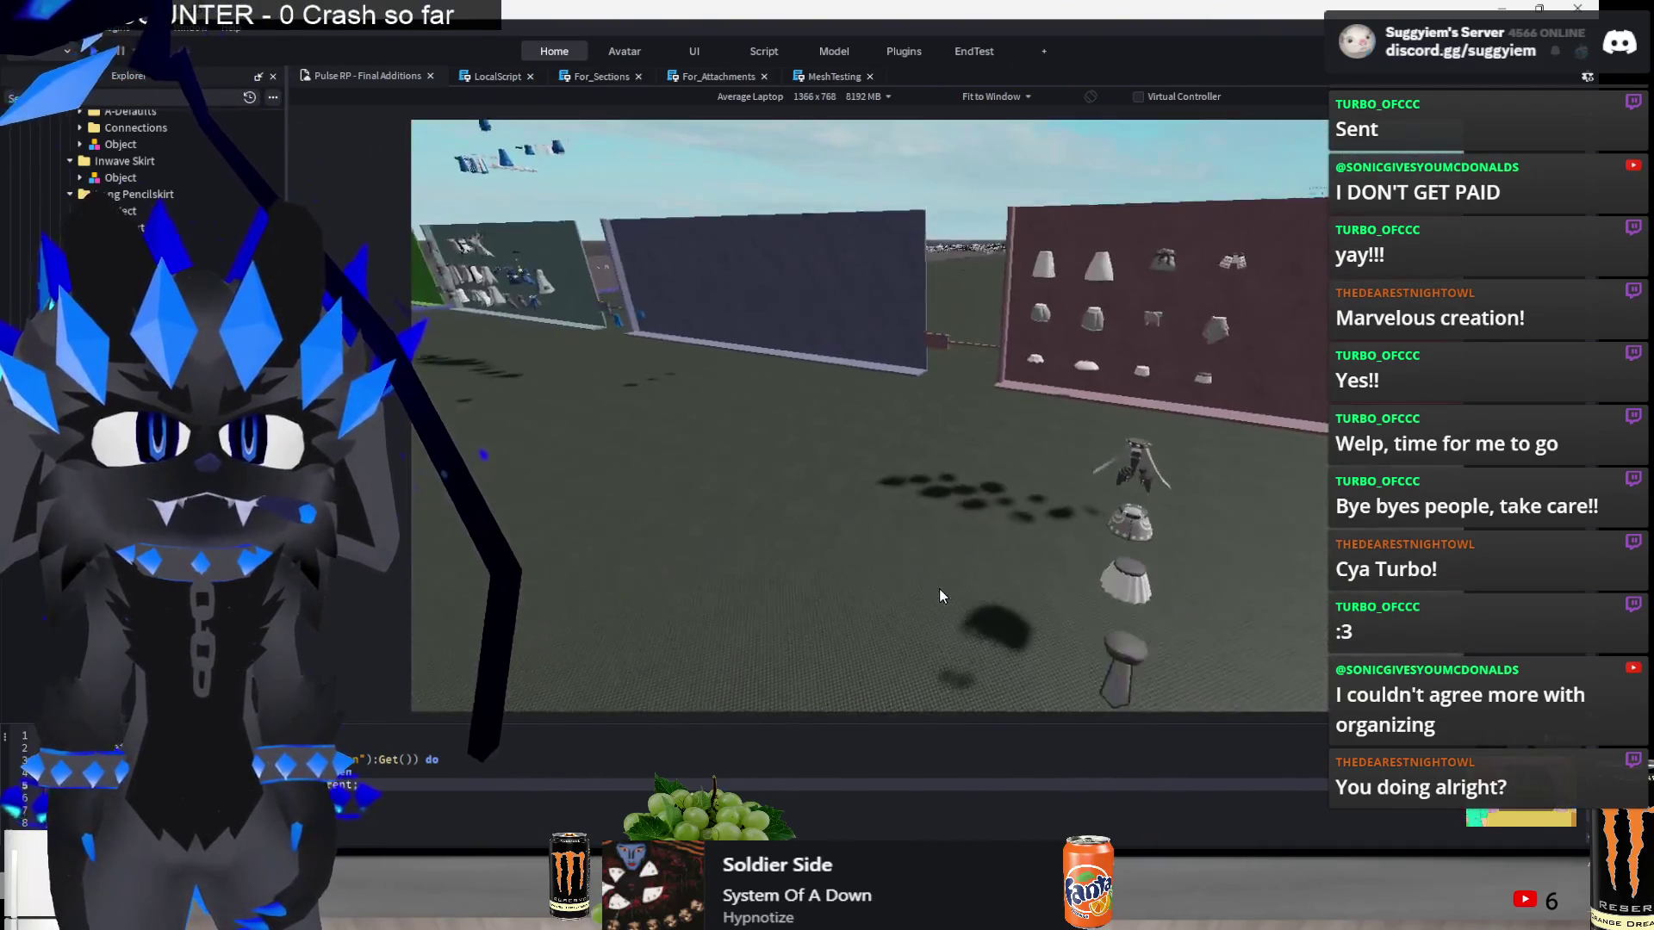
scroll(940, 587, down, 5)
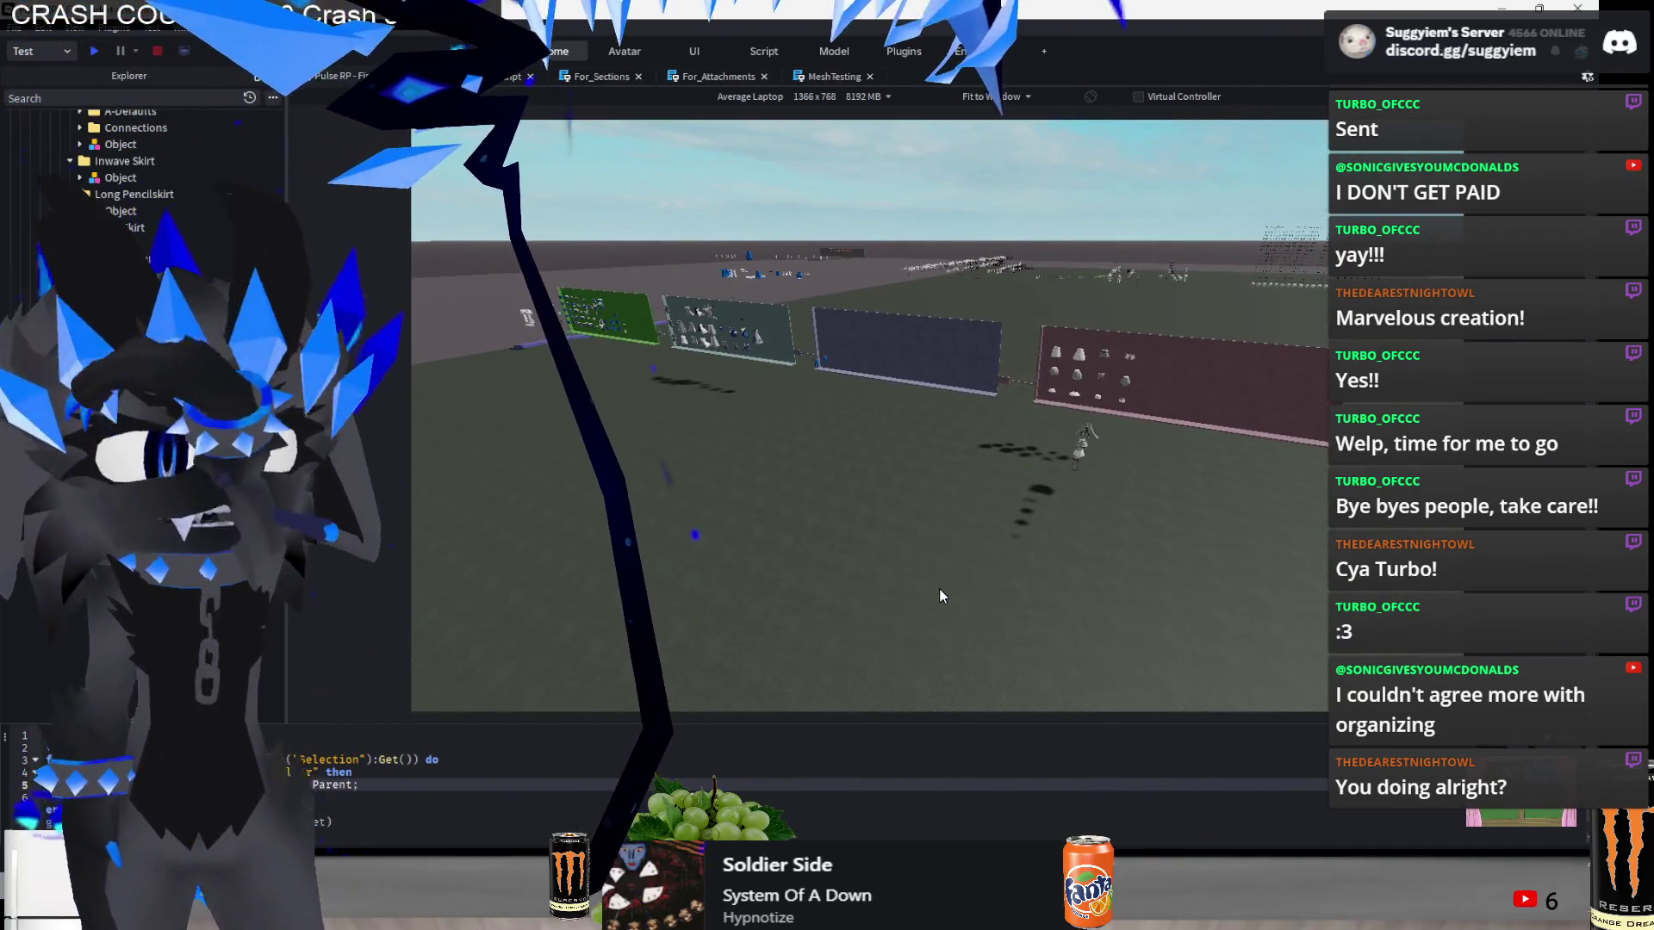
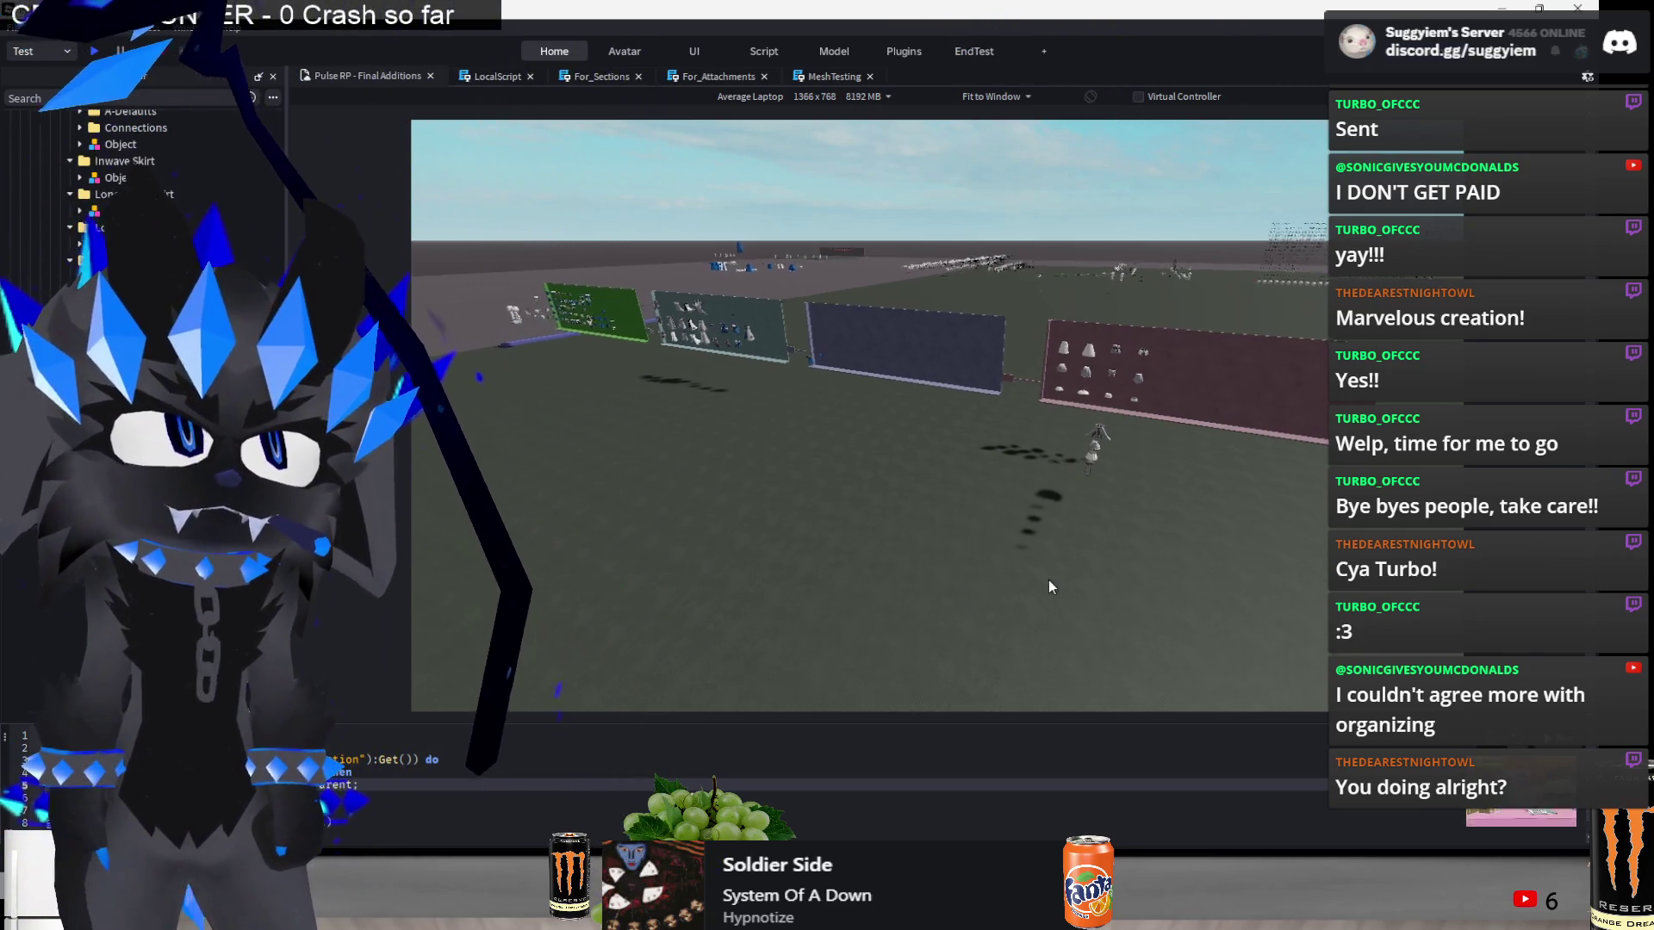
- Lift the mushroom mesh off the ground and slide it sideways into the skirt wall's bottom row
scroll(1077, 553, up, 5)
scroll(1077, 553, down, 5)
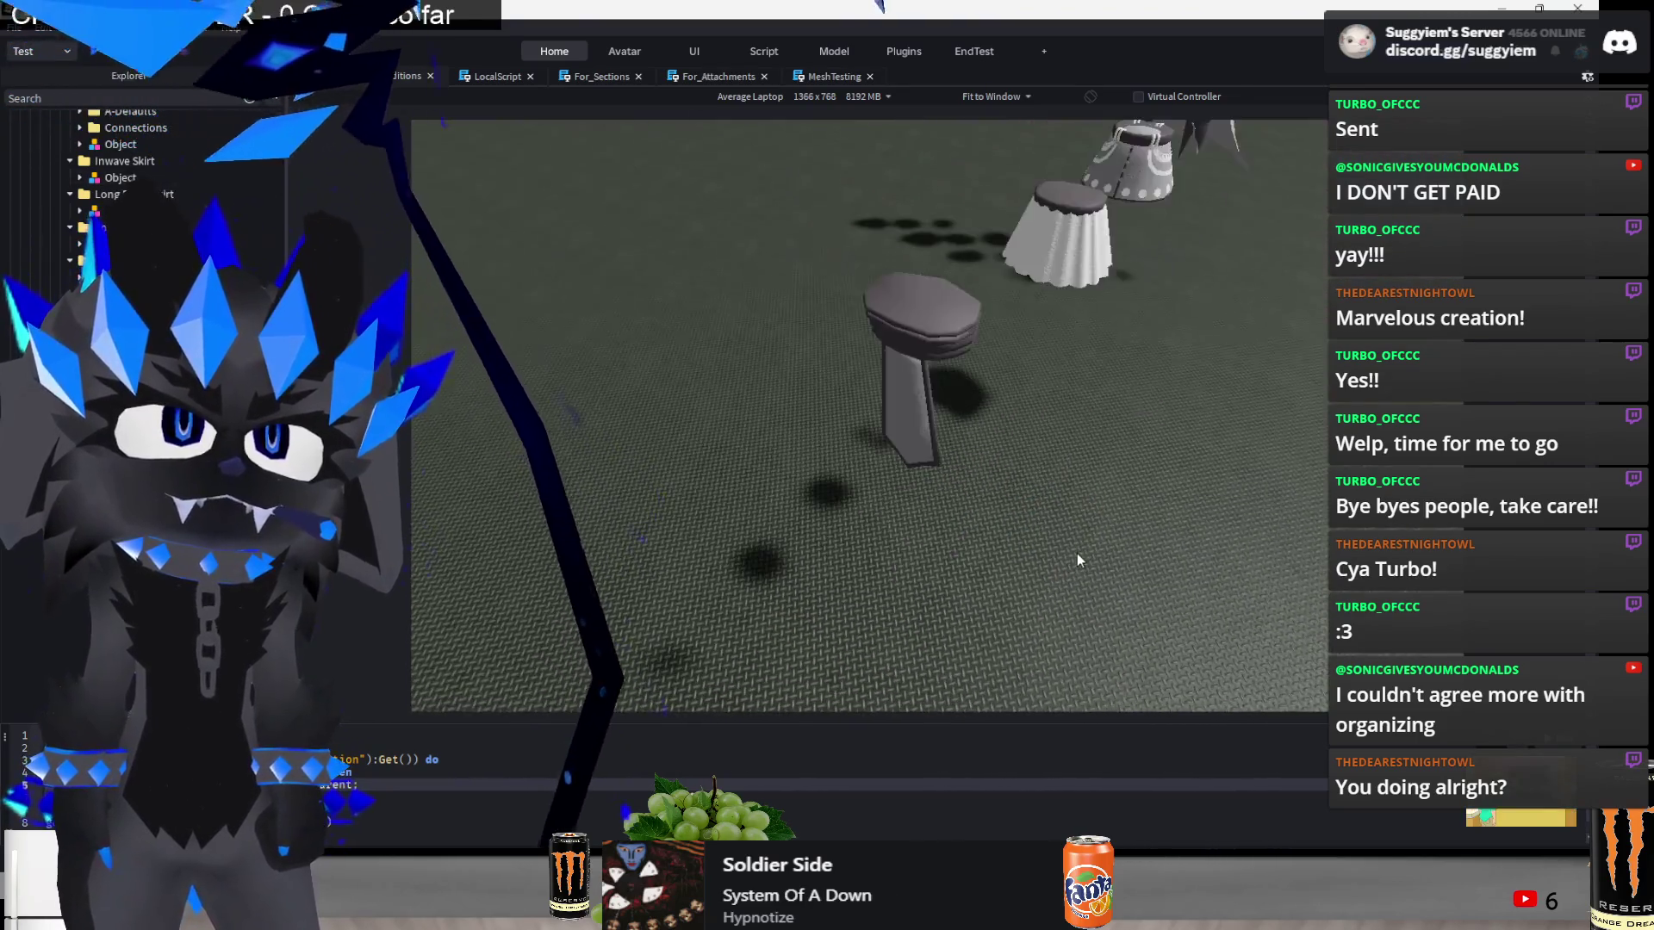
click(827, 338)
drag(899, 333, 1031, 361)
key(f)
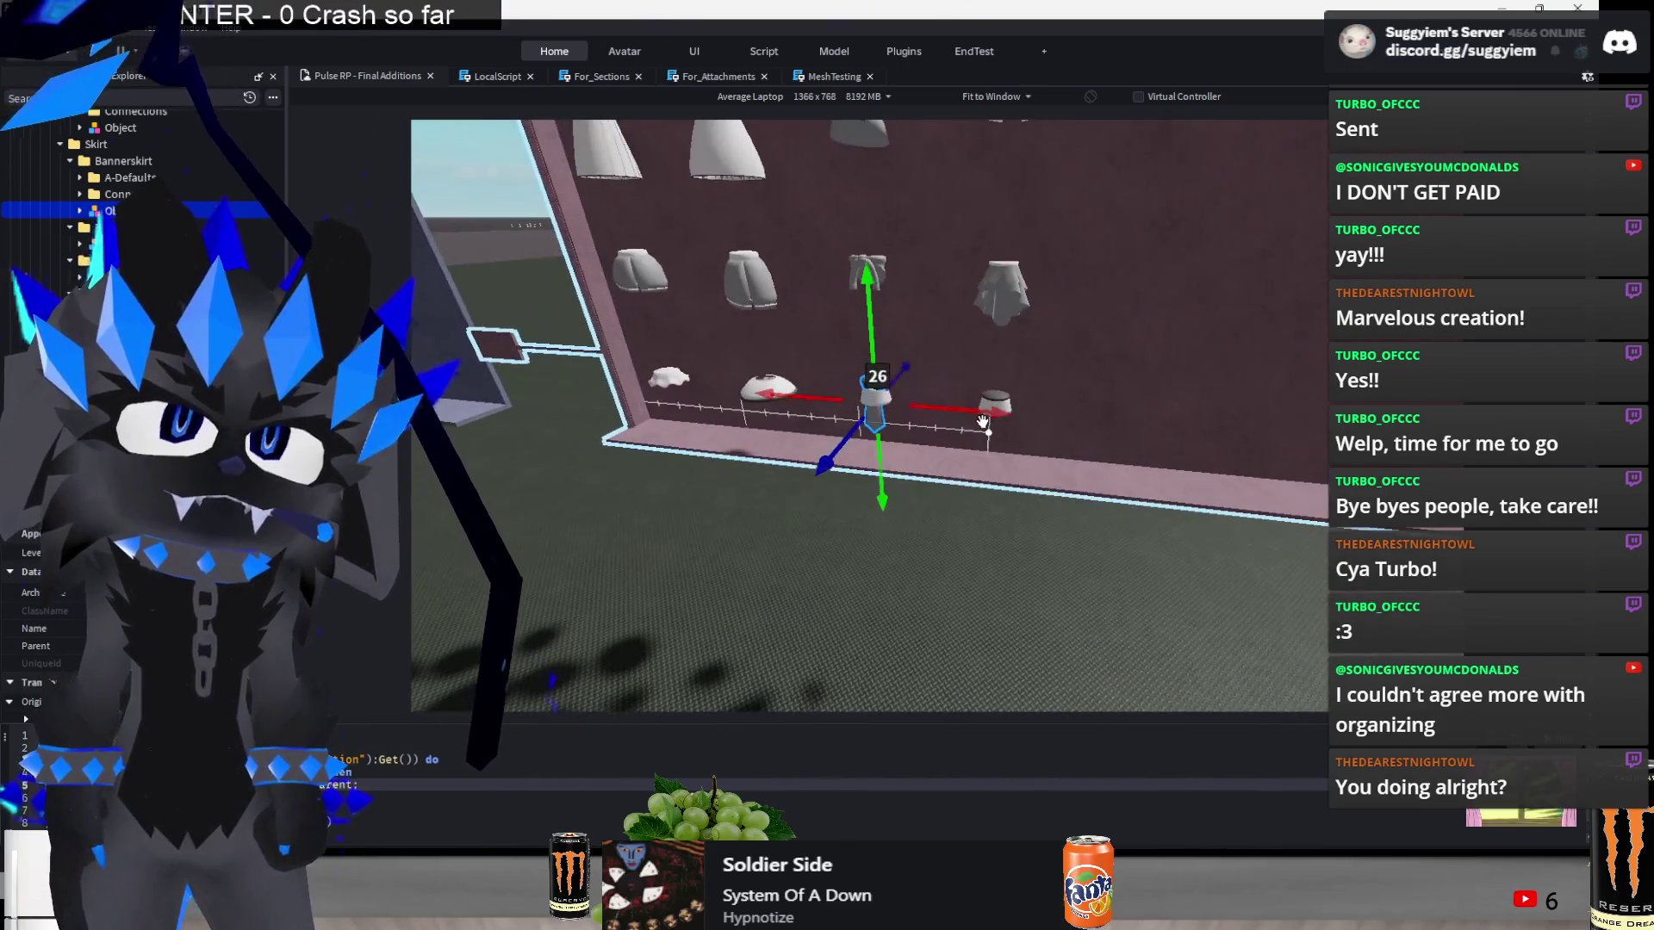
mouse_move(968, 404)
mouse_down()
mouse_move(1087, 415)
mouse_move(1068, 426)
mouse_up()
scroll(1088, 415, down, 5)
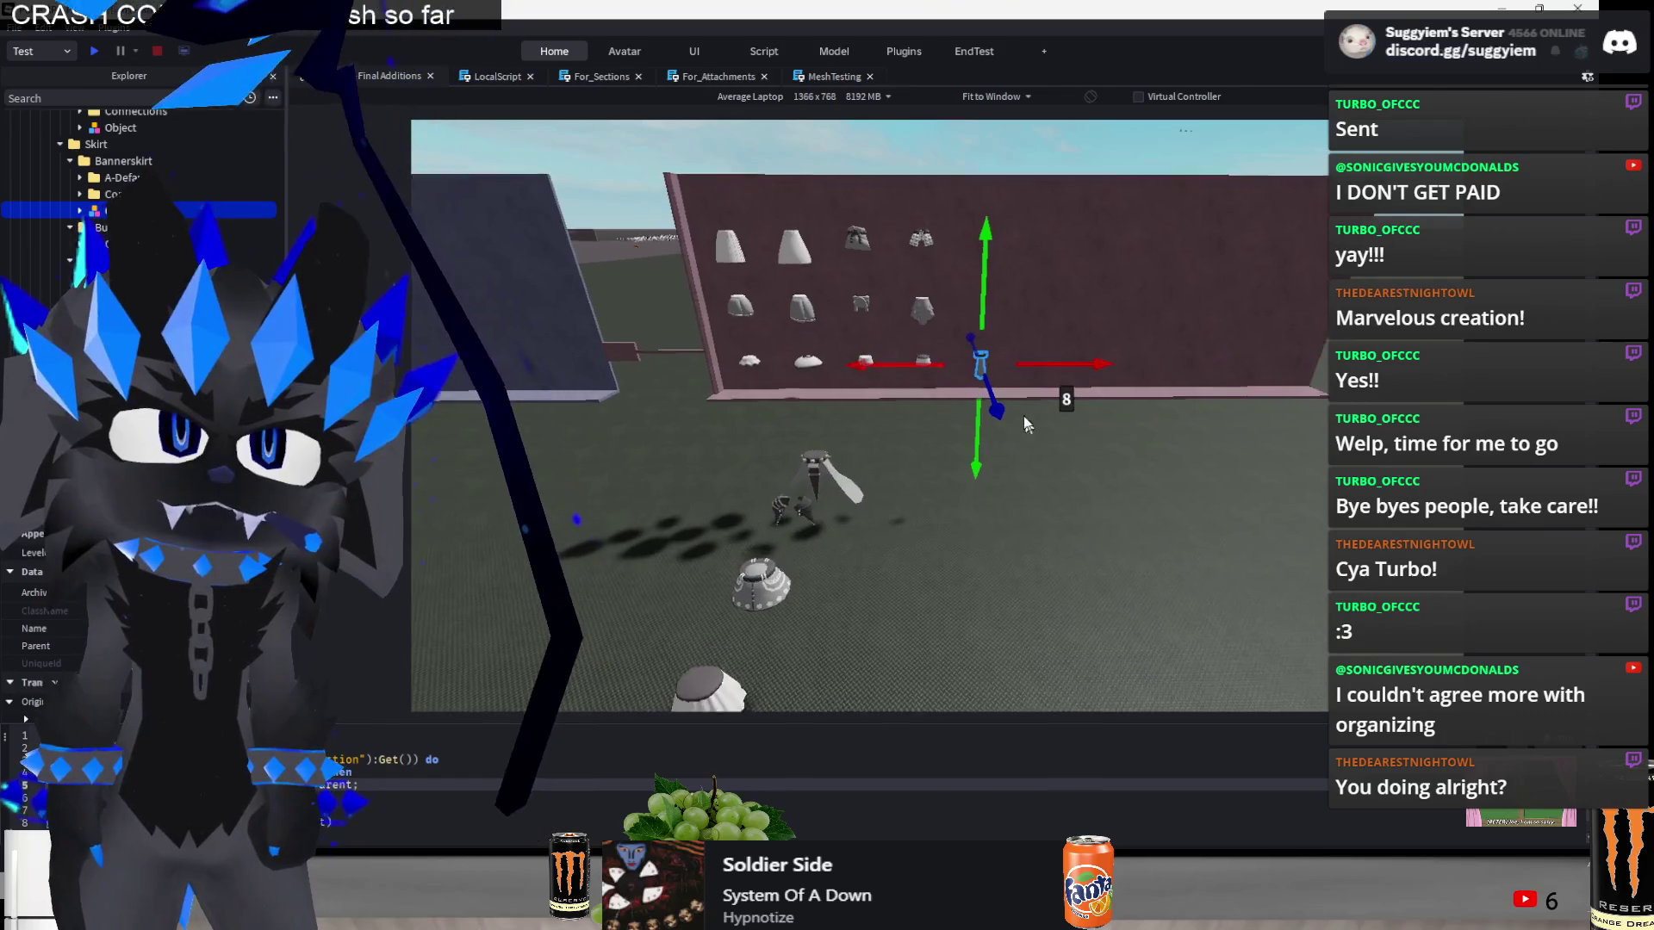
scroll(1024, 416, up, 2)
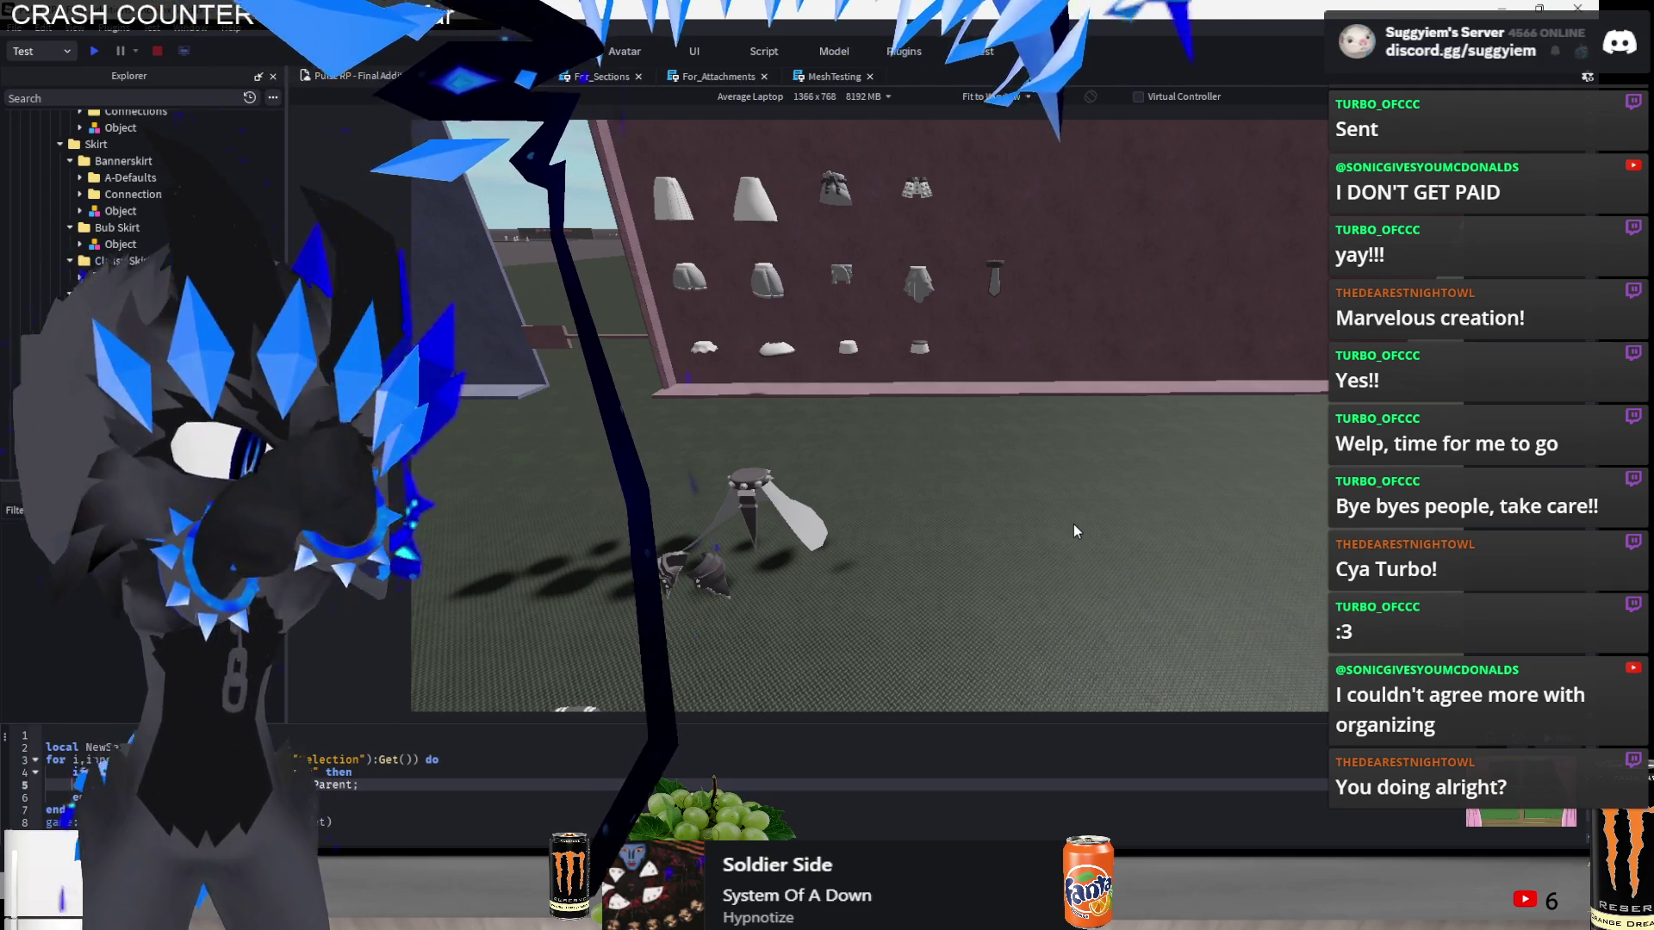
- Slot the small flared skirt into the end of the wall's bottom row
key(f)
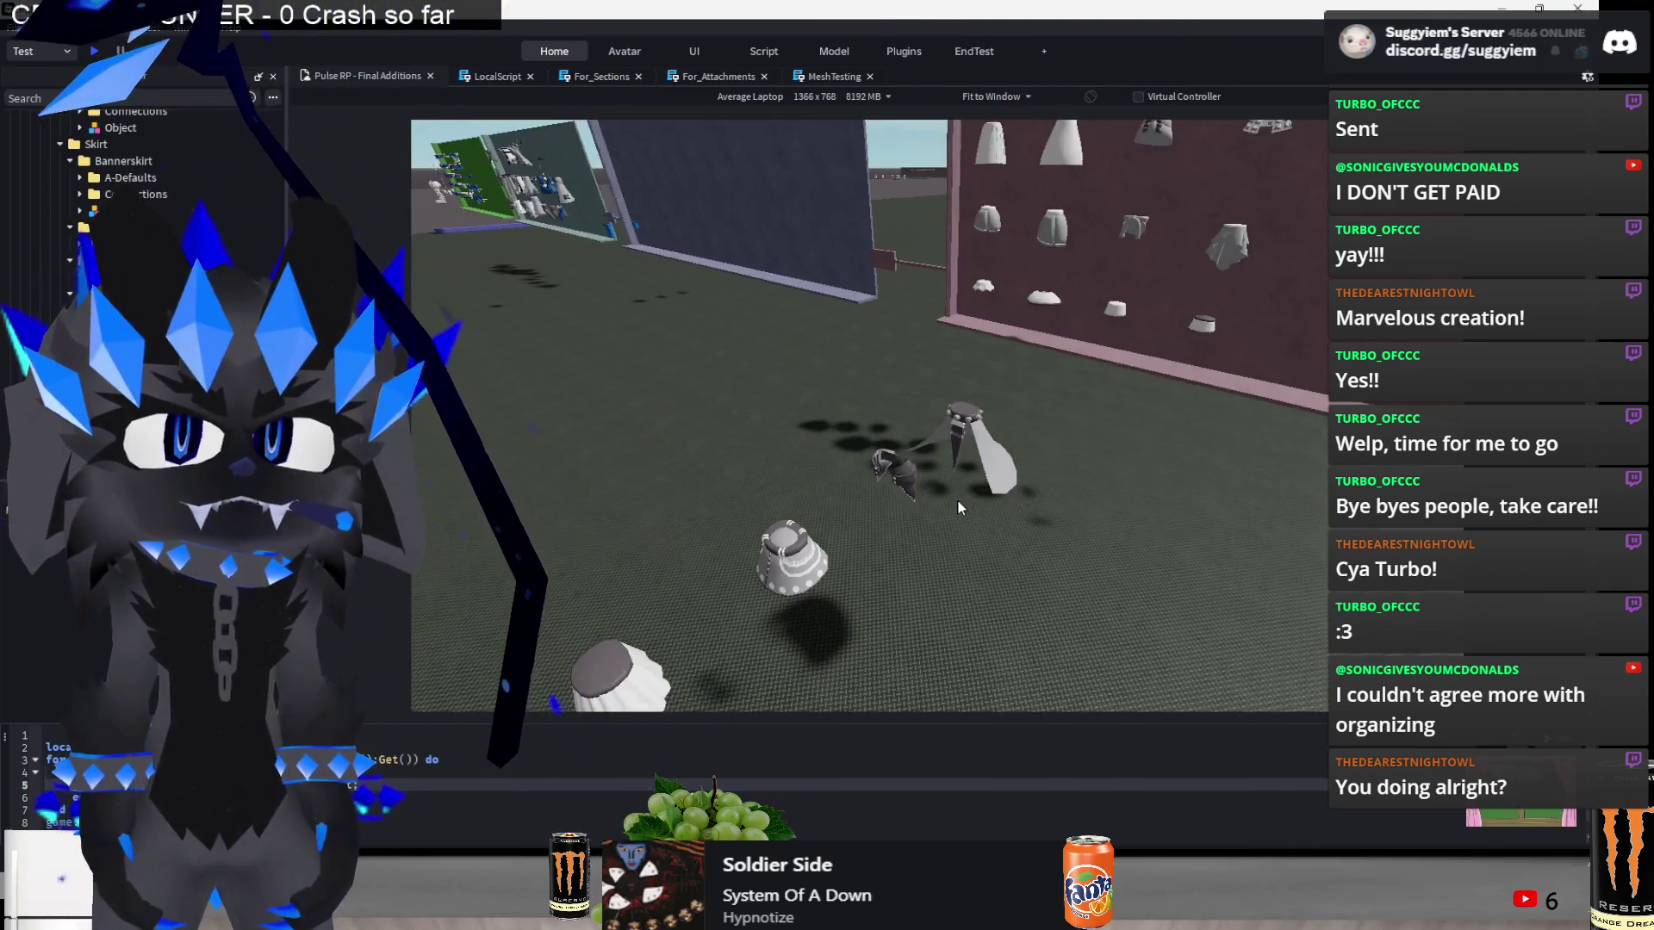
click(693, 527)
mouse_move(769, 514)
mouse_down()
mouse_move(758, 495)
mouse_move(780, 616)
mouse_move(1238, 571)
mouse_up()
key(f)
scroll(1113, 465, down, 3)
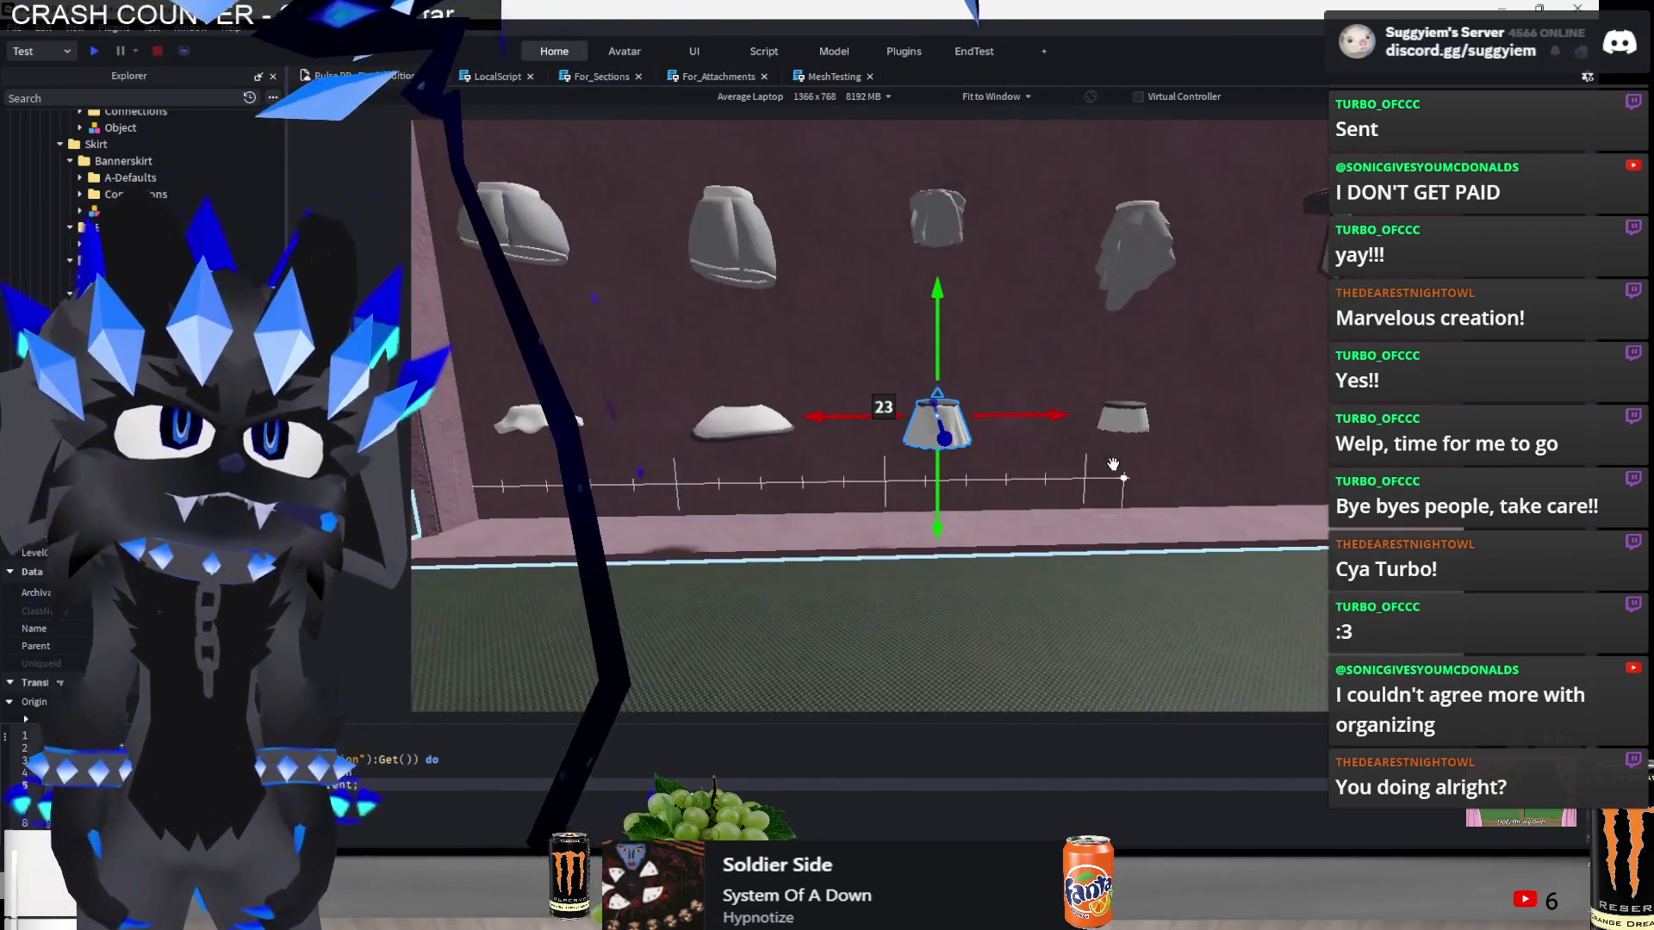
mouse_move(1054, 413)
mouse_down()
mouse_move(1131, 418)
mouse_move(1144, 571)
mouse_up()
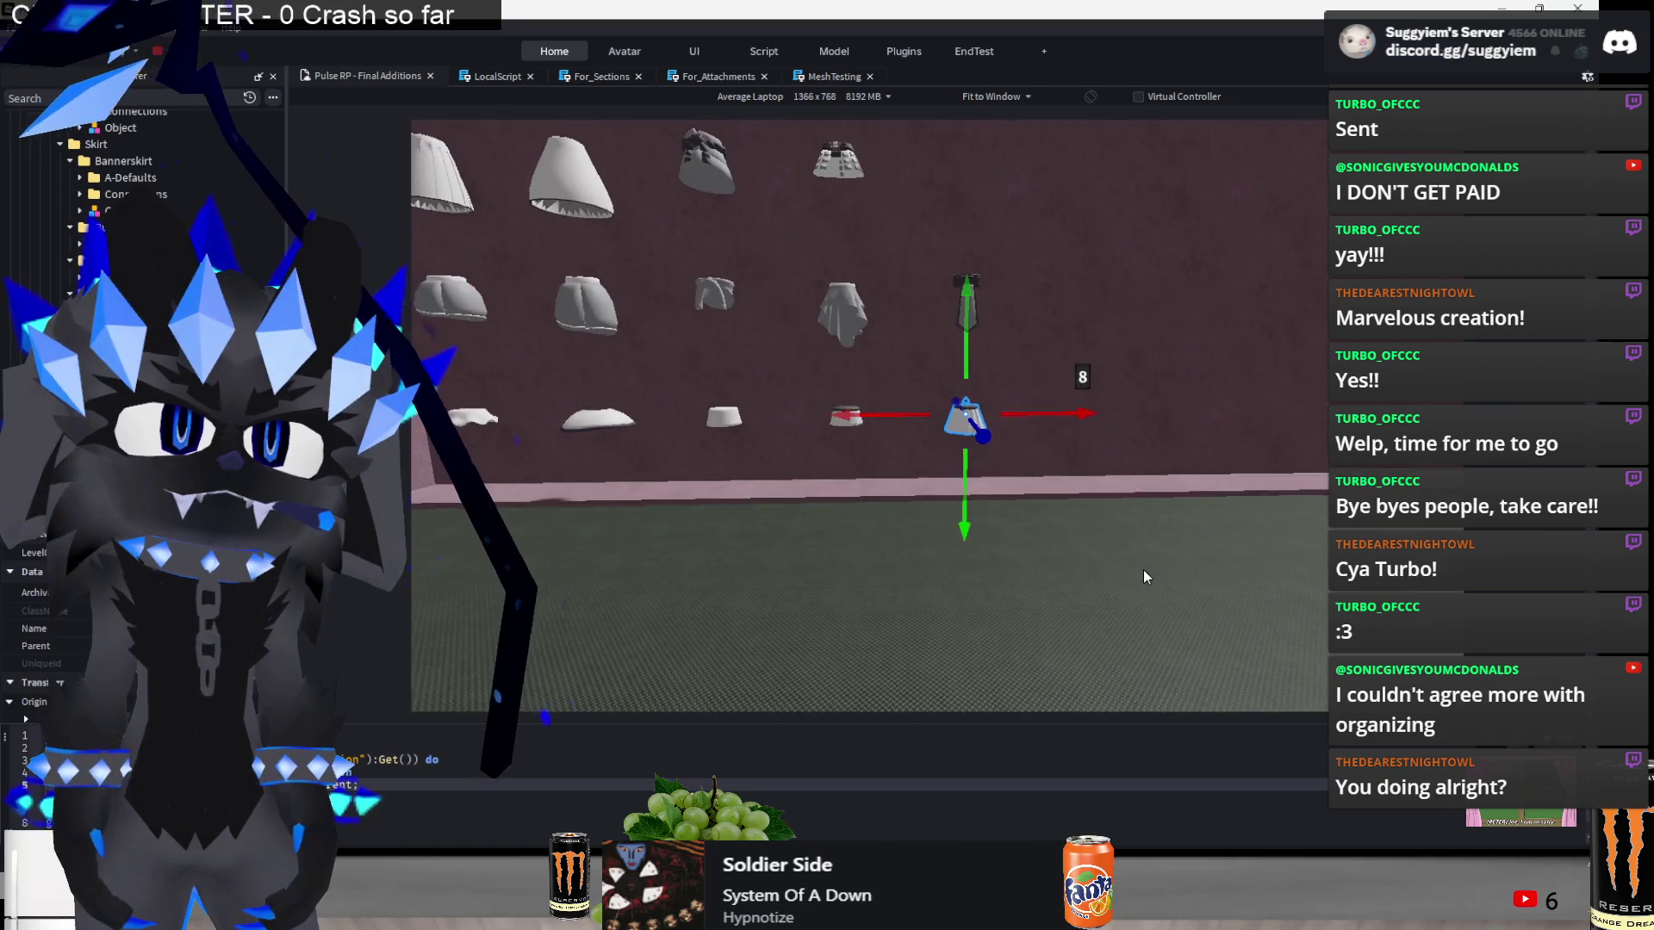
key(s)
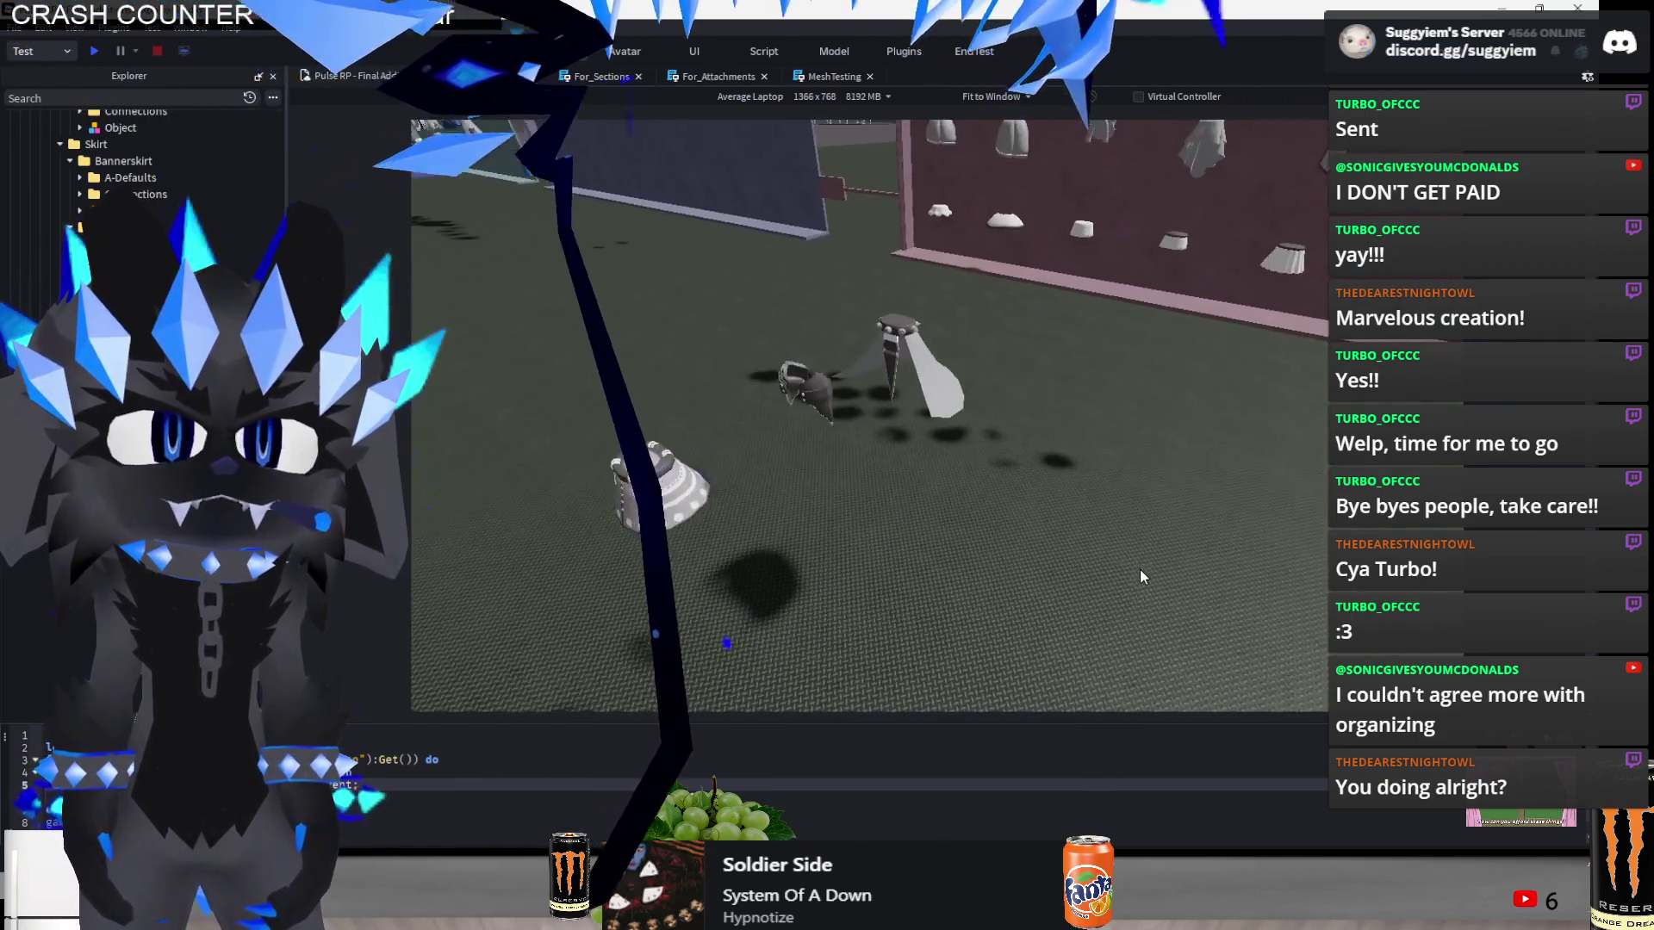
- Box-select both armour guard add-ons and move them together along one axis
click(741, 371)
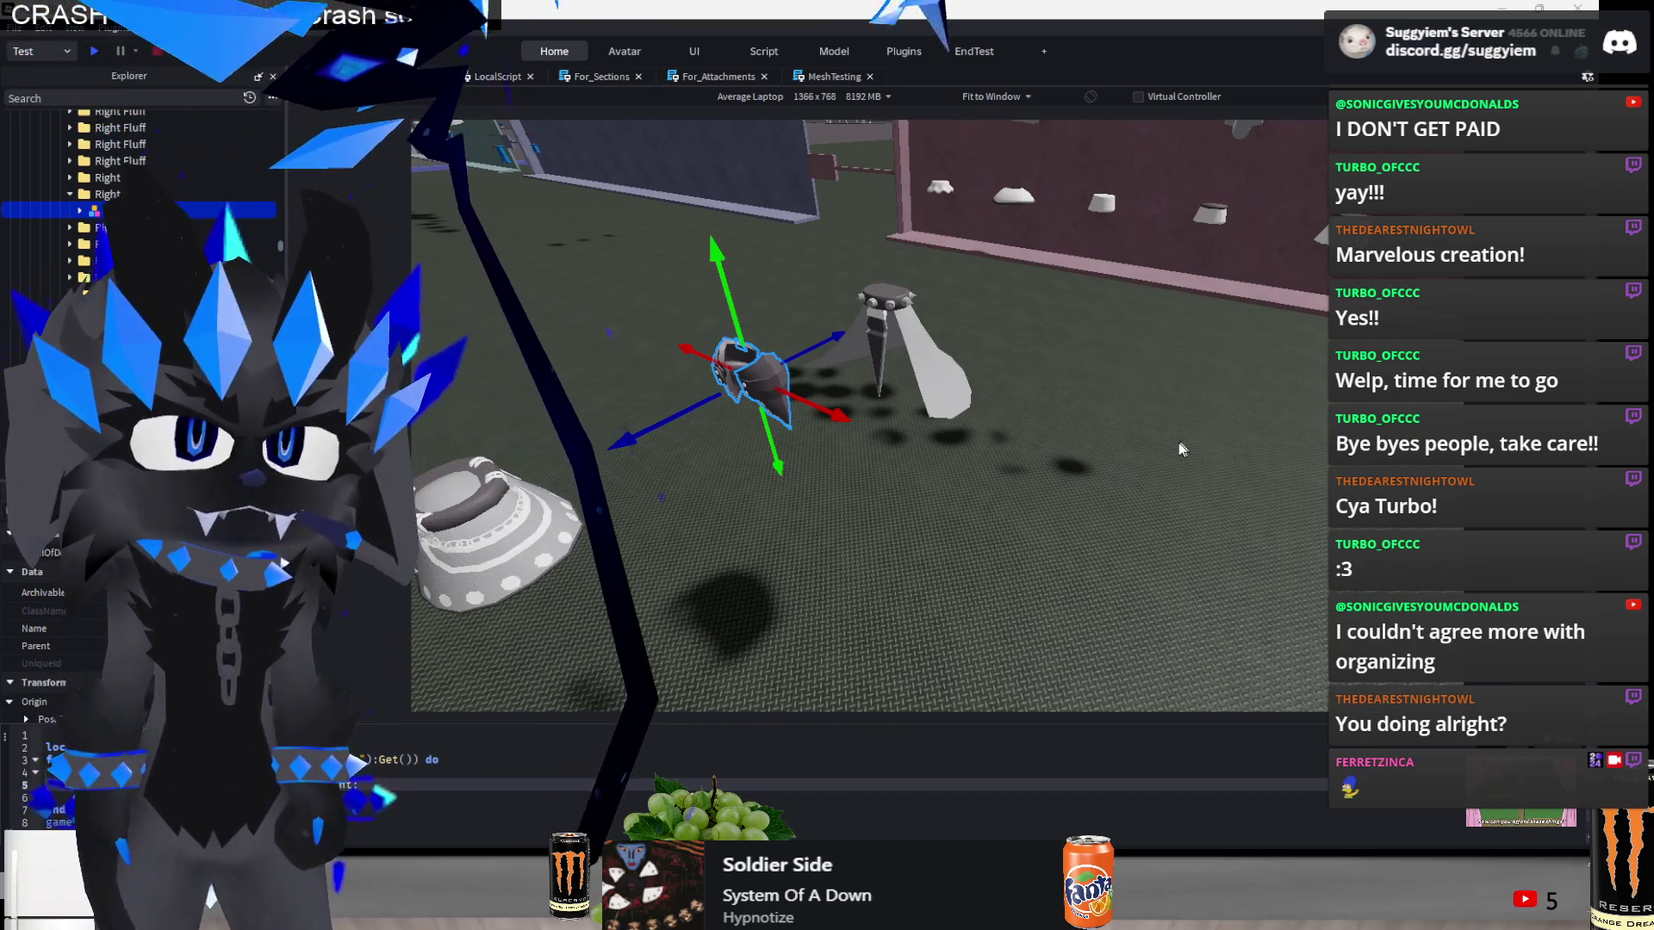
key(e)
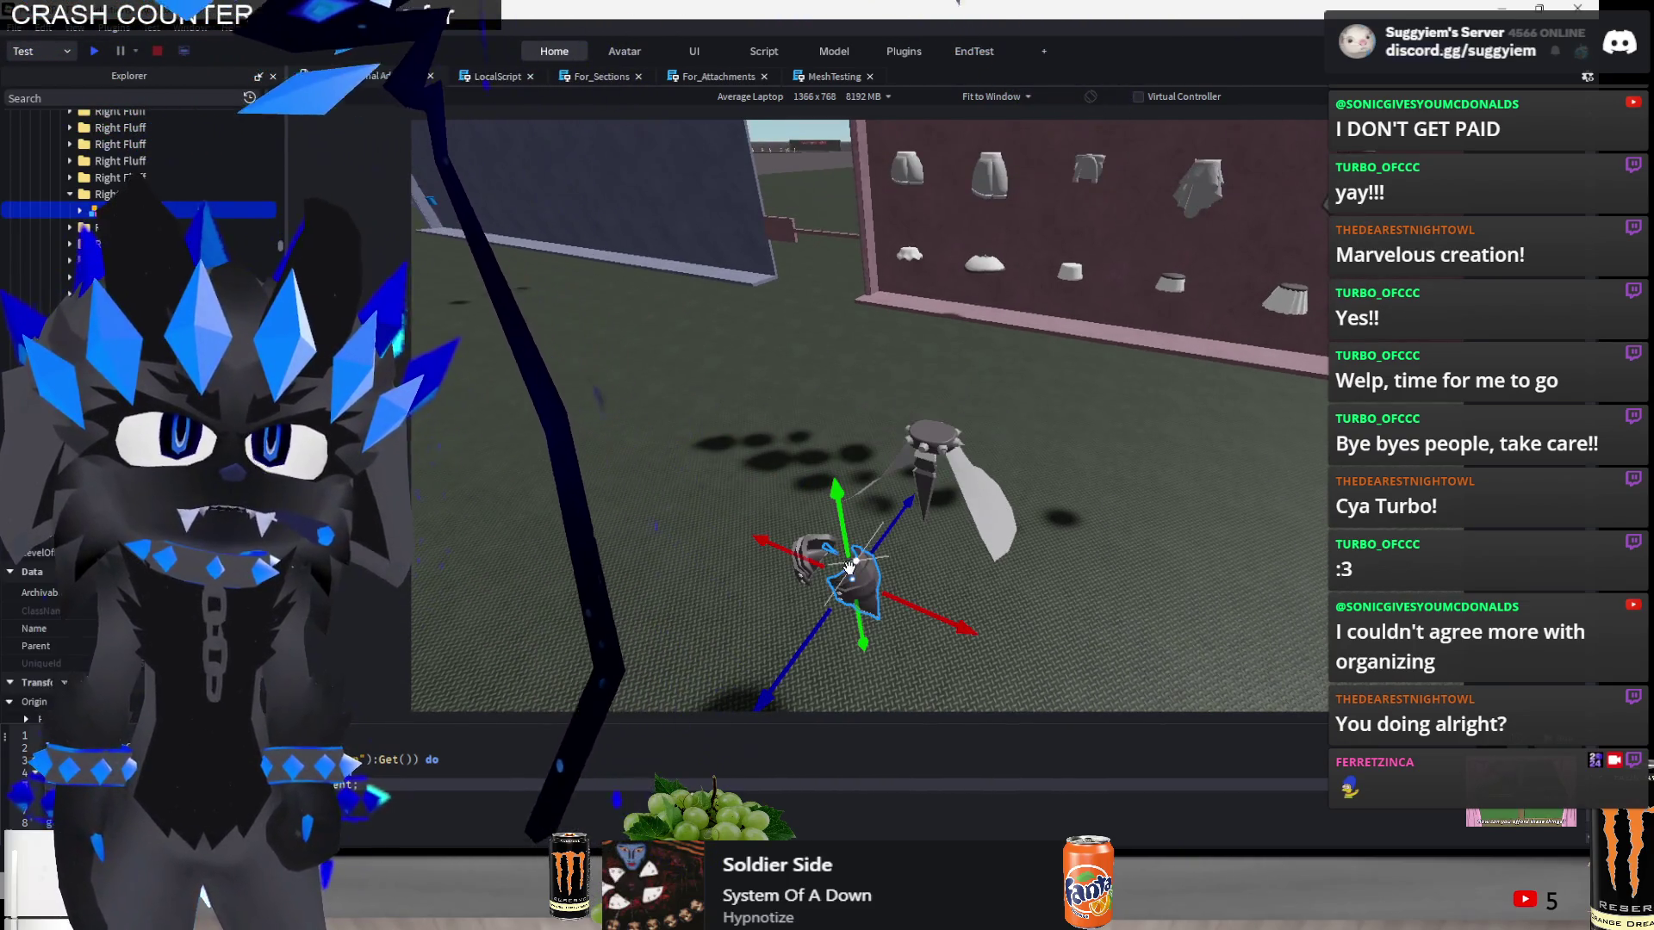
drag(647, 647, 862, 549)
key(f)
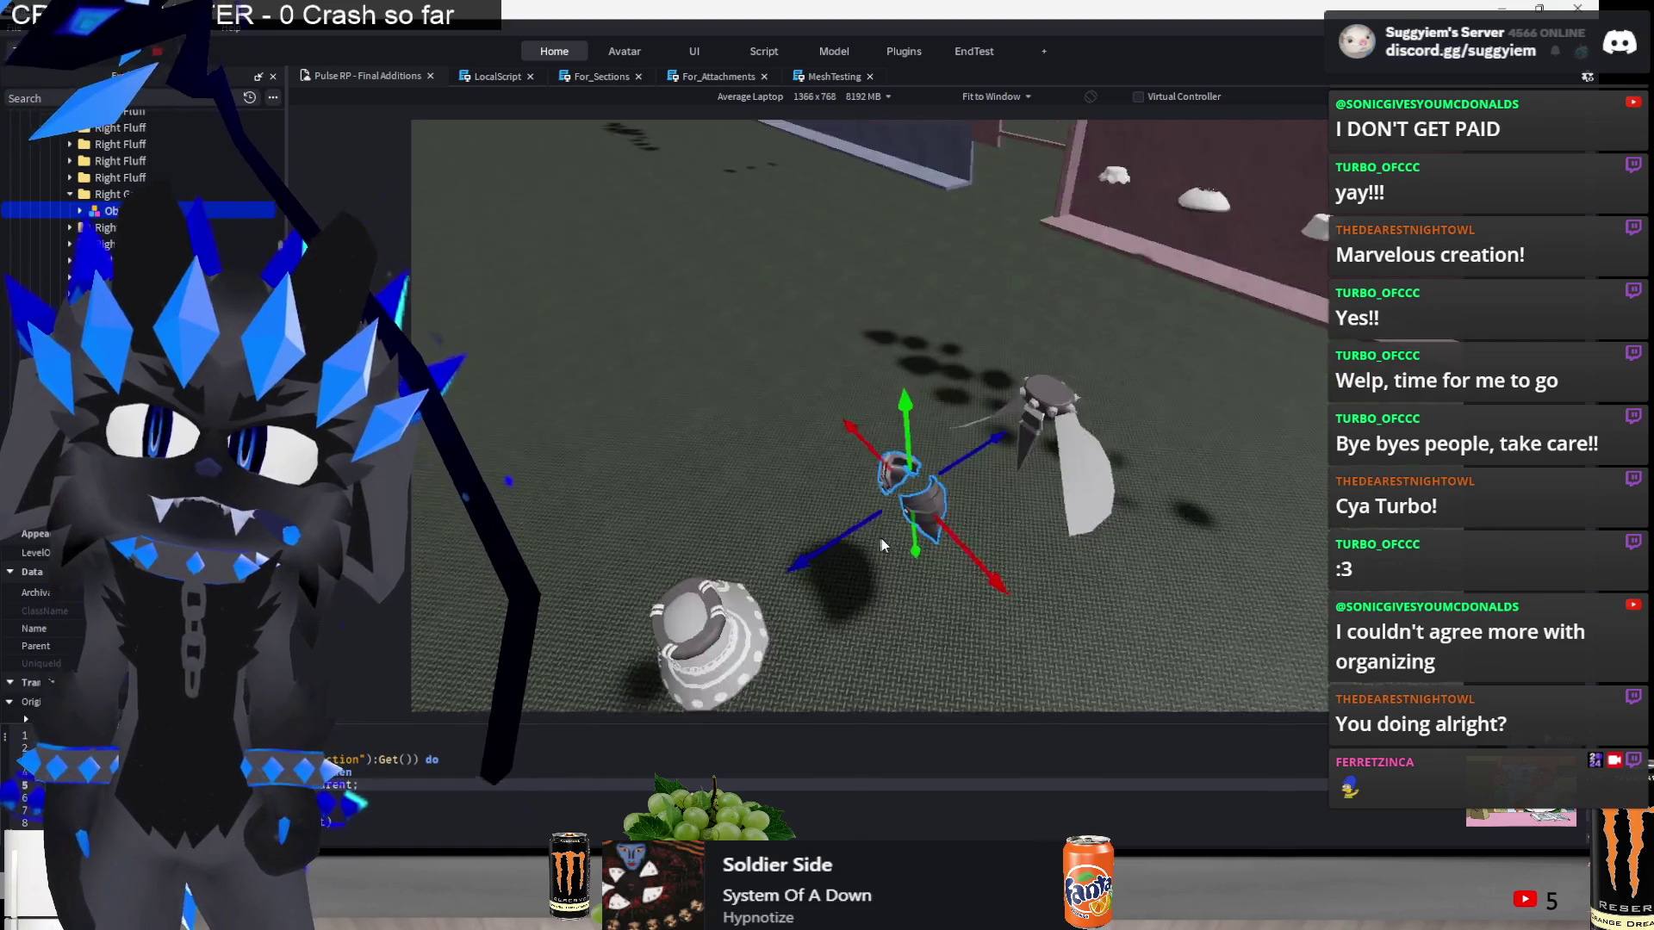
mouse_move(886, 443)
mouse_down()
mouse_move(997, 359)
mouse_move(1087, 394)
mouse_move(1032, 430)
mouse_move(1038, 390)
mouse_move(1064, 383)
mouse_move(1038, 384)
mouse_move(1002, 421)
mouse_move(1008, 373)
mouse_move(897, 330)
mouse_move(922, 203)
mouse_up()
key(f)
scroll(1041, 428, down, 5)
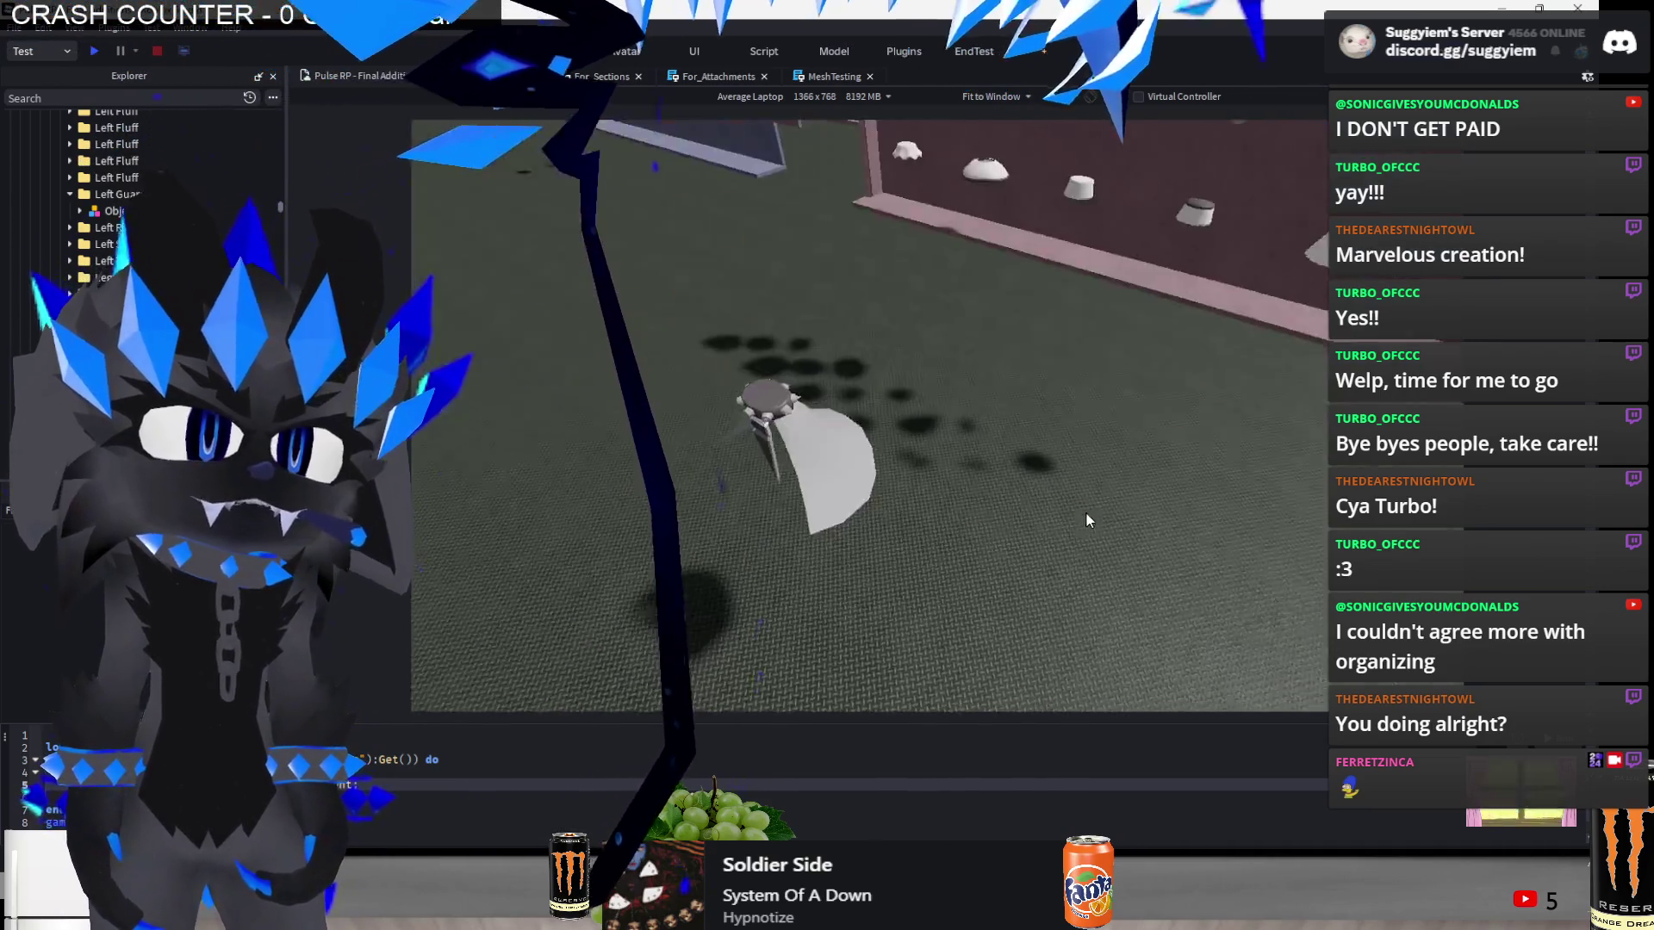
click(641, 321)
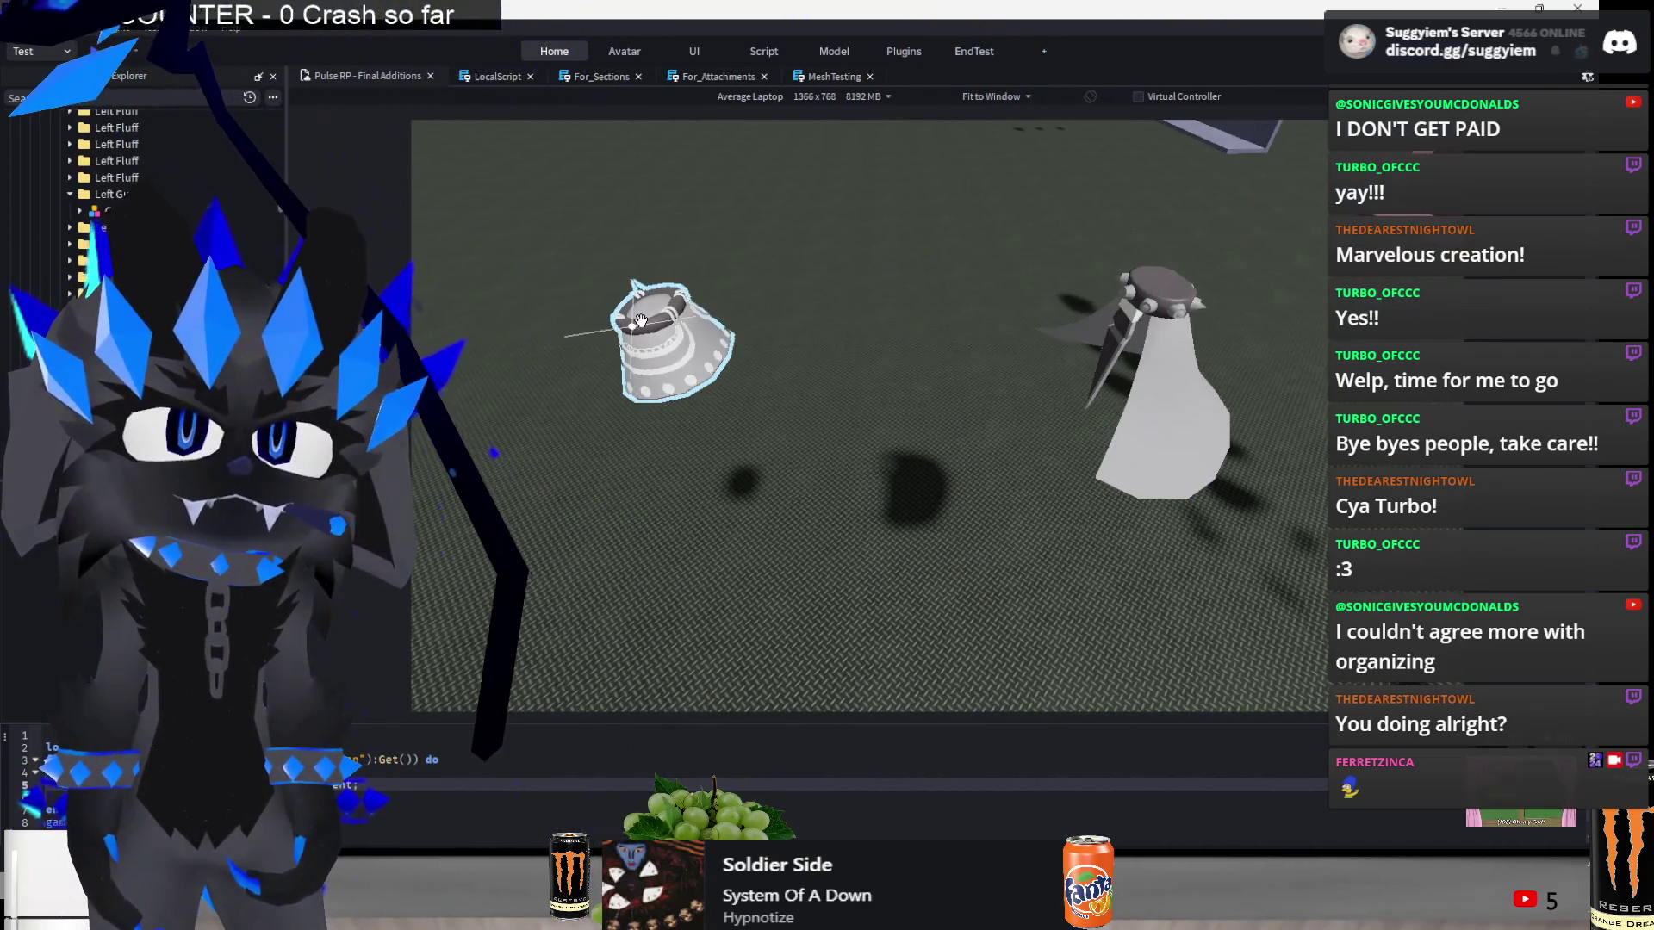
- Slide the fluff mesh to the right and gather the pieces around the studded skirt
key(f)
key(ctrl+2)
scroll(901, 541, down, 5)
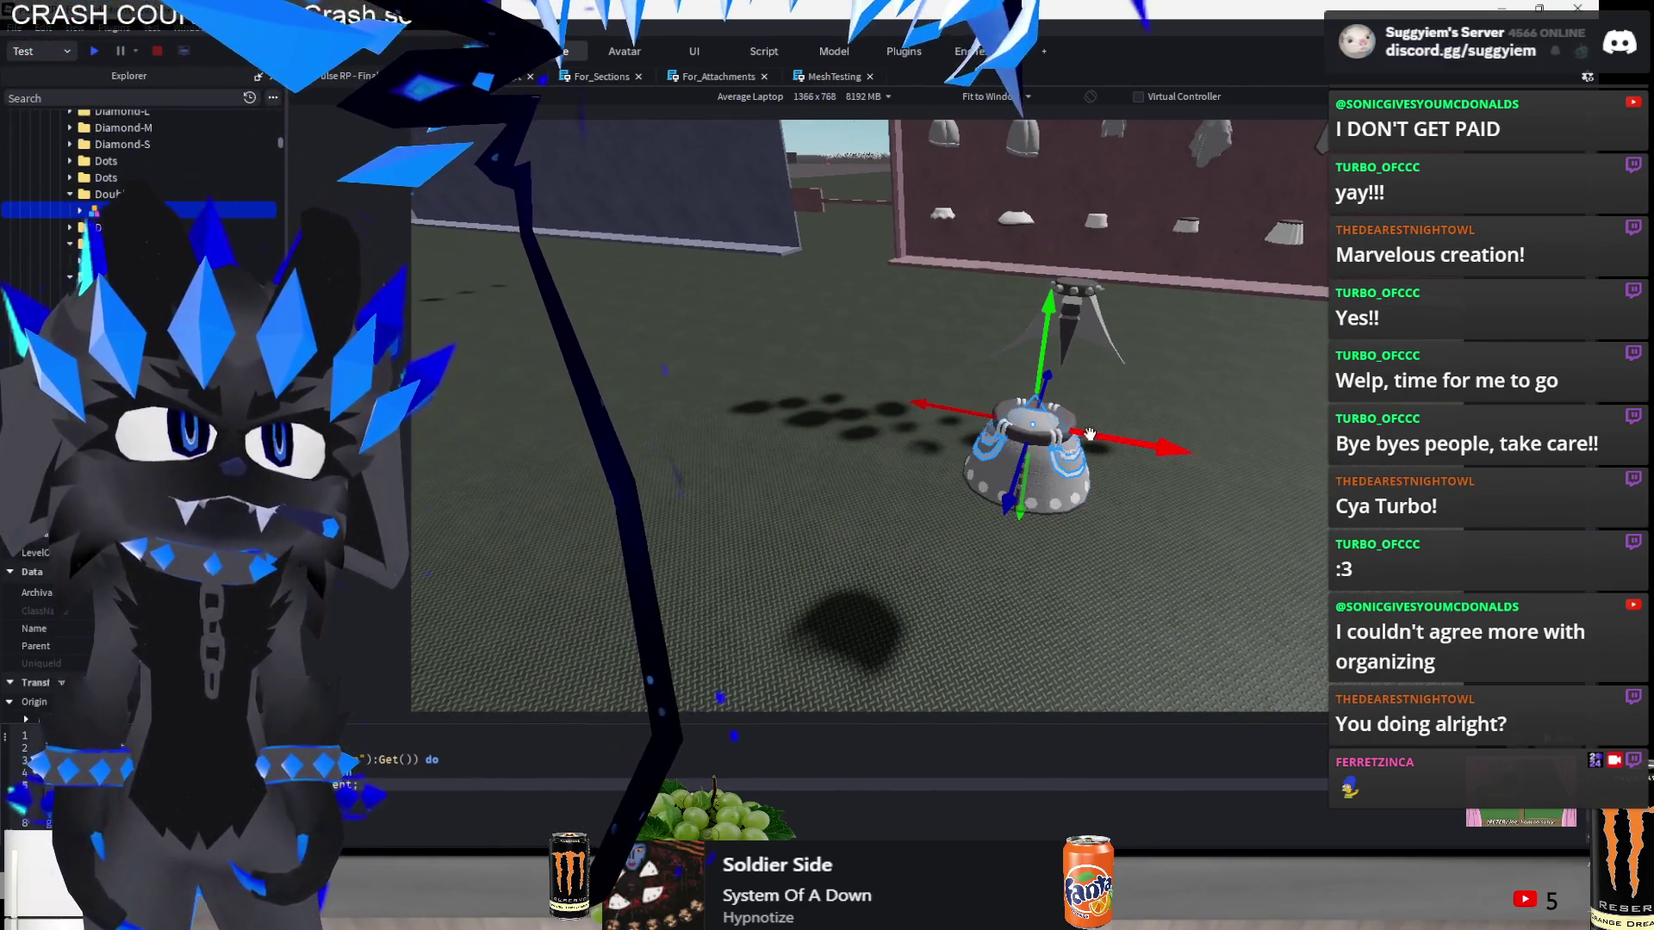
drag(1089, 433, 1318, 528)
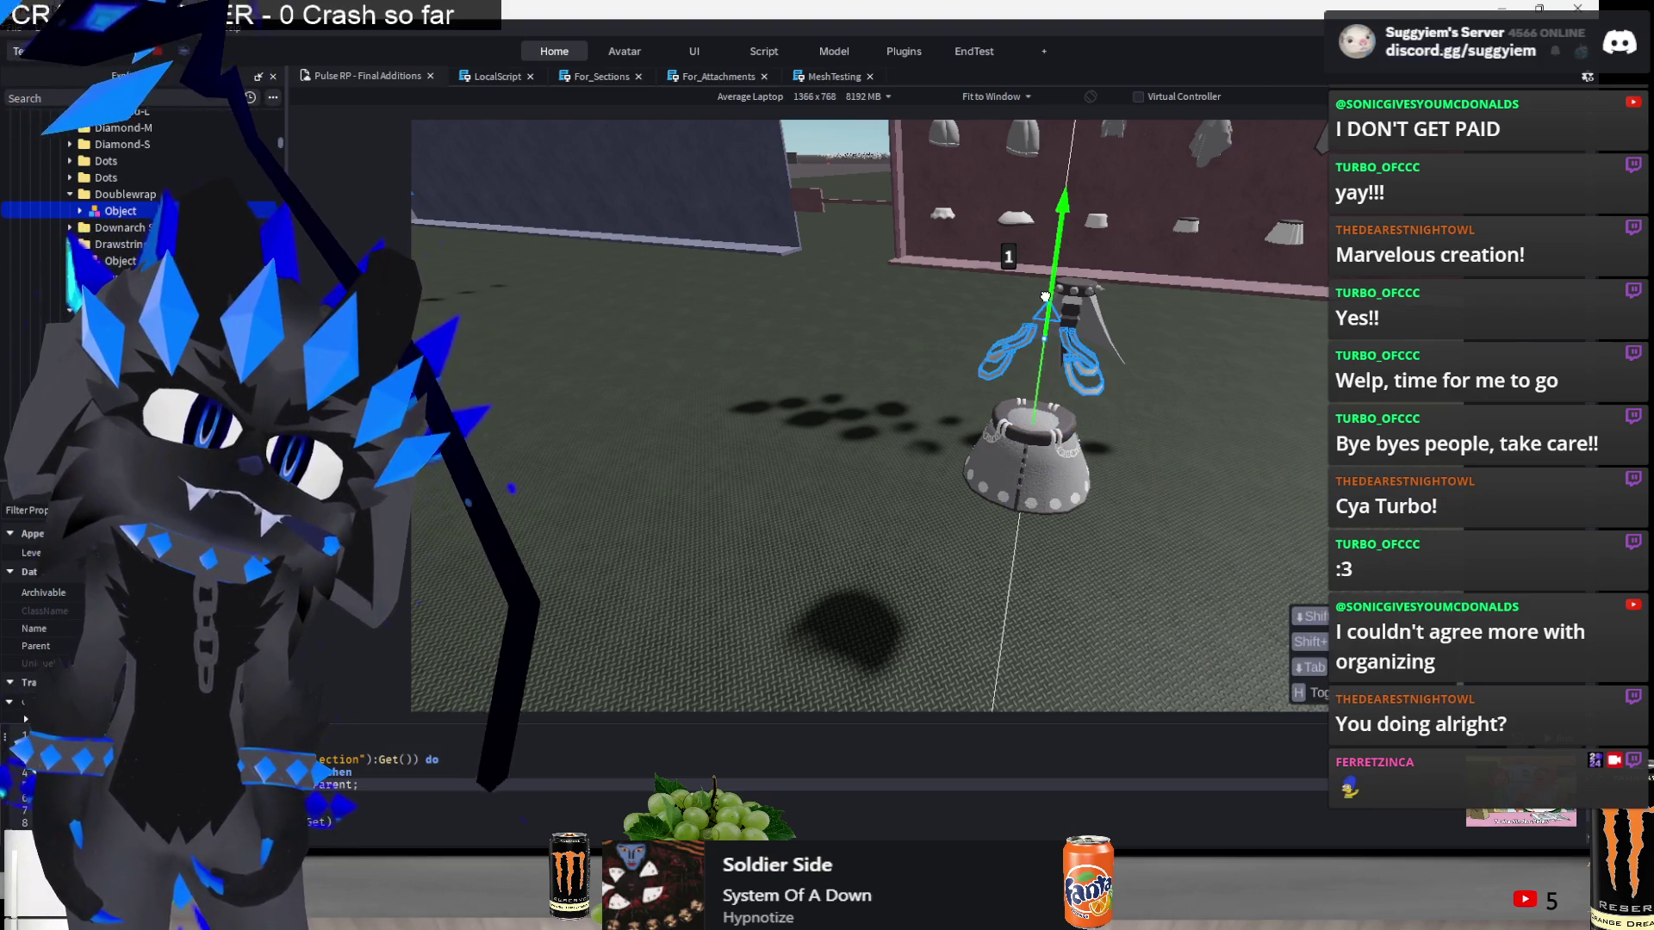
click(948, 457)
key(f)
scroll(603, 608, down, 5)
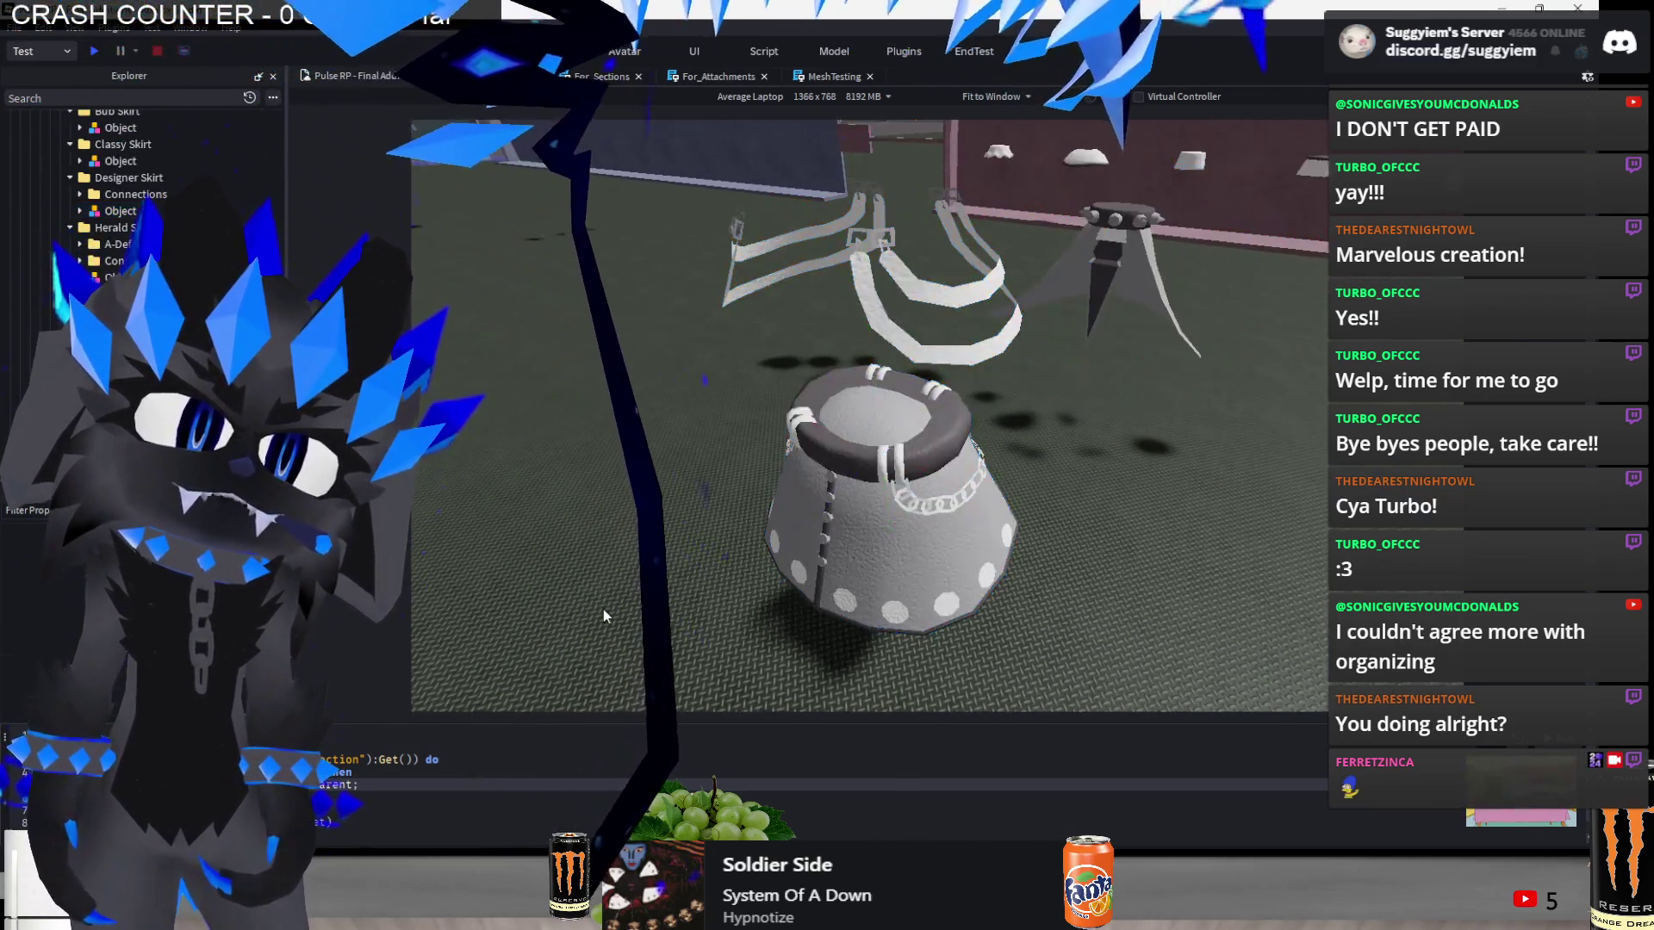
mouse_move(709, 615)
mouse_down()
mouse_move(1031, 369)
mouse_move(1154, 315)
mouse_move(1155, 336)
mouse_up()
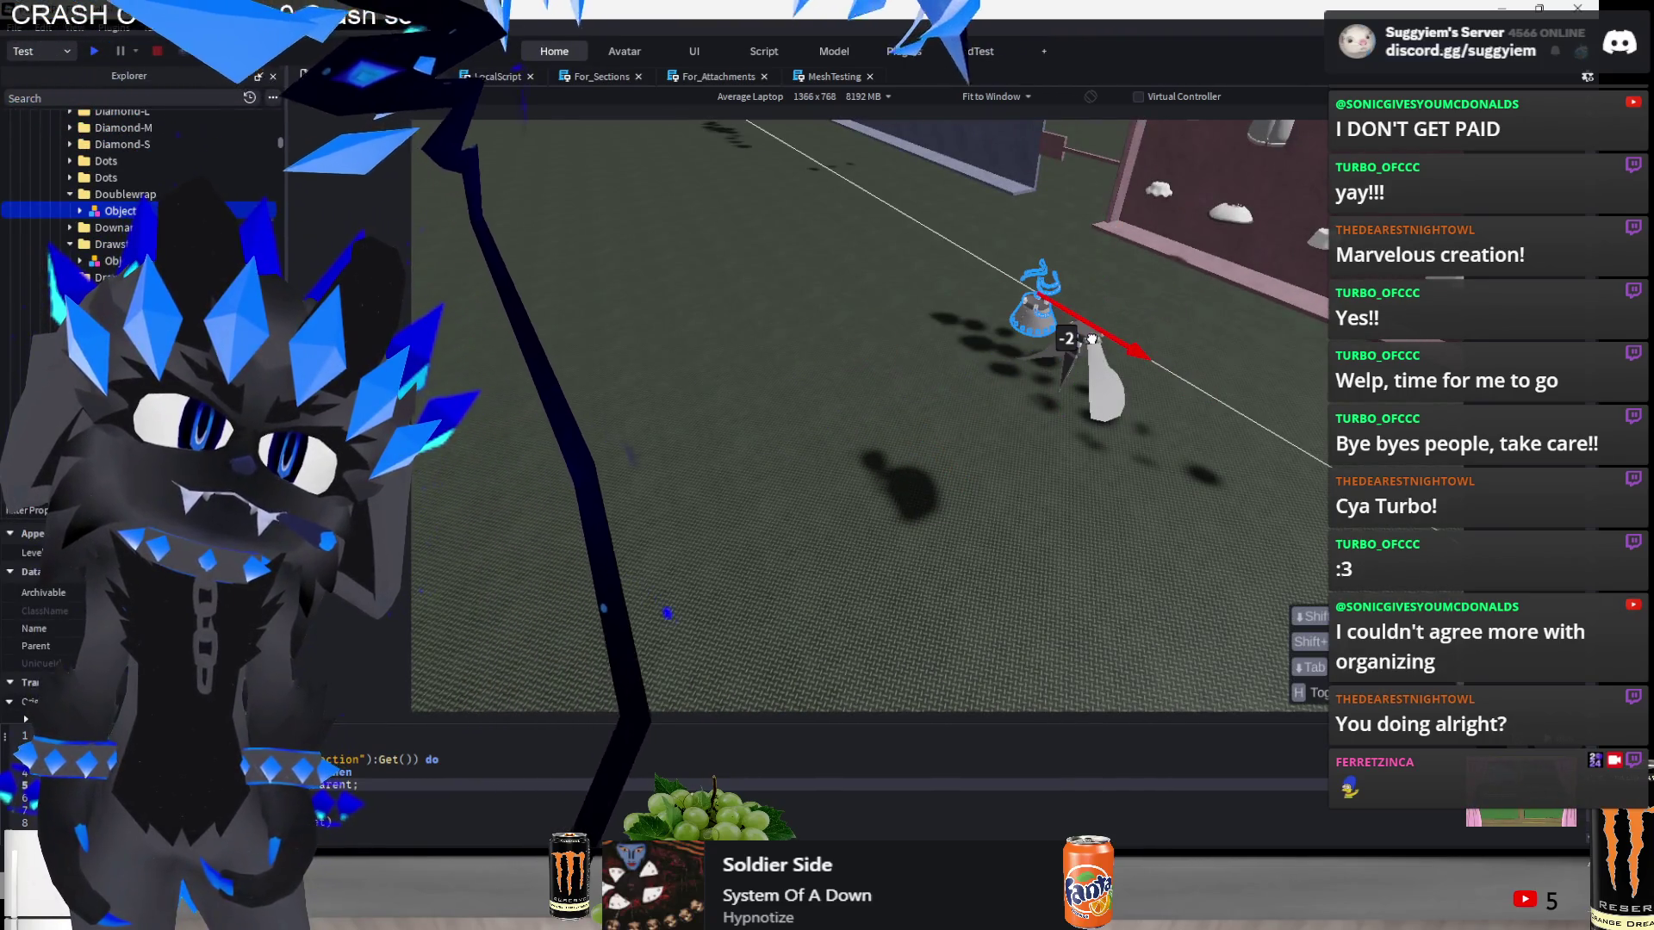
click(810, 443)
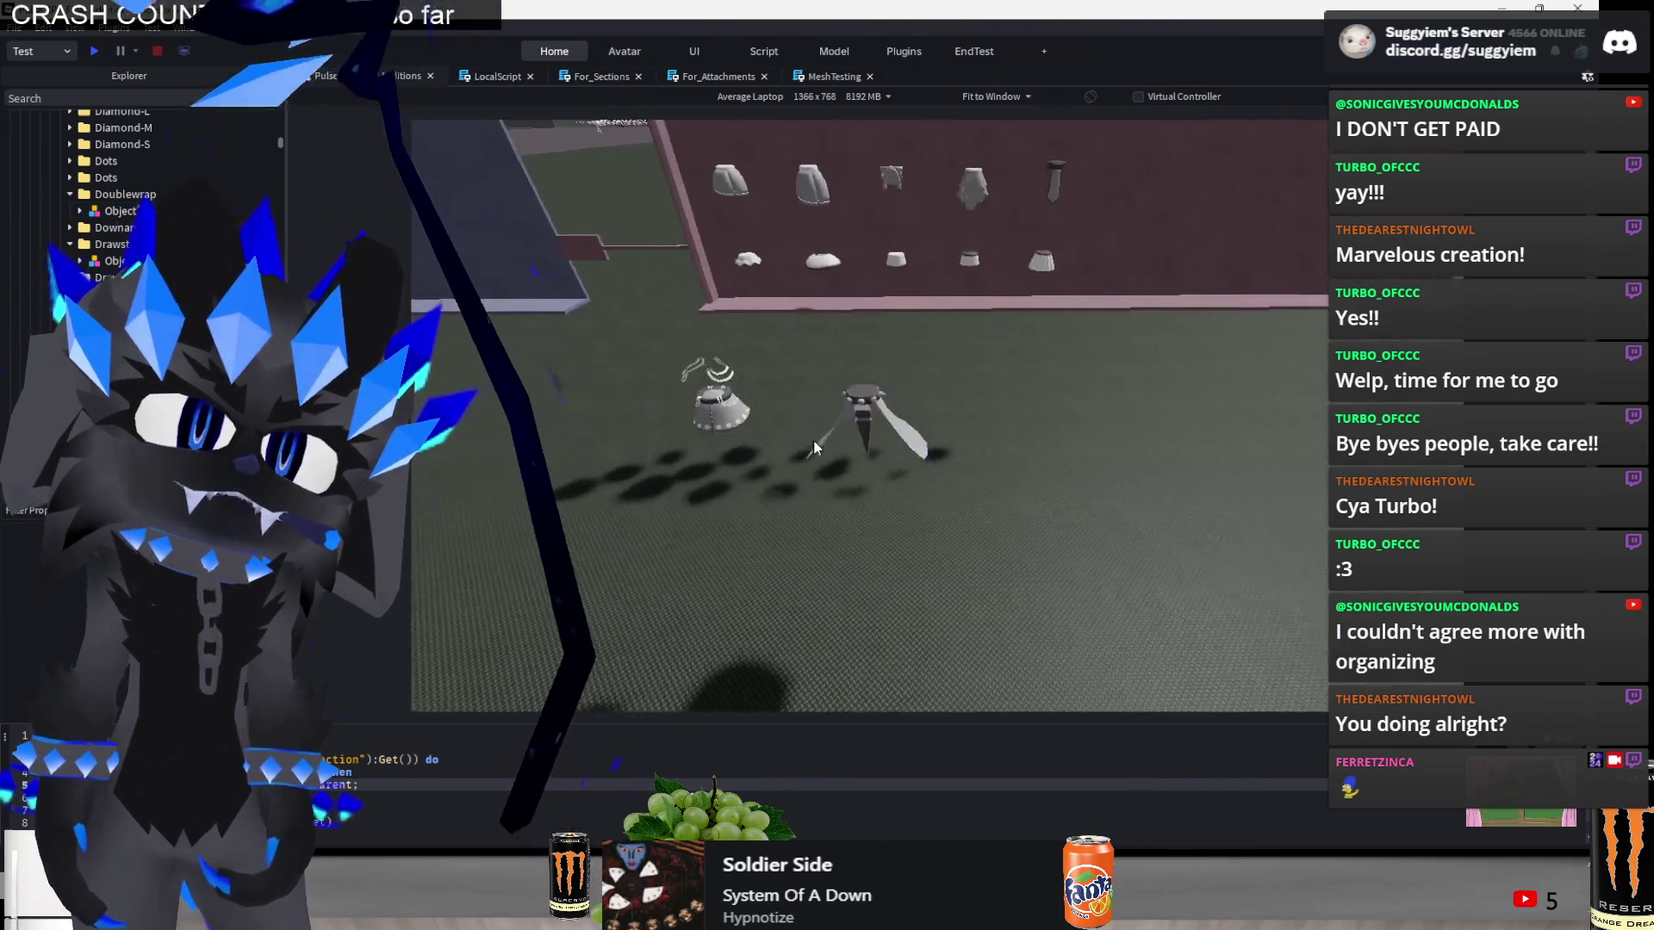
- Move the spiked skirt's dagger part onto the wall and slide it into place
click(903, 381)
mouse_move(883, 343)
mouse_down()
mouse_move(887, 362)
mouse_move(905, 285)
mouse_move(900, 310)
mouse_move(950, 390)
mouse_move(861, 443)
mouse_move(748, 369)
mouse_up()
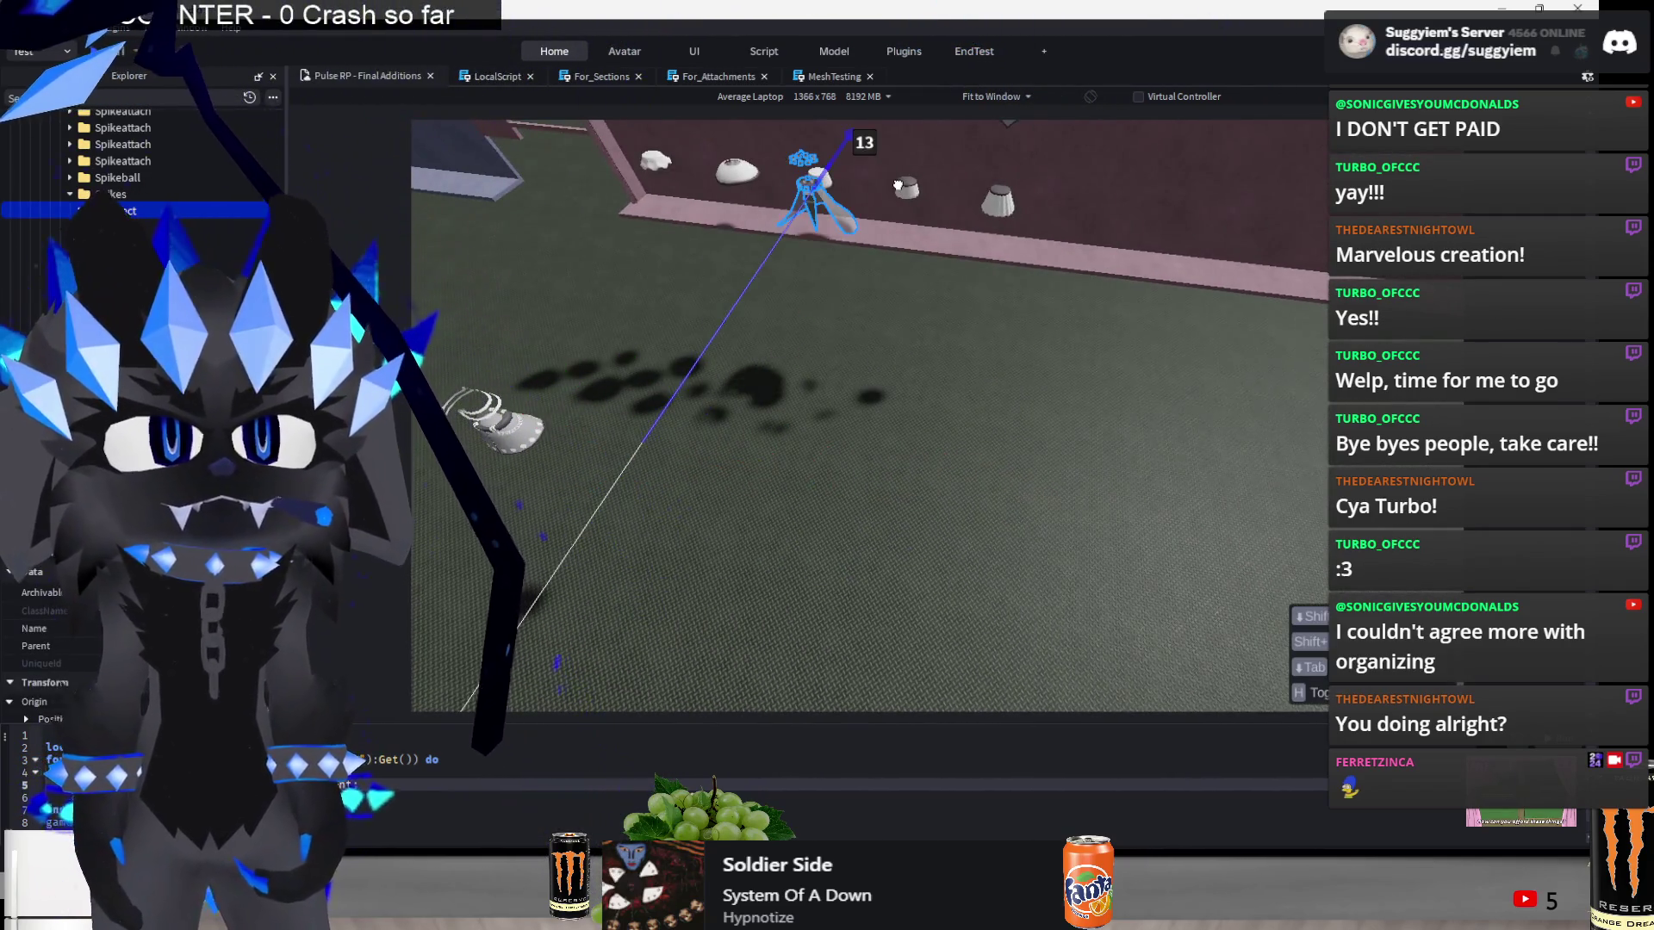
key(f)
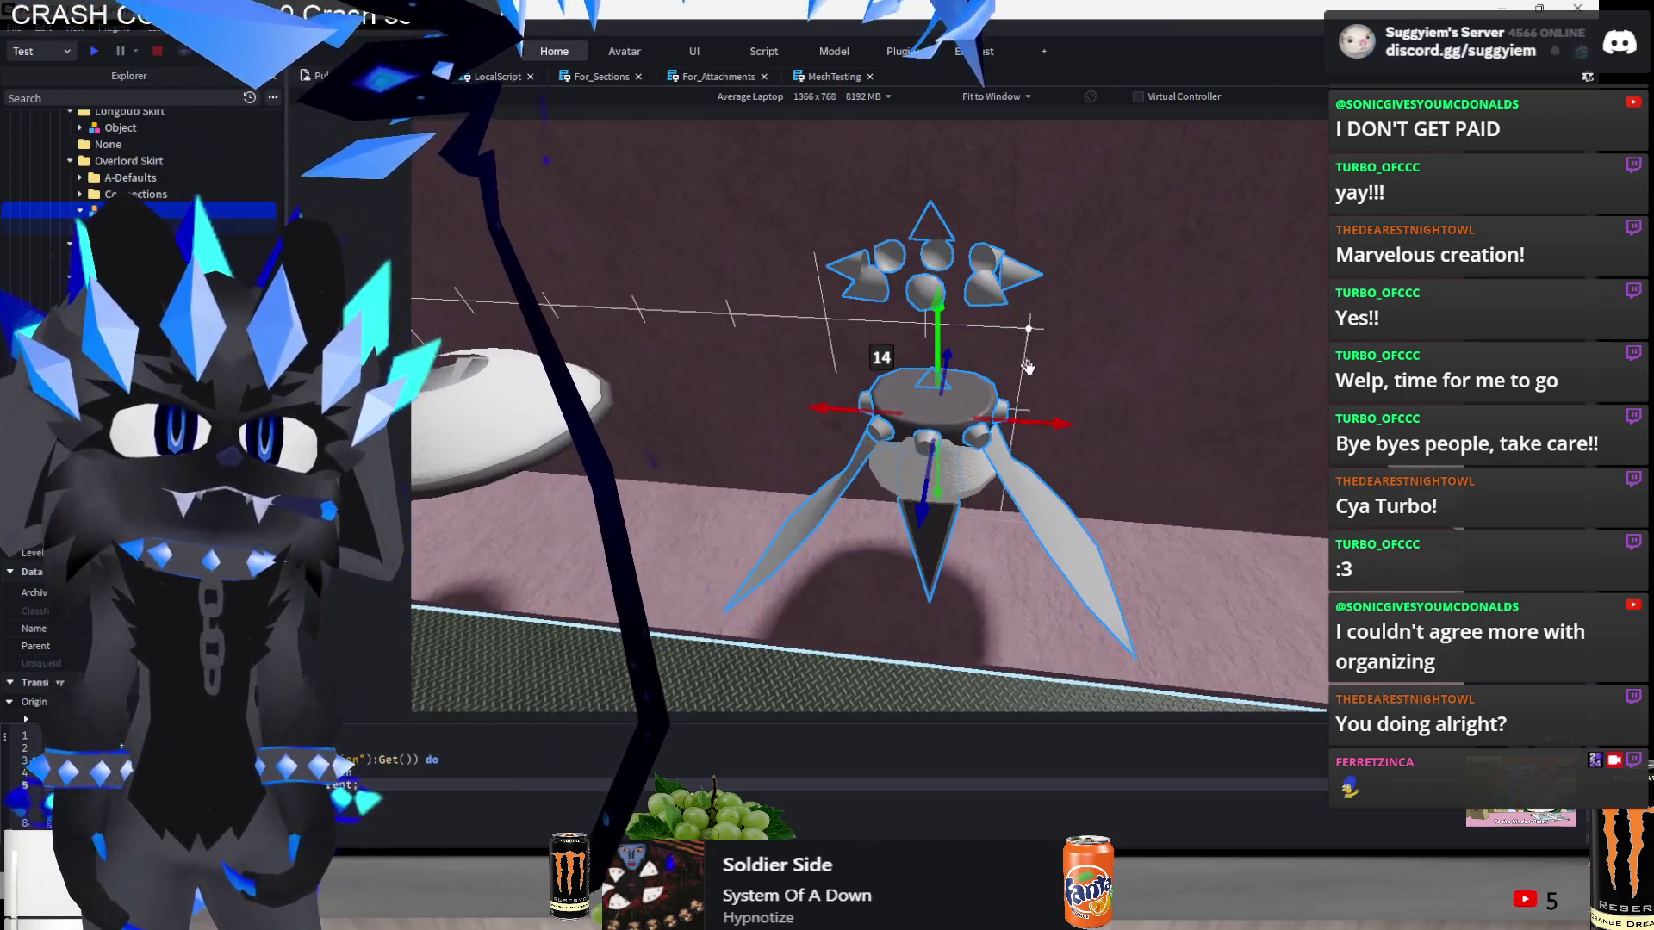
scroll(1043, 421, down, 10)
mouse_move(1043, 420)
mouse_down()
mouse_move(1159, 441)
mouse_move(1134, 423)
mouse_up()
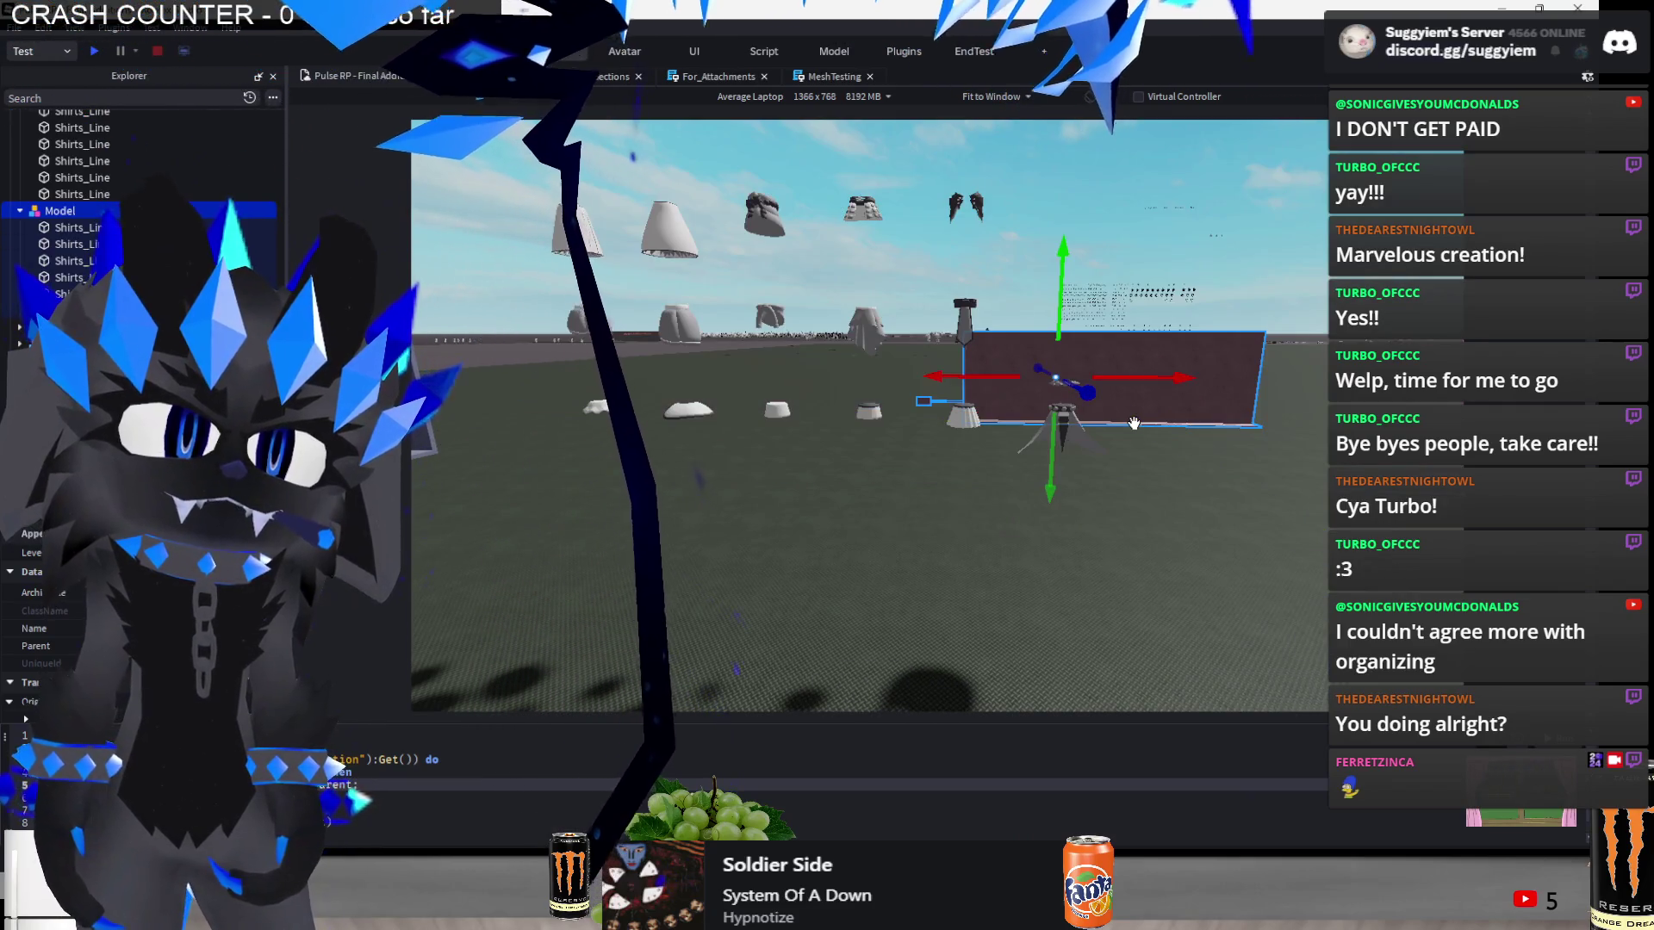
- Undo the accidental wall move and raise the stand part slightly
key(ctrl+z)
click(1089, 417)
mouse_move(1064, 345)
mouse_down()
mouse_move(1052, 193)
mouse_move(1029, 198)
mouse_up()
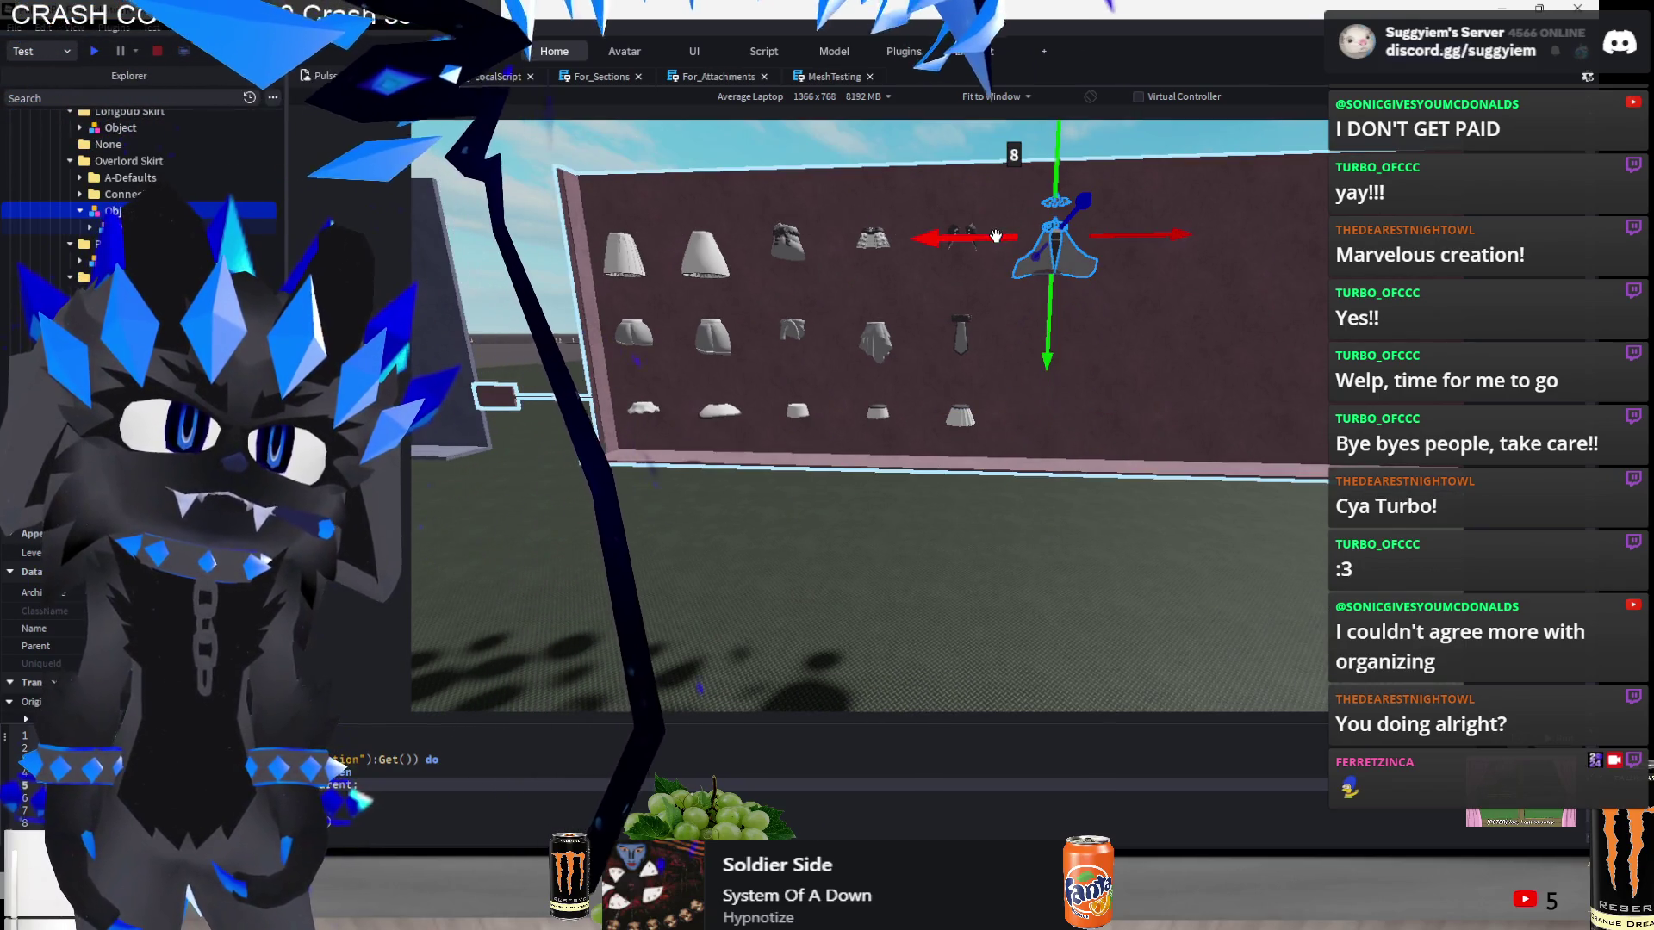
scroll(995, 236, up, 5)
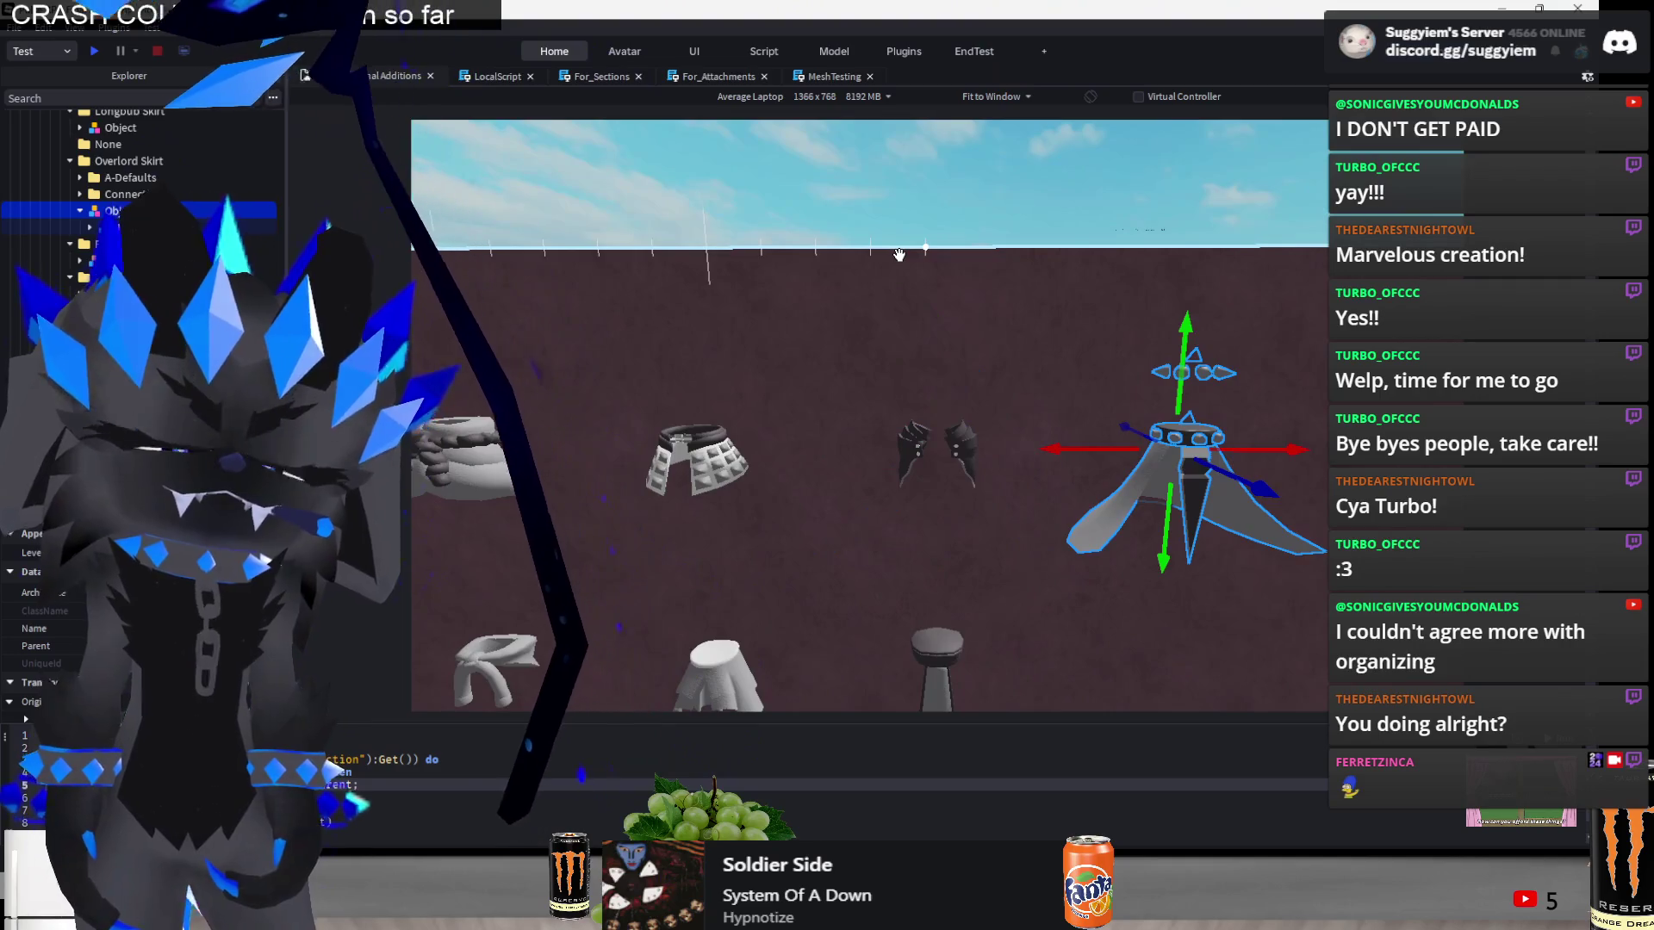
scroll(899, 255, up, 5)
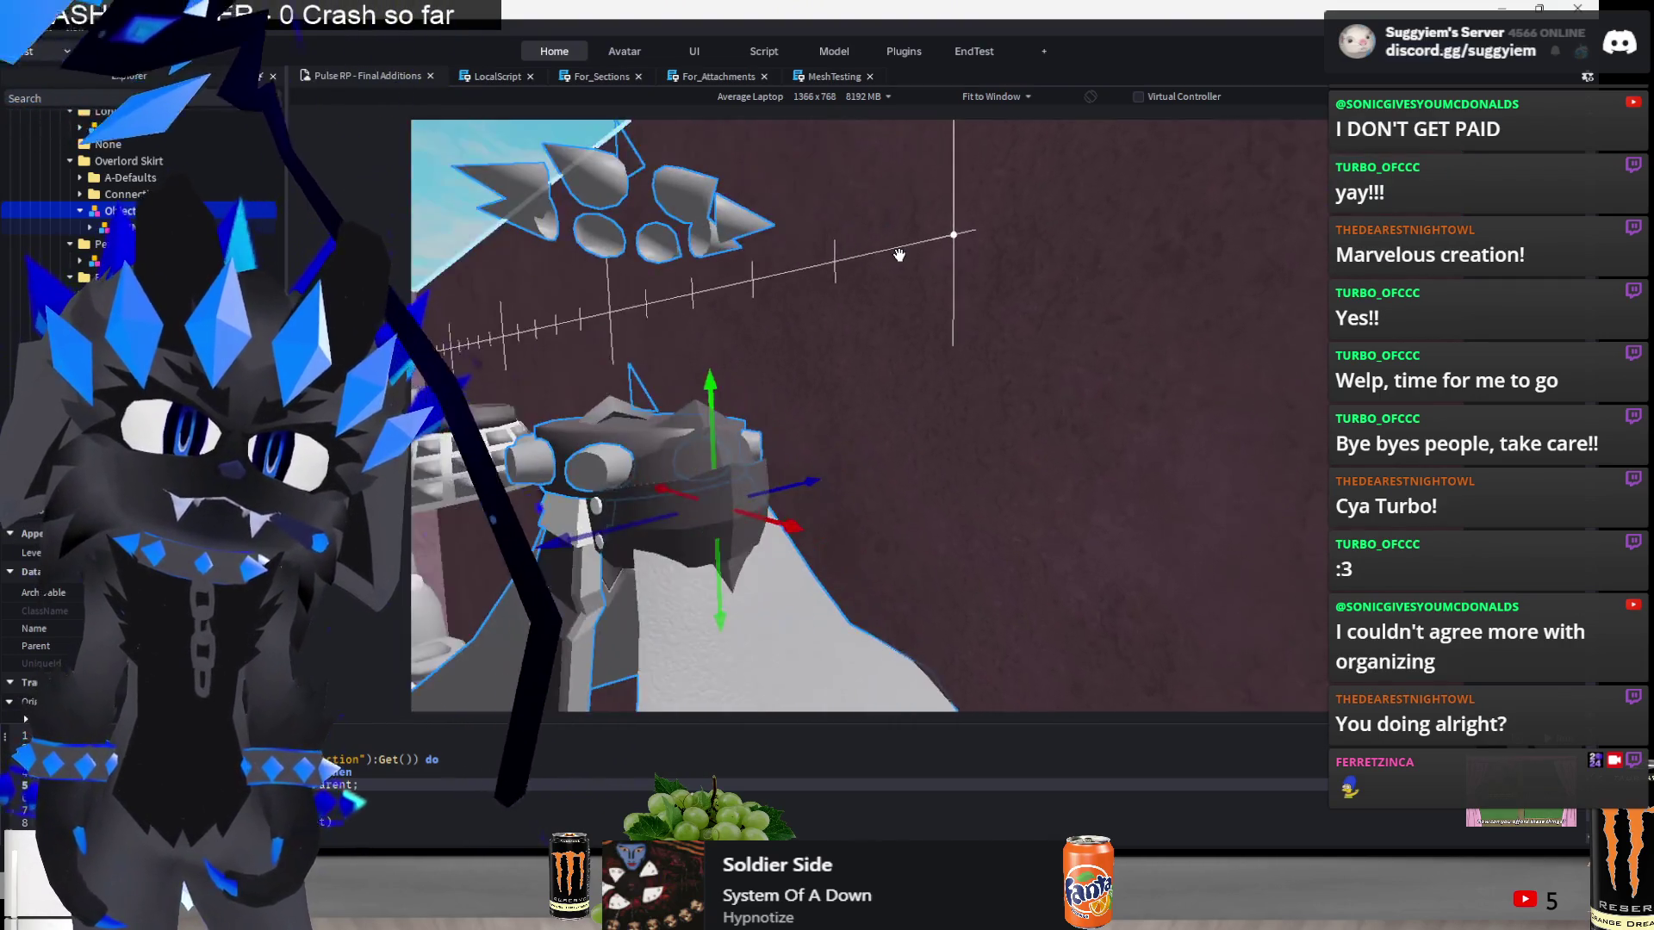
scroll(904, 250, down, 10)
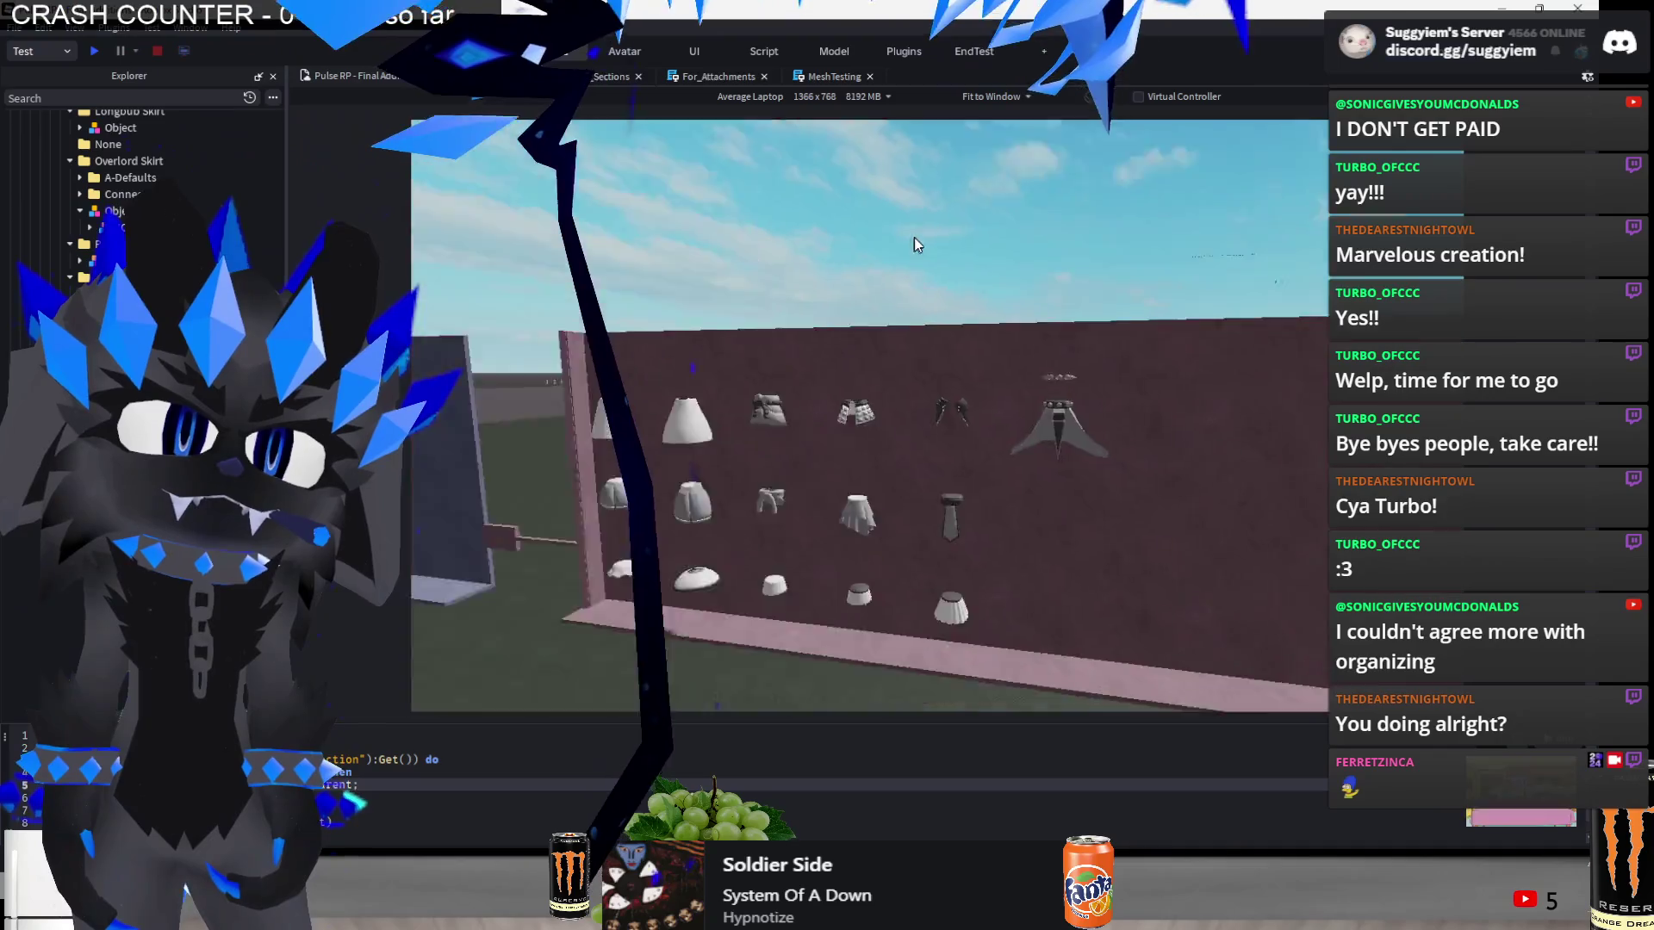
scroll(913, 236, down, 5)
- Box-select the studded skirt mesh and slide it to the end of the bottom row
drag(770, 477, 608, 602)
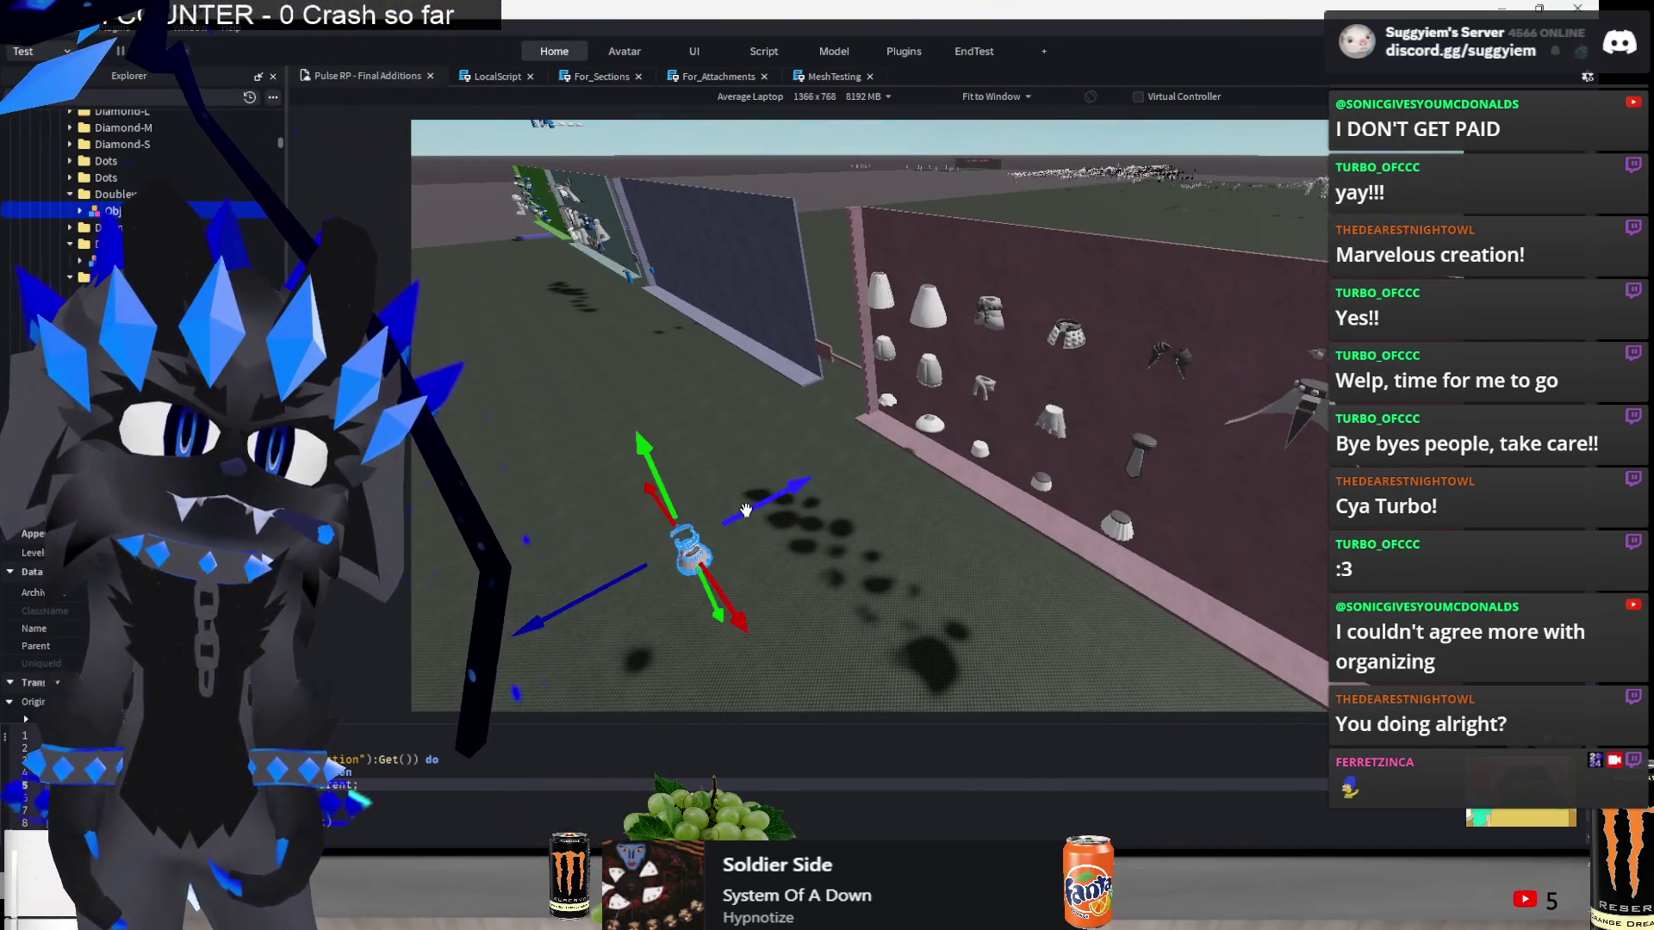
key(f)
scroll(999, 413, down, 3)
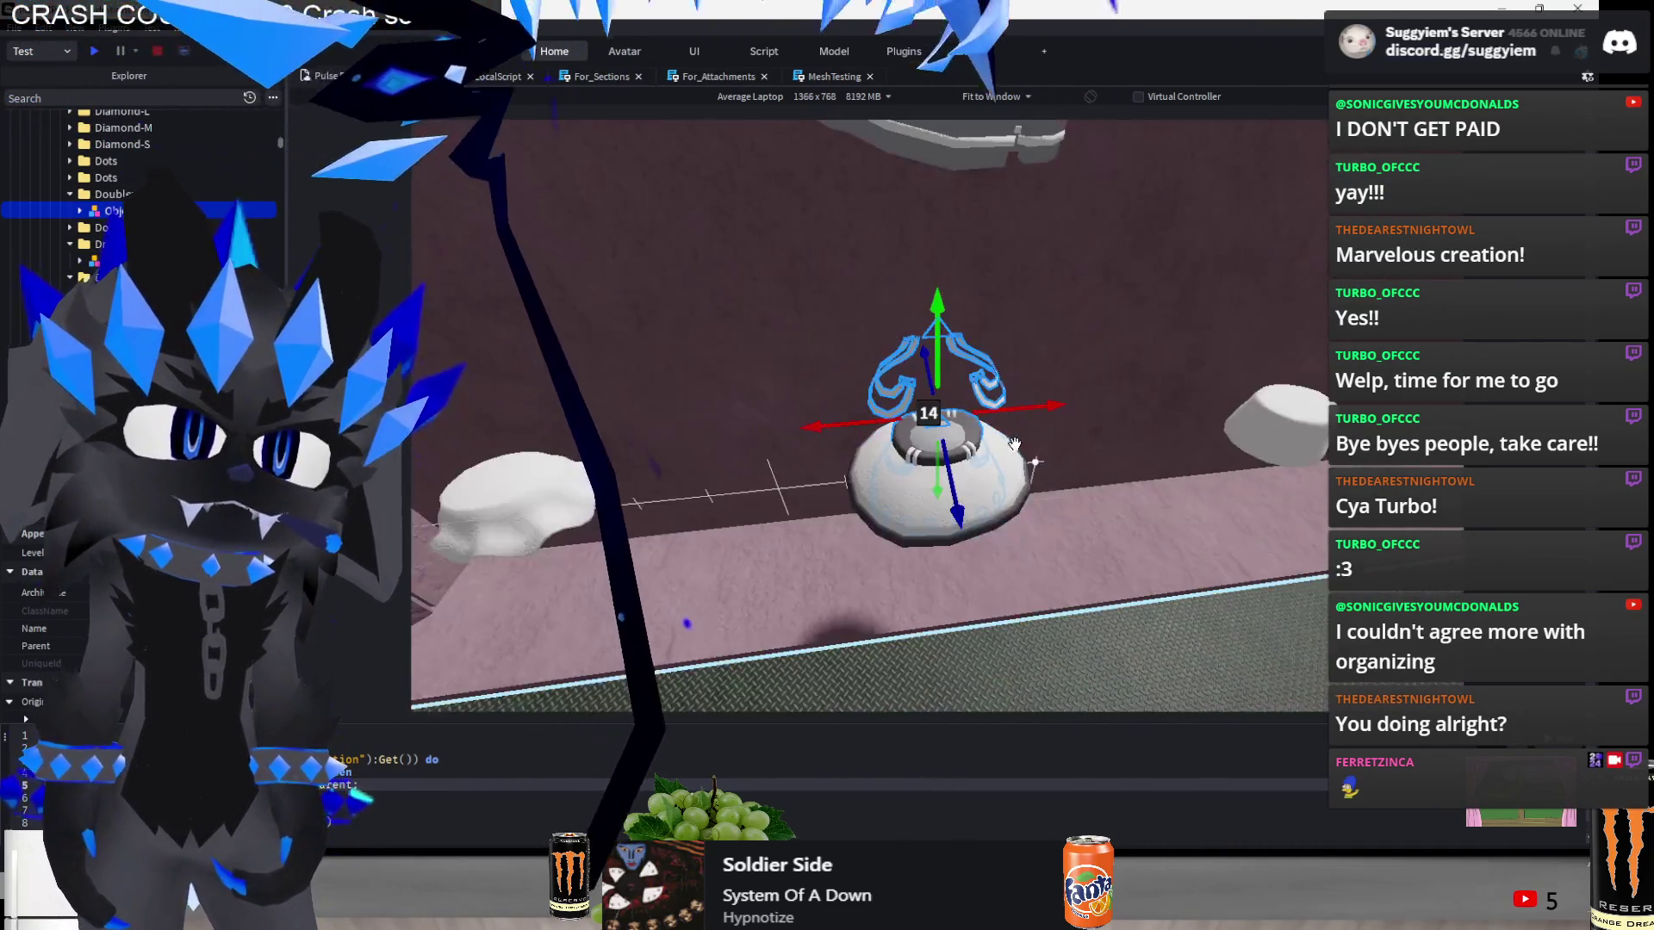
mouse_move(1022, 410)
mouse_down()
mouse_move(676, 349)
mouse_move(879, 398)
mouse_move(1026, 386)
mouse_up()
scroll(1264, 696, down, 10)
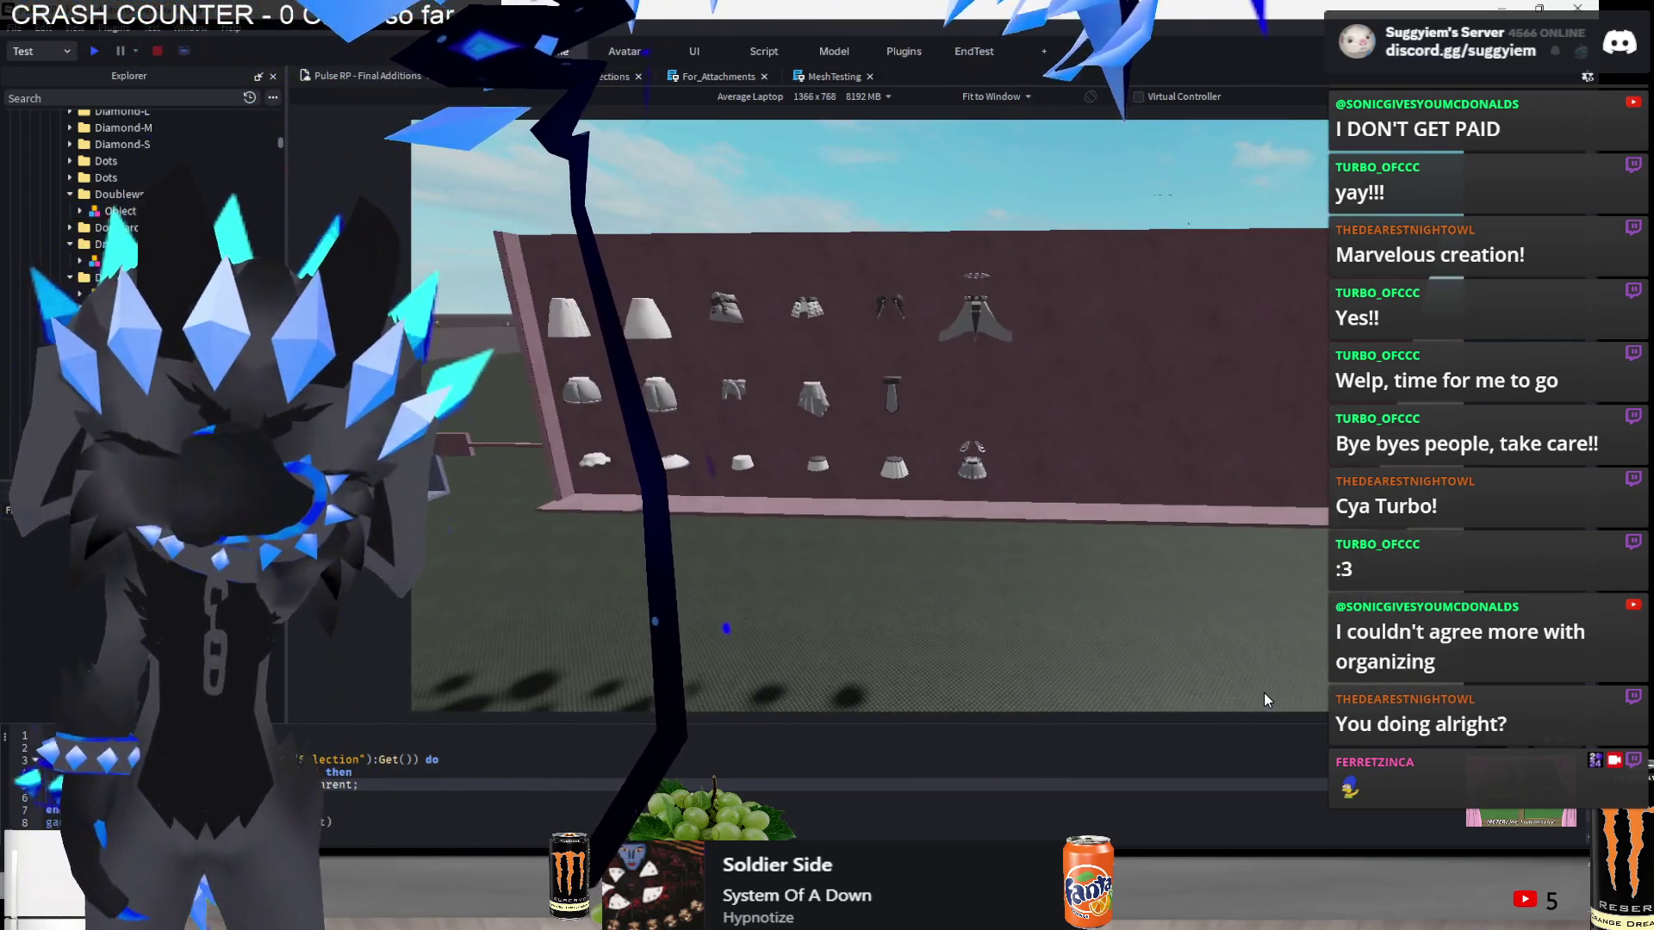
scroll(1264, 693, down, 10)
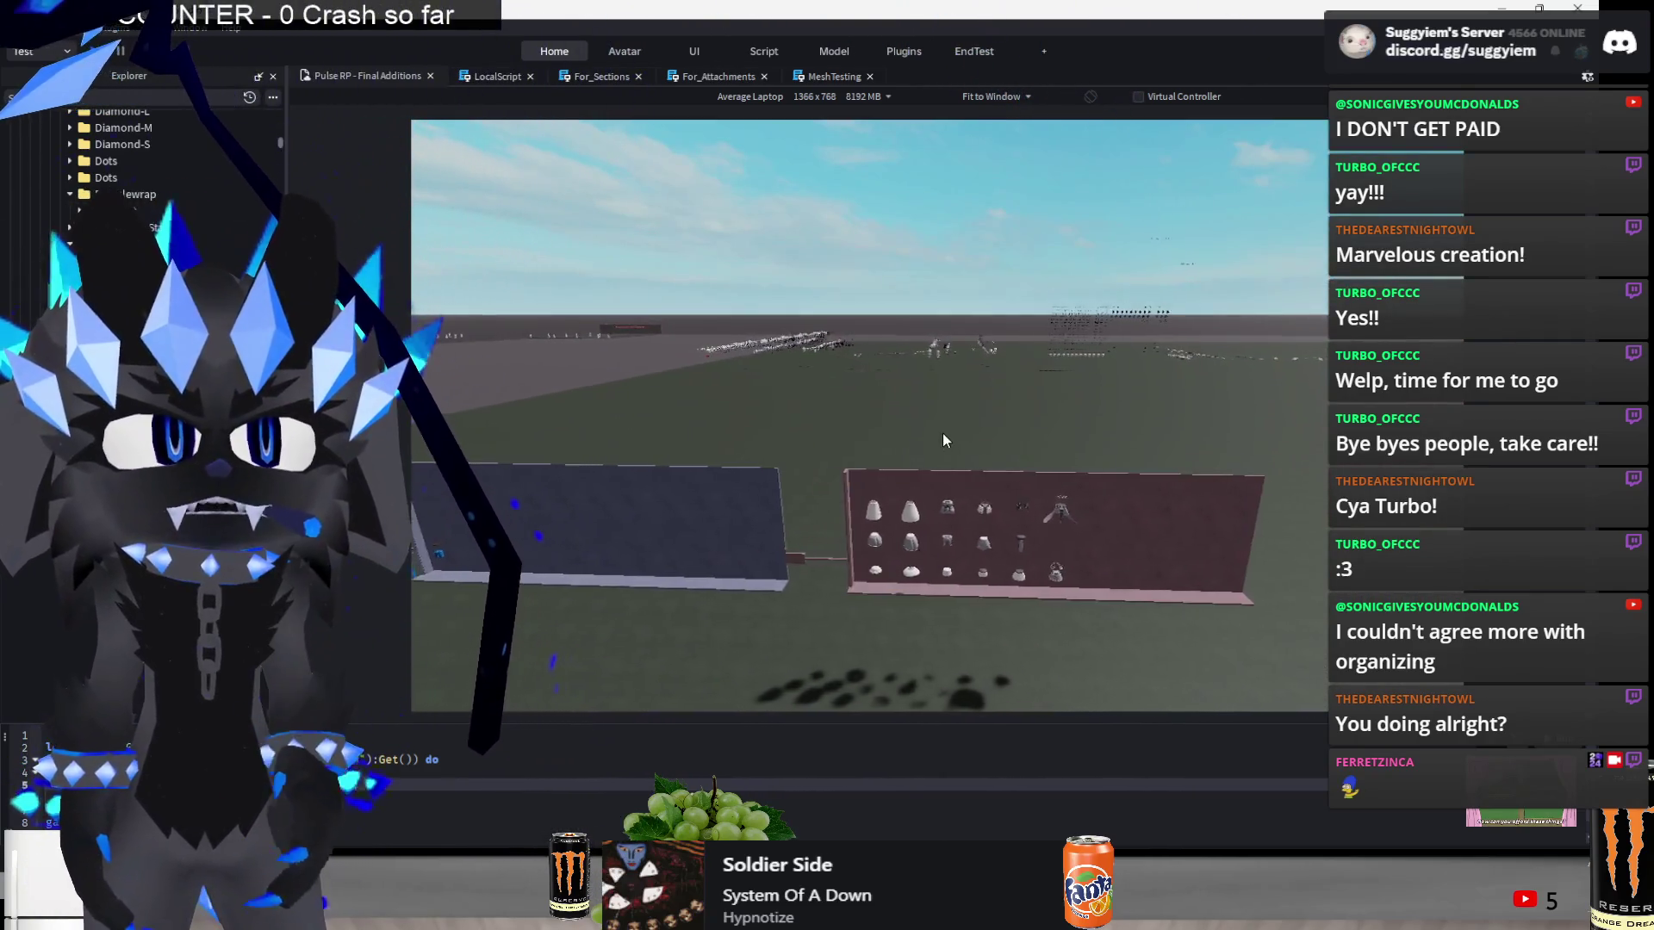
- Focus on the dark blue wall and look down over the display walls
click(672, 465)
key(f)
mouse_move(938, 433)
mouse_down()
mouse_move(1119, 405)
mouse_move(1120, 431)
mouse_move(706, 535)
mouse_up()
scroll(707, 535, up, 3)
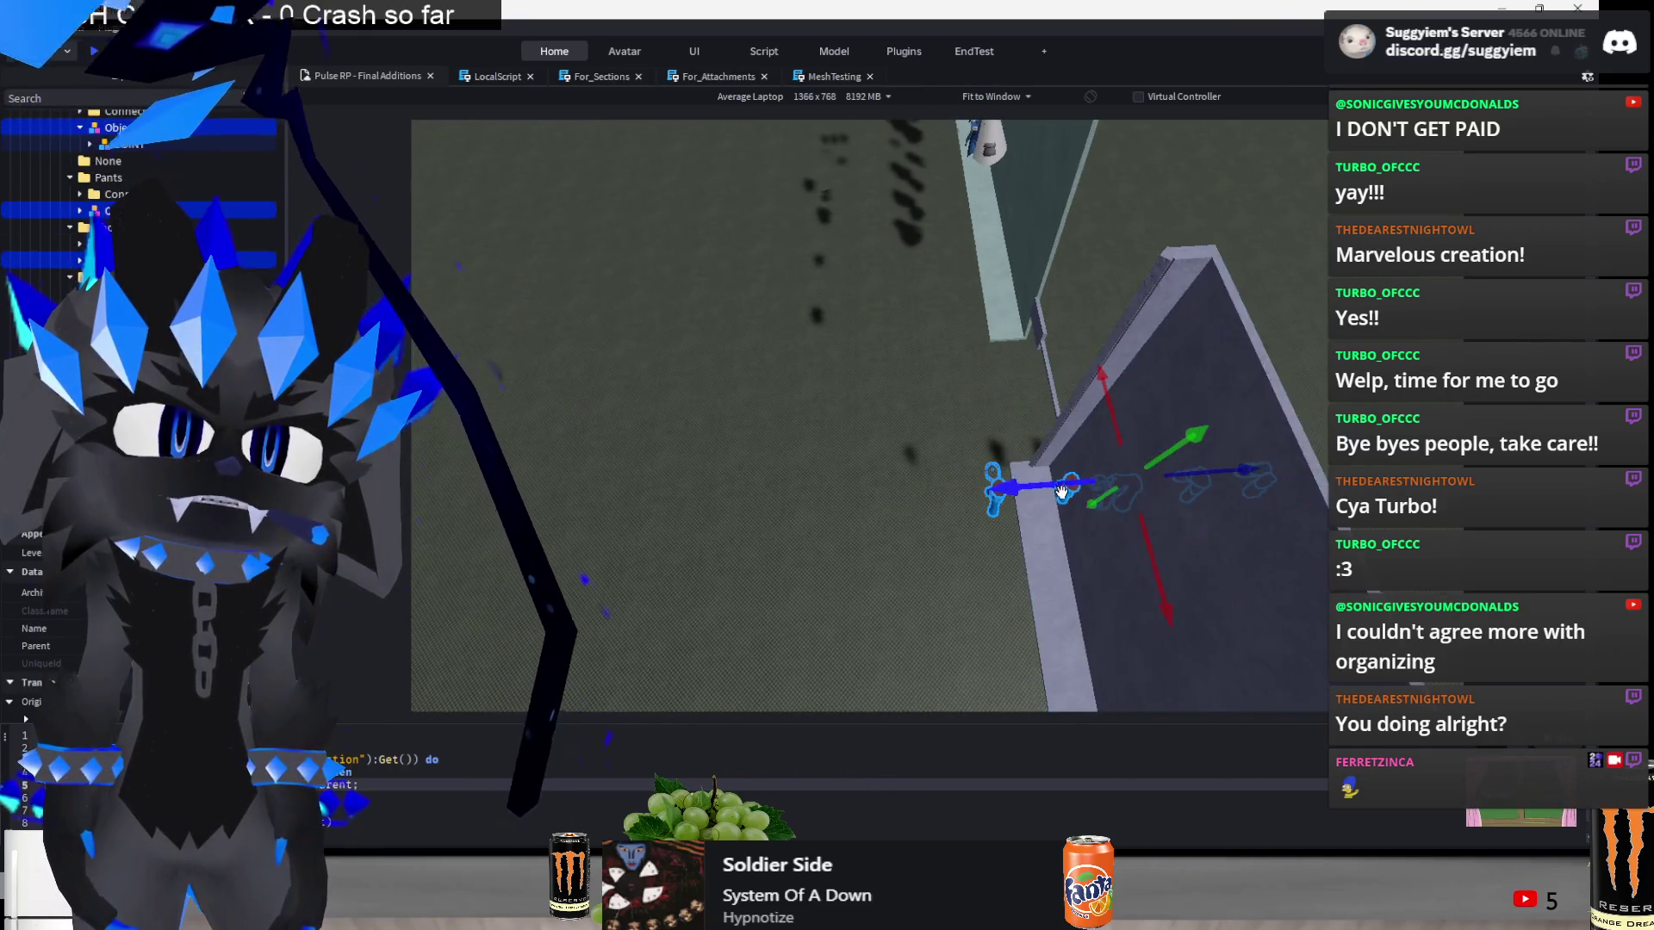
- Start a playtest with F5, then bring the Discord chat window to the front
key(F5)
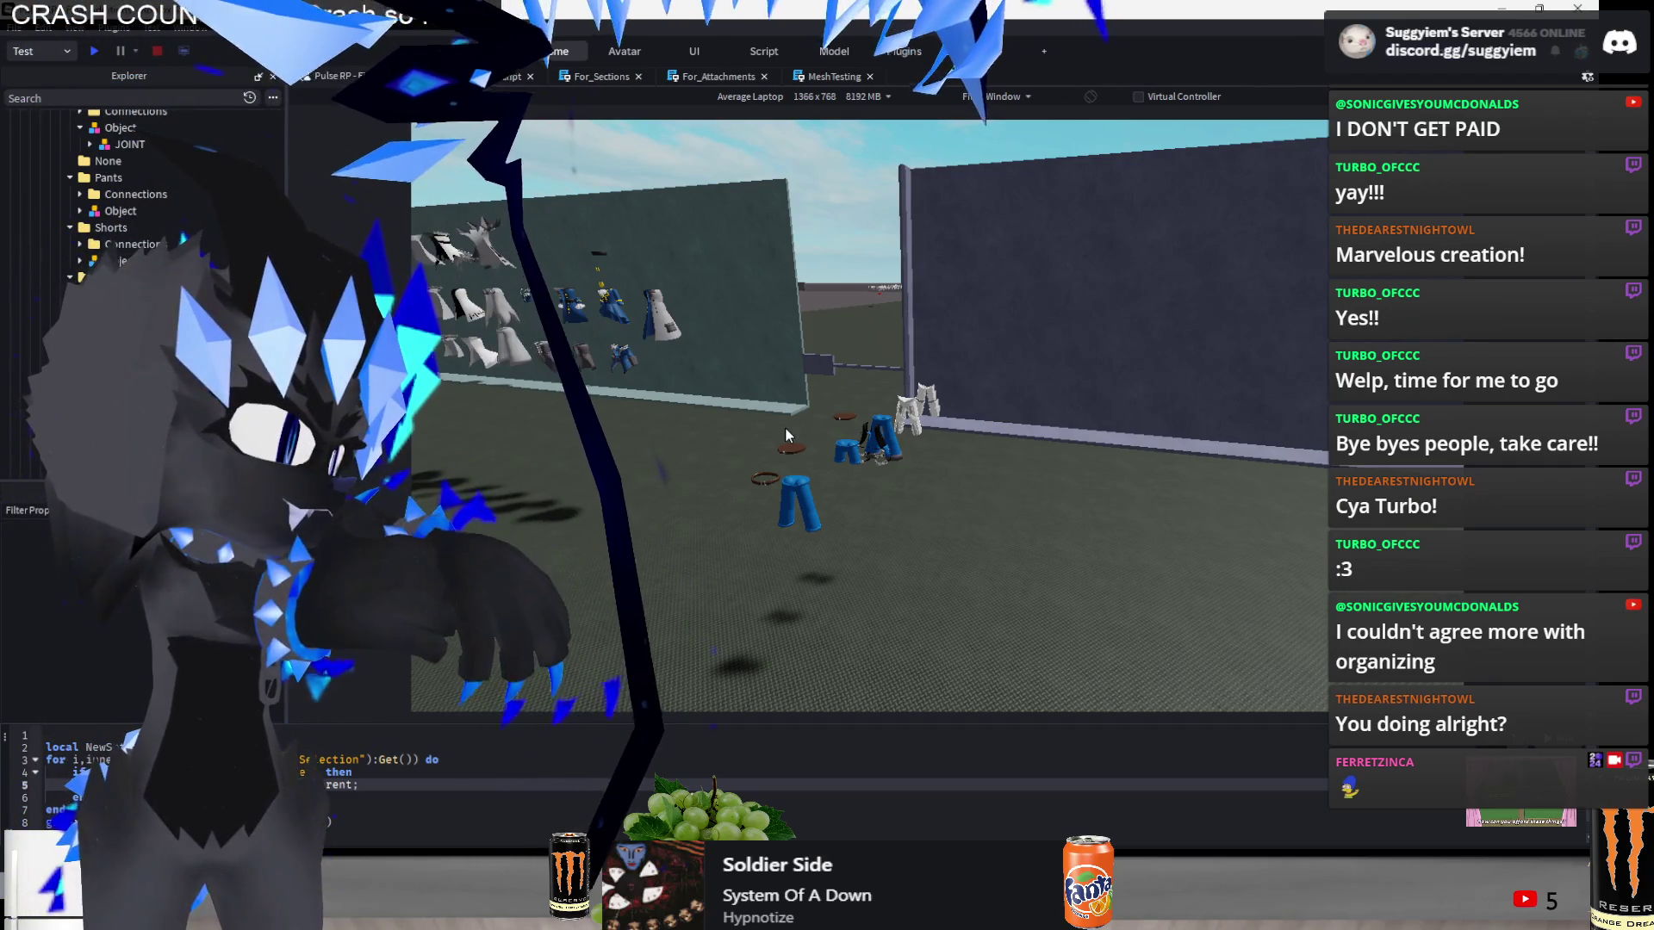
scroll(784, 426, down, 10)
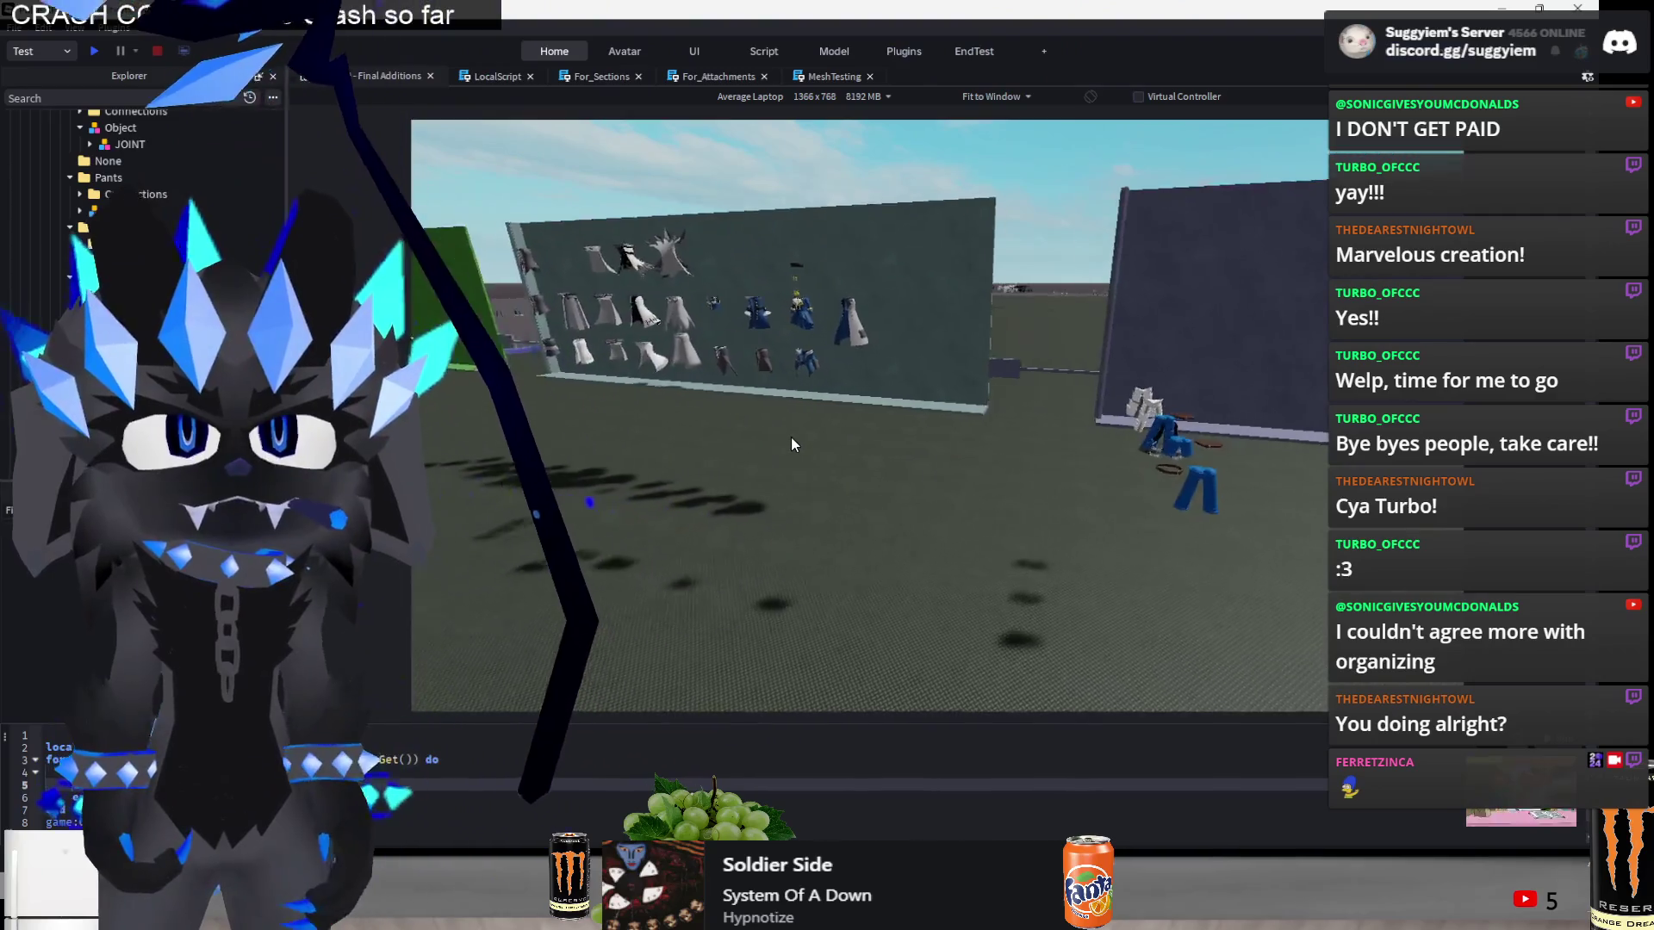
scroll(790, 436, down, 3)
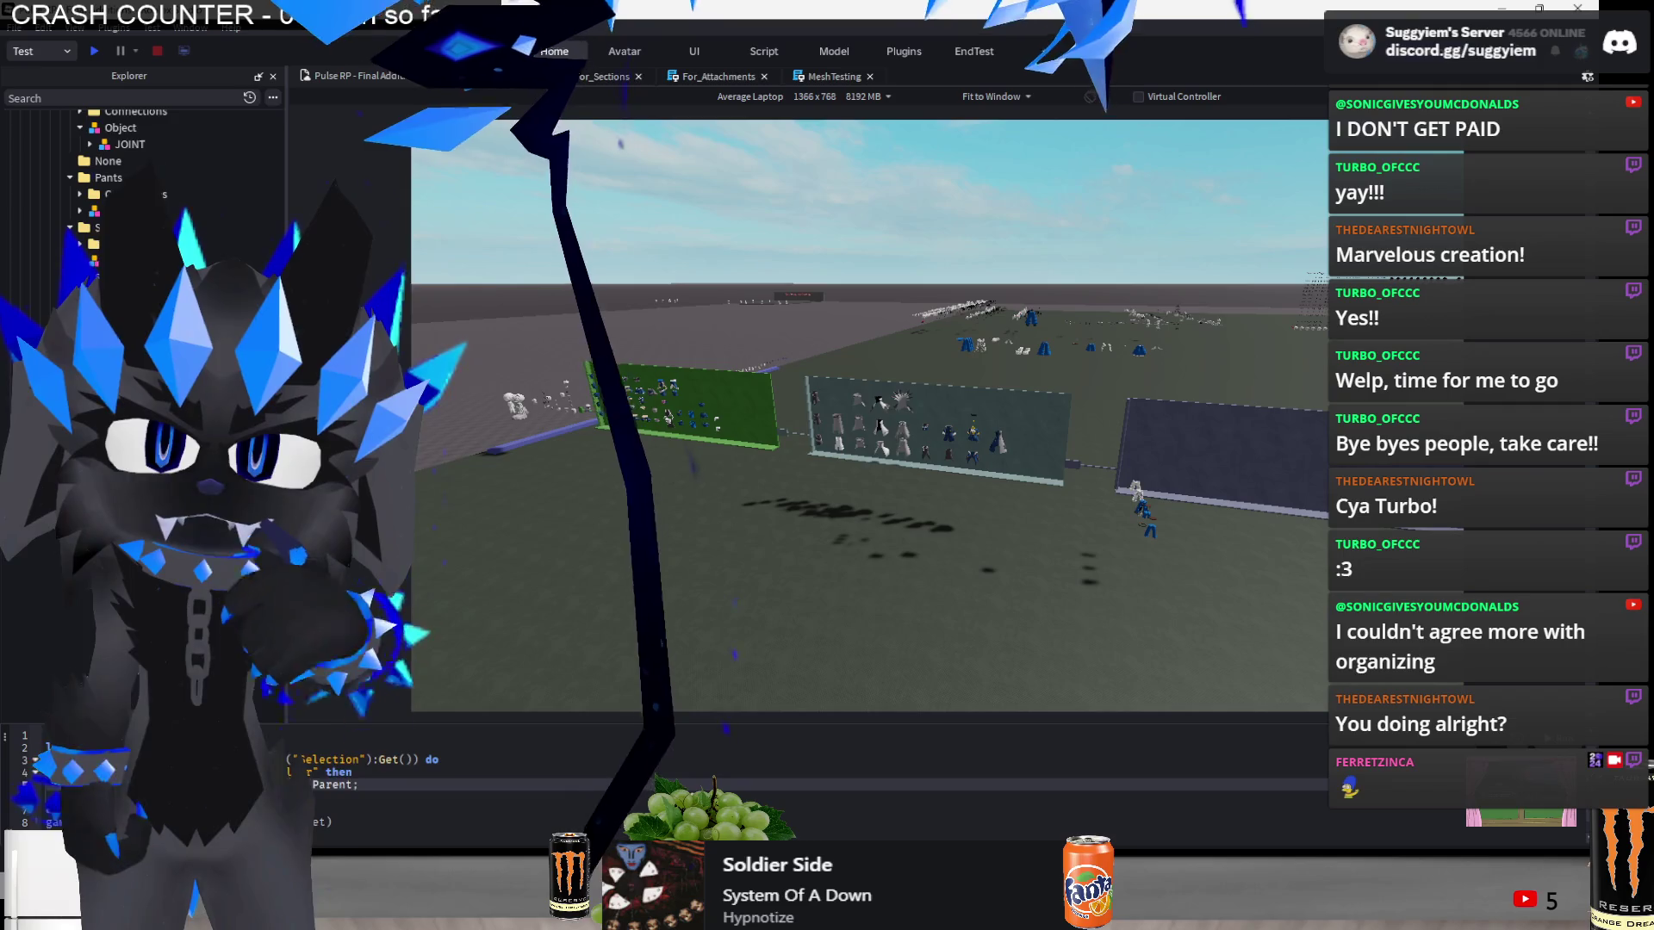
click(531, 814)
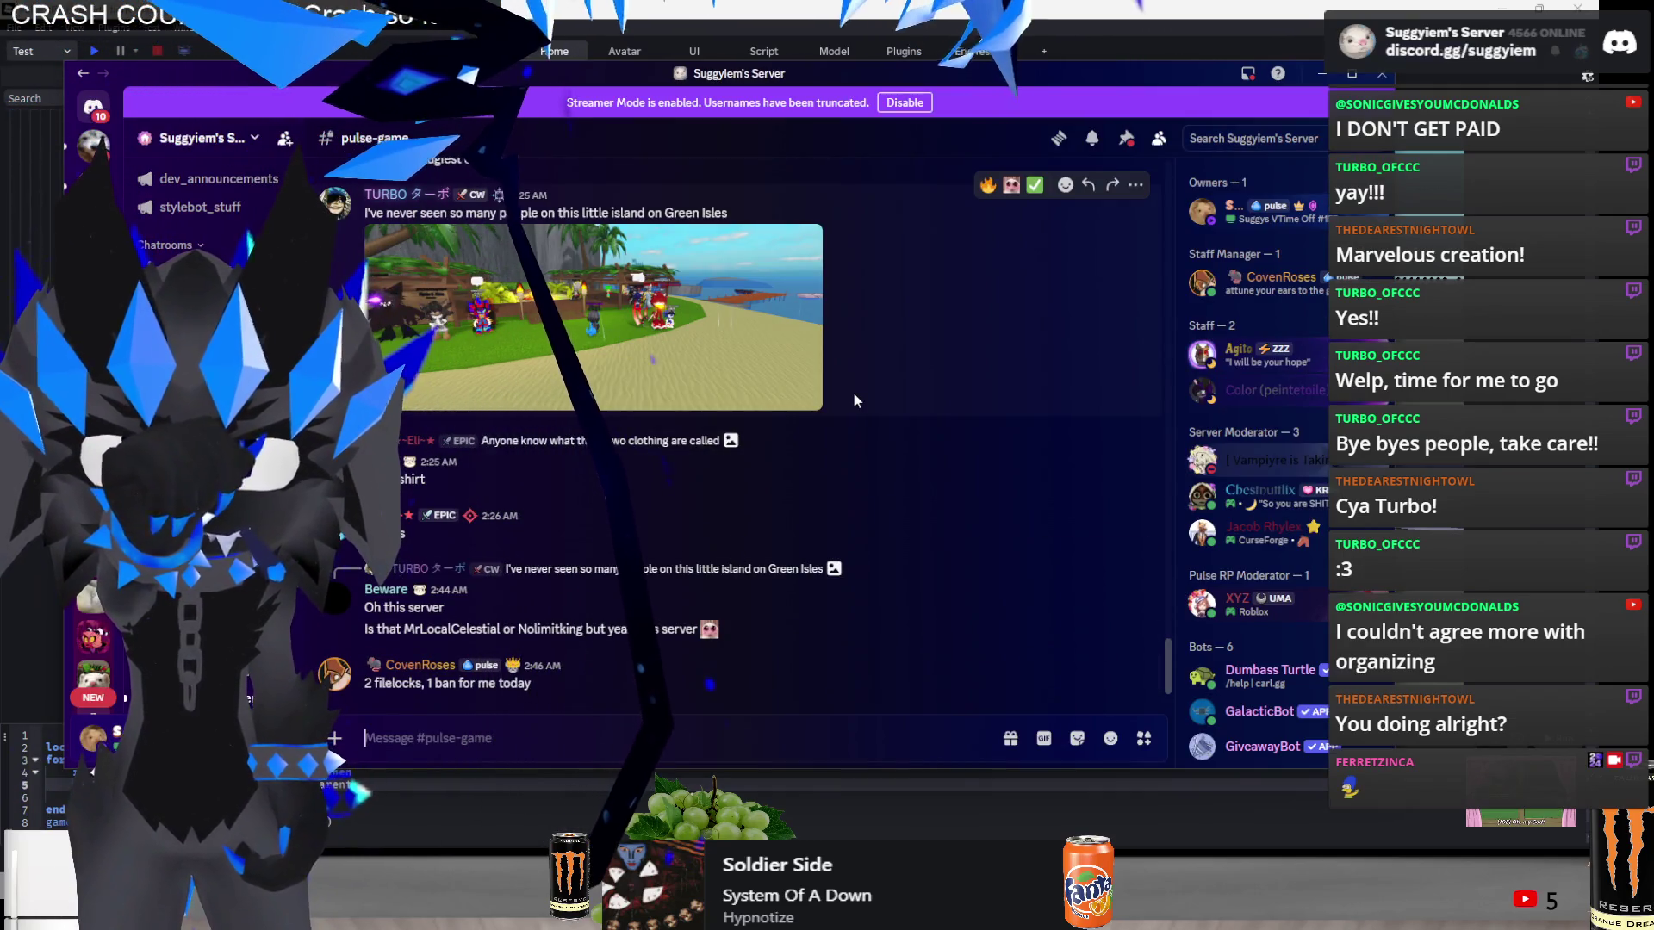
- Reply to the photo edit message in pulse-game with 'awwhhh'
key(alt+F4)
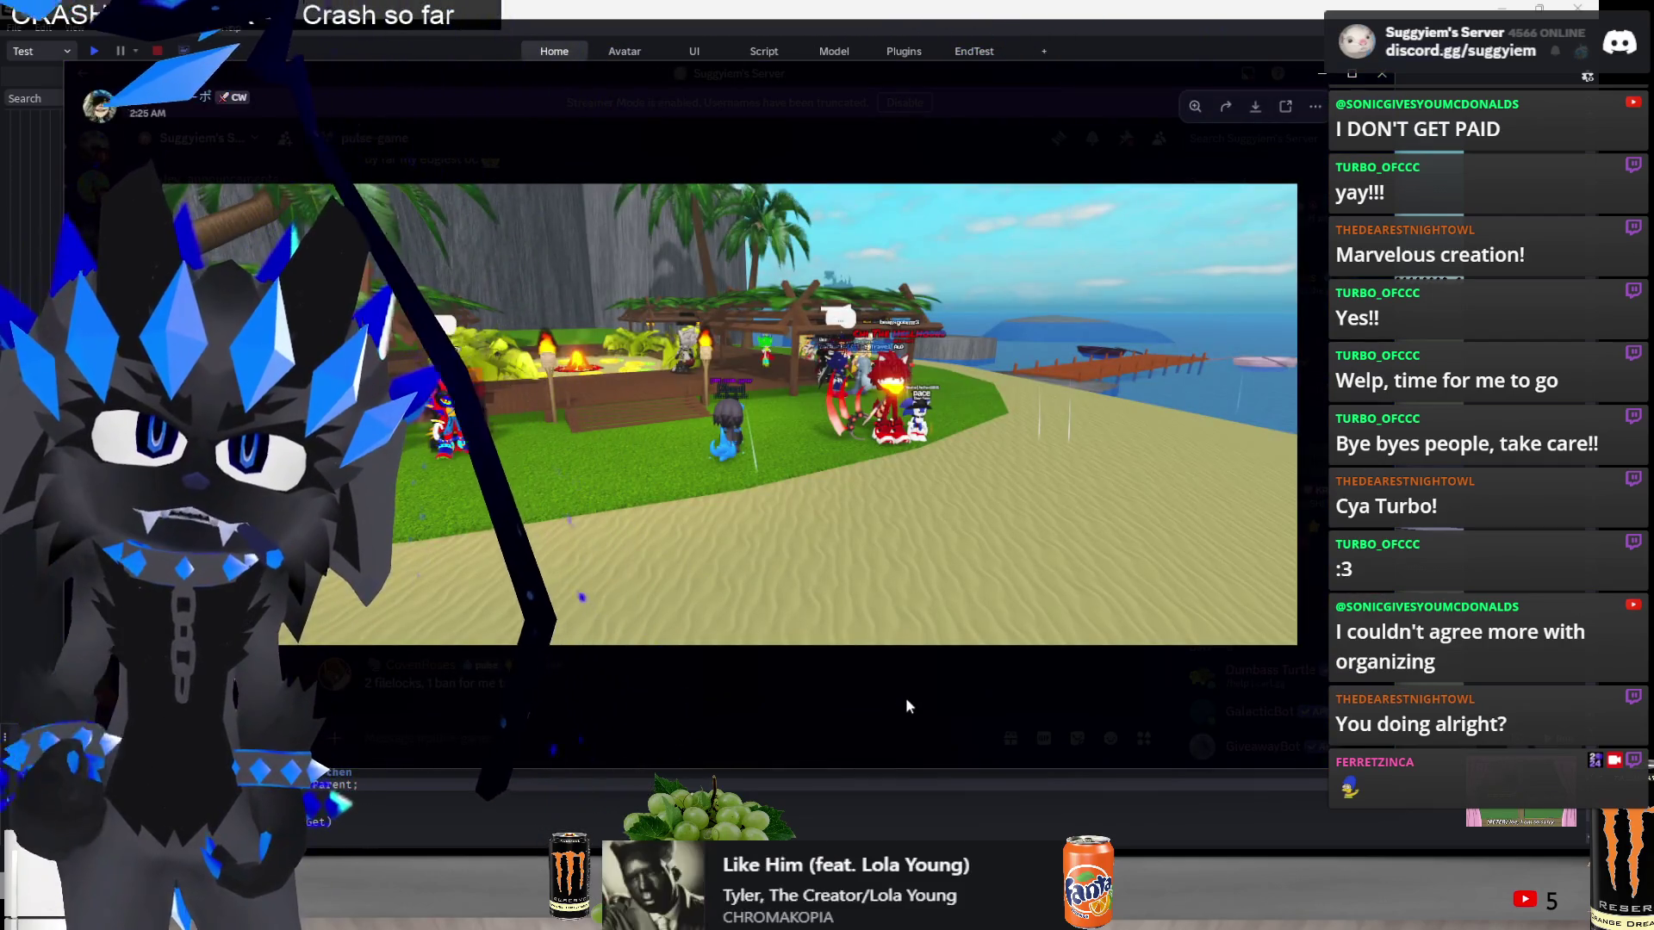
key(alt+Tab)
scroll(913, 603, up, 10)
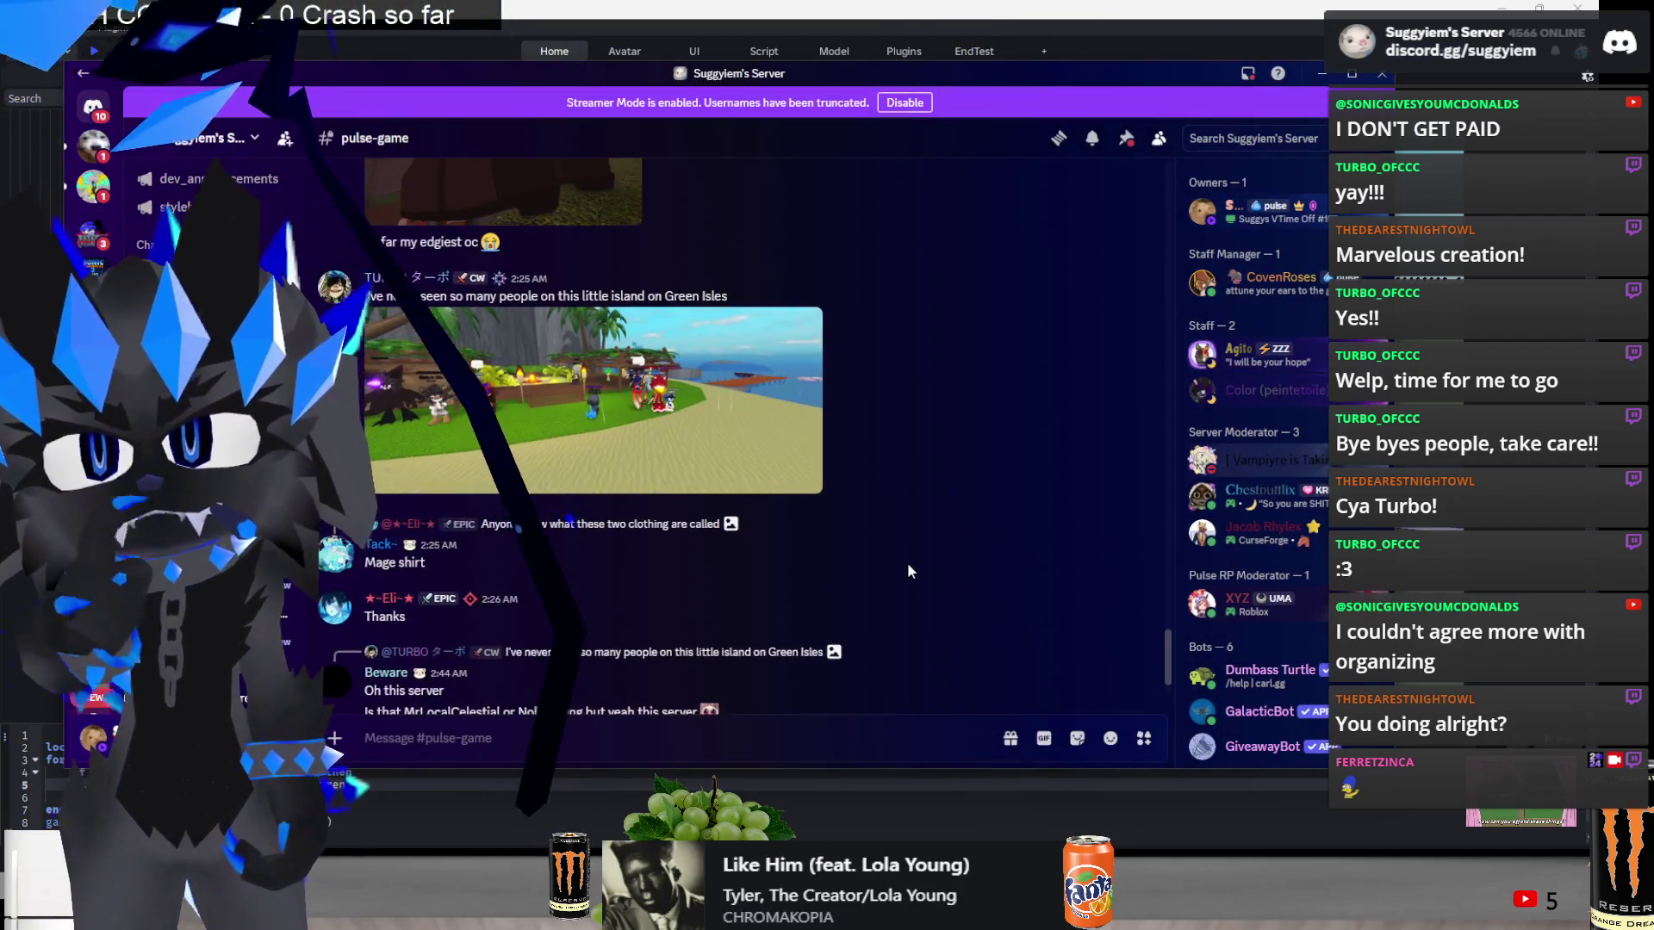
scroll(906, 571, up, 2)
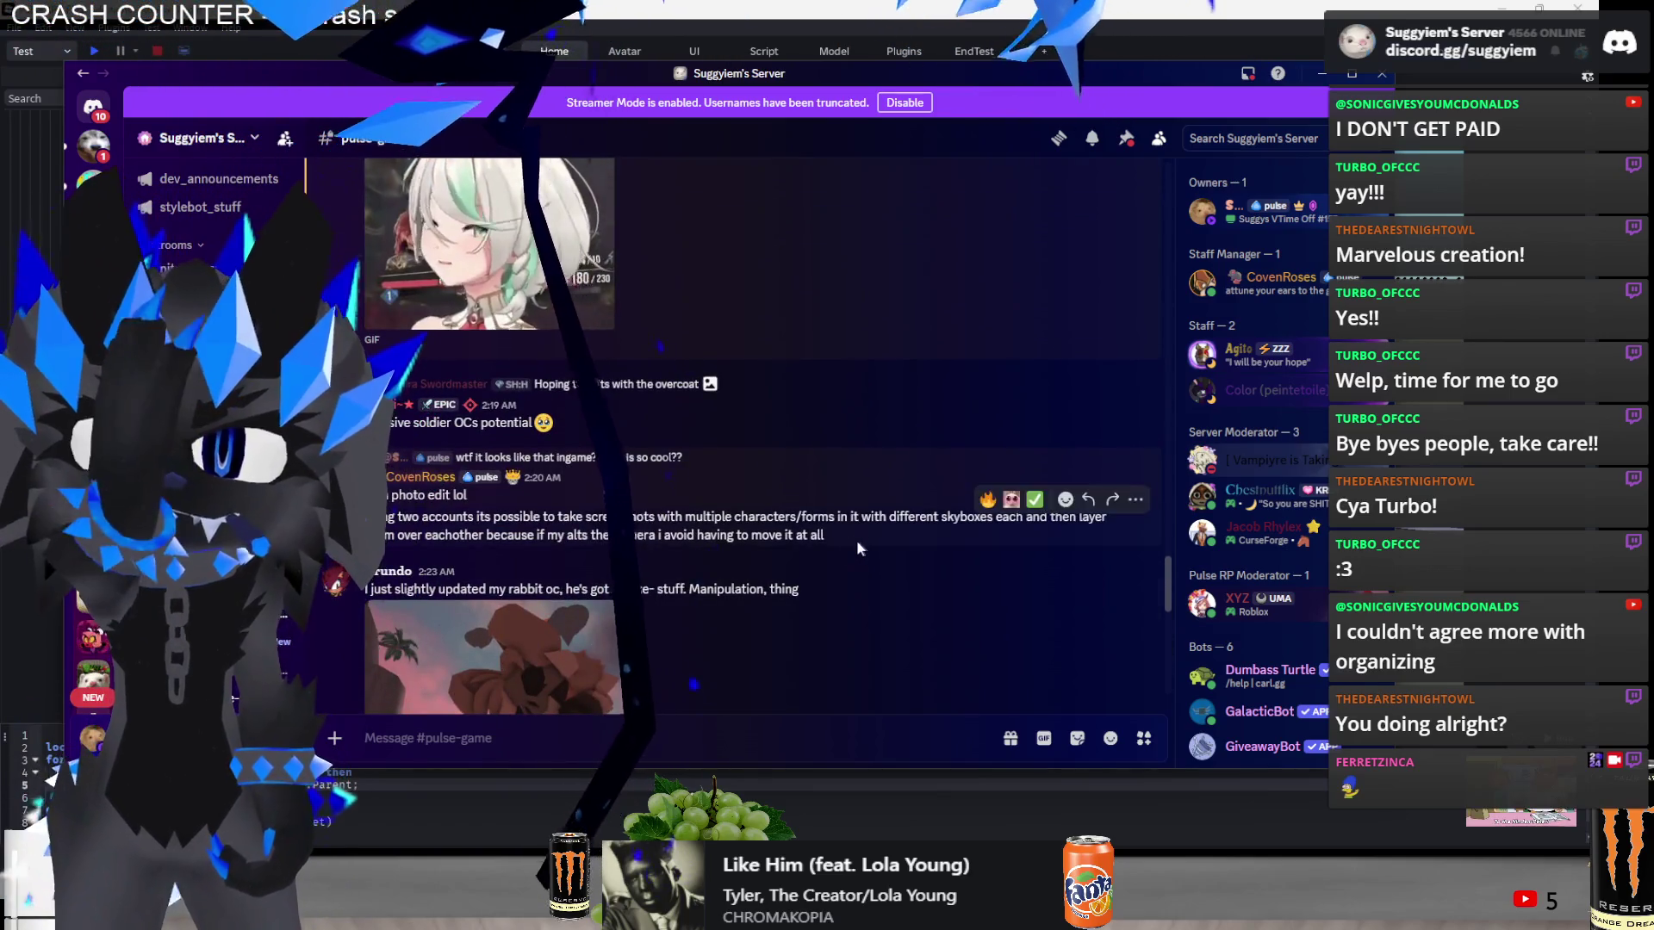
right_click(775, 481)
key(Escape)
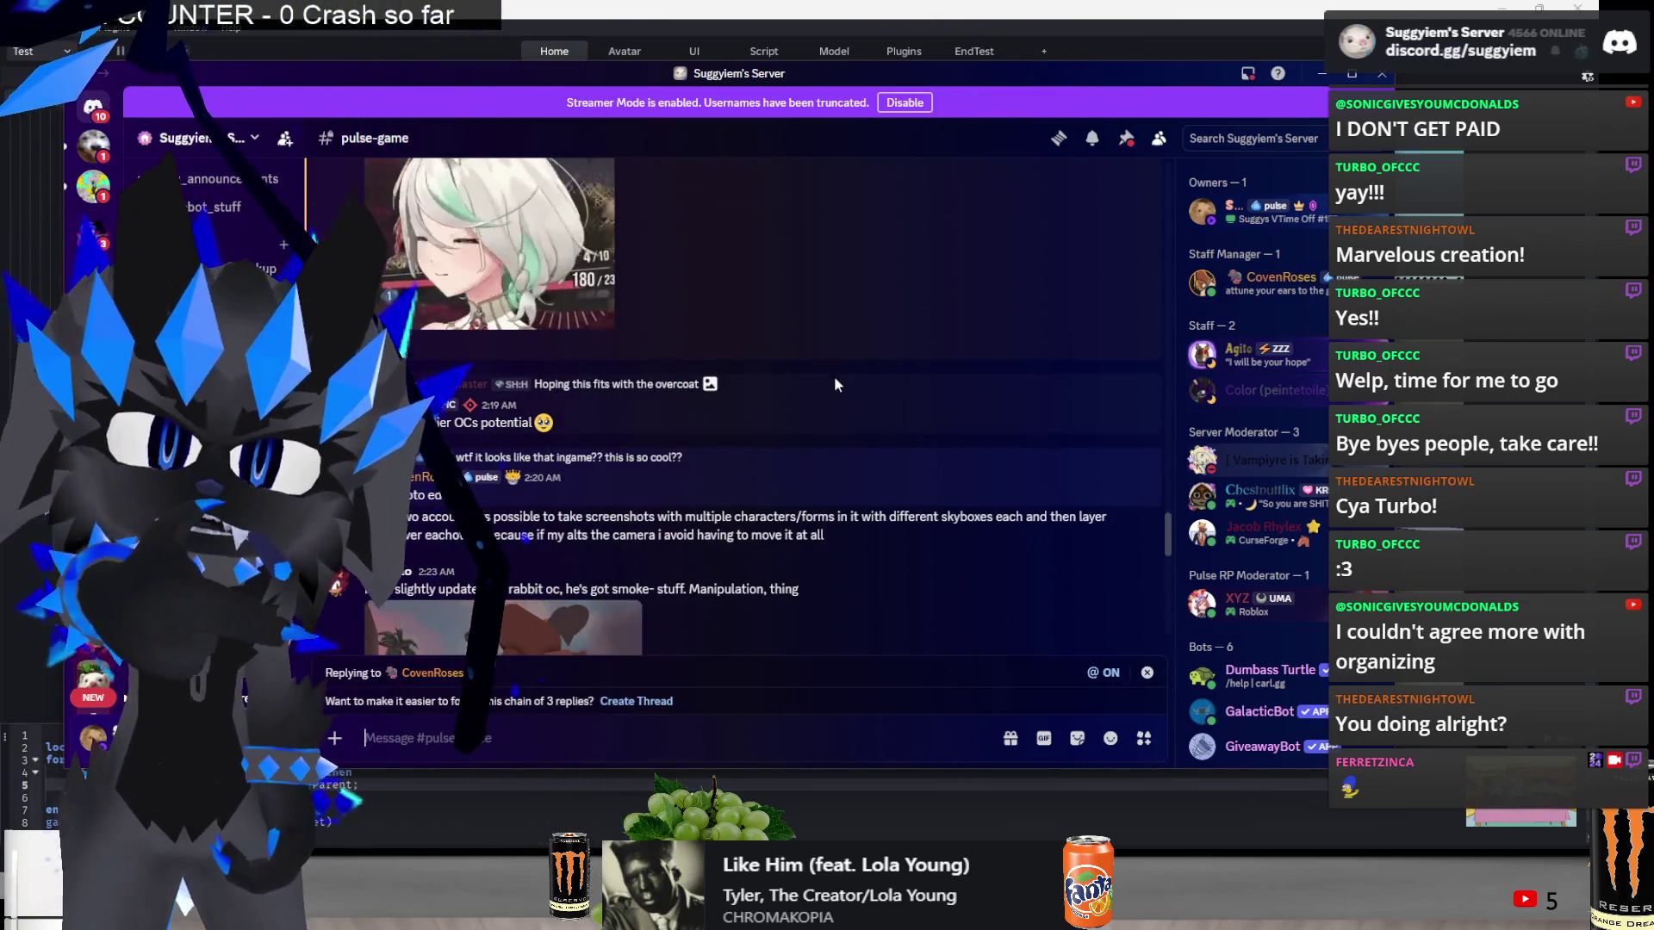
text(awwhhh)
key(Return)
- Send 'it was soo coool' as a follow-up and switch back to Roblox Studio
text(it)
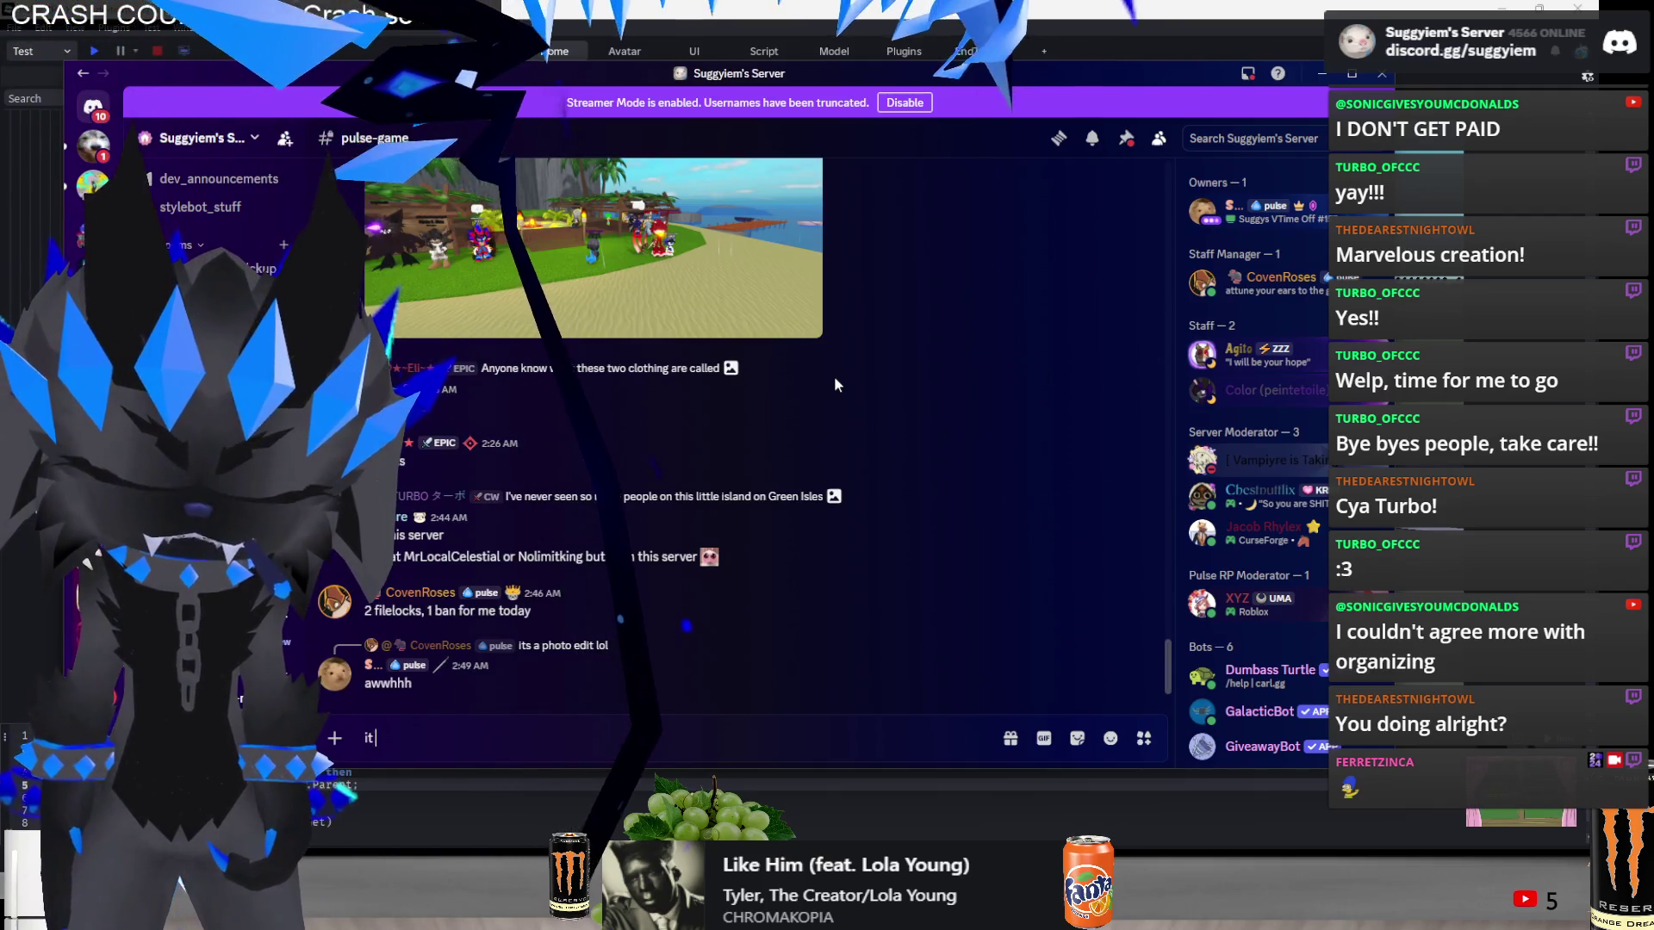
text( was soo coool)
key(Return)
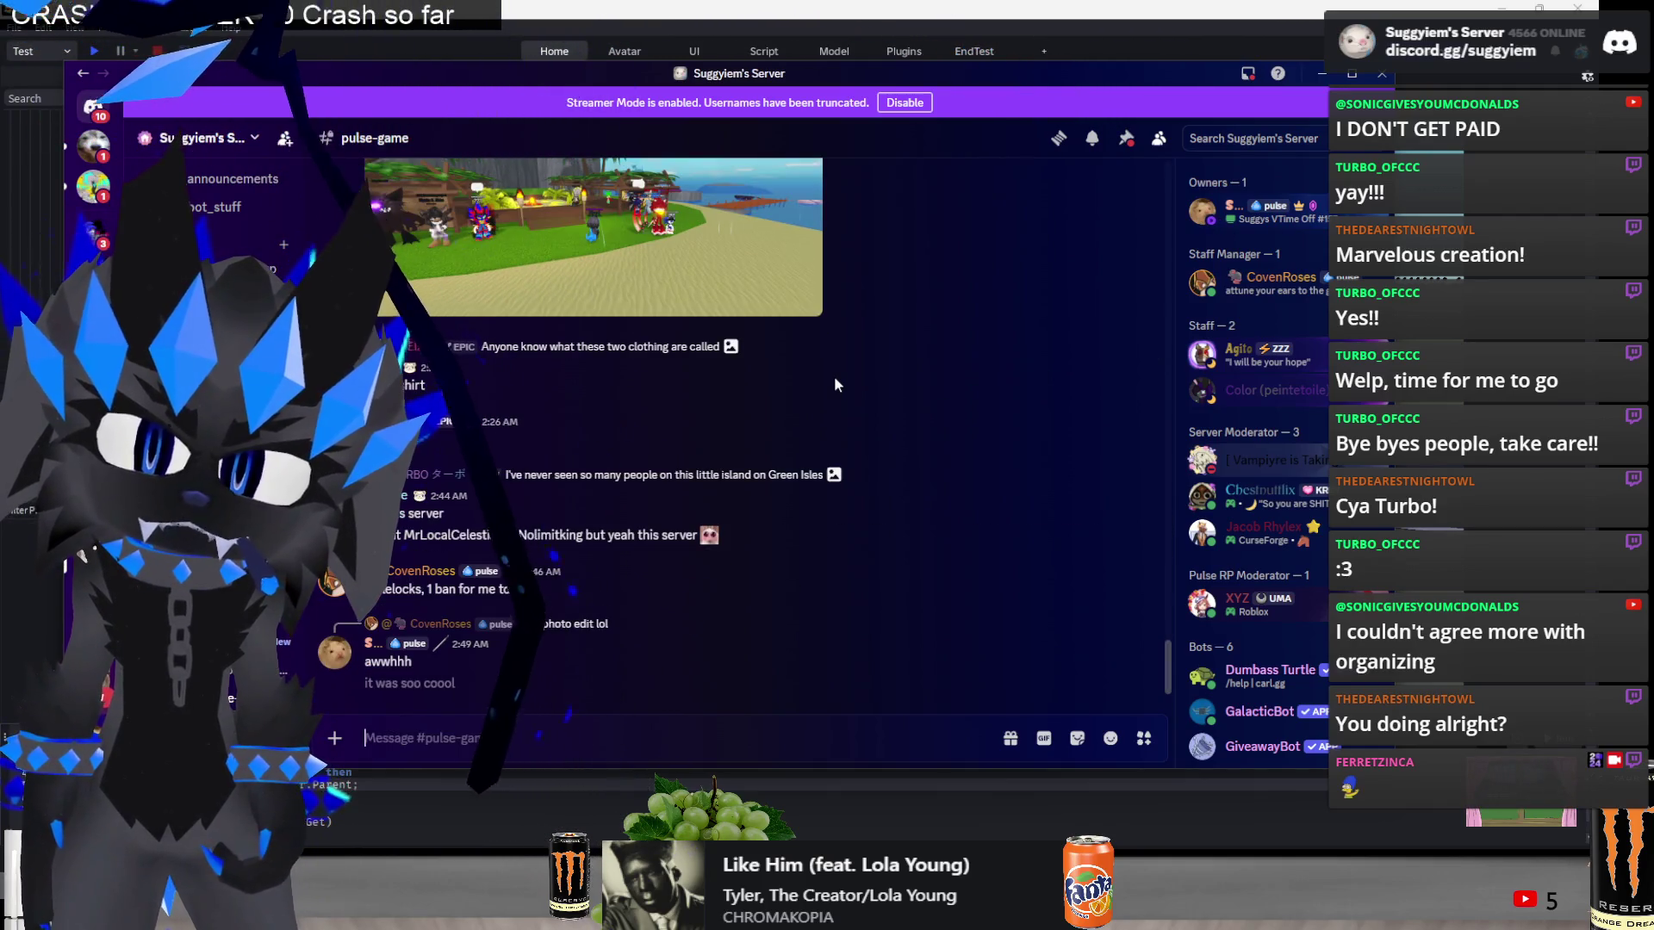
text(o)
key(Return)
key(alt+Tab)
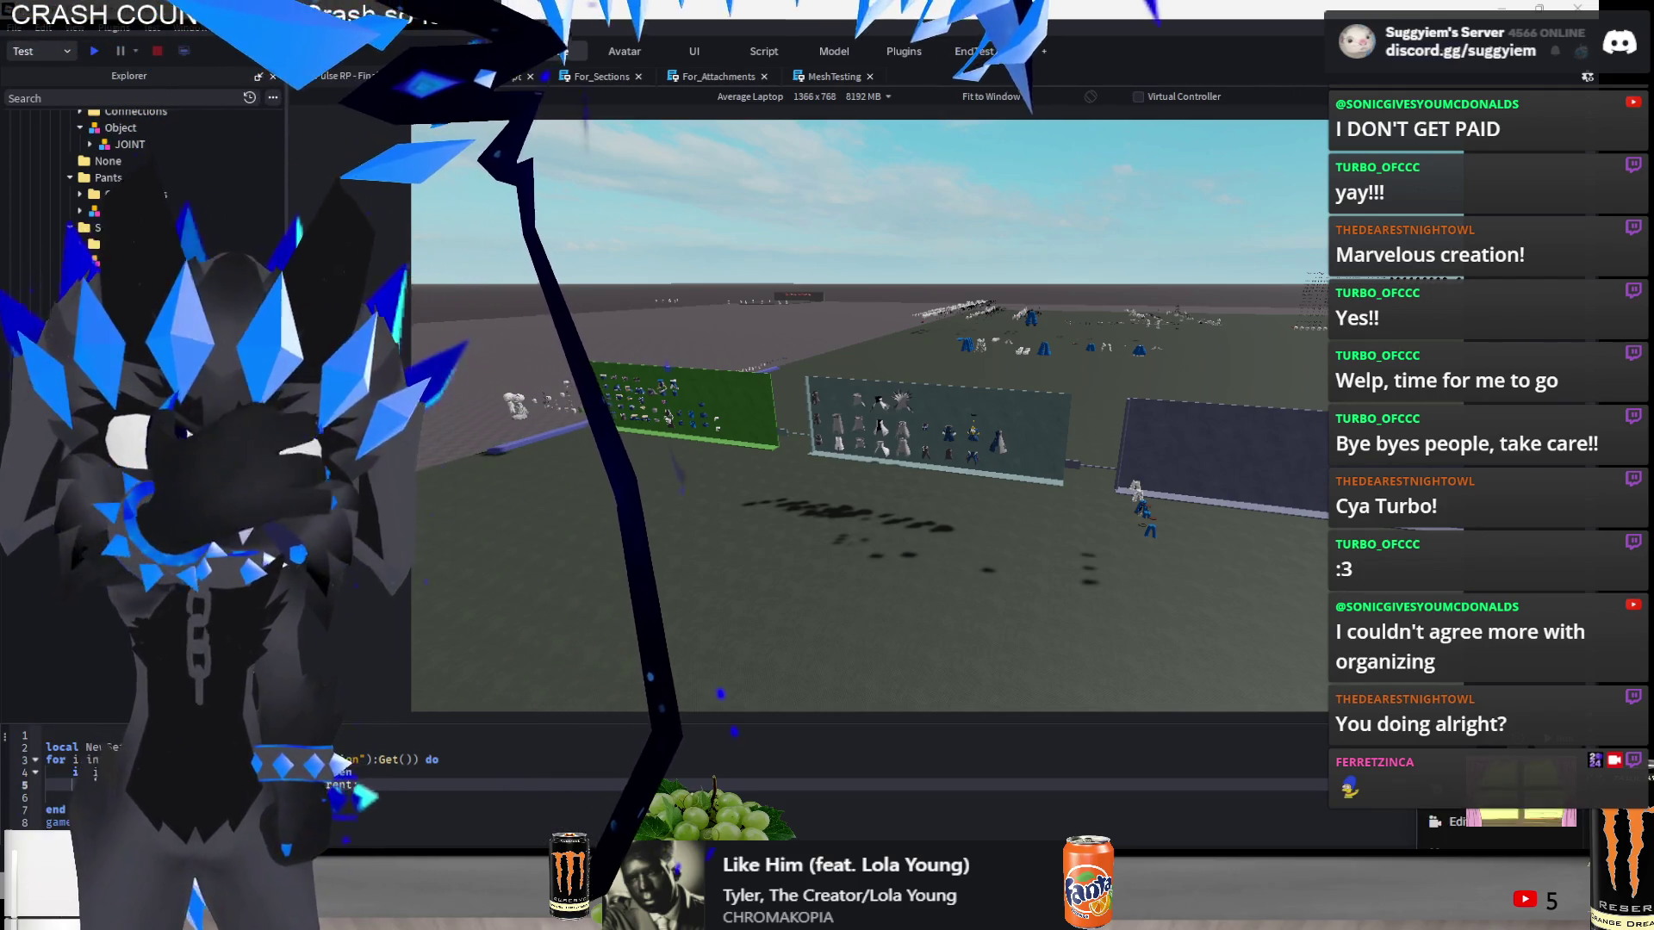
- Glance at Streamlabs Desktop, then bring OBS Studio forward and drag it lower on screen
key(alt+Tab)
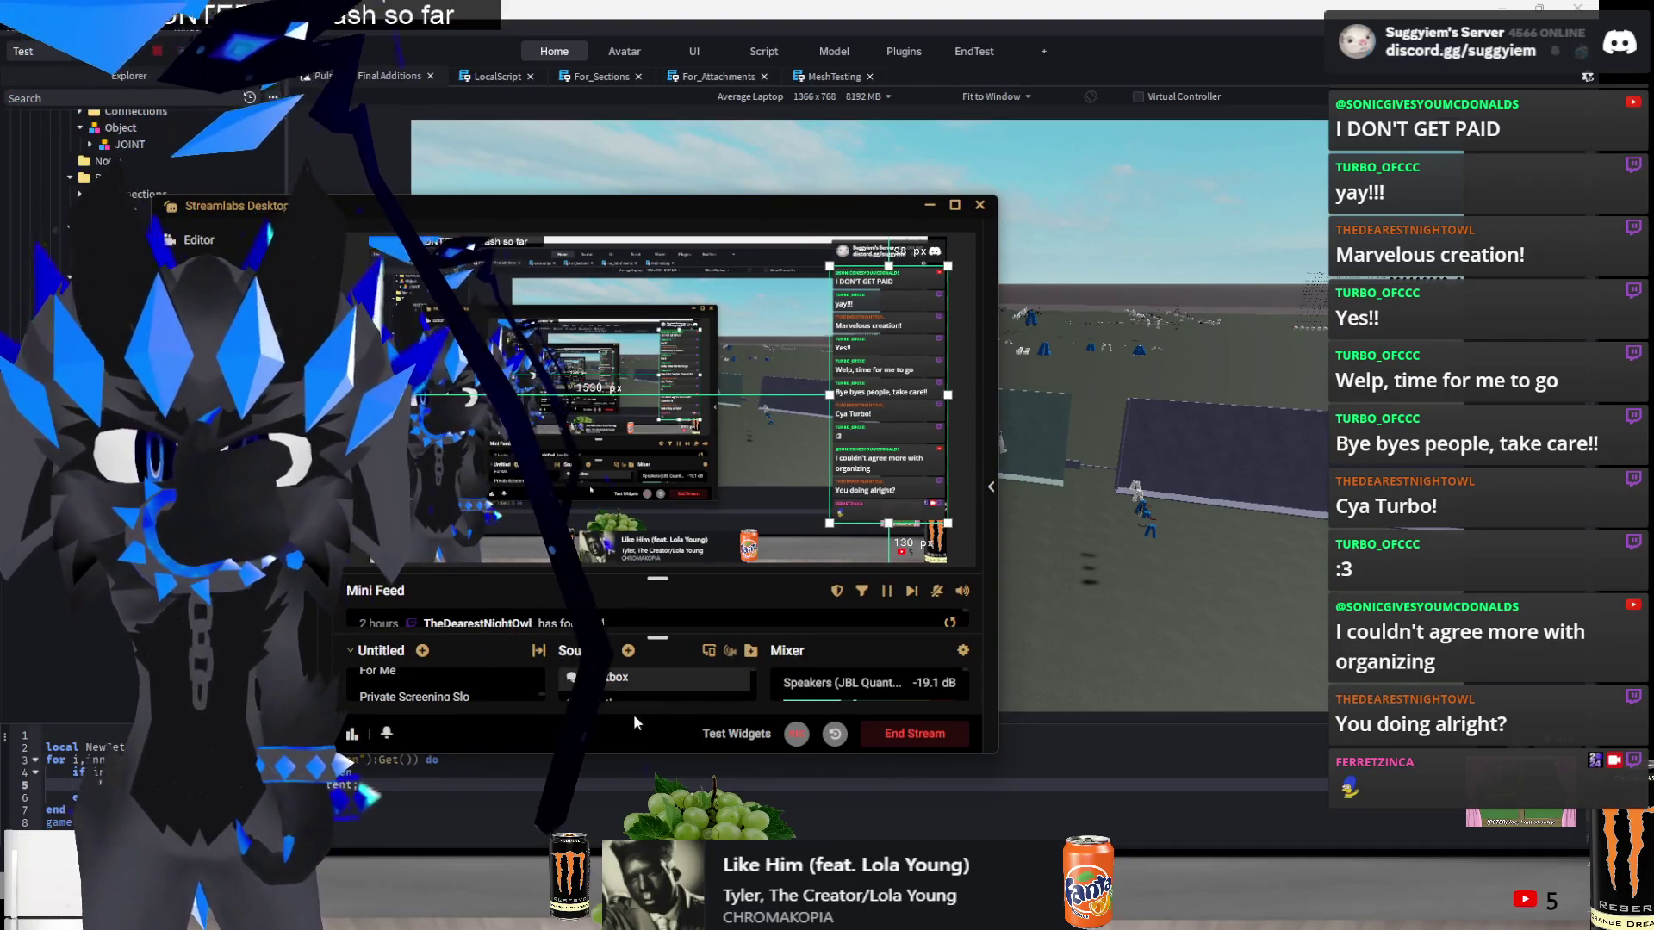
key(alt+Tab)
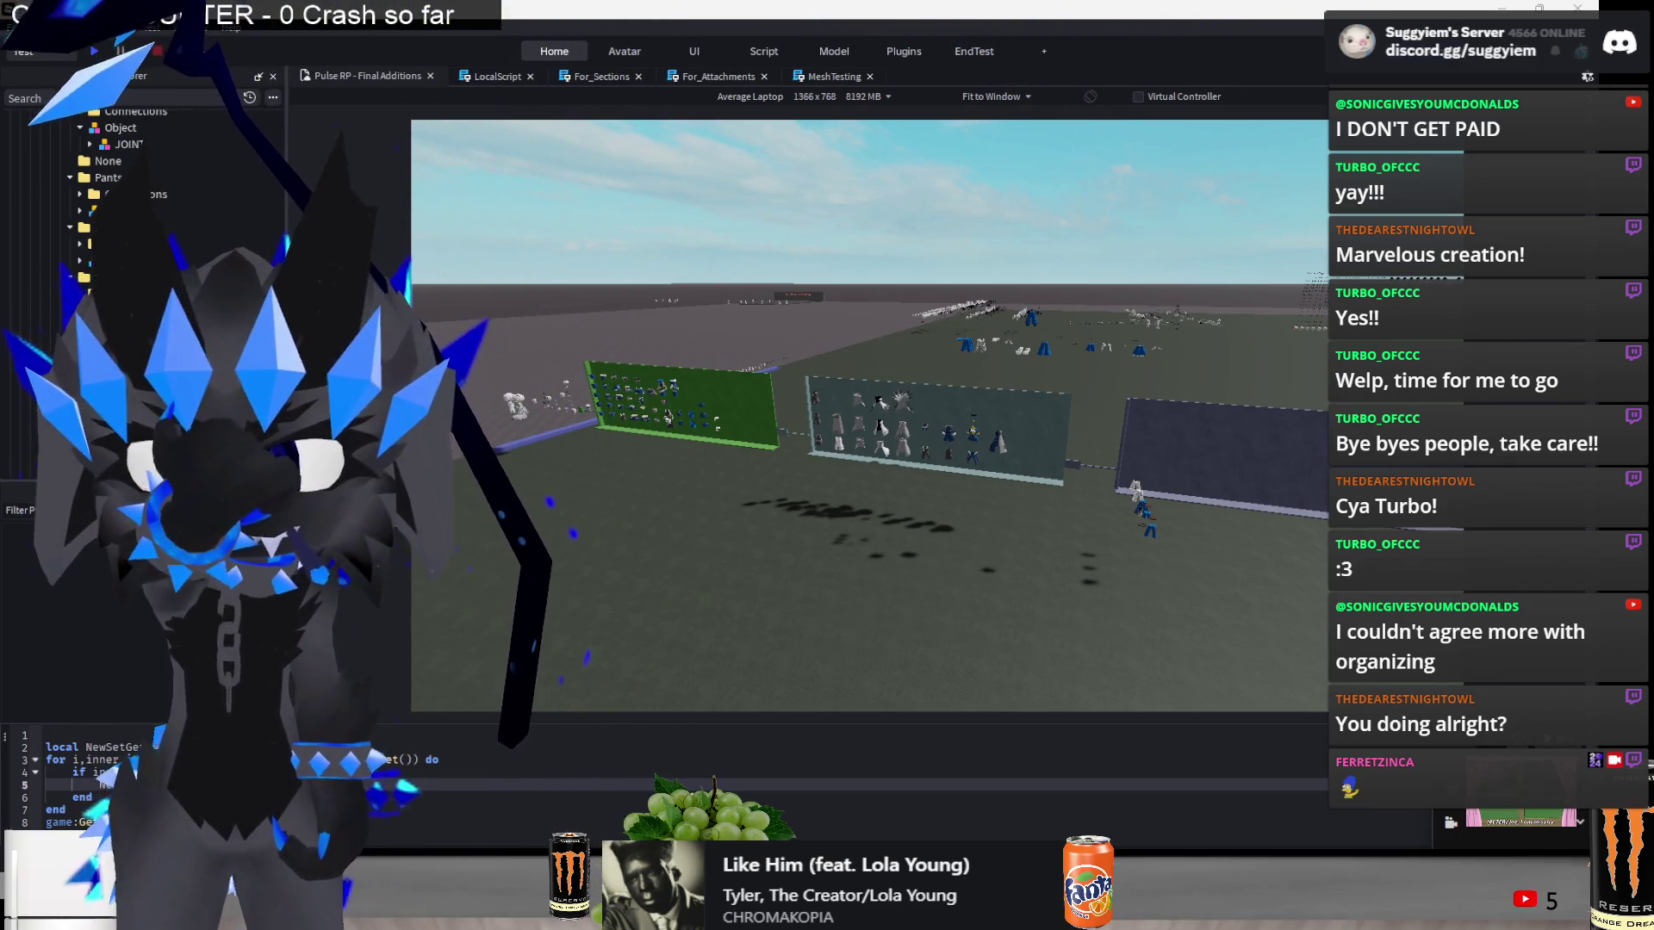
mouse_move(677, 913)
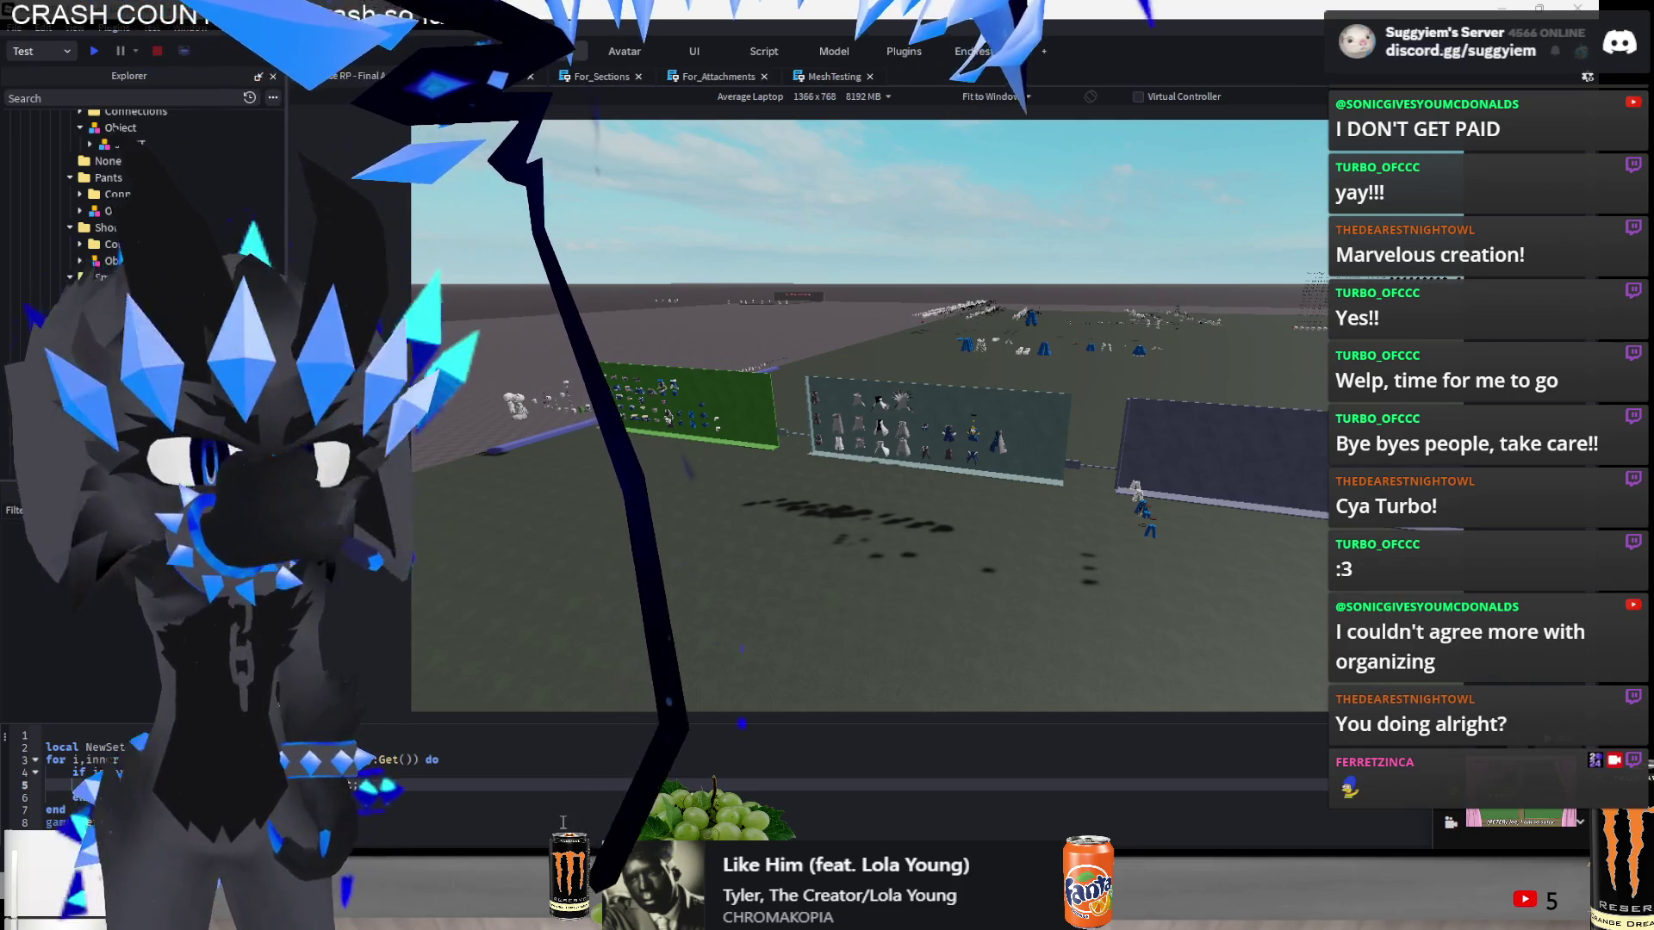
click(678, 797)
mouse_move(986, 30)
mouse_down()
mouse_move(689, 251)
mouse_move(360, 160)
mouse_up()
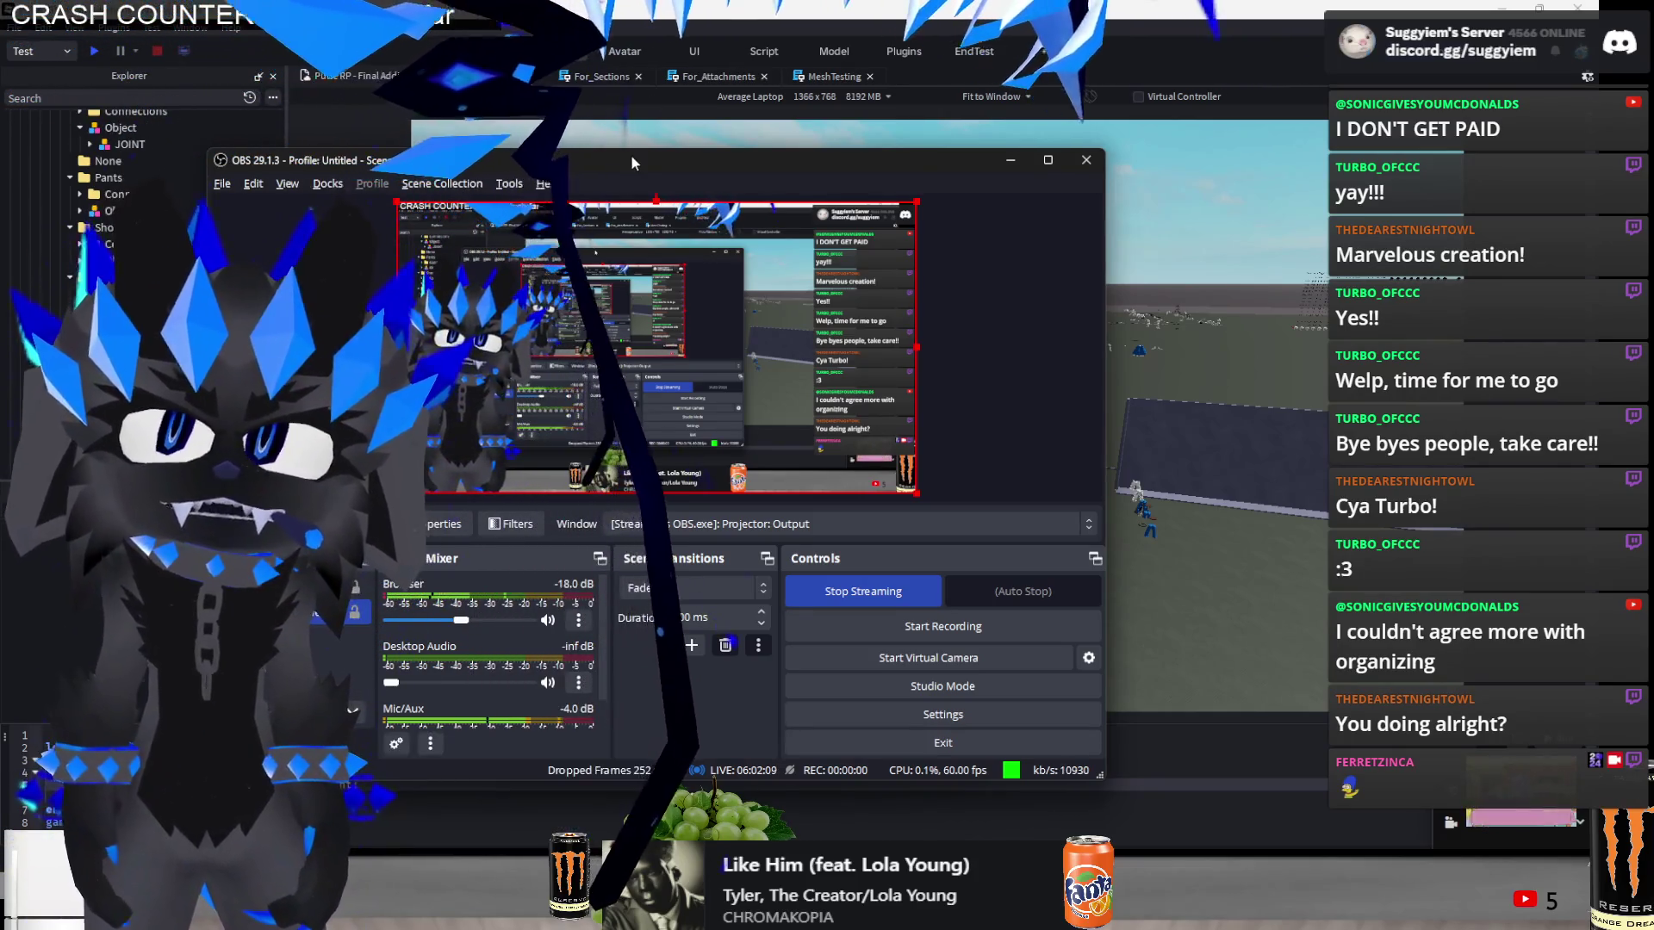
- Shift the OBS window slightly right, then minimize it to reveal Roblox Studio
mouse_move(631, 162)
mouse_down()
mouse_move(1001, 376)
mouse_move(913, 298)
mouse_move(903, 245)
mouse_move(758, 162)
mouse_up()
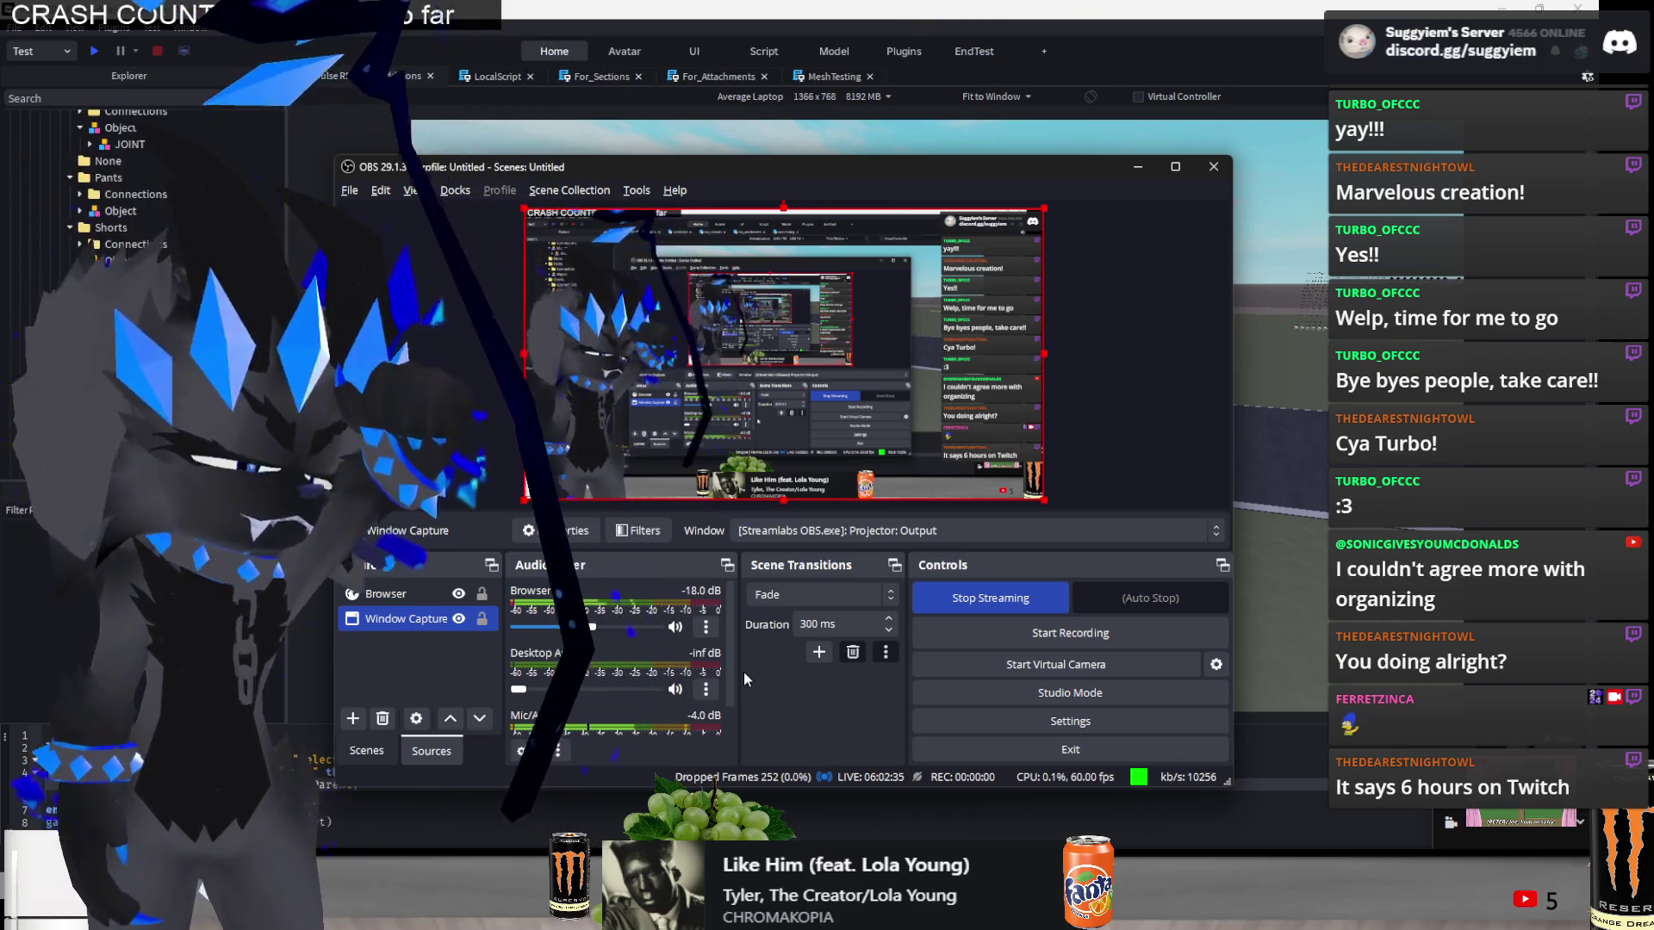
key(super+Down)
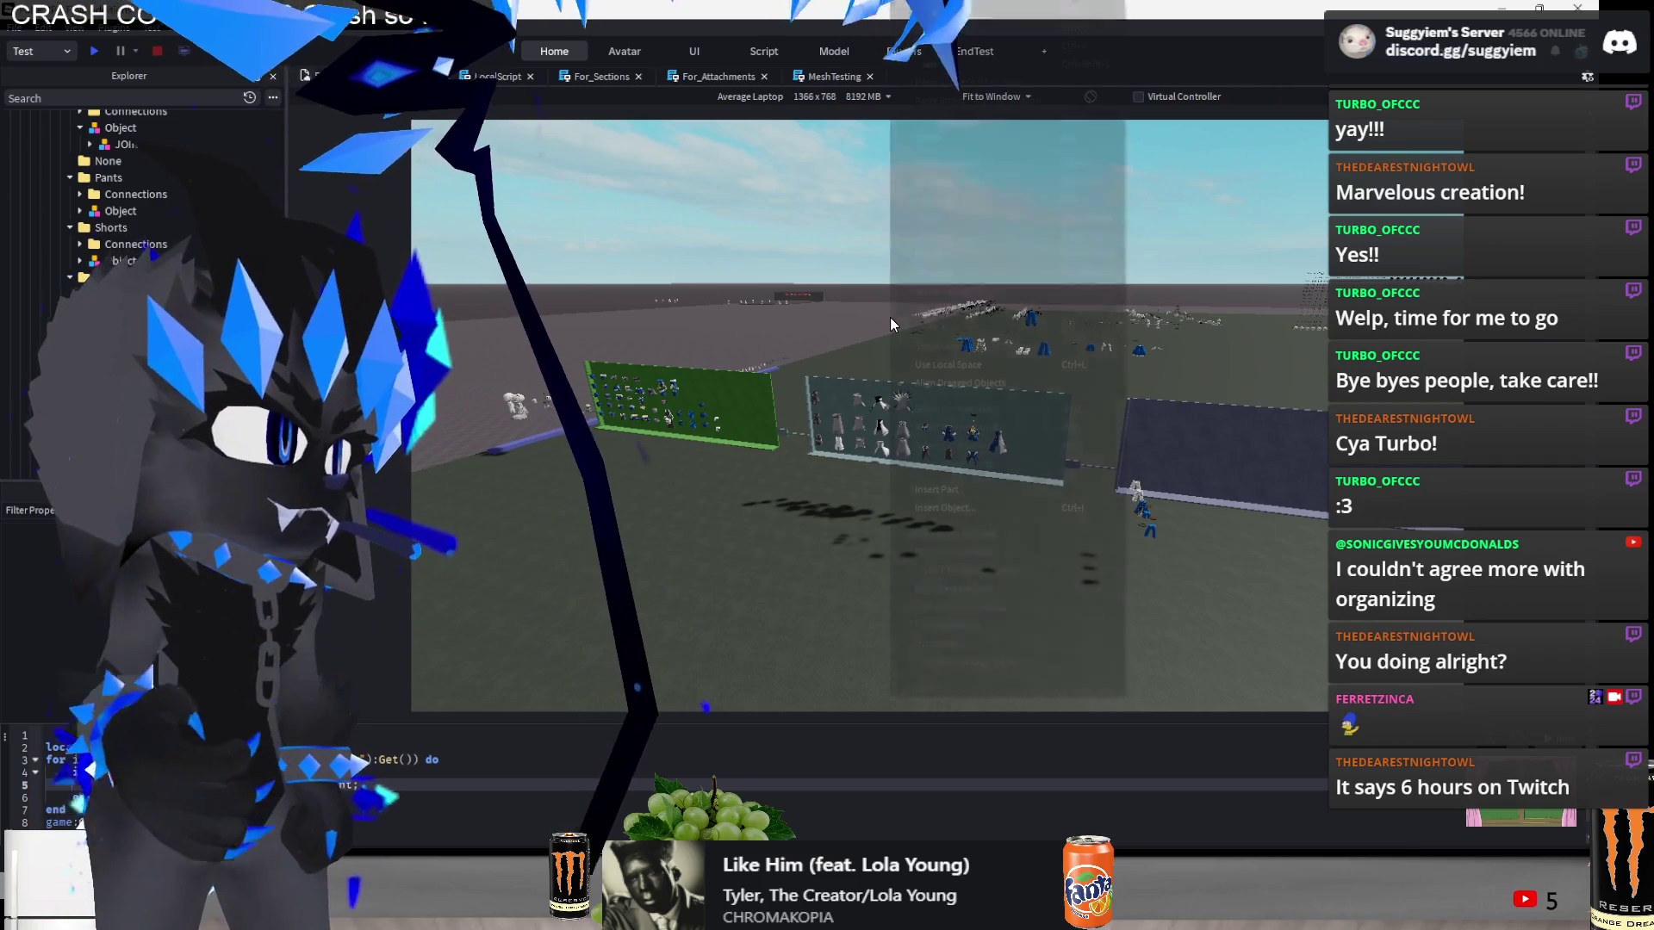
- Fly the camera past the display walls to the loose blue clothing items
right_click(891, 317)
click(734, 472)
key(d)
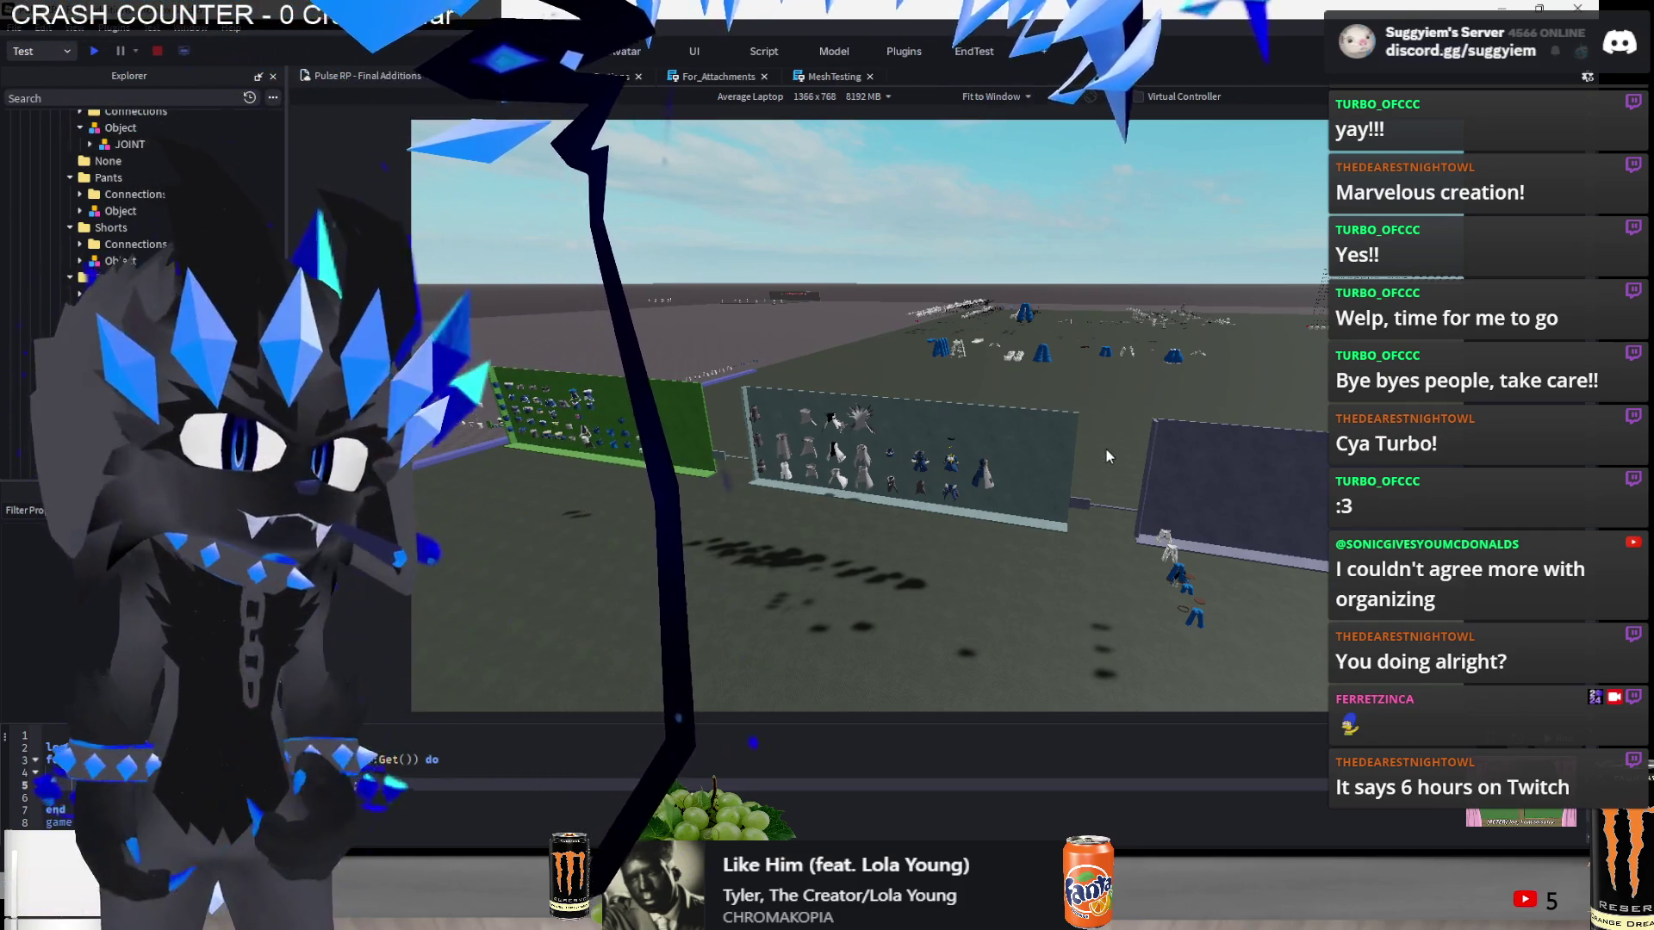
key(w)
key(w)
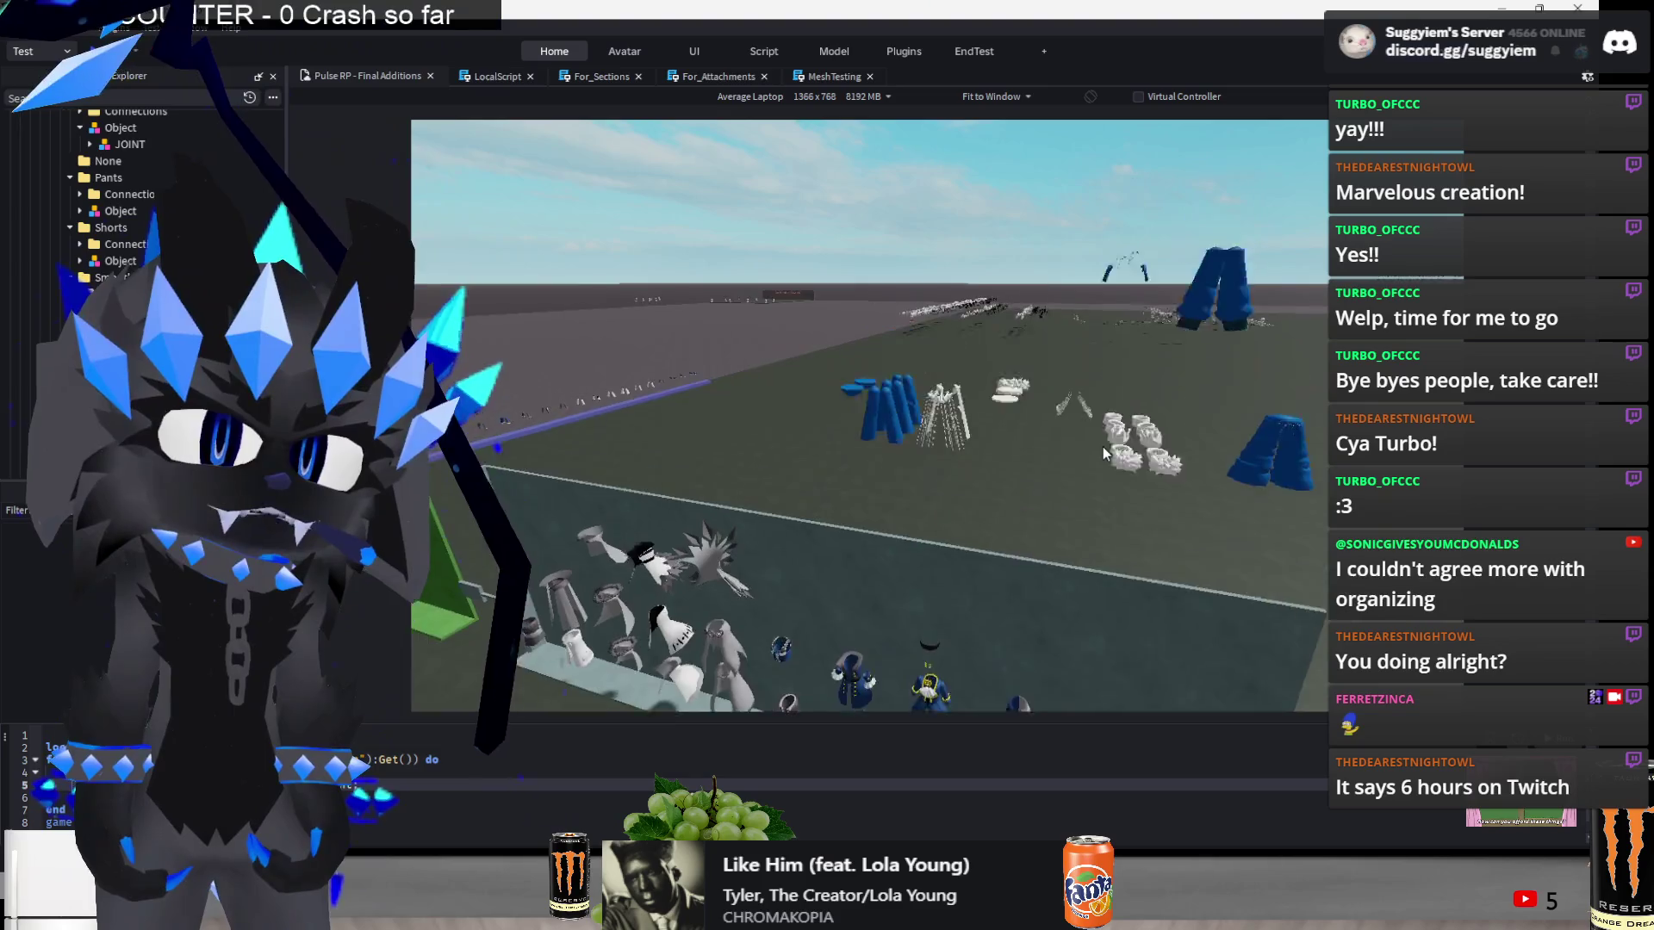
key(w)
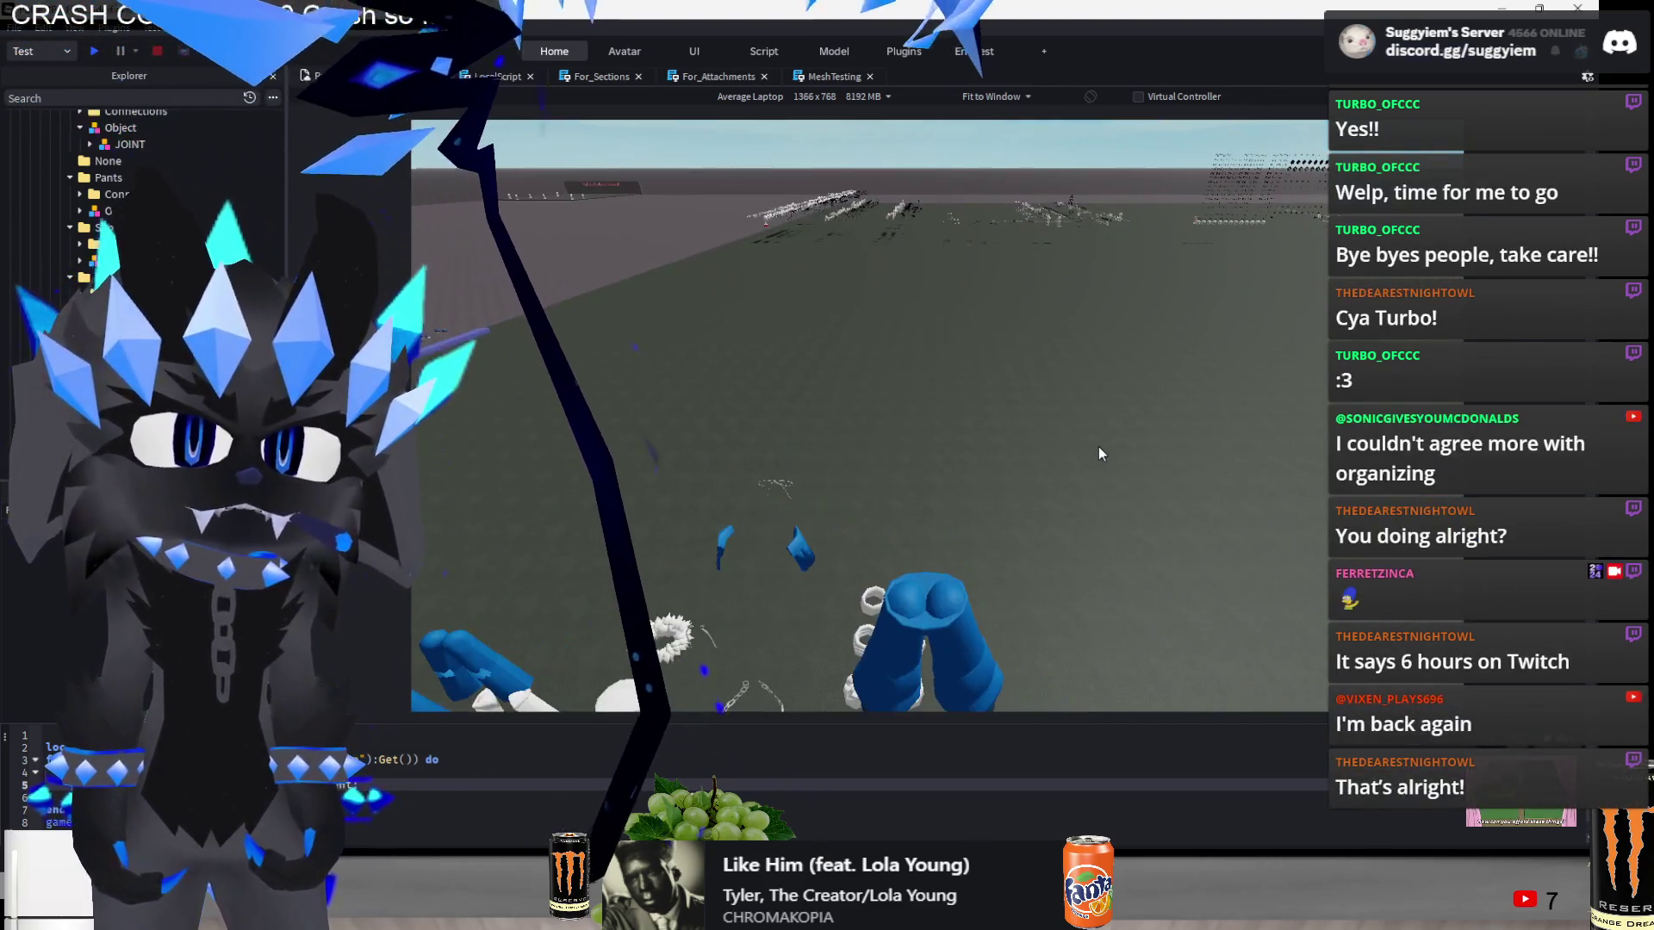
click(861, 398)
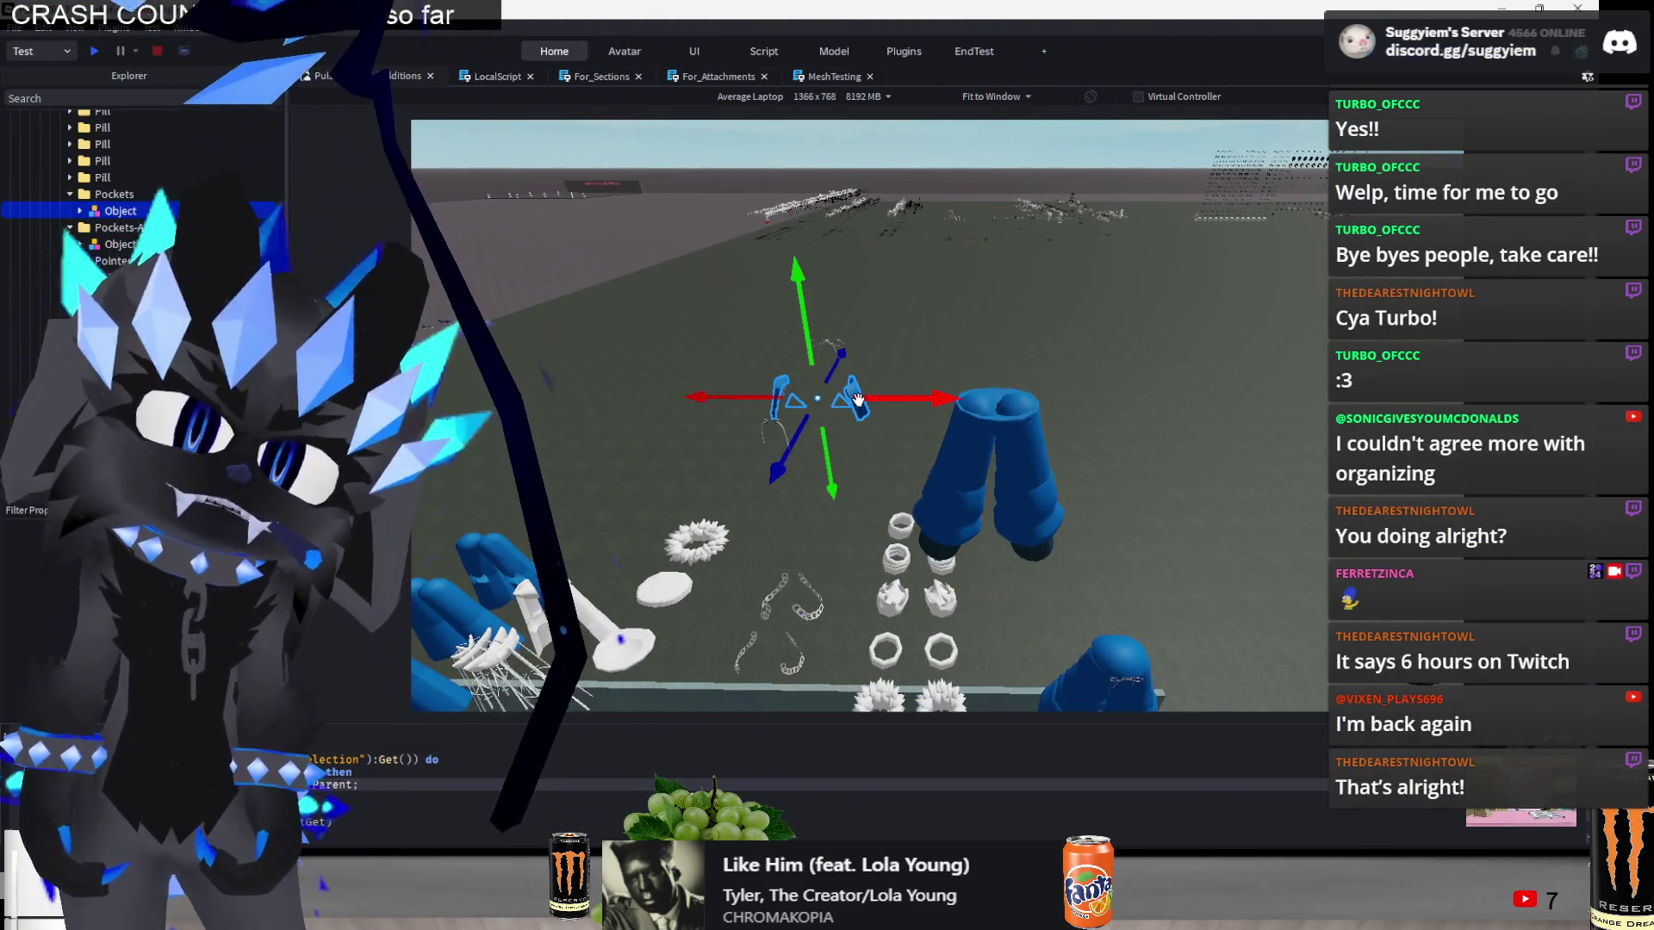
key(w)
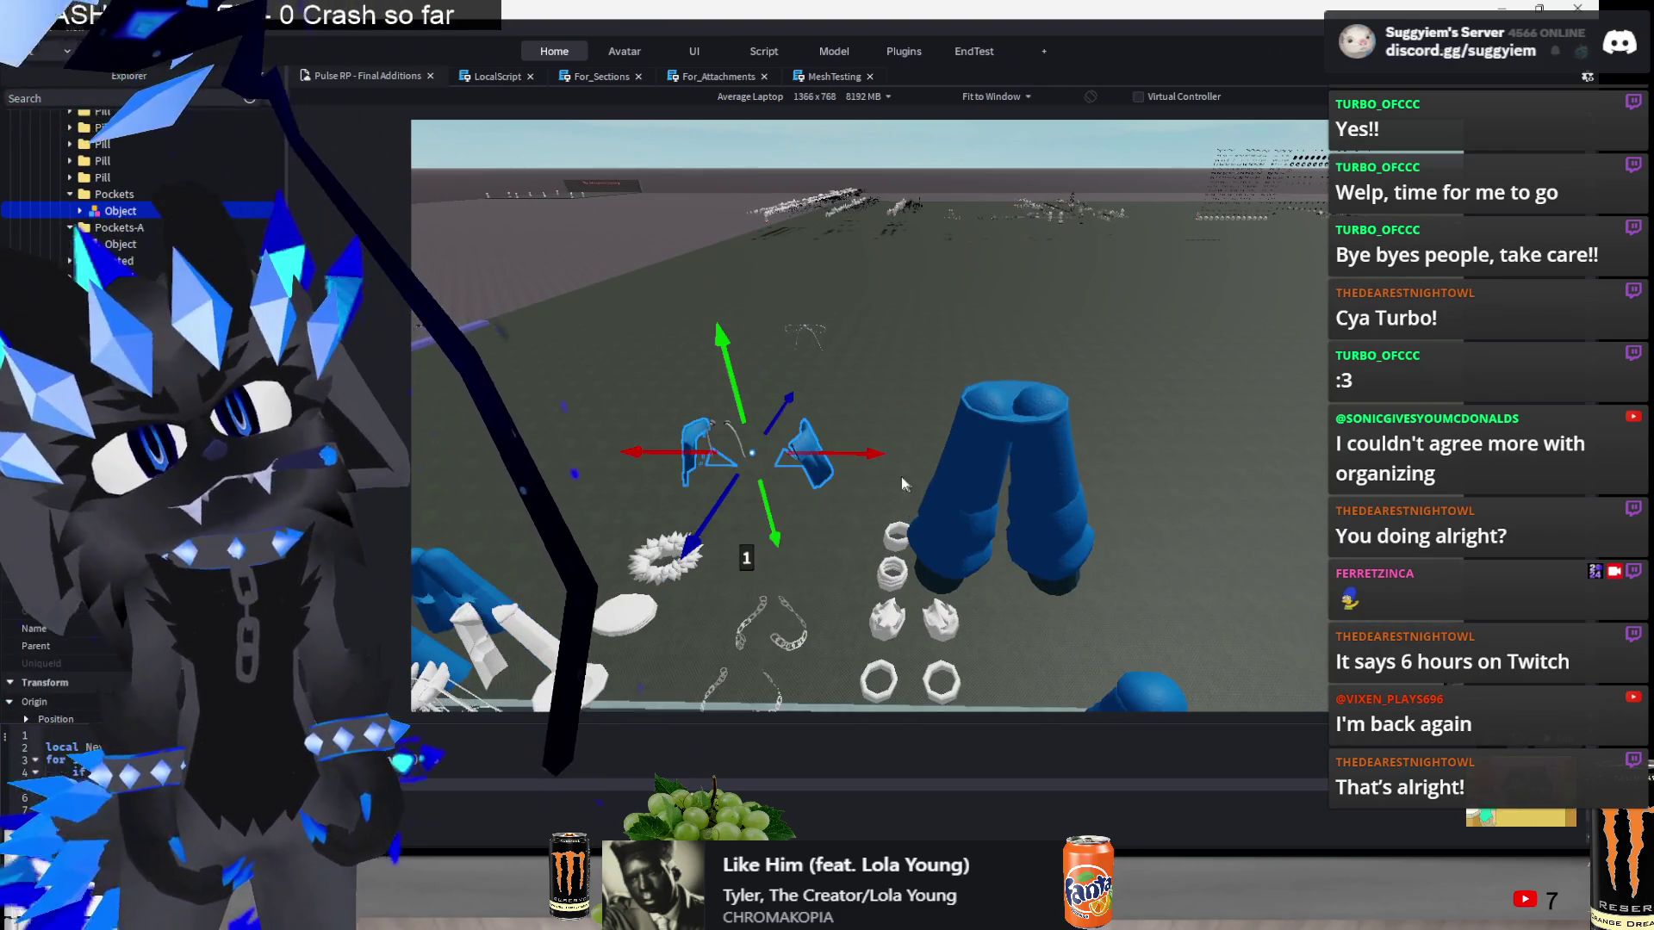
click(1012, 482)
- Slide the Loosestring pieces onto the blue pants and adjust their height at the waist
click(732, 435)
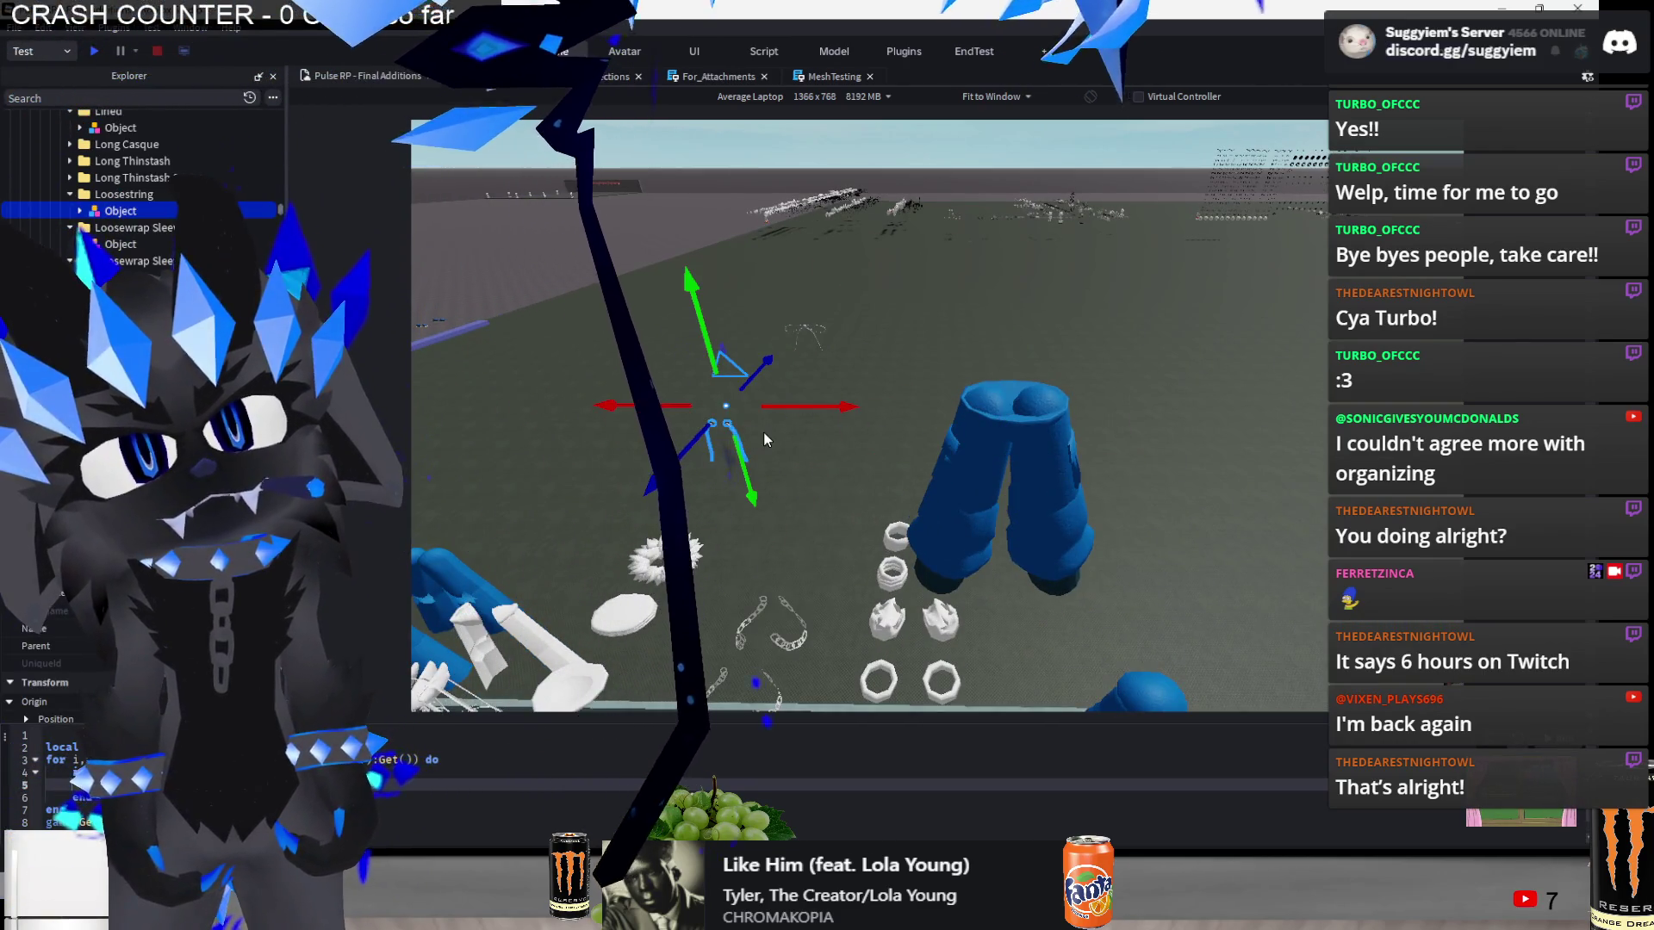
drag(827, 406, 1130, 453)
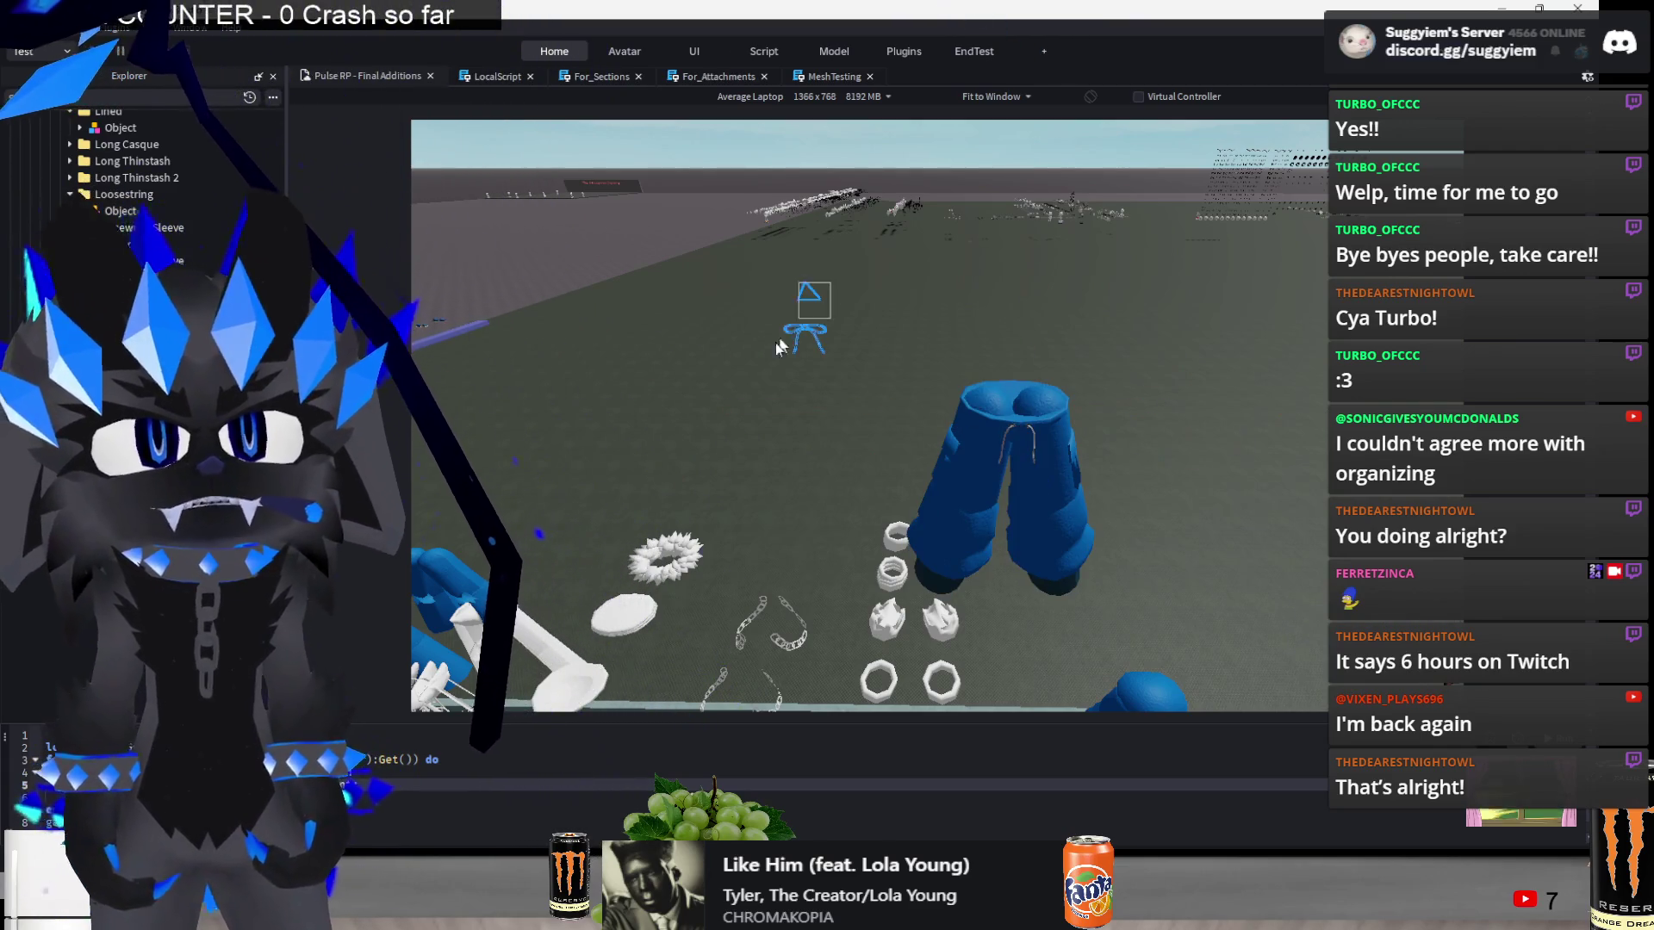
drag(817, 418, 1111, 415)
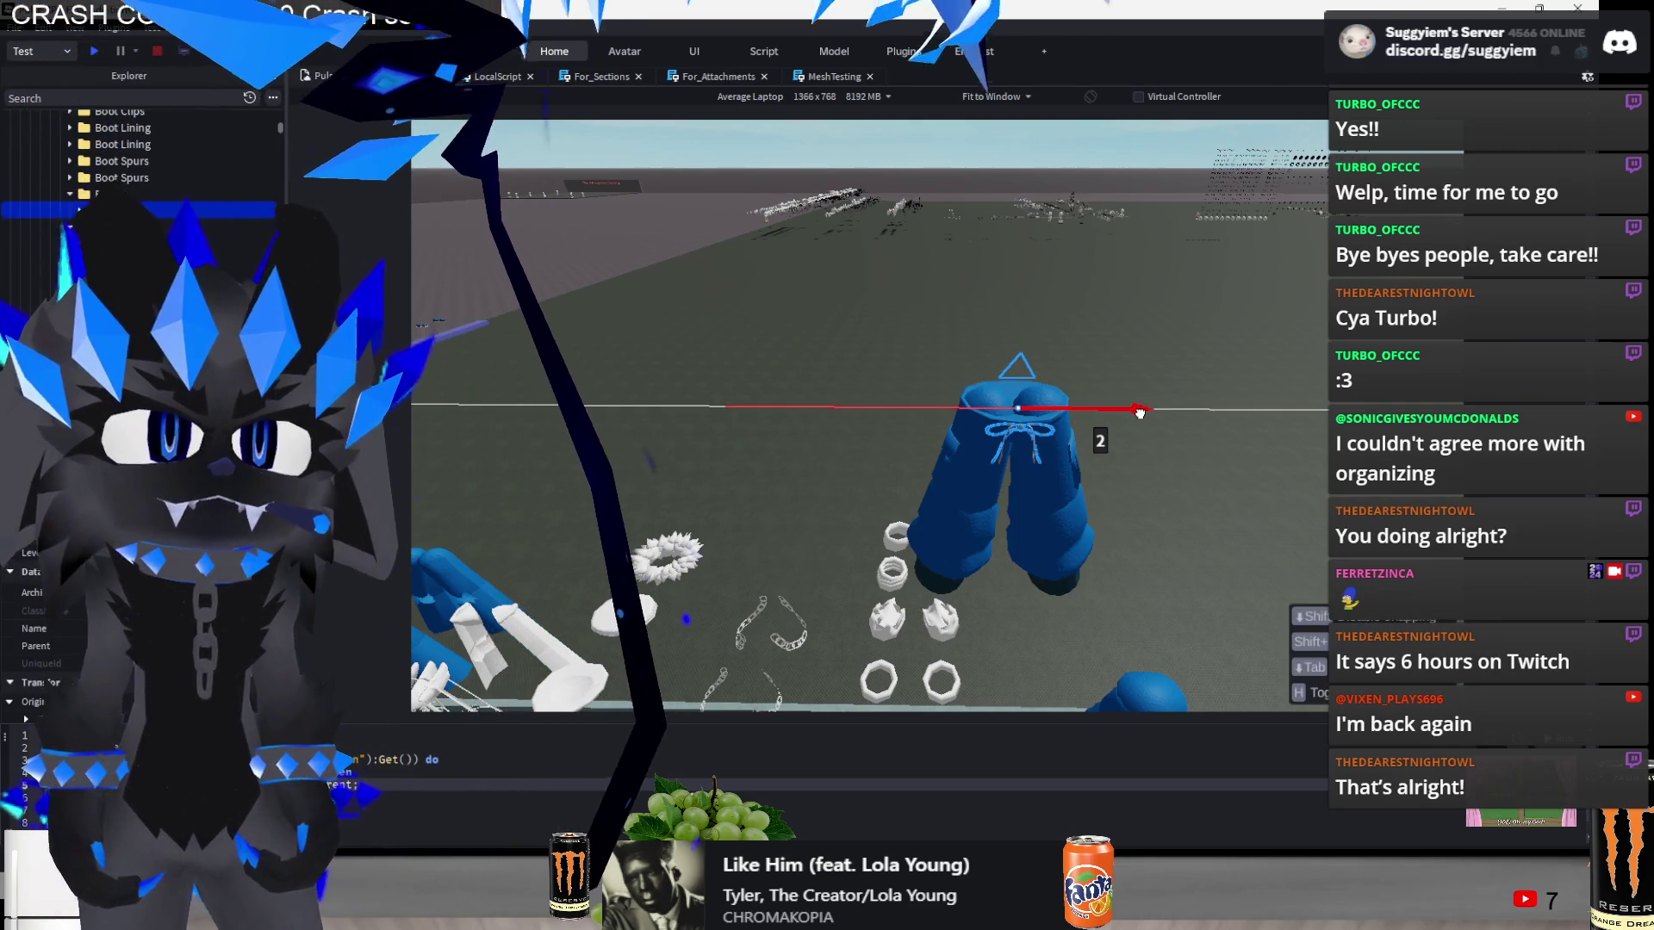
key(ctrl+z)
key(ctrl+y)
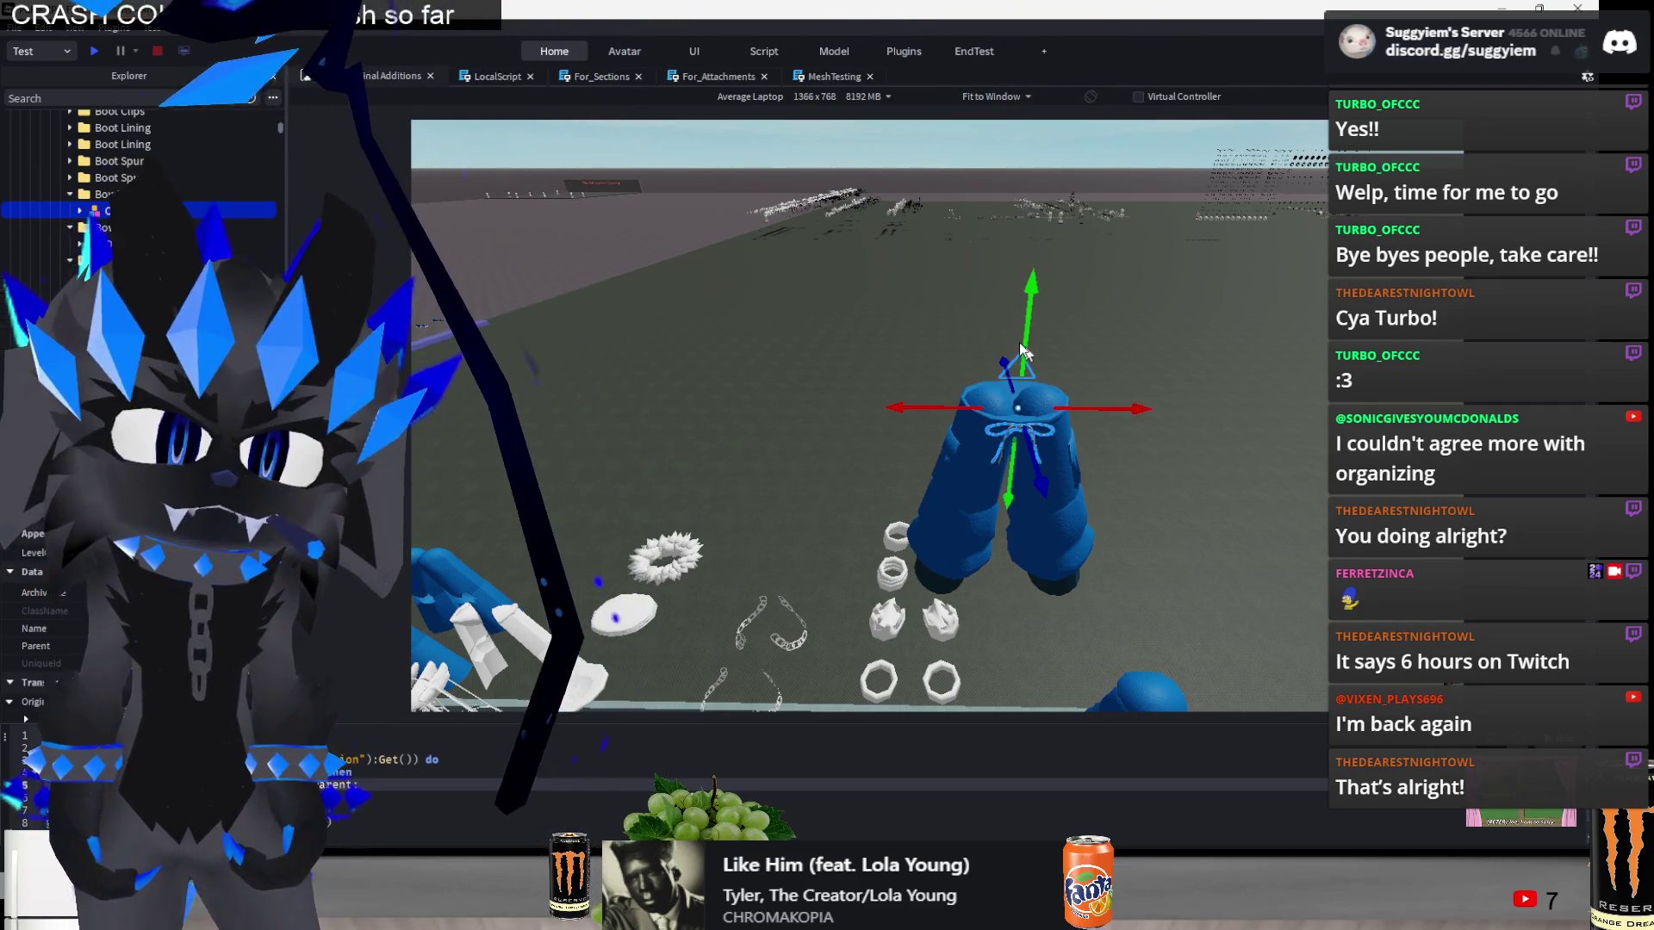
drag(1027, 327, 1025, 322)
key(s)
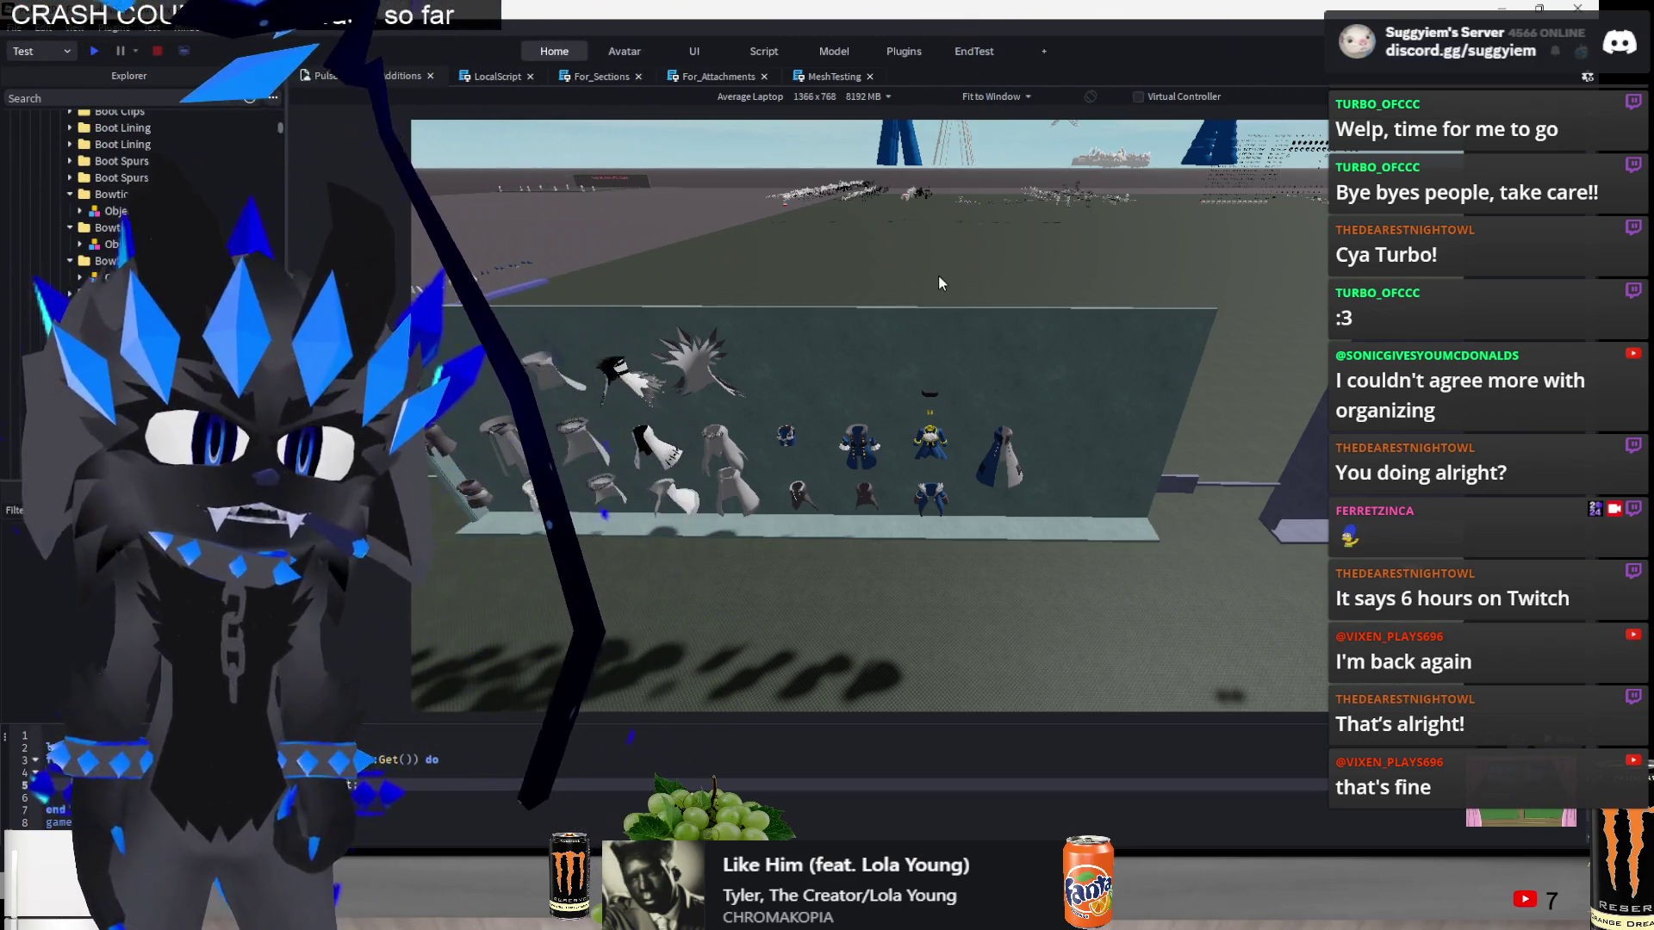
- Fly around the display area to the blue boot meshes and select the brown disc add-on
key(a)
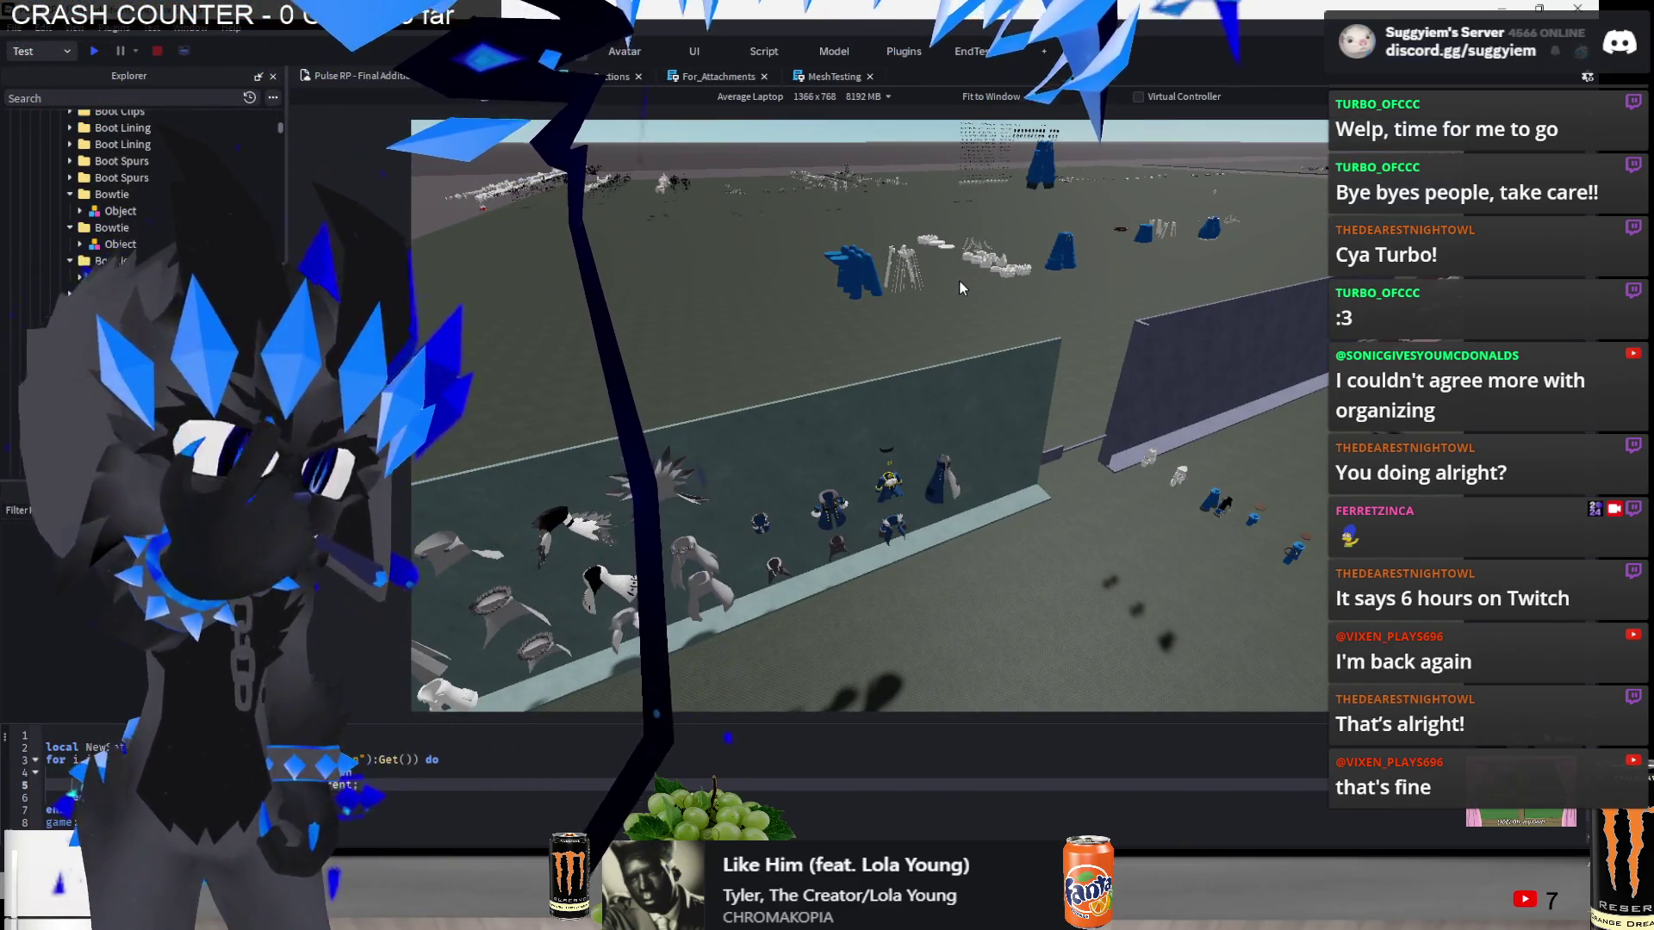
scroll(977, 291, up, 3)
key(w)
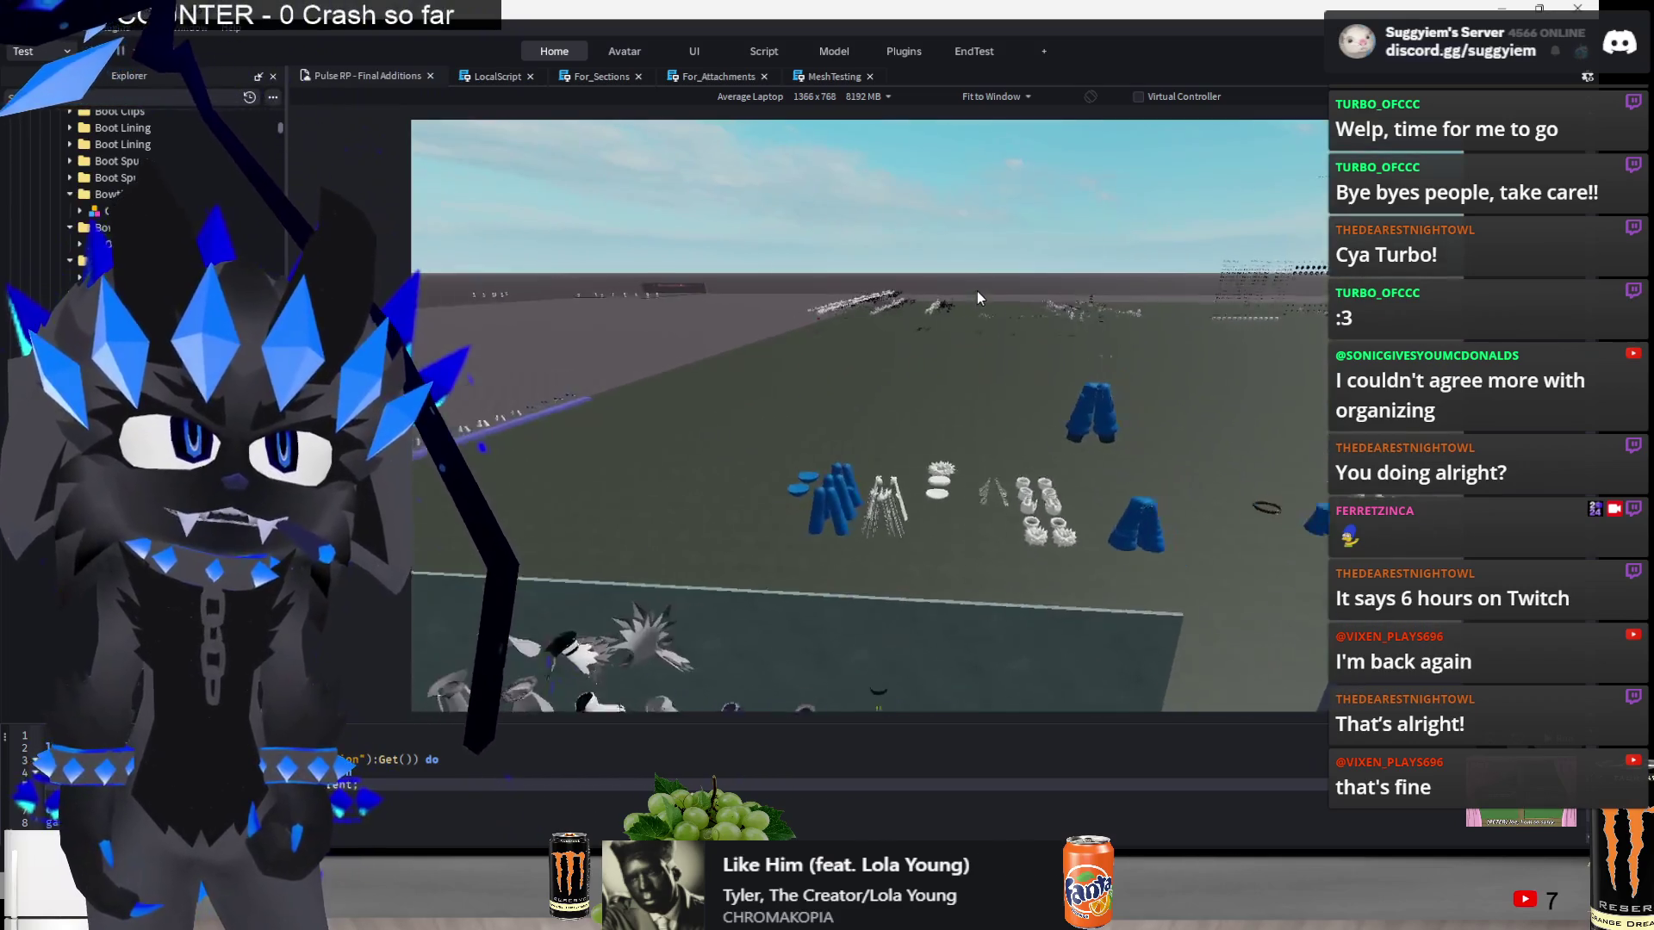
key(s)
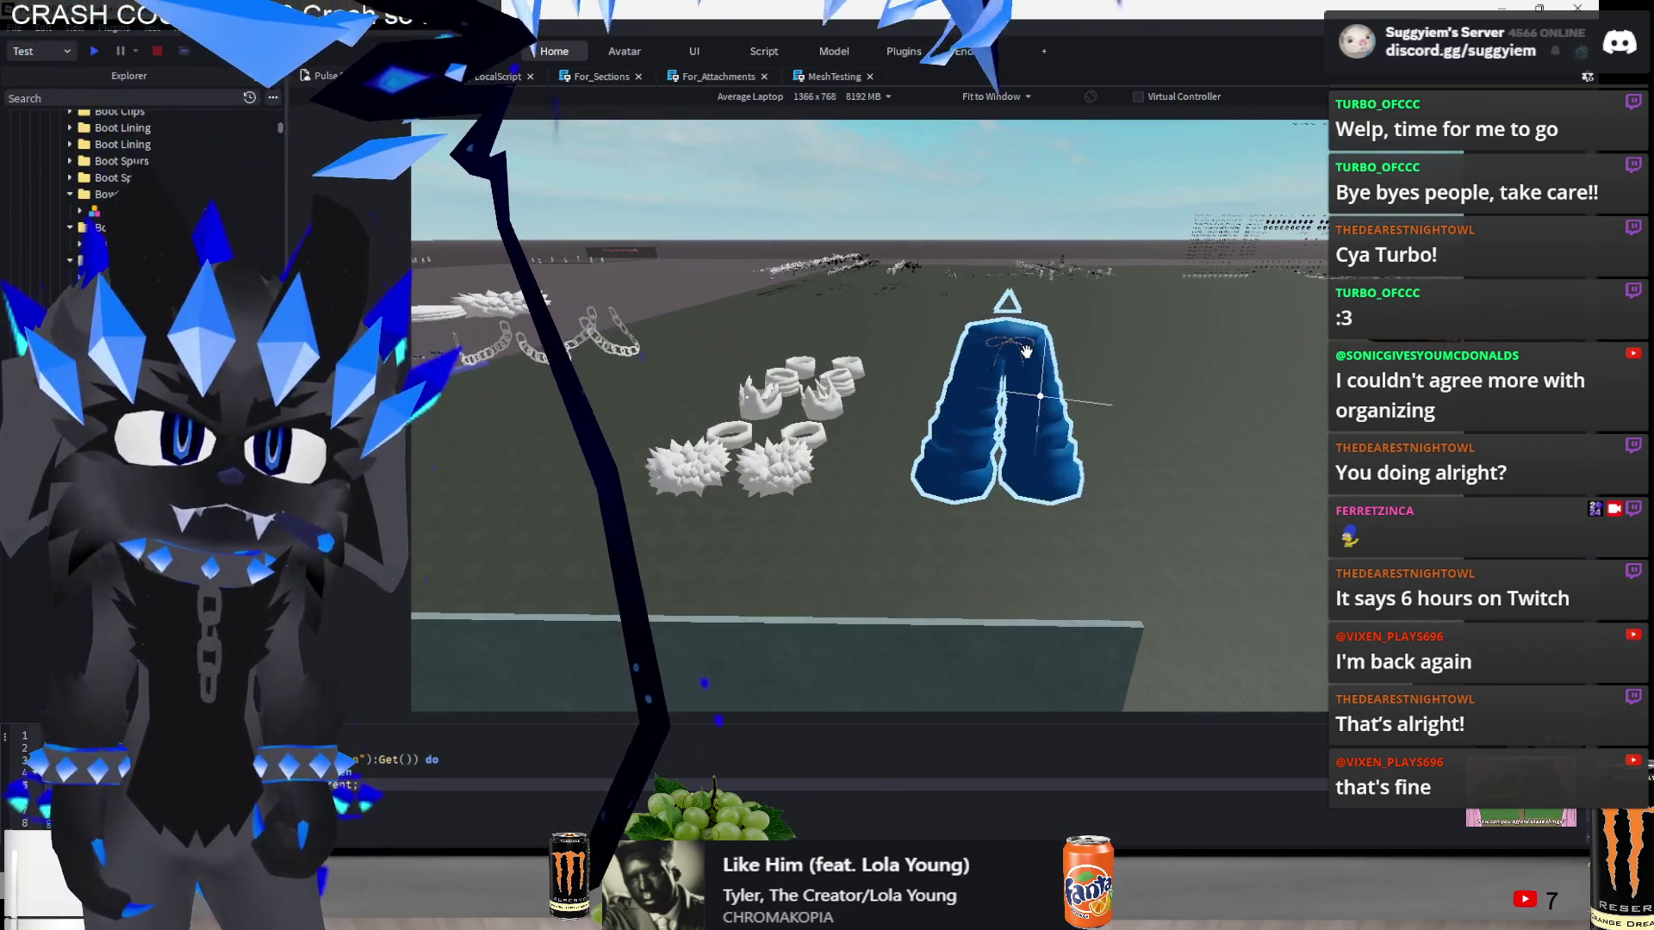
scroll(1034, 362, up, 5)
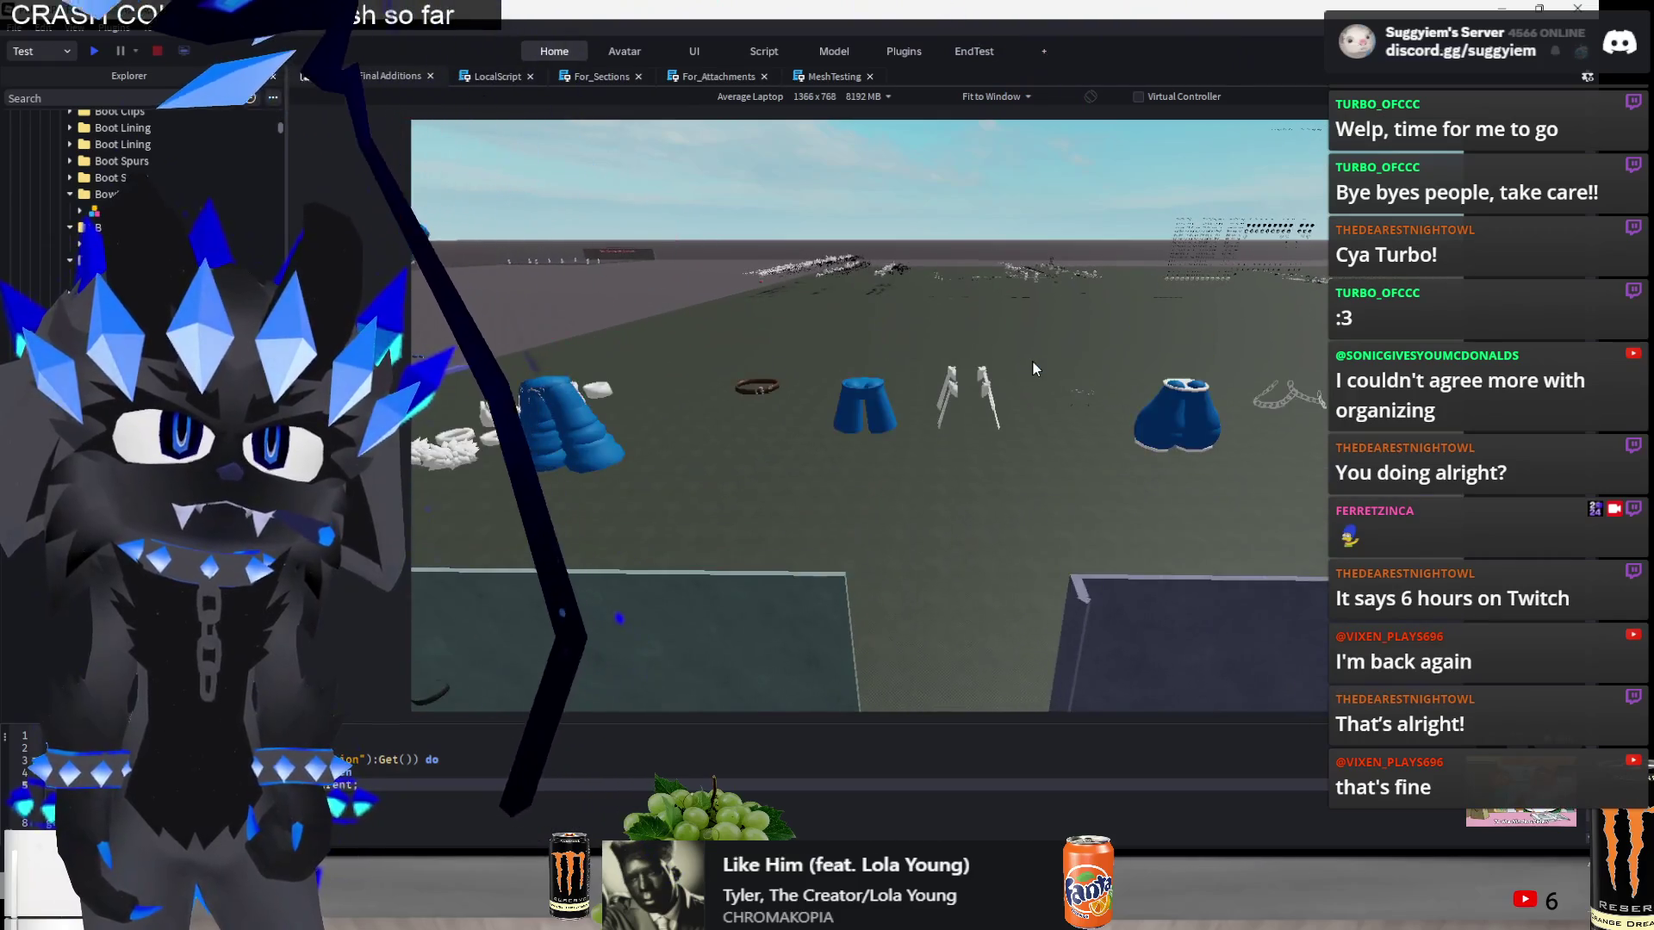
key(w)
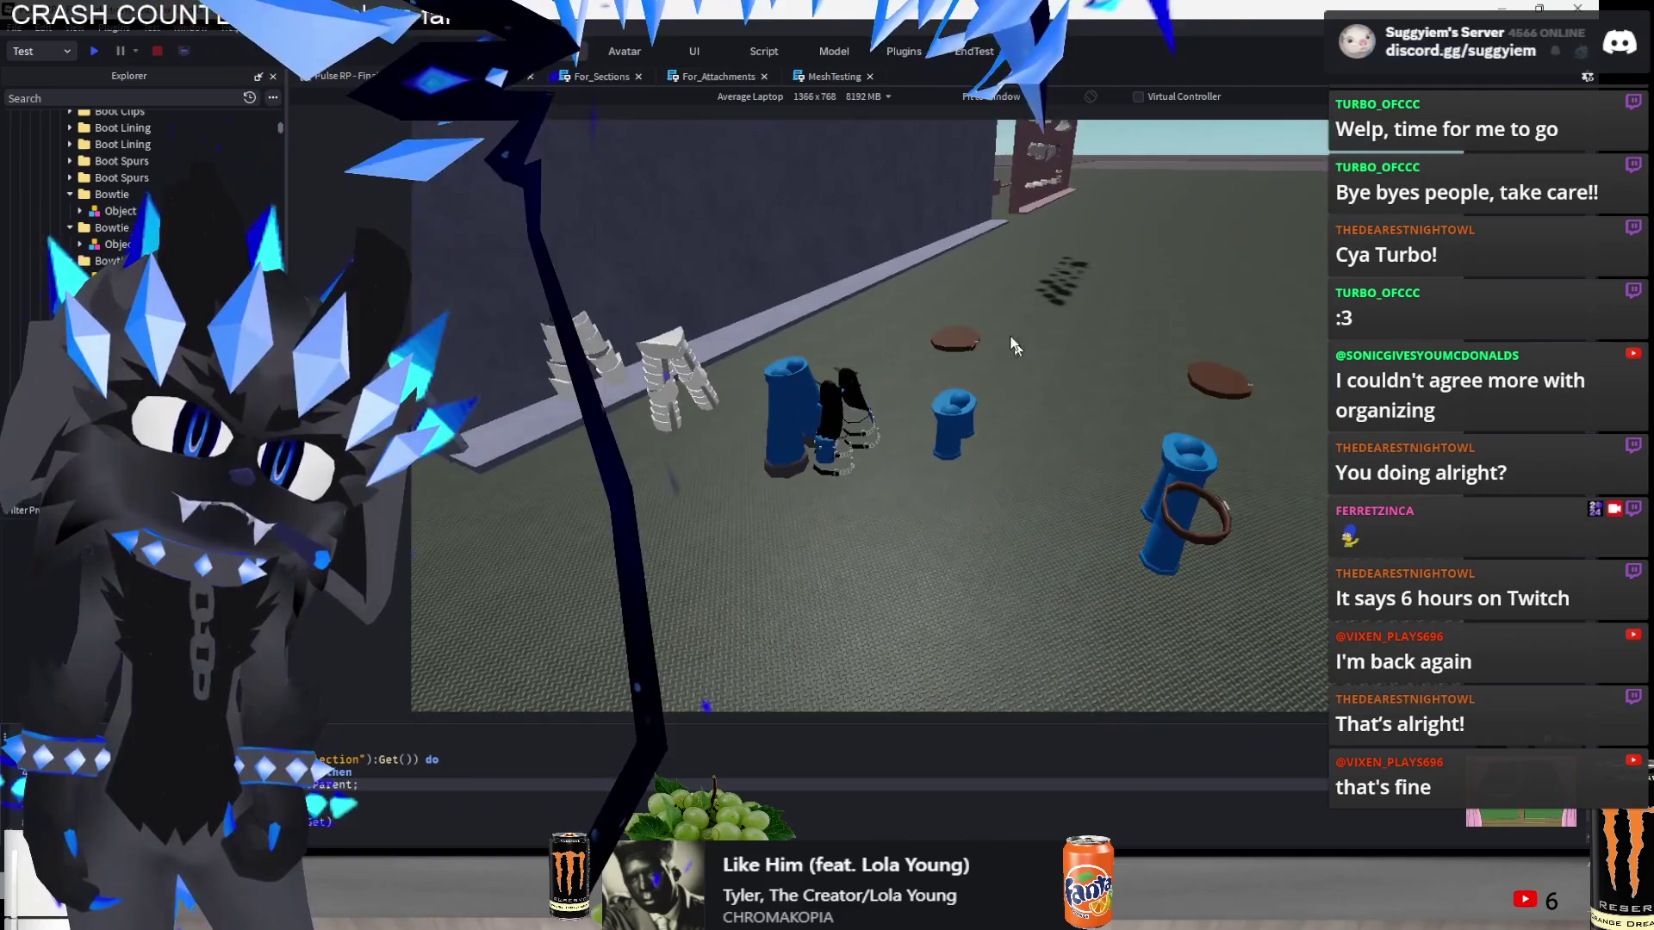
click(955, 339)
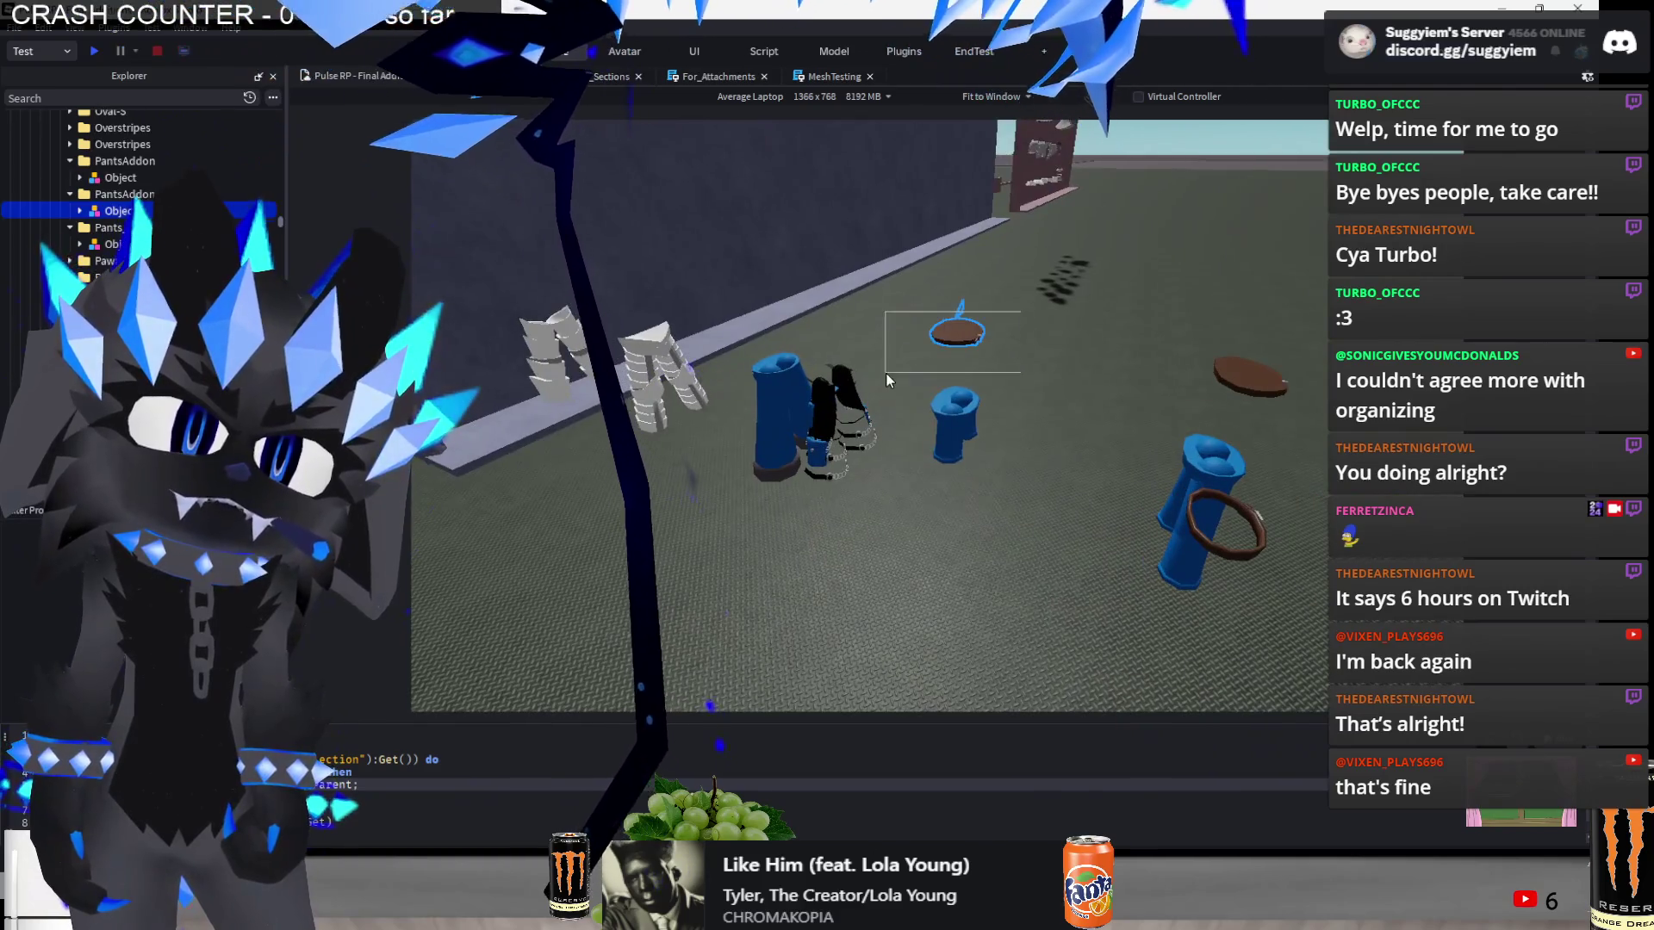
key(w)
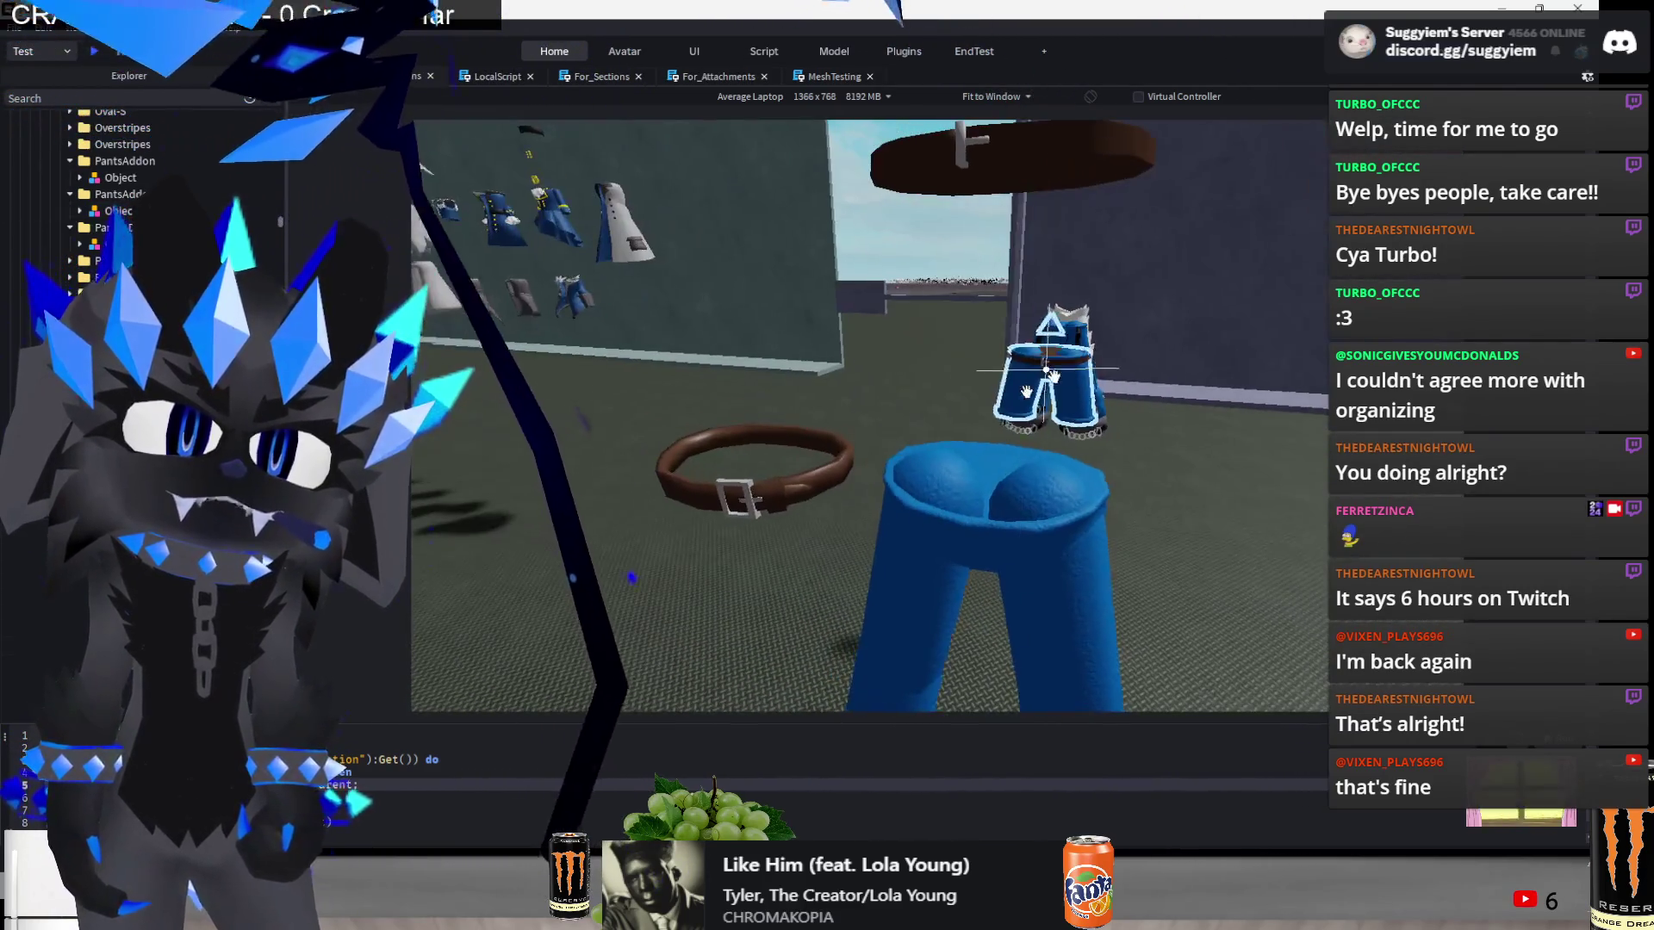
- Fit the brown belt ring around the big blue pants' waist
click(732, 458)
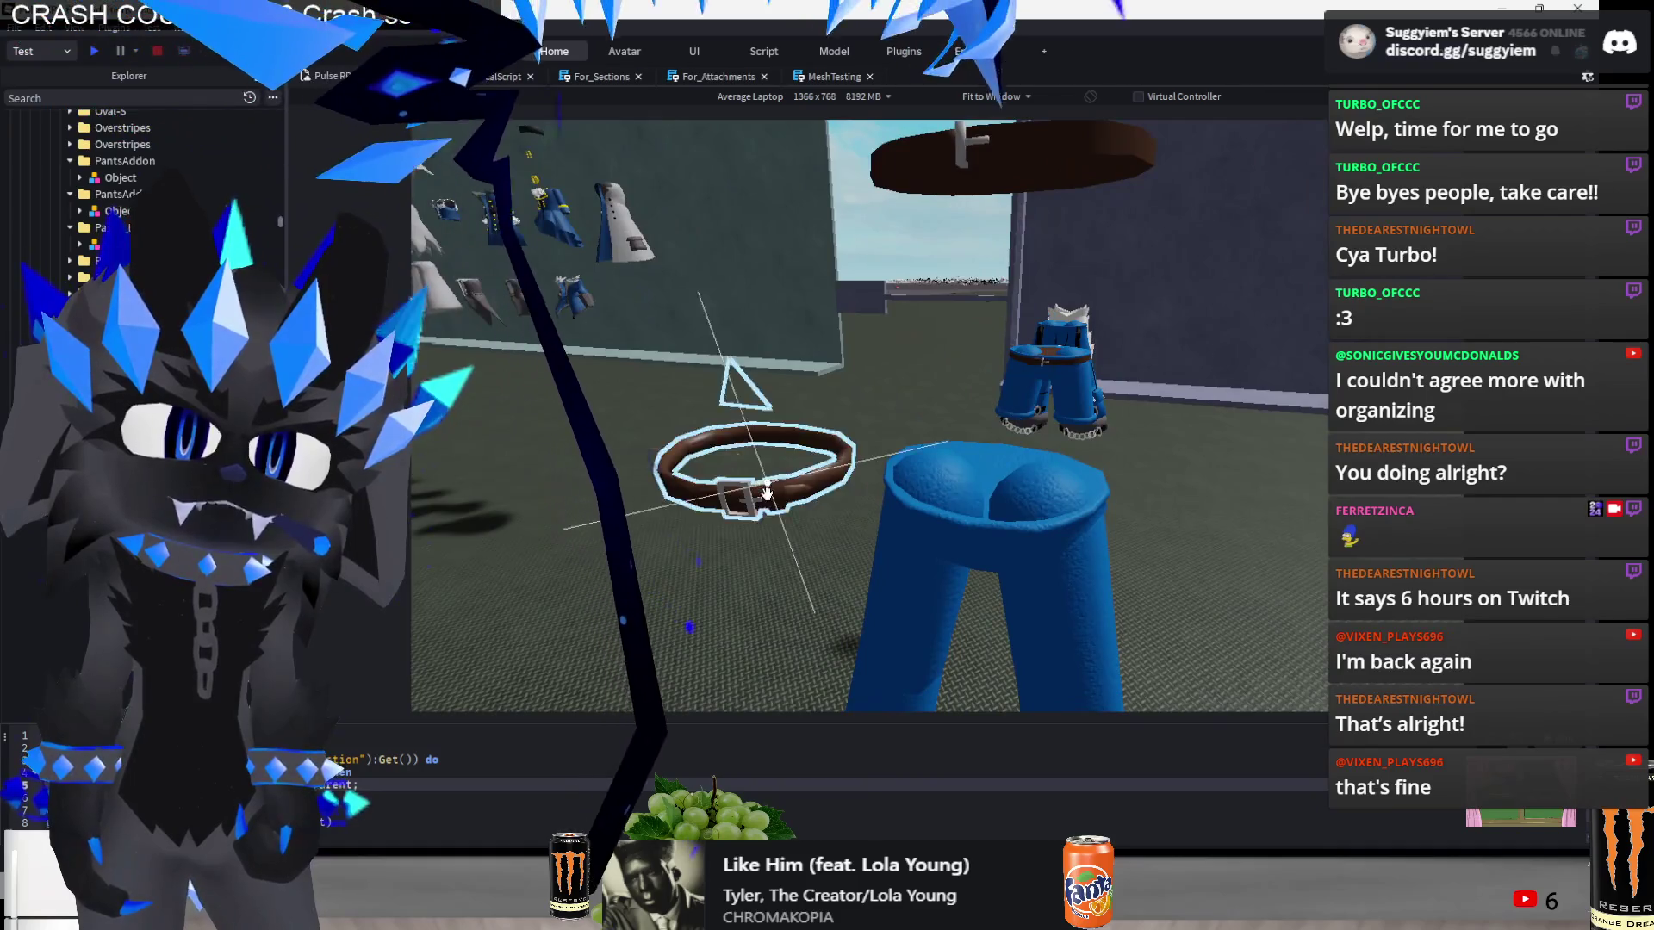
drag(926, 433, 926, 436)
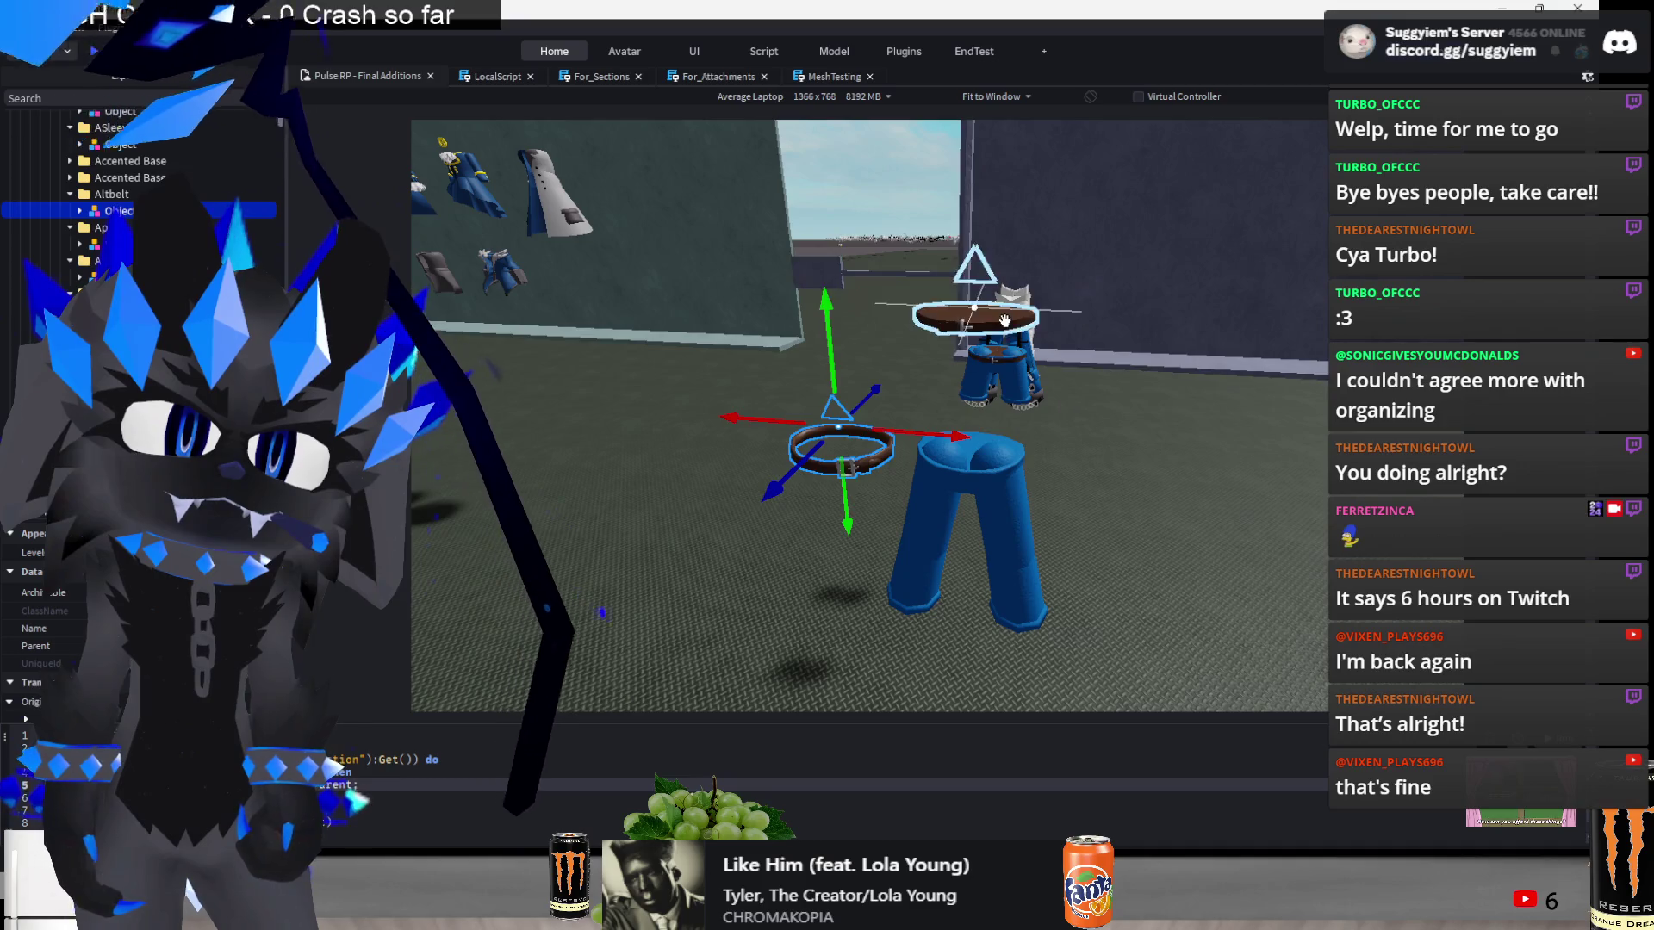
mouse_move(971, 244)
mouse_down()
mouse_move(978, 362)
mouse_move(926, 431)
mouse_move(853, 458)
mouse_up()
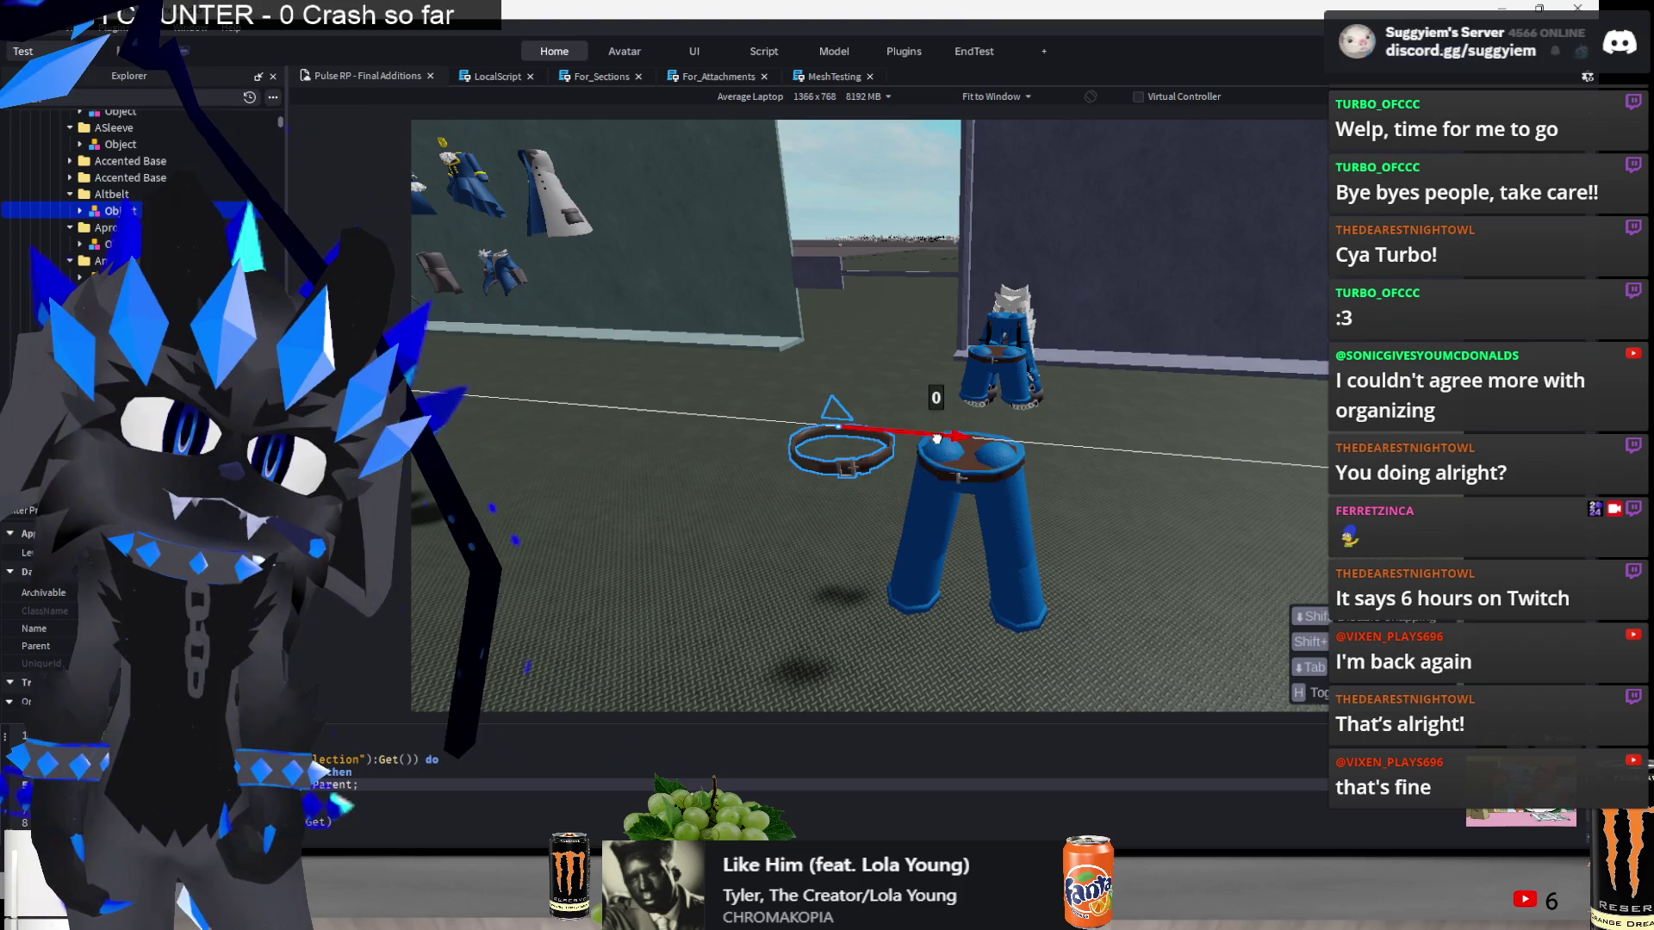
click(979, 331)
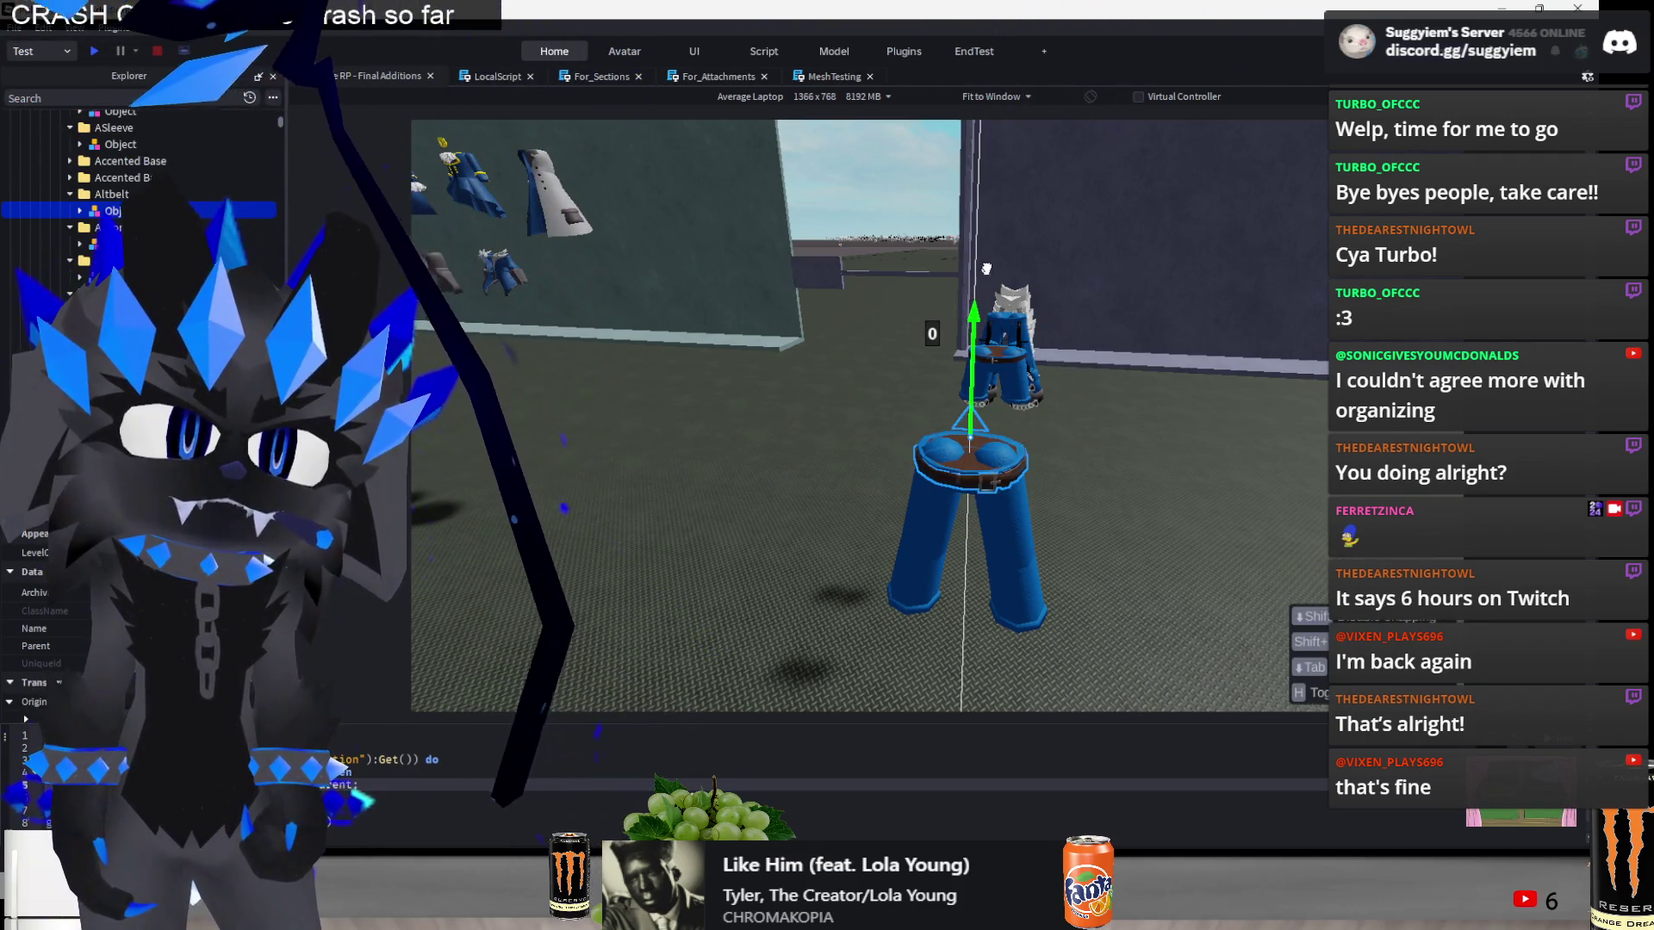
scroll(1004, 197, down, 5)
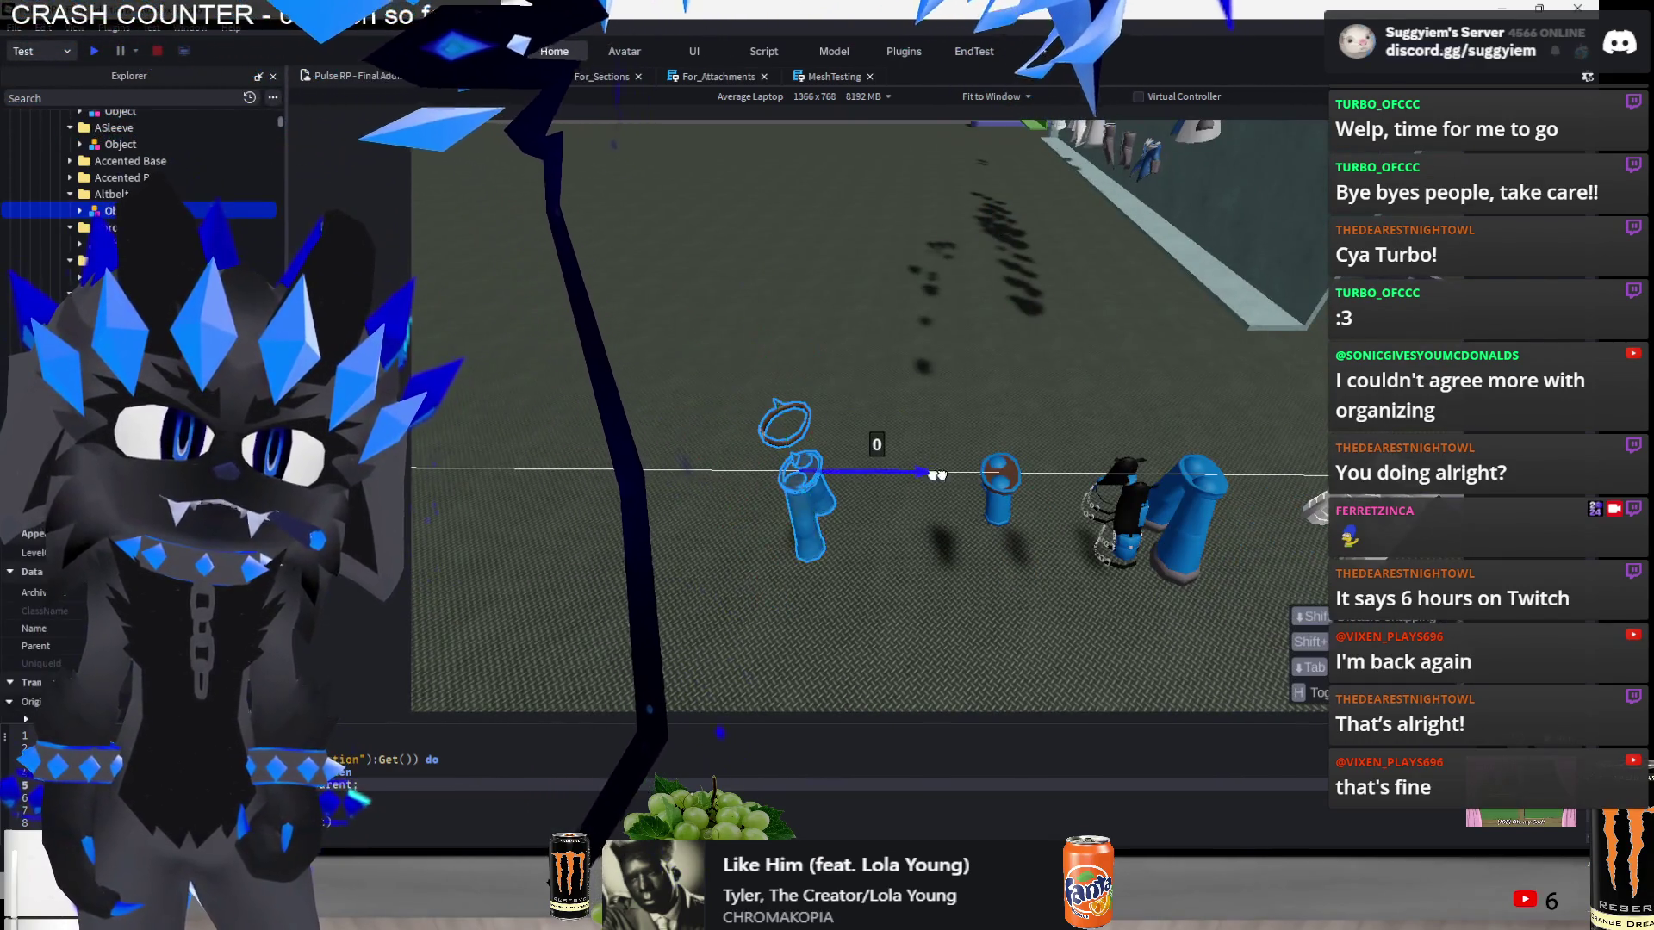
- Slide the small pants piece about 3 studs sideways along the X axis
drag(866, 464, 1105, 480)
drag(1041, 650, 1082, 668)
scroll(1082, 668, down, 10)
scroll(1078, 664, up, 10)
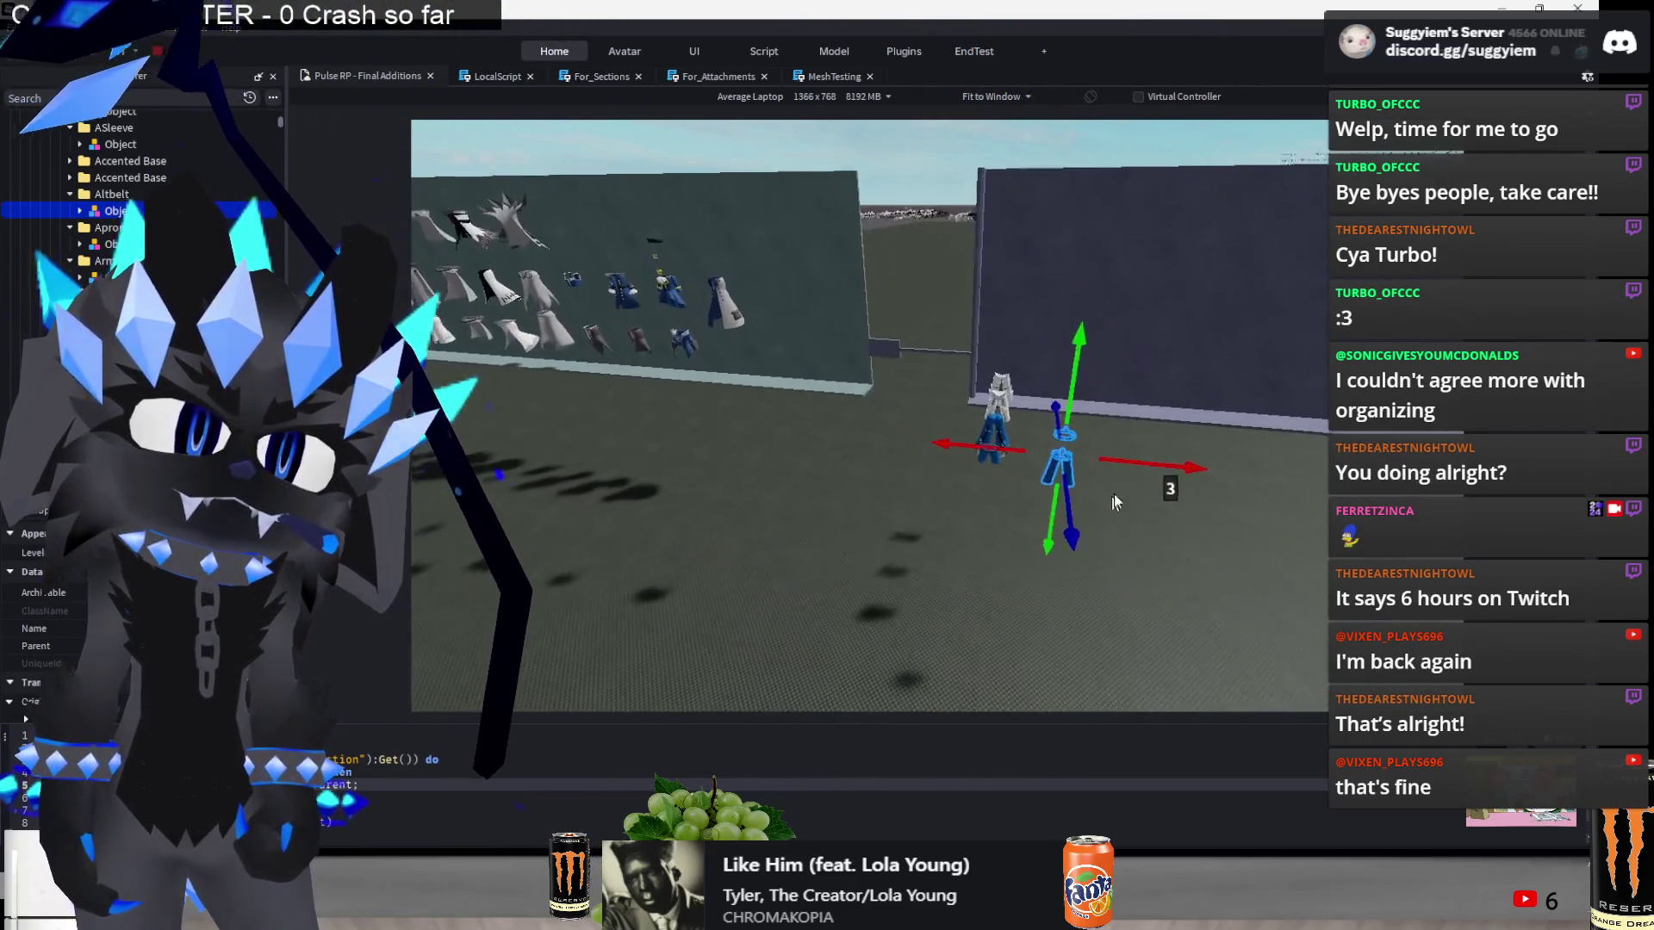
key(d)
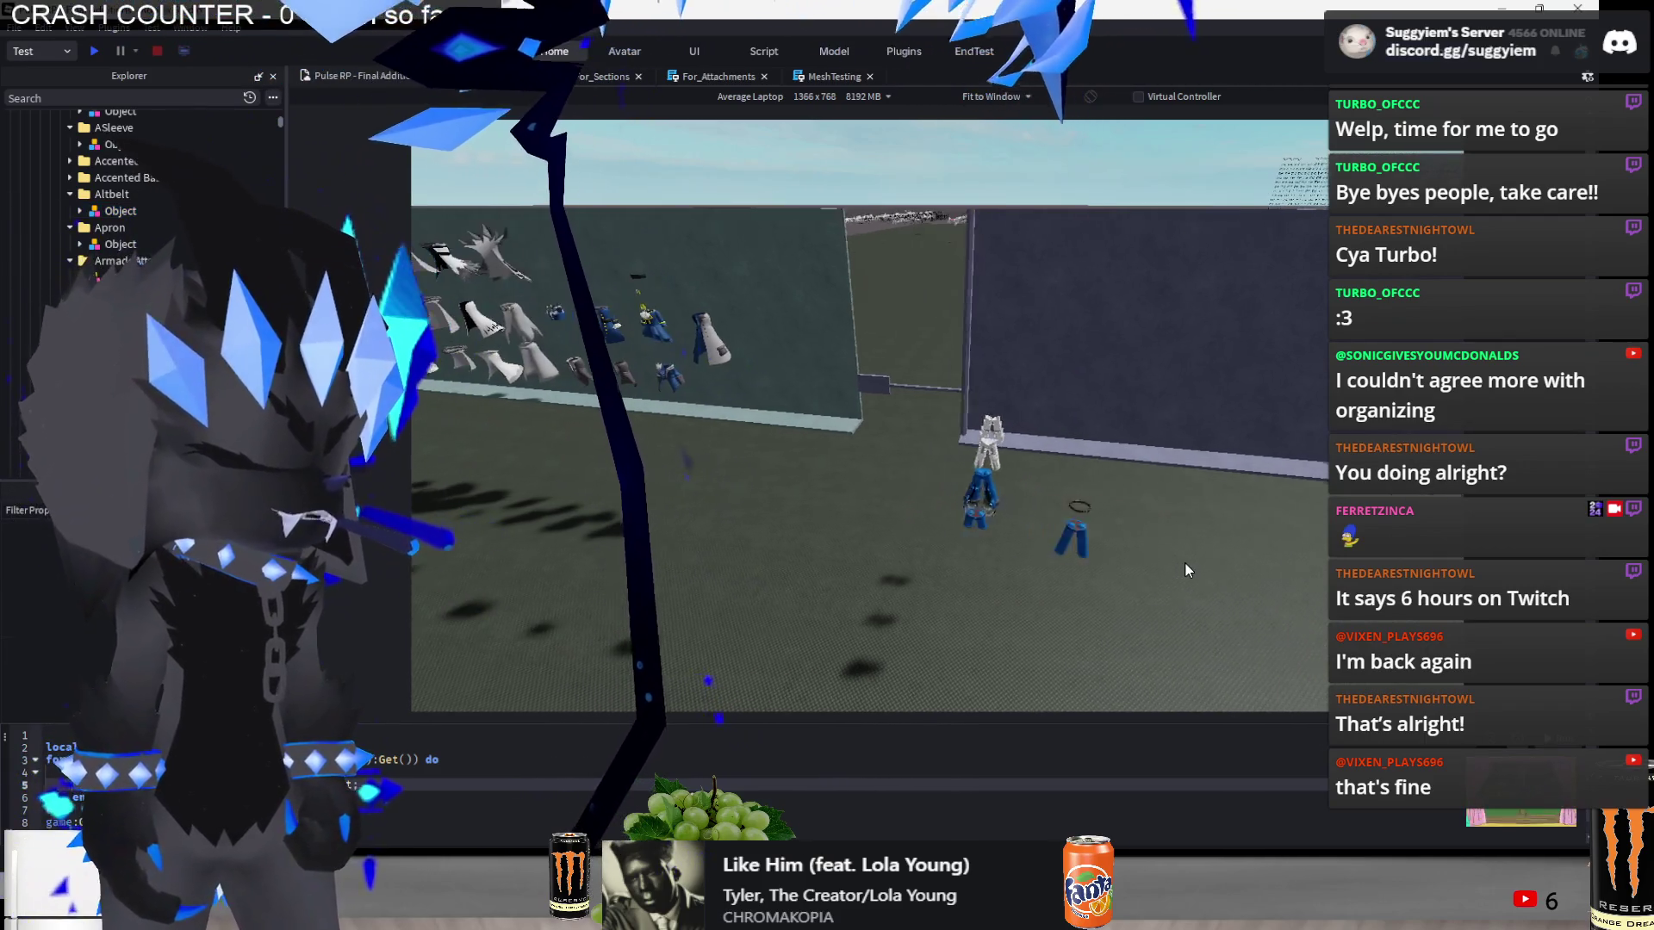
key(alt+Tab)
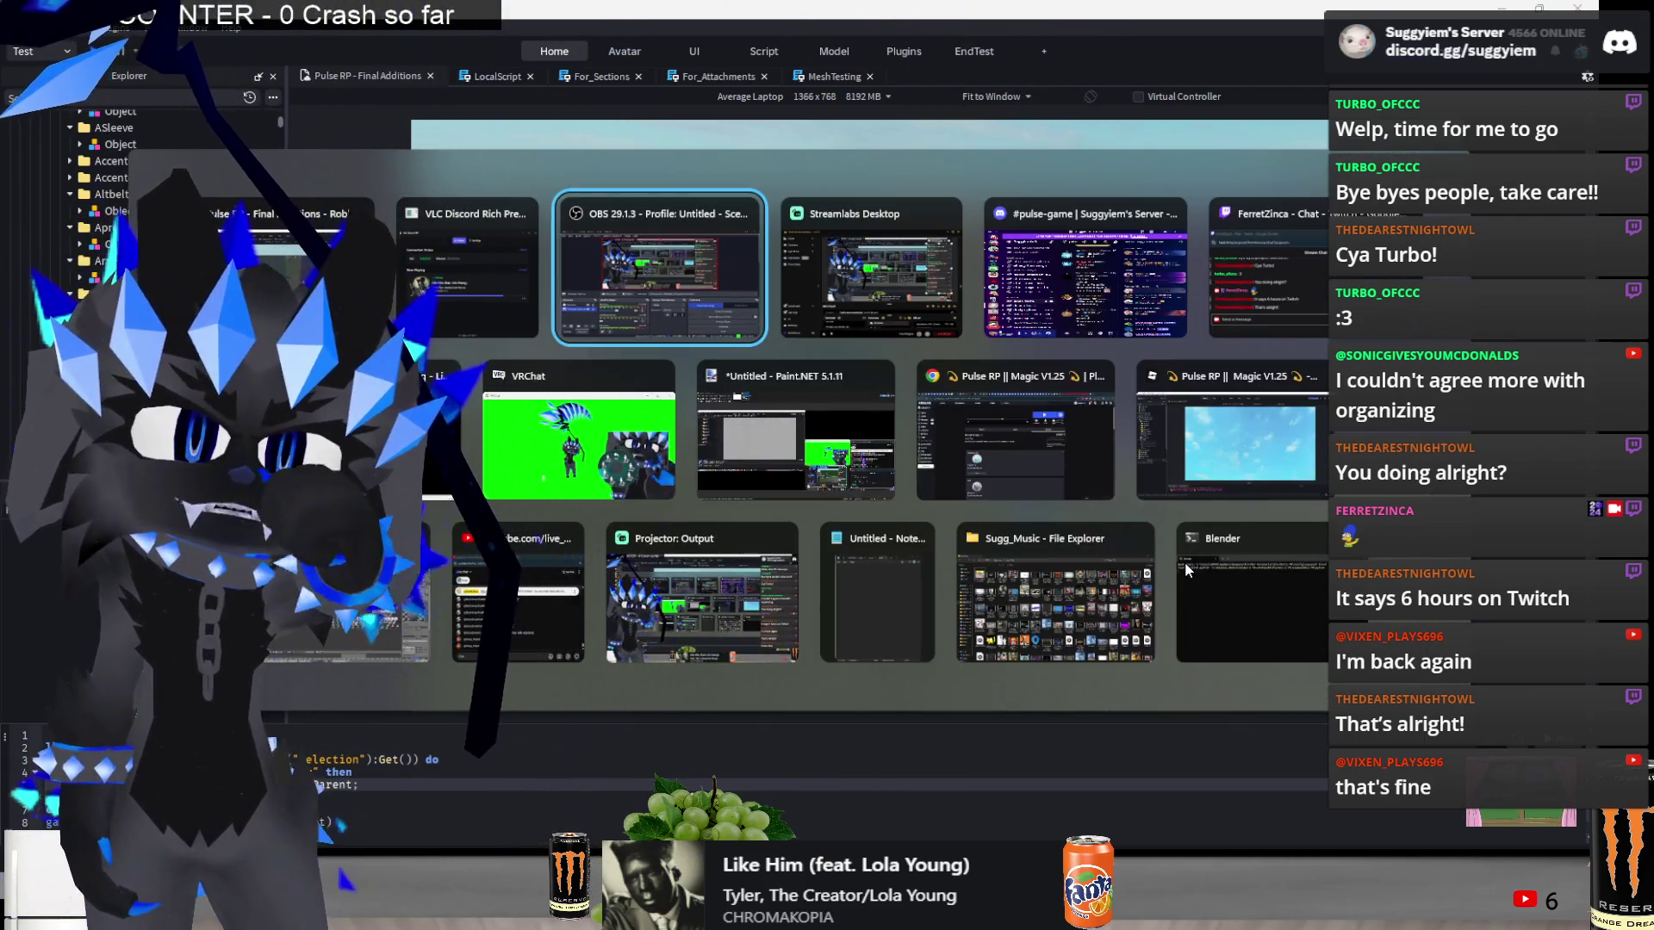
key(alt+shift+Tab)
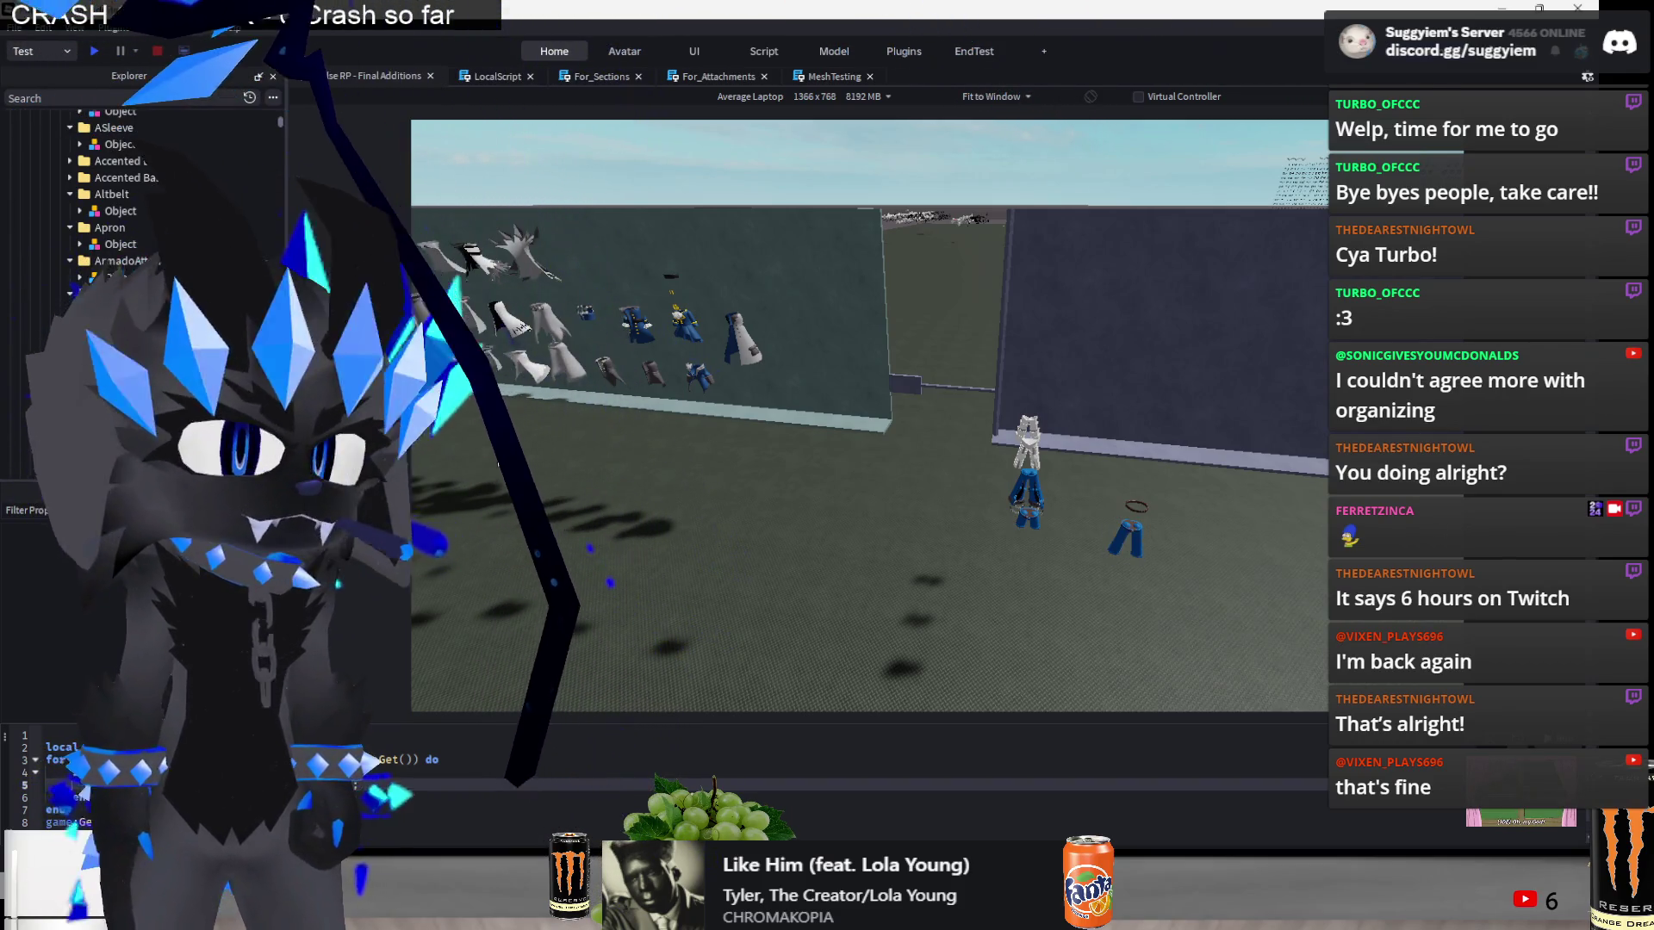
- Slide the leg piece add-on onto the blue pants
drag(734, 466, 734, 466)
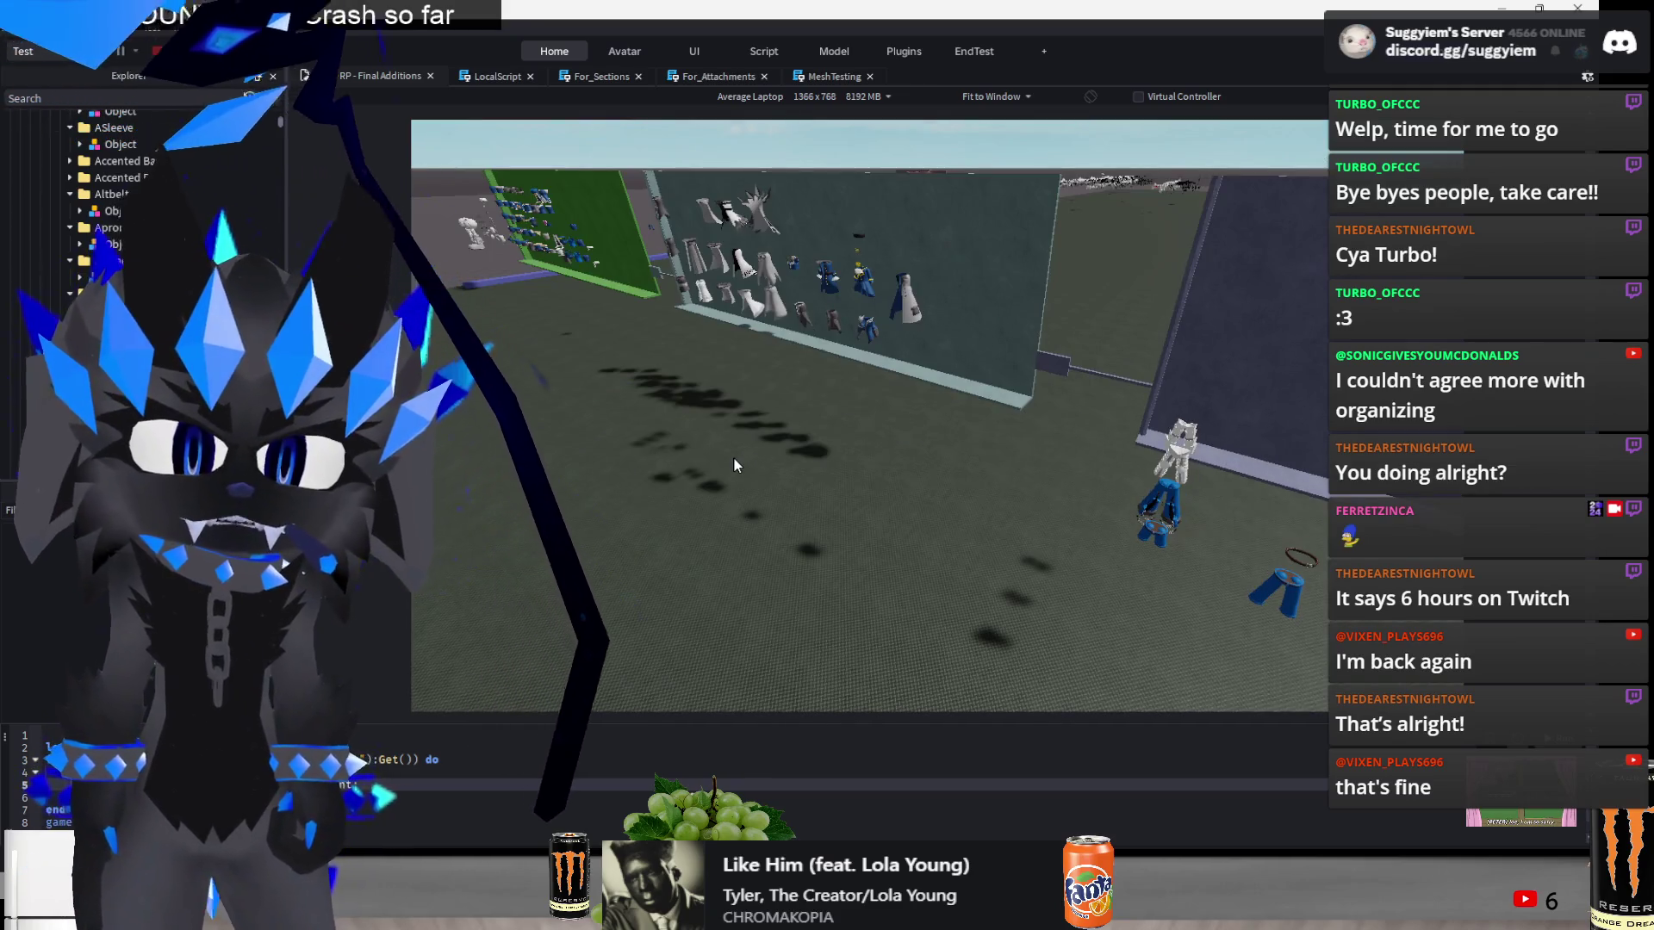
scroll(824, 510, up, 3)
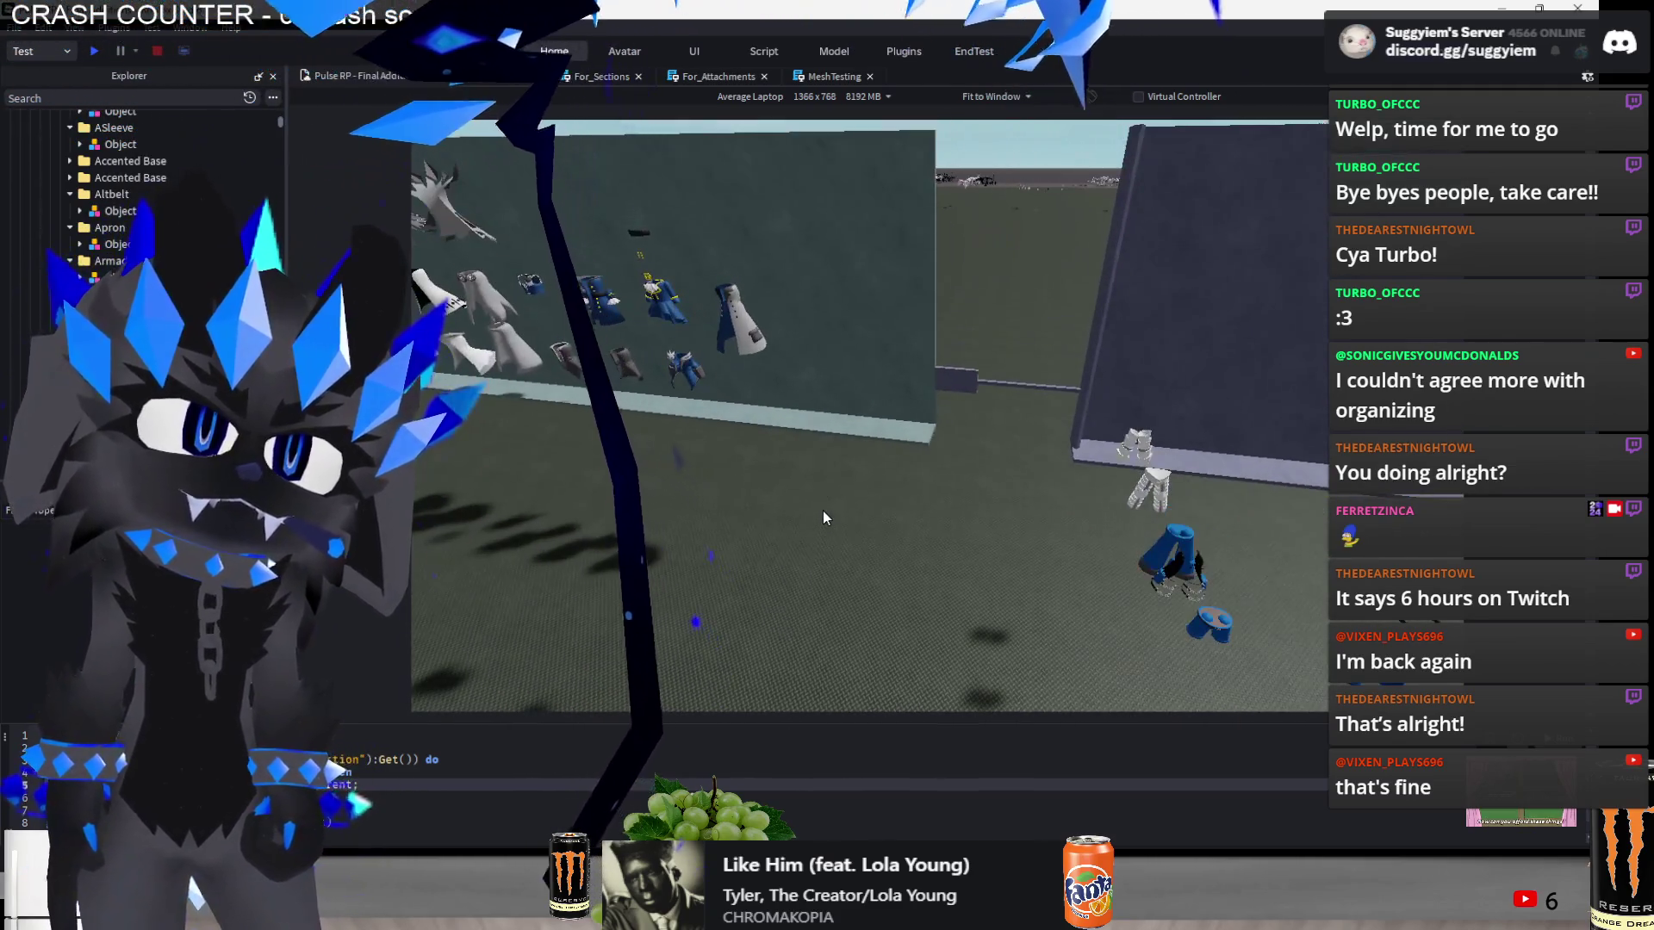
key(d)
key(w)
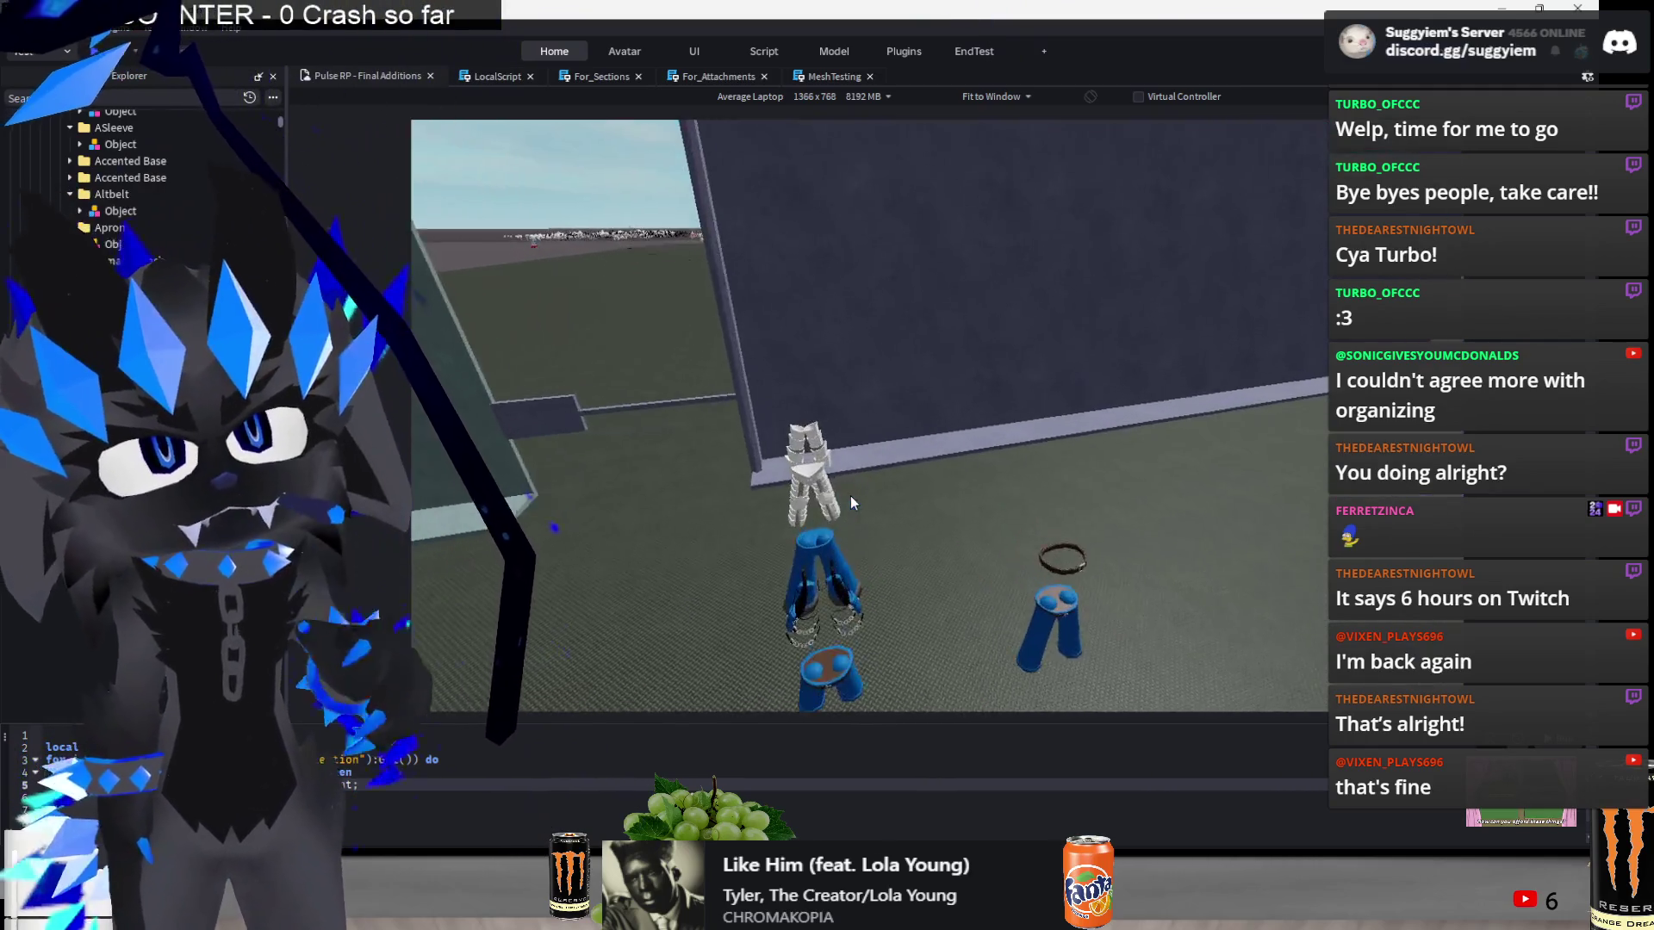
scroll(850, 495, up, 5)
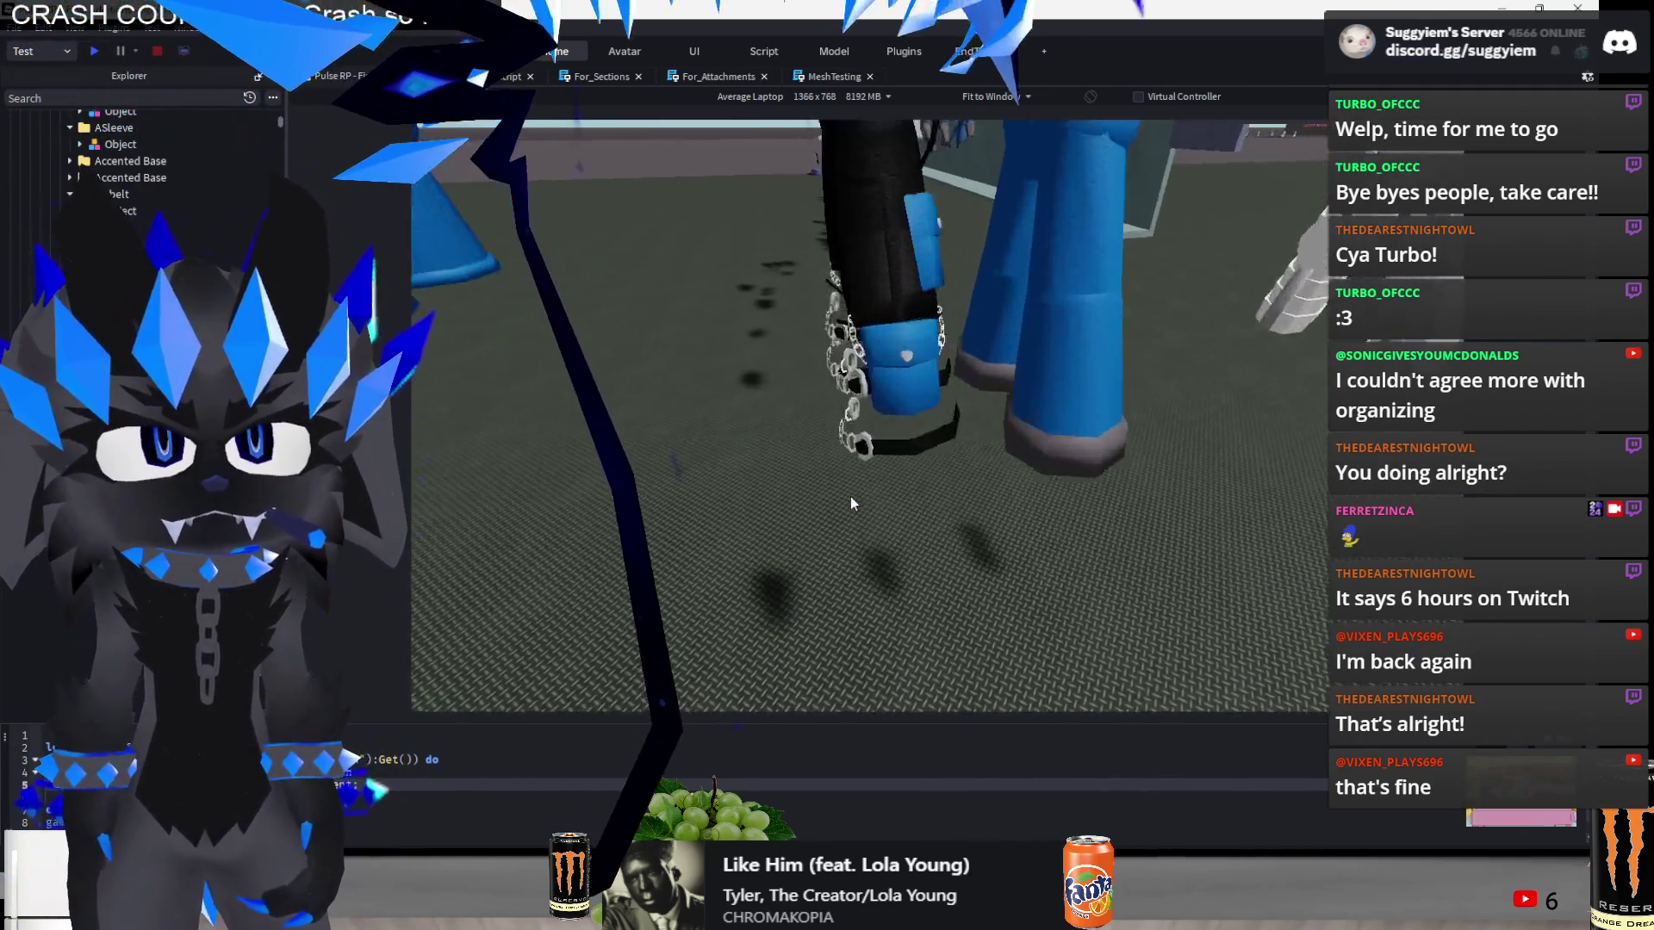
scroll(850, 495, down, 5)
click(909, 526)
drag(971, 502, 1099, 483)
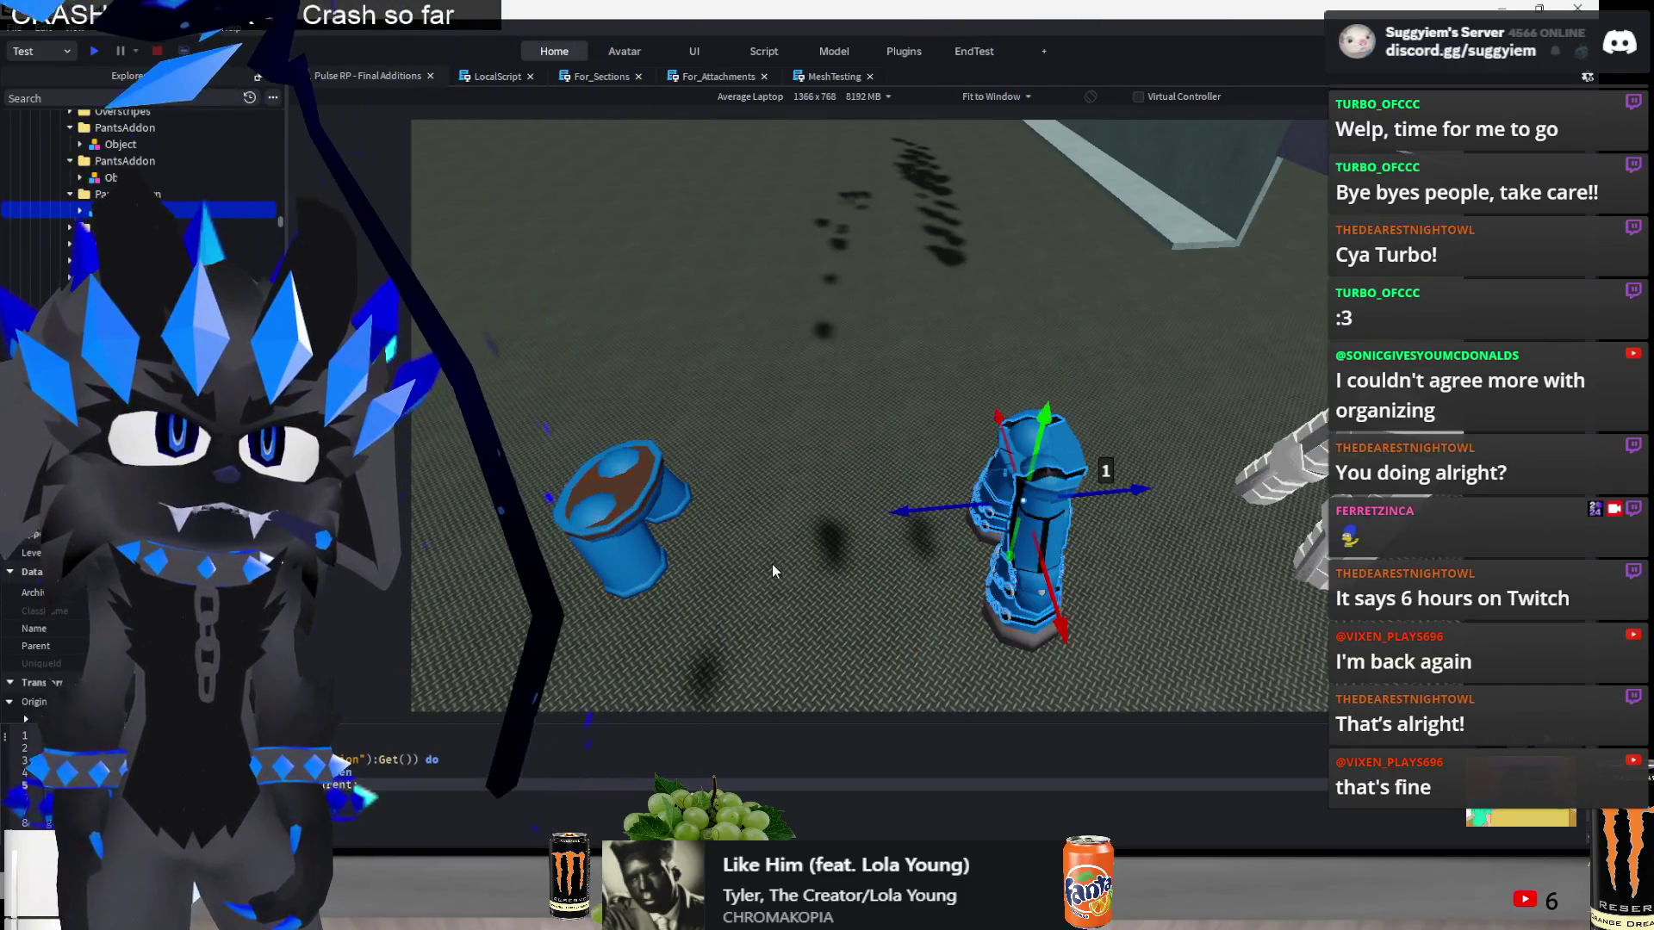
click(866, 384)
key(f)
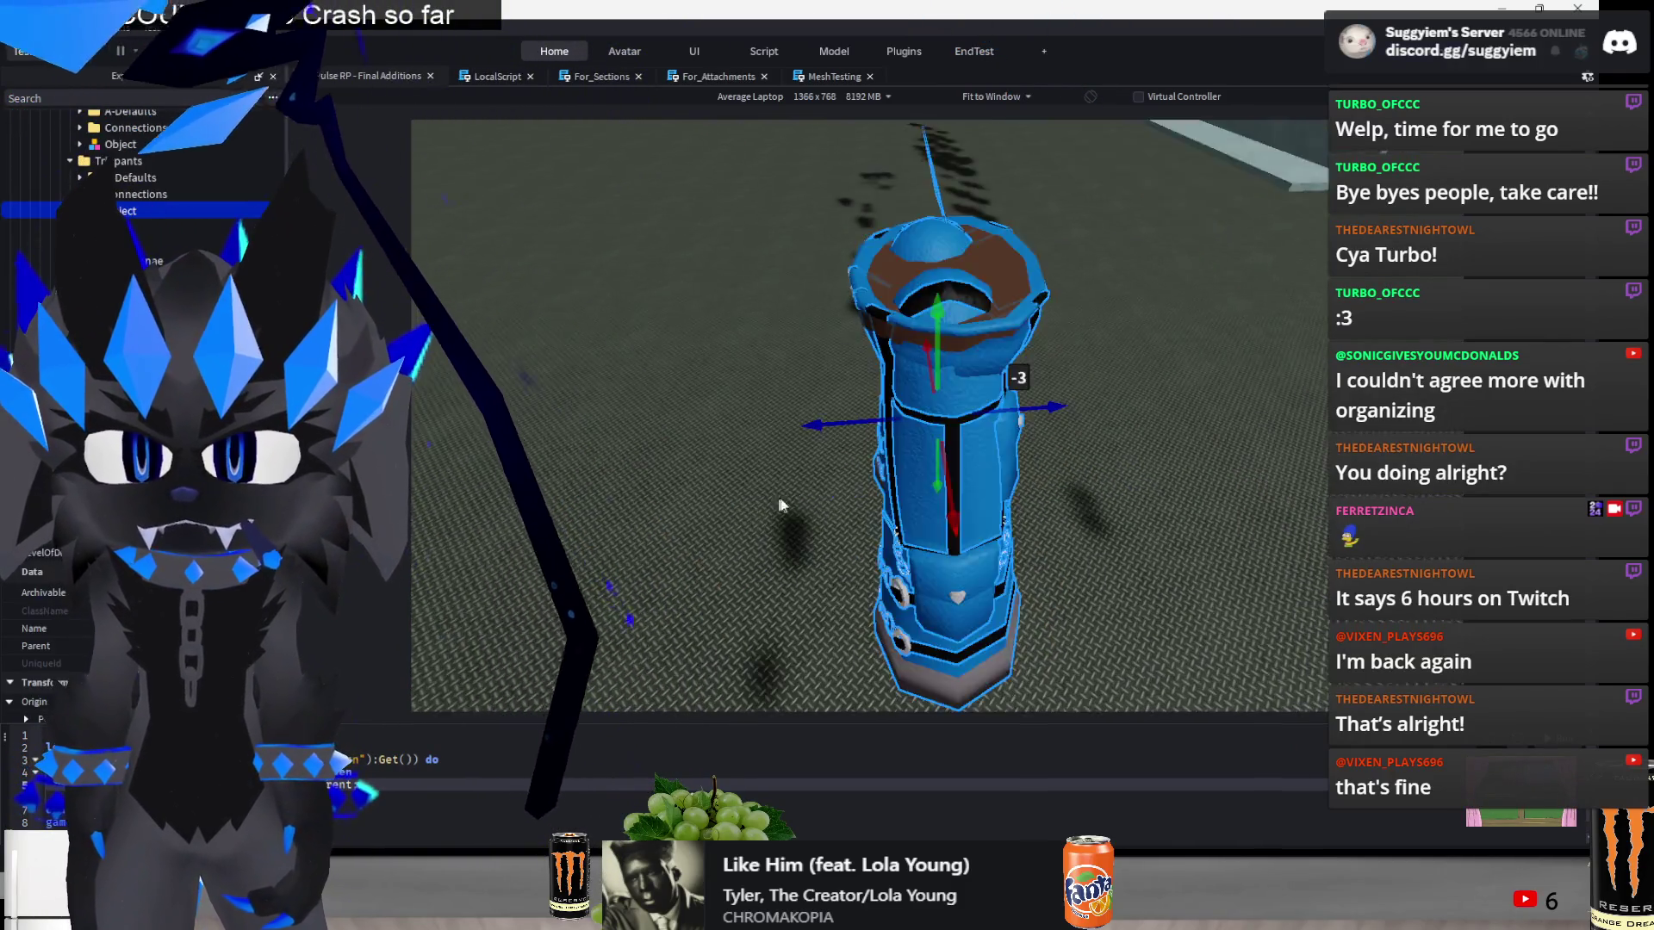
scroll(1031, 444, down, 5)
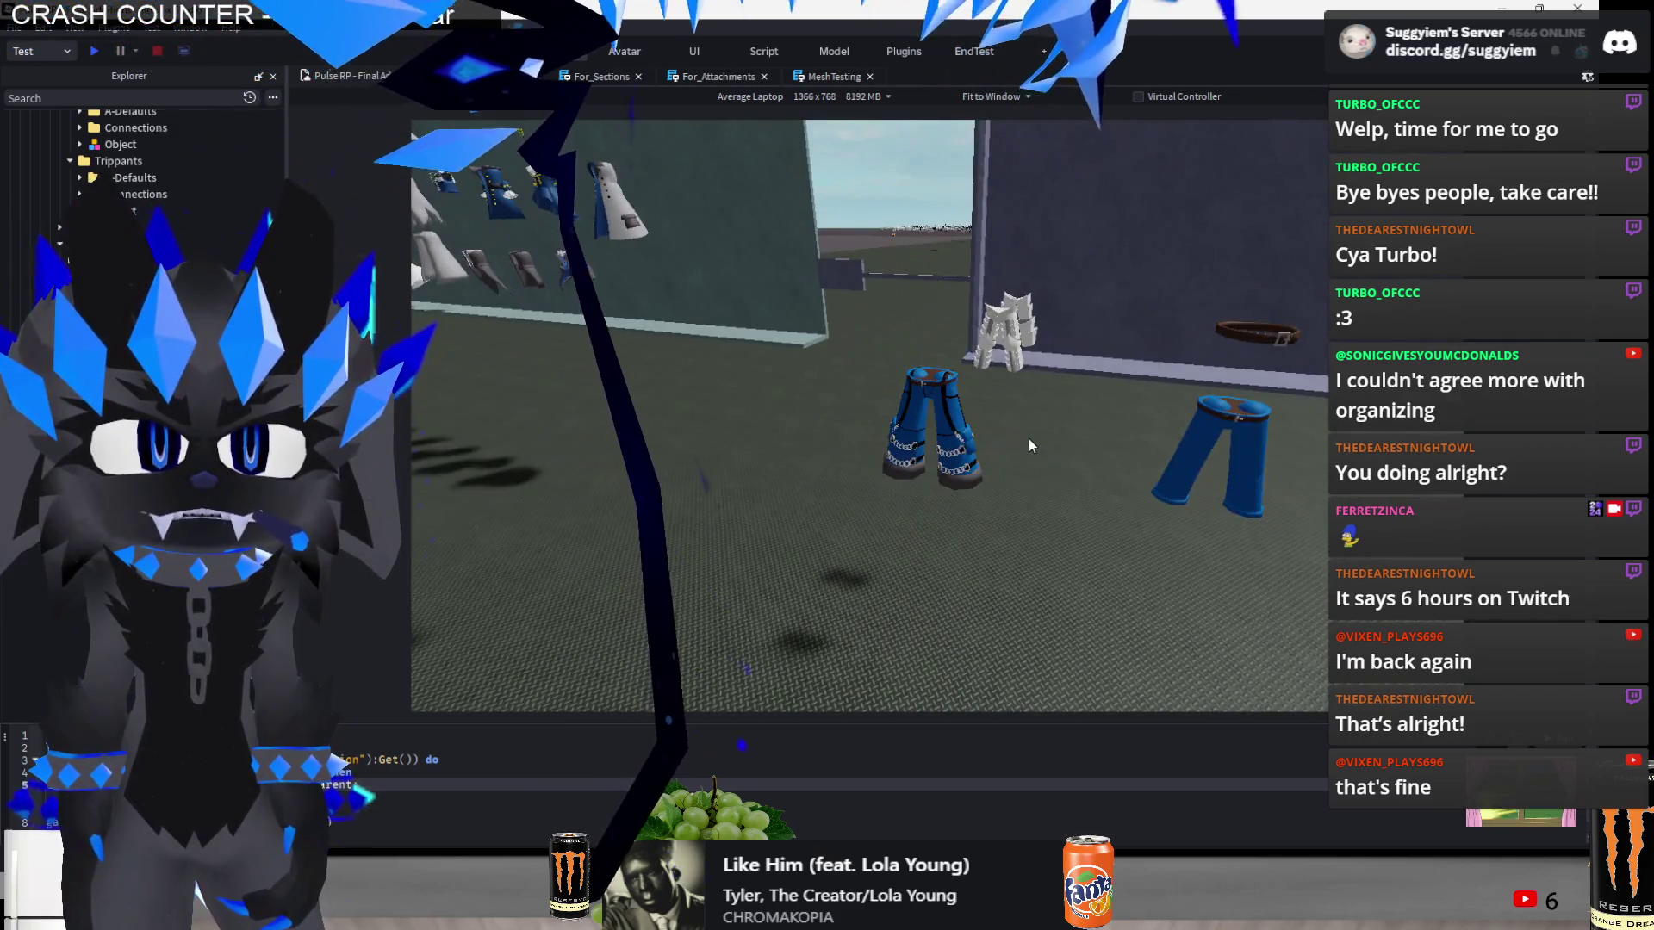
- Shift the blue pants sideways along the floor
click(1029, 439)
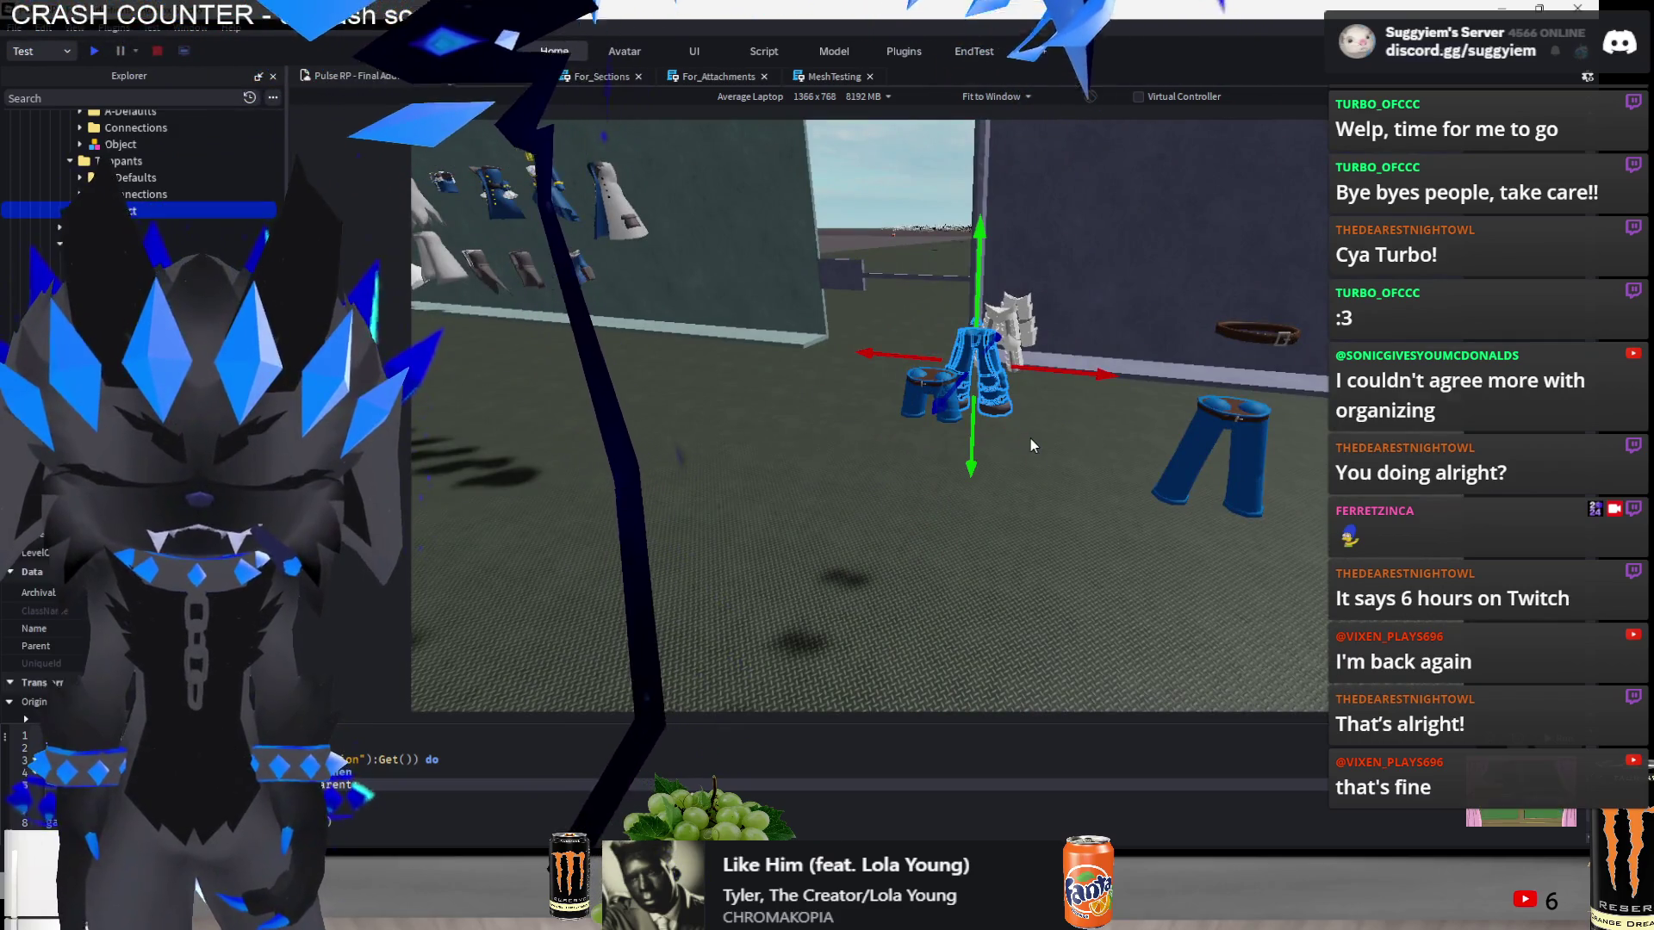
drag(1013, 425, 1028, 422)
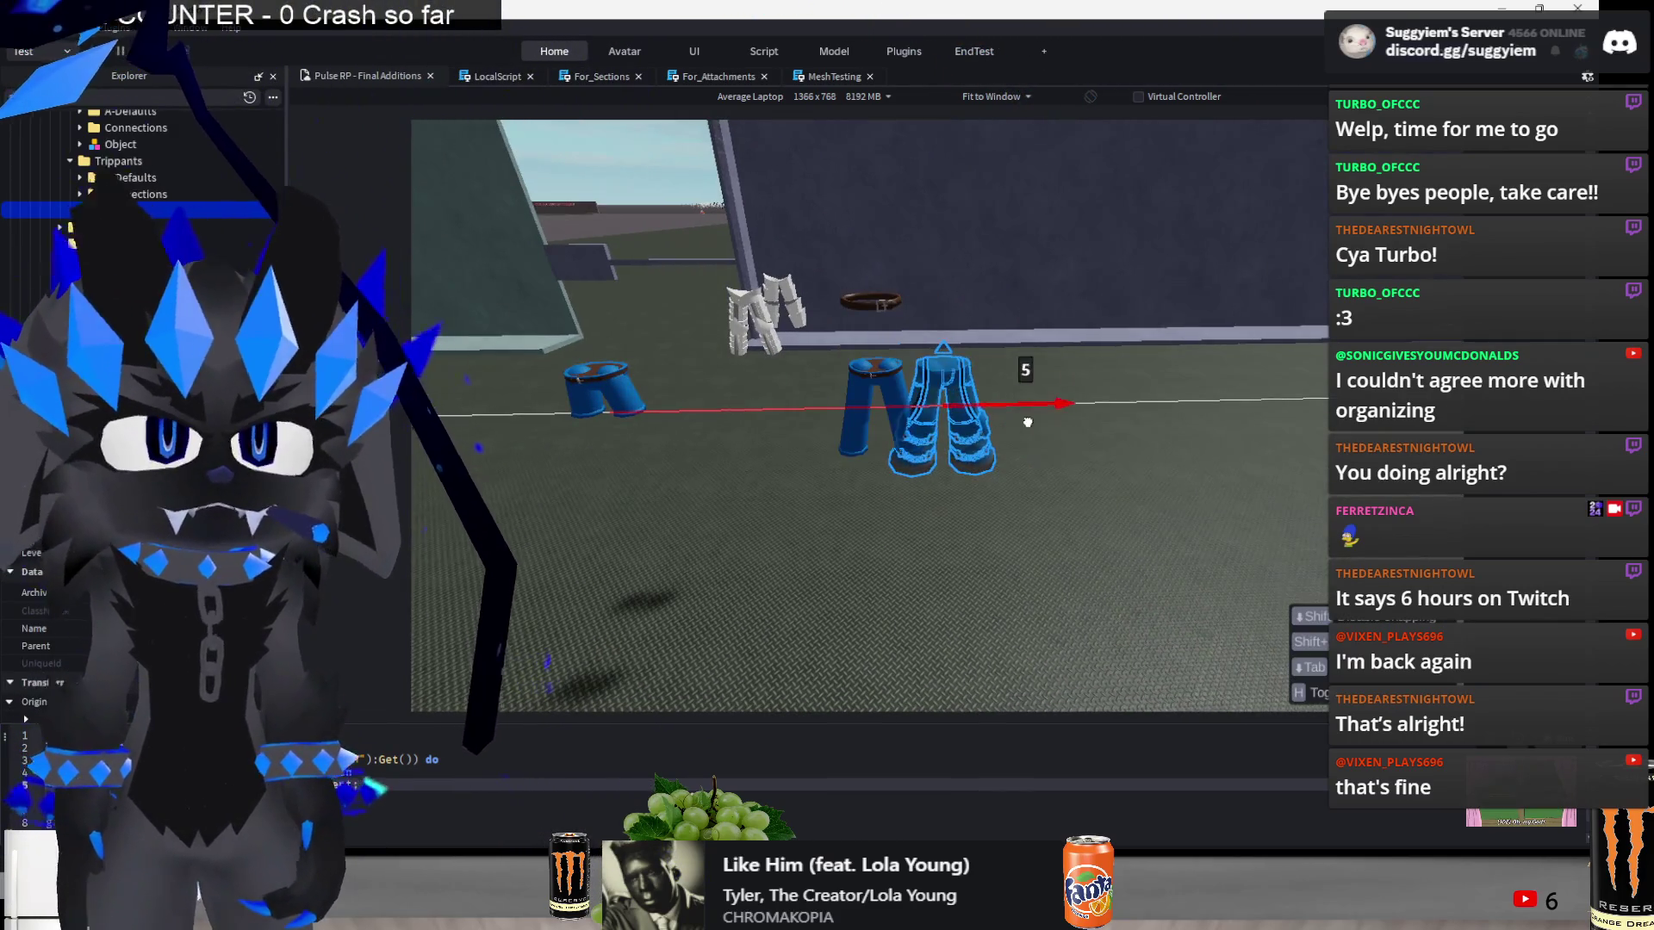
drag(1198, 429, 1197, 429)
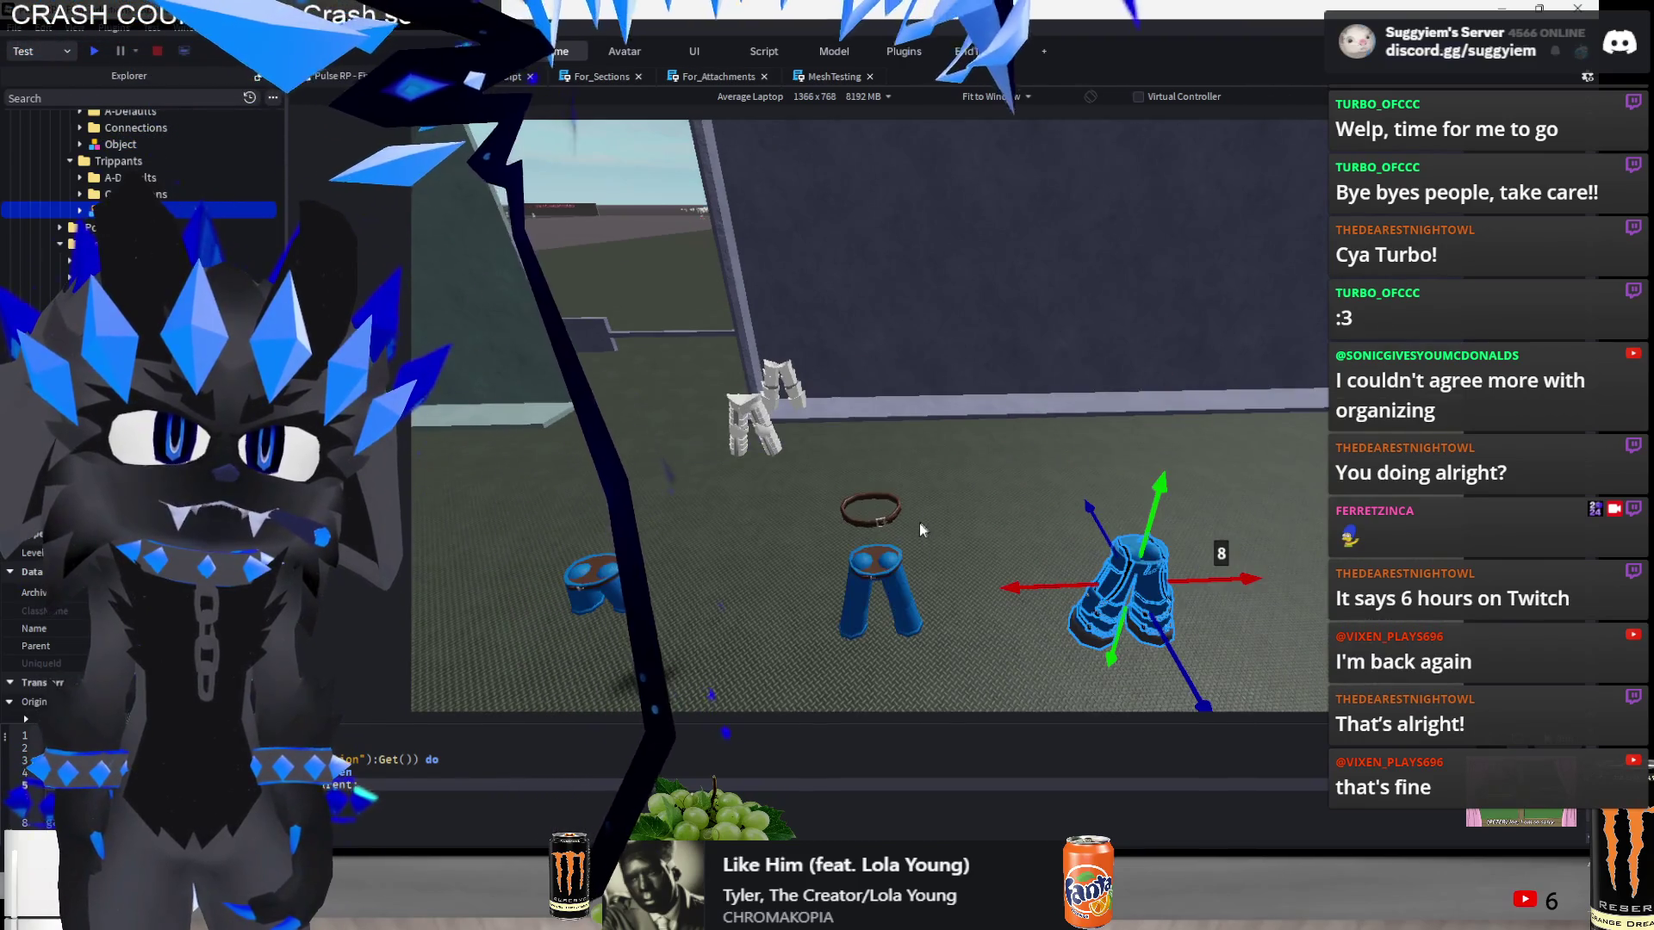
click(877, 465)
- Move a white armor leg piece toward centre and lift it onto the dark wall
scroll(815, 458, up, 5)
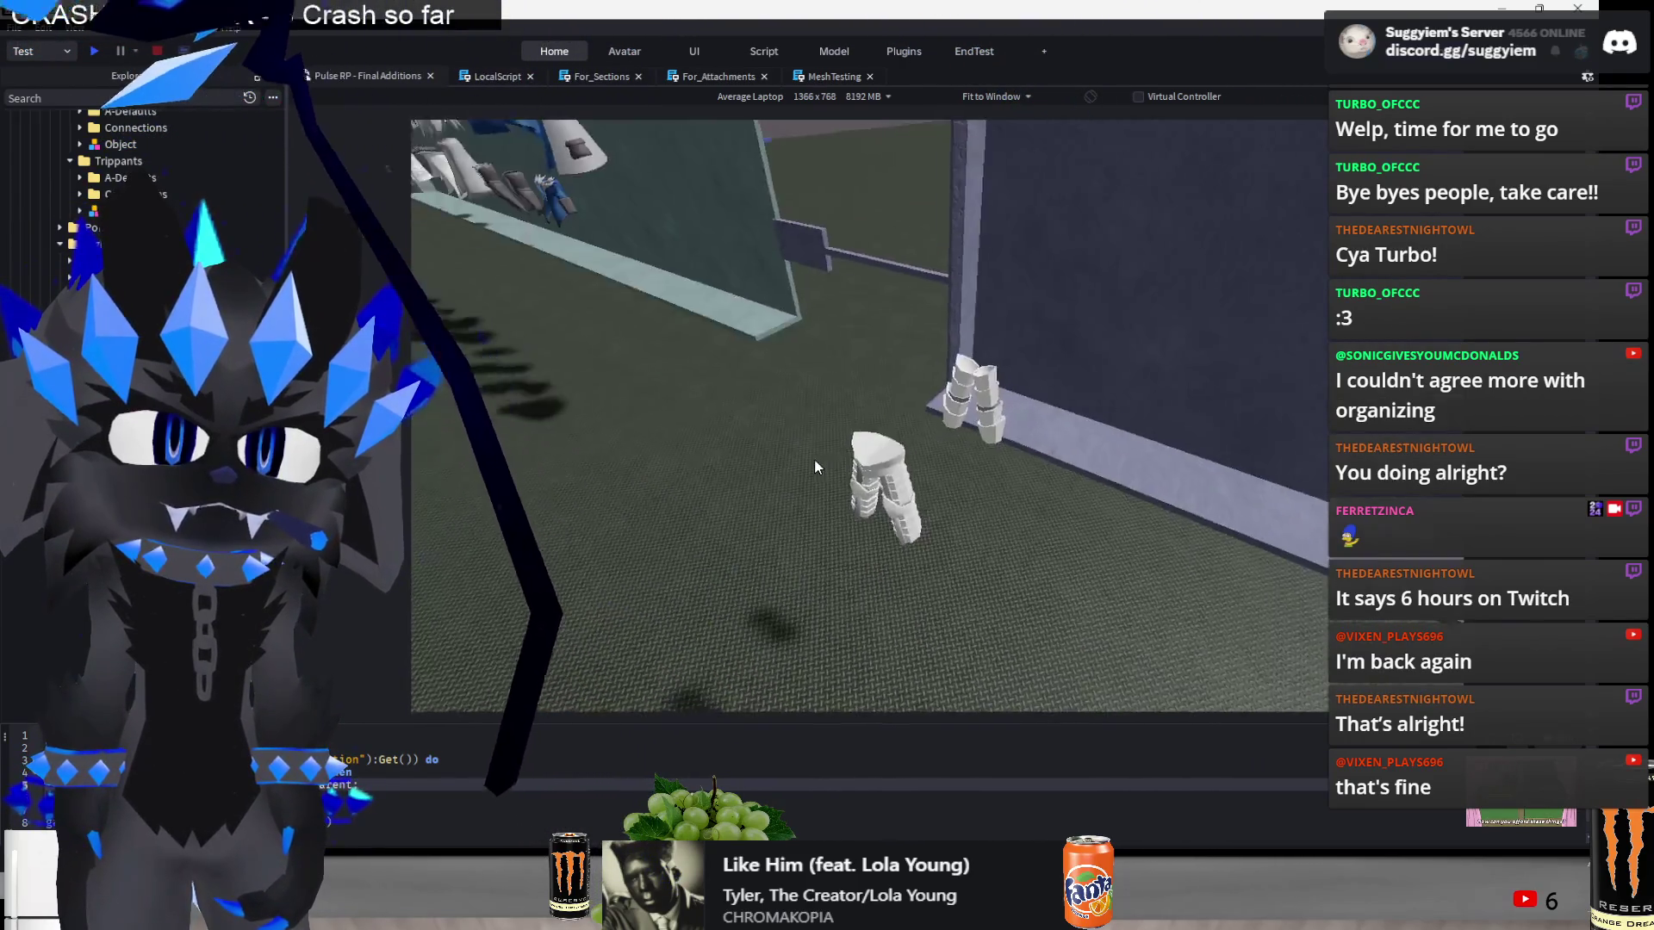
click(844, 398)
drag(898, 354, 910, 369)
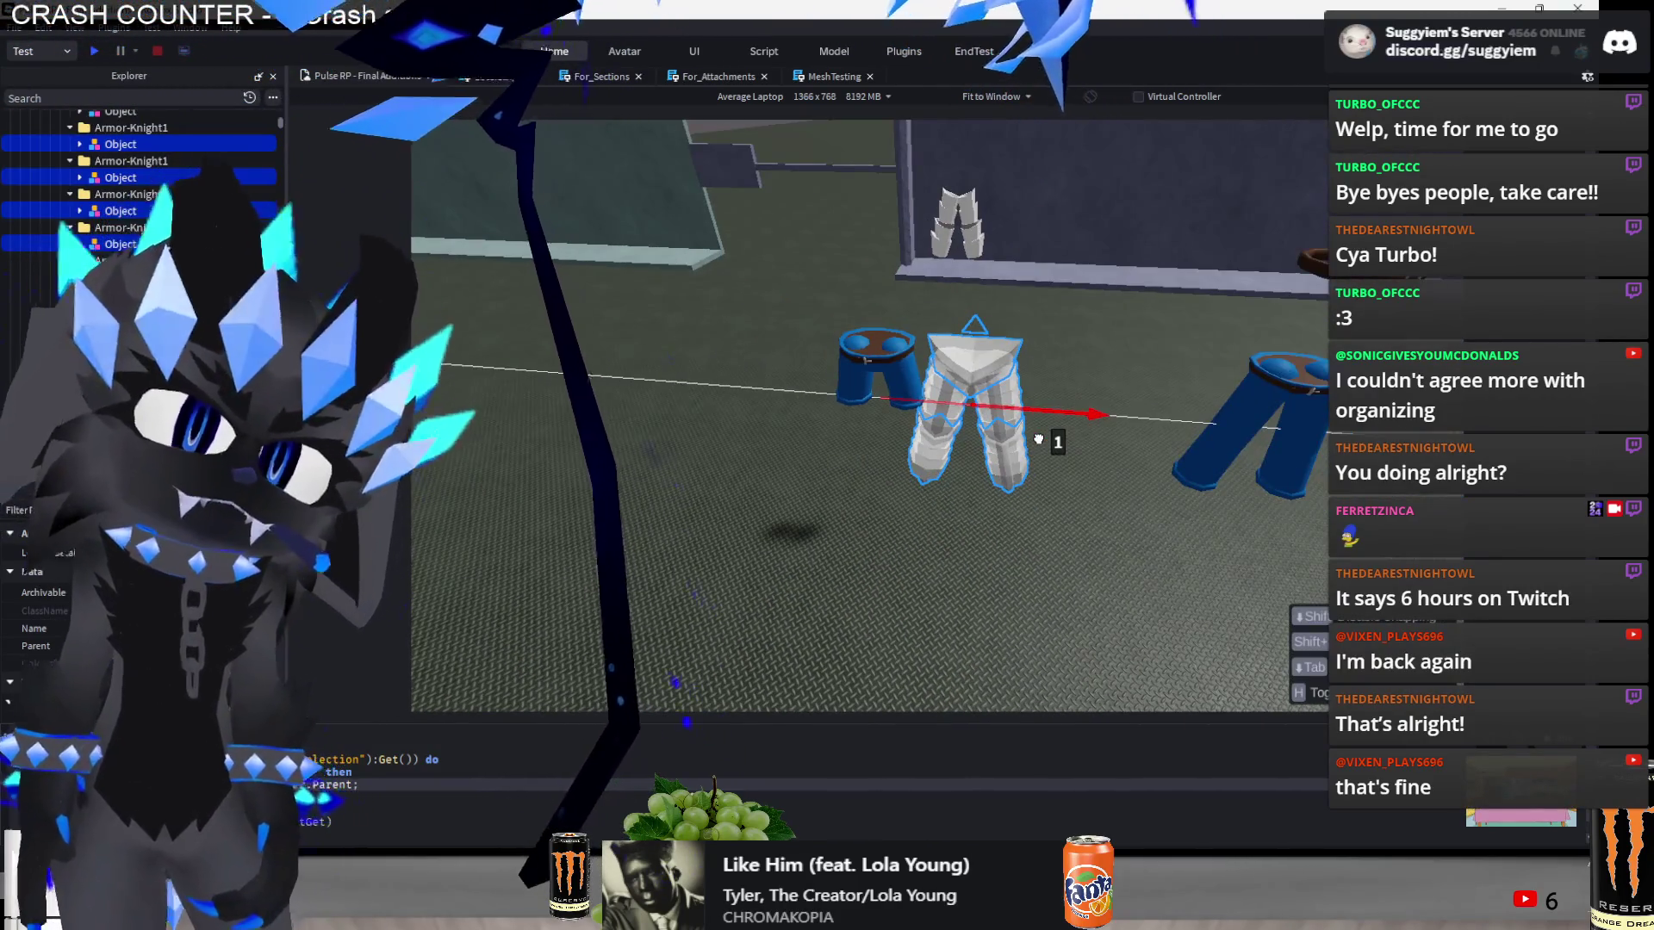
mouse_move(1084, 430)
mouse_down()
mouse_move(1305, 353)
mouse_move(1301, 453)
mouse_move(970, 431)
mouse_move(973, 412)
mouse_move(1179, 457)
mouse_up()
drag(1084, 418, 1079, 229)
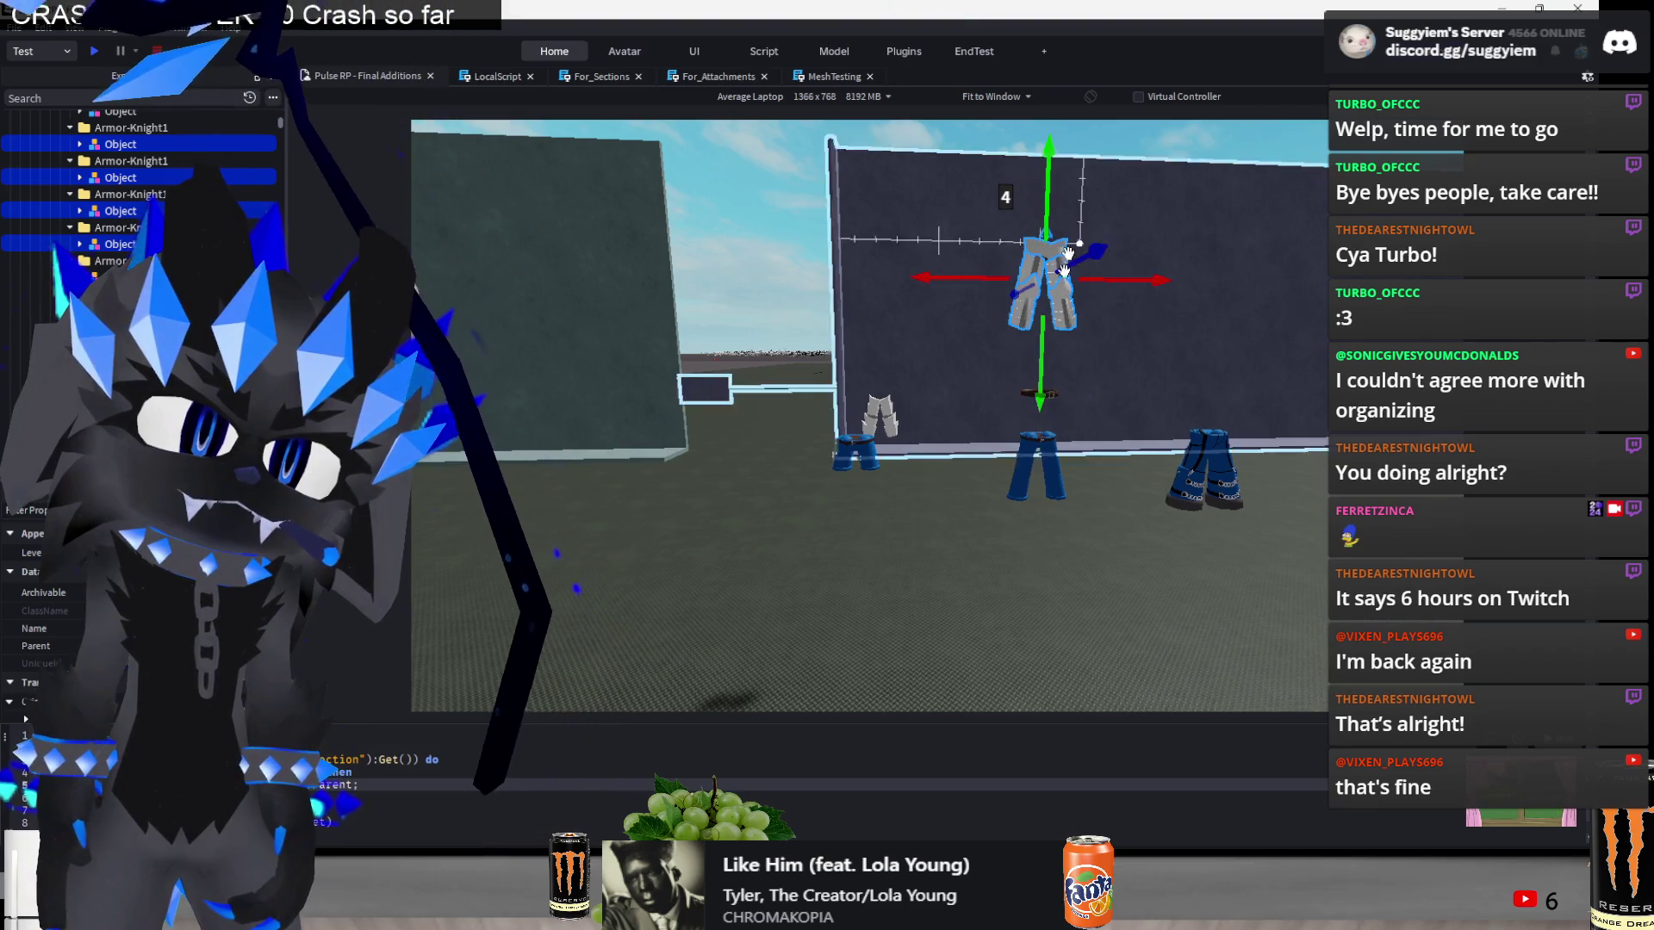
scroll(1087, 562, up, 3)
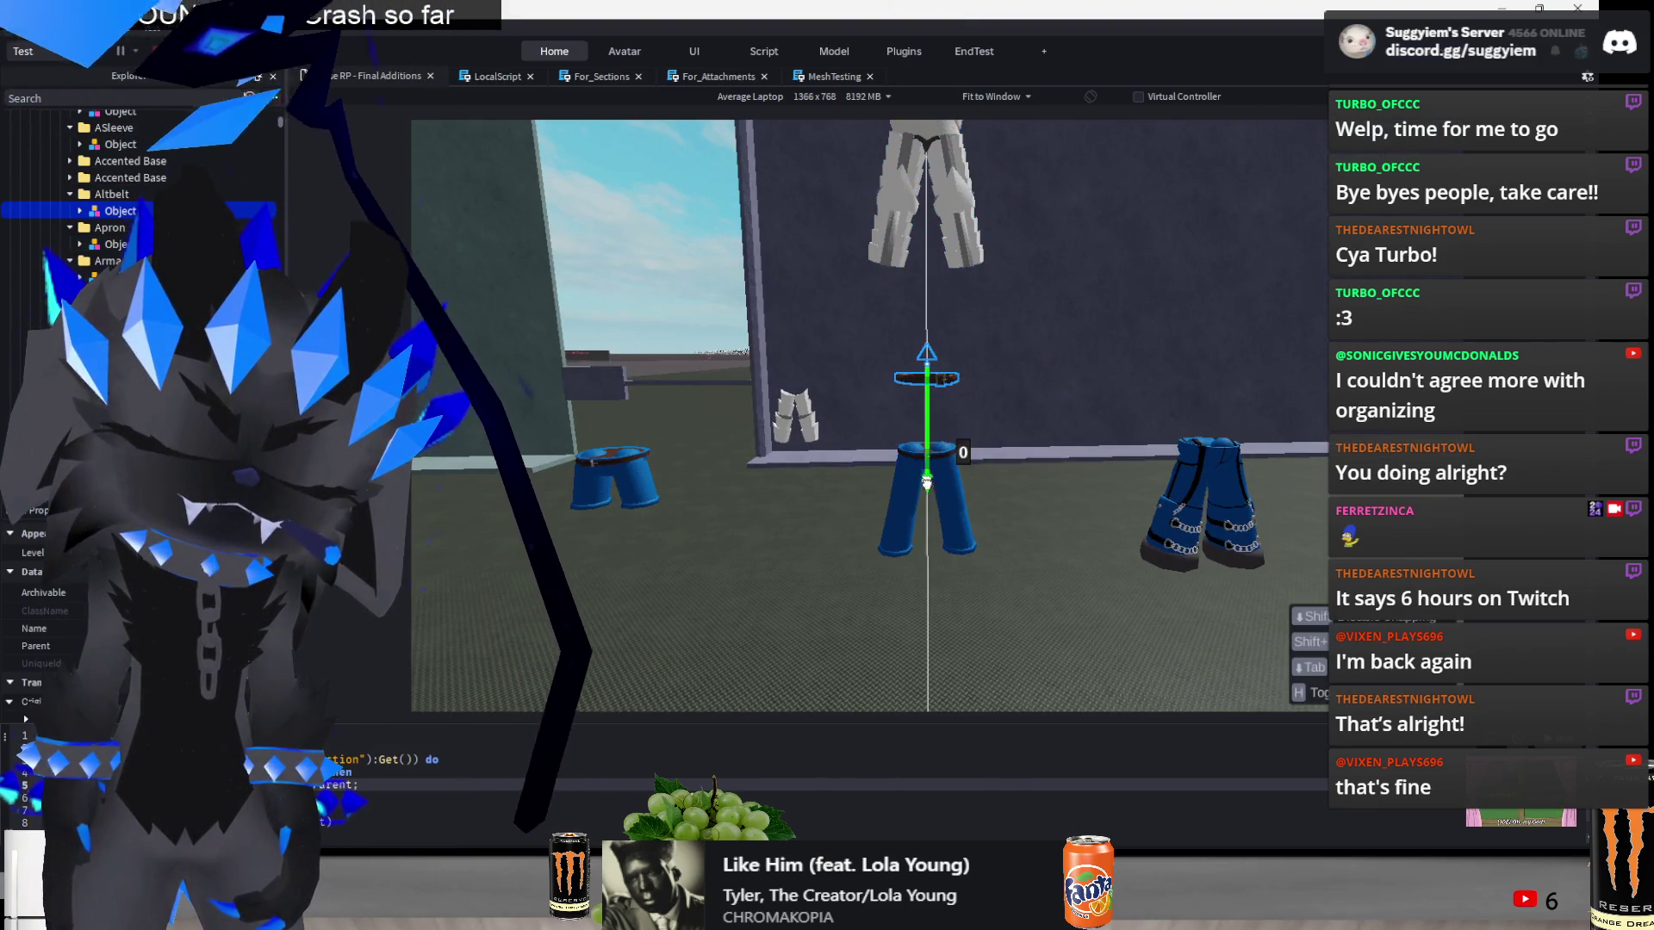
scroll(976, 463, down, 2)
scroll(1040, 624, up, 5)
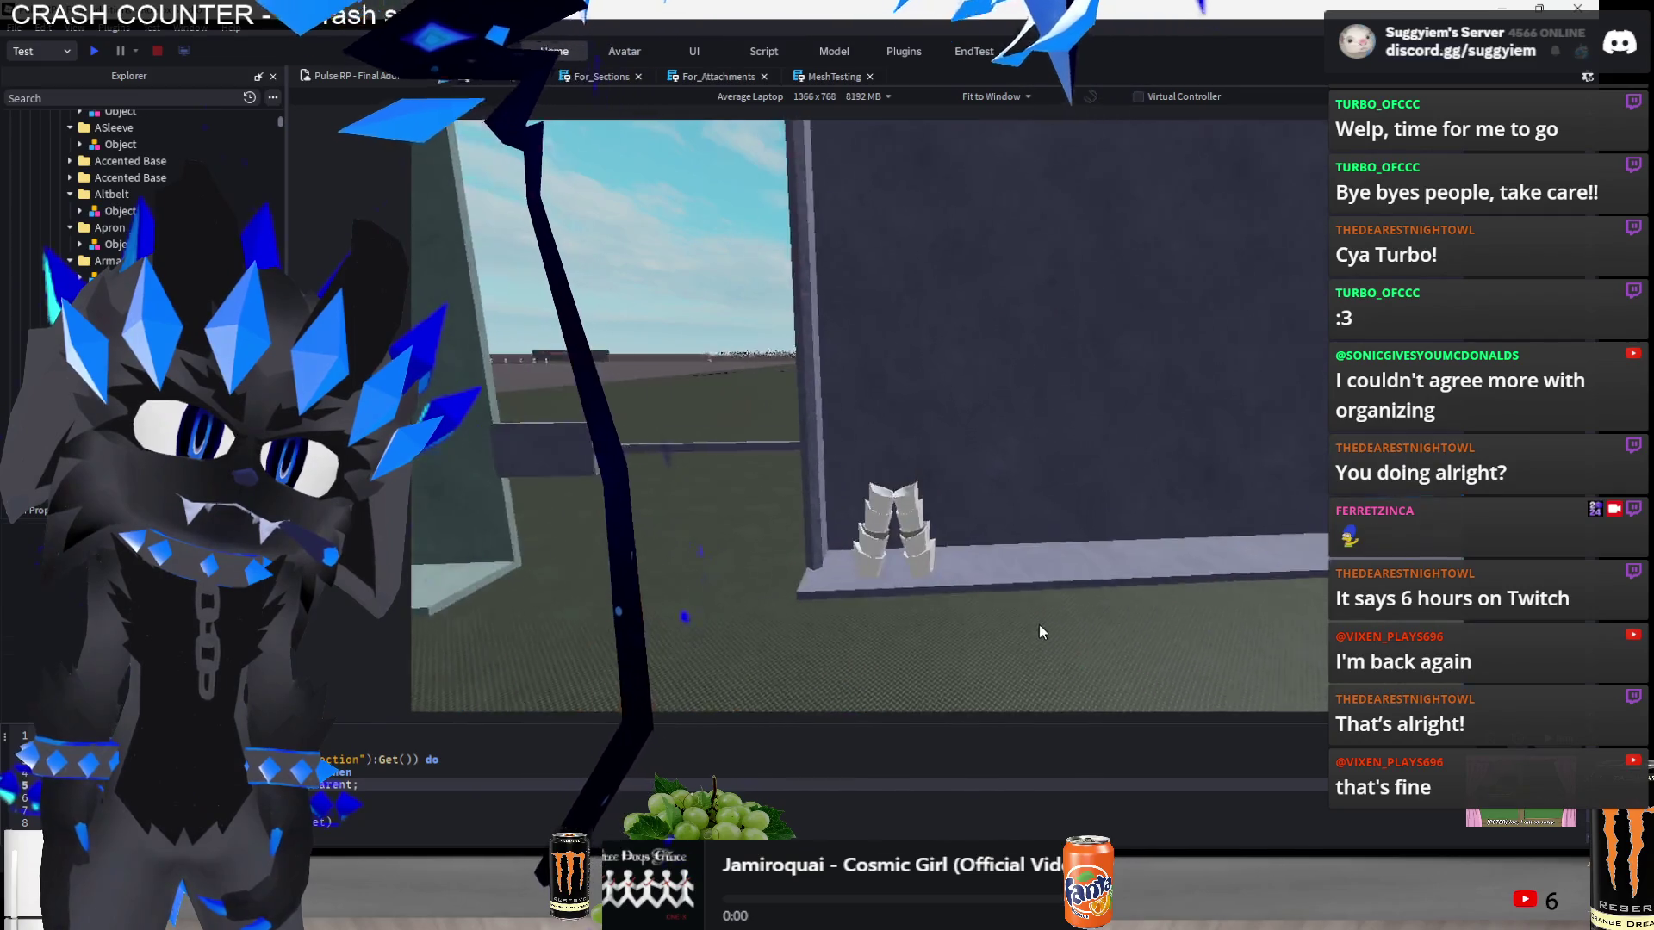
scroll(1020, 649, down, 3)
- Box-select both armor leg pieces and raise them onto the wall
drag(826, 597, 996, 417)
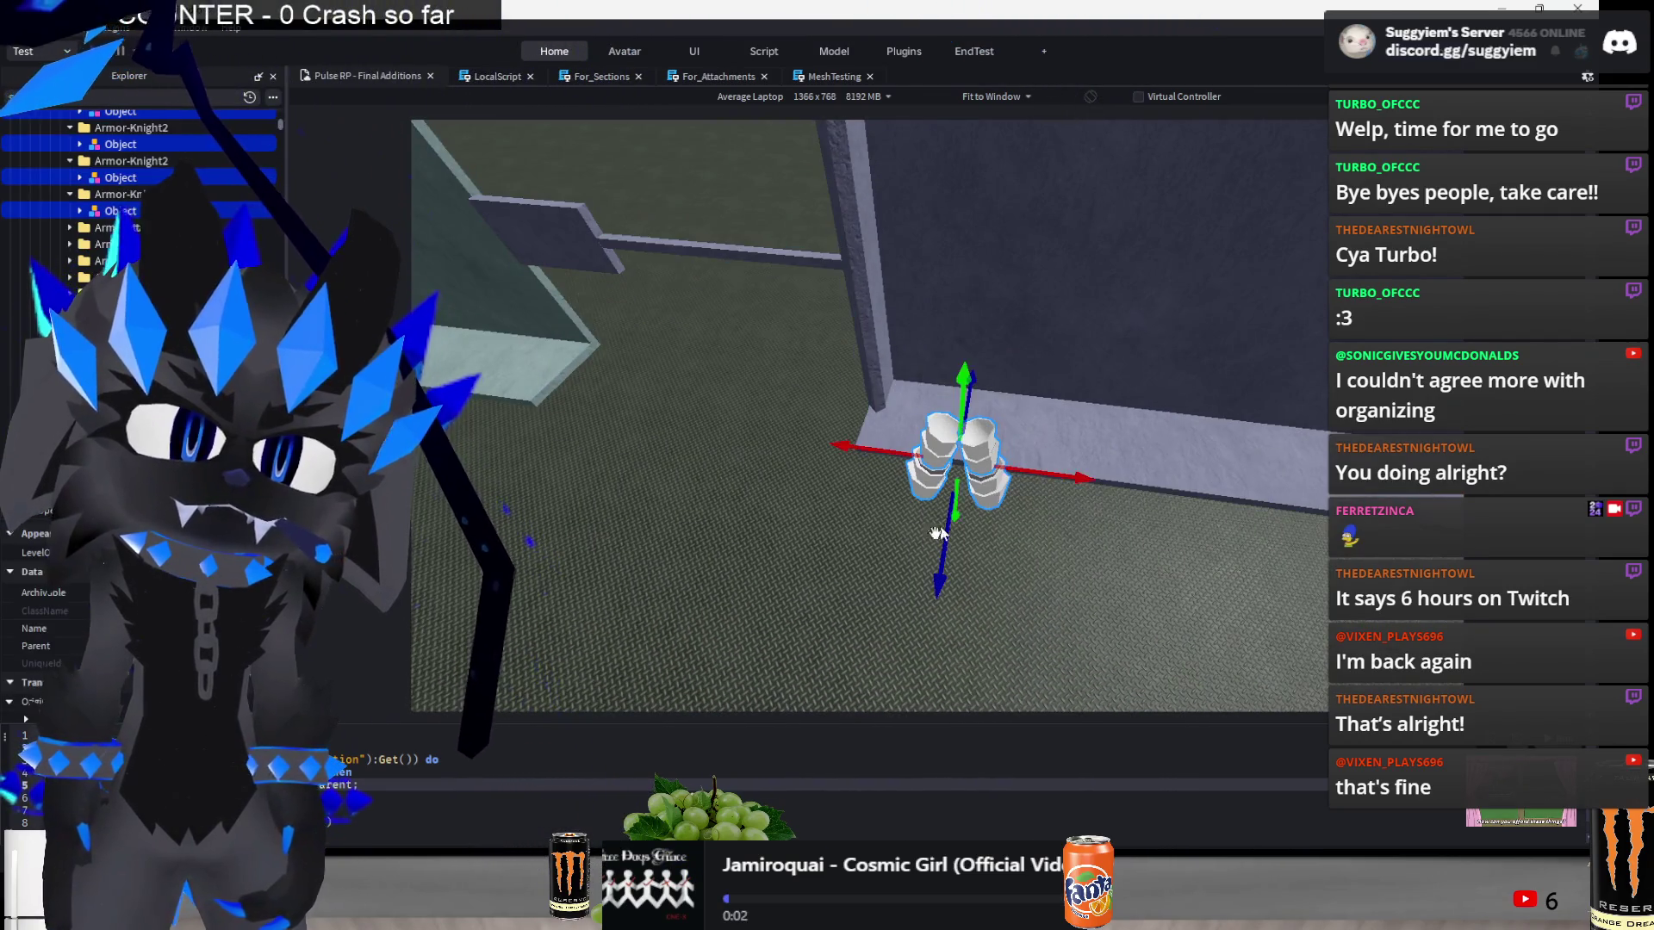
scroll(1113, 415, down, 3)
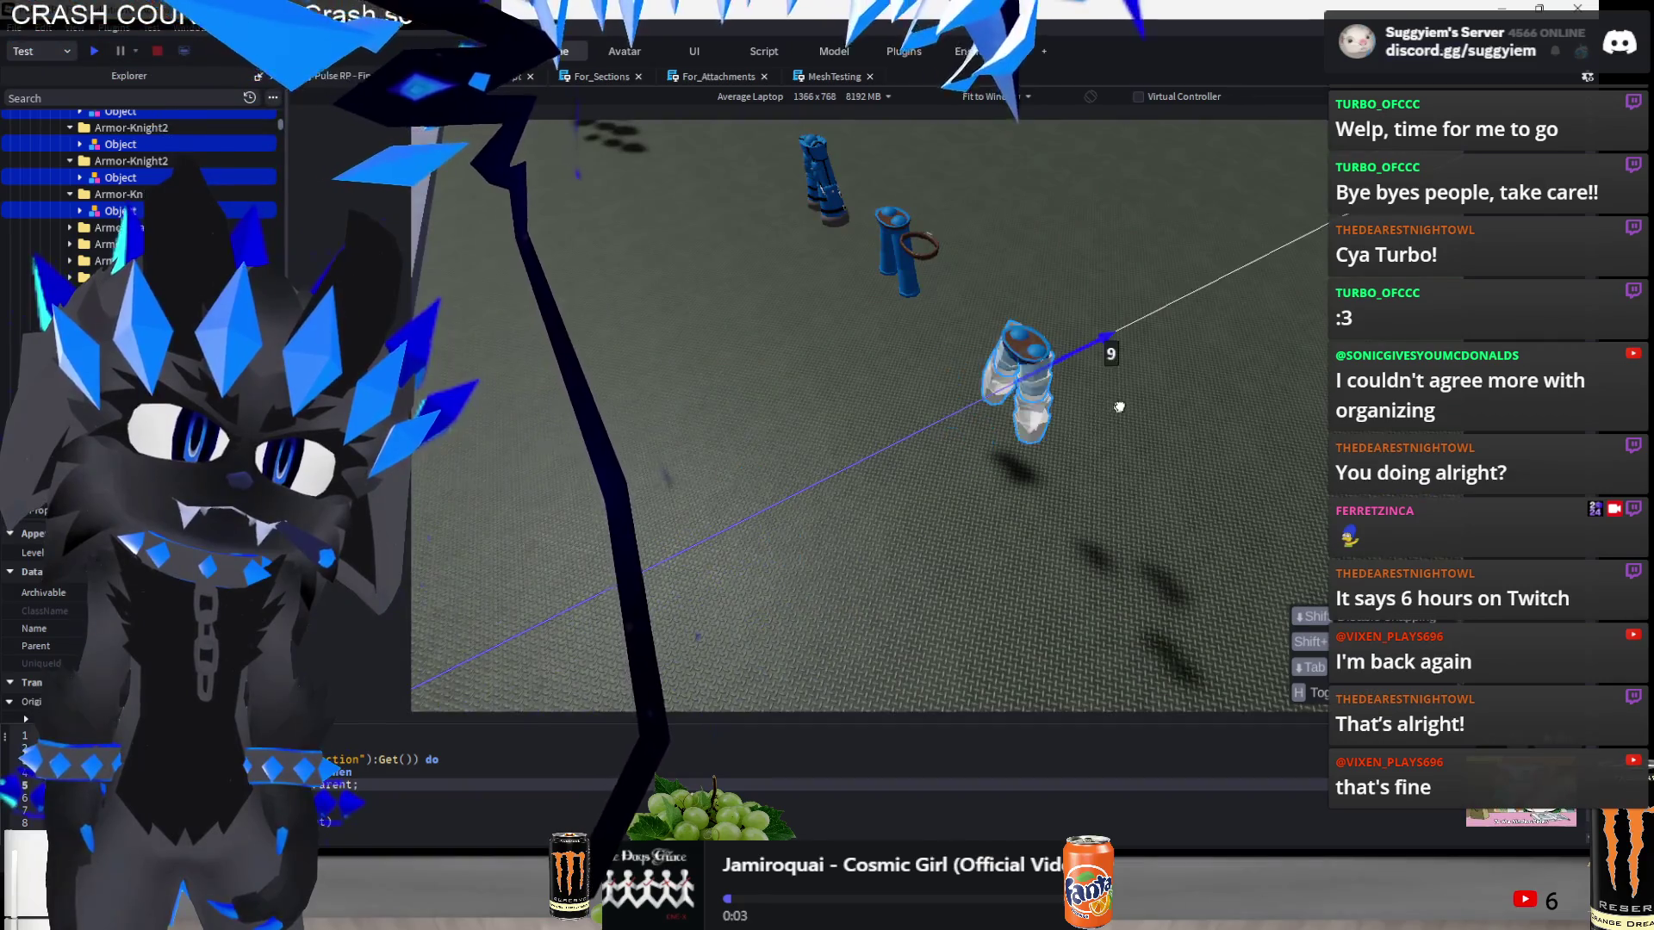
scroll(1060, 362, down, 3)
key(f)
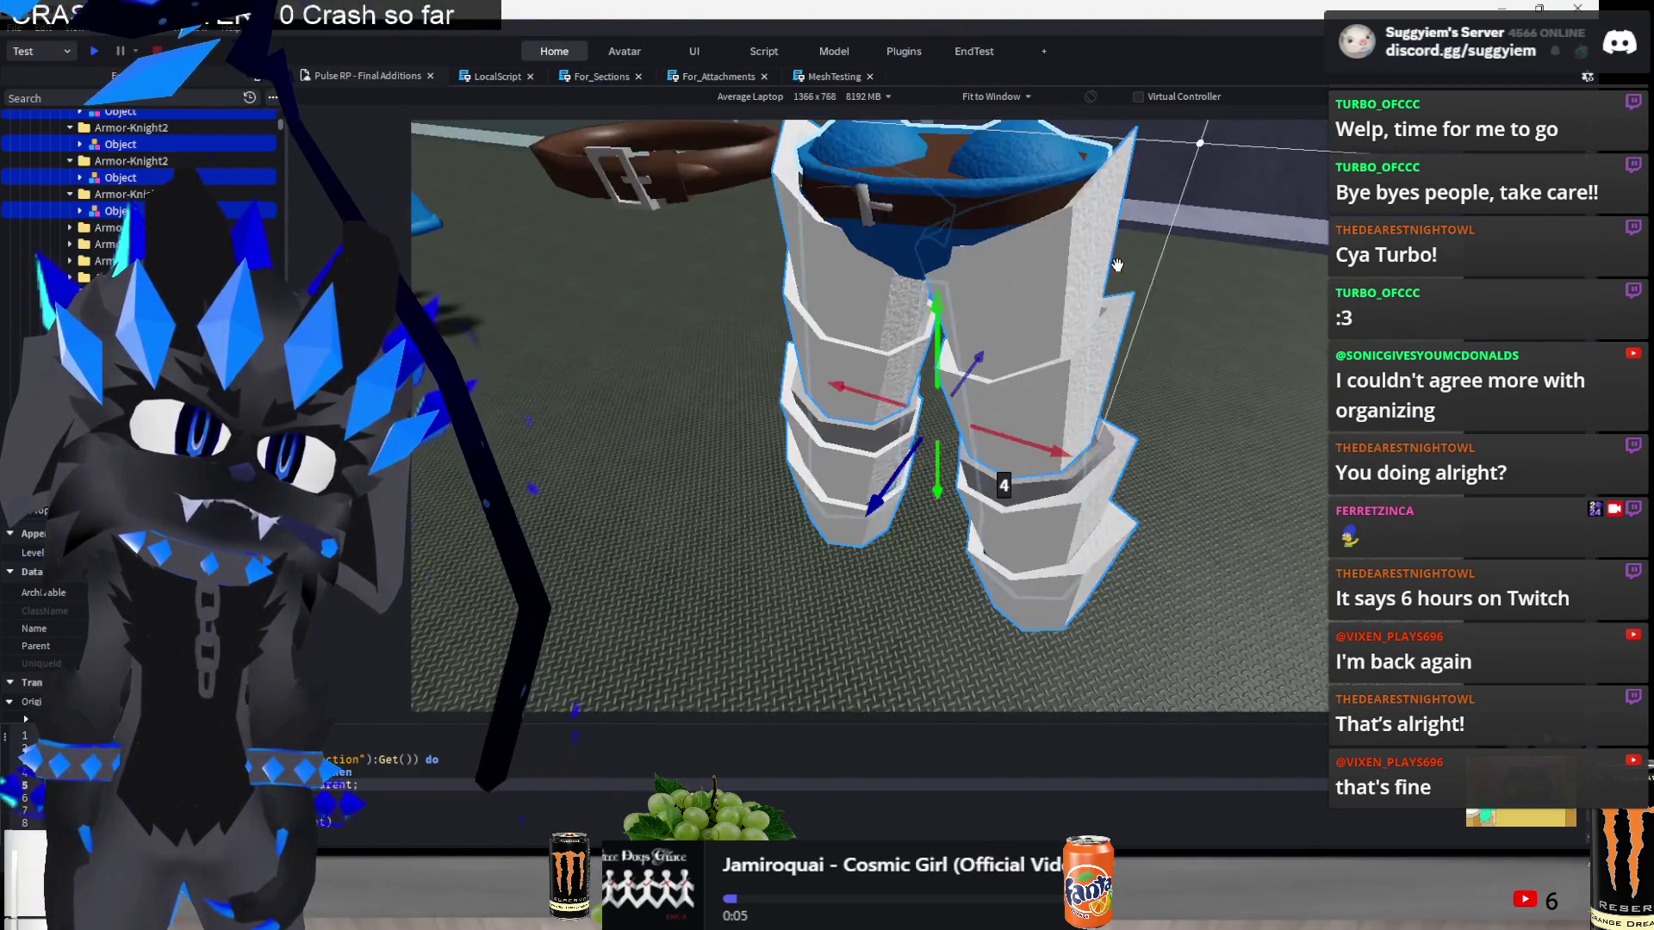
scroll(1086, 262, down, 3)
mouse_move(937, 297)
mouse_down()
mouse_move(935, 164)
mouse_move(913, 358)
mouse_move(843, 246)
mouse_up()
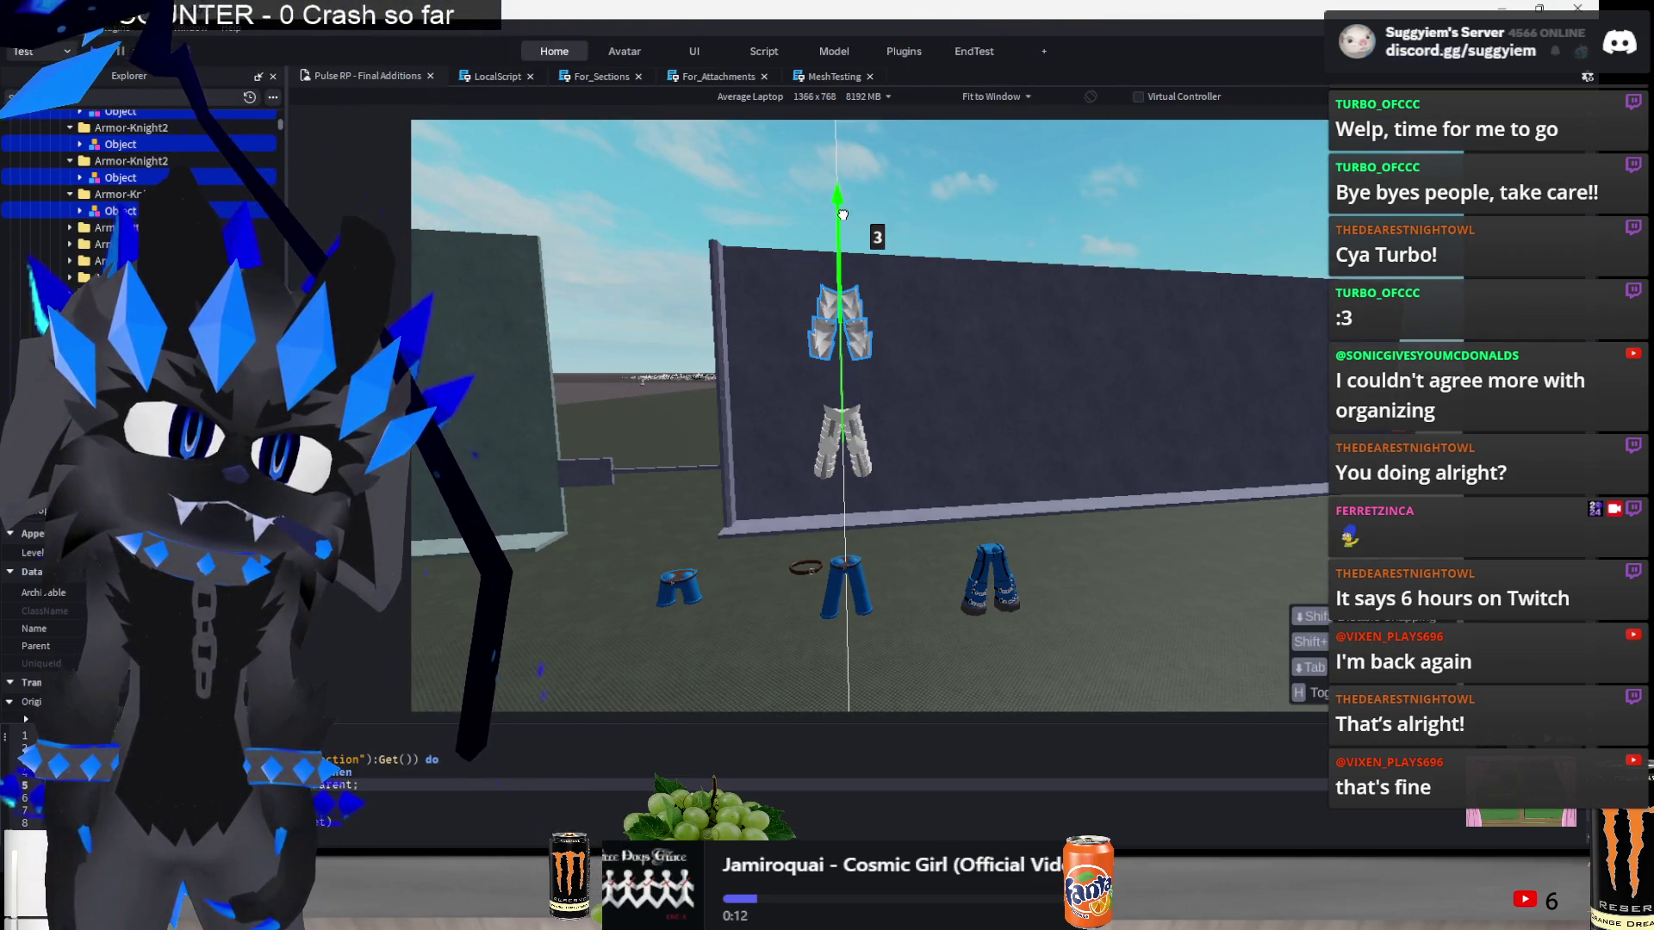
click(1079, 203)
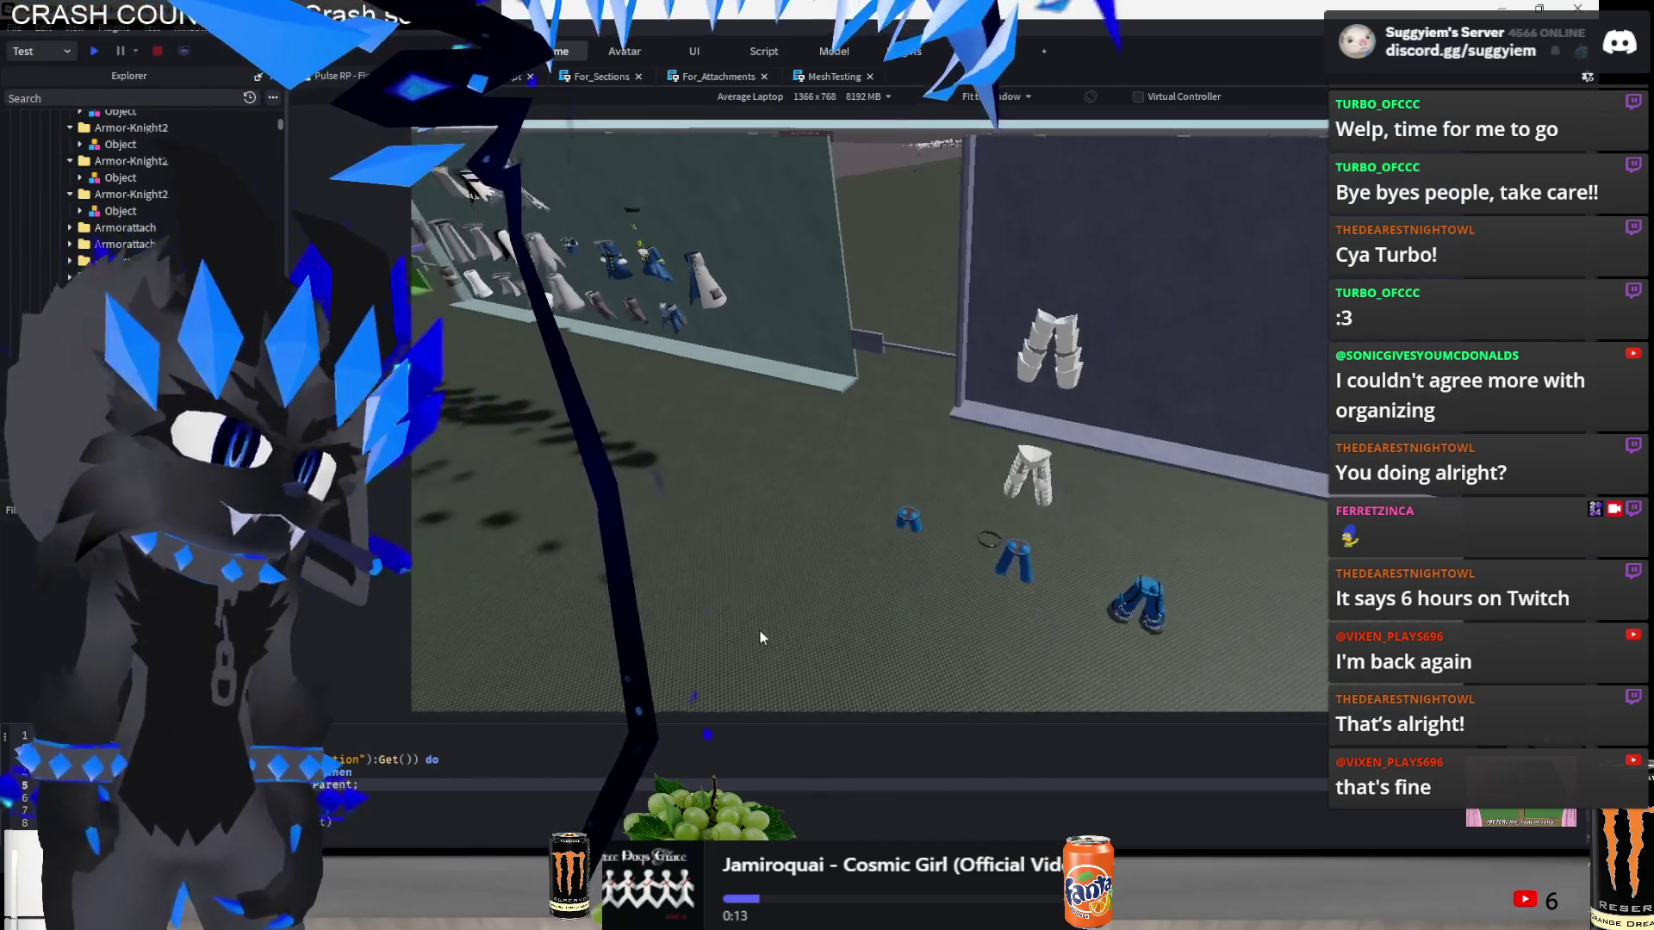
key(alt+Tab)
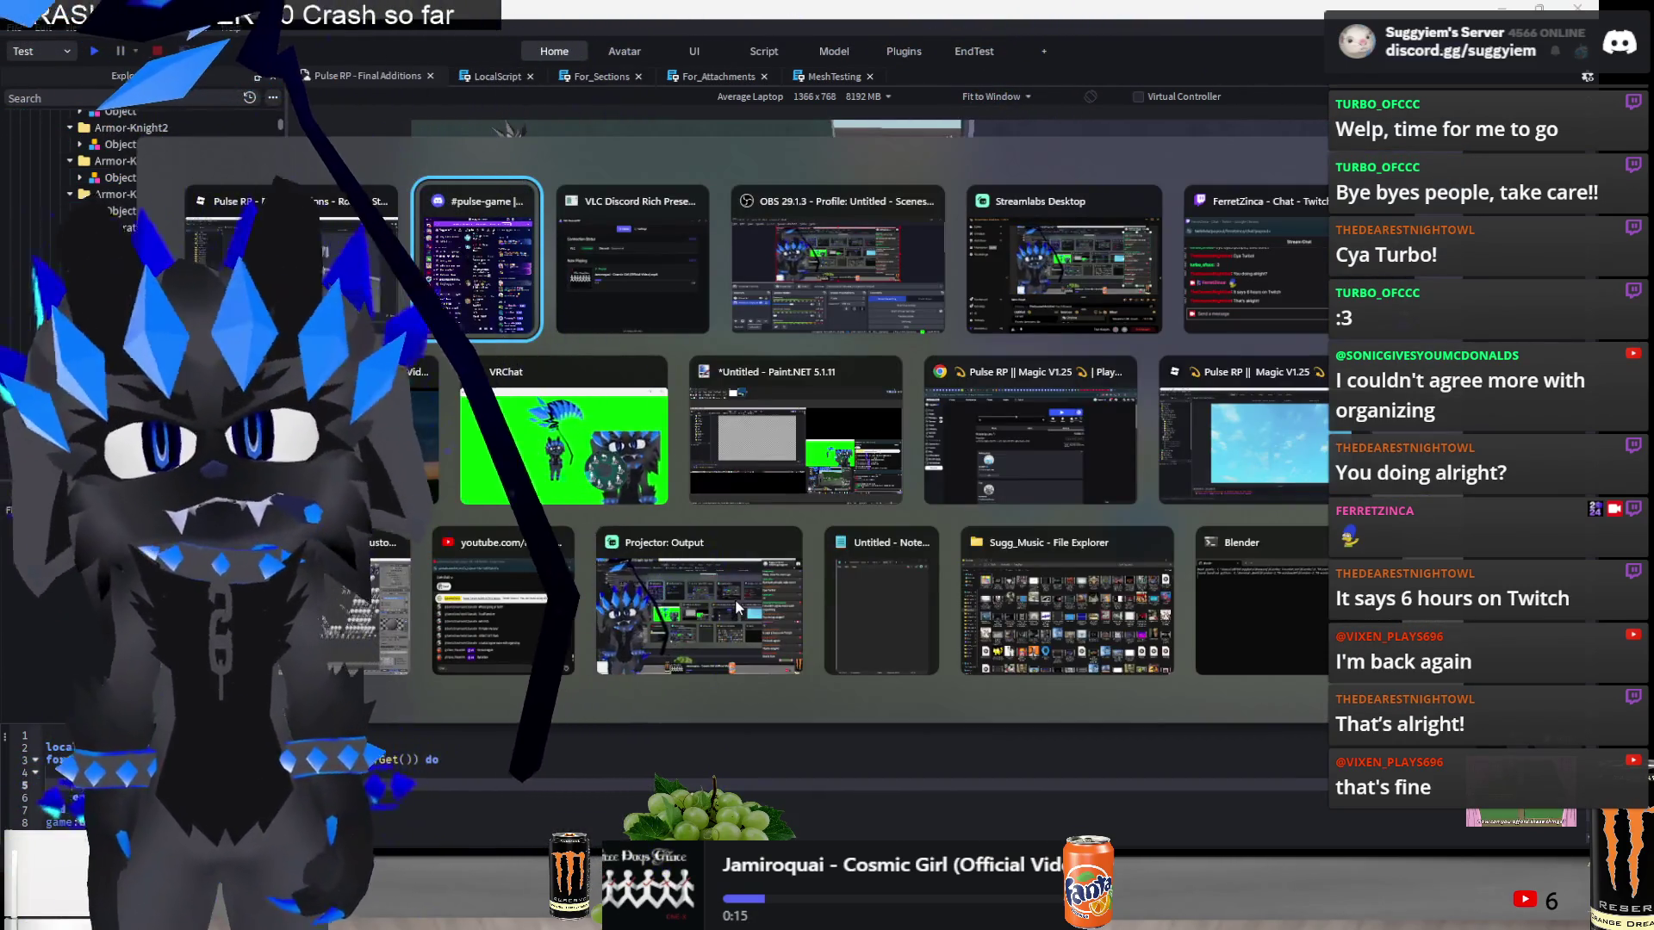
- Pick the music player from the task switcher, then Alt+Tab again toward Roblox Studio
click(408, 451)
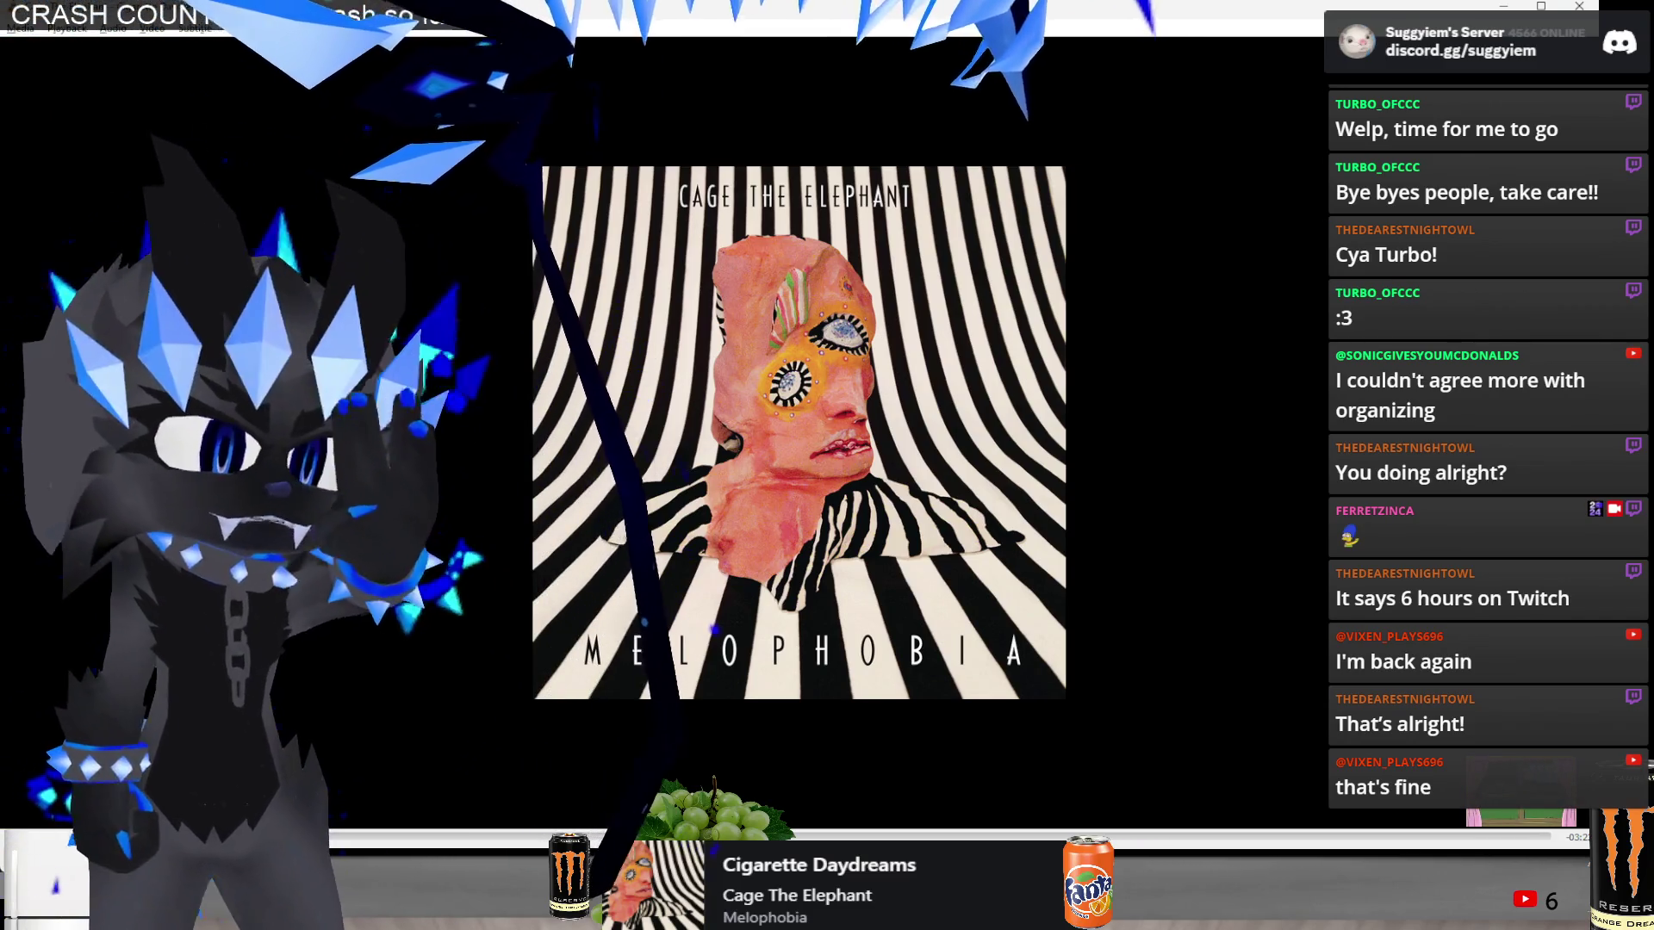
key(alt+Tab)
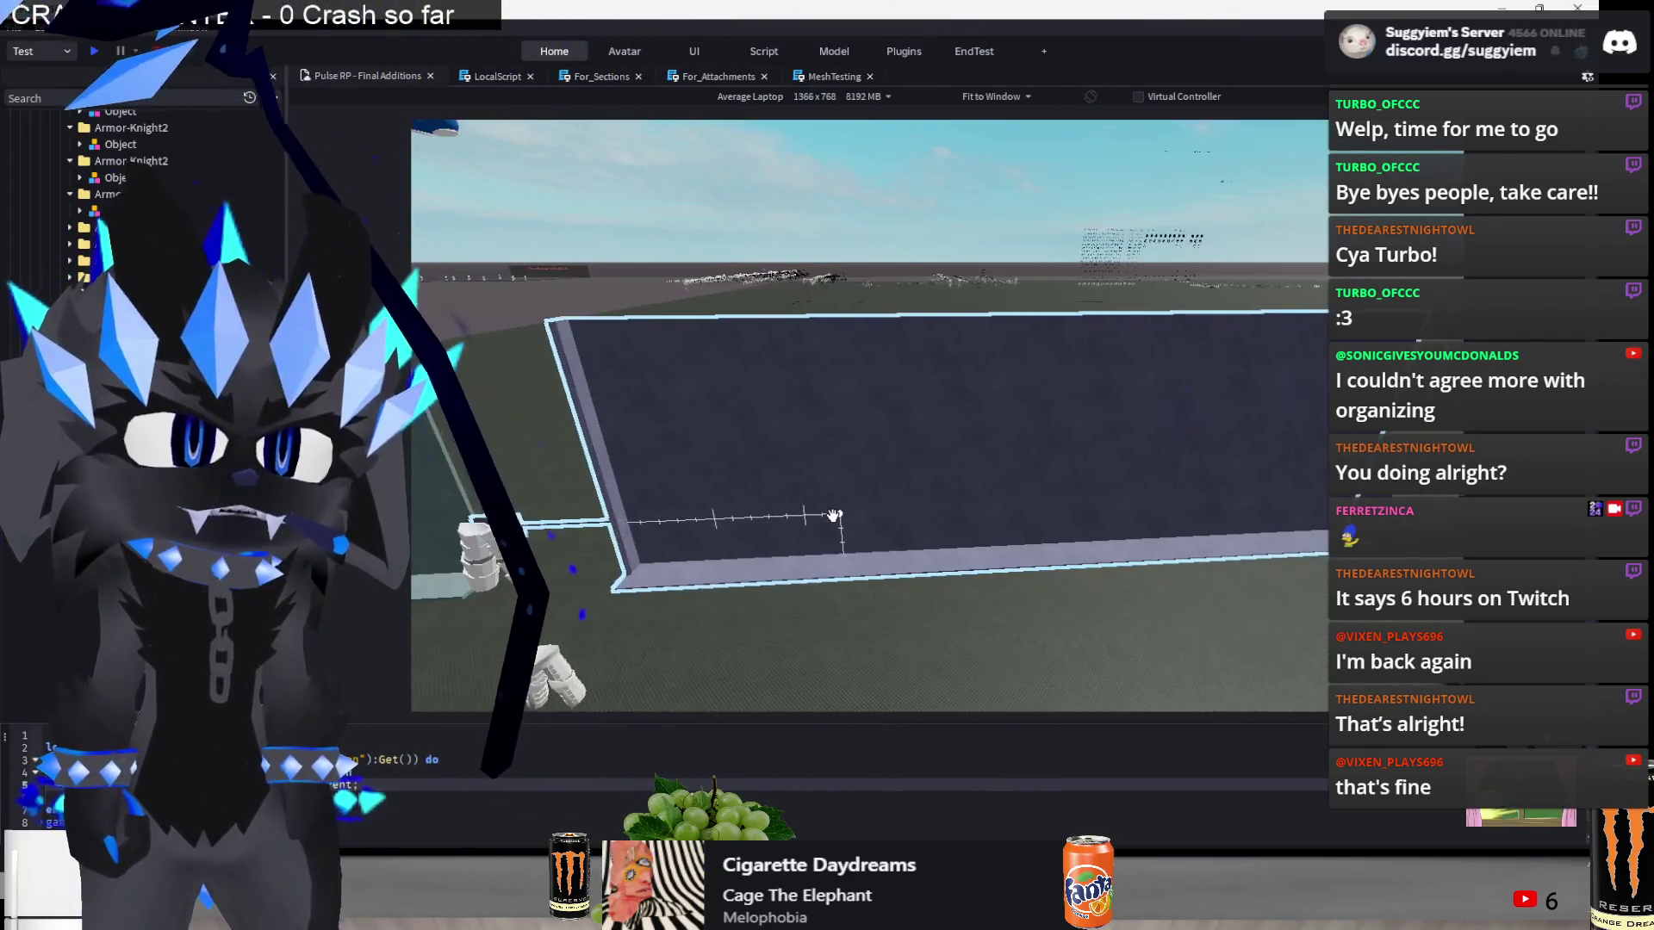
- Fly the camera past the dark display slab to the pile of props
click(816, 504)
key(s)
click(817, 488)
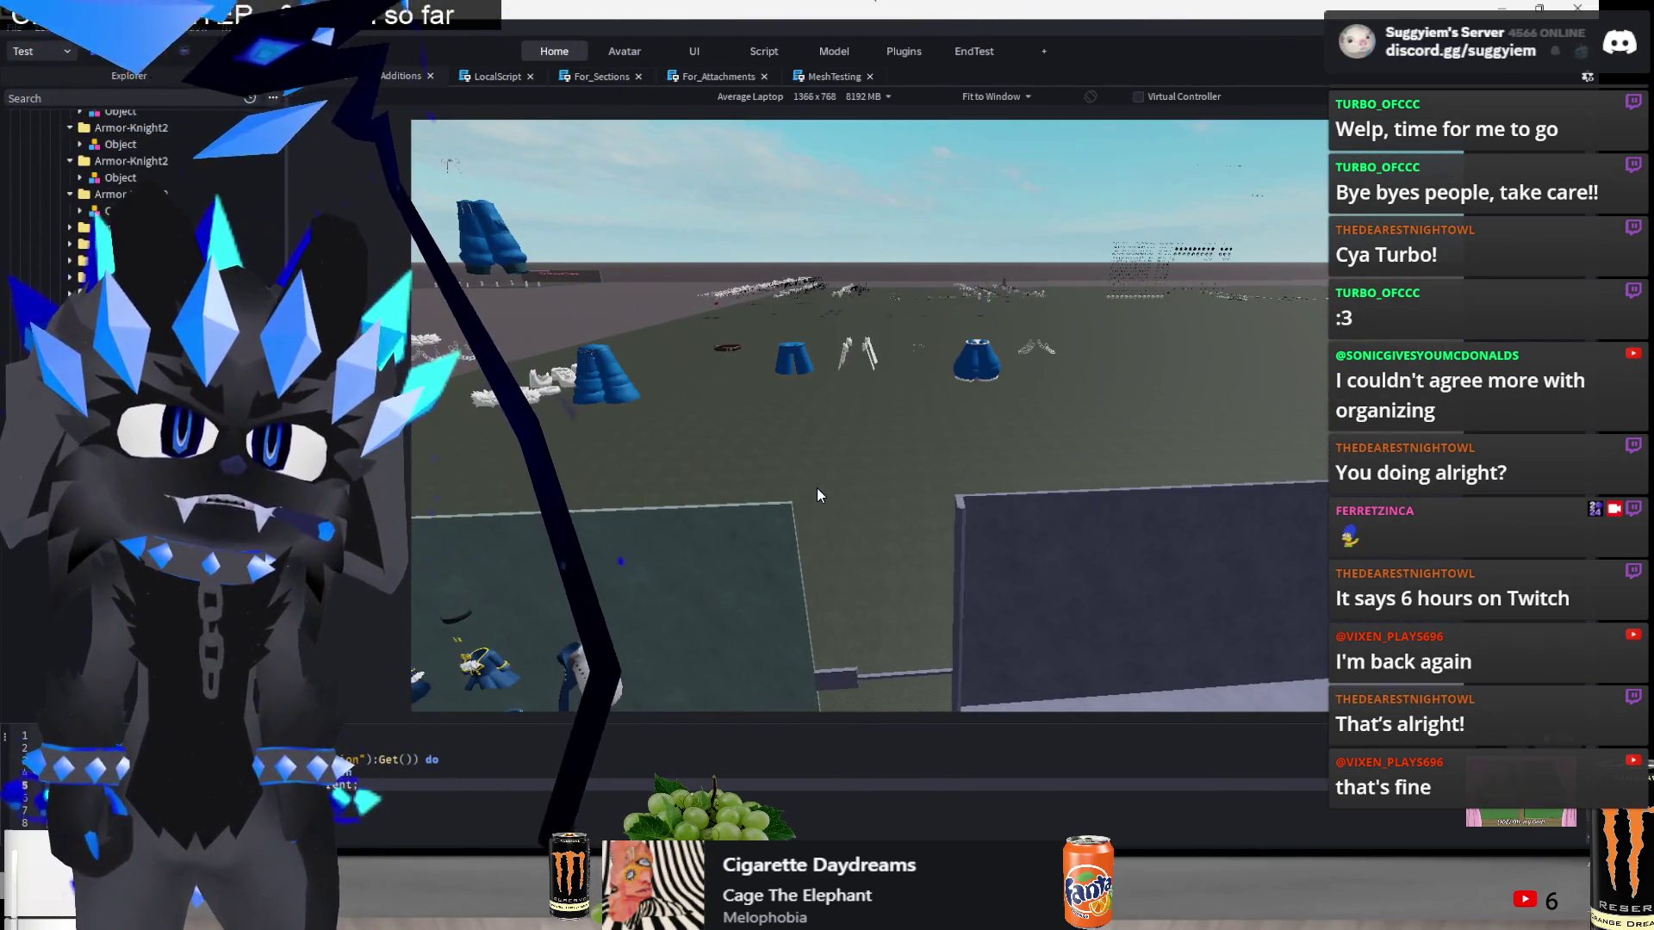
key(w)
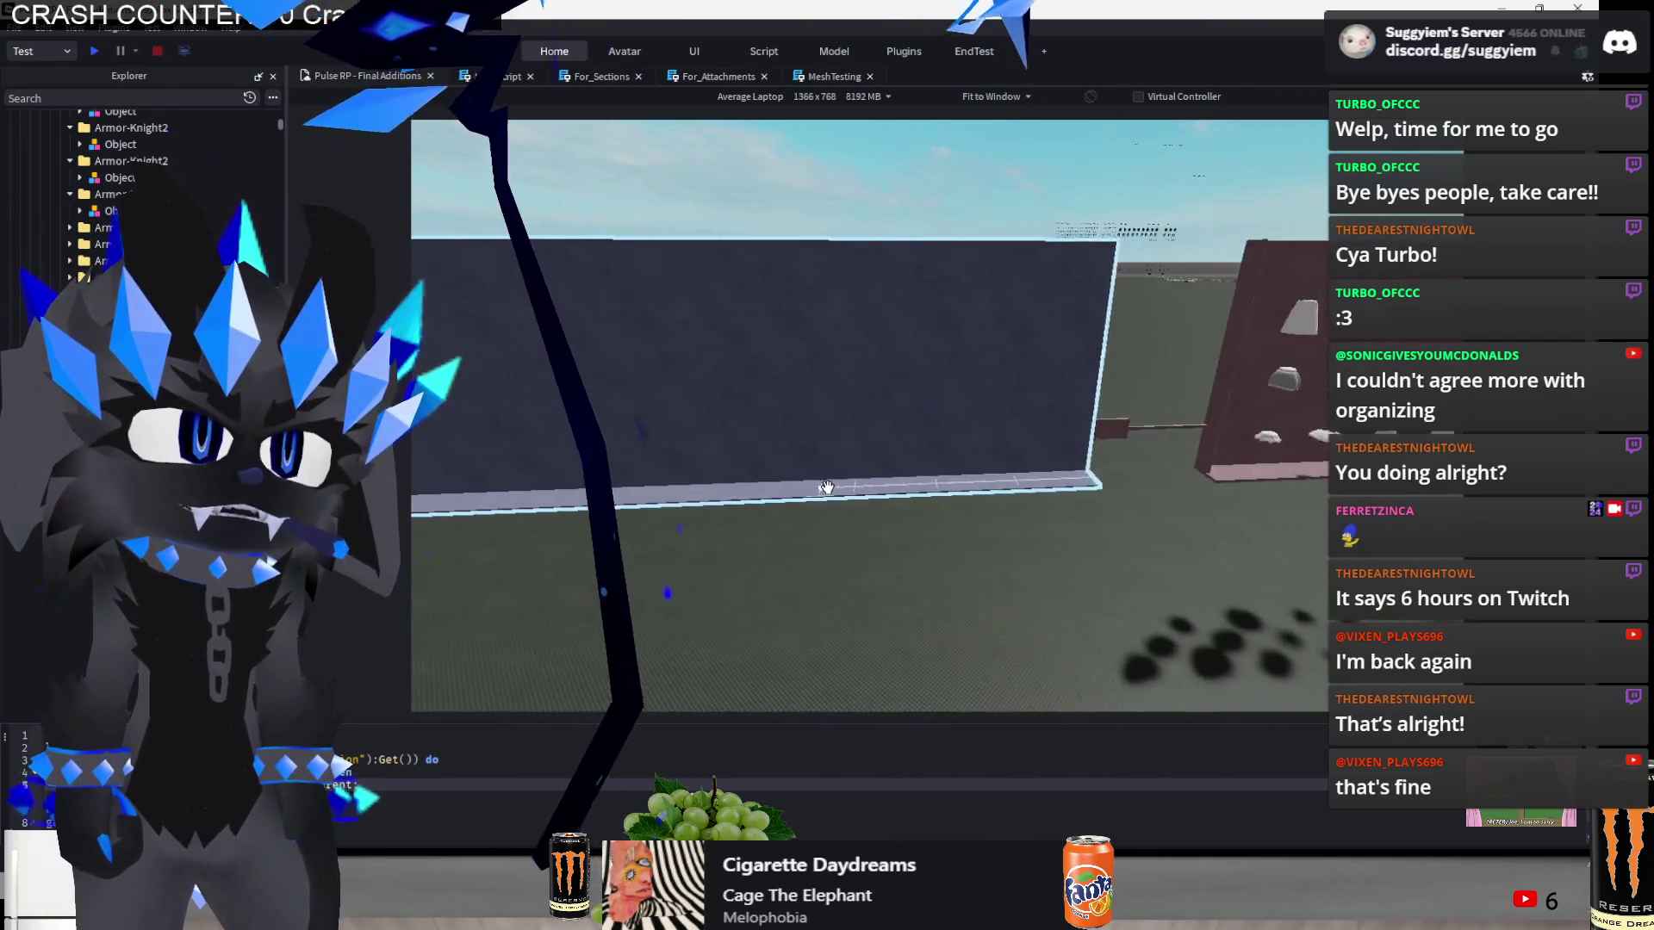
key(w)
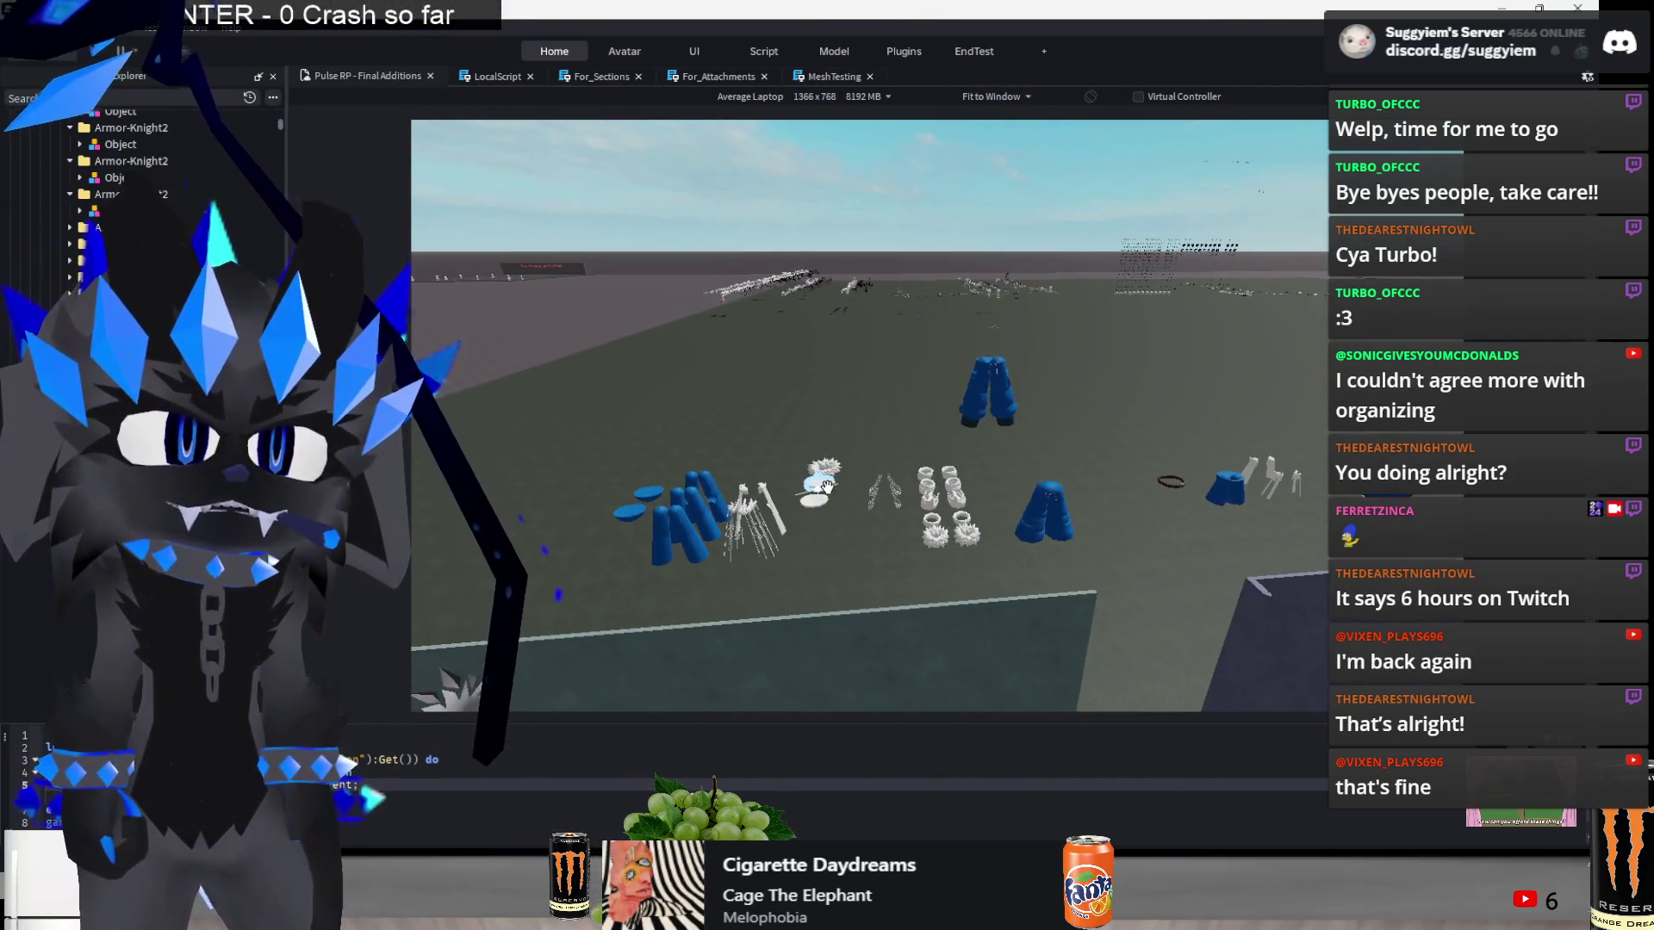
key(w)
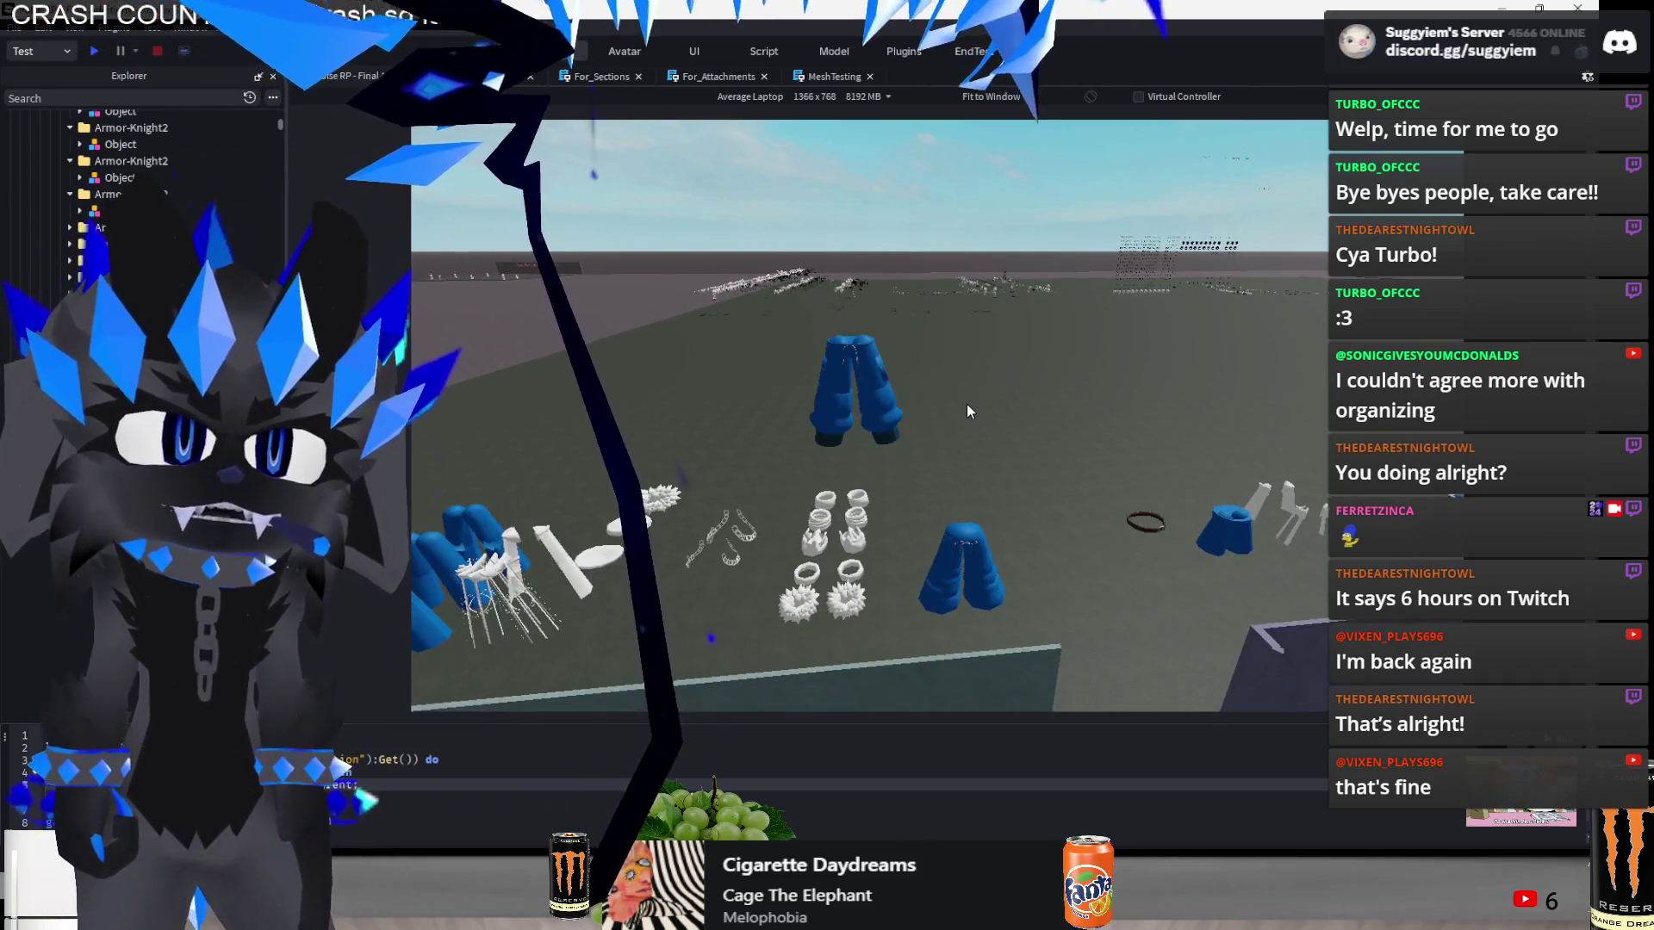
- Select the blue Drawstring Cargo pants and move them up and right toward the wall
click(827, 413)
key(ctrl+2)
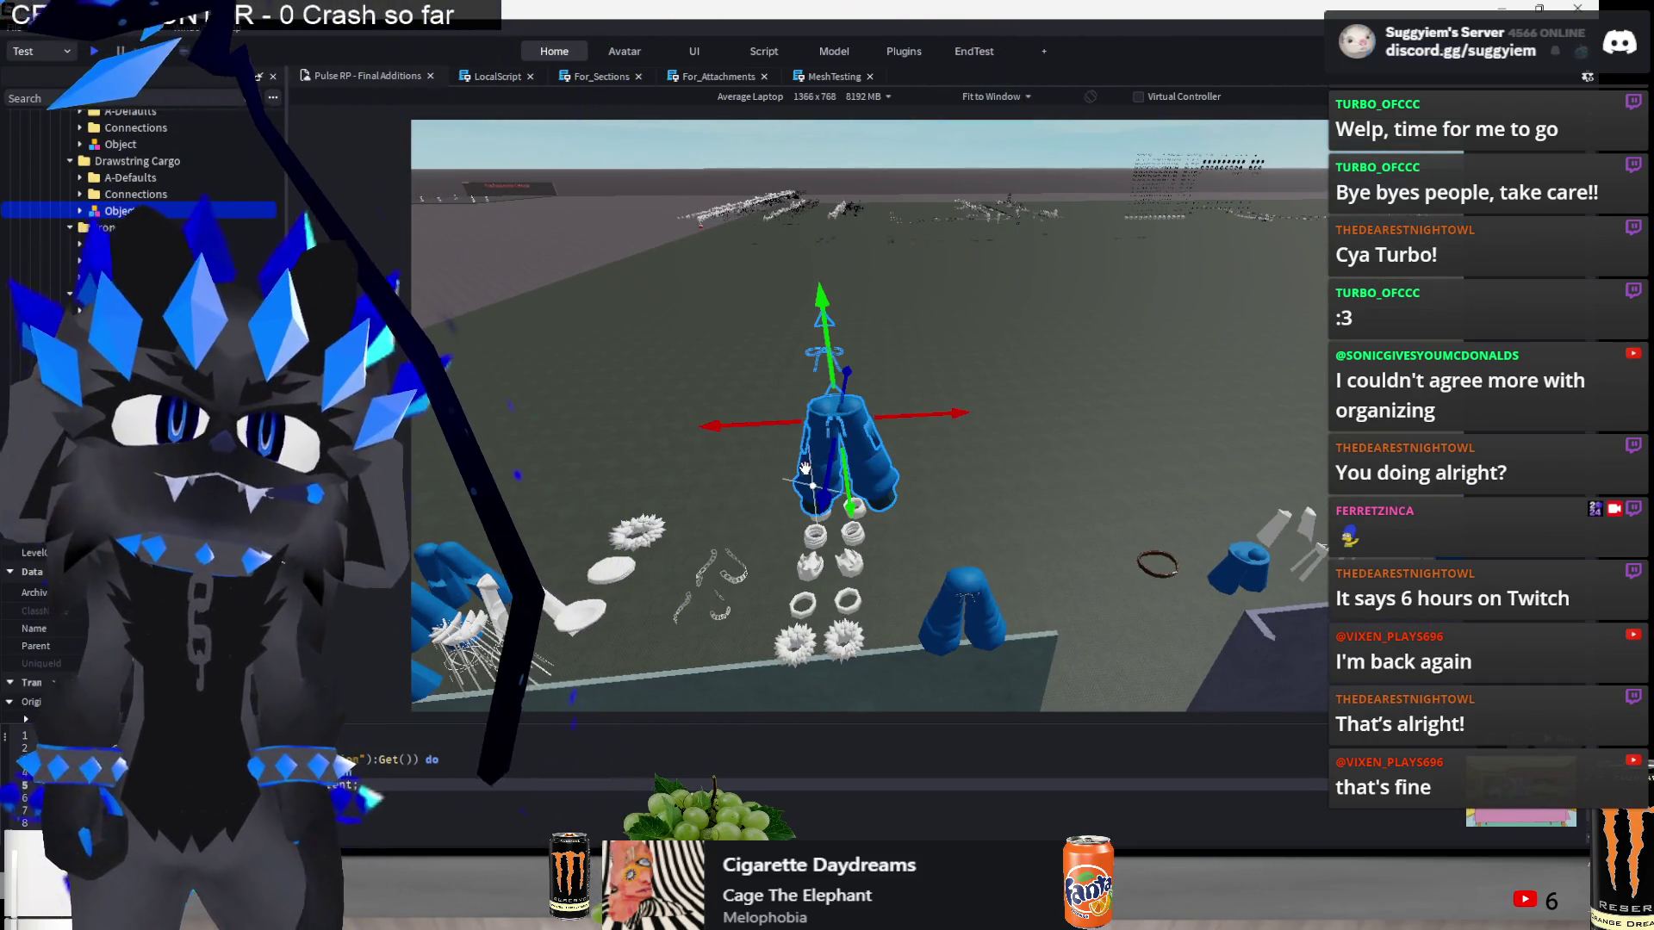
mouse_move(818, 343)
mouse_down()
mouse_move(890, 580)
mouse_move(936, 559)
mouse_up()
scroll(1004, 555, down, 5)
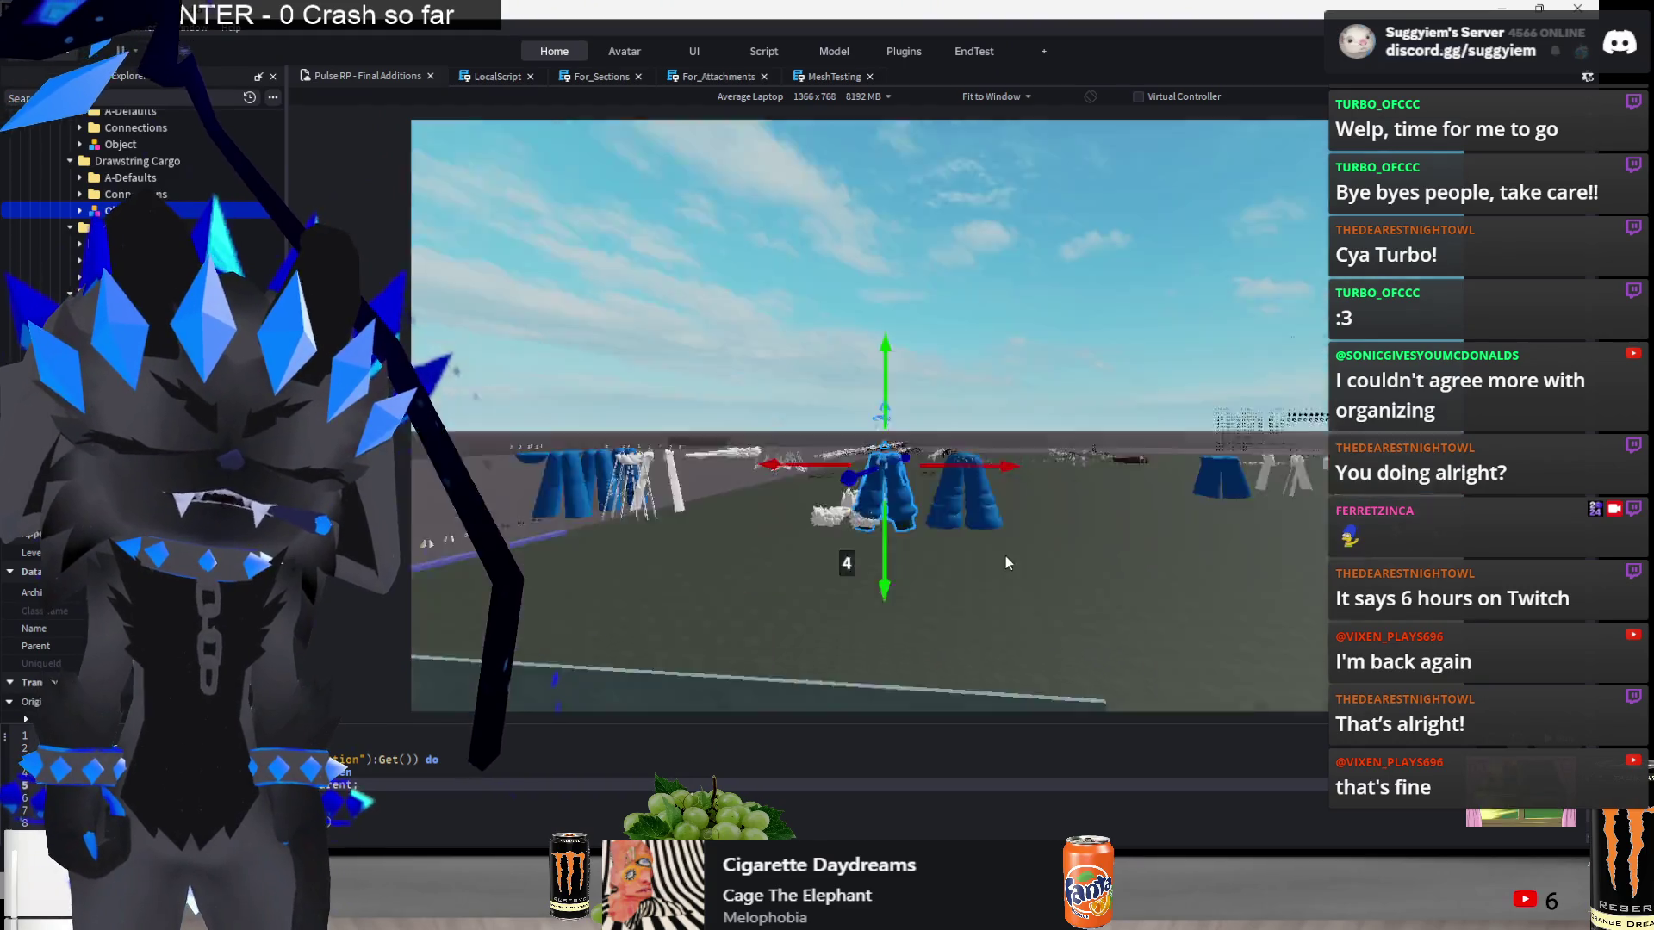
key(f)
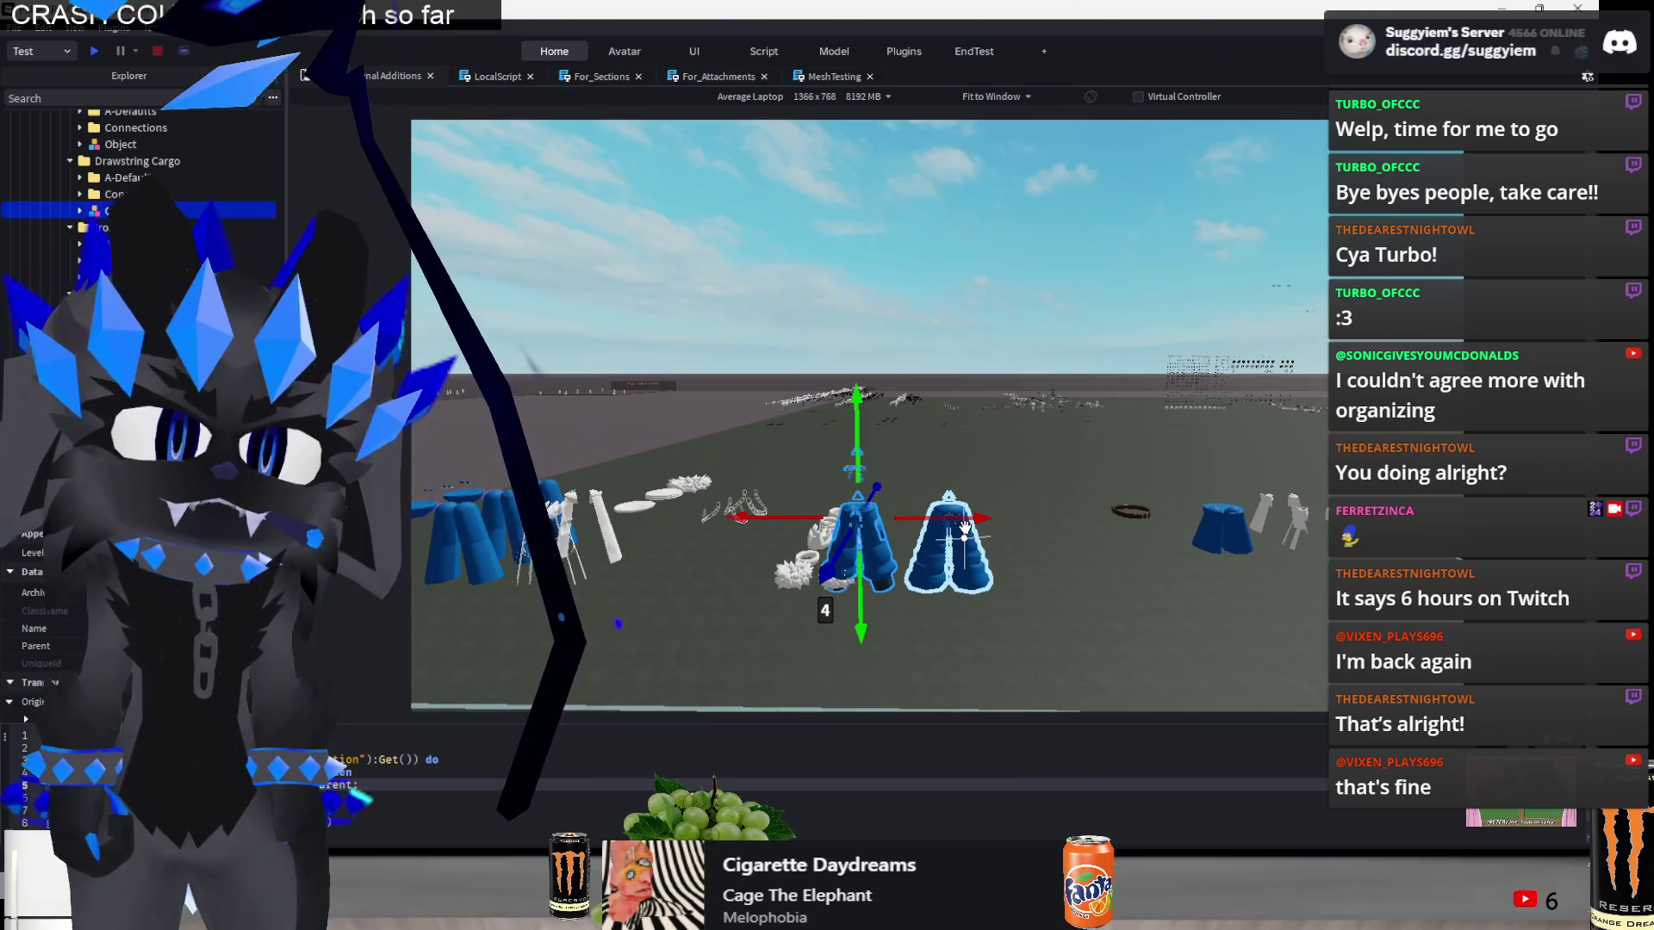
drag(964, 526, 1010, 519)
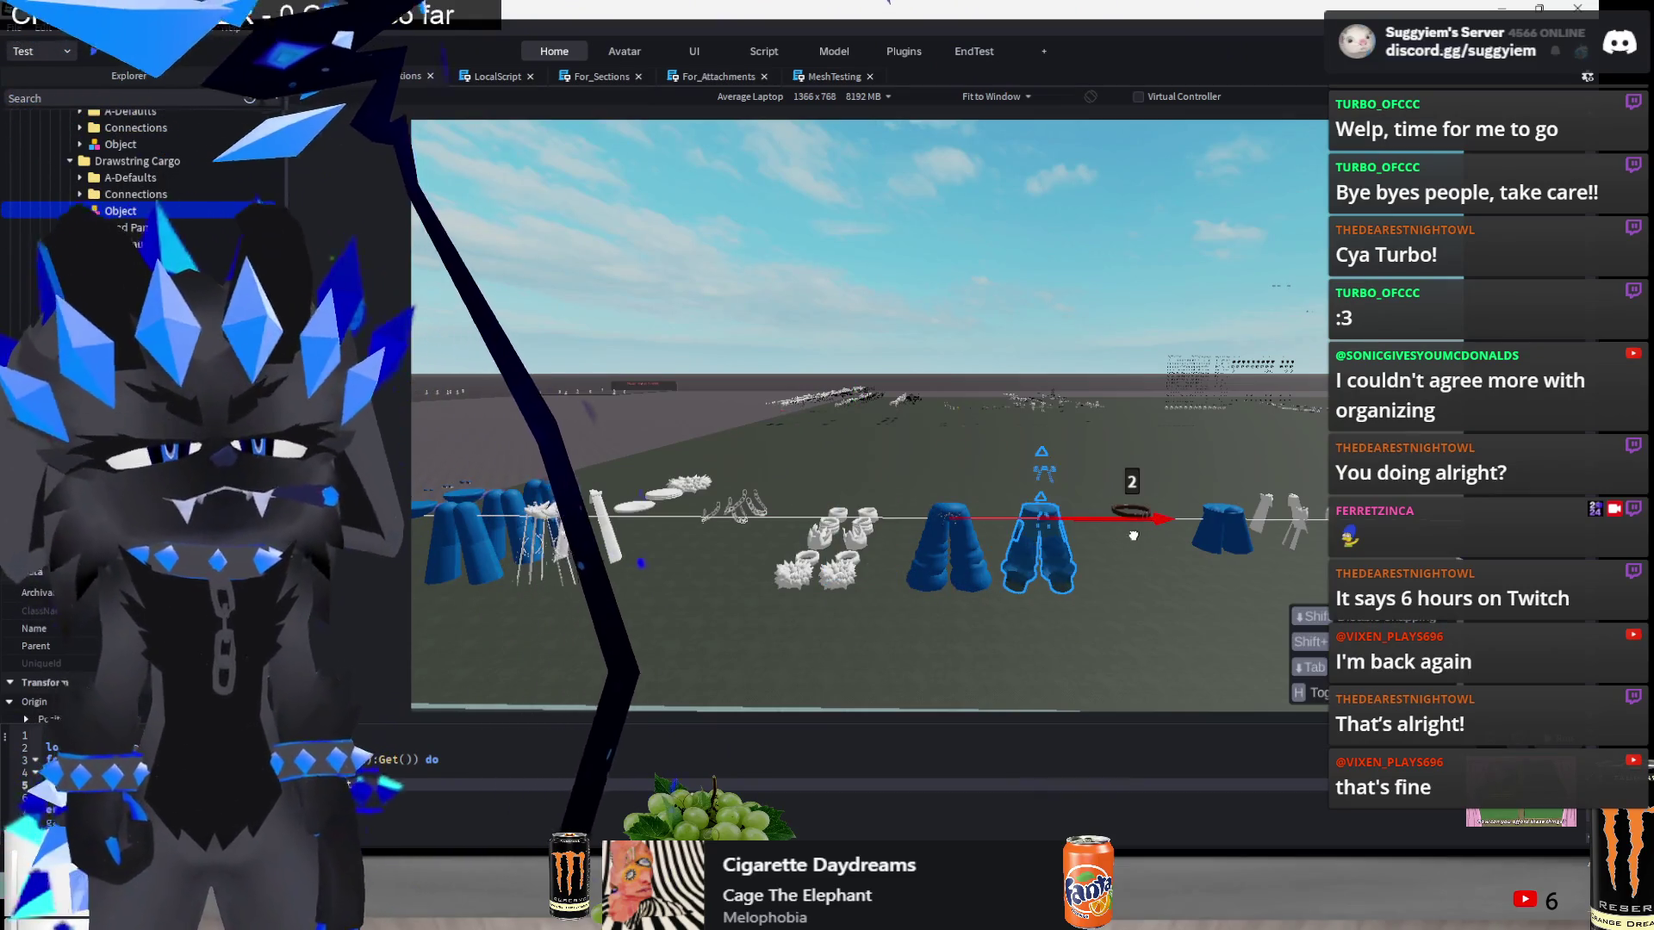
drag(1189, 526, 1232, 522)
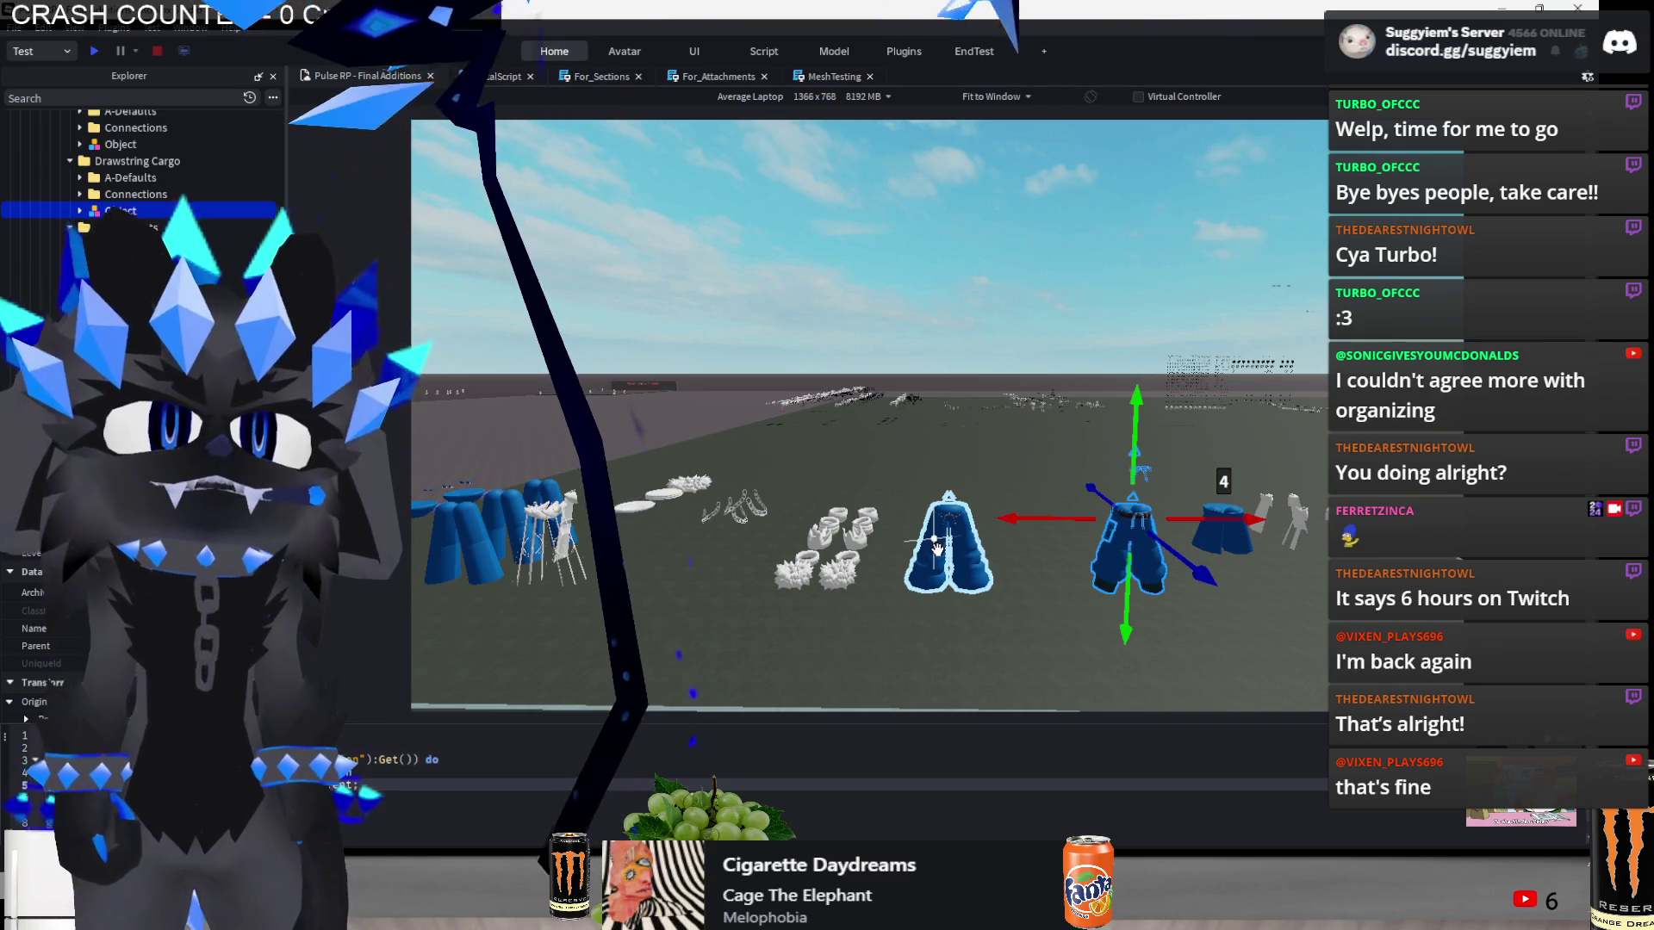
scroll(962, 542, up, 2)
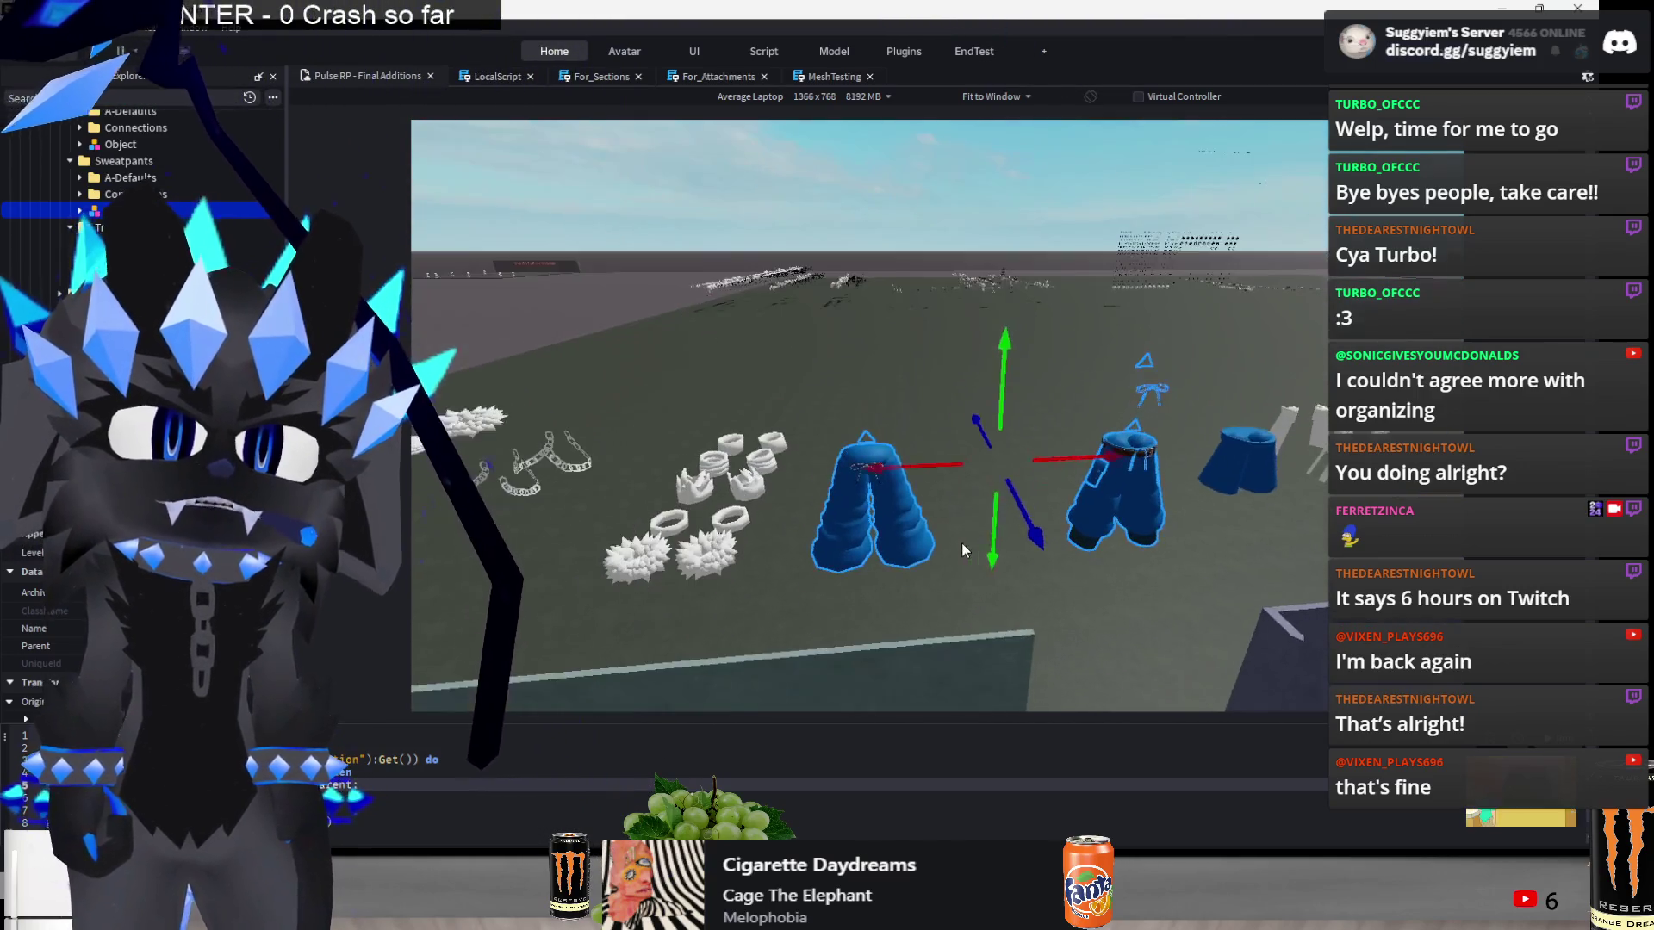
mouse_move(999, 382)
mouse_down()
mouse_move(989, 362)
mouse_move(949, 377)
mouse_move(1004, 374)
mouse_up()
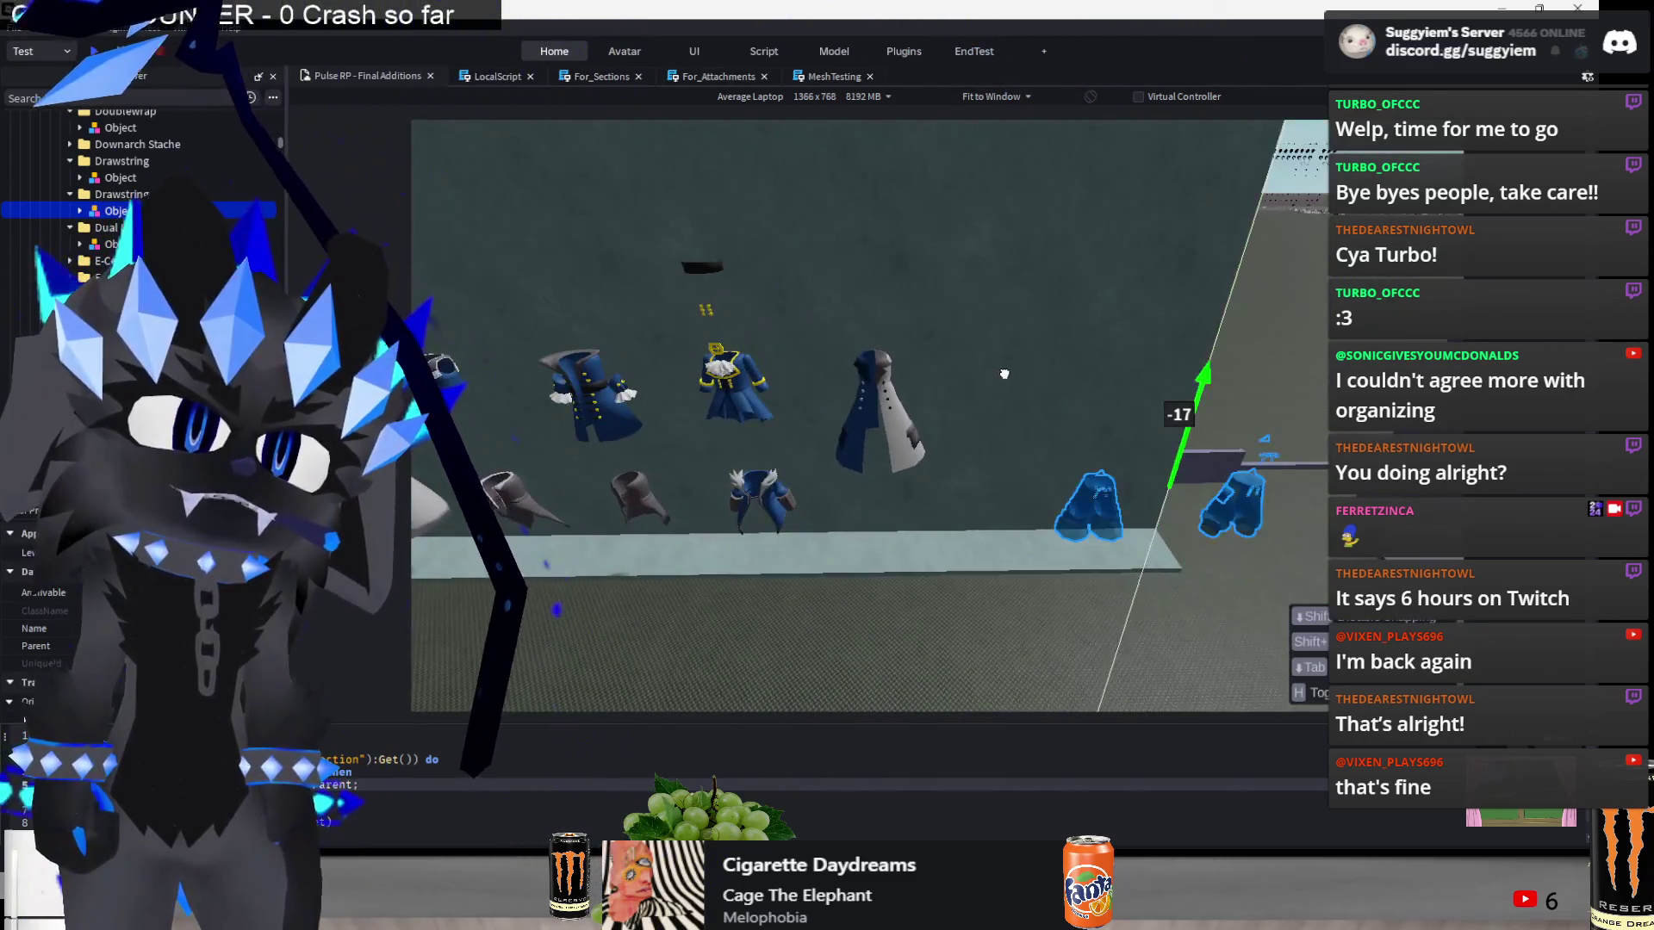
- Drag the blue pants onto the dark wall and settle them in the row beside the white armour
drag(1212, 547, 1168, 548)
mouse_move(1046, 531)
mouse_down()
mouse_move(1162, 518)
mouse_move(949, 542)
mouse_move(971, 543)
mouse_move(996, 491)
mouse_up()
mouse_move(1051, 343)
mouse_down()
mouse_move(951, 424)
mouse_move(917, 424)
mouse_move(944, 487)
mouse_up()
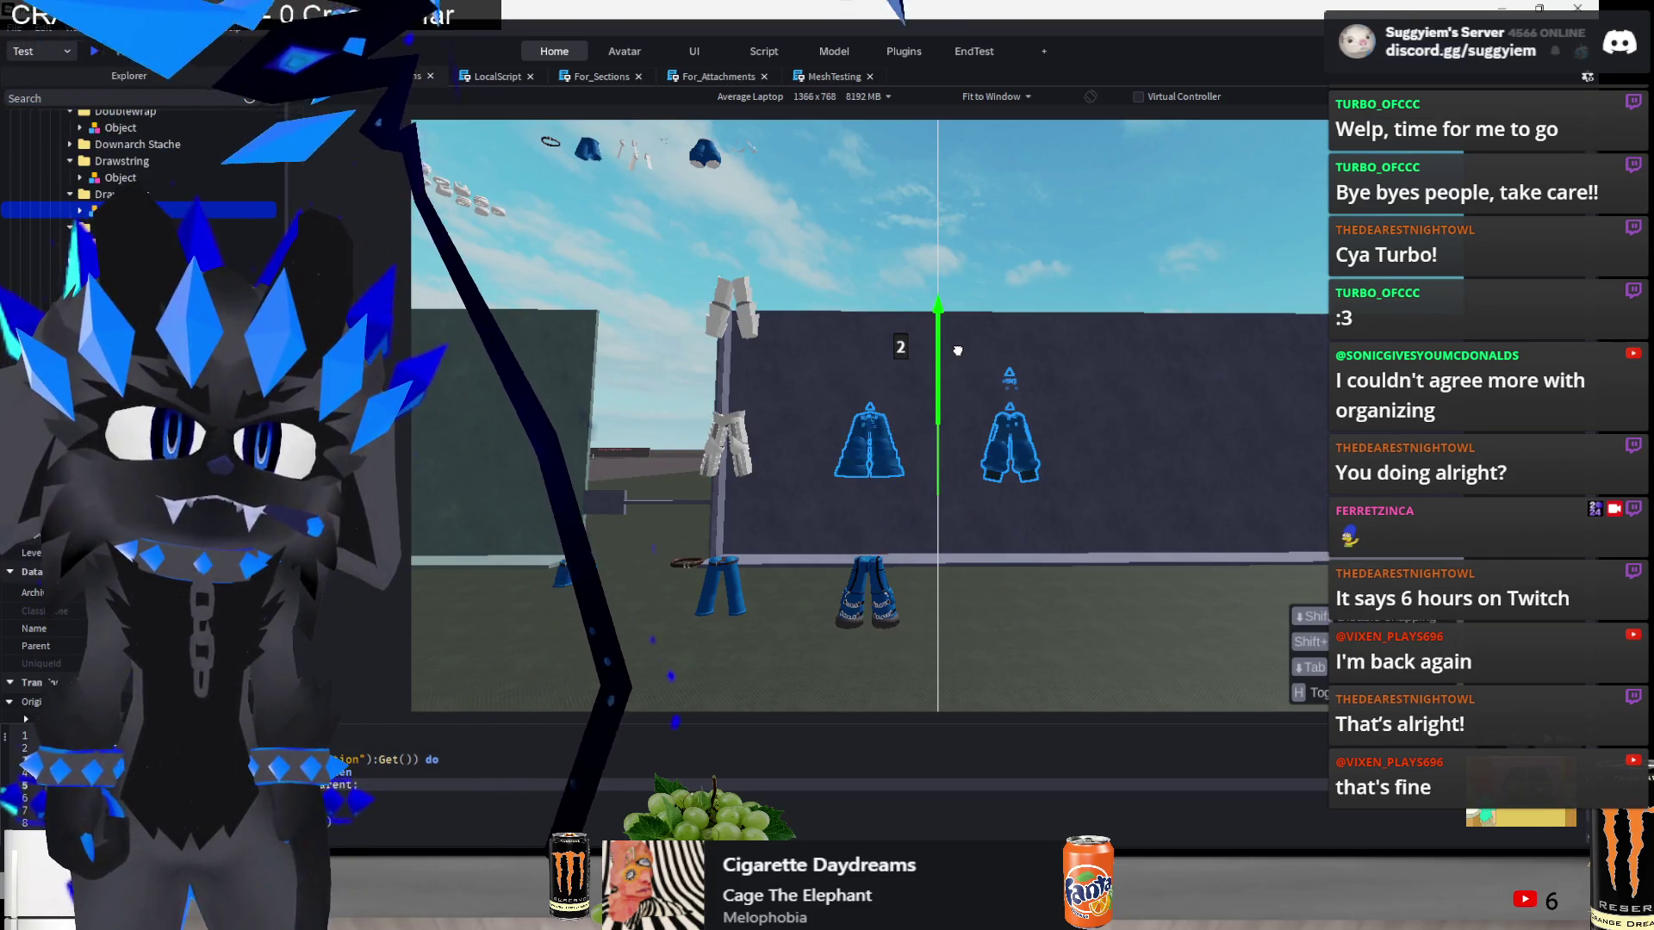
drag(1094, 267, 927, 506)
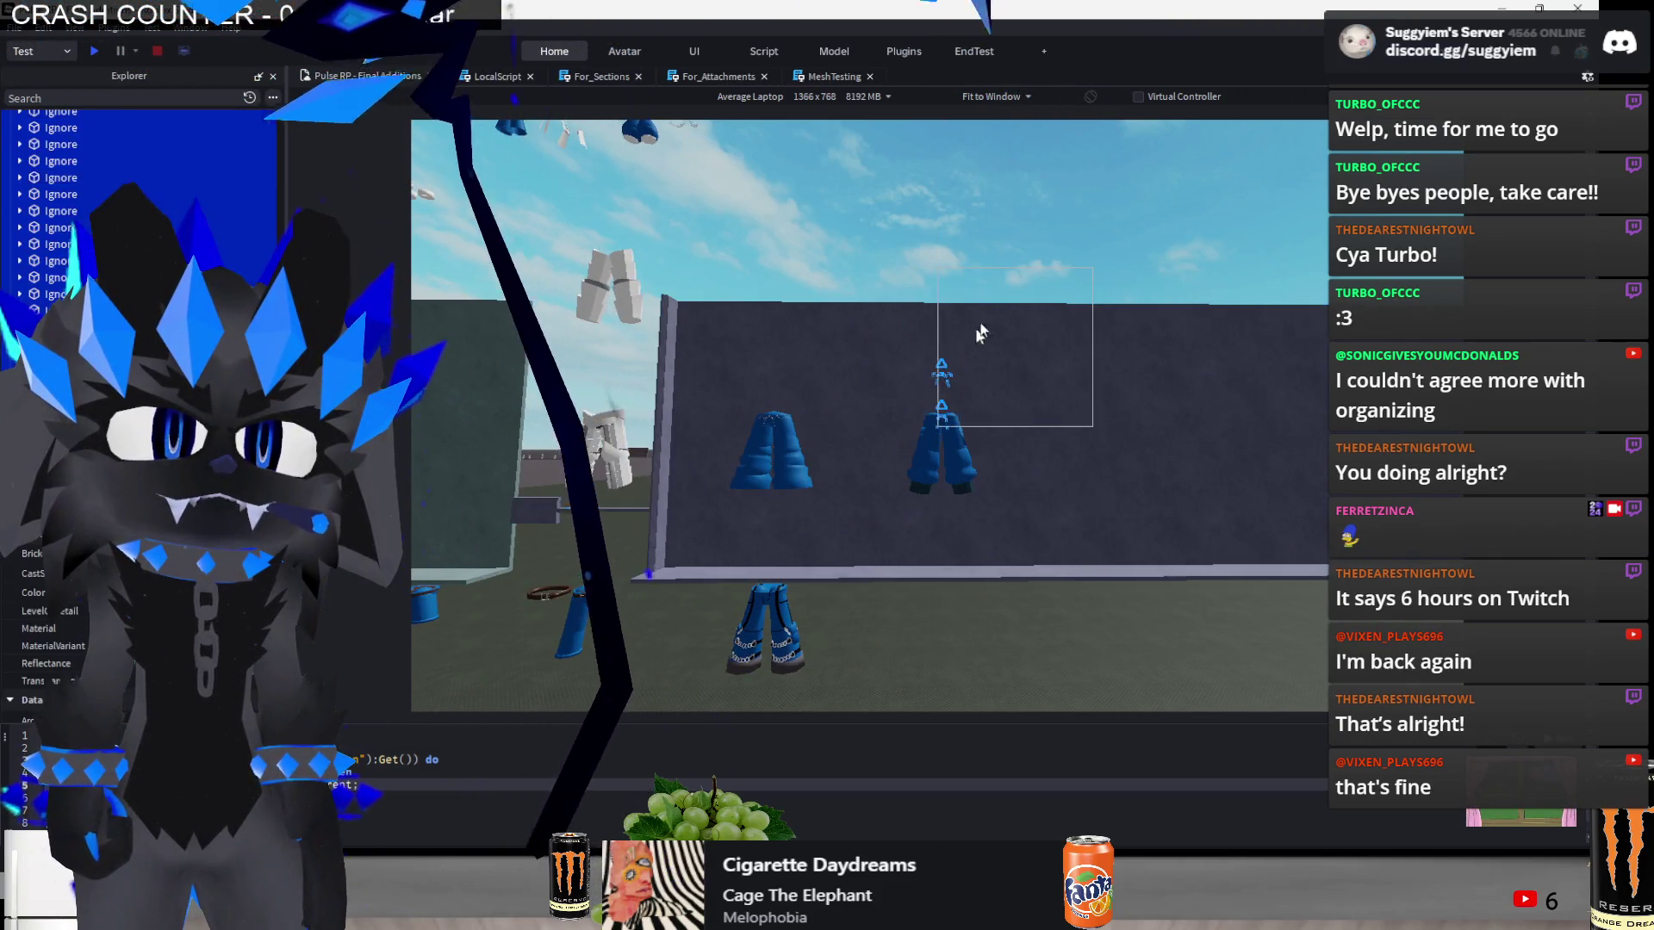
drag(980, 332, 1020, 257)
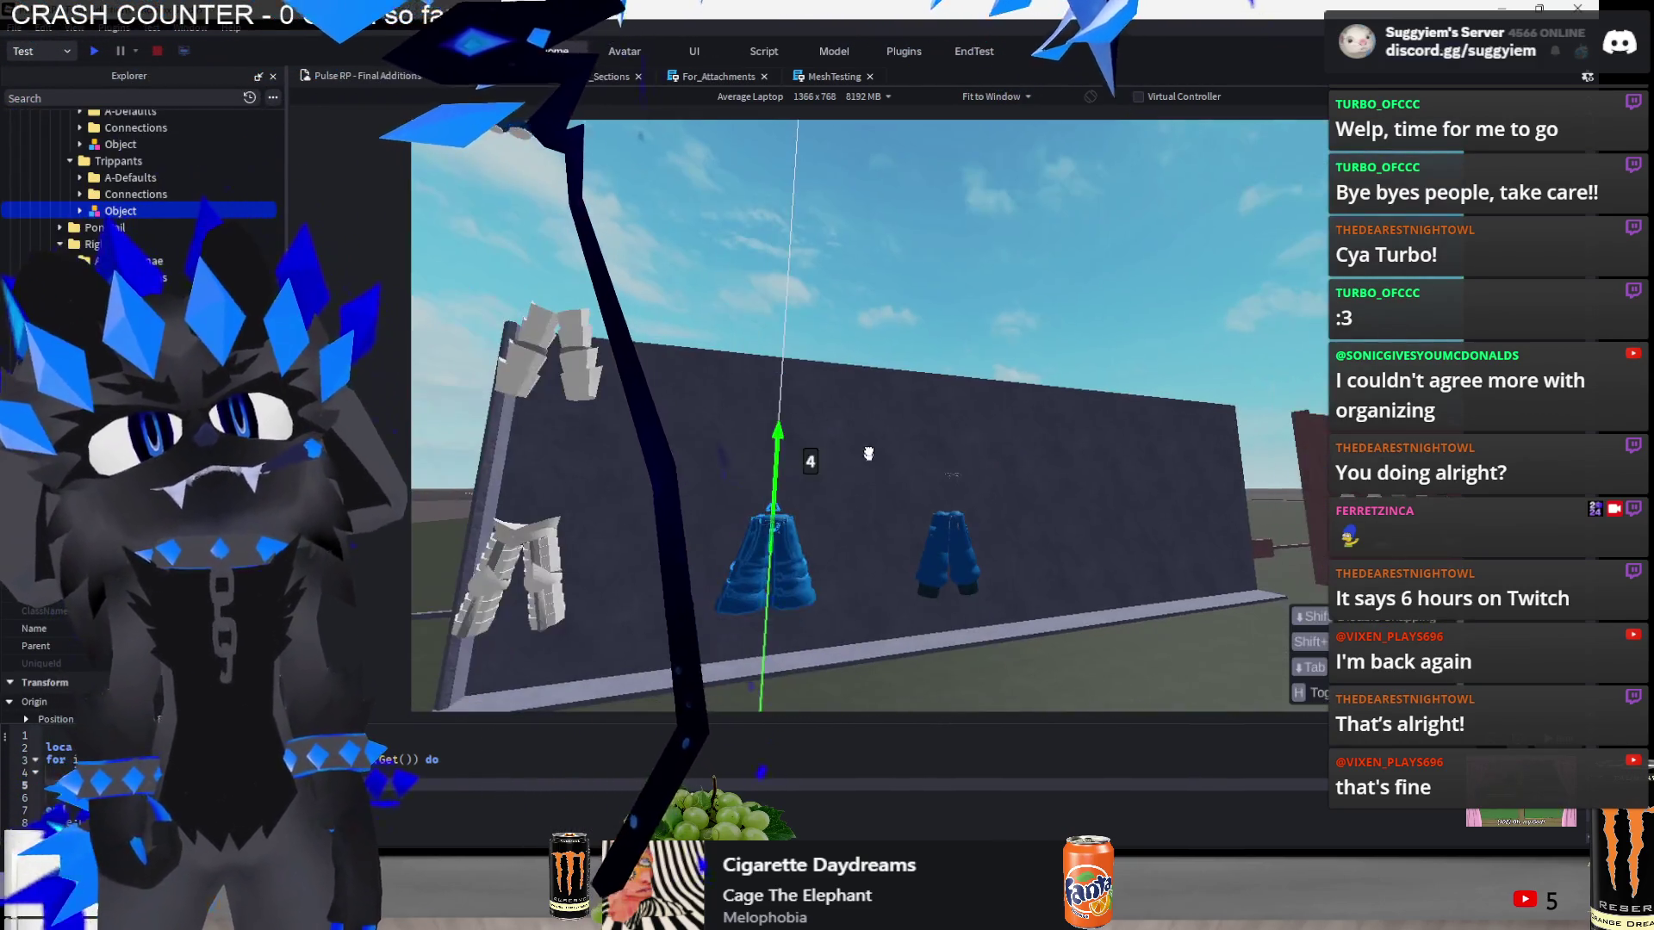
drag(840, 474, 844, 305)
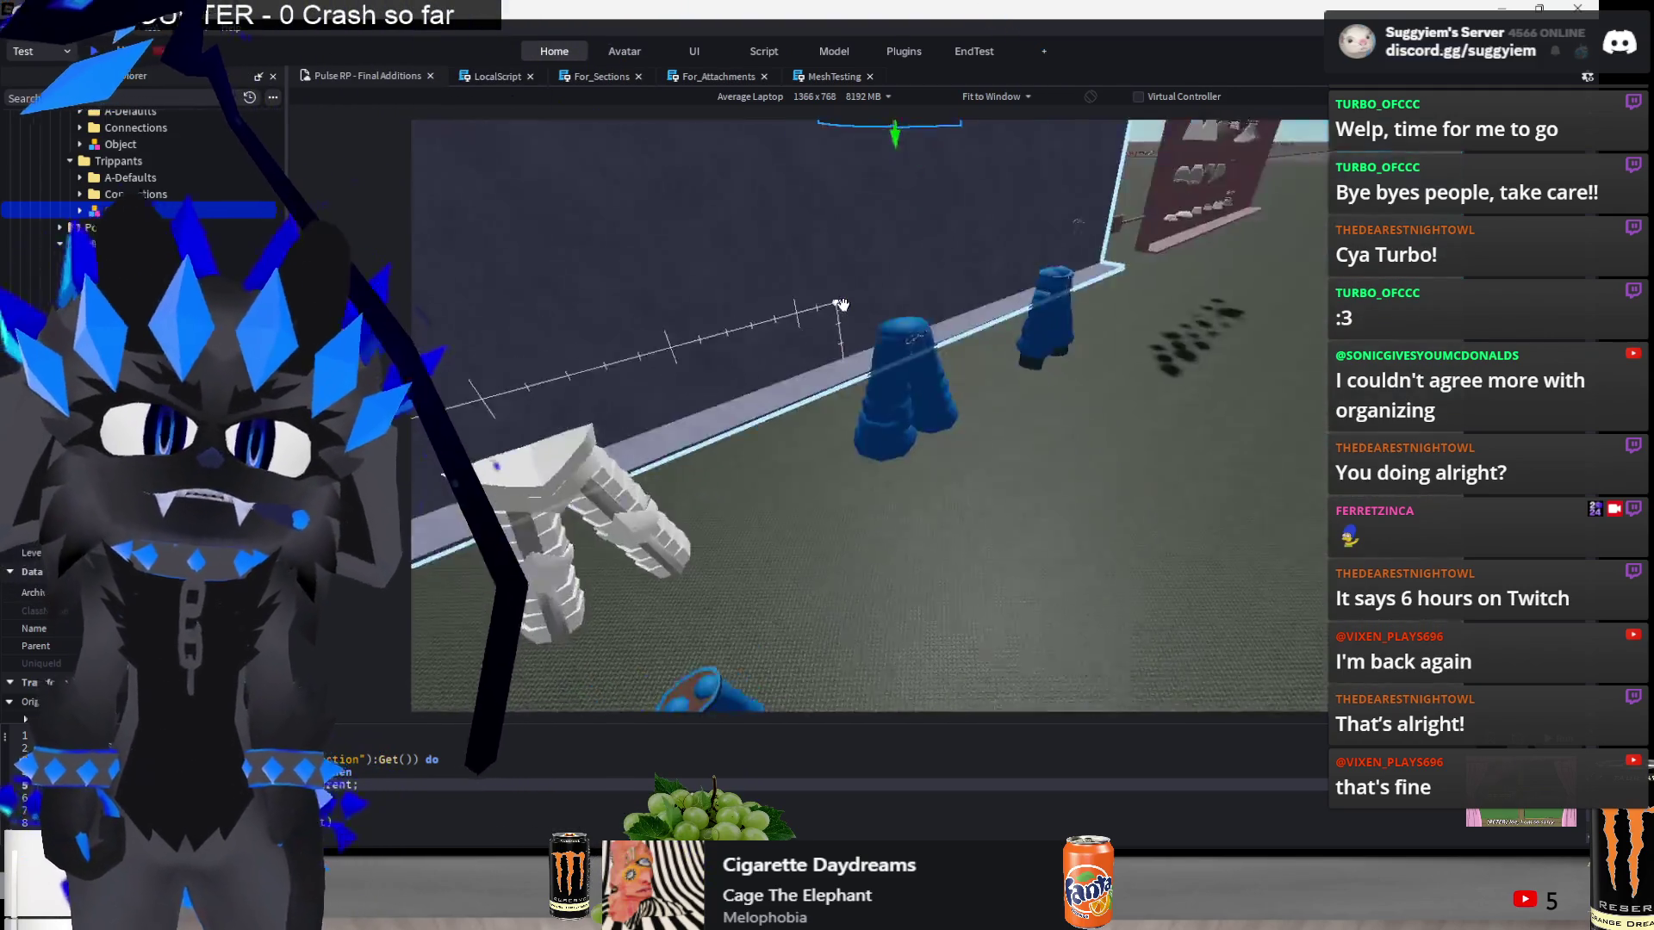
key(f)
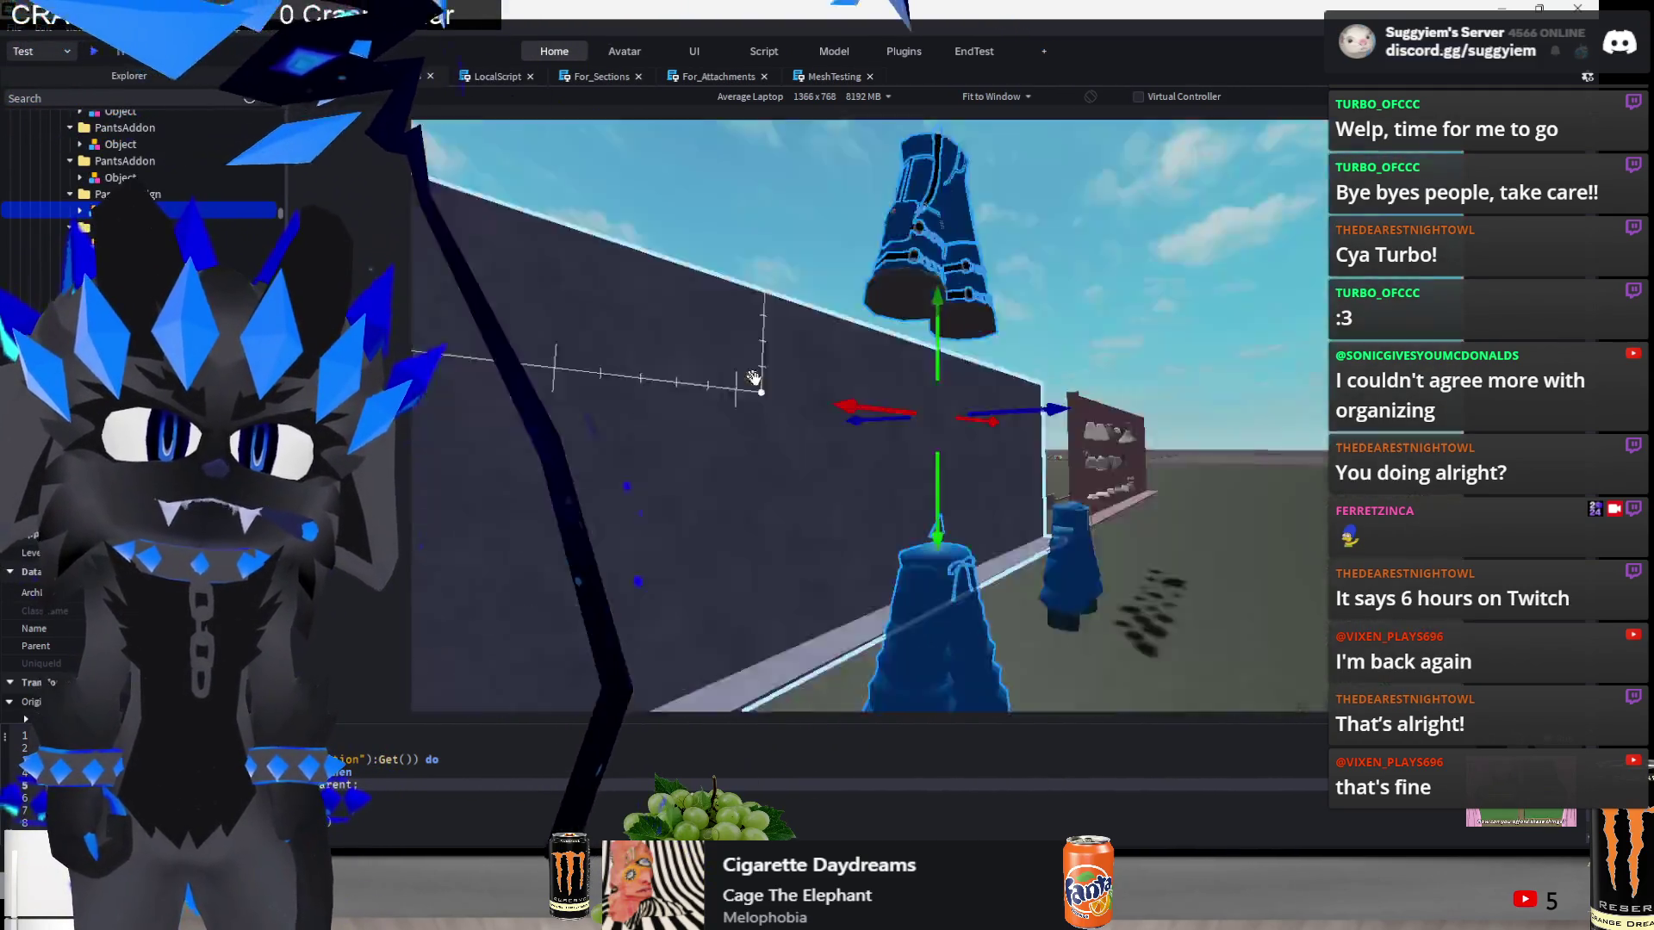
scroll(995, 476, down, 3)
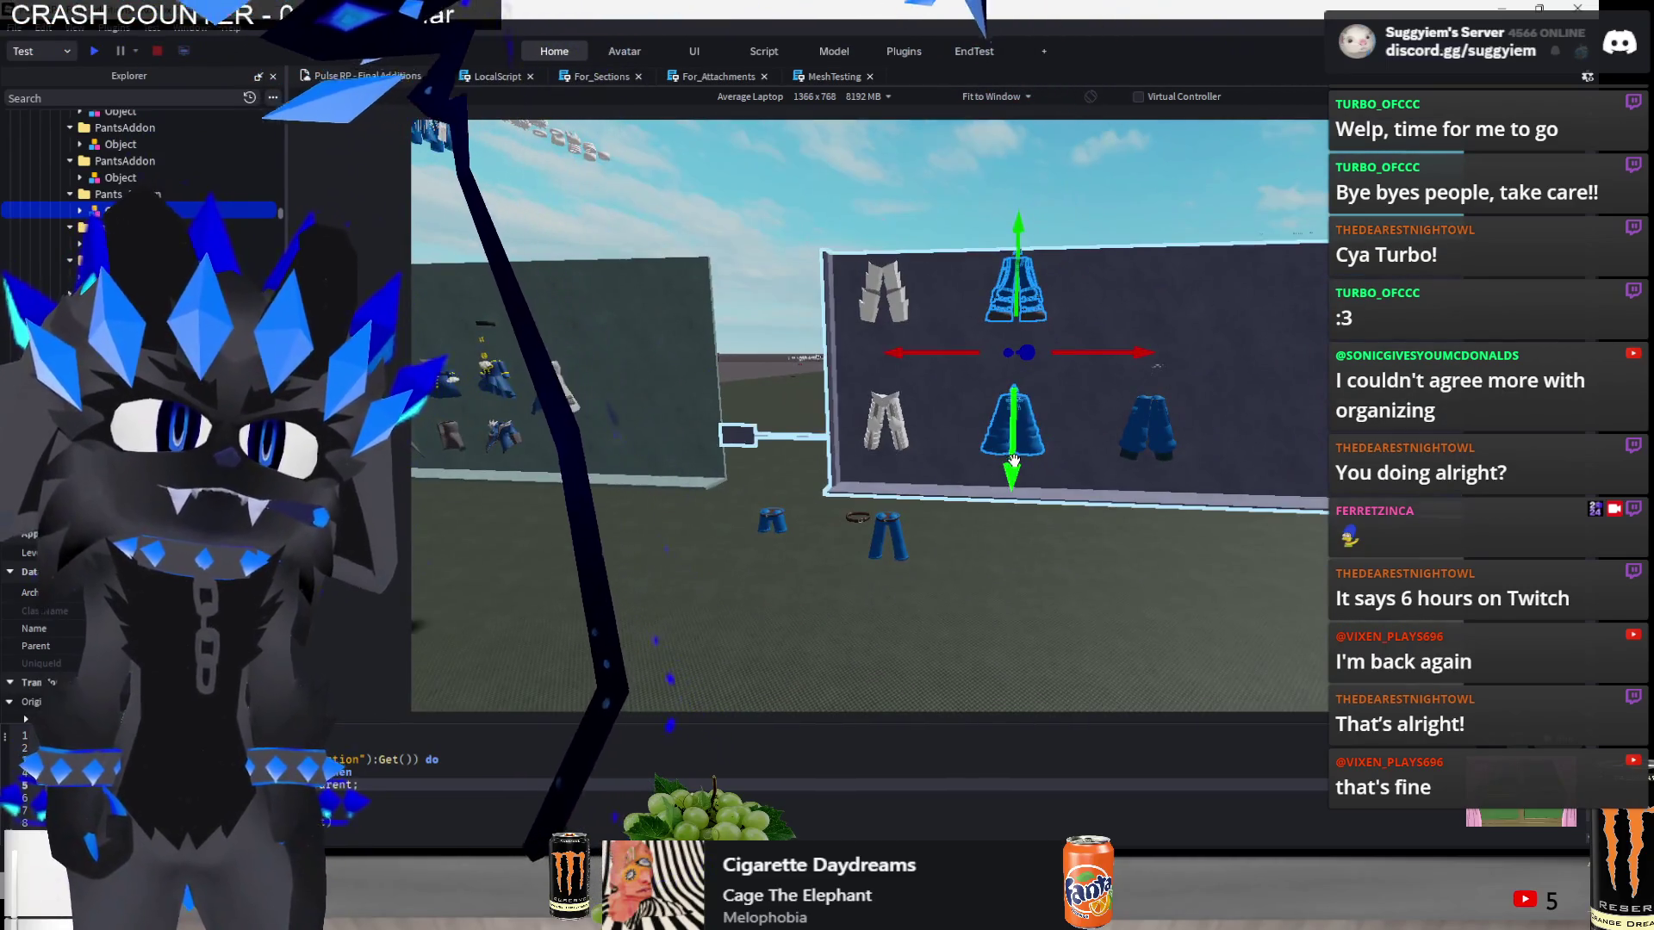
mouse_move(1013, 461)
mouse_down()
mouse_move(1014, 551)
mouse_move(1077, 580)
mouse_up()
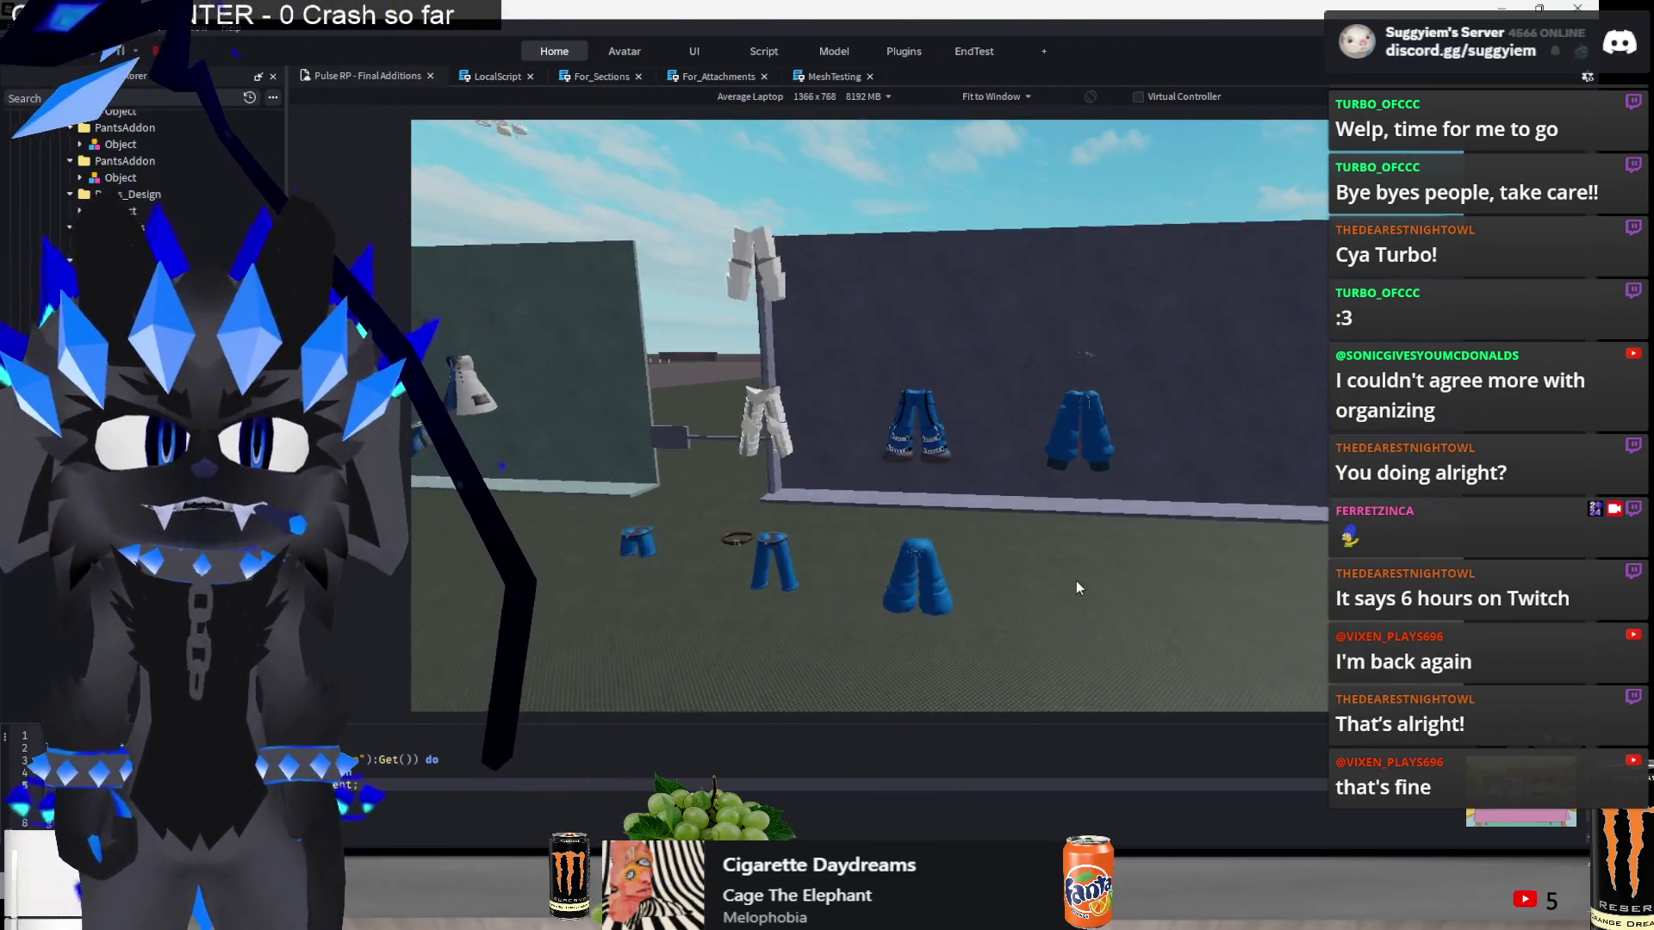
scroll(1077, 581, up, 5)
- Raise the next blue pants from the floor onto the wall and press them flush against it
key(a)
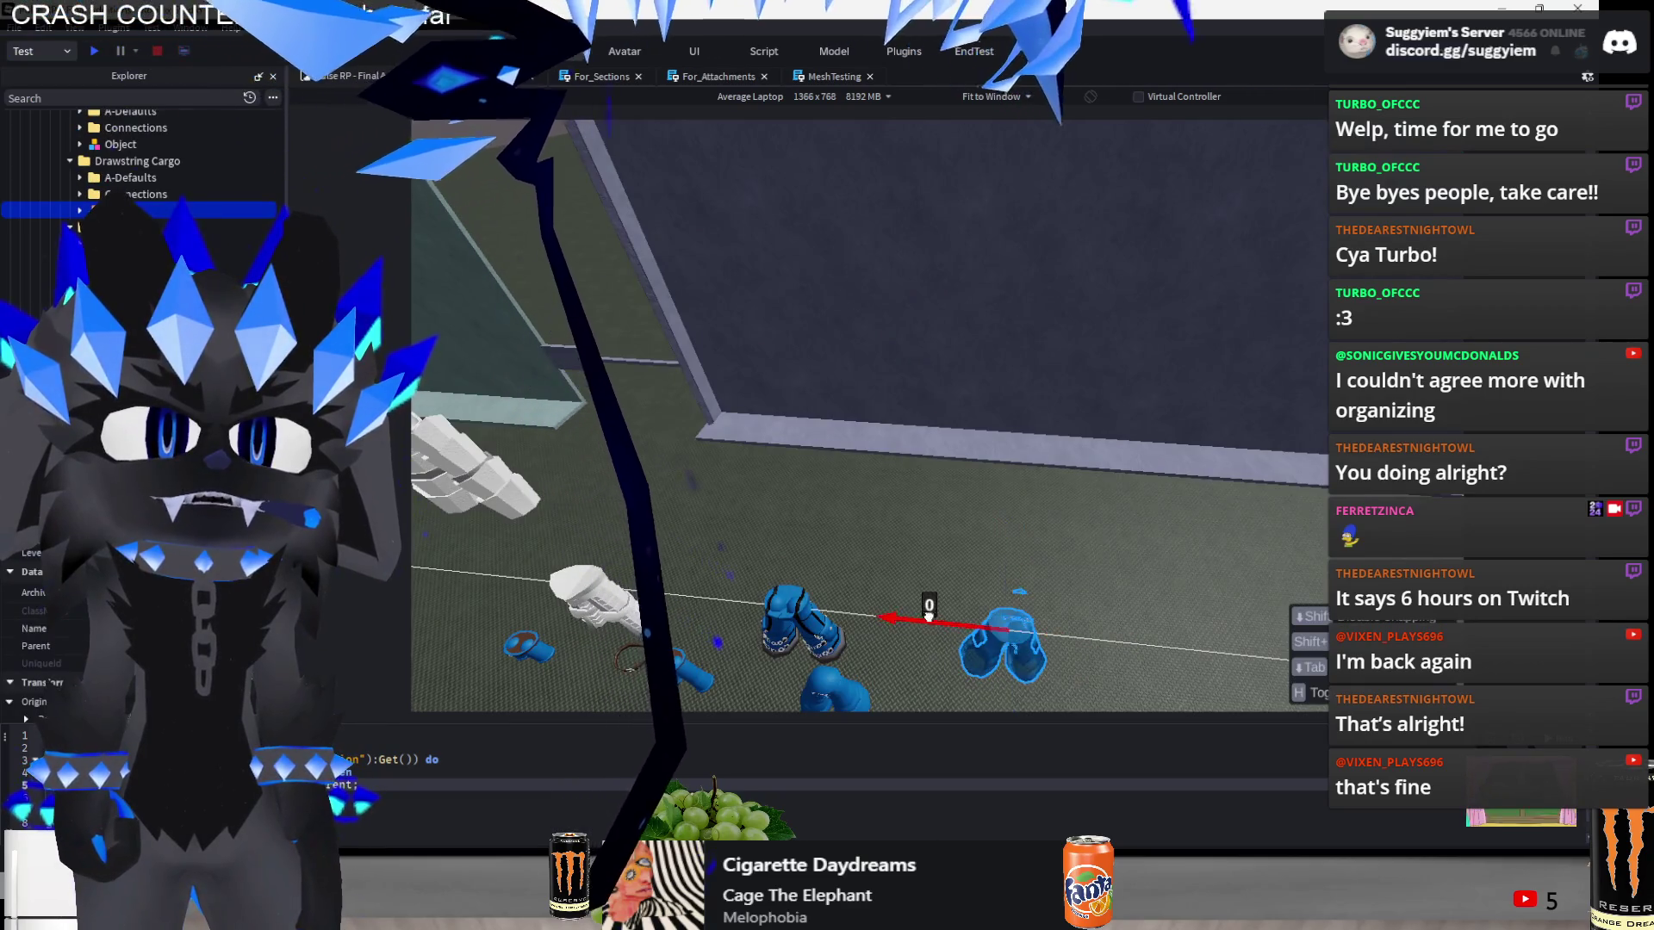
click(772, 621)
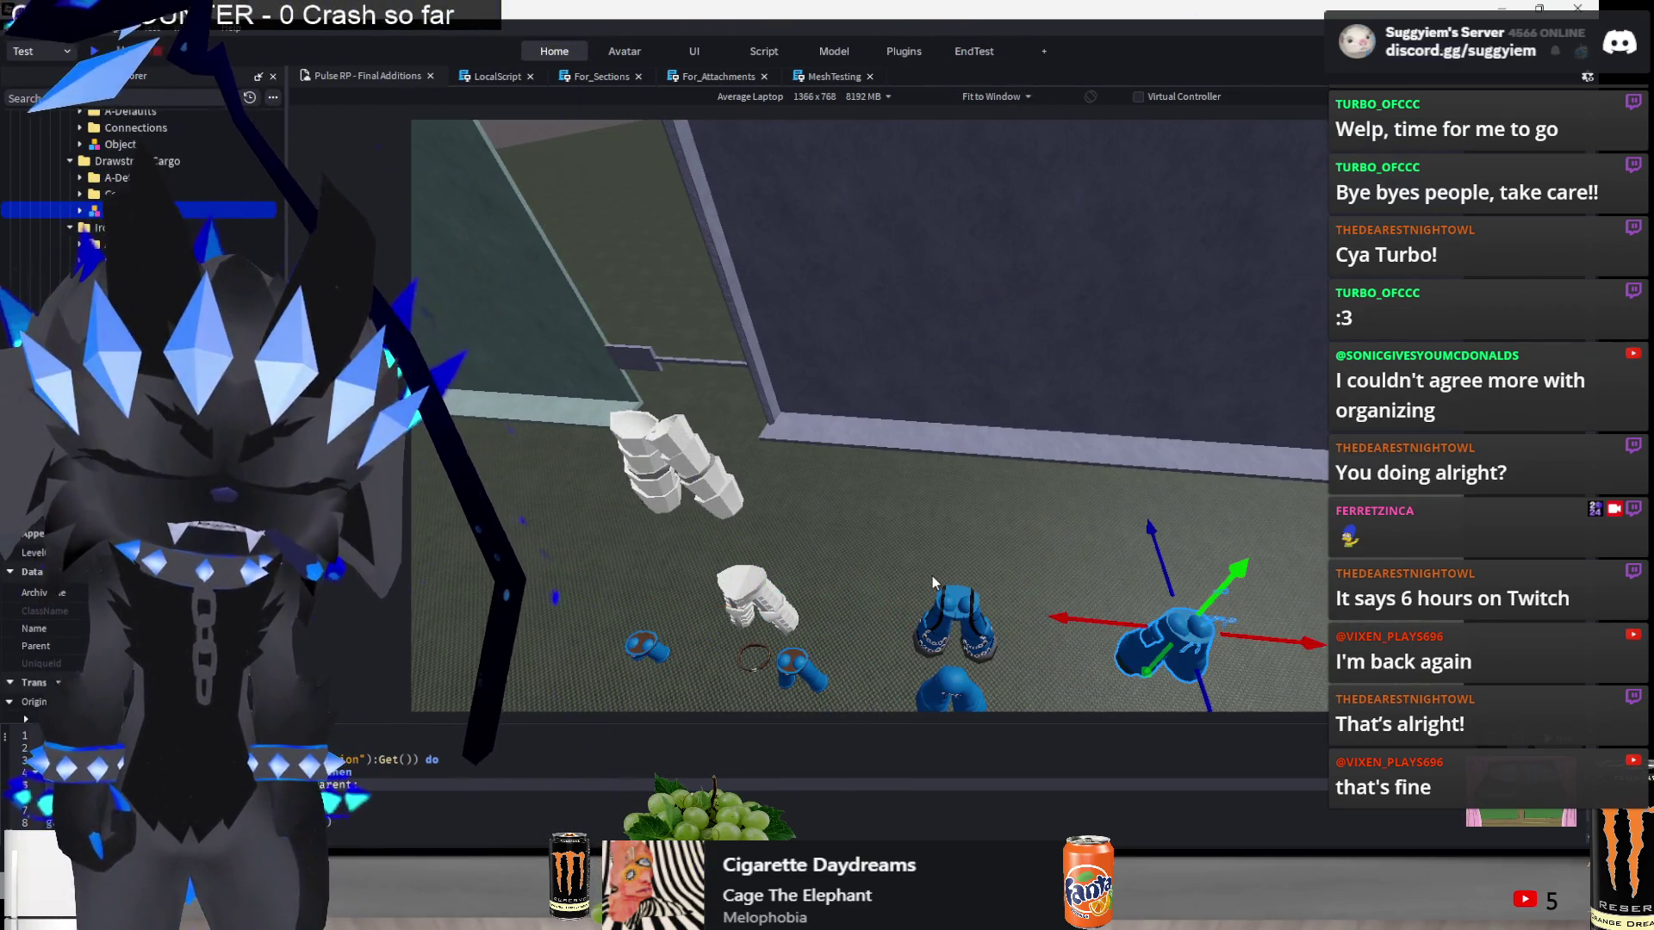
key(f)
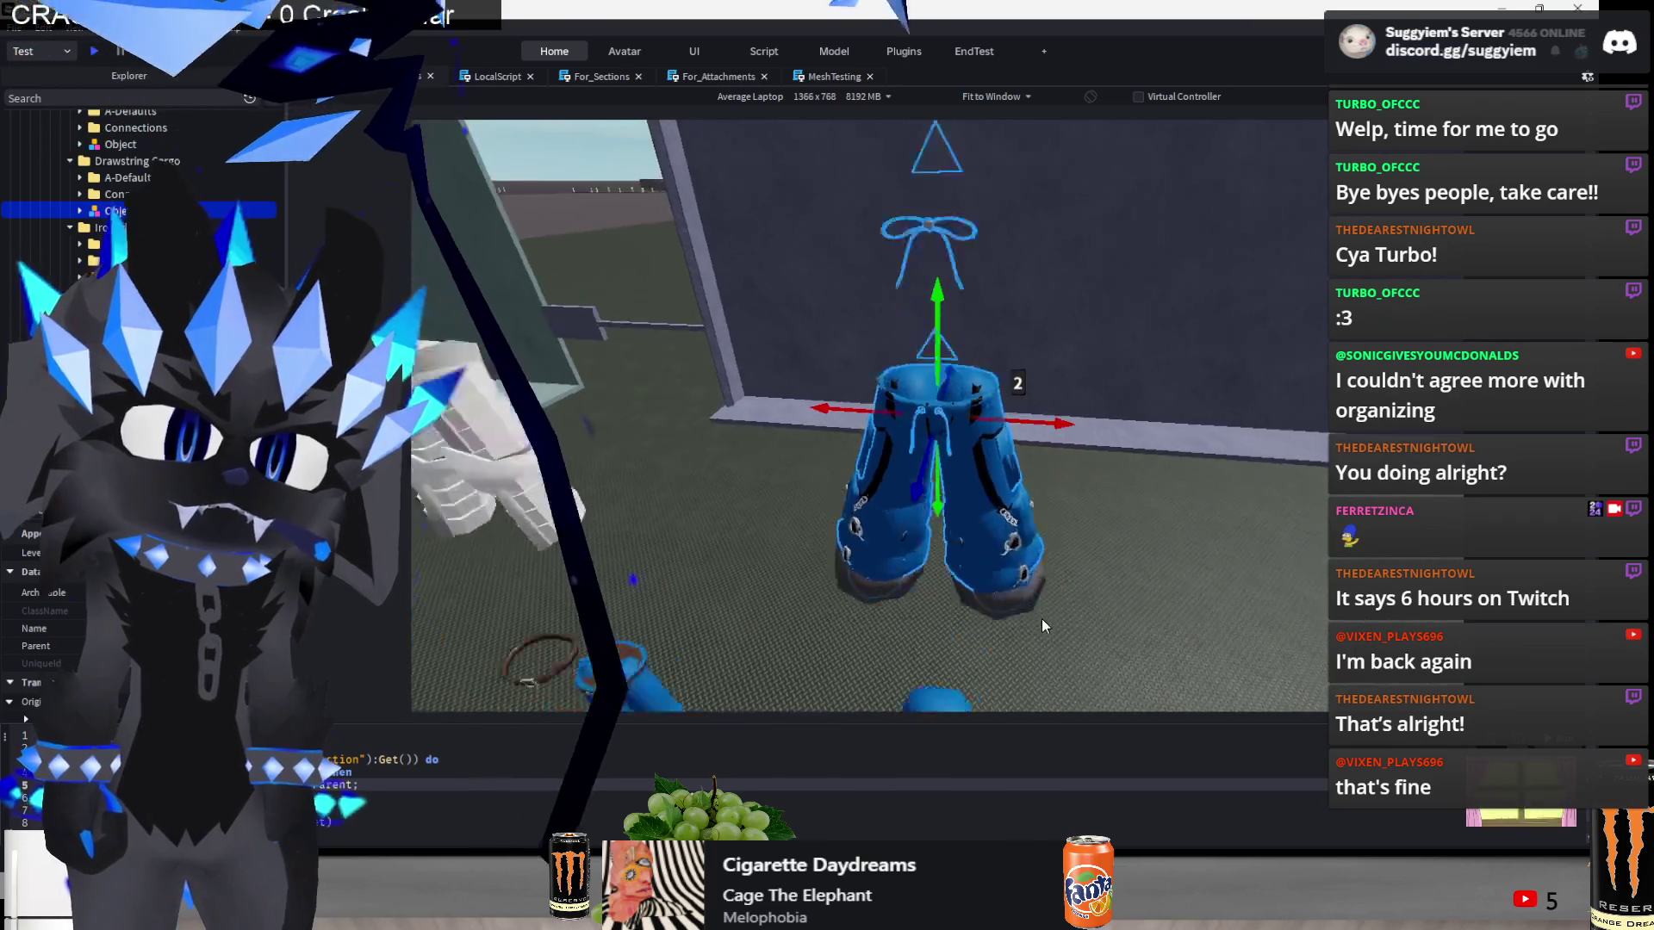
scroll(958, 576, down, 5)
drag(937, 510, 938, 386)
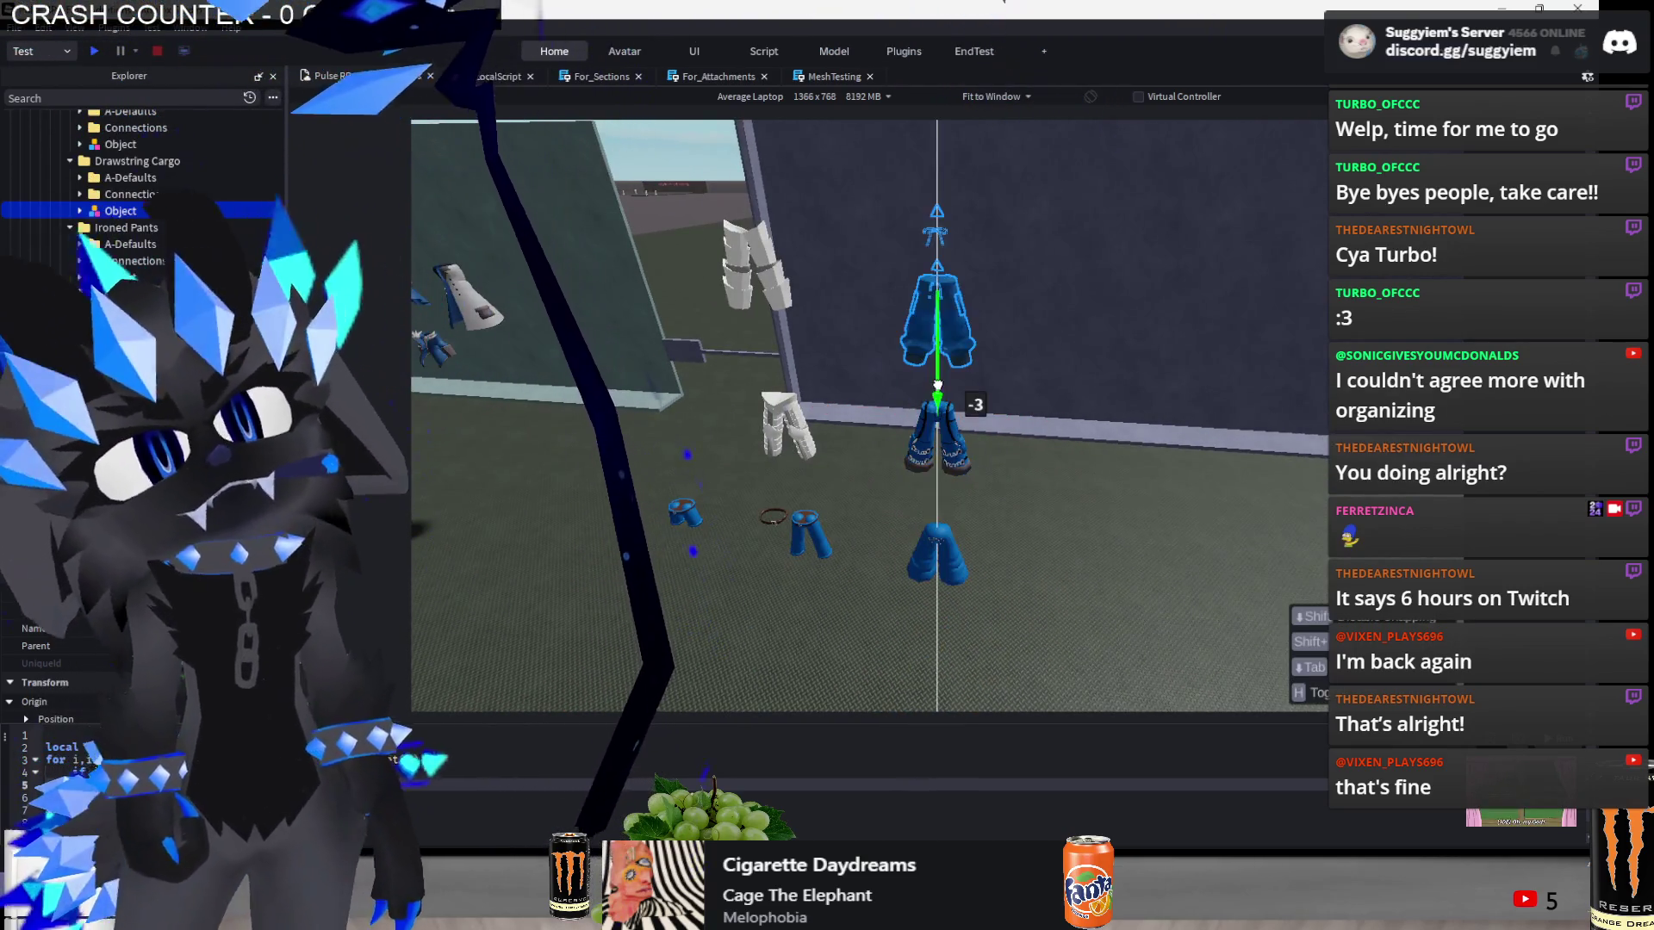
scroll(950, 330, down, 6)
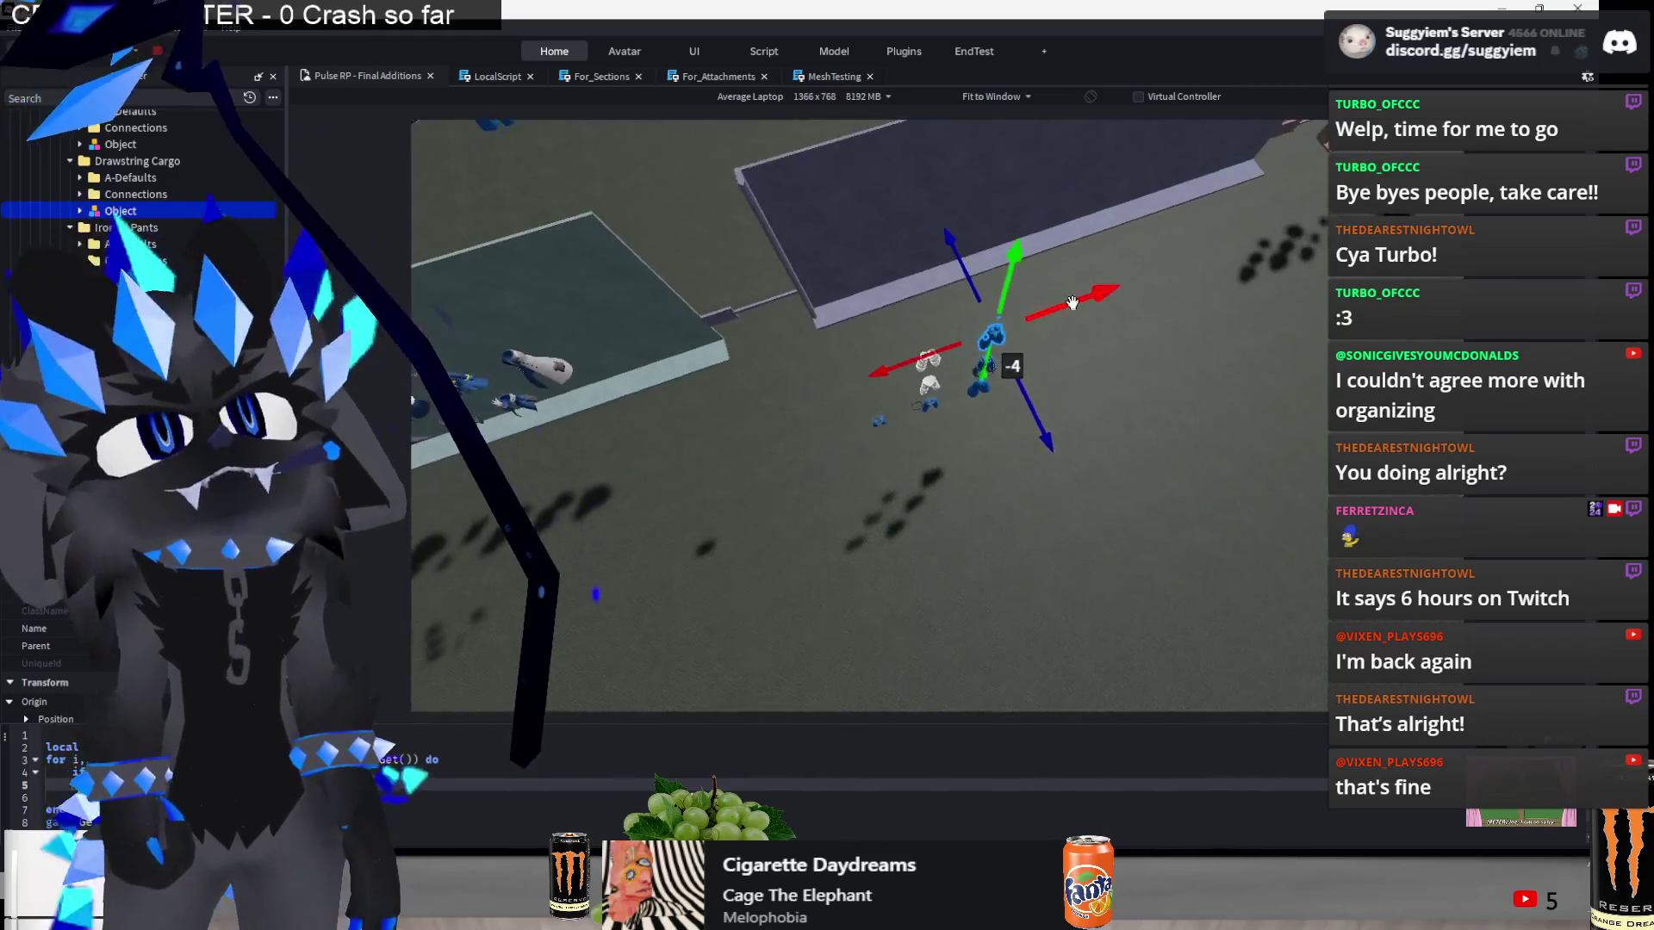
drag(1084, 291, 841, 493)
drag(948, 418, 899, 336)
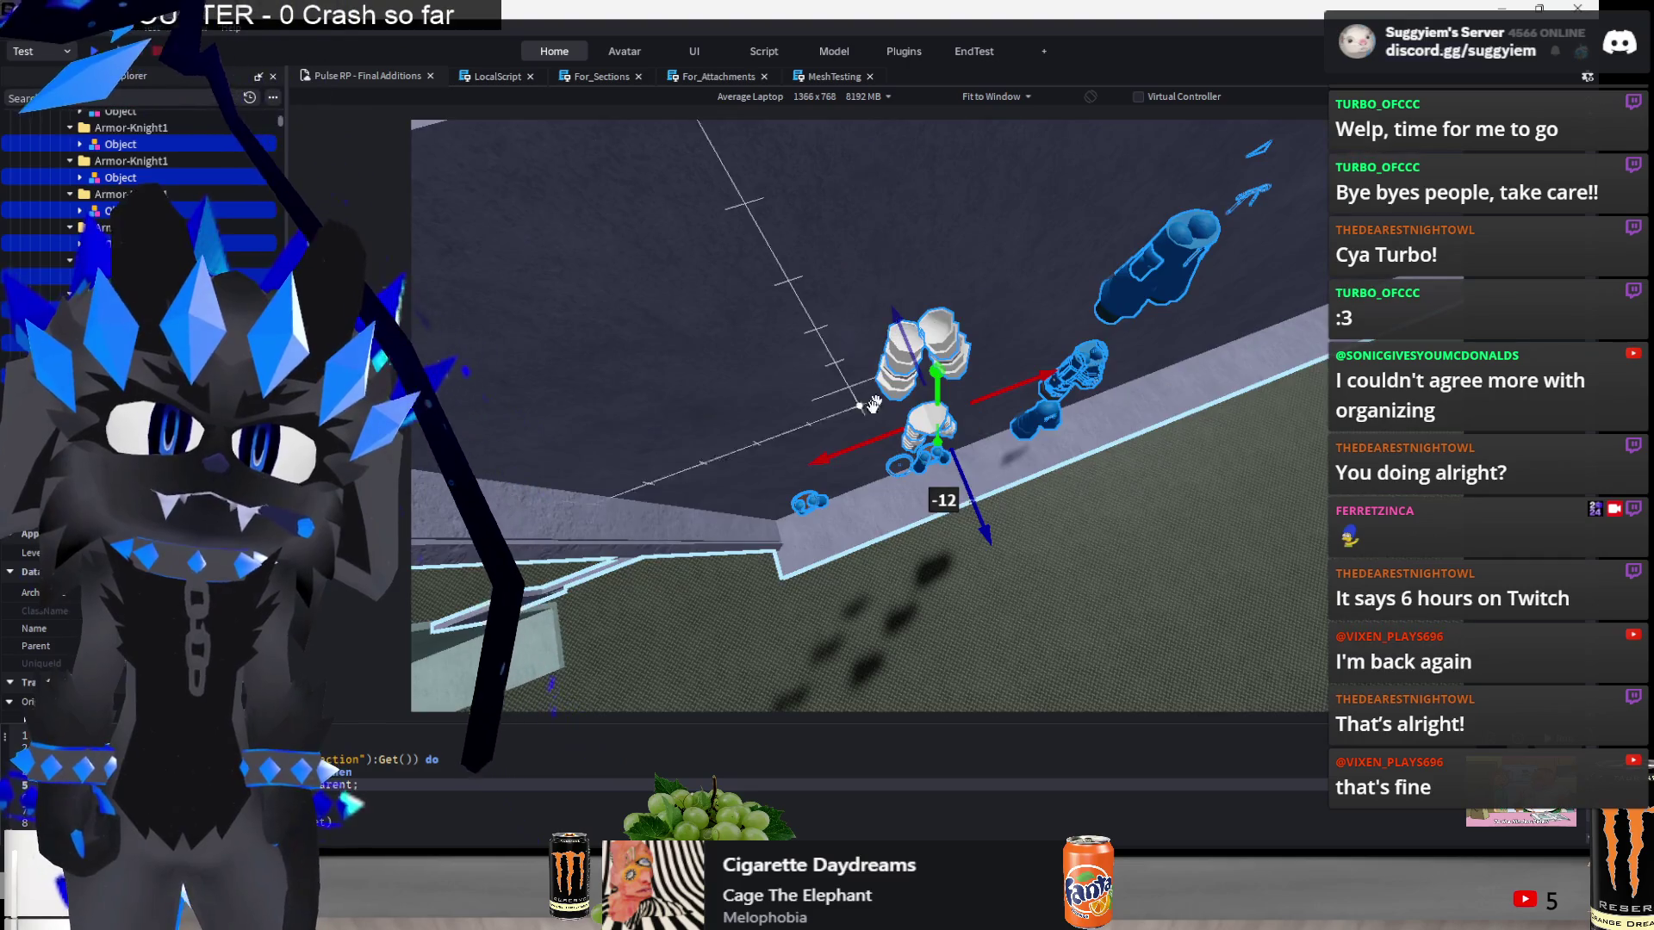
mouse_move(868, 450)
mouse_down()
mouse_move(1046, 452)
mouse_move(1025, 452)
mouse_move(1069, 428)
mouse_move(871, 417)
mouse_move(876, 436)
mouse_move(1008, 455)
mouse_move(916, 463)
mouse_move(963, 460)
mouse_up()
scroll(868, 539, down, 5)
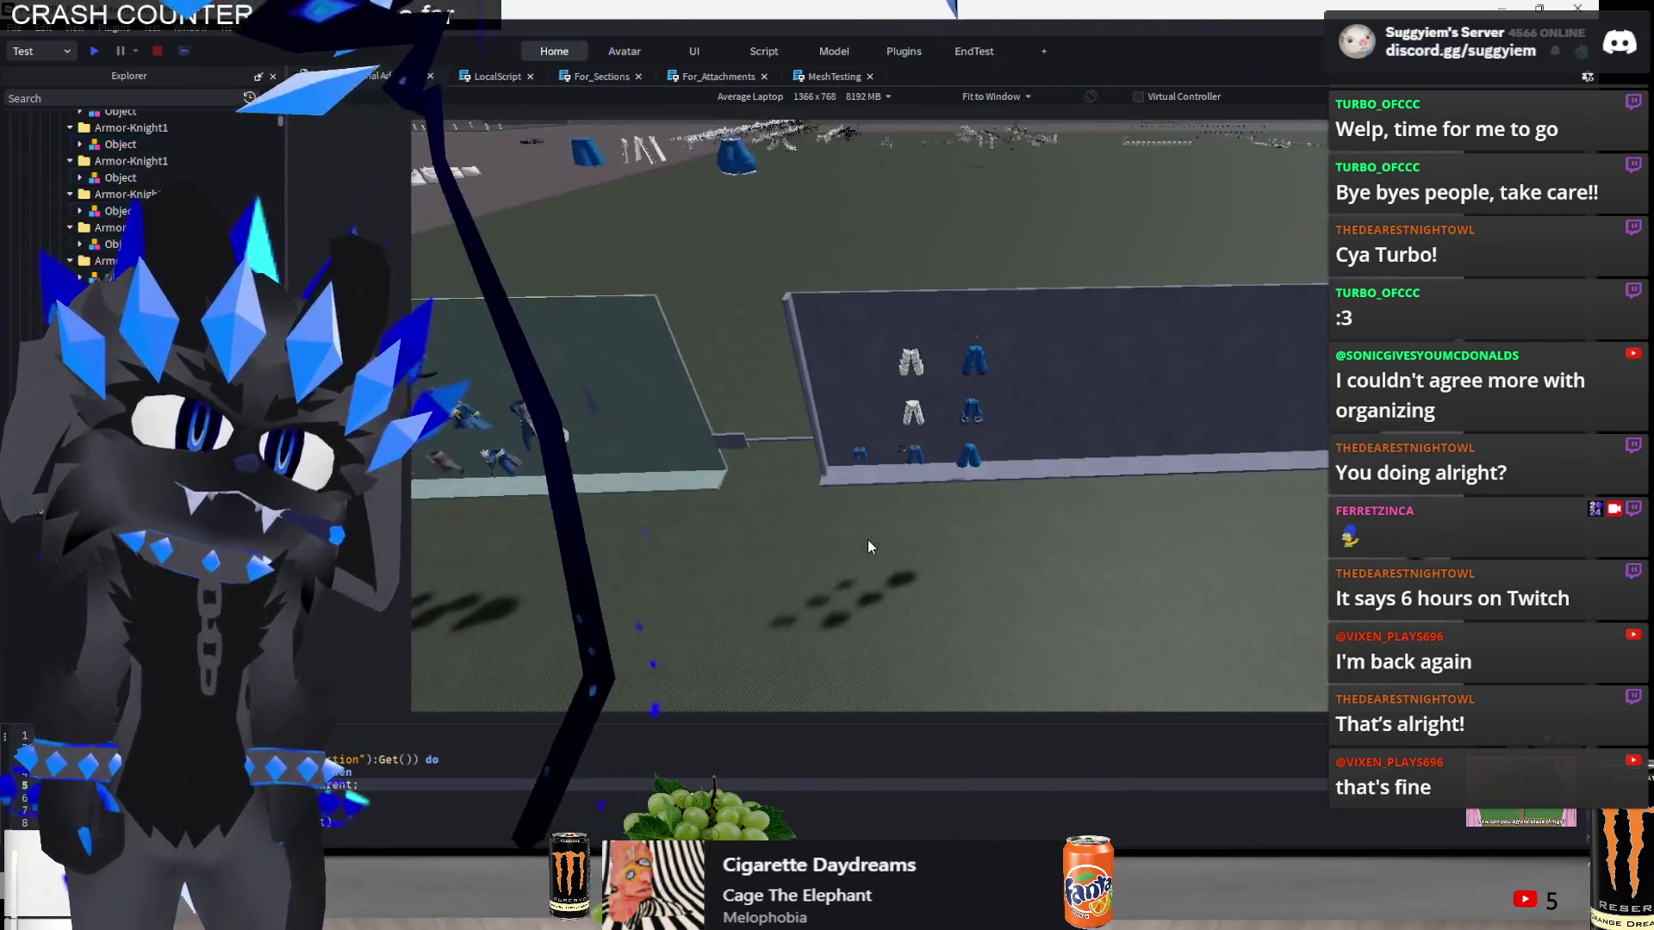
- Nudge the wall pants one stud sideways and box-select the small shorts
drag(865, 535, 1026, 293)
drag(825, 412, 826, 414)
scroll(801, 605, up, 3)
drag(754, 612, 860, 489)
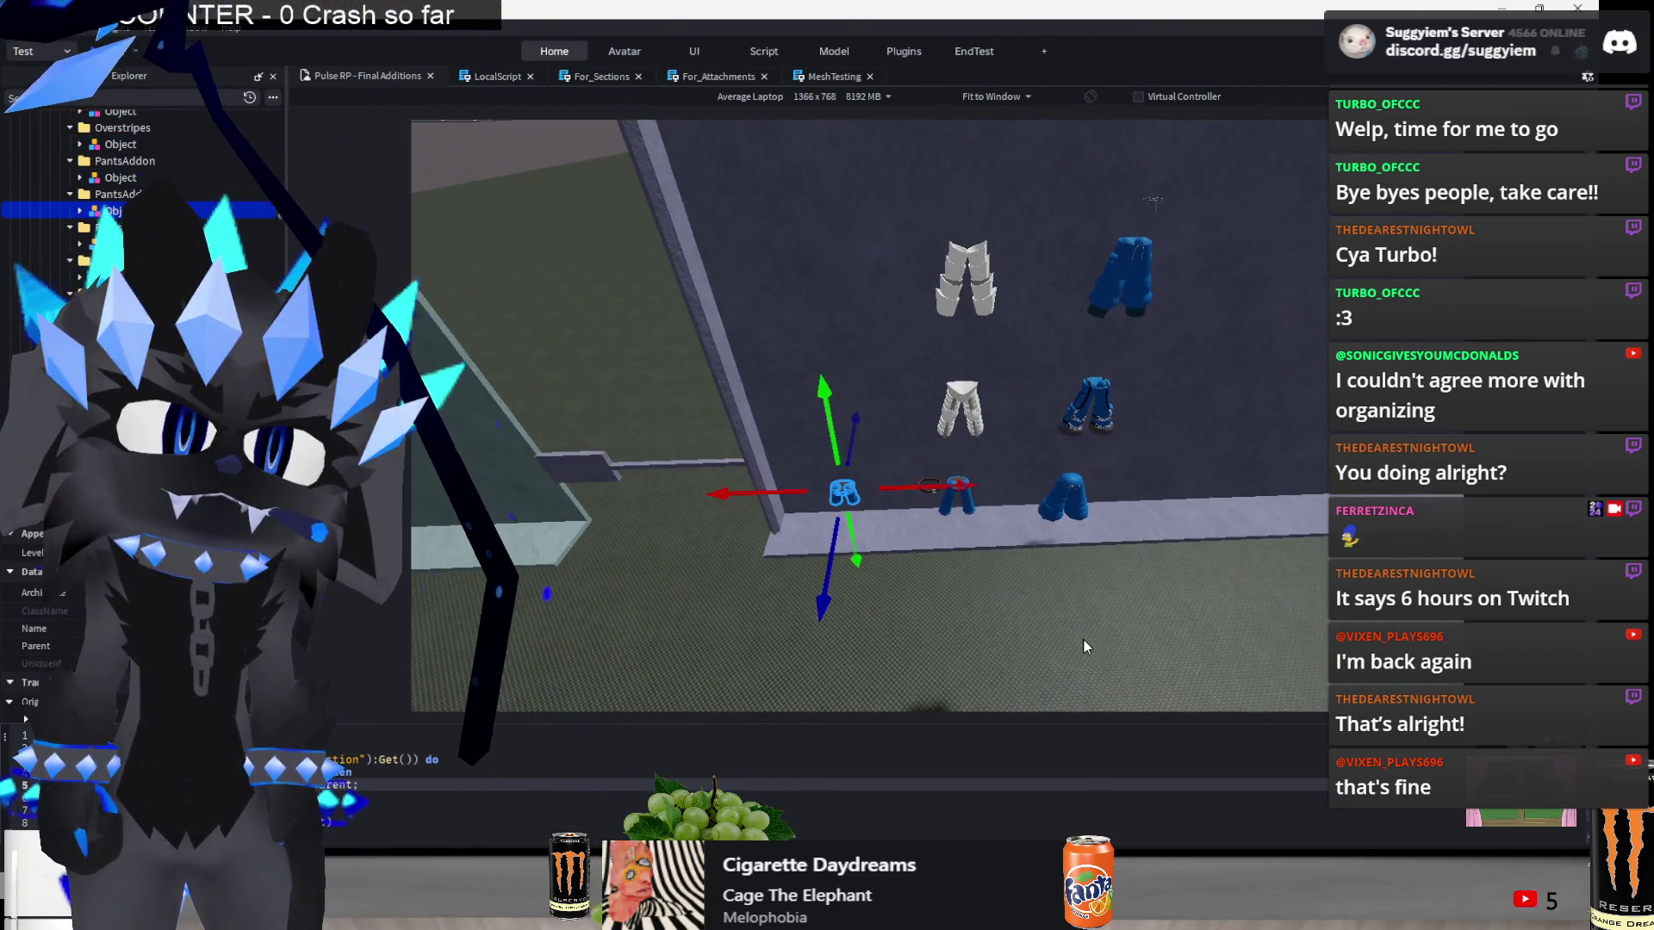
scroll(1083, 640, down, 5)
scroll(995, 523, up, 5)
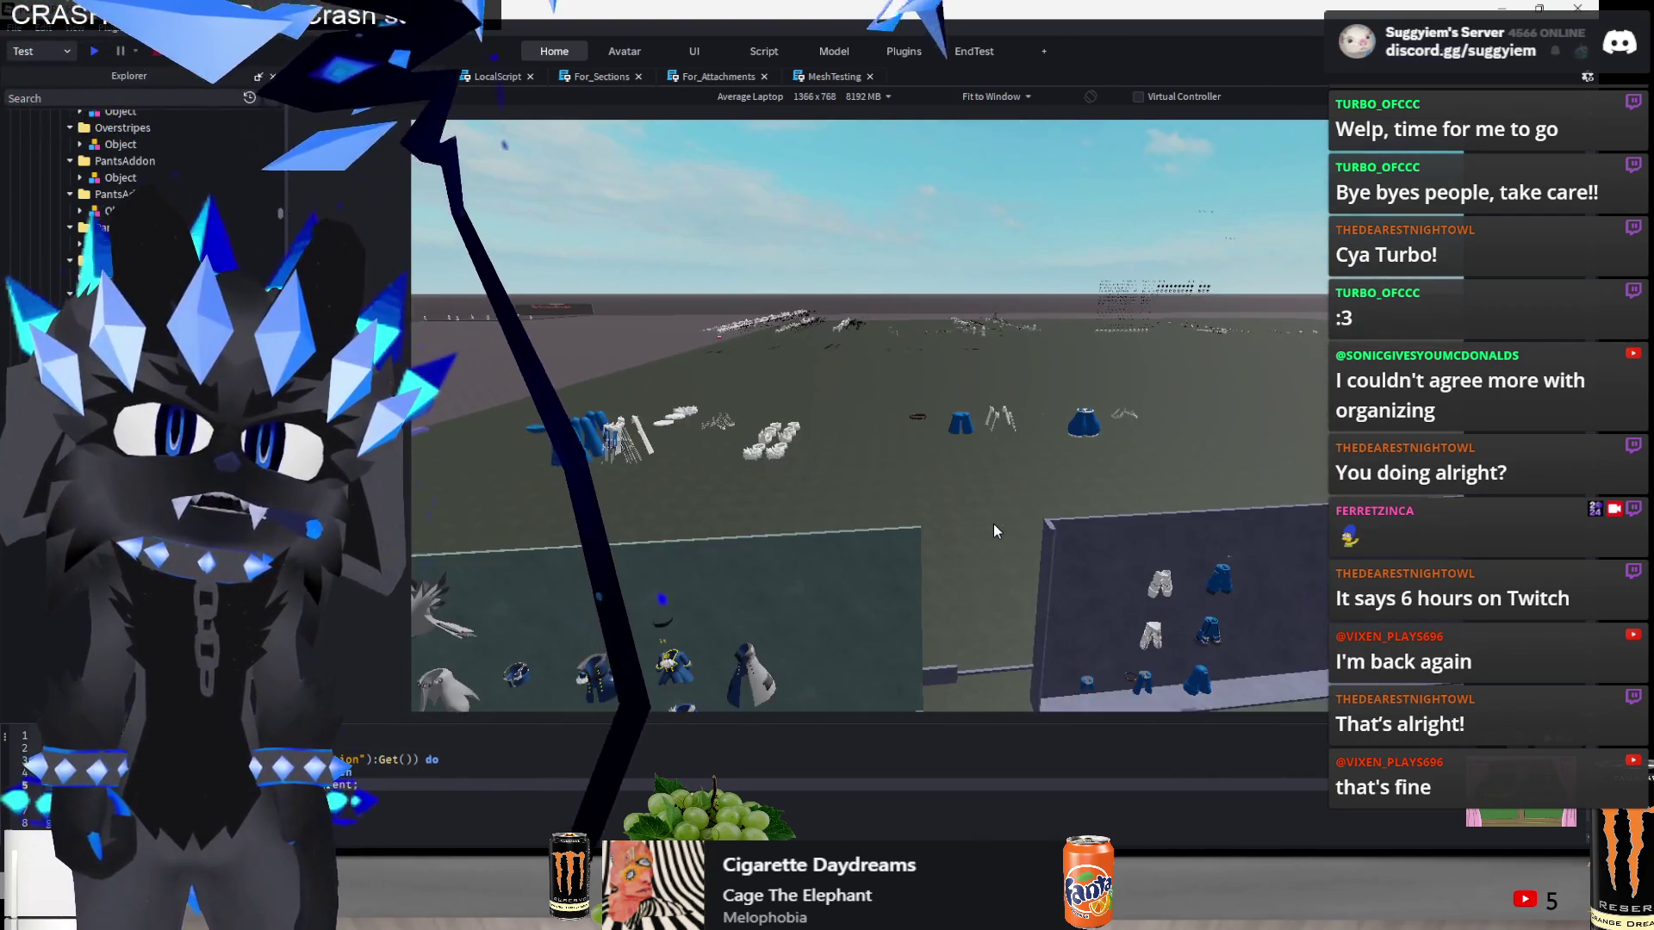
key(d)
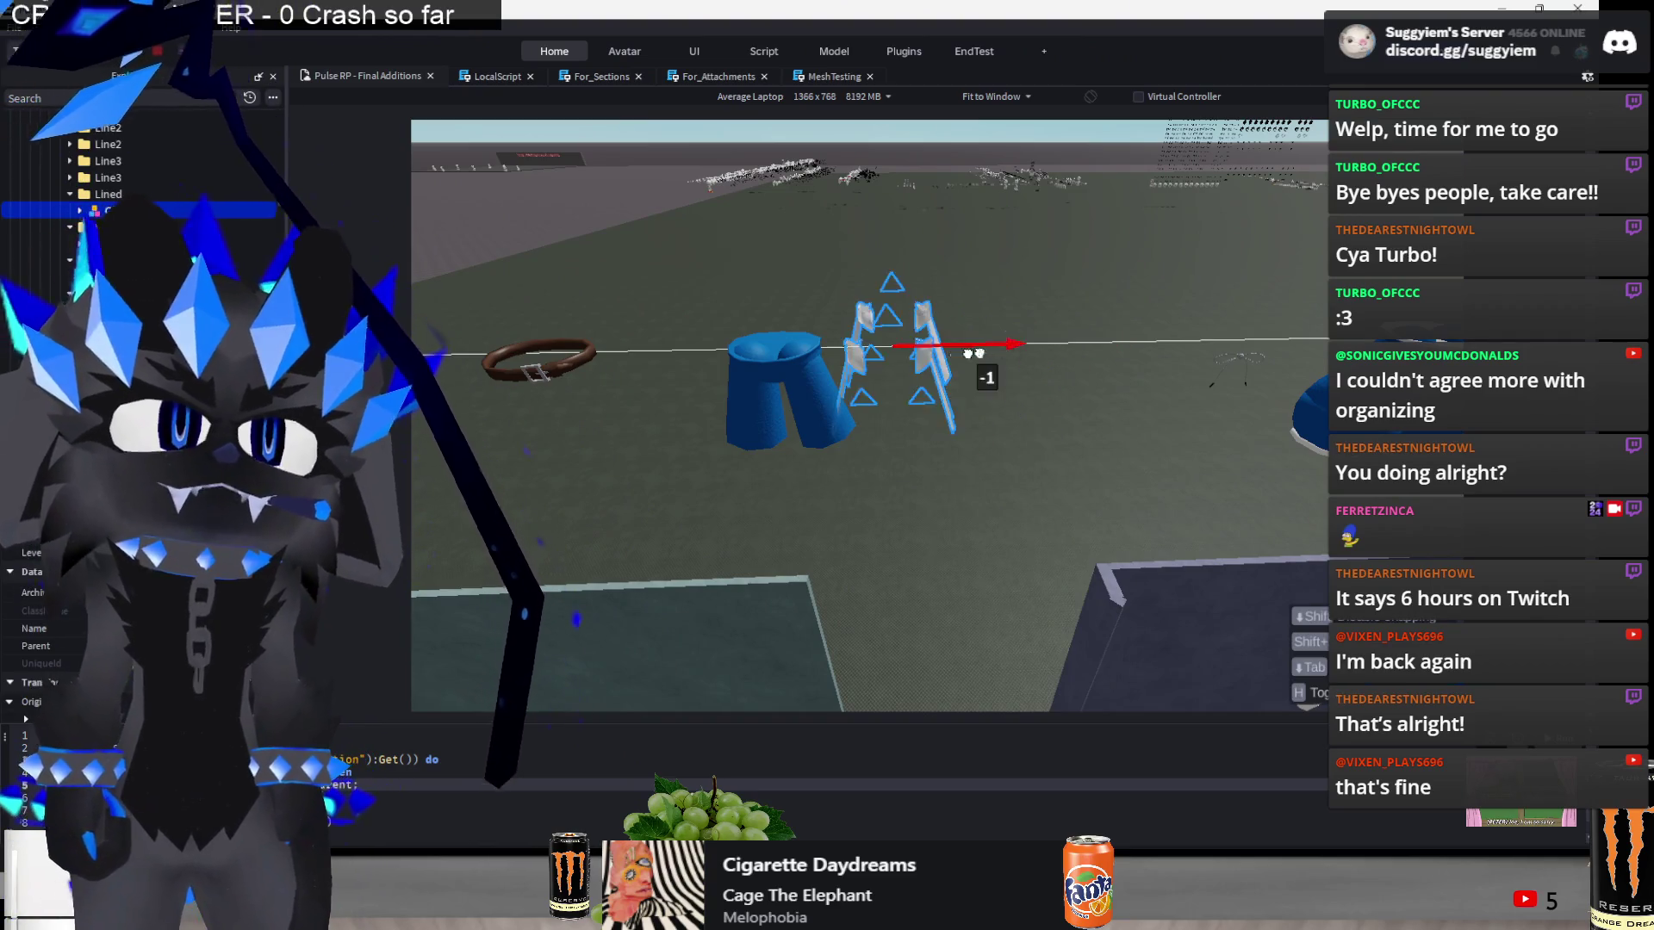
scroll(982, 353, up, 5)
scroll(963, 412, down, 8)
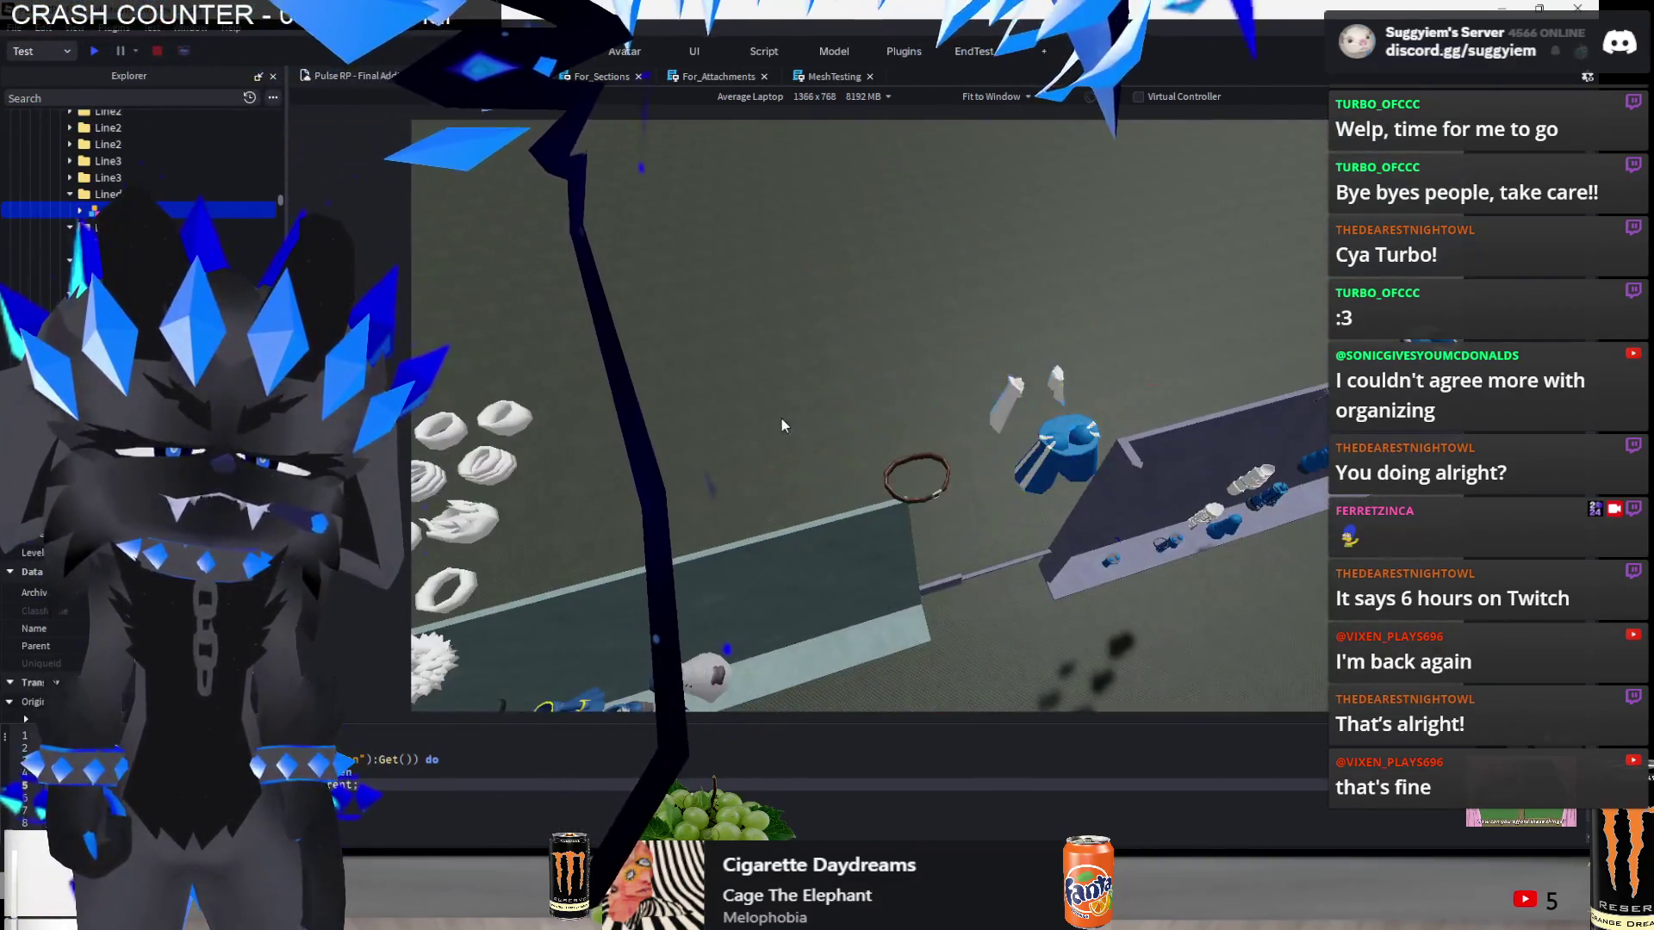
scroll(783, 426, up, 5)
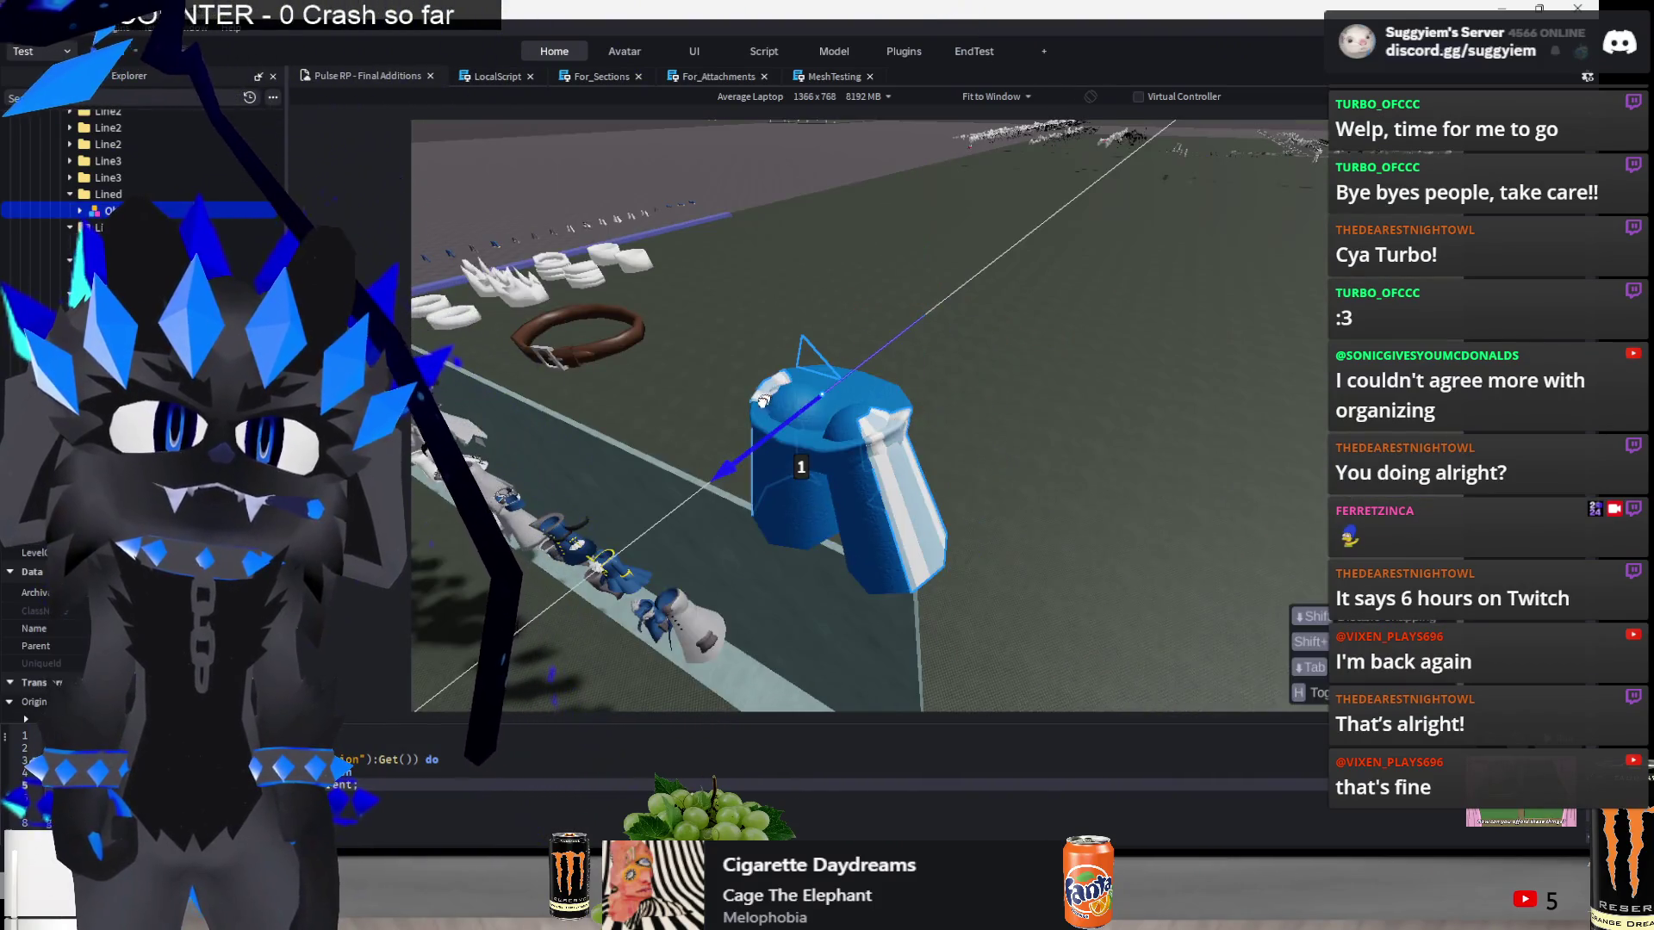
- Slide the white piece right, then raise the next pants piece above the others
drag(938, 456, 1075, 483)
mouse_move(1224, 528)
mouse_down()
mouse_move(1217, 499)
mouse_move(1151, 514)
mouse_up()
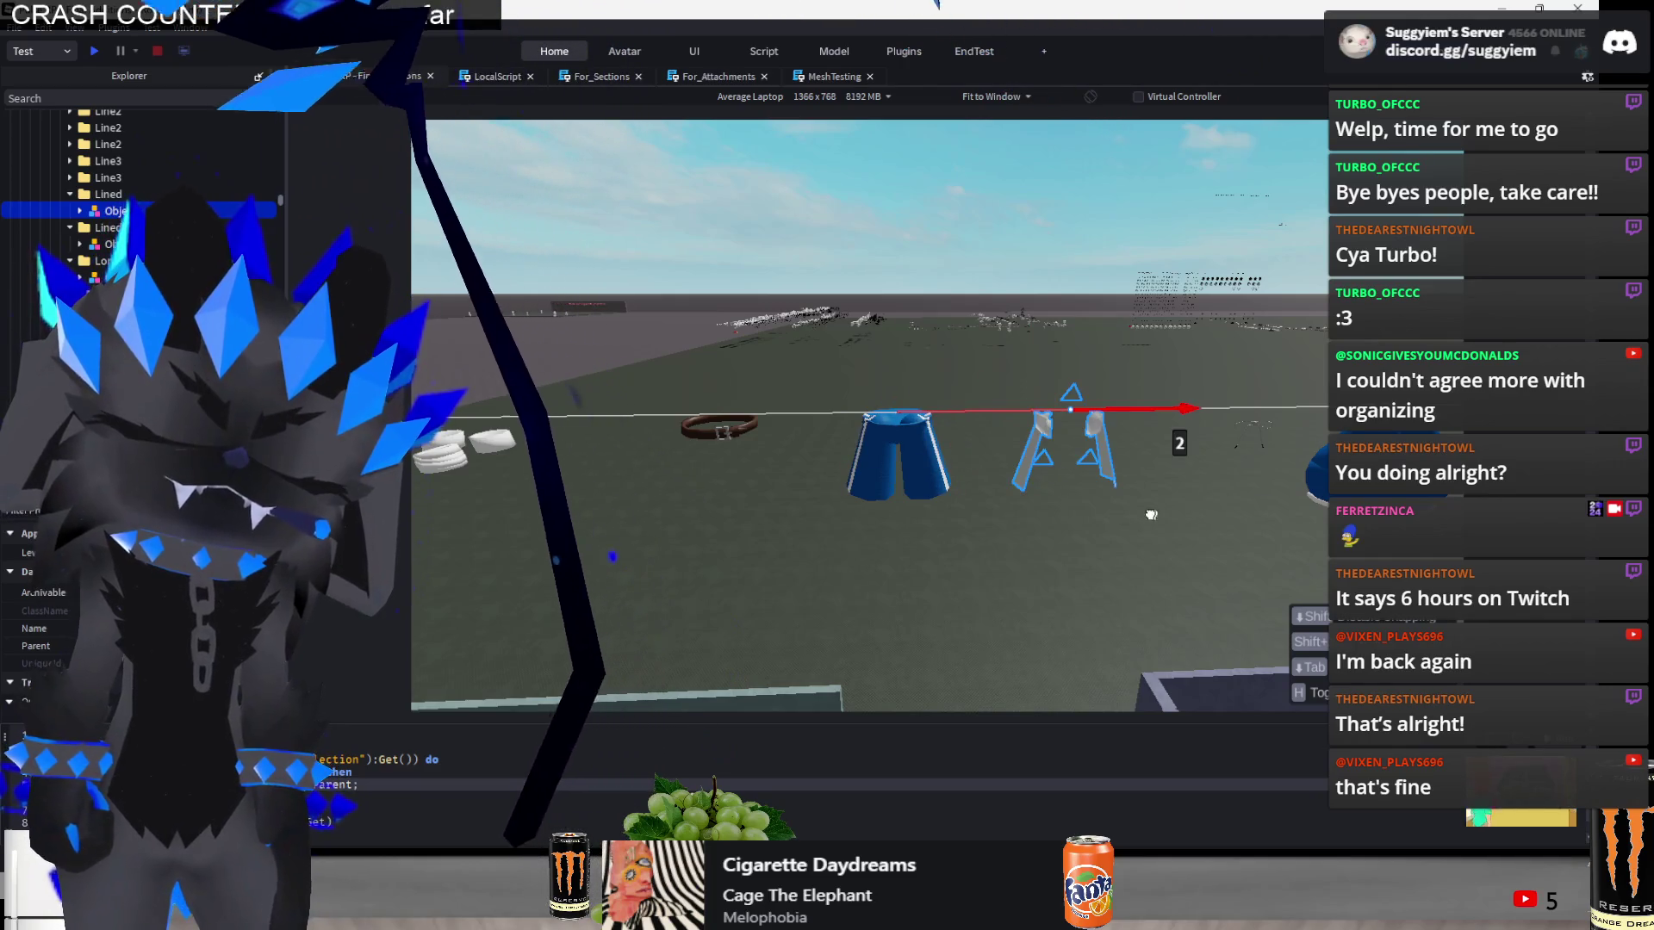
click(1130, 537)
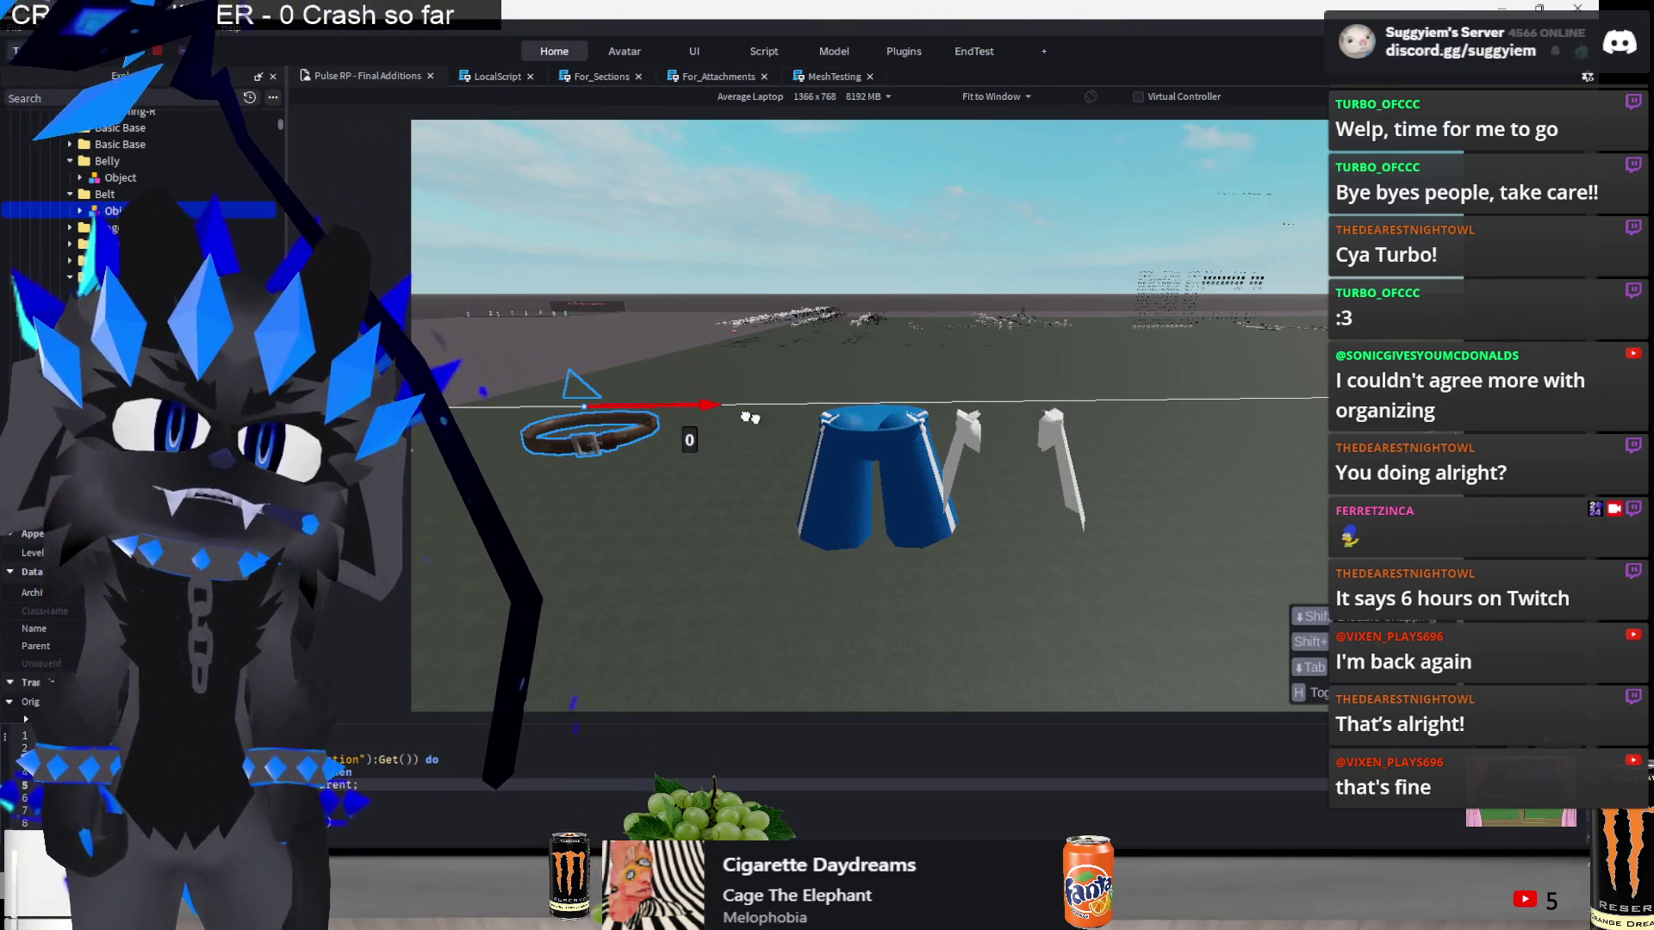
scroll(920, 472, down, 3)
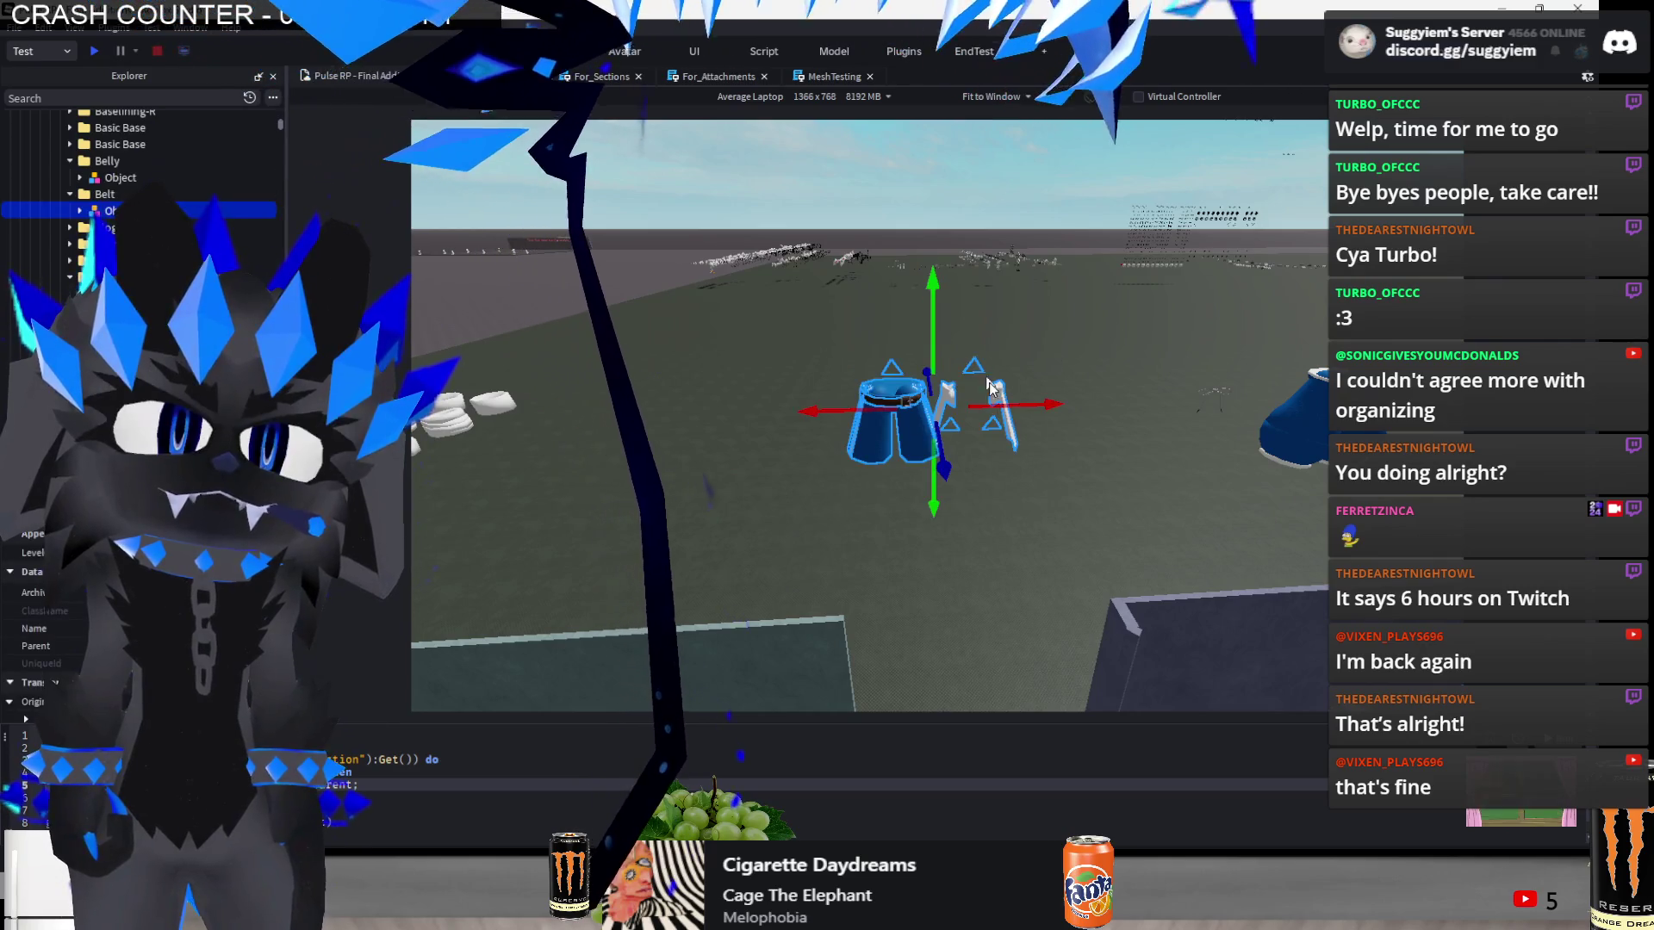
scroll(945, 388, up, 5)
drag(934, 338, 934, 364)
drag(931, 448, 1122, 446)
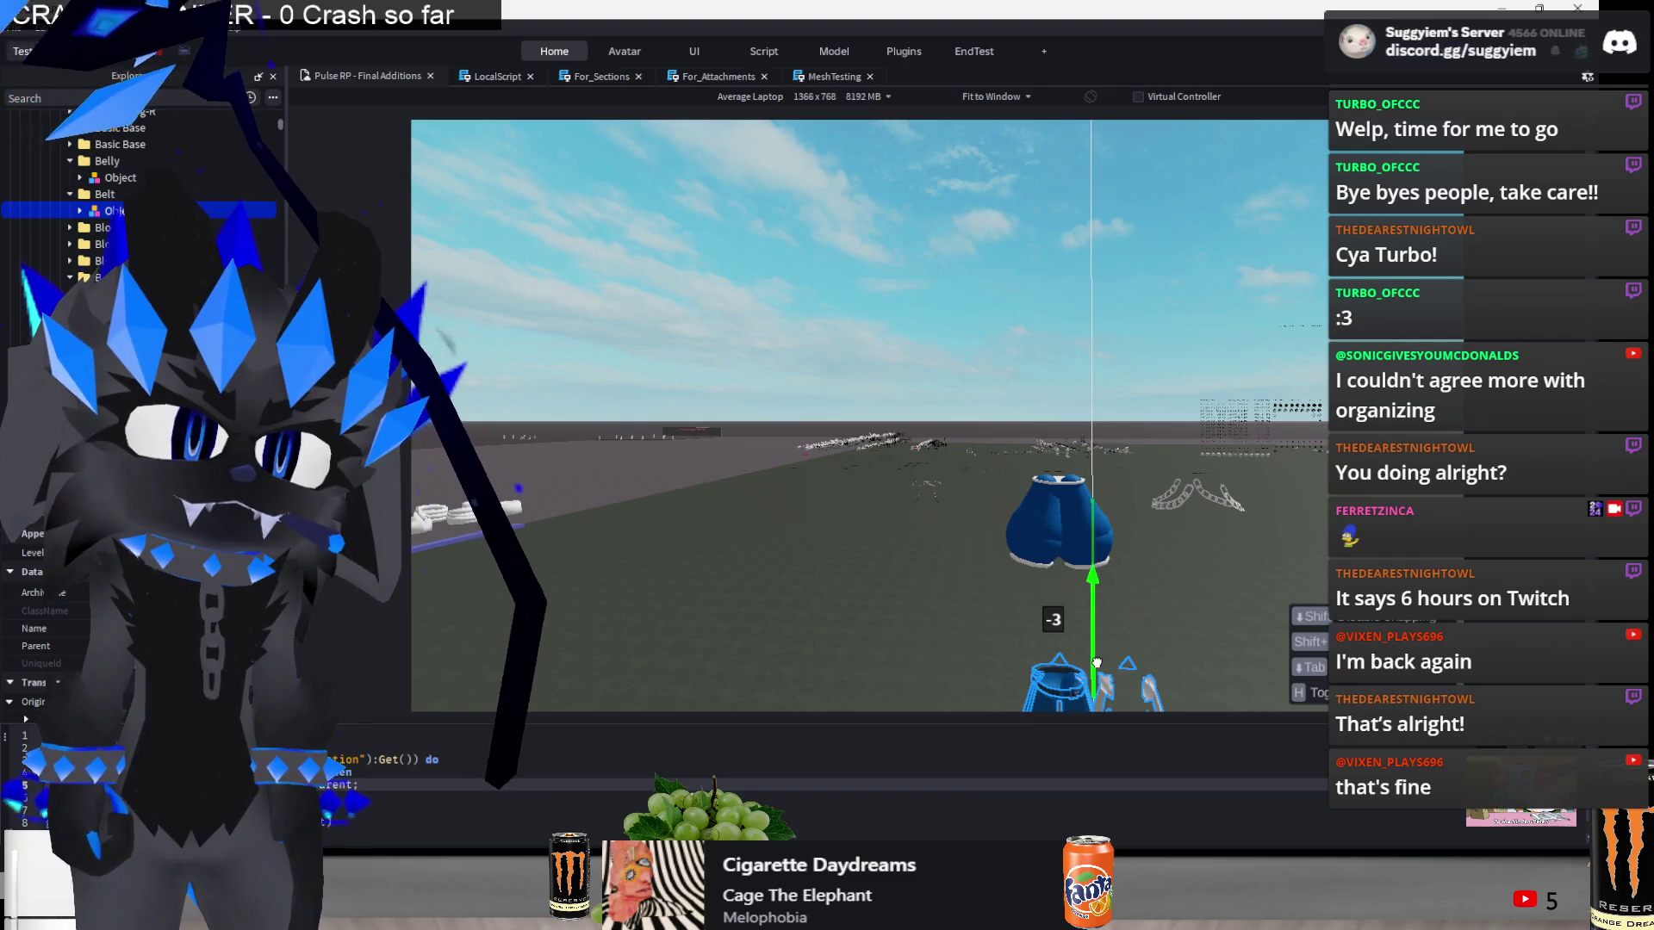
drag(1103, 672, 1100, 550)
scroll(948, 517, up, 3)
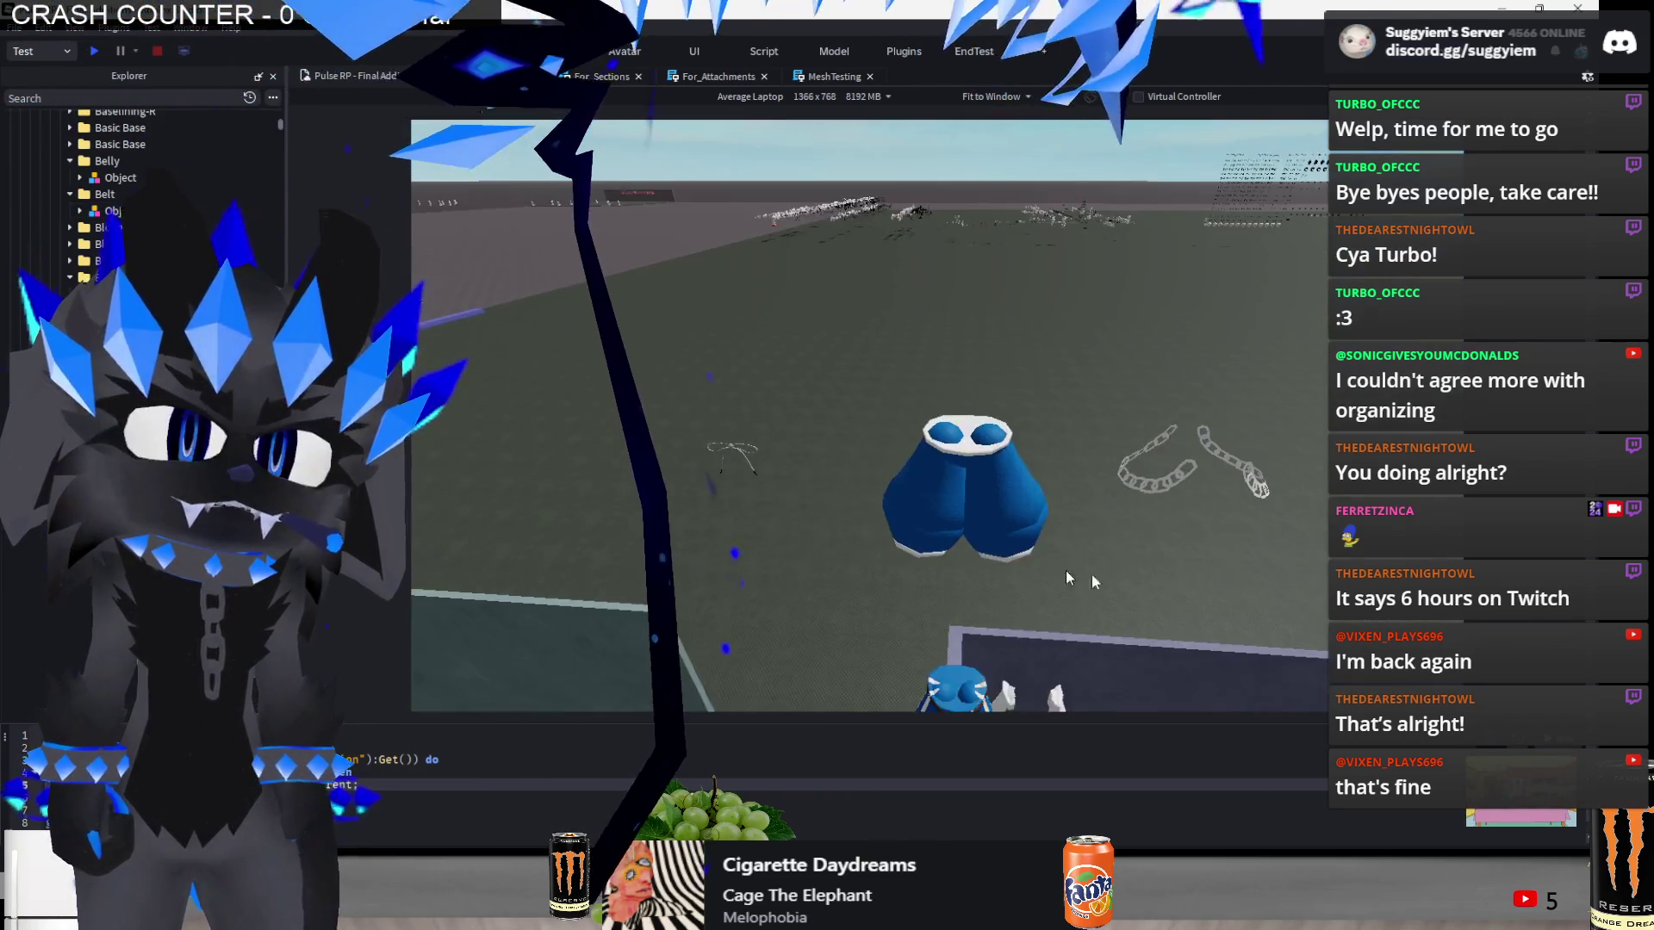
- Slide the drawstring ribbon add-on beside its pants
click(734, 453)
drag(1112, 461, 1087, 465)
scroll(1056, 467, up, 3)
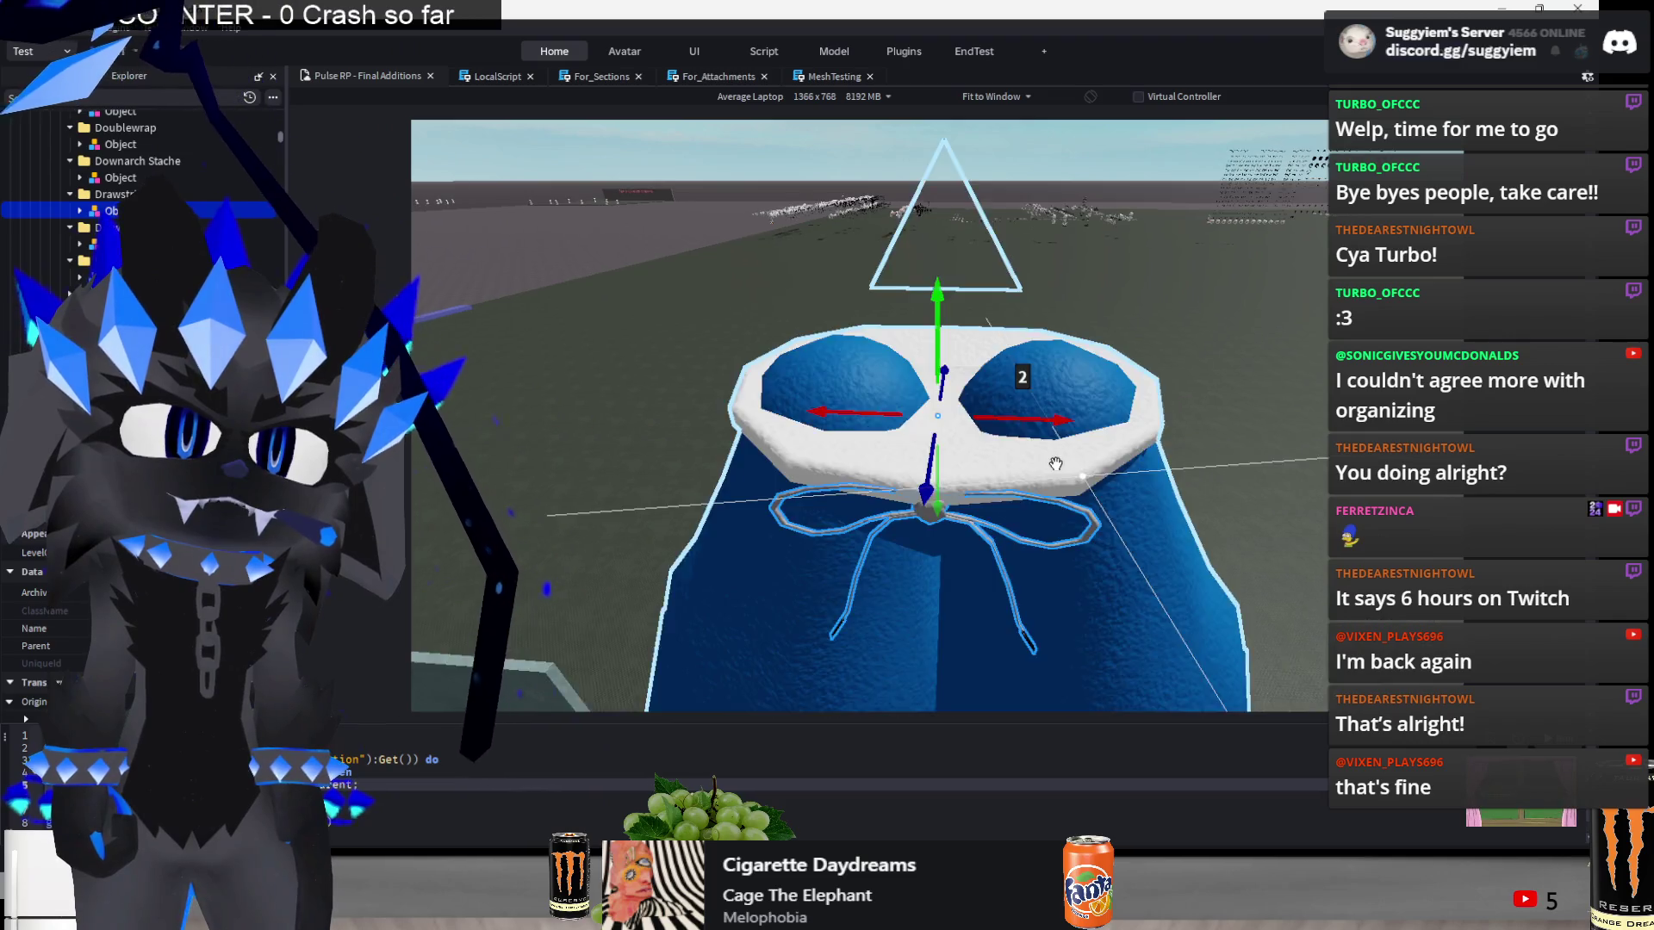
scroll(1056, 467, down, 5)
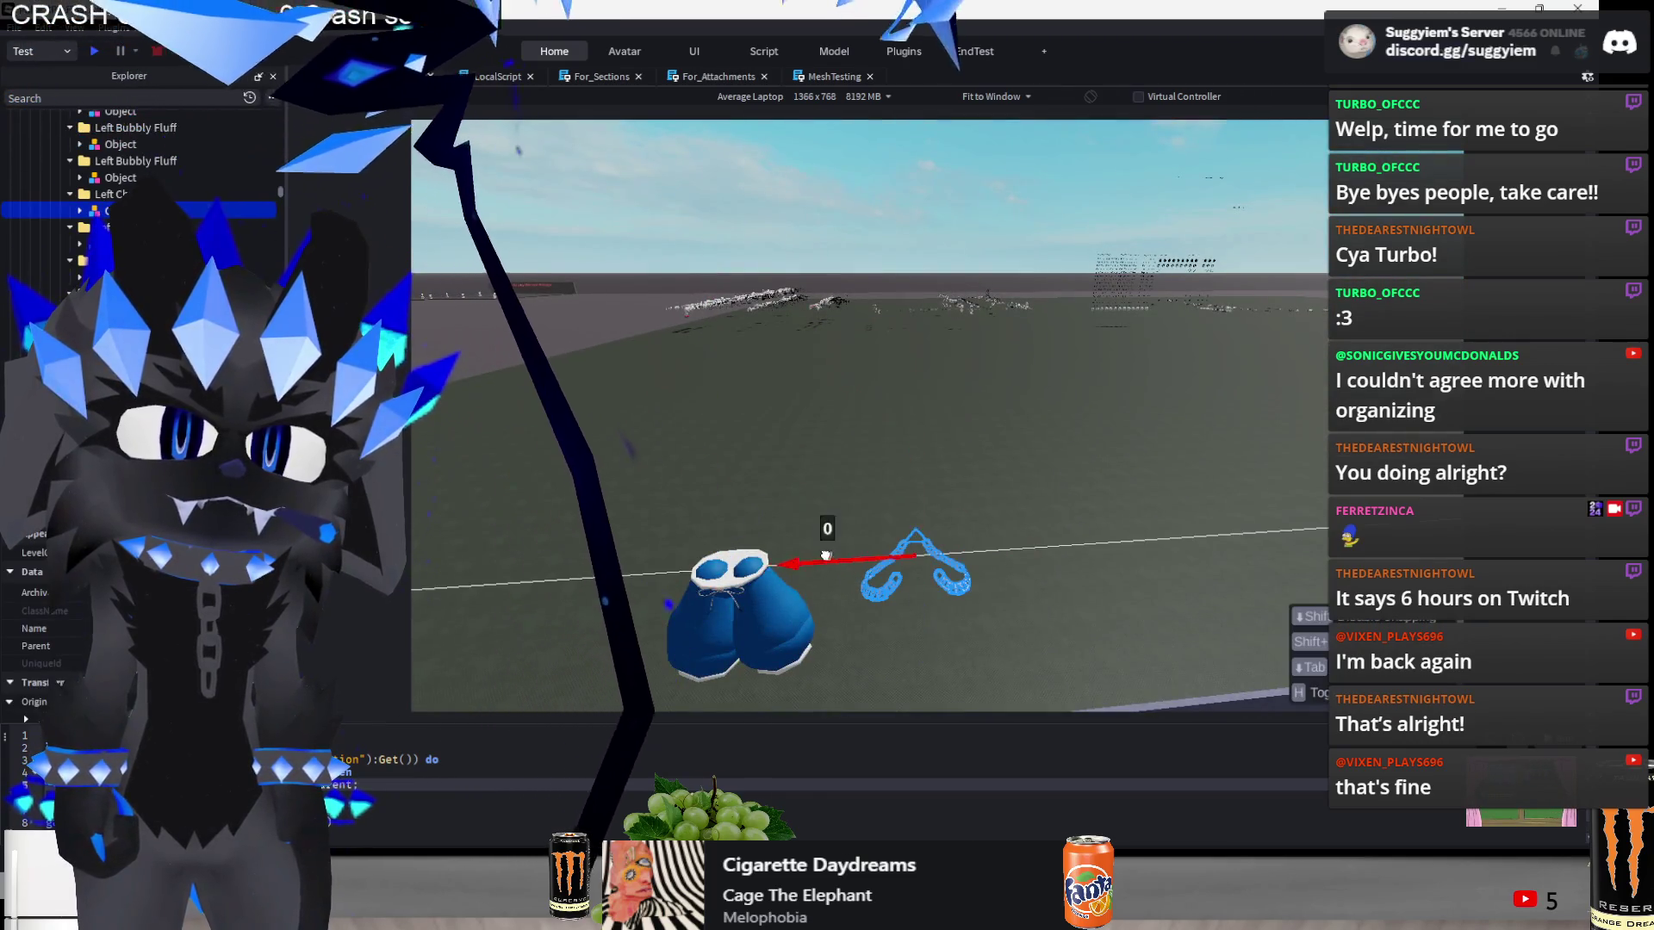
scroll(825, 556, up, 4)
scroll(826, 556, down, 5)
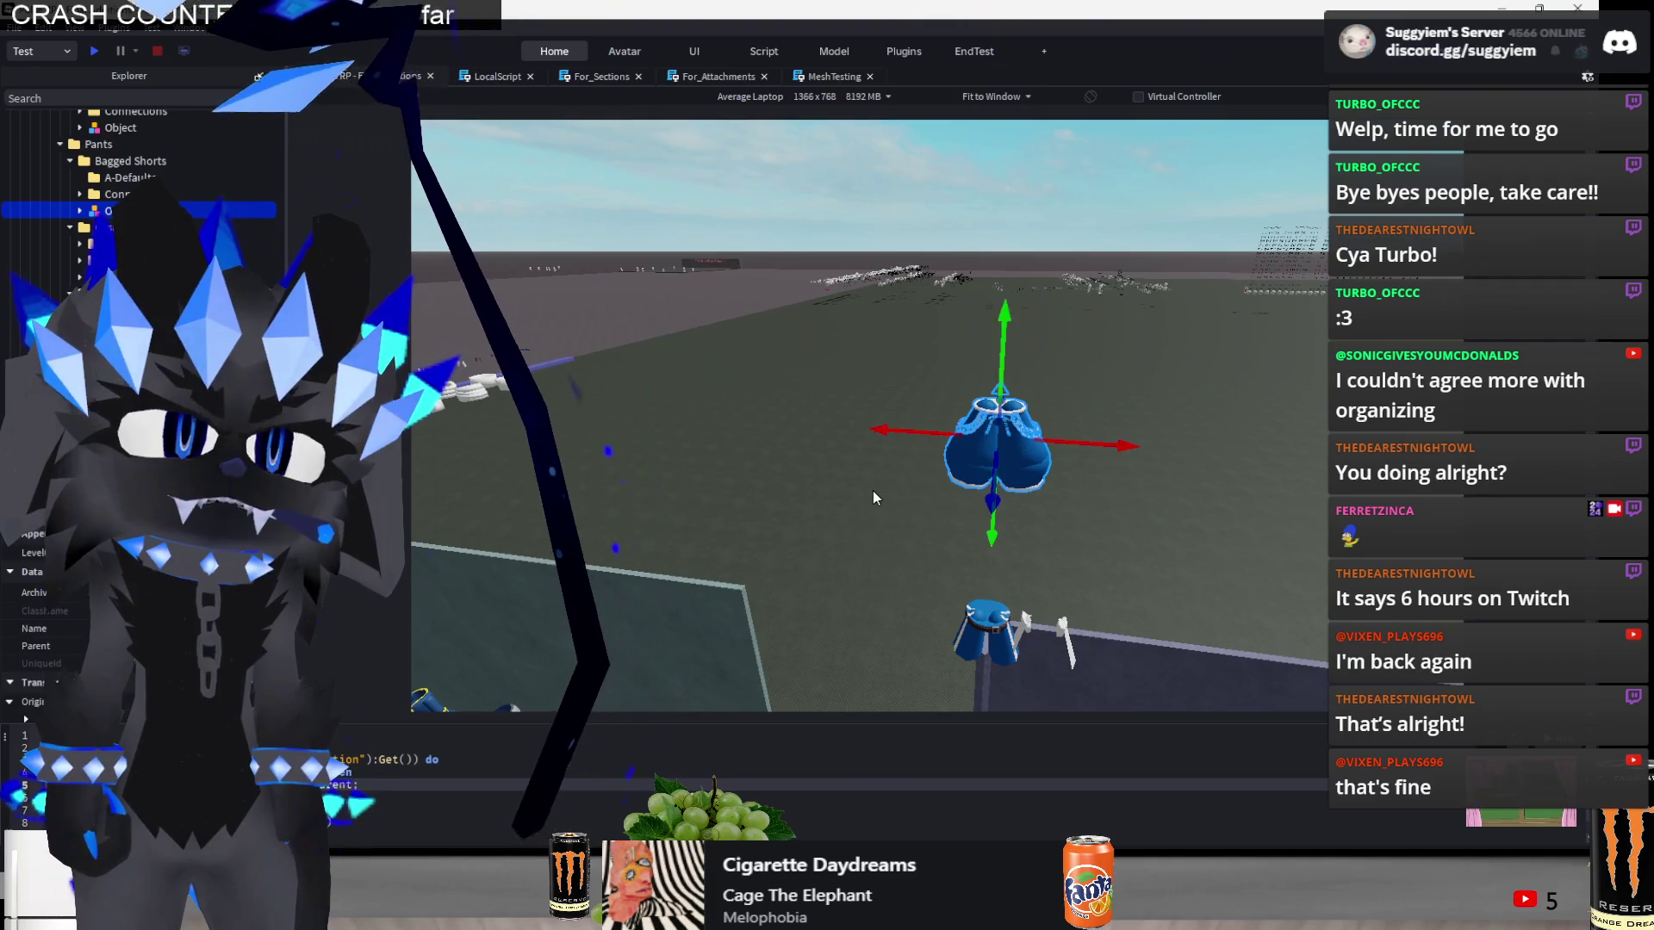
scroll(872, 498, up, 4)
scroll(872, 498, down, 5)
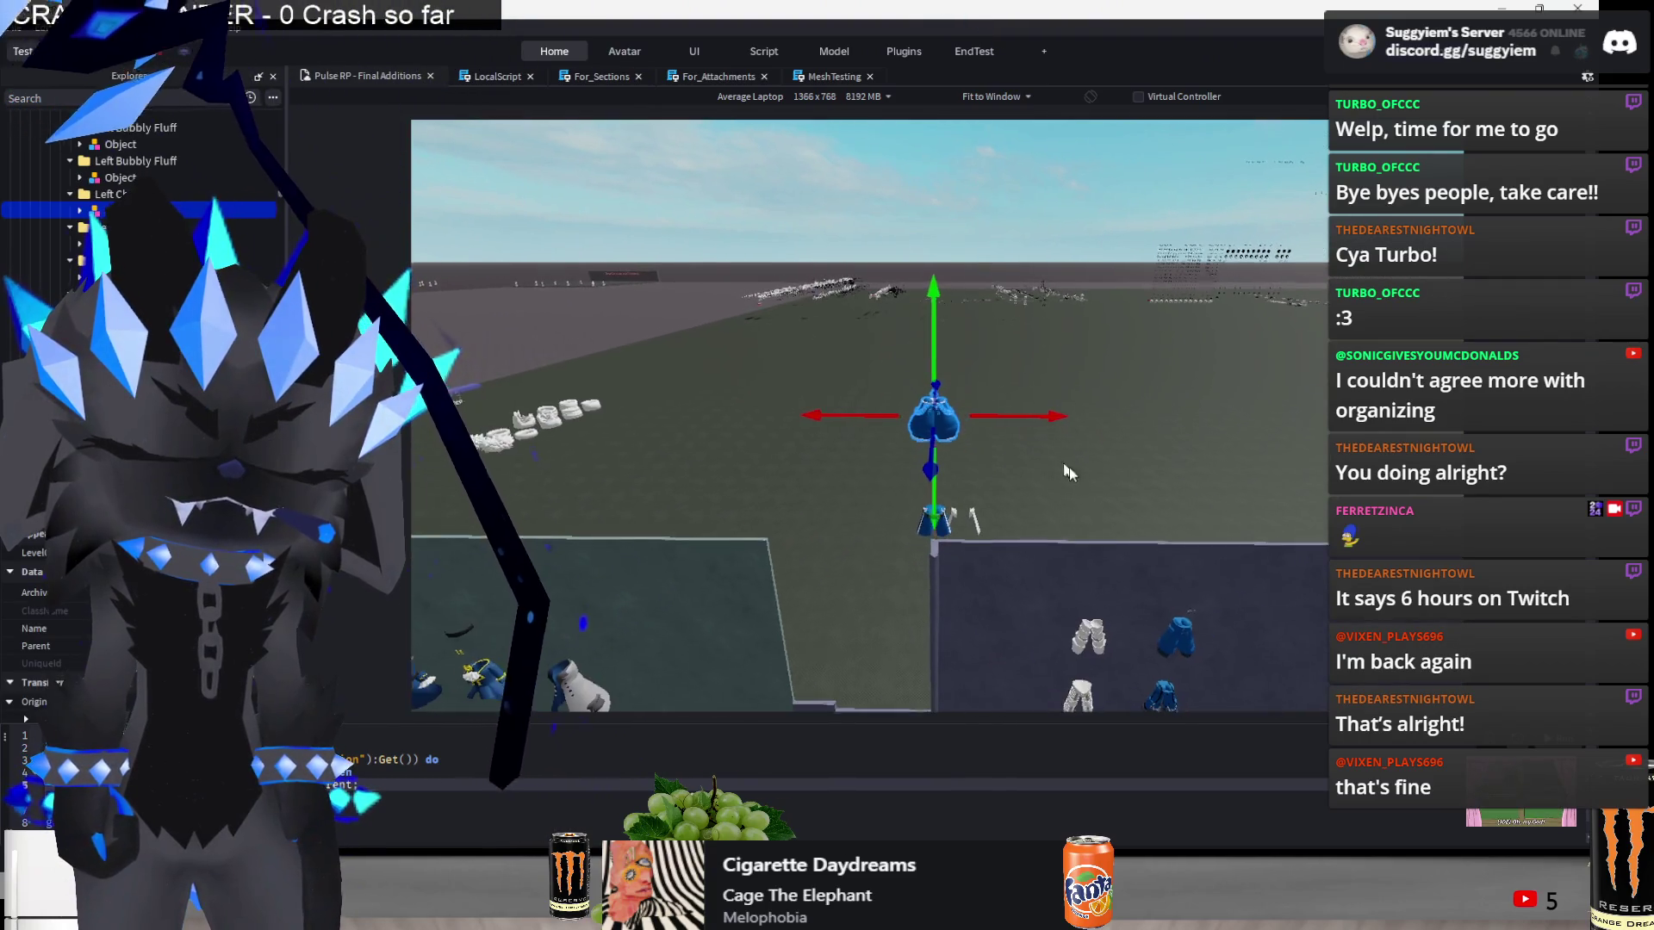
- Lift the next pants piece onto the wall into its row, pushed toward the right wall
click(893, 520)
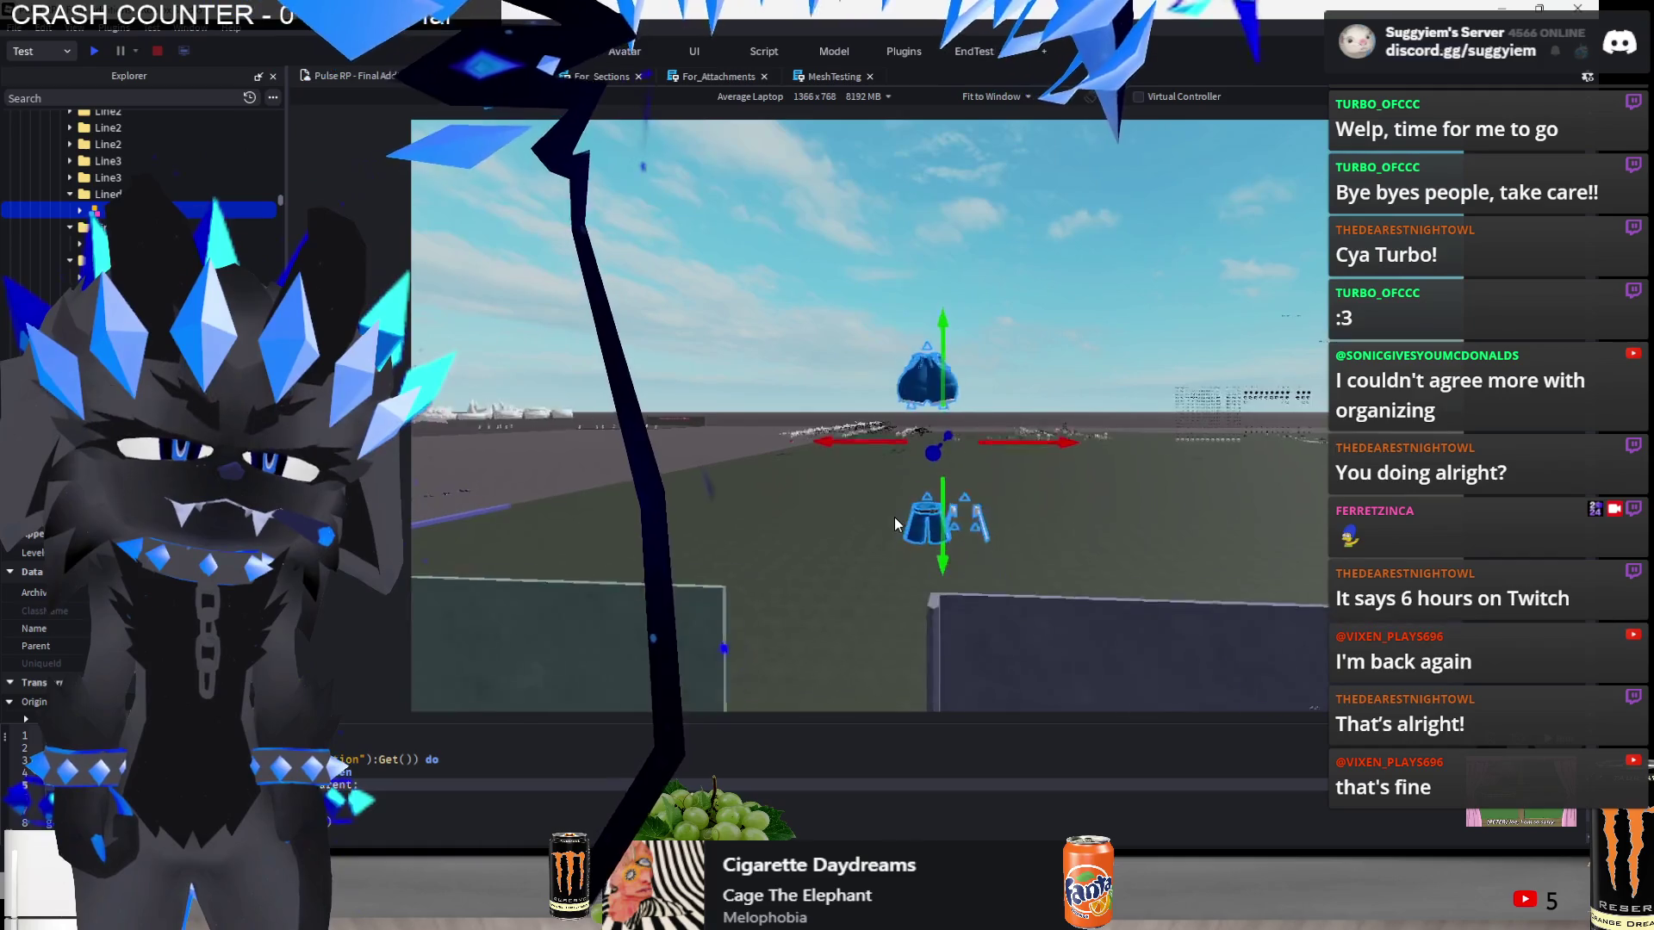
scroll(894, 523, down, 3)
drag(939, 603, 946, 652)
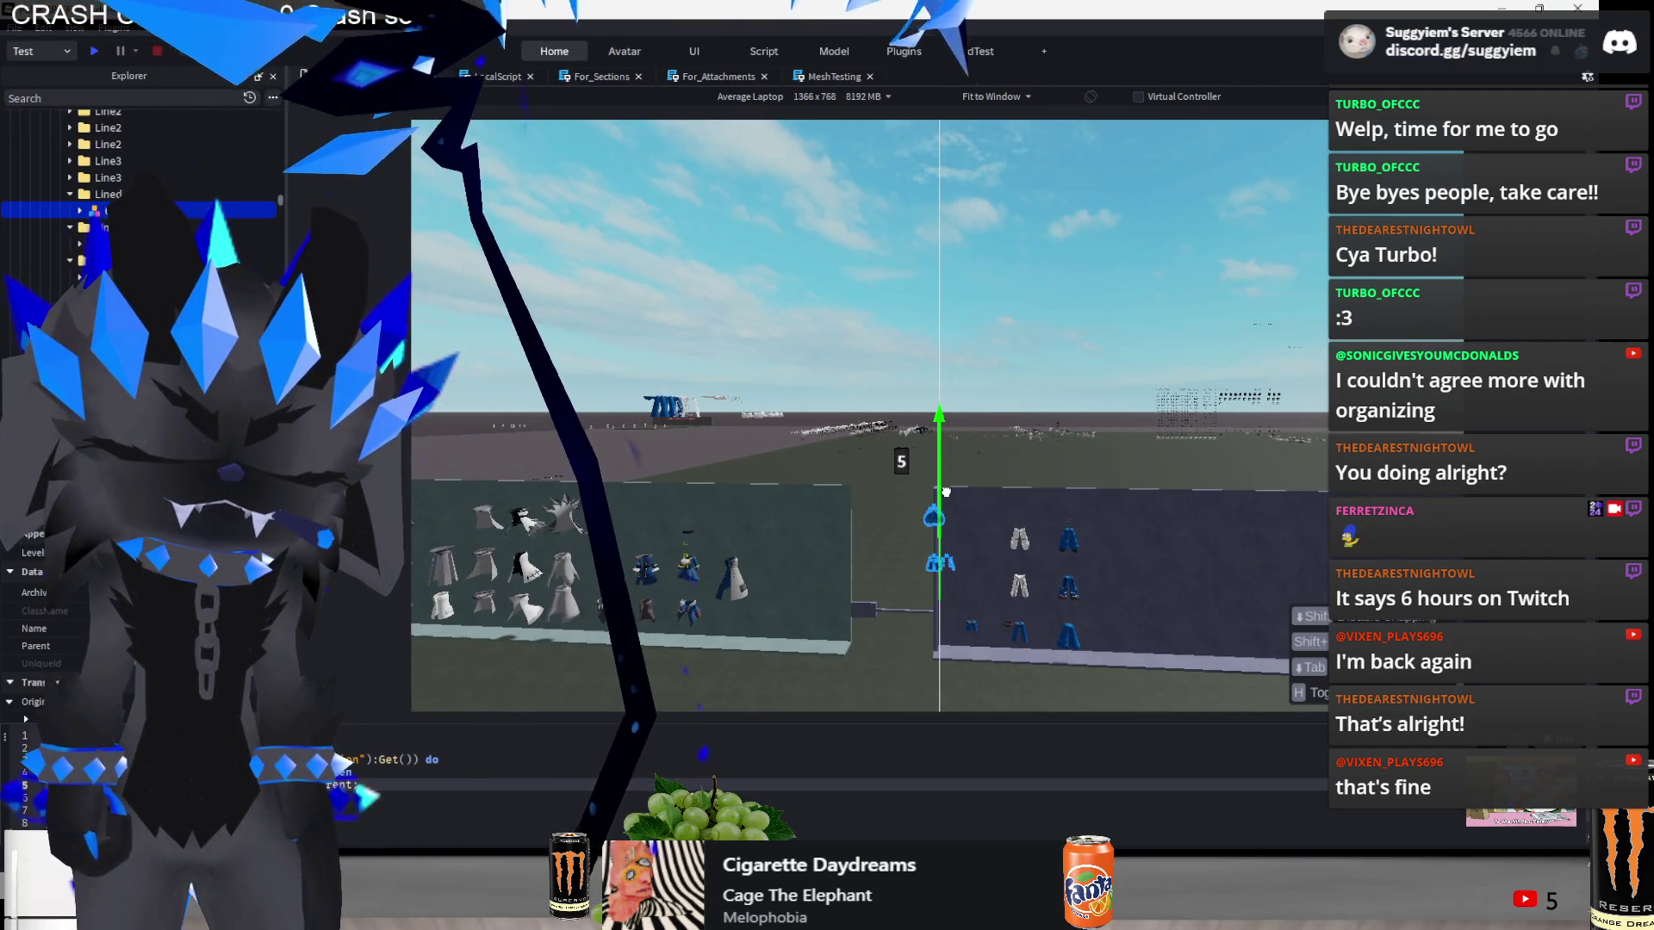
drag(945, 500, 946, 504)
drag(997, 552, 1036, 552)
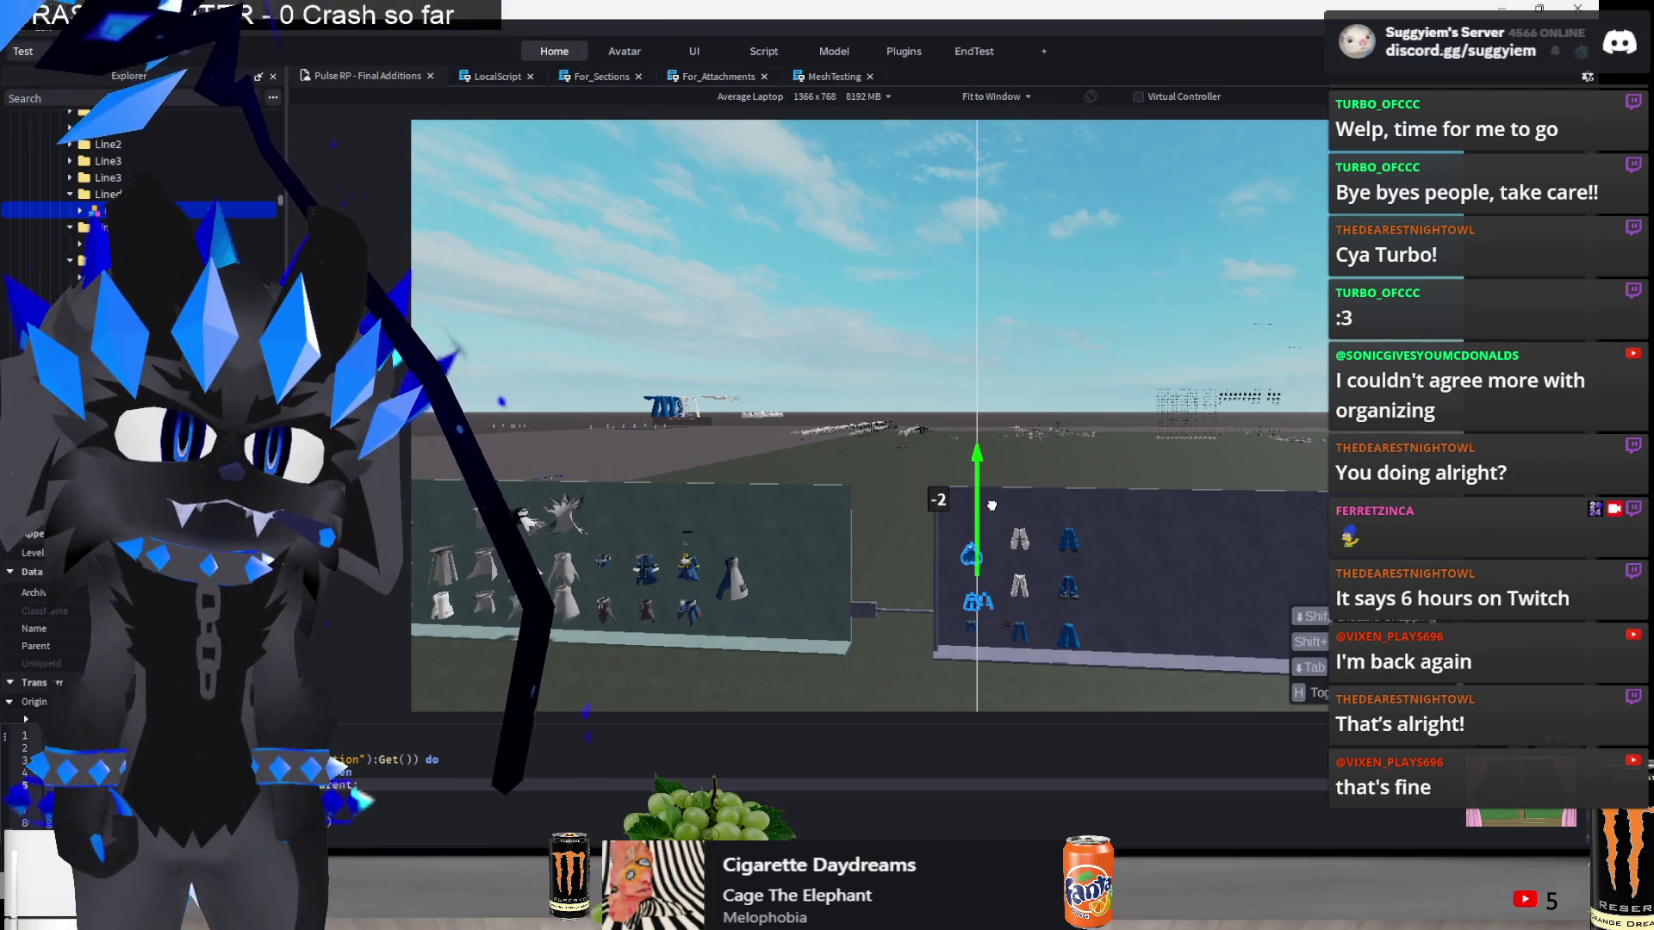
scroll(886, 518, up, 10)
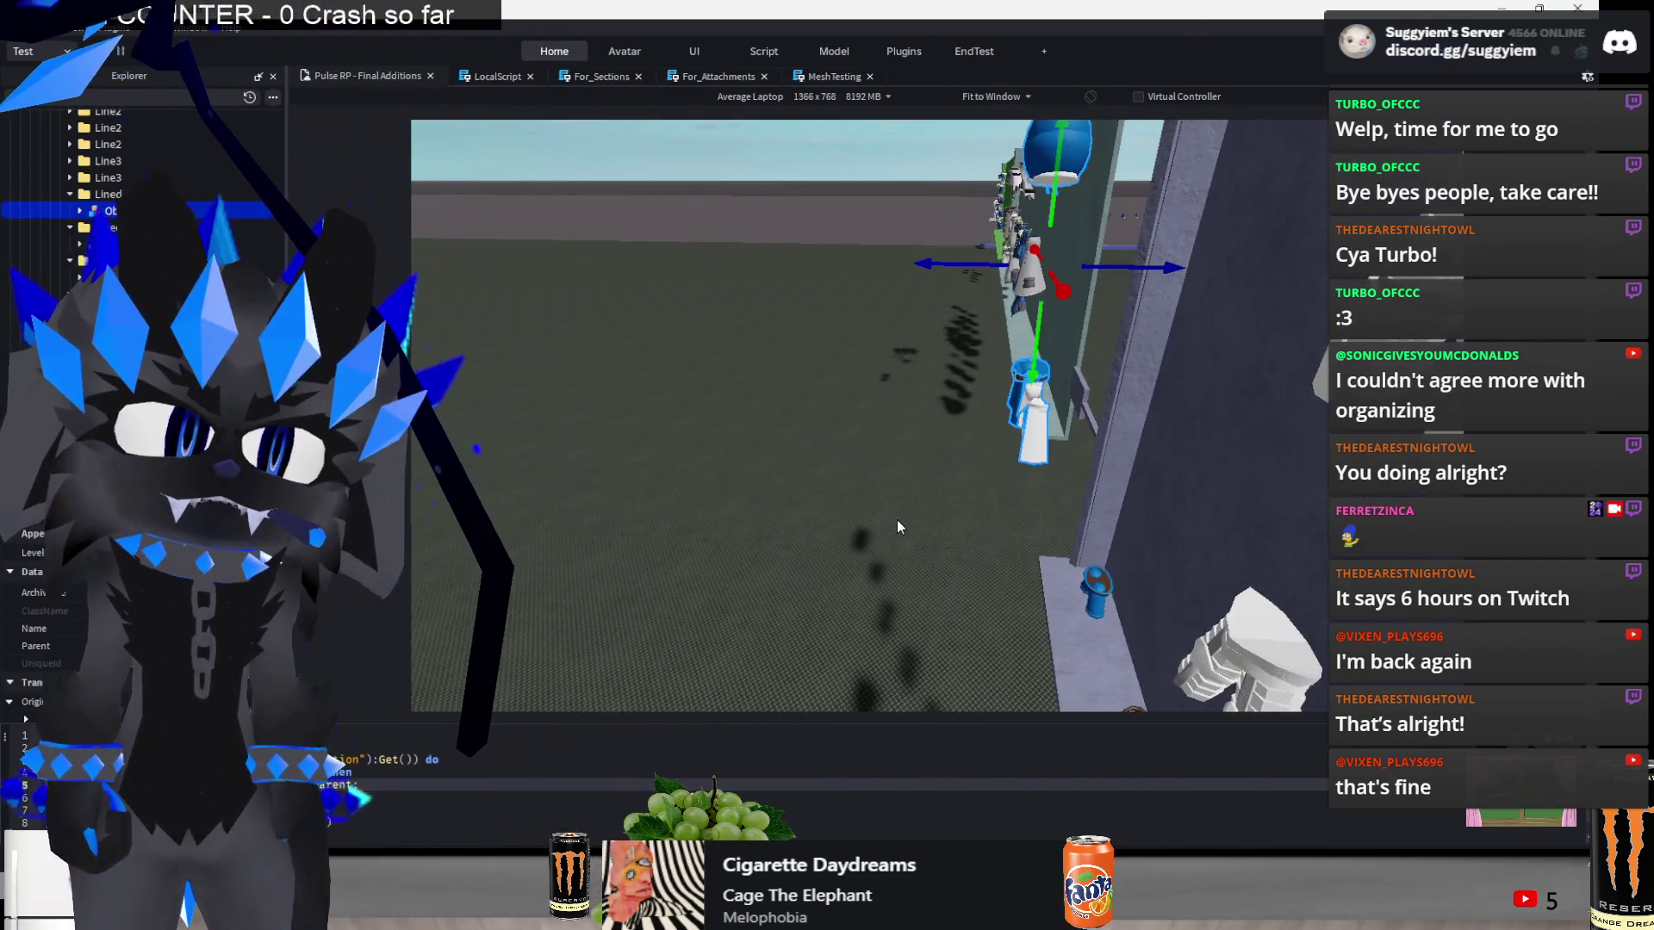
drag(1118, 276, 1278, 261)
key(f)
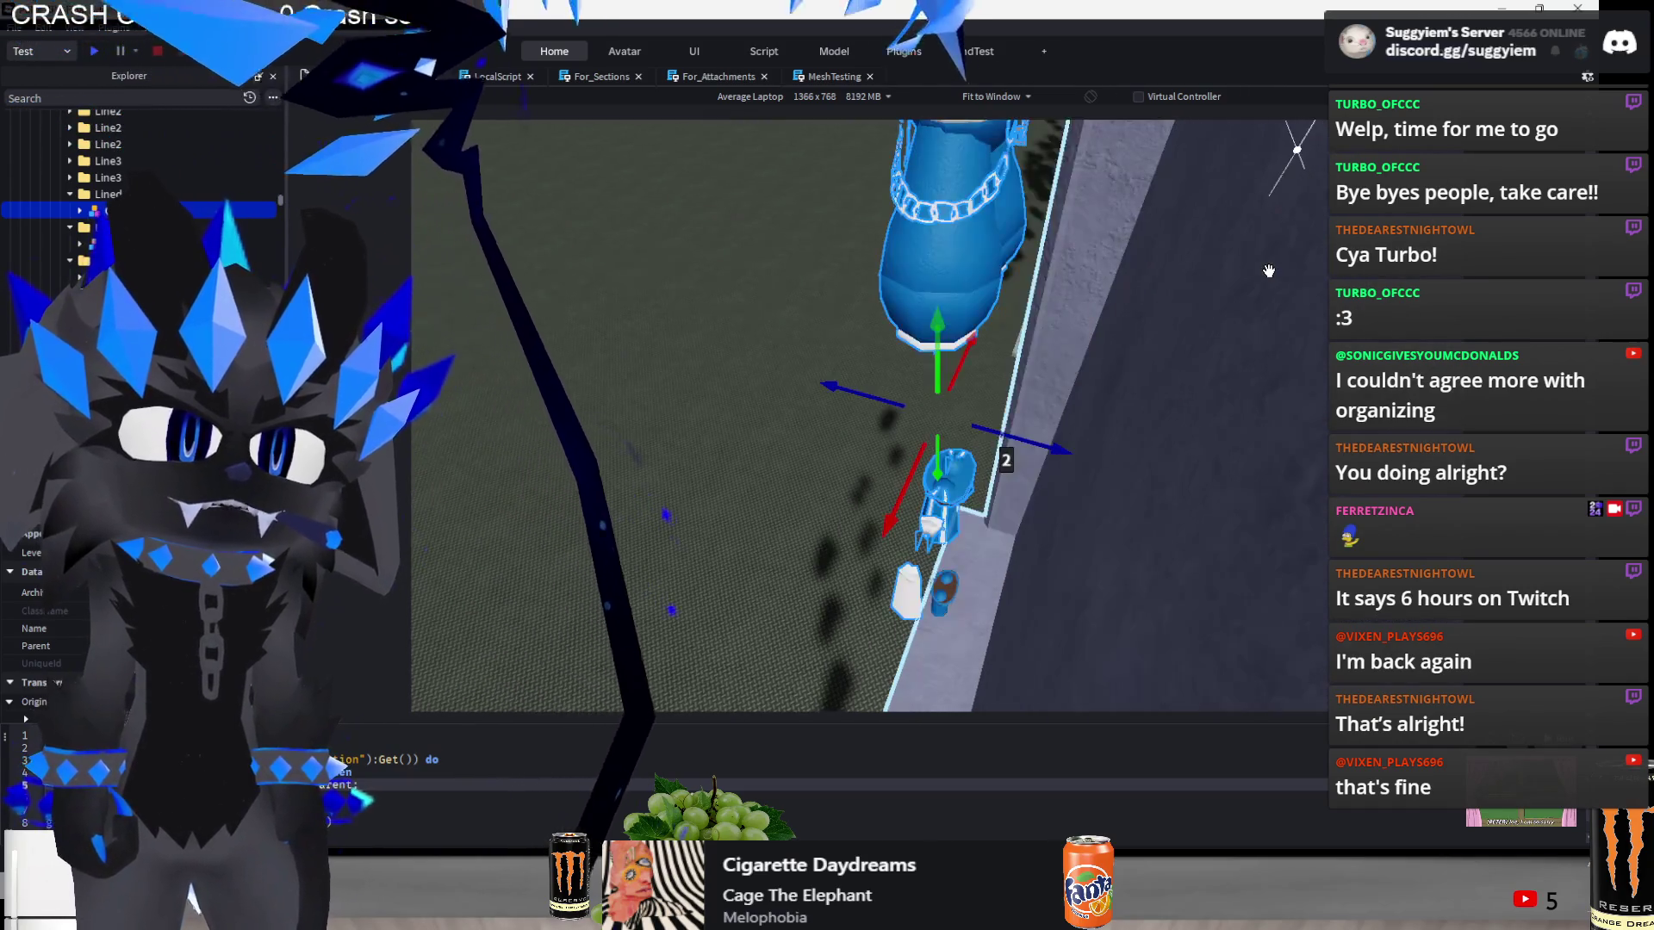
scroll(962, 459, up, 3)
scroll(962, 460, down, 5)
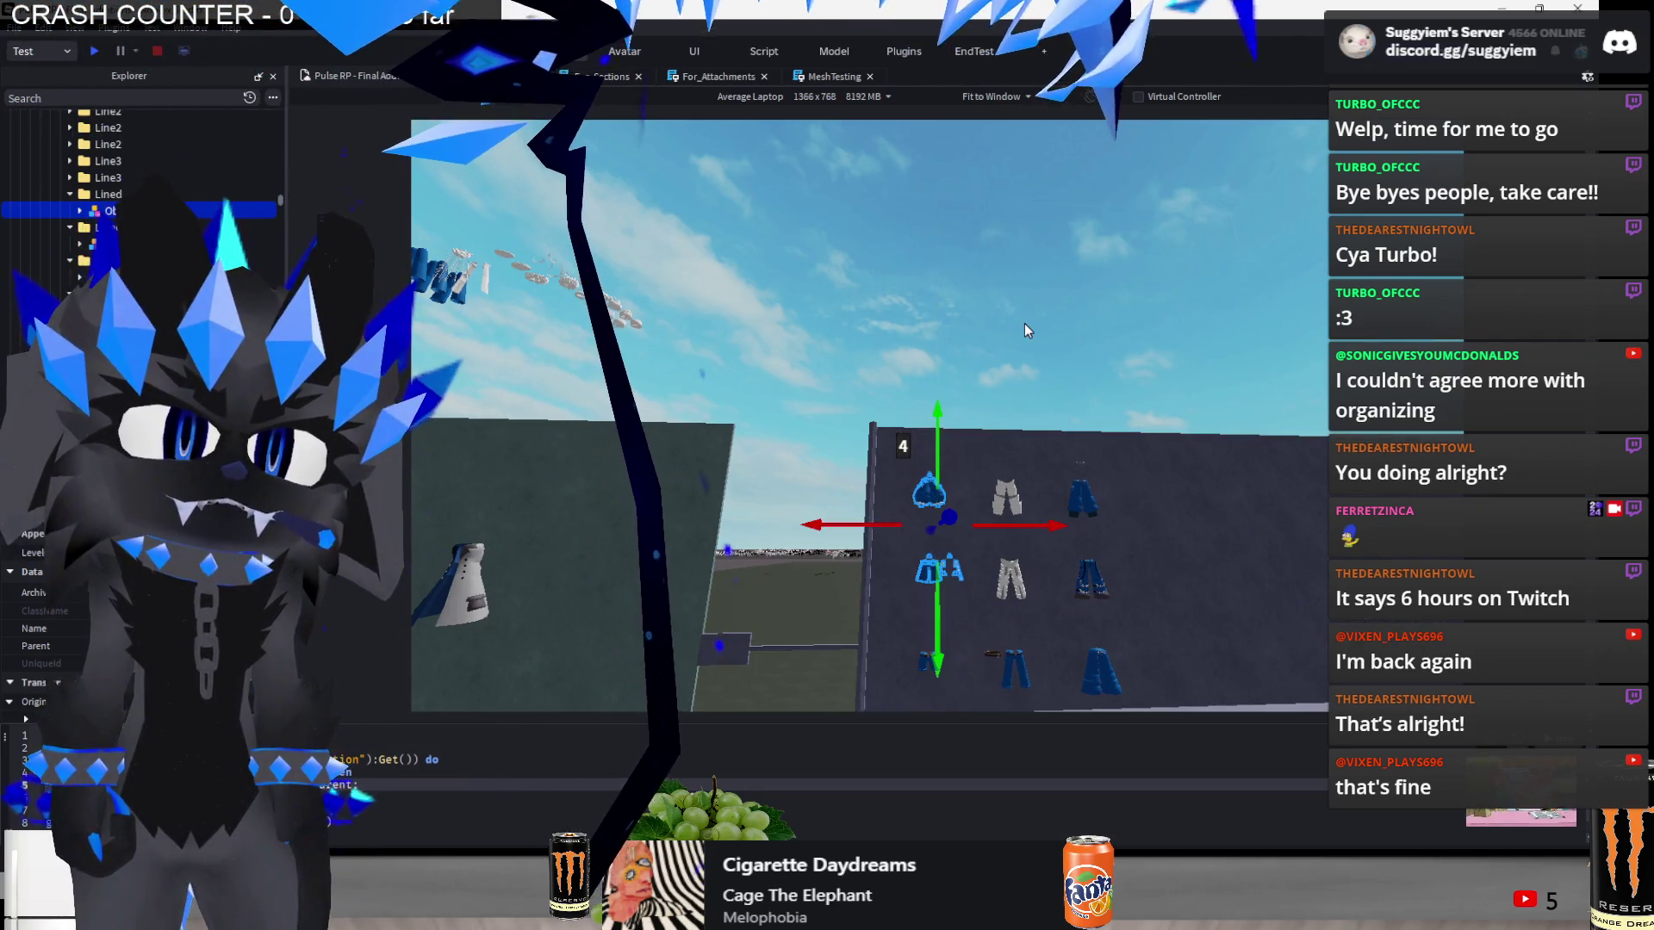
scroll(1025, 323, up, 5)
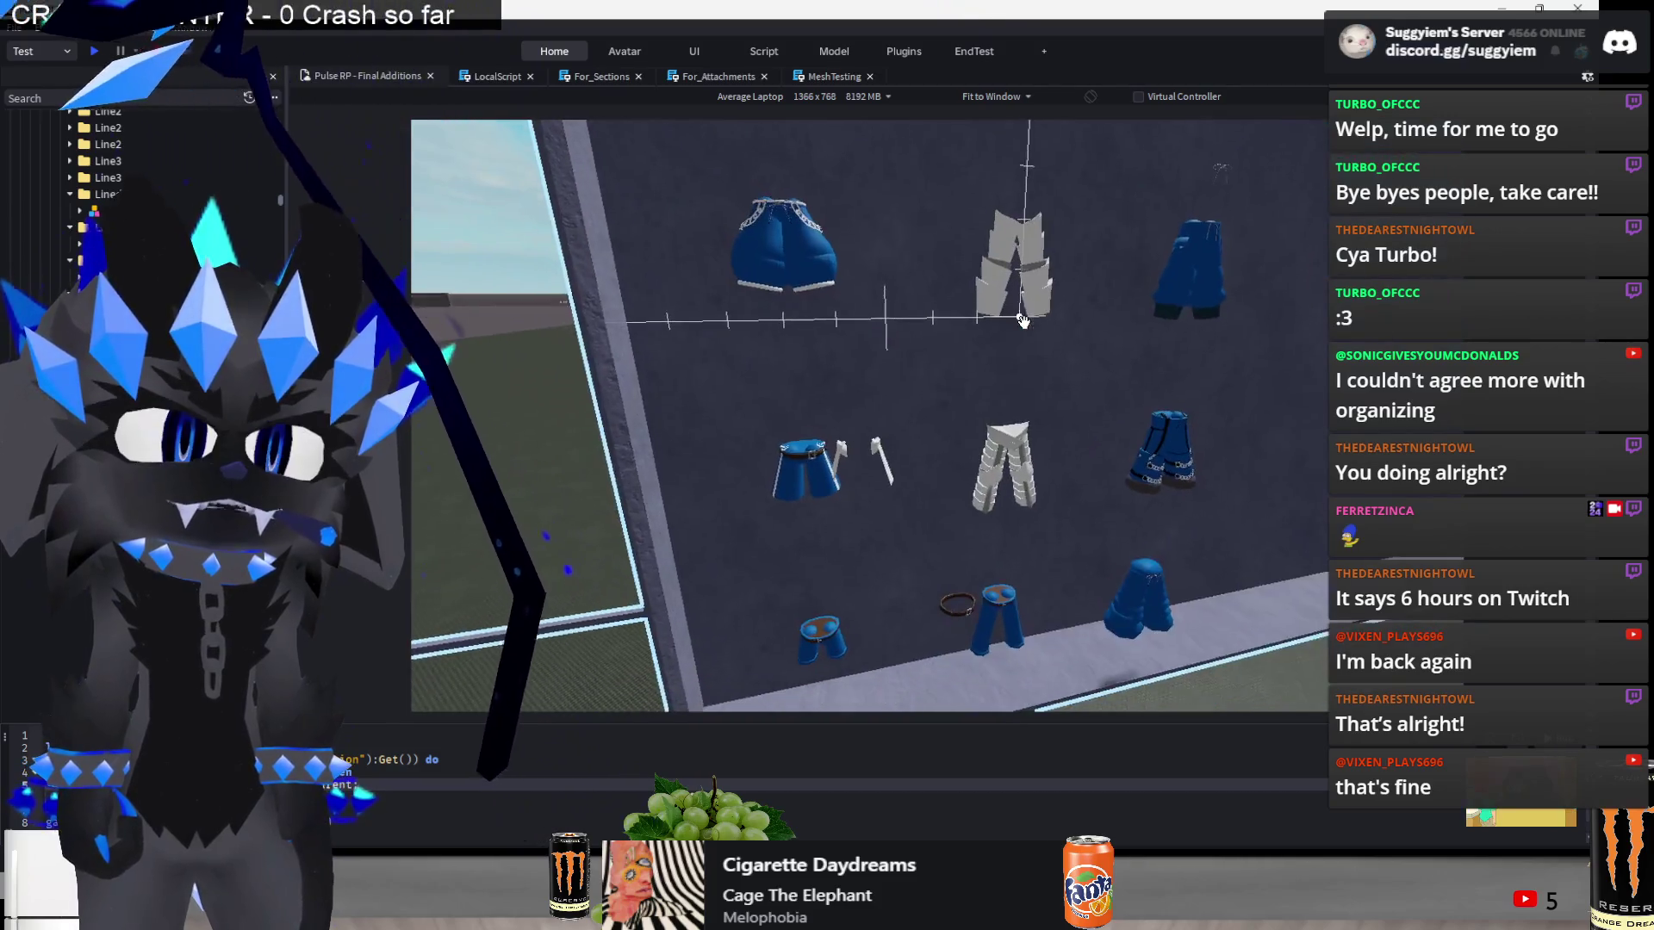
scroll(1024, 322, down, 5)
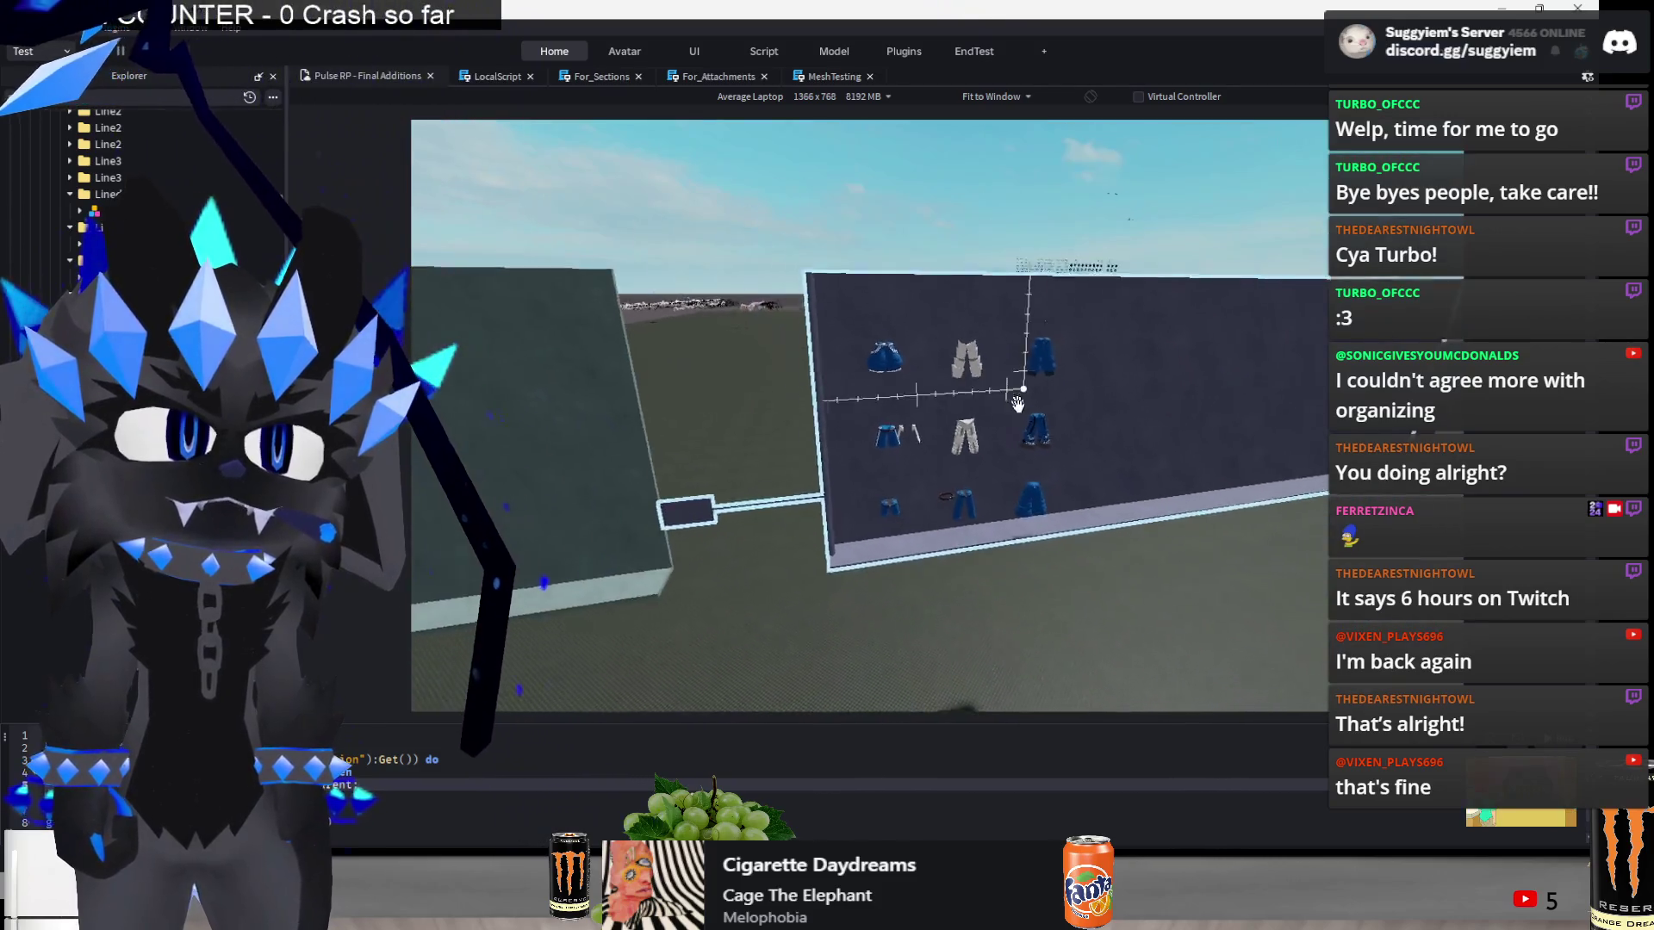
scroll(1031, 433, up, 5)
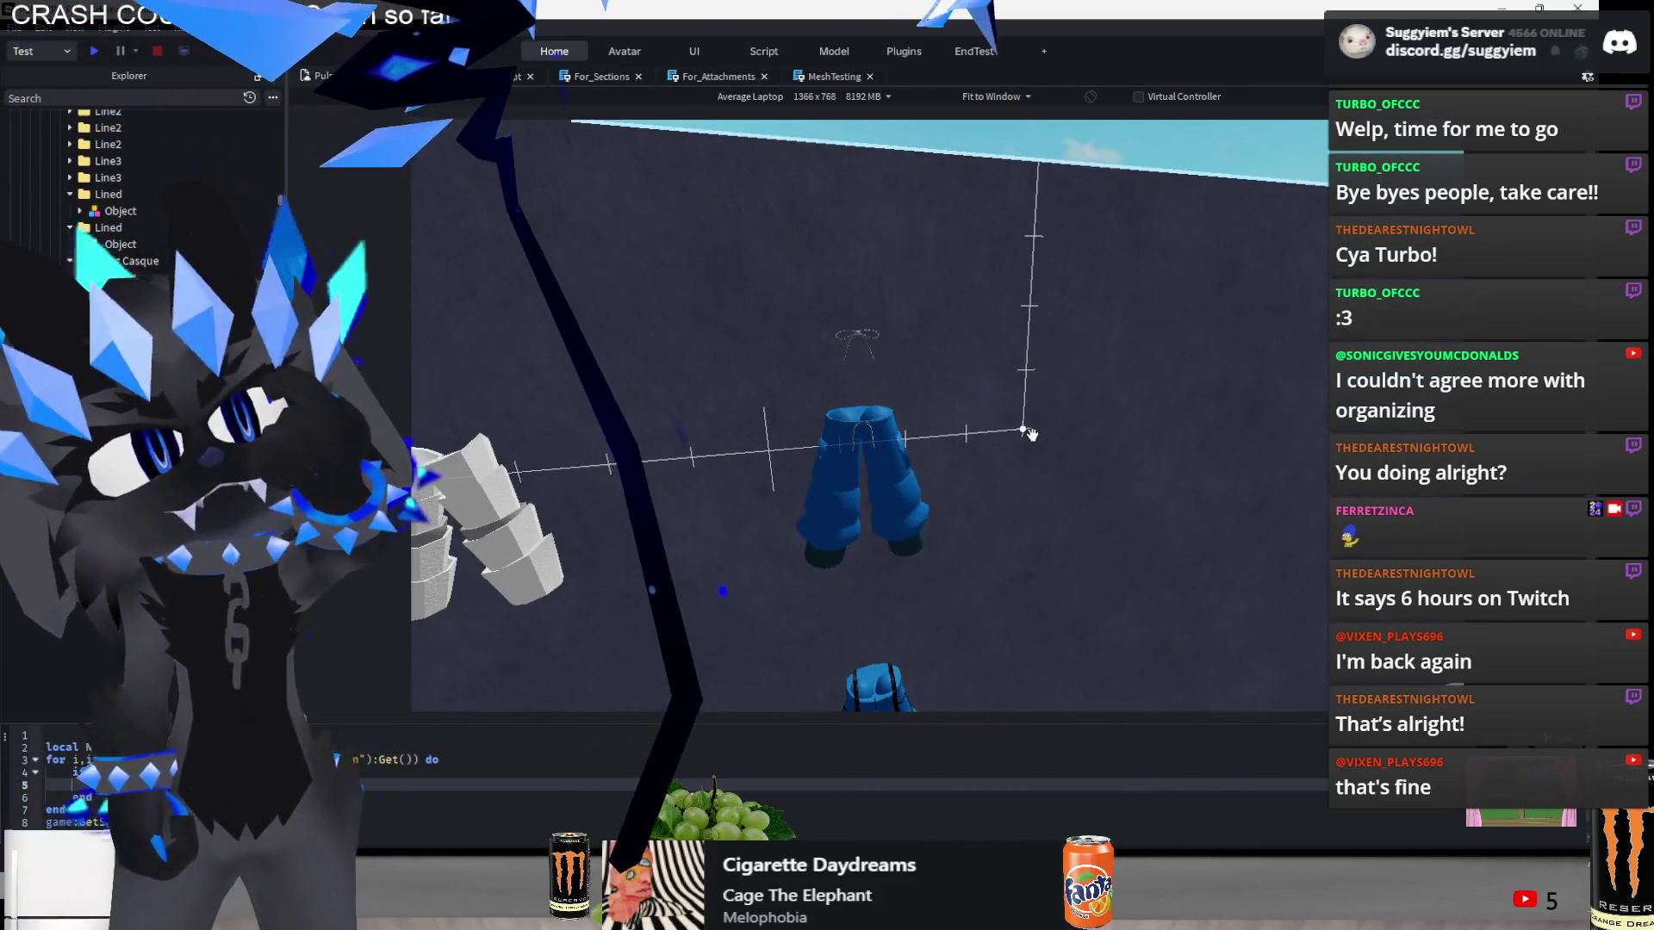
- Select the bowtie add-on and the shorts' right fluff, then survey both clothing walls
click(861, 338)
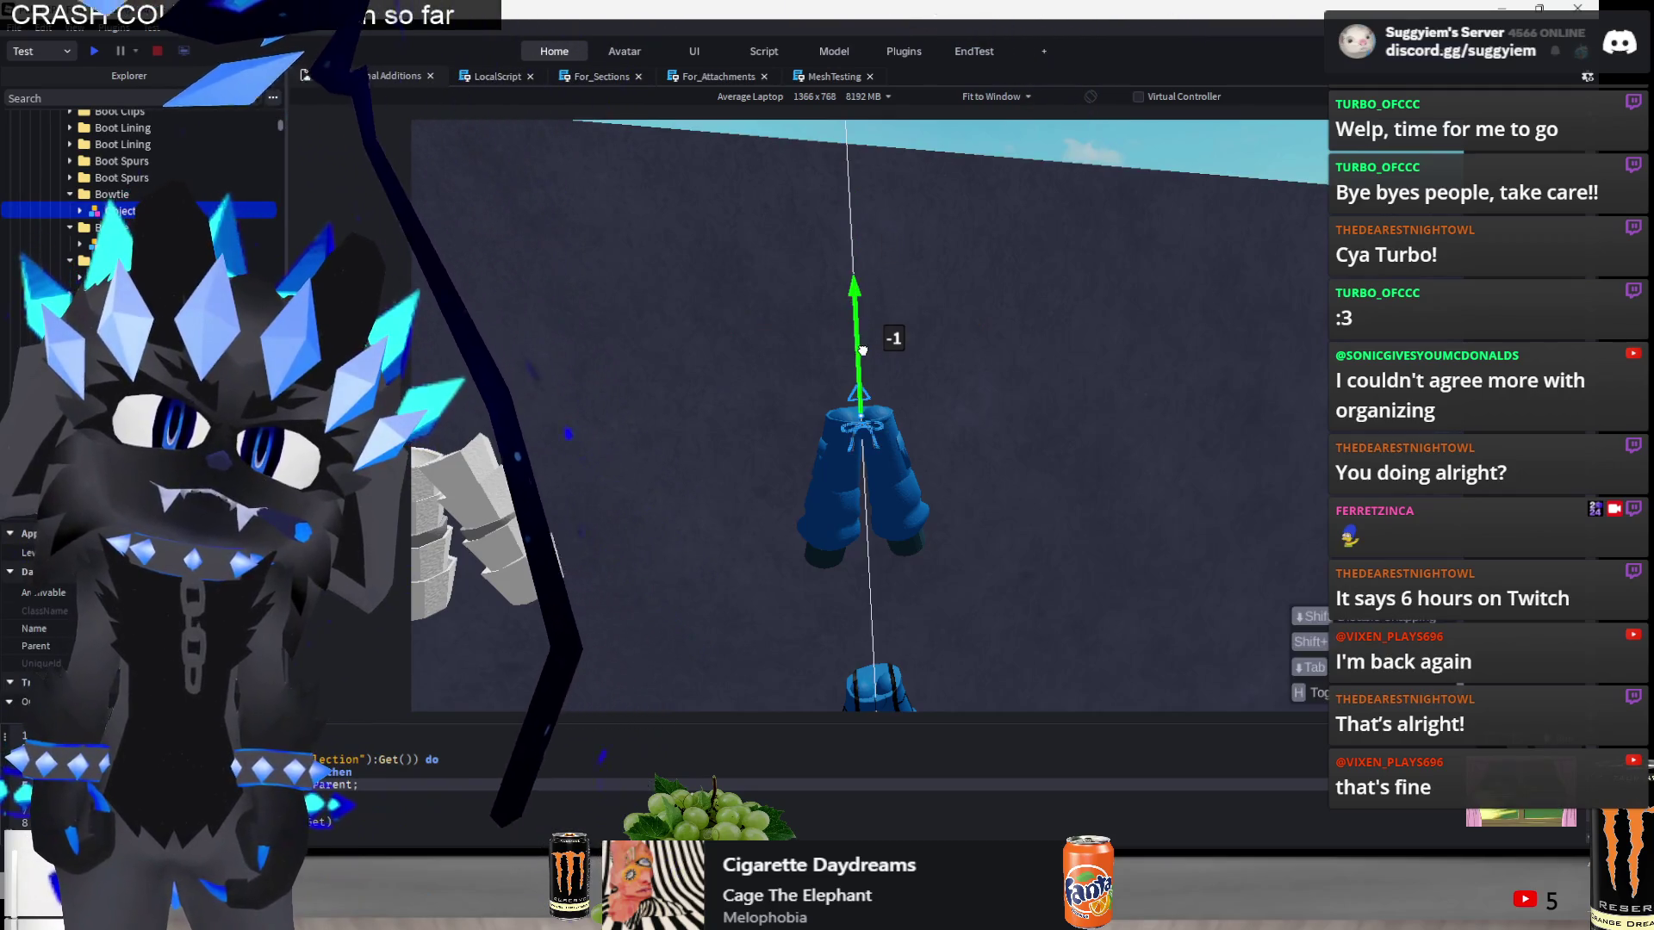
scroll(923, 258, down, 5)
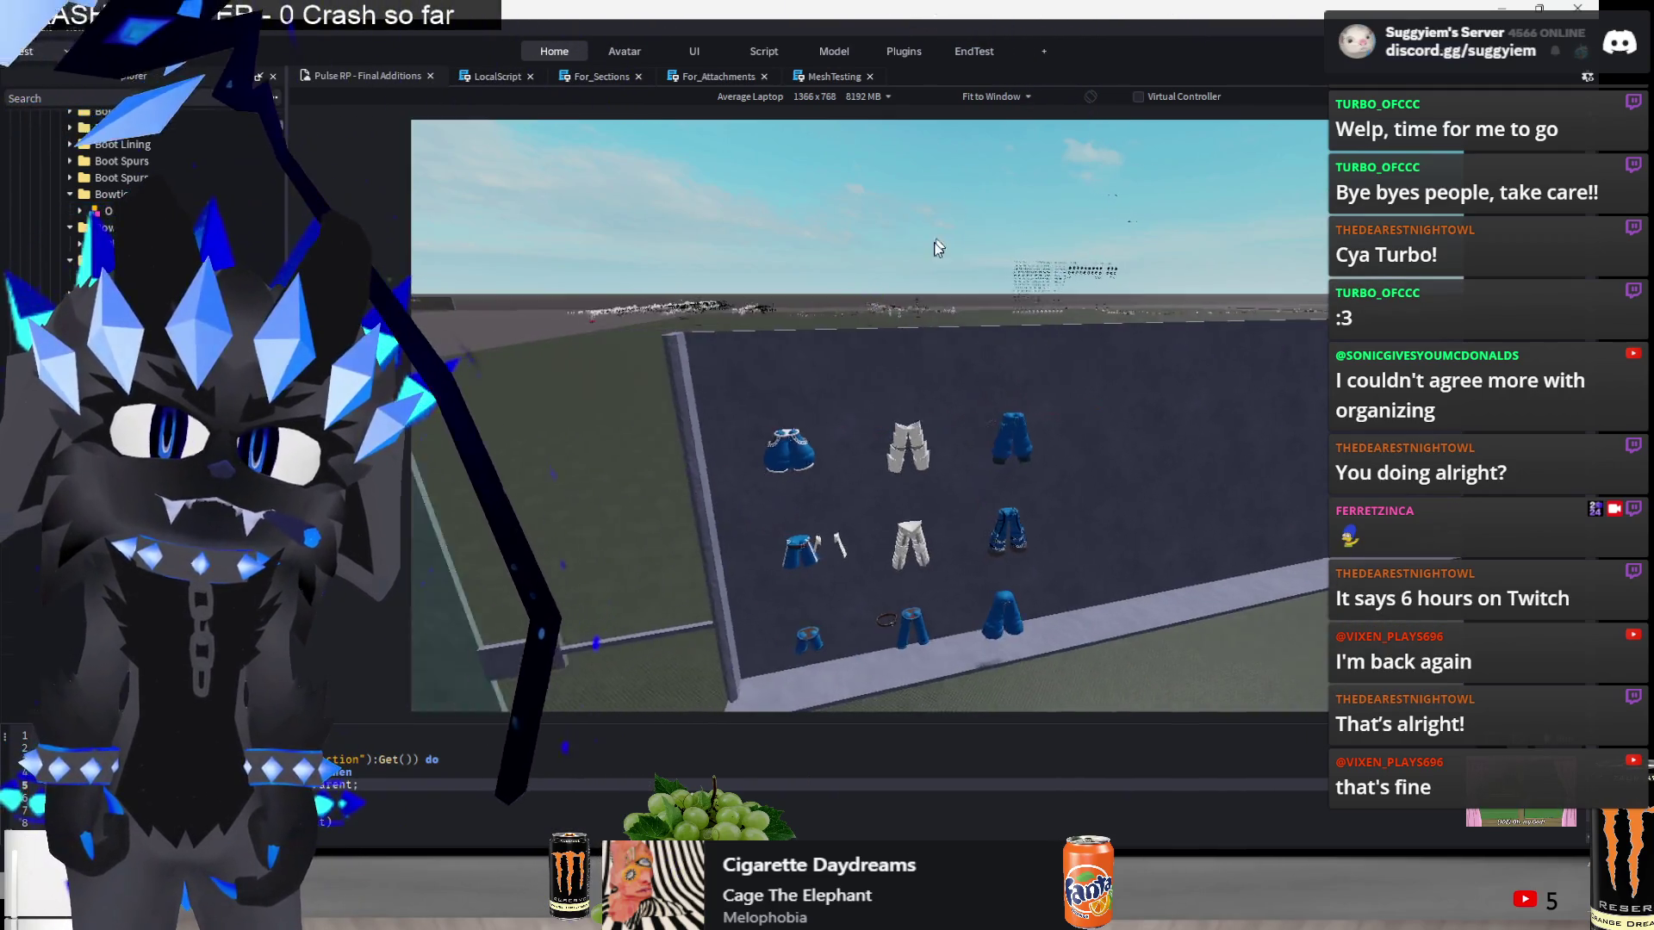
scroll(926, 276, up, 6)
click(991, 274)
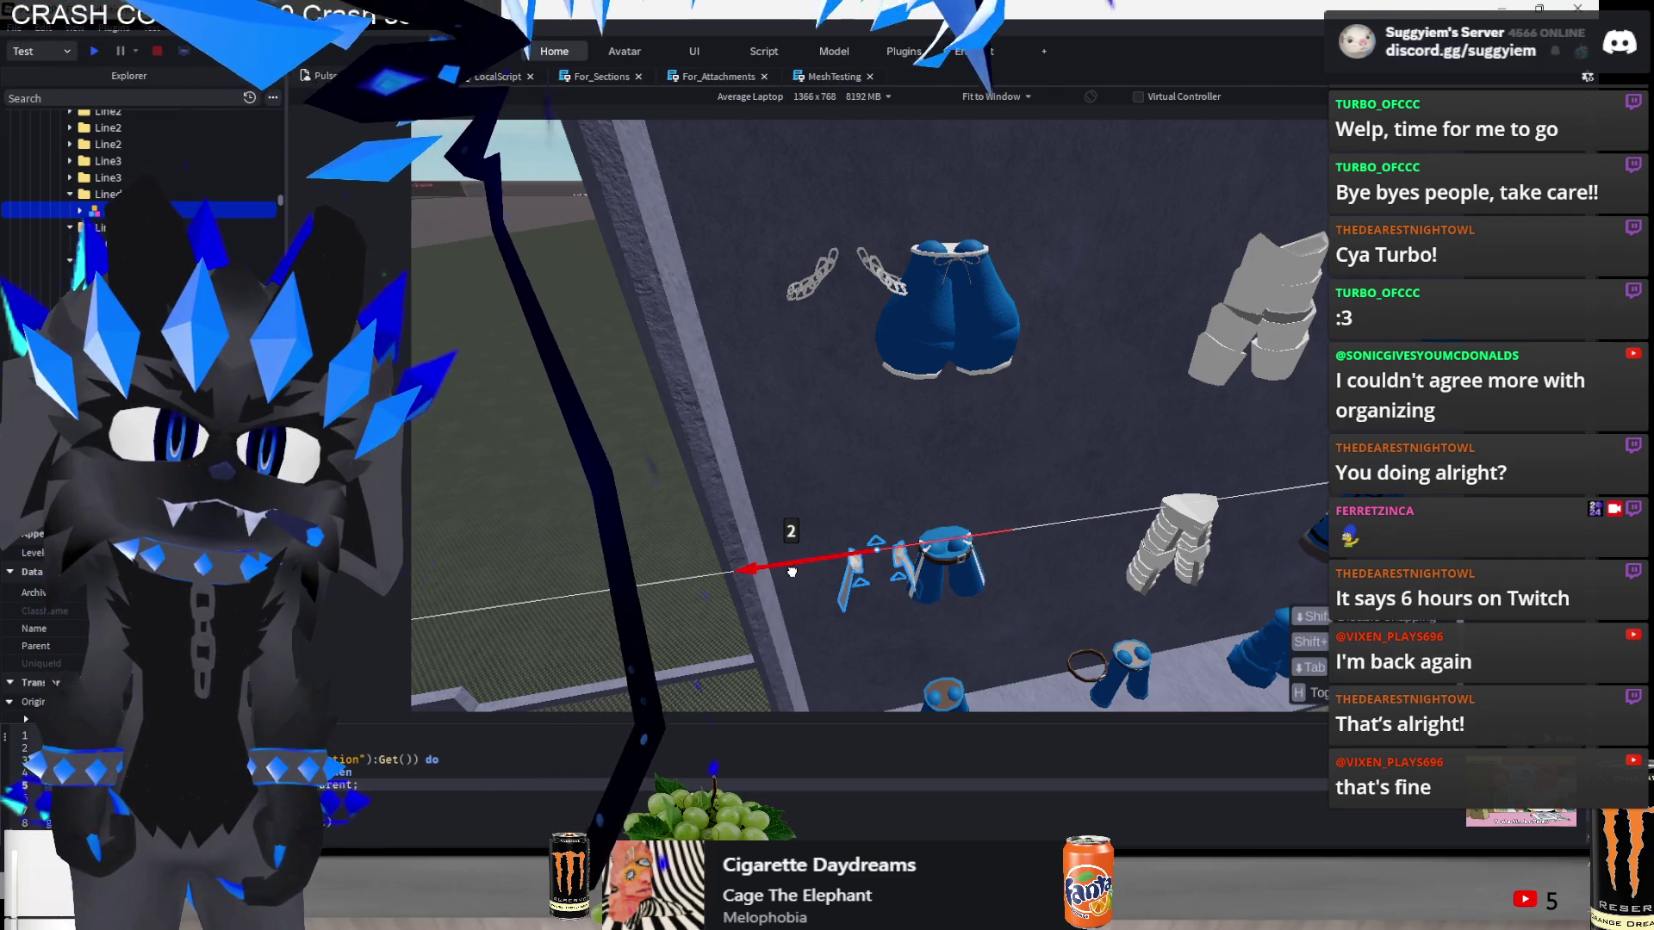
scroll(775, 552, down, 5)
scroll(721, 530, down, 8)
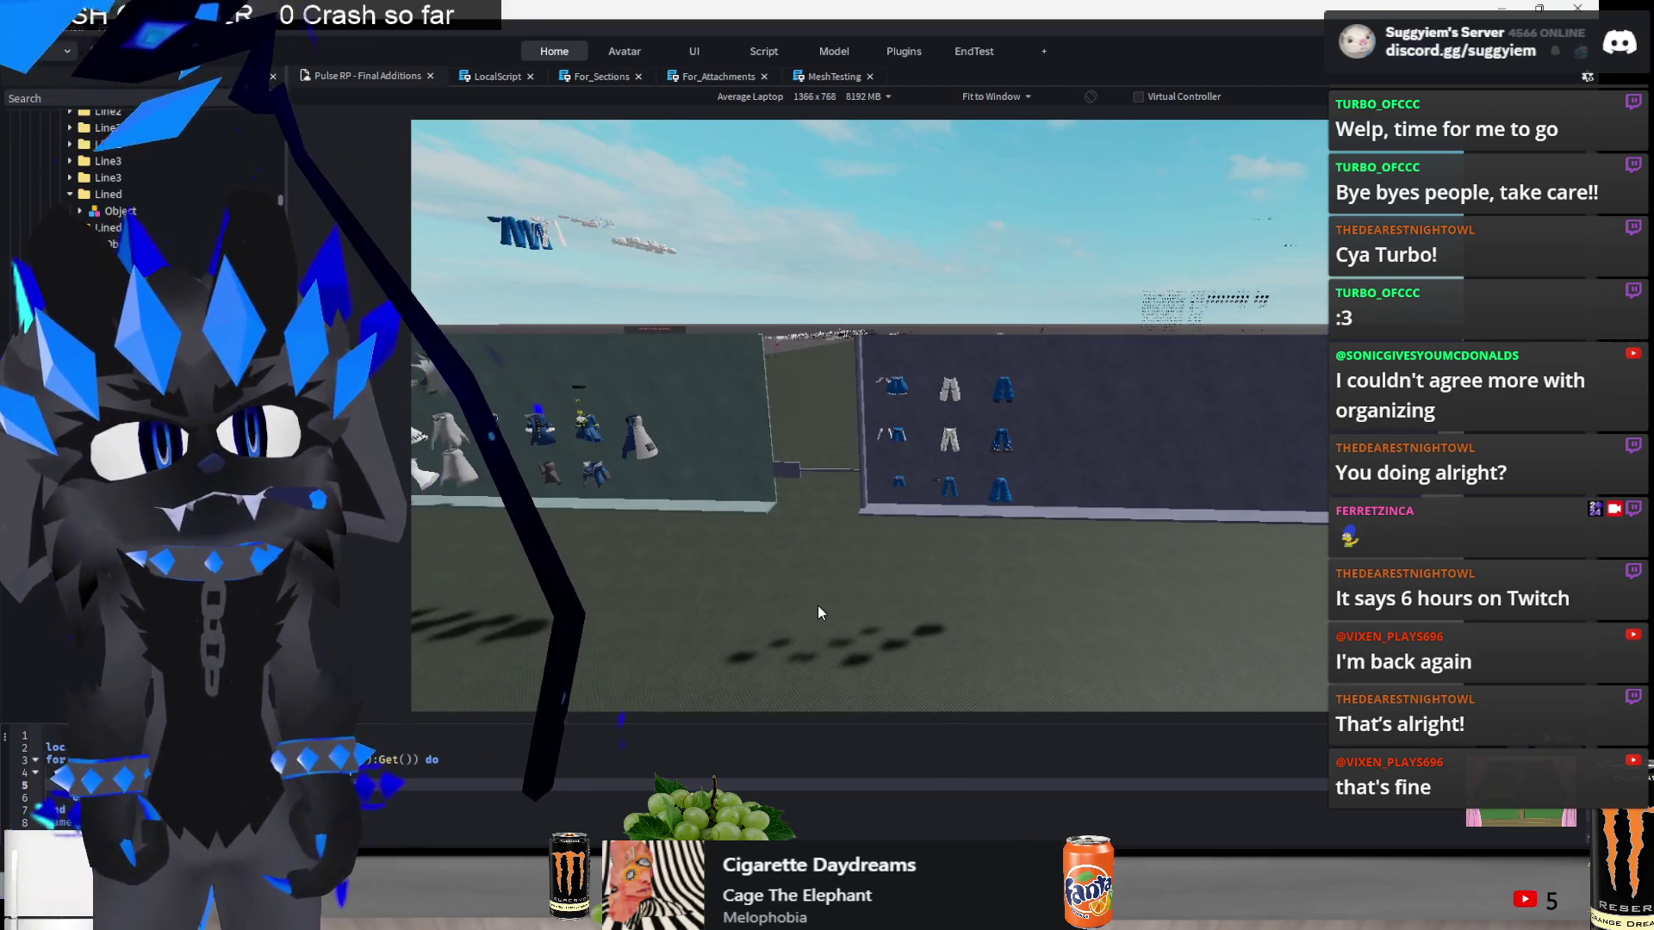
key(w)
key(d)
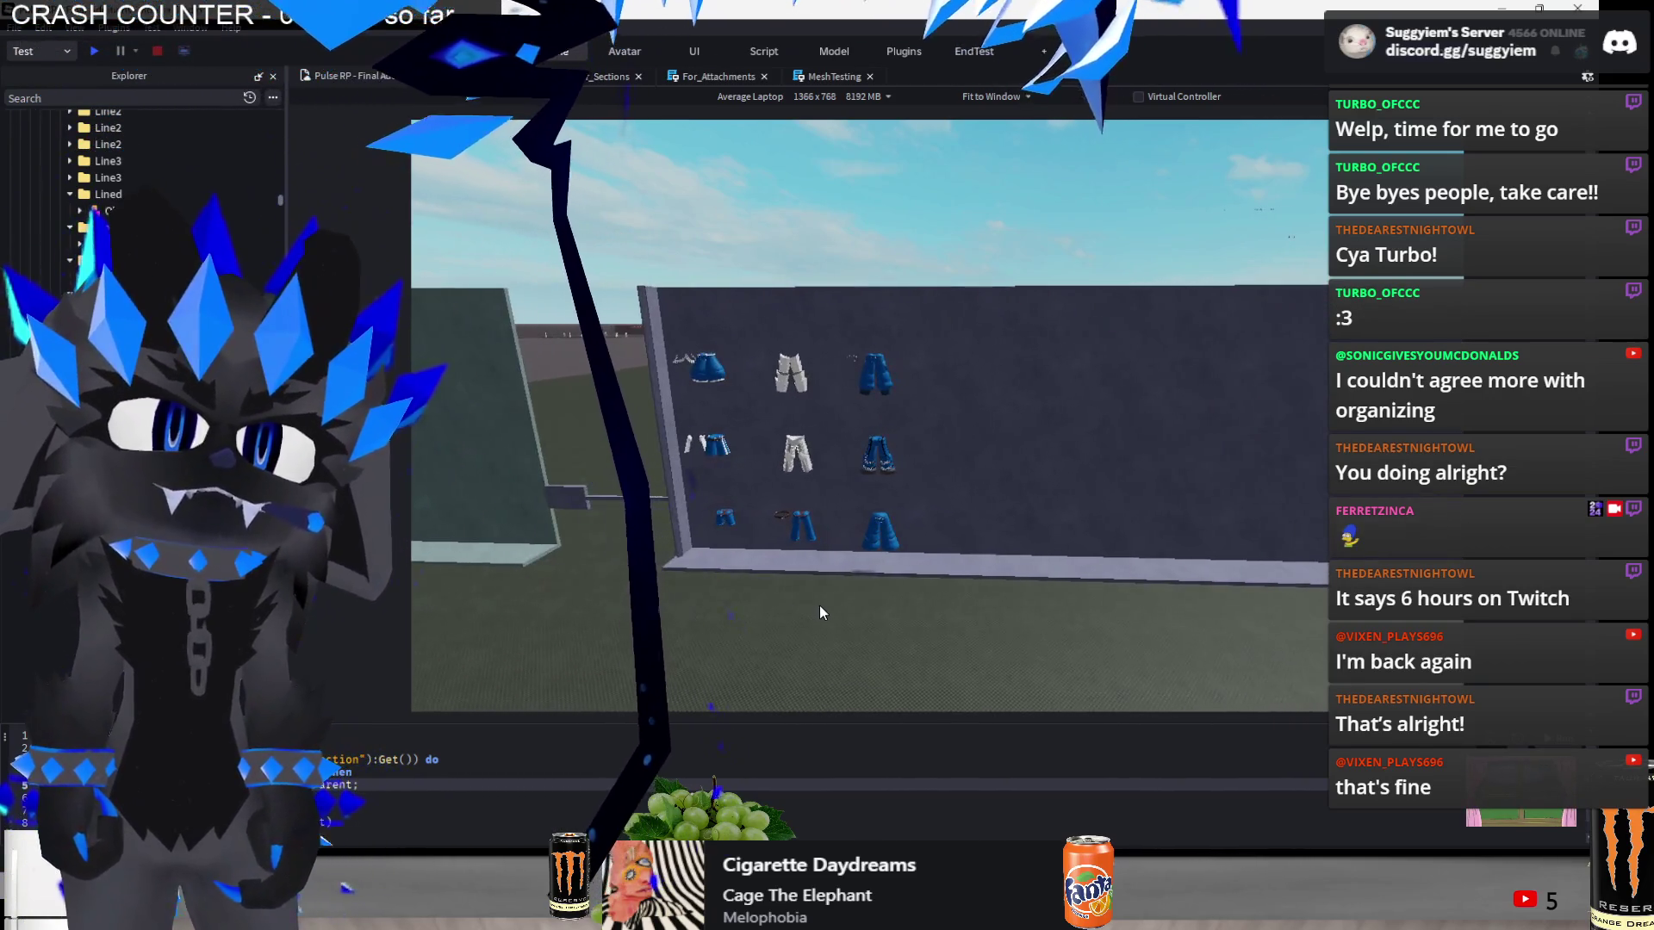
key(s)
key(a)
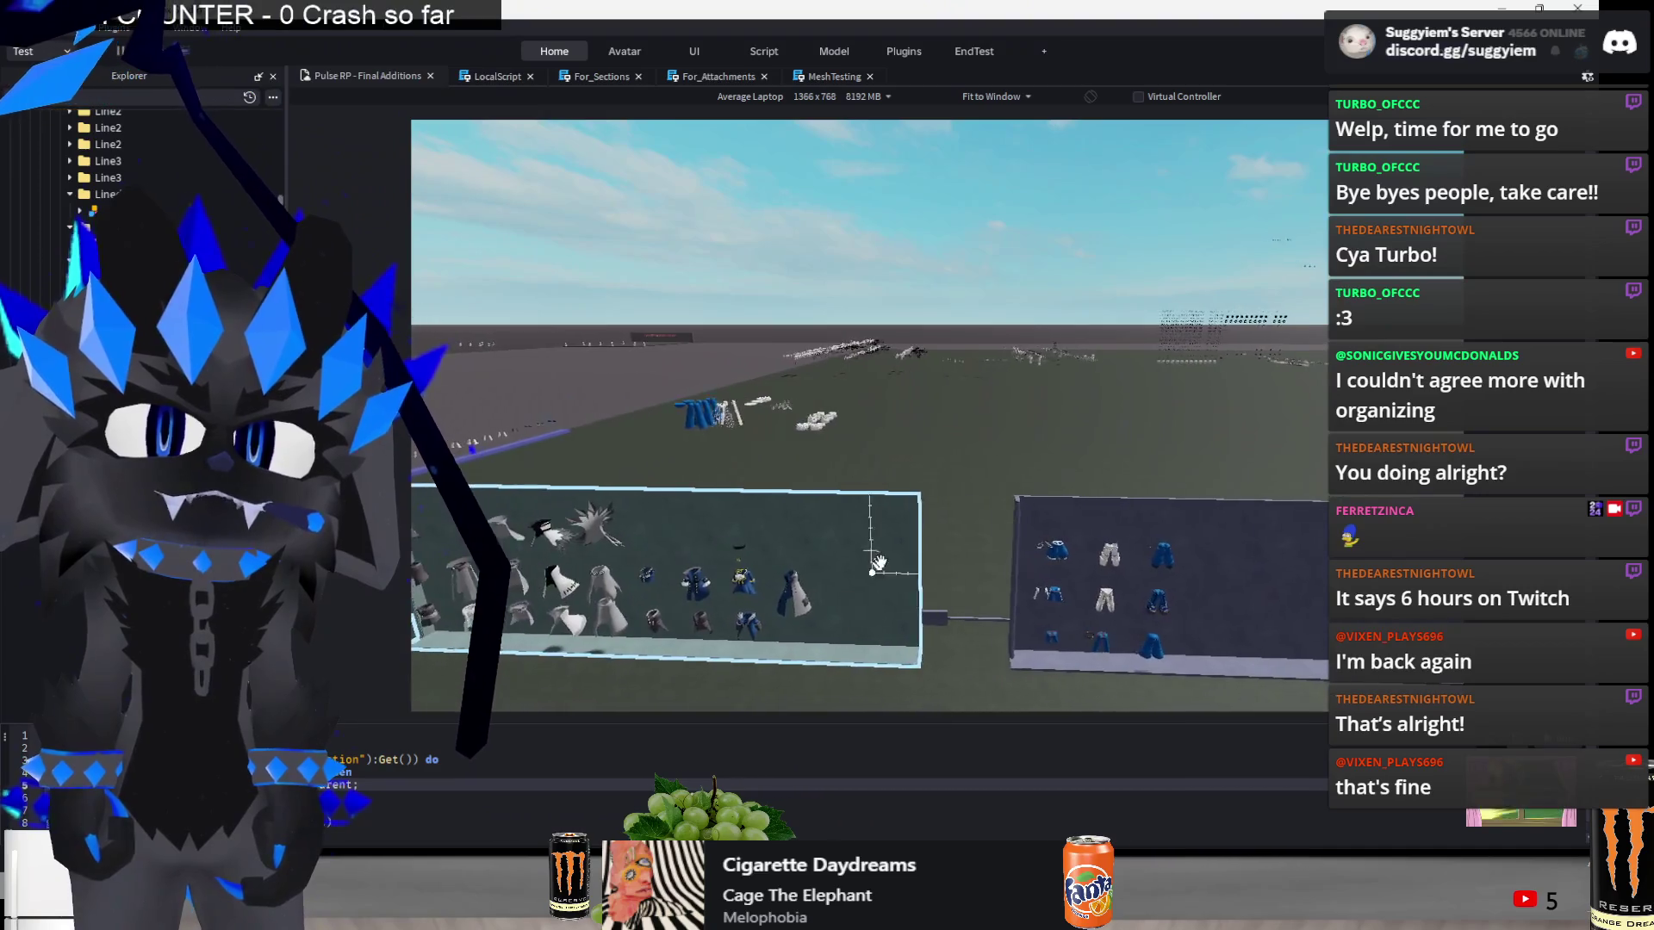
key(w)
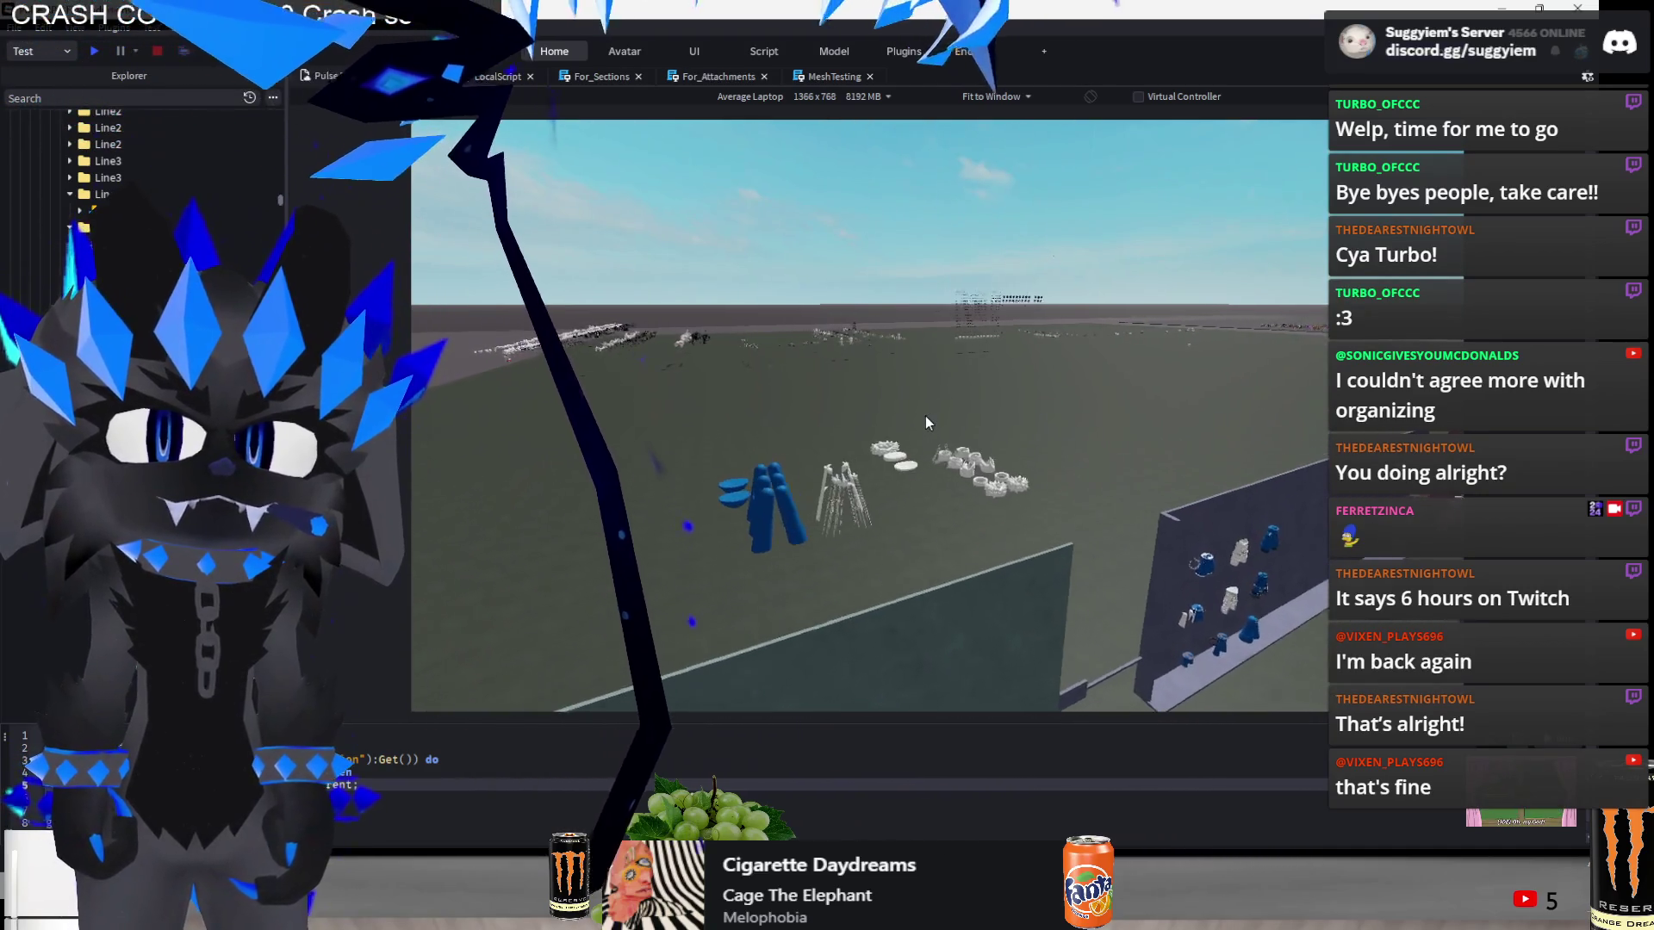
- Slide the Smooth leg piece left and line it up beside the other leg pieces
click(762, 508)
key(f)
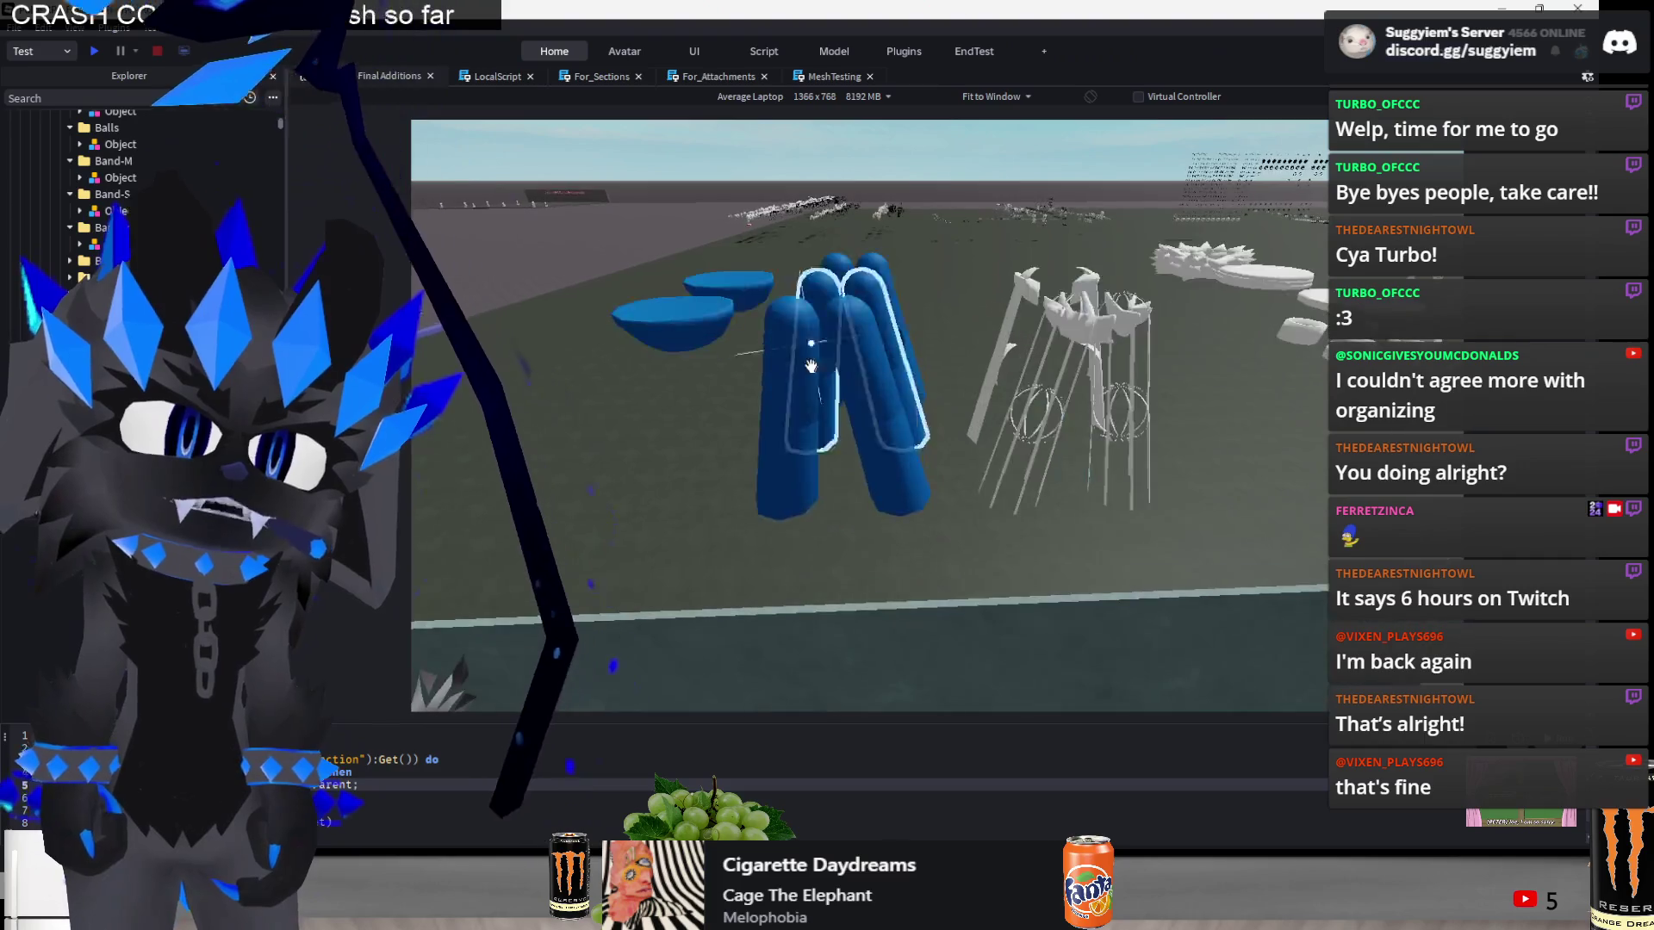
click(811, 366)
key(s)
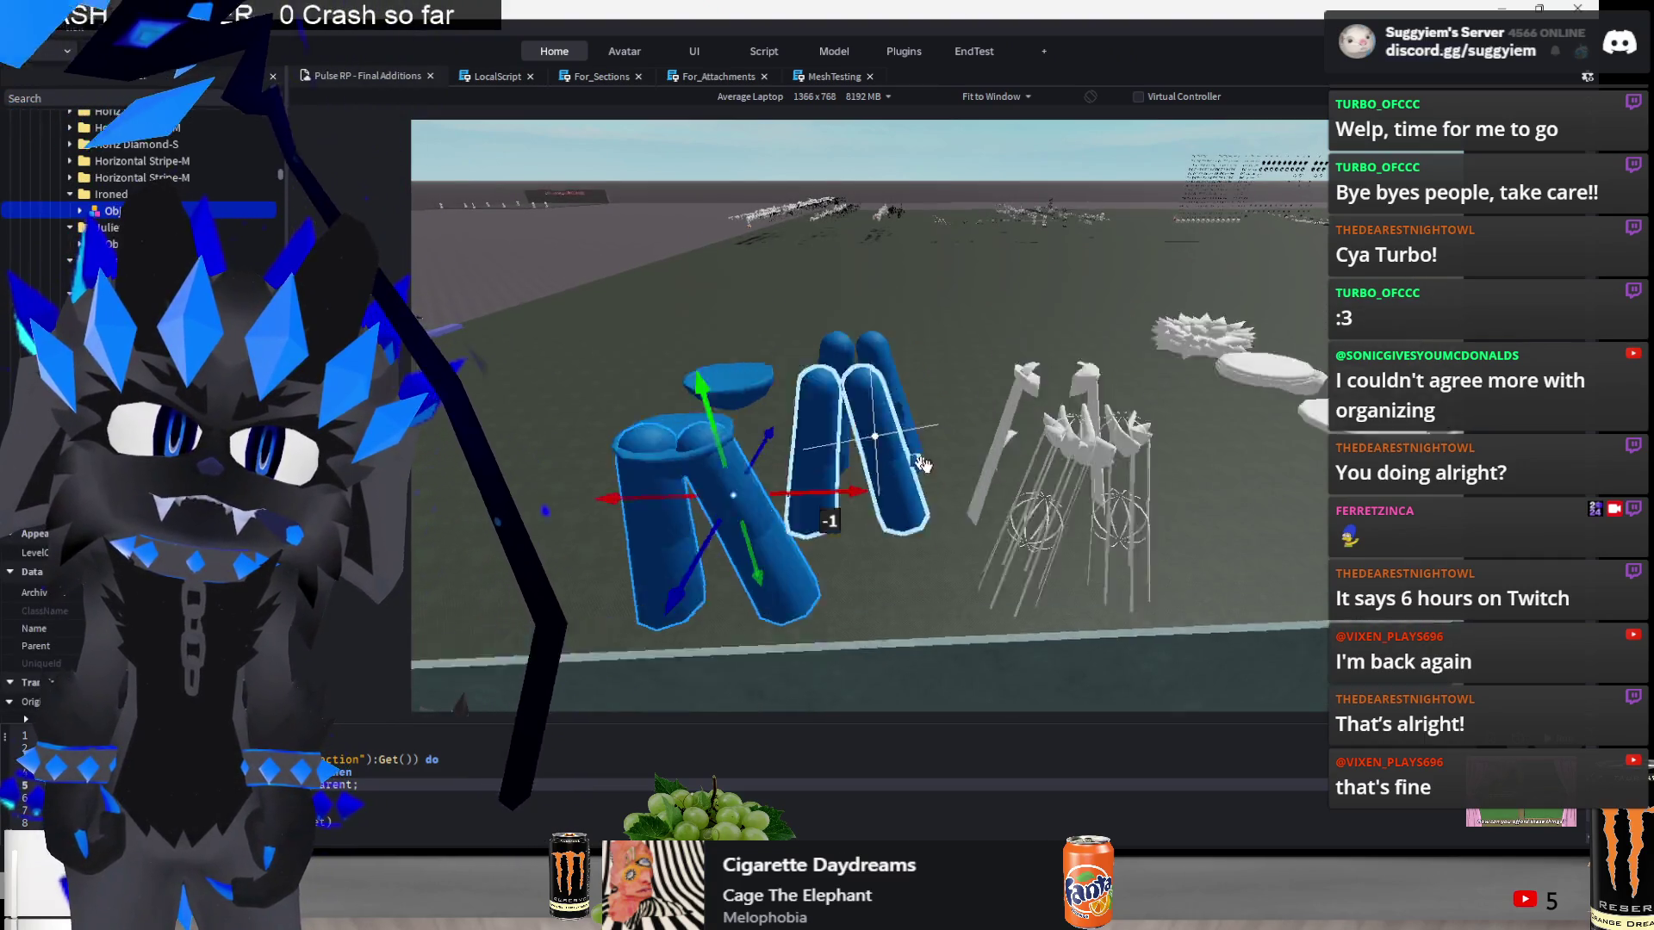
click(917, 620)
drag(918, 621, 775, 613)
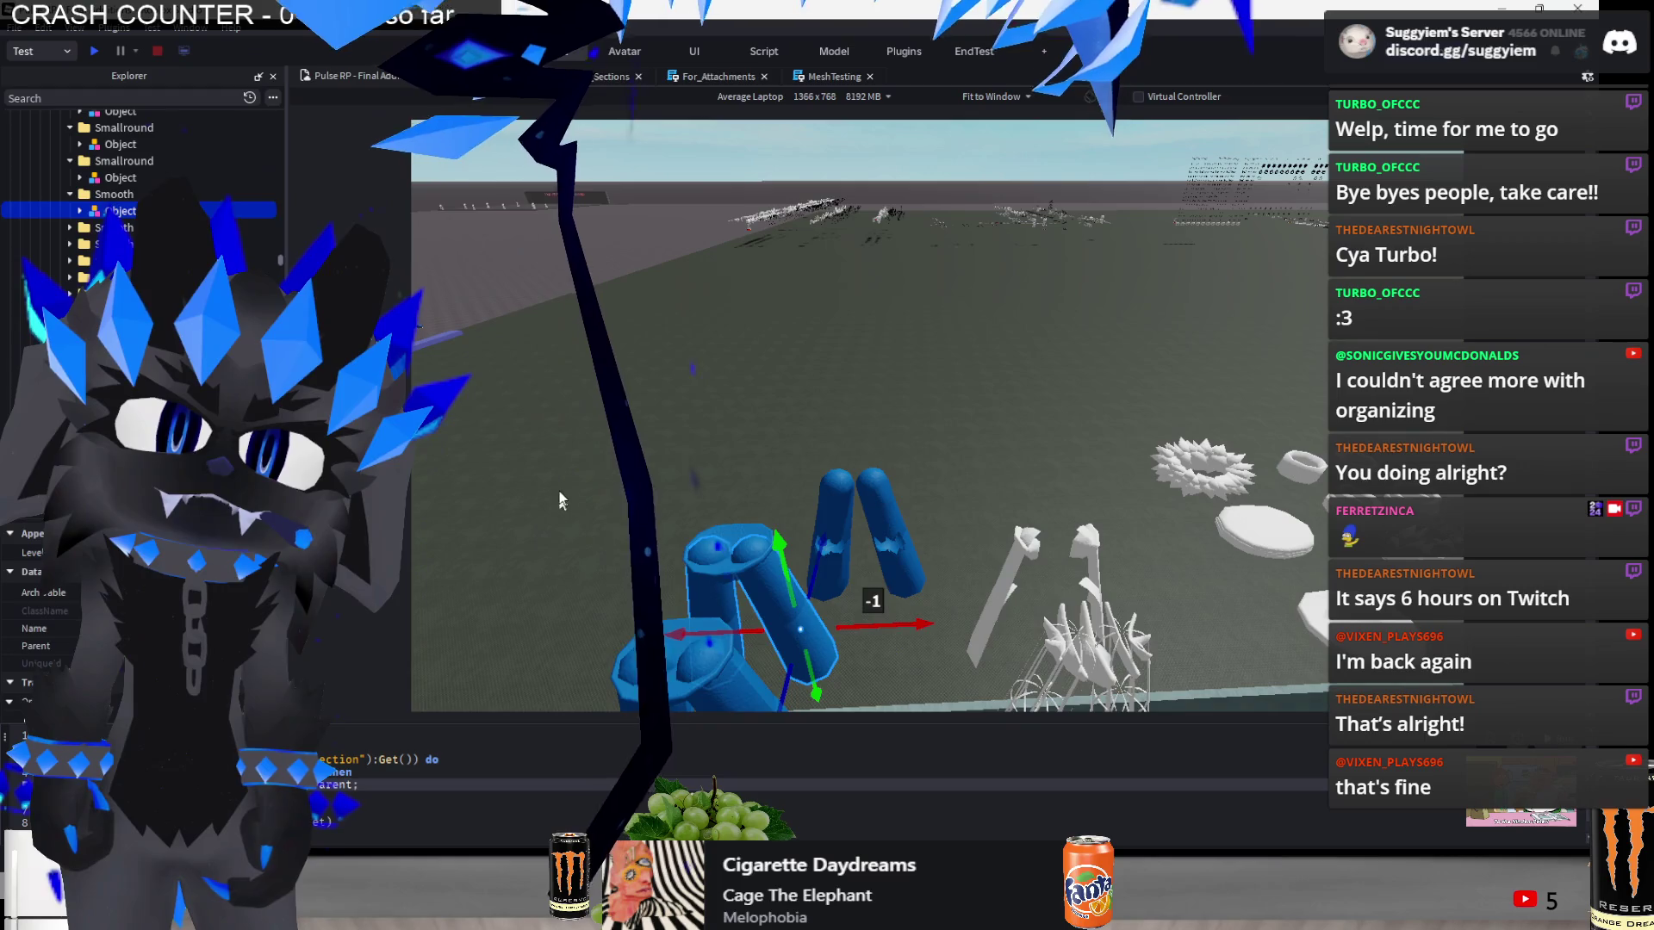
mouse_move(559, 482)
mouse_down()
mouse_move(739, 613)
mouse_move(875, 578)
mouse_up()
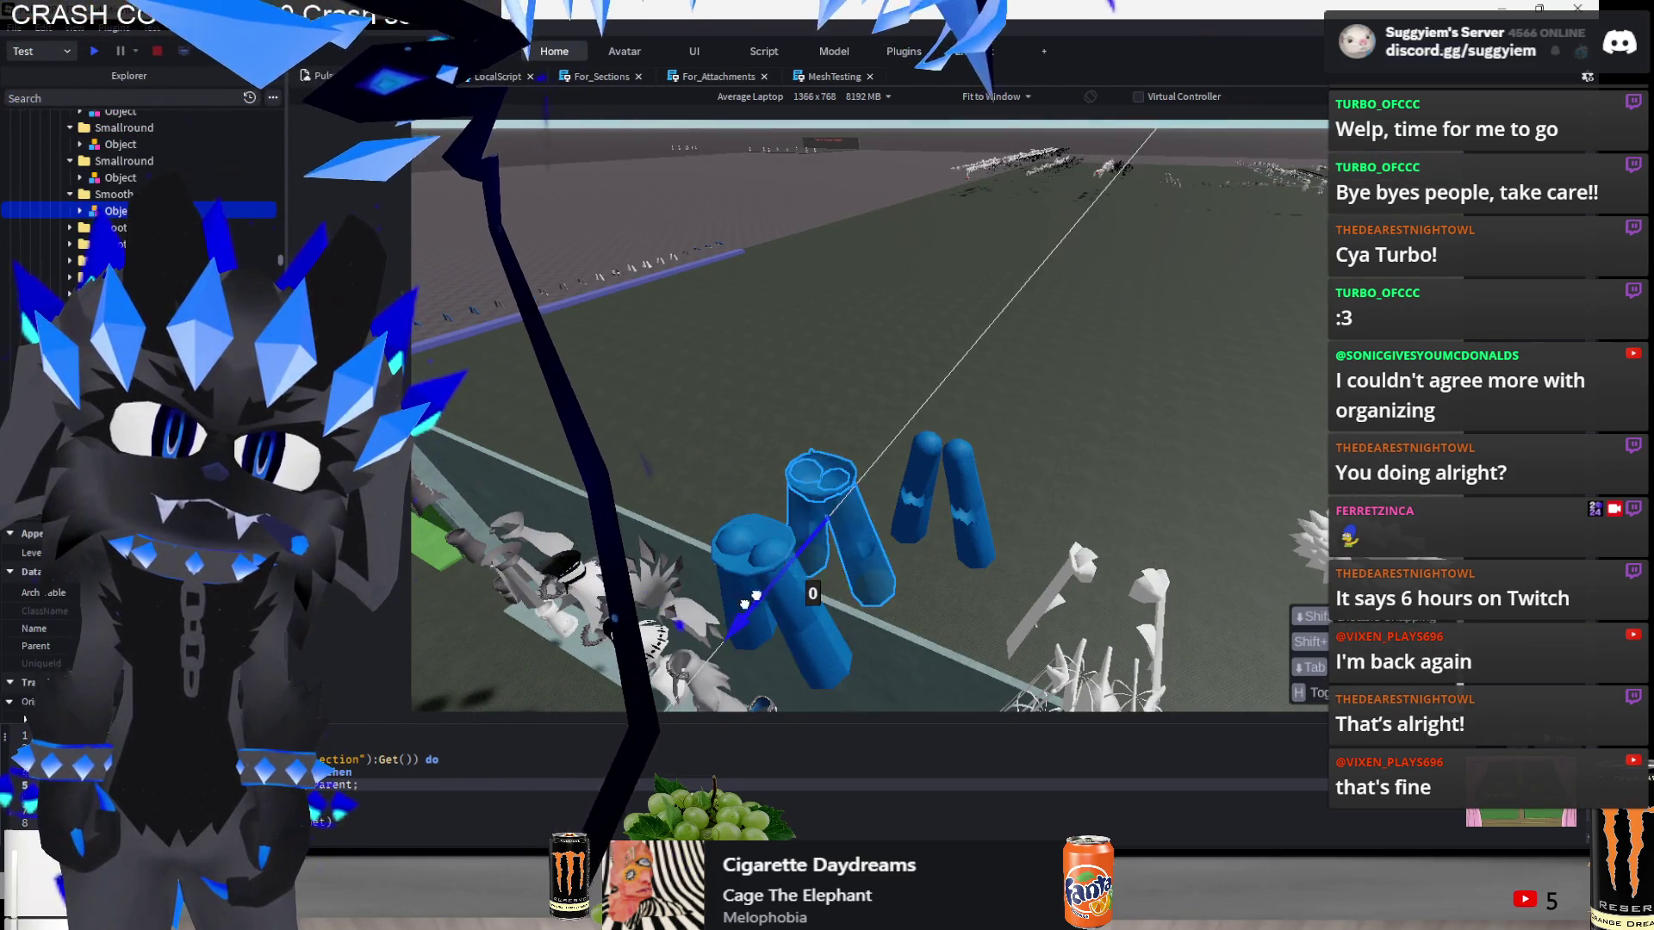
drag(786, 551, 690, 599)
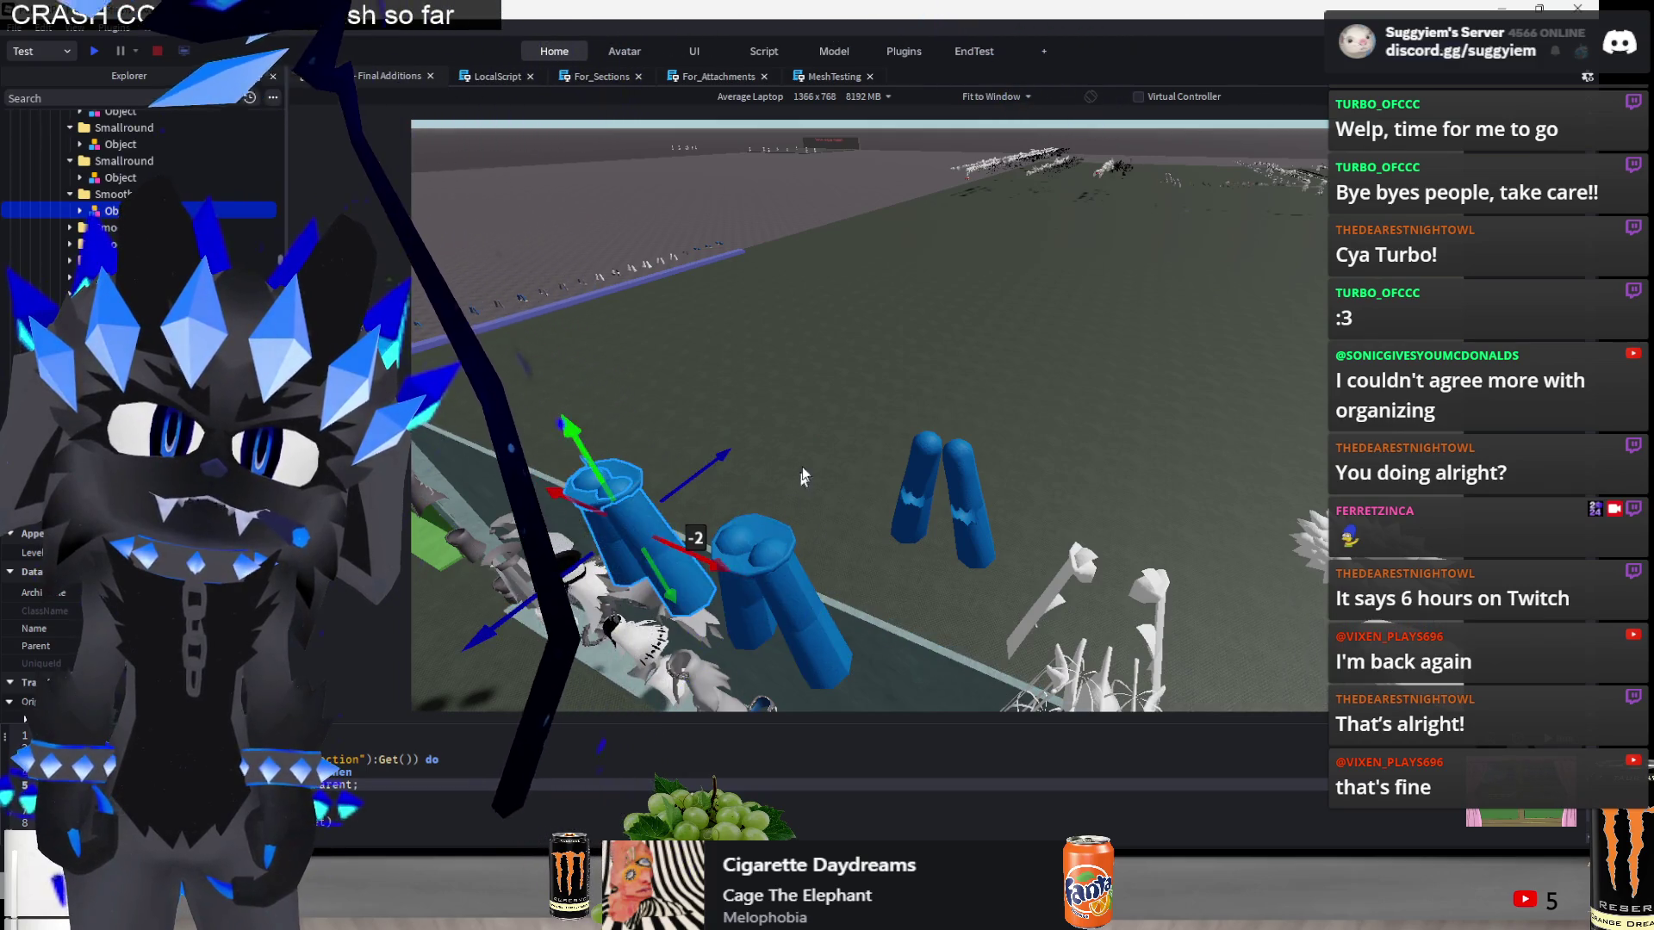
click(932, 393)
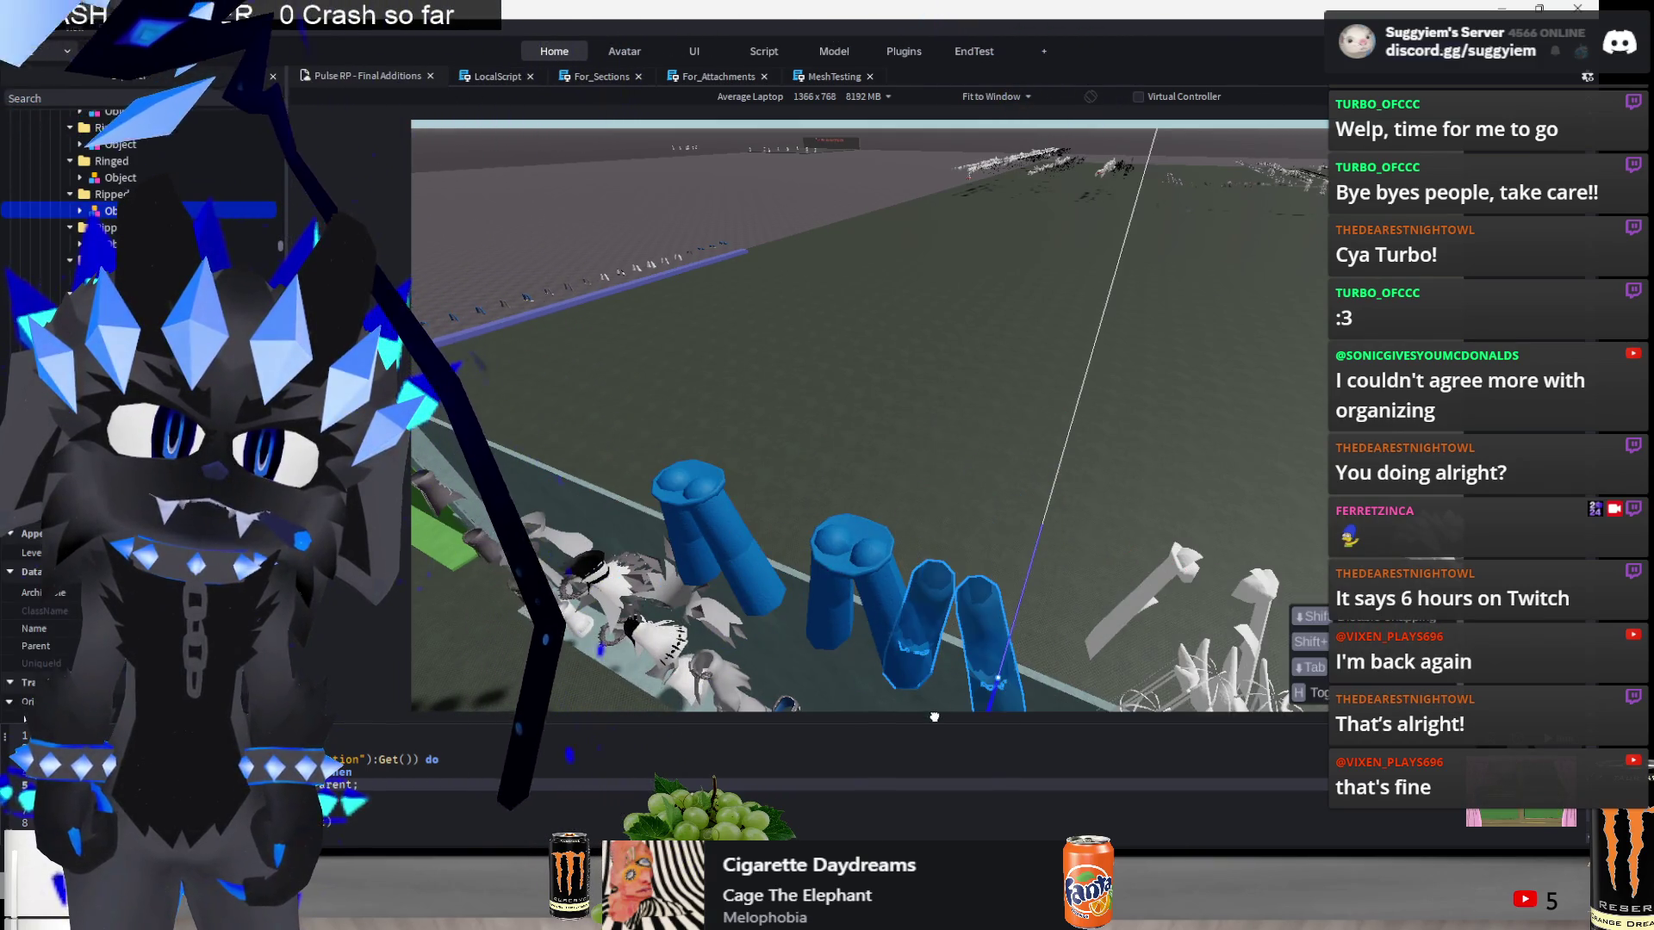
drag(935, 493, 862, 482)
mouse_move(822, 573)
mouse_down()
mouse_move(994, 493)
mouse_move(1147, 579)
mouse_move(1016, 575)
mouse_up()
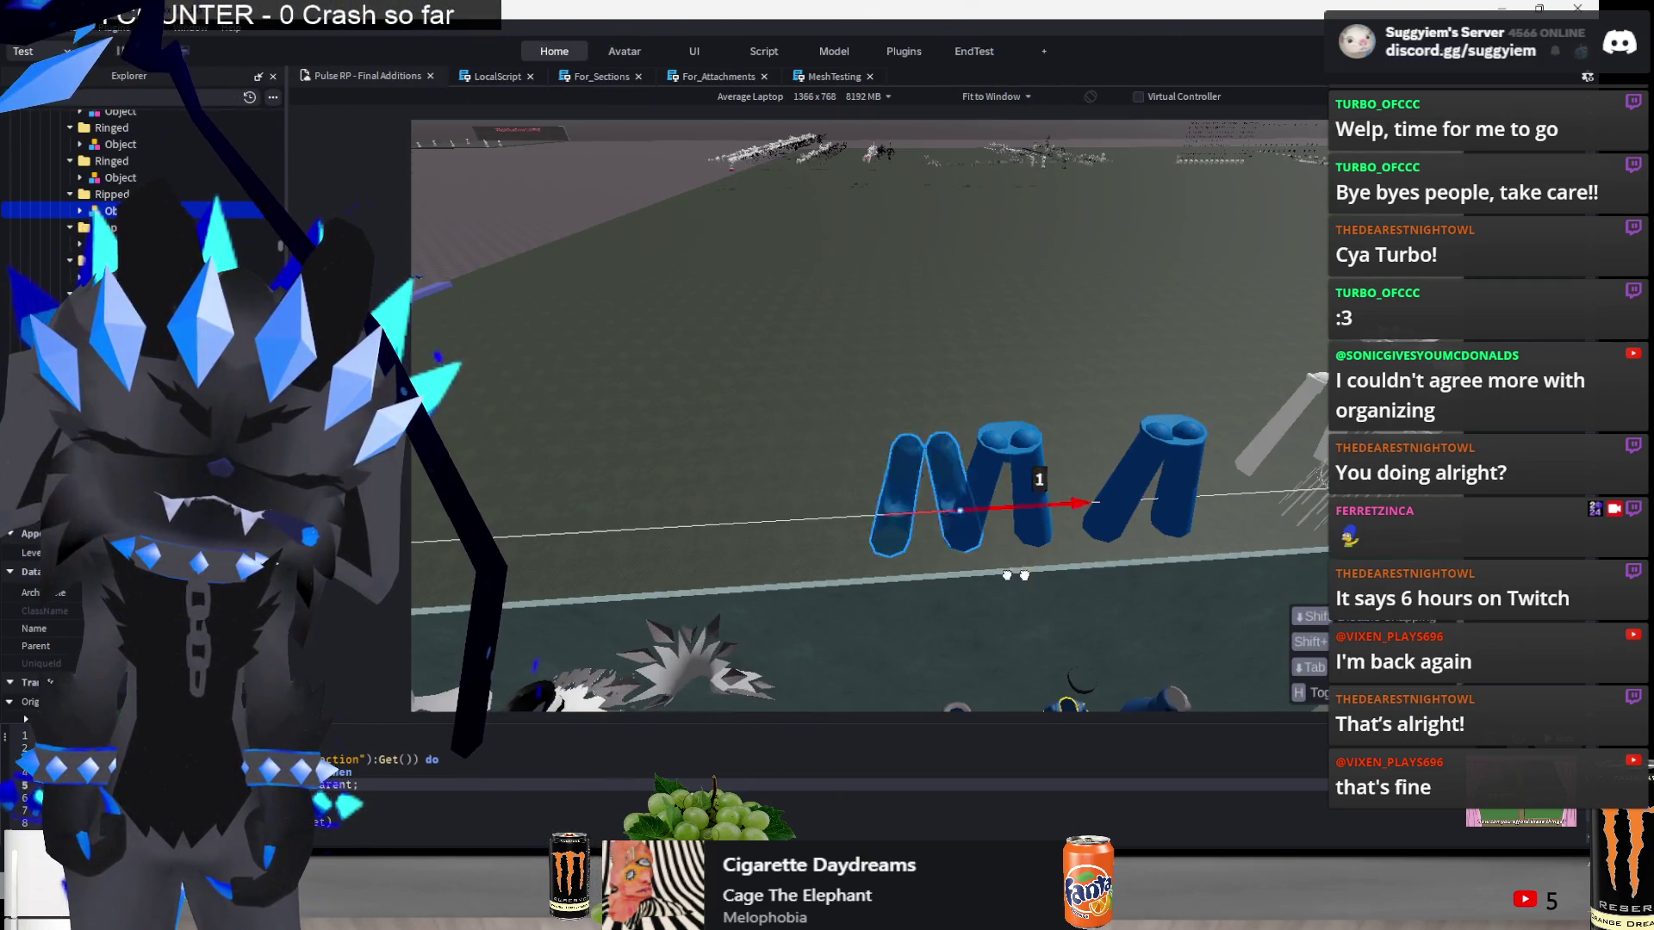
- Slide the striped wireframe pants left into the row beside the other pants
click(1068, 448)
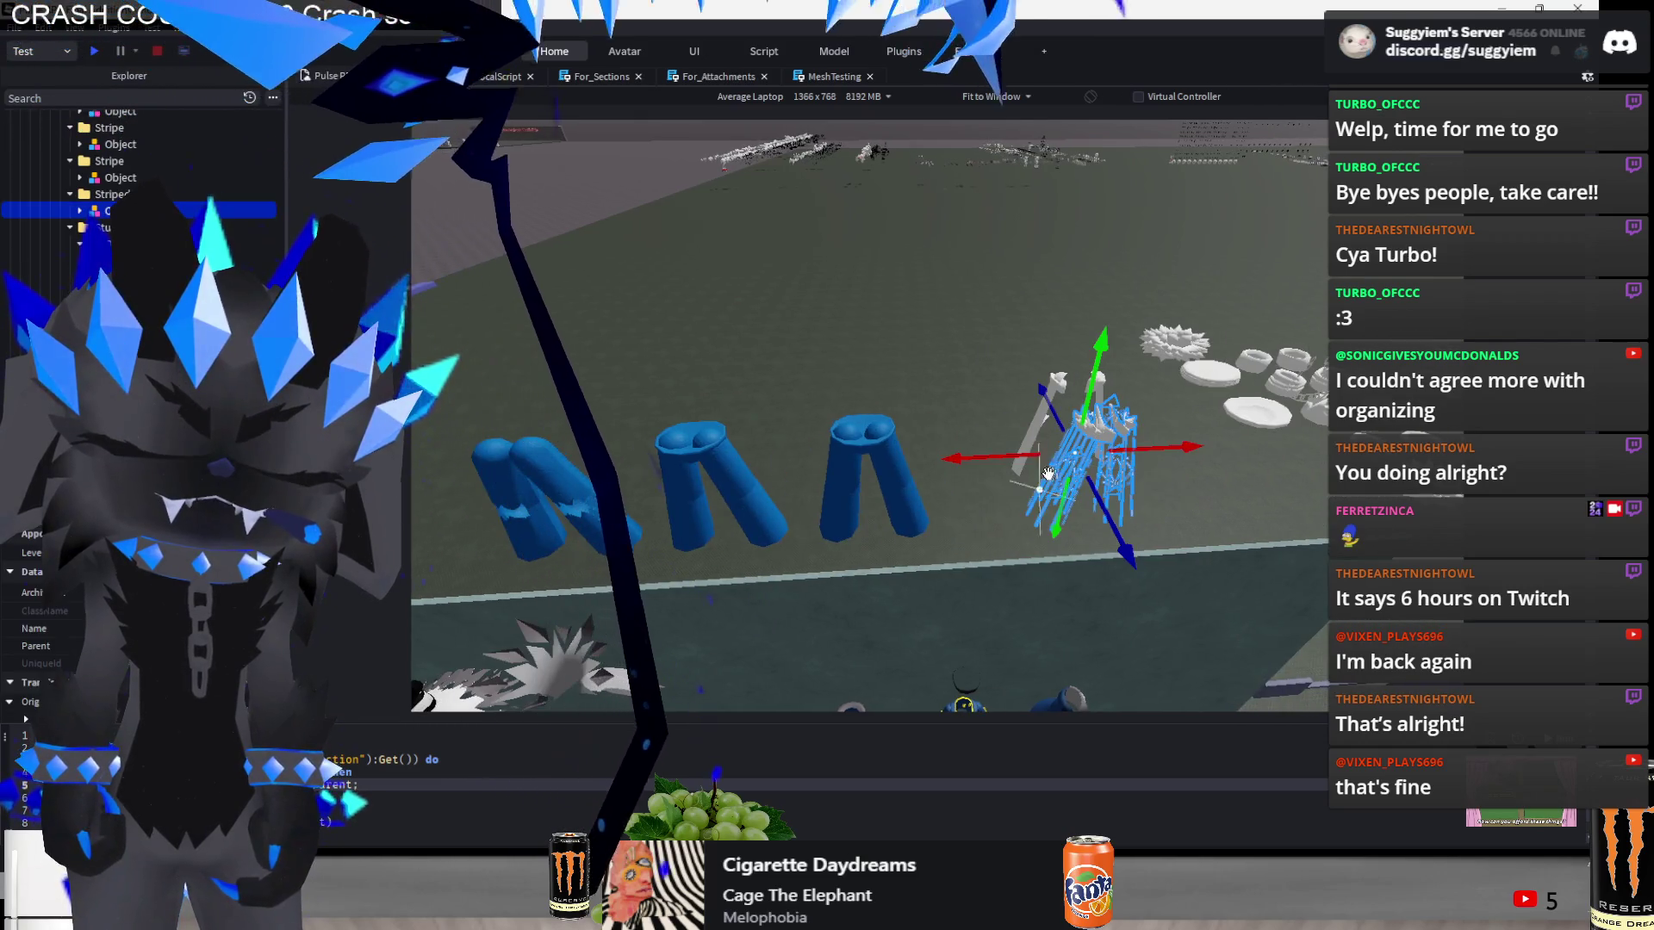
drag(1017, 461, 814, 461)
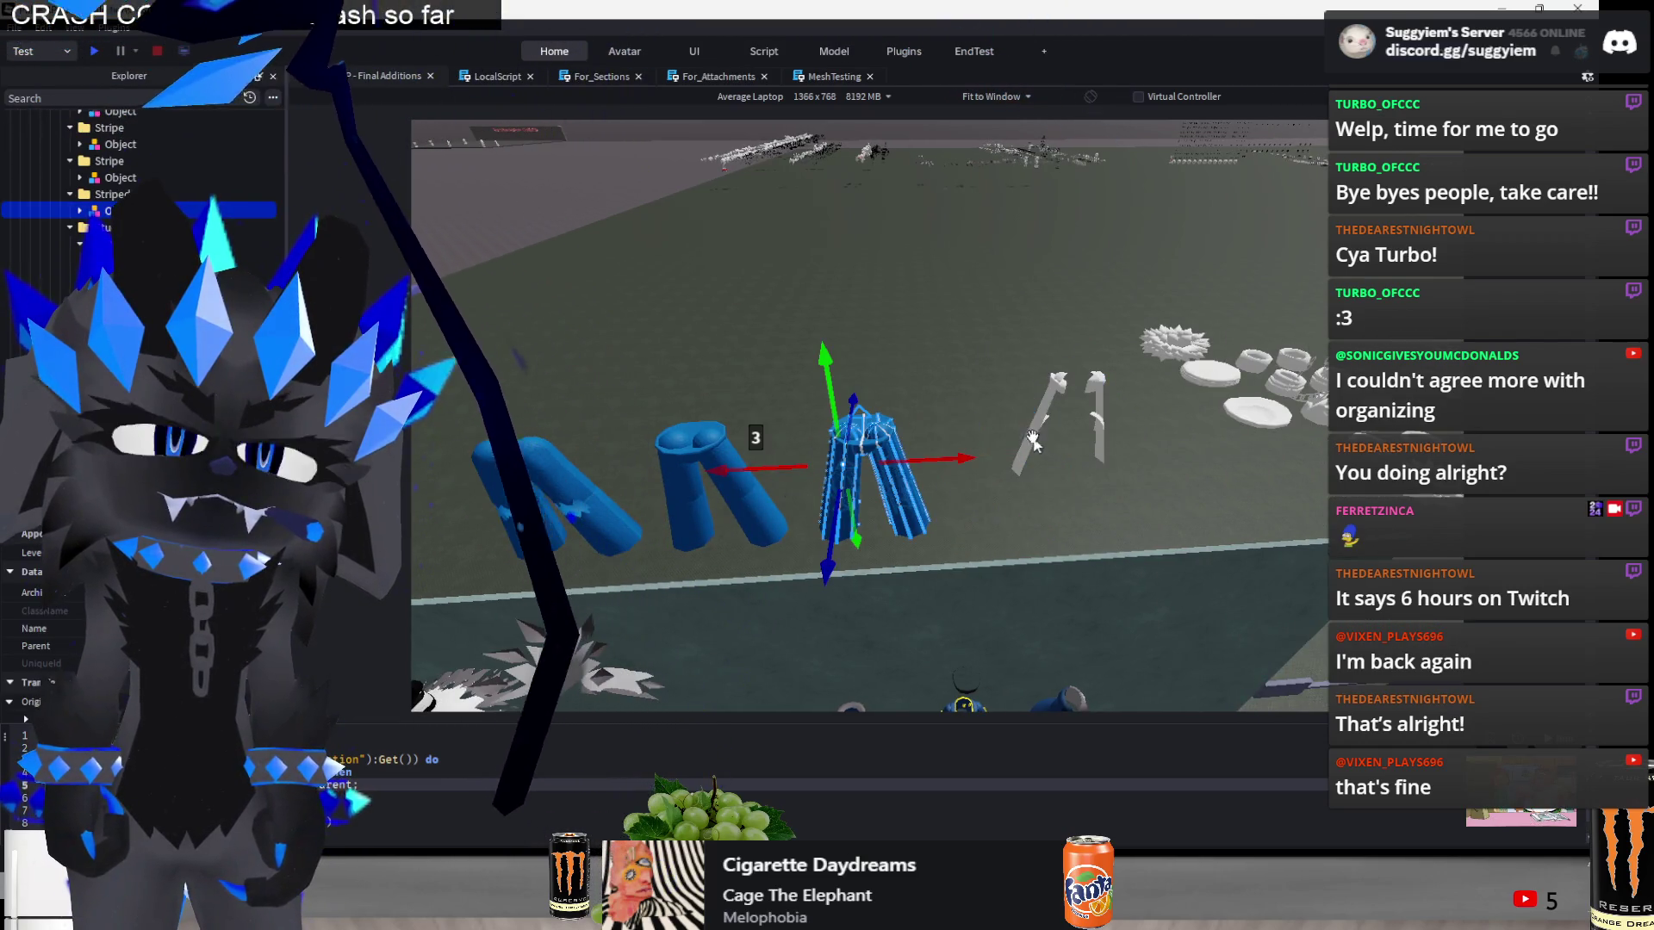
mouse_move(999, 472)
mouse_down()
mouse_move(818, 469)
mouse_move(642, 508)
mouse_move(706, 473)
mouse_move(788, 483)
mouse_move(895, 390)
mouse_move(618, 356)
mouse_up()
- Drop the fluffy ring onto the left blue pants and lower the white disc onto the striped pants
key(d)
click(900, 395)
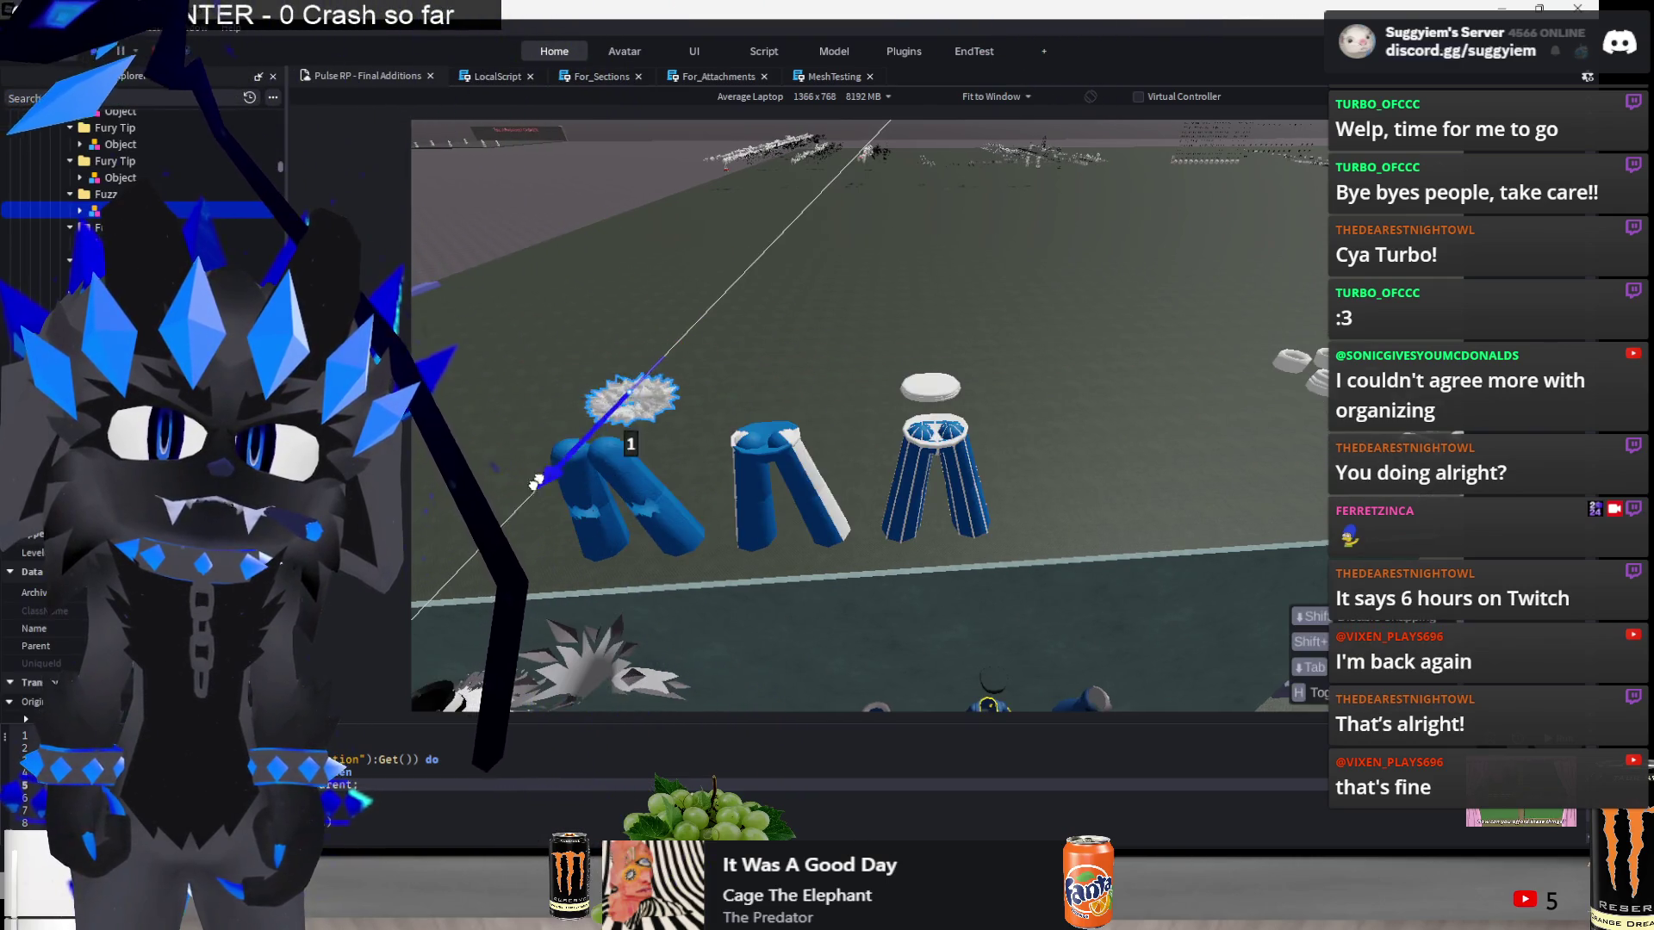
drag(534, 483, 489, 528)
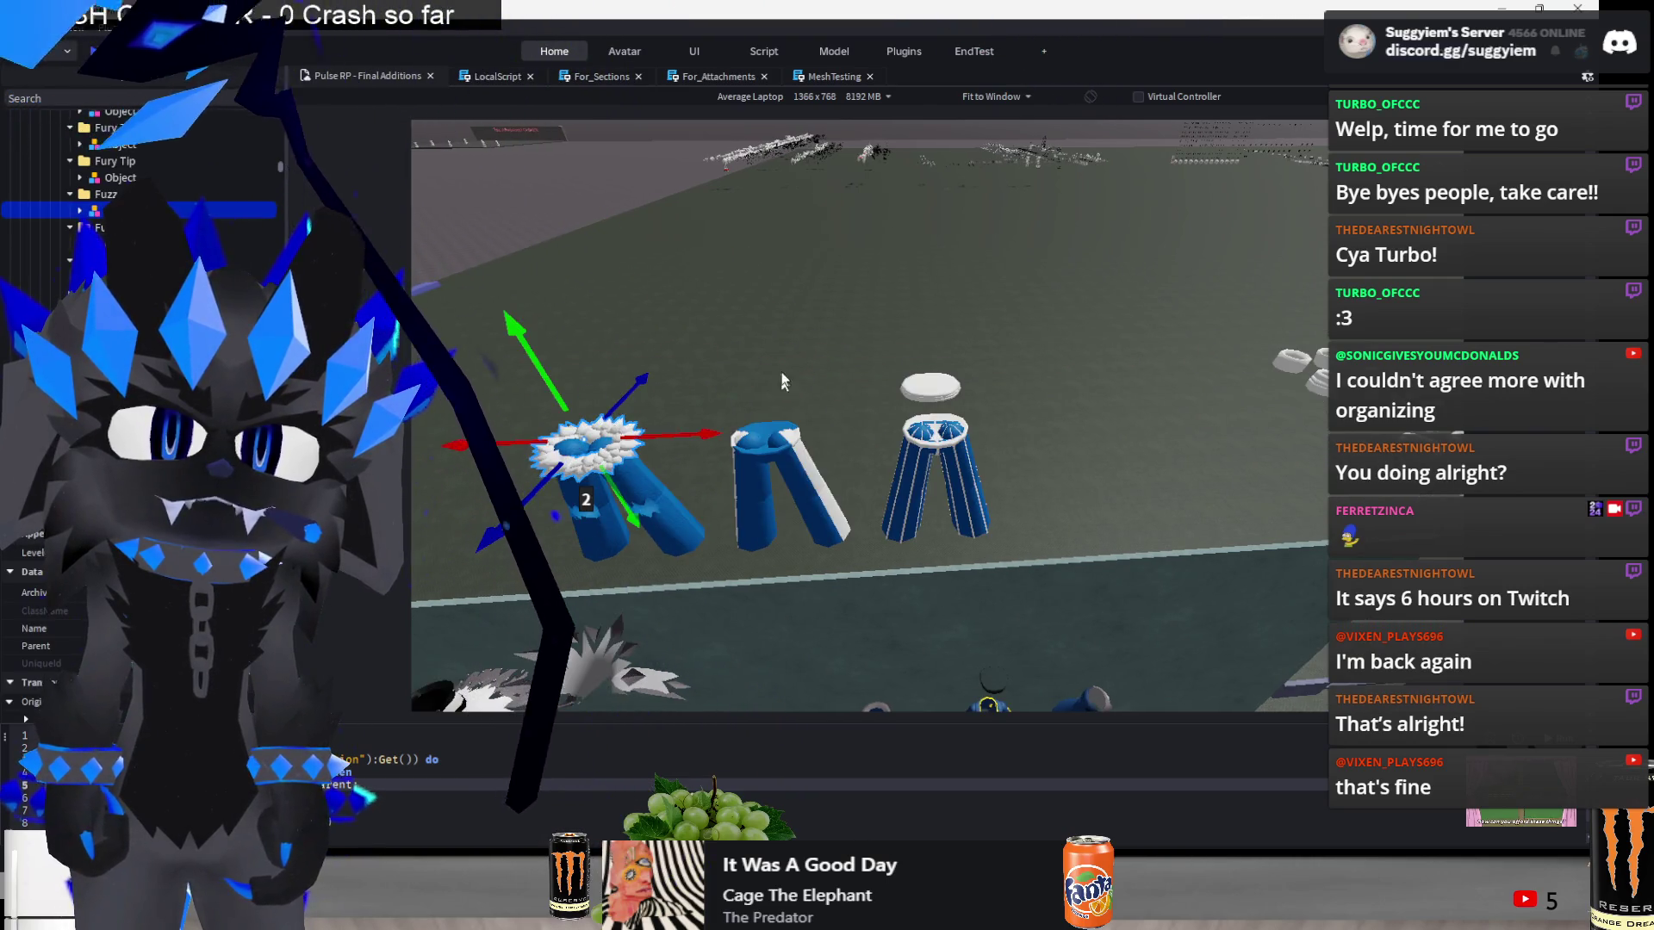
click(931, 387)
drag(957, 435, 963, 495)
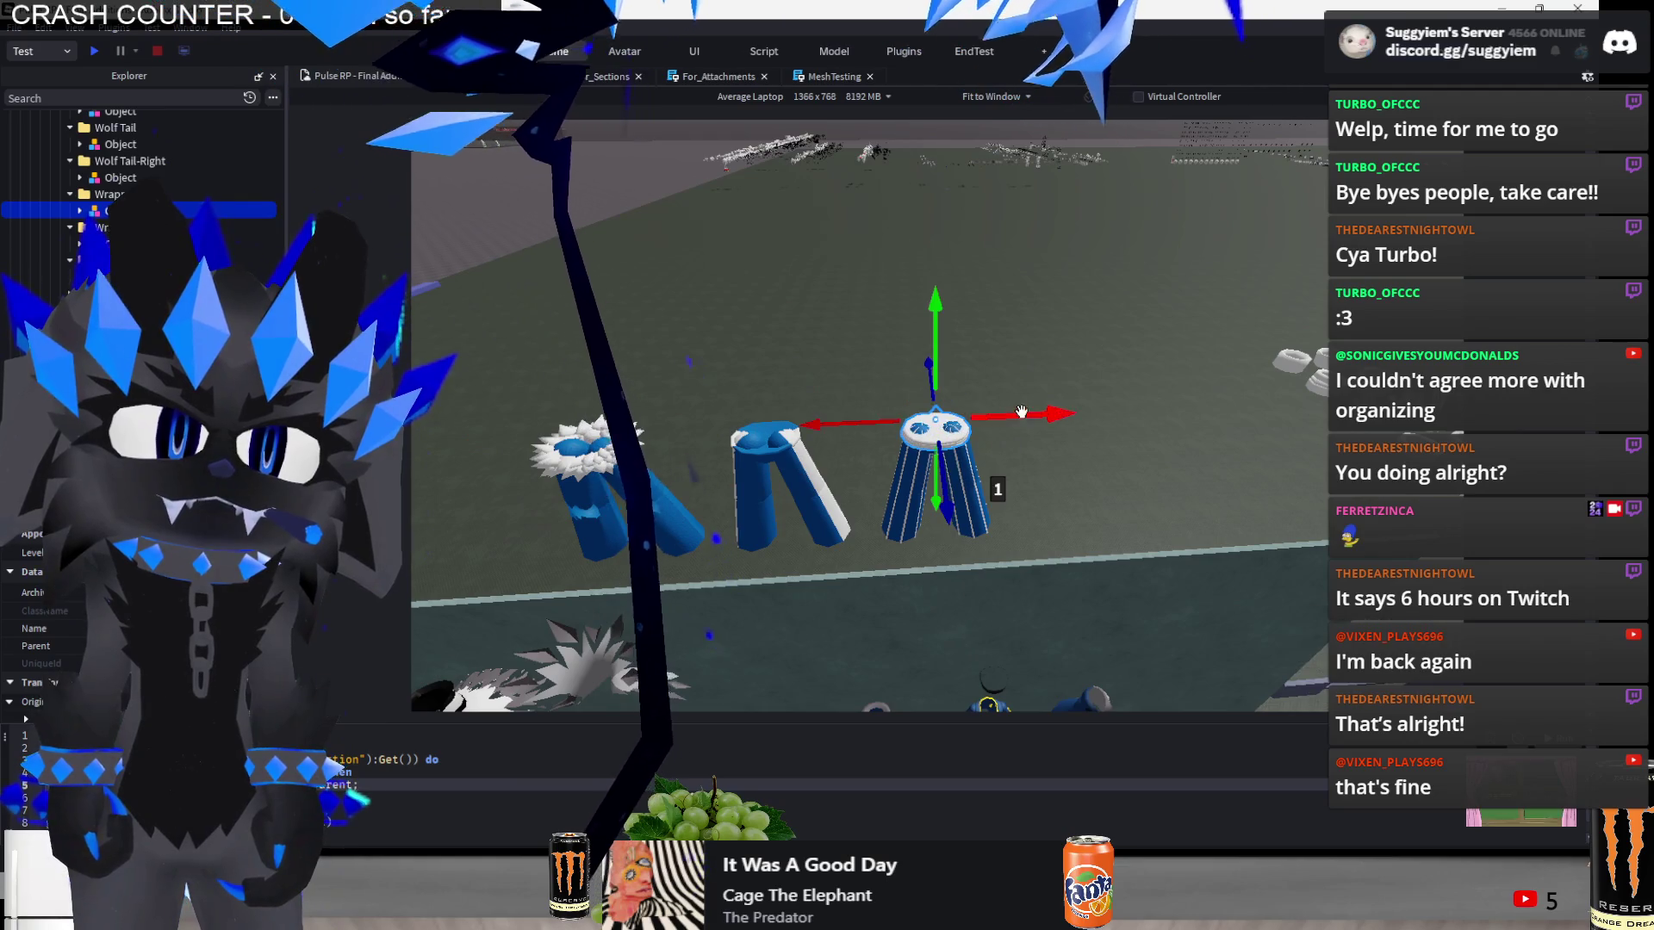
- Carry the chain piece onto the striped pants and shift the pants sideways in the row
key(d)
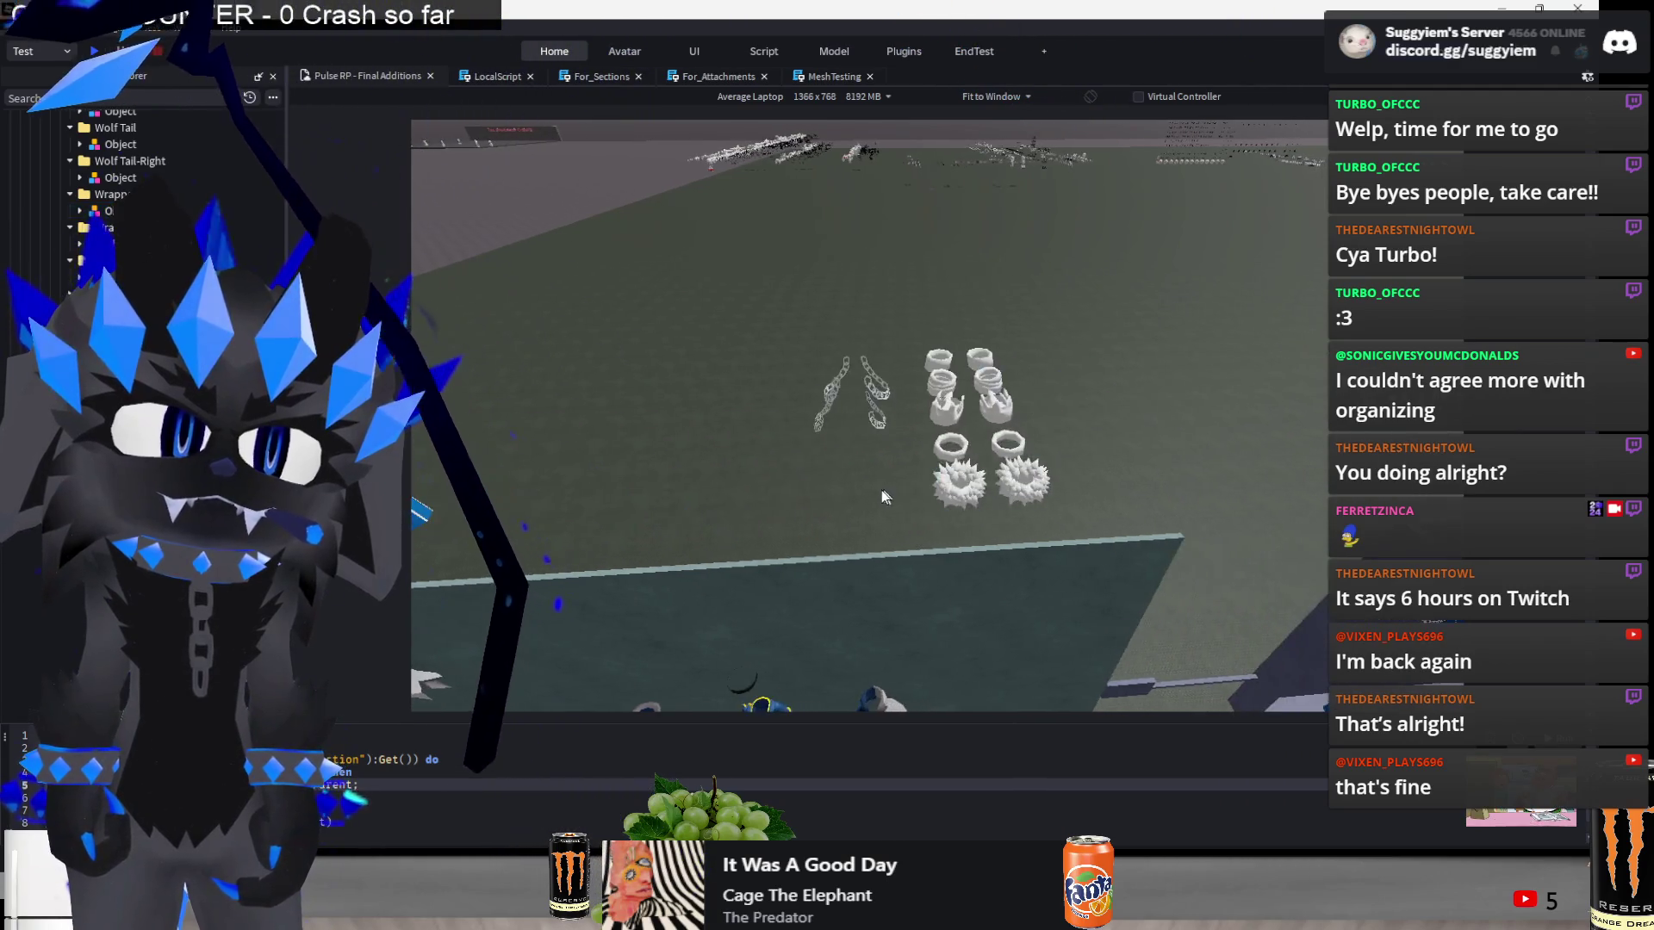
key(w)
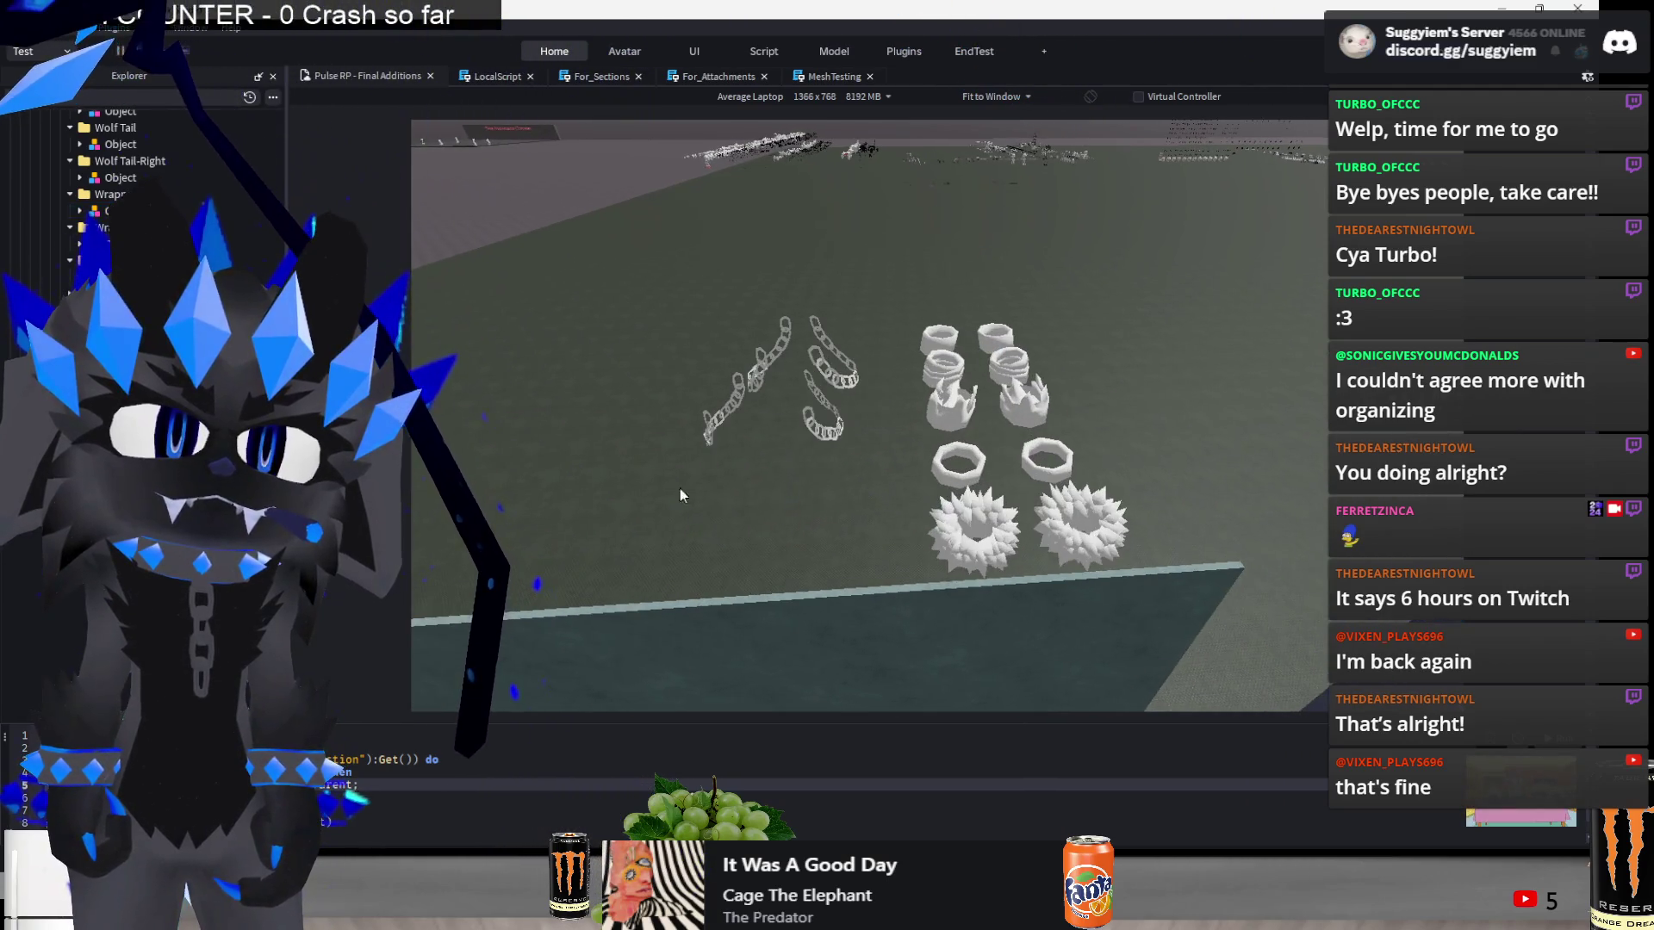
key(a)
mouse_move(876, 348)
mouse_down()
mouse_move(916, 423)
mouse_move(935, 386)
mouse_move(1115, 450)
mouse_up()
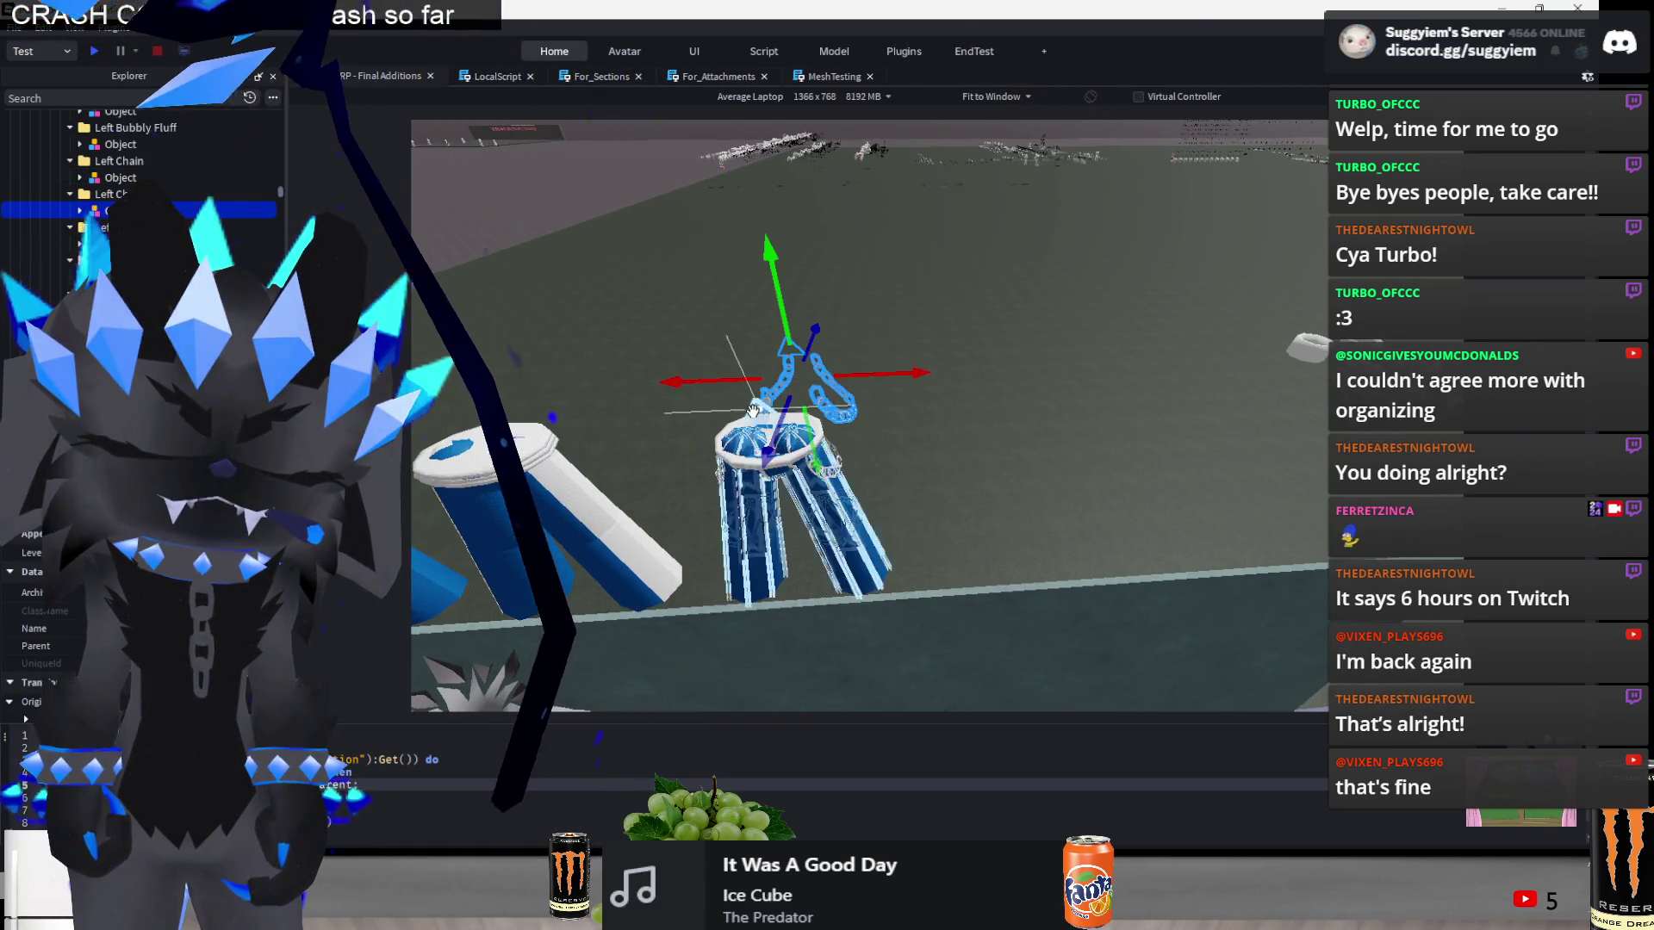
drag(782, 430, 781, 431)
drag(687, 454, 598, 457)
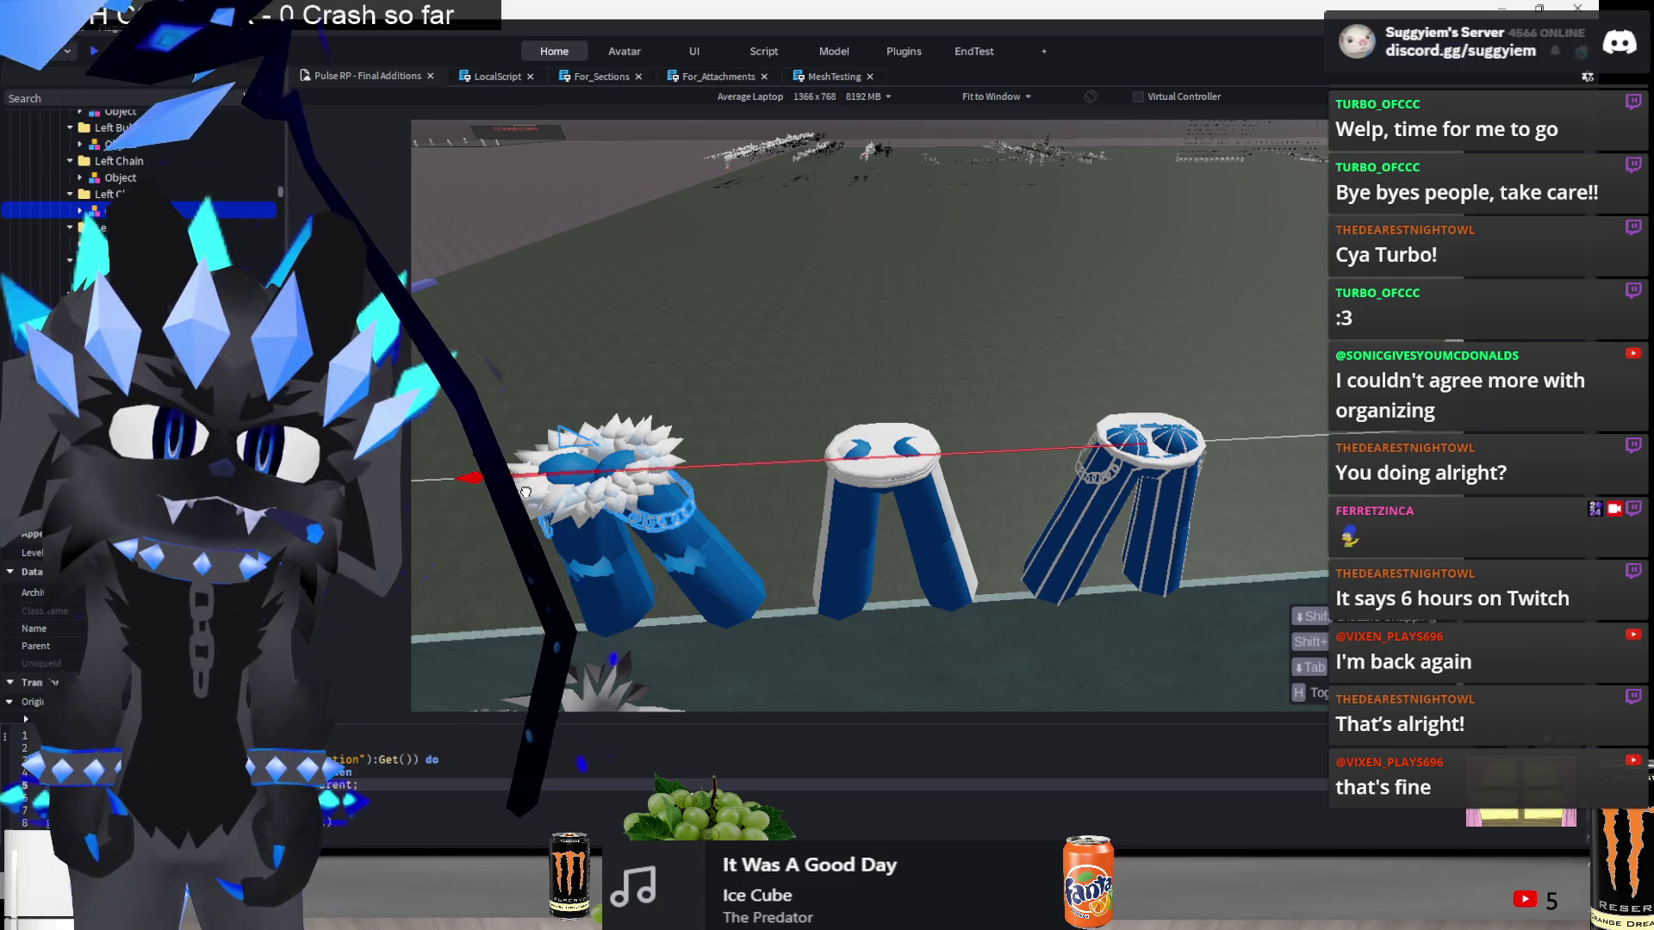
- Slide both spiky fluff pieces over toward the striped pants
scroll(824, 362, down, 5)
click(877, 435)
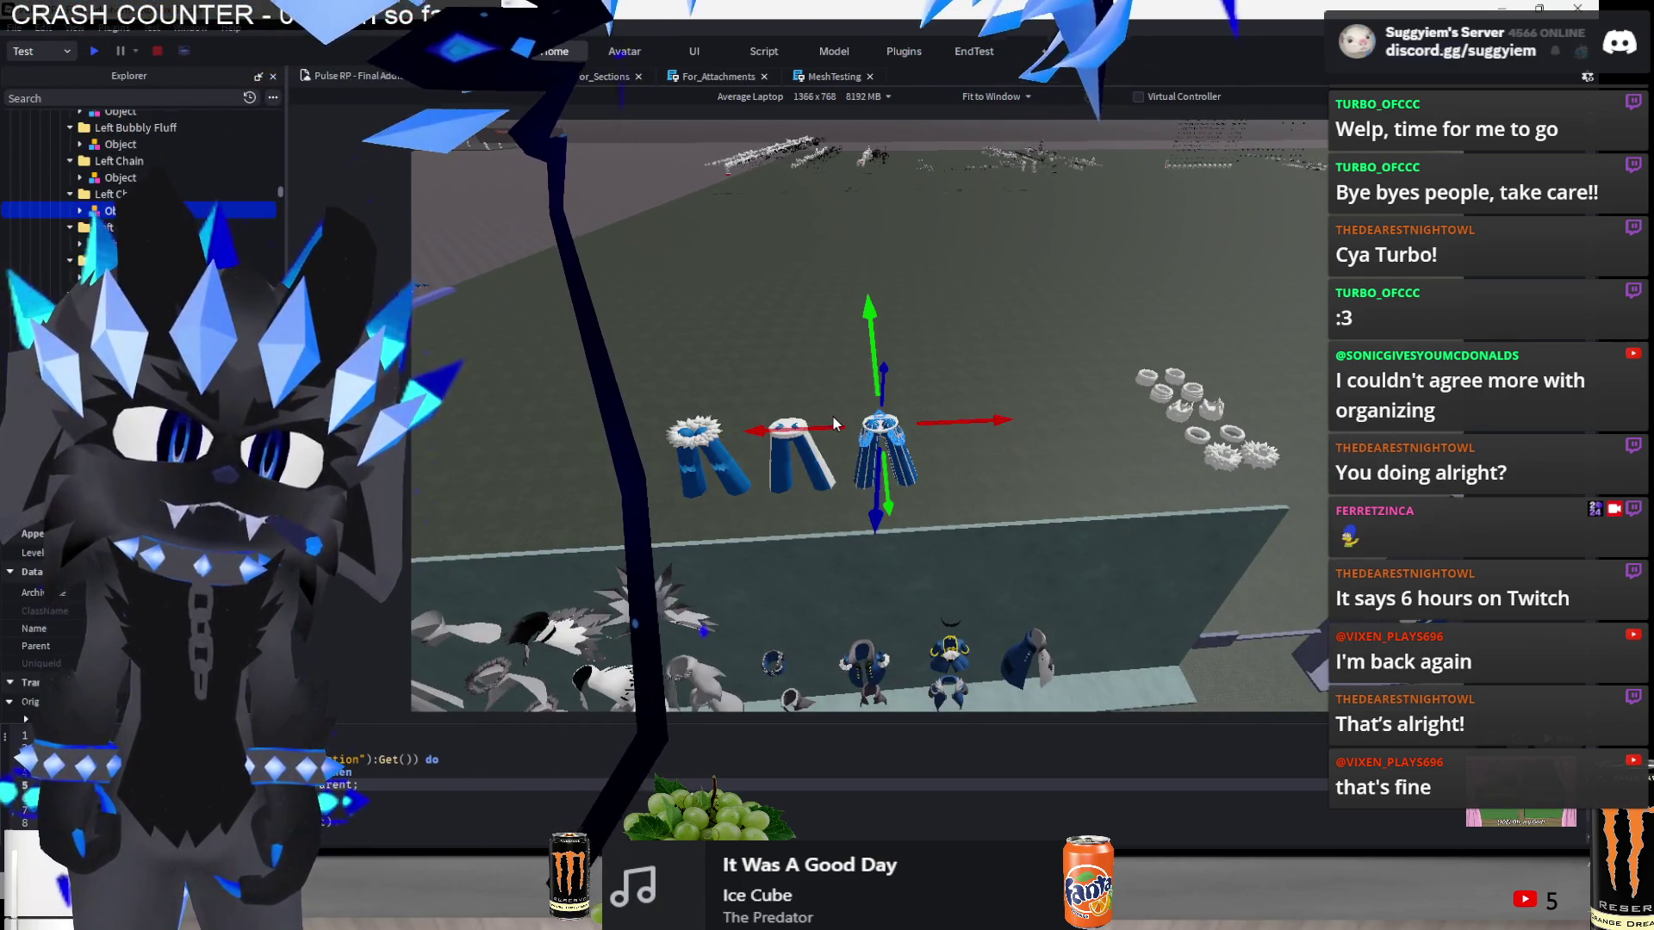
scroll(1090, 469, up, 10)
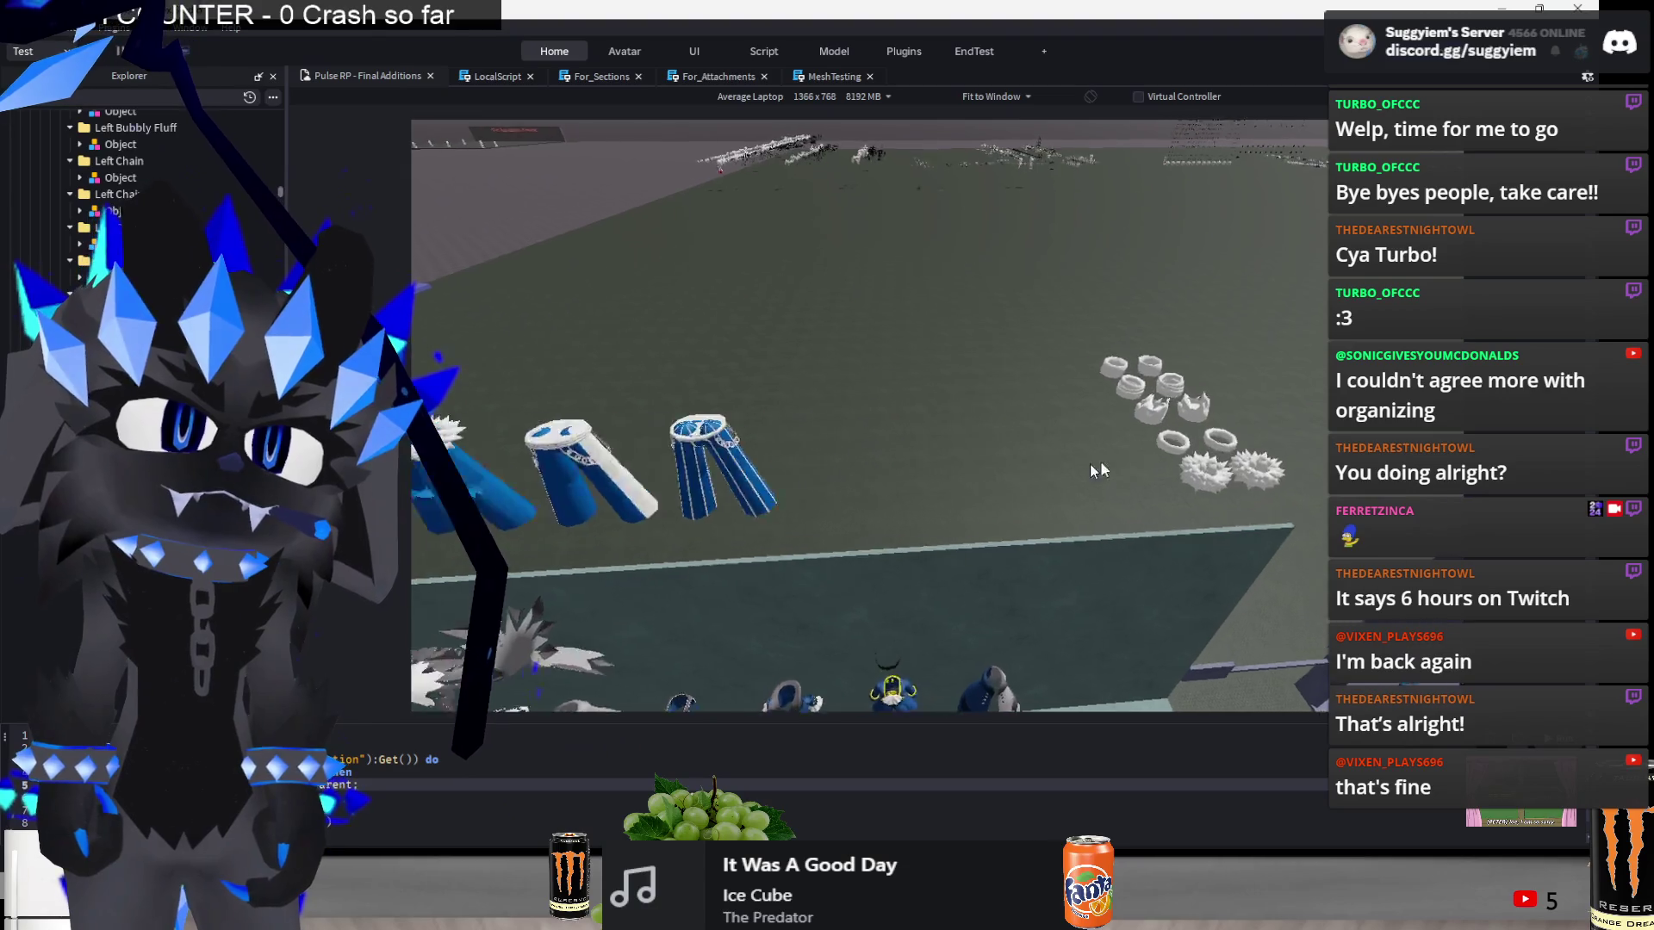
click(915, 507)
mouse_move(1055, 485)
mouse_down()
mouse_move(1071, 465)
mouse_move(1037, 489)
mouse_move(1005, 479)
mouse_move(1180, 393)
mouse_move(849, 403)
mouse_move(871, 480)
mouse_up()
- Line up the four blue cuff rings together beside the pants
key(d)
key(d)
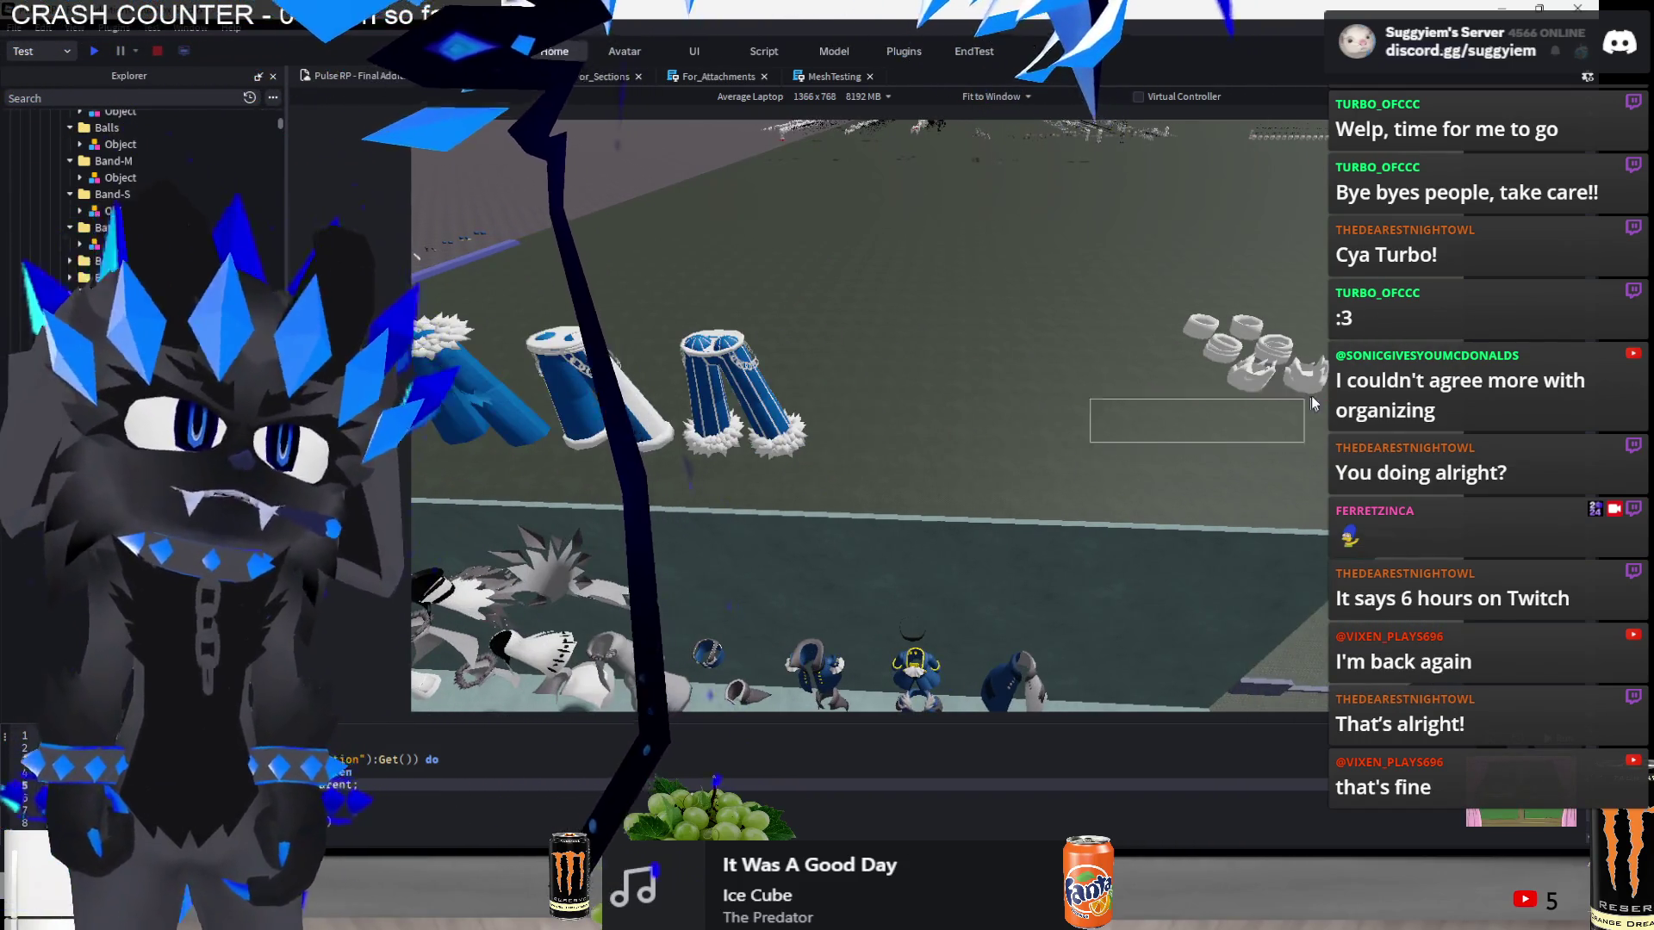
click(1291, 427)
mouse_move(1253, 445)
mouse_down()
mouse_move(824, 461)
mouse_move(913, 422)
mouse_move(1138, 435)
mouse_move(1102, 435)
mouse_up()
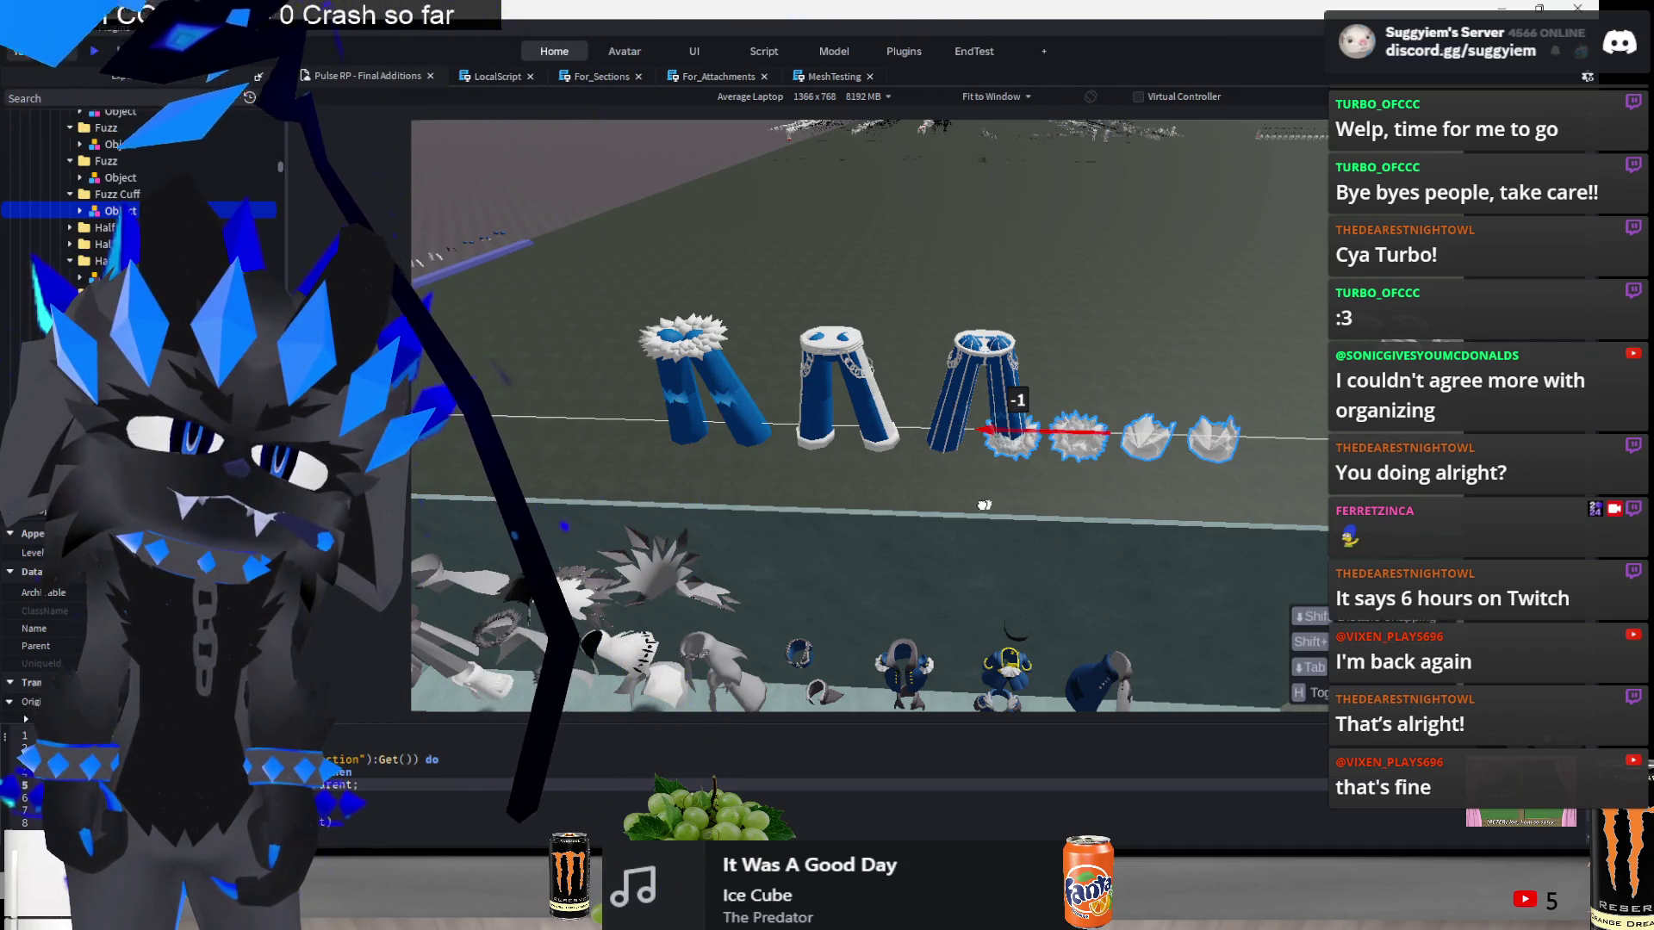
click(971, 435)
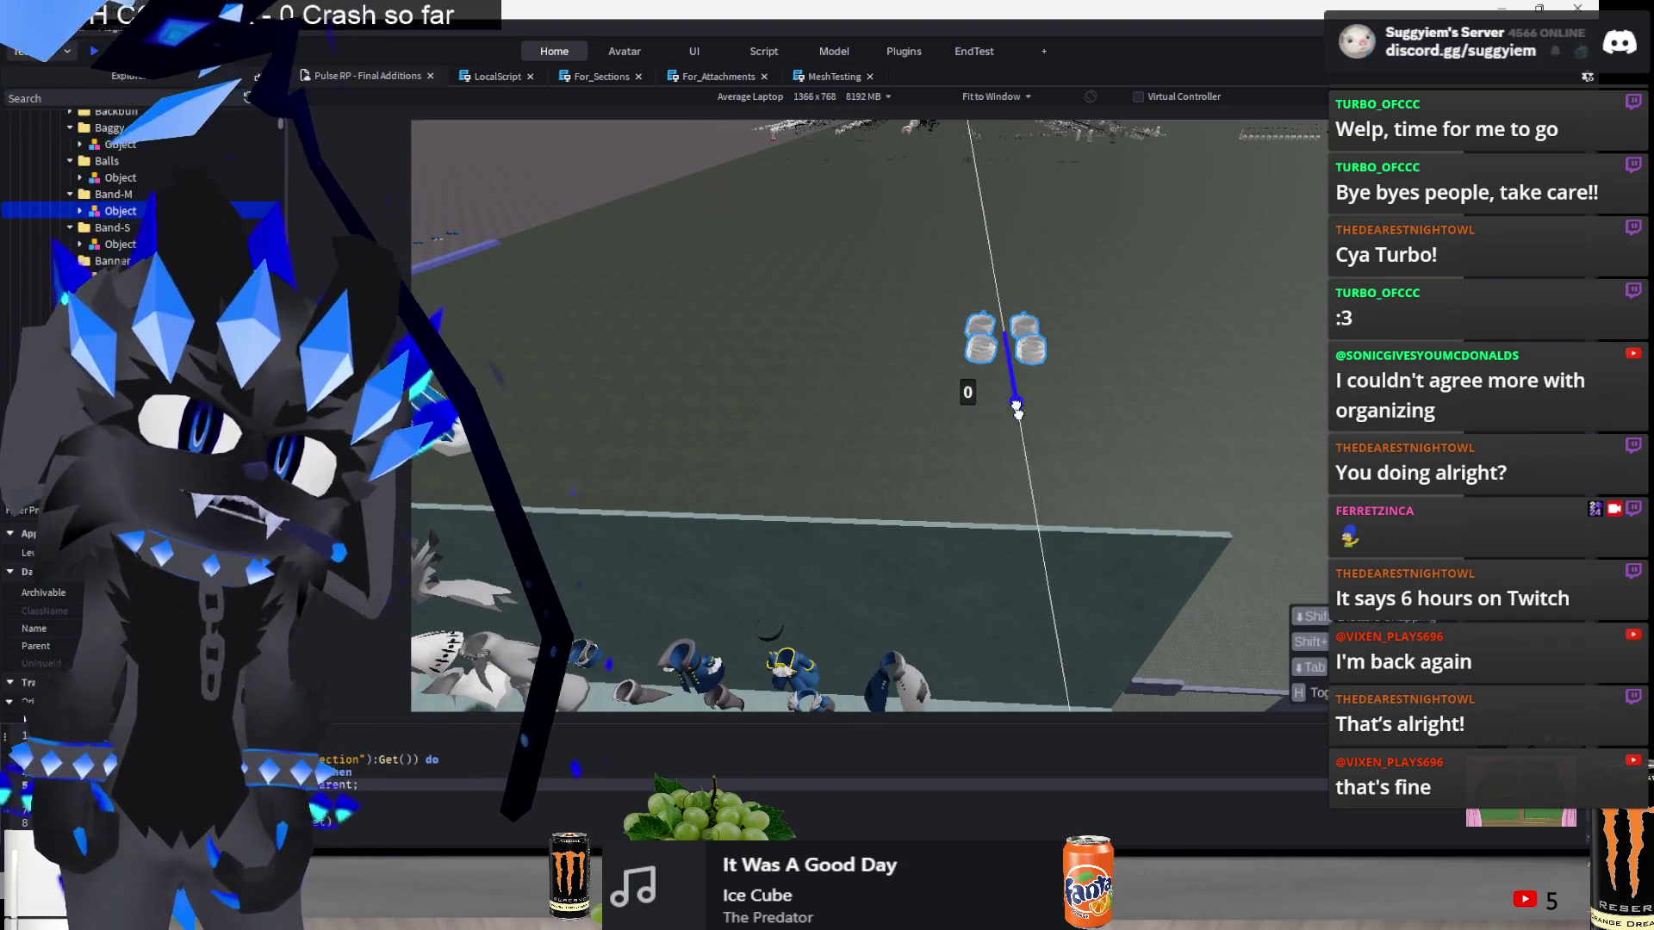
drag(1017, 479, 1025, 530)
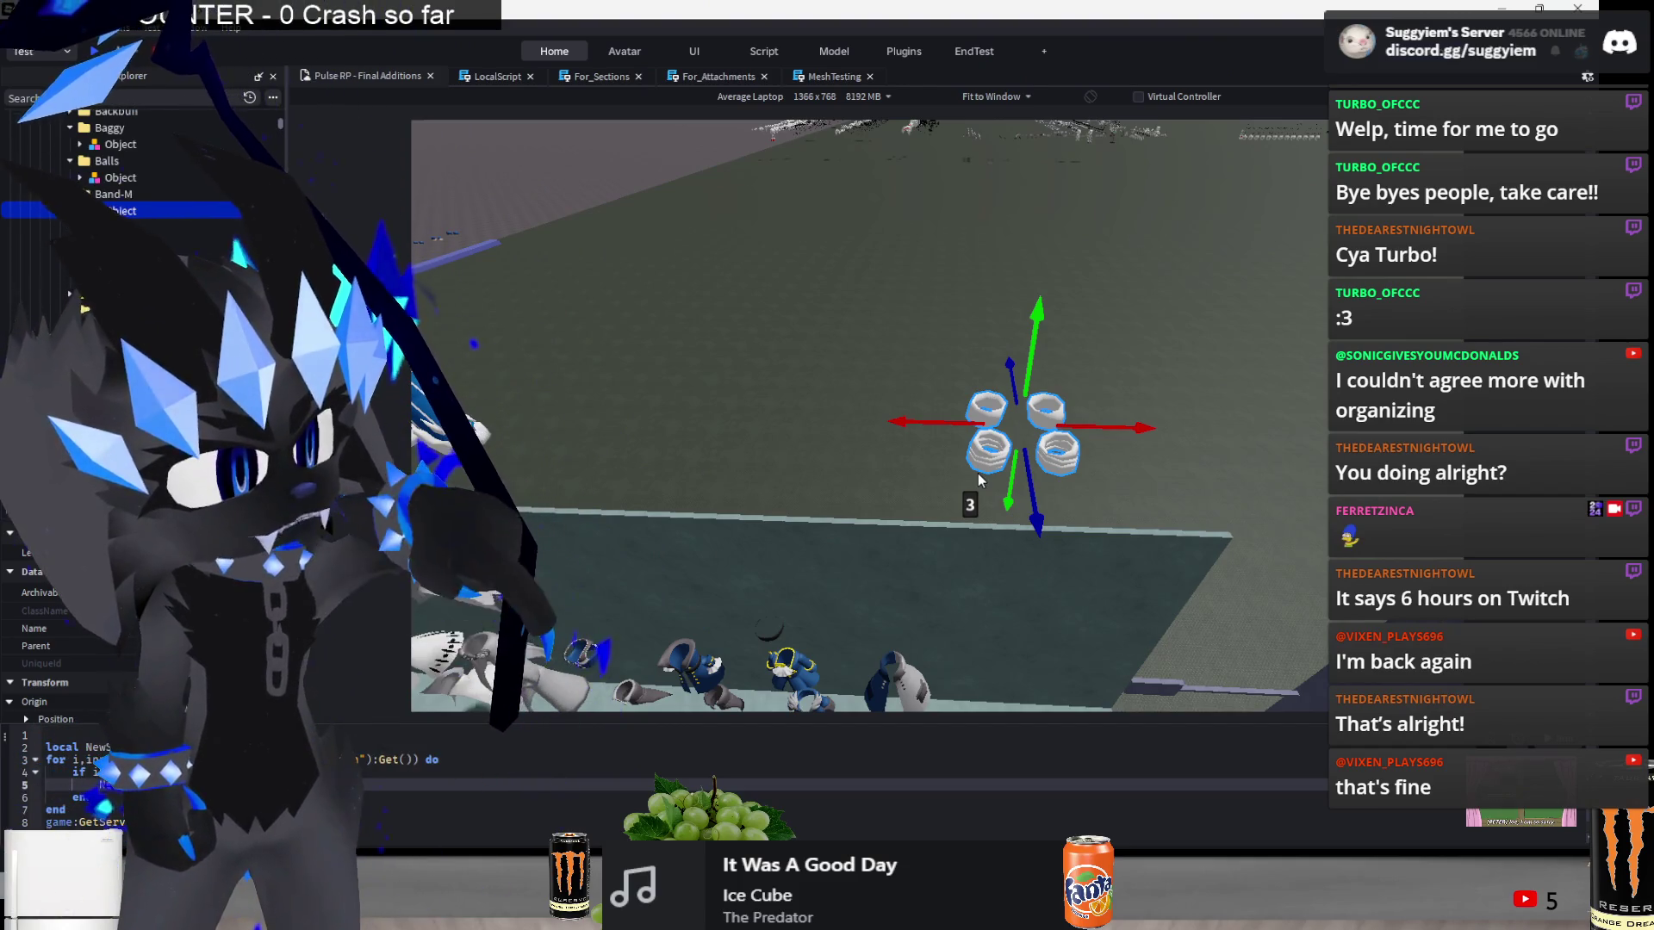
mouse_move(938, 448)
mouse_down()
mouse_move(926, 440)
mouse_move(1071, 392)
mouse_up()
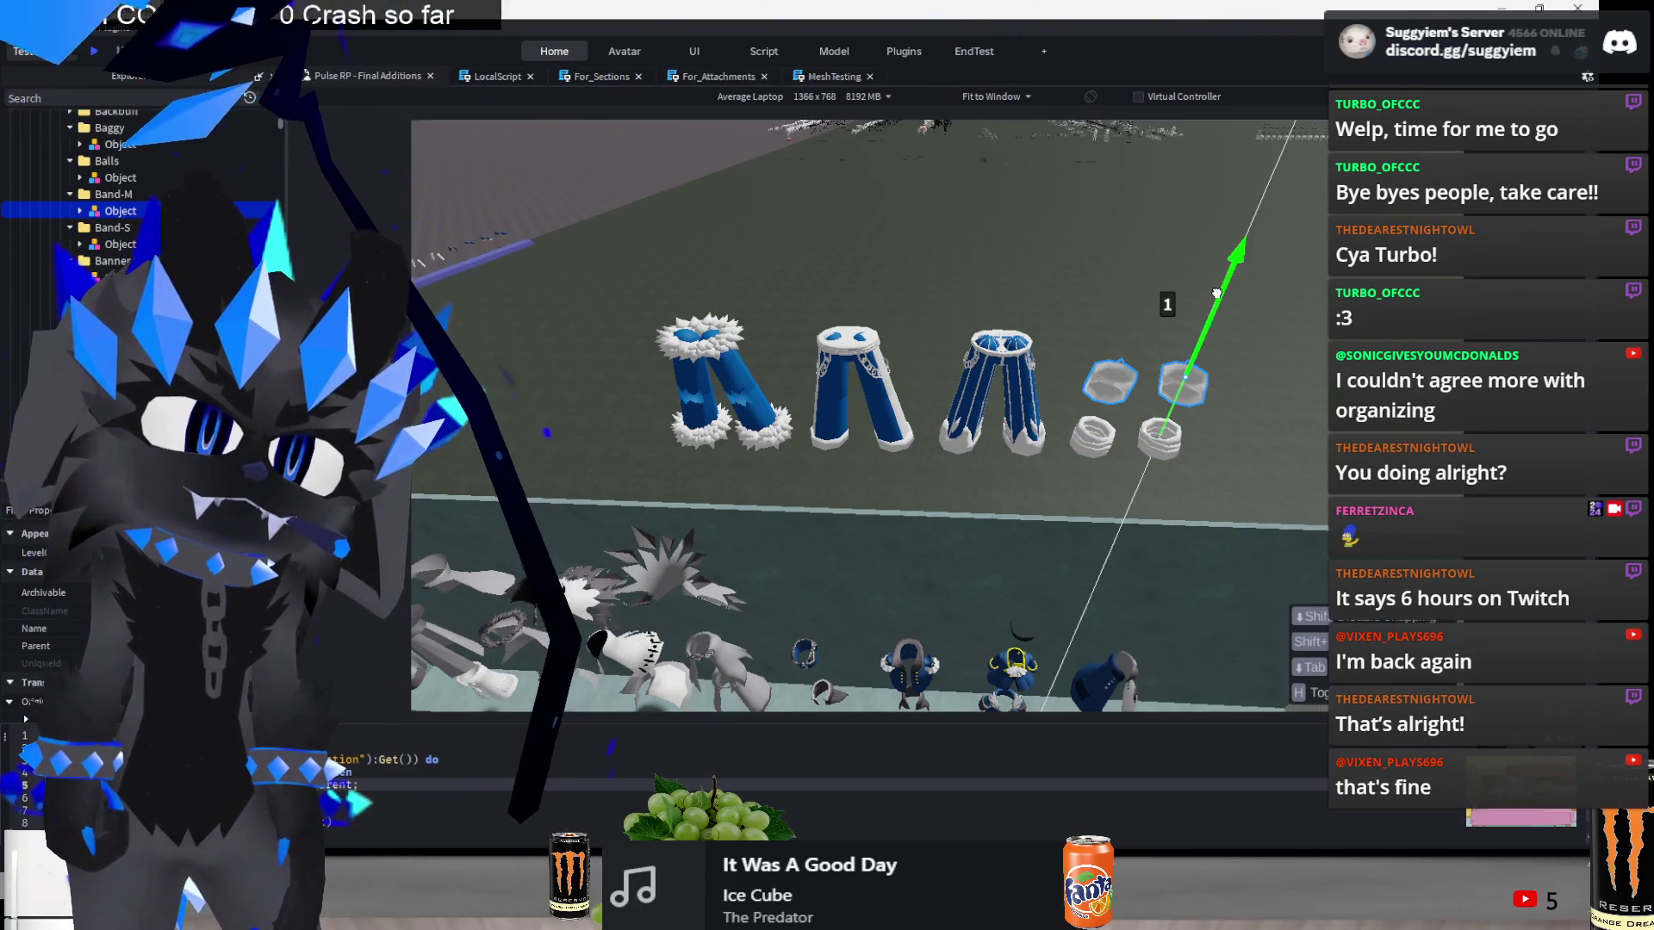
drag(1204, 343, 1105, 493)
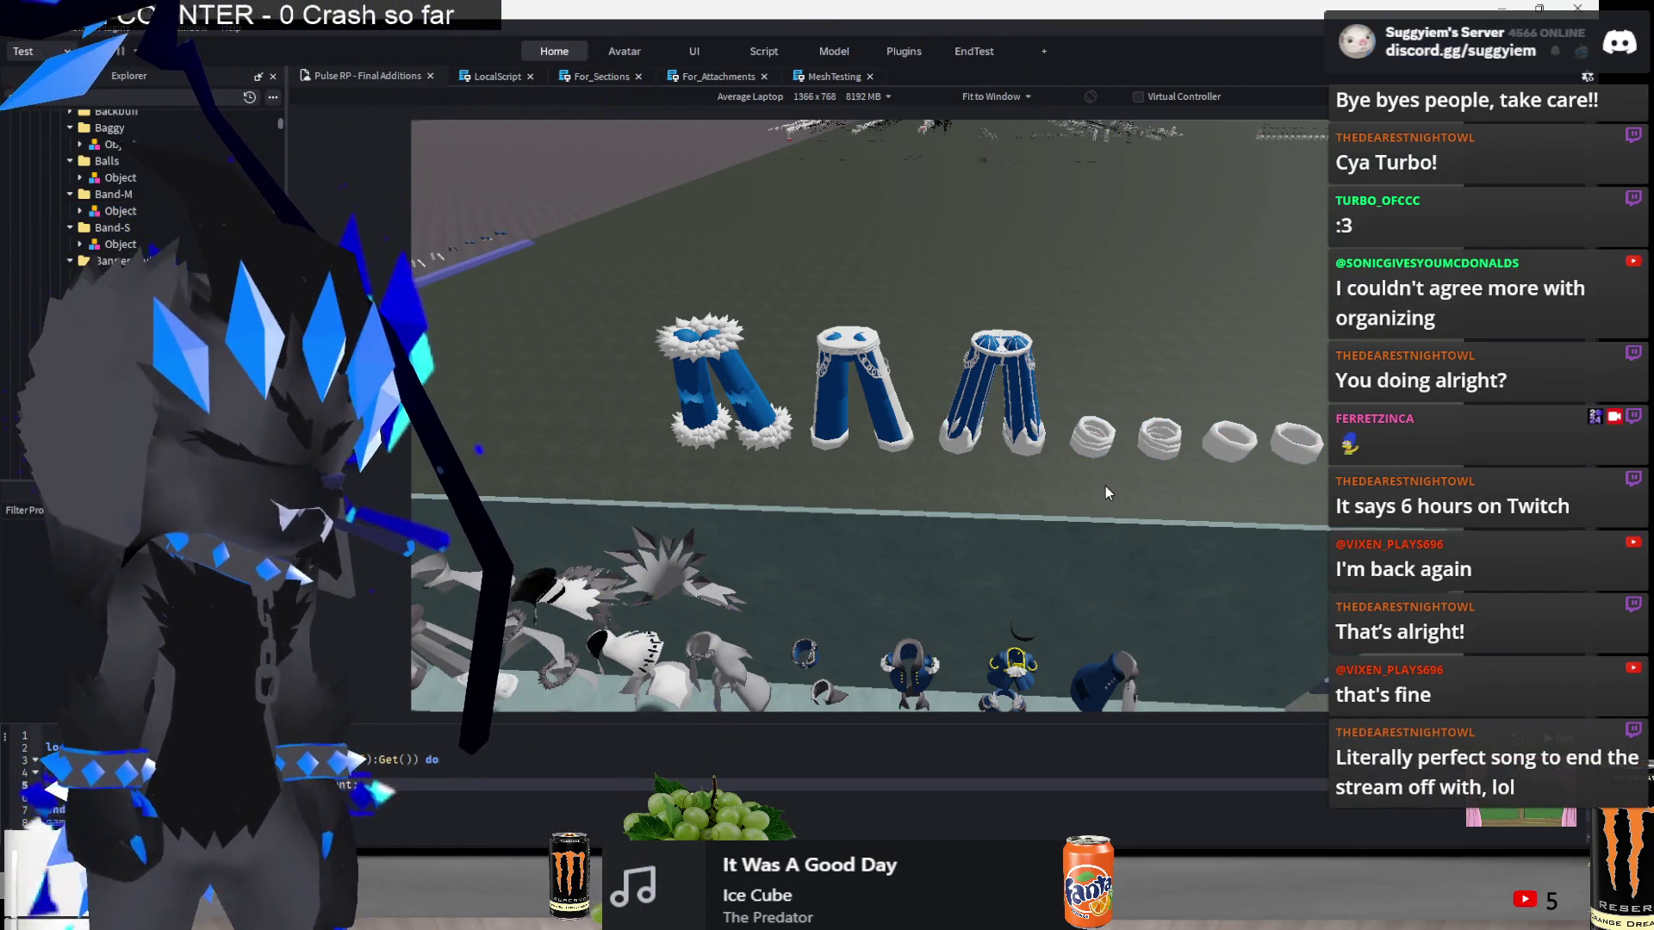
- Box-select the pants and cuff rings and drag them to the end of the wall's bottom row
key(d)
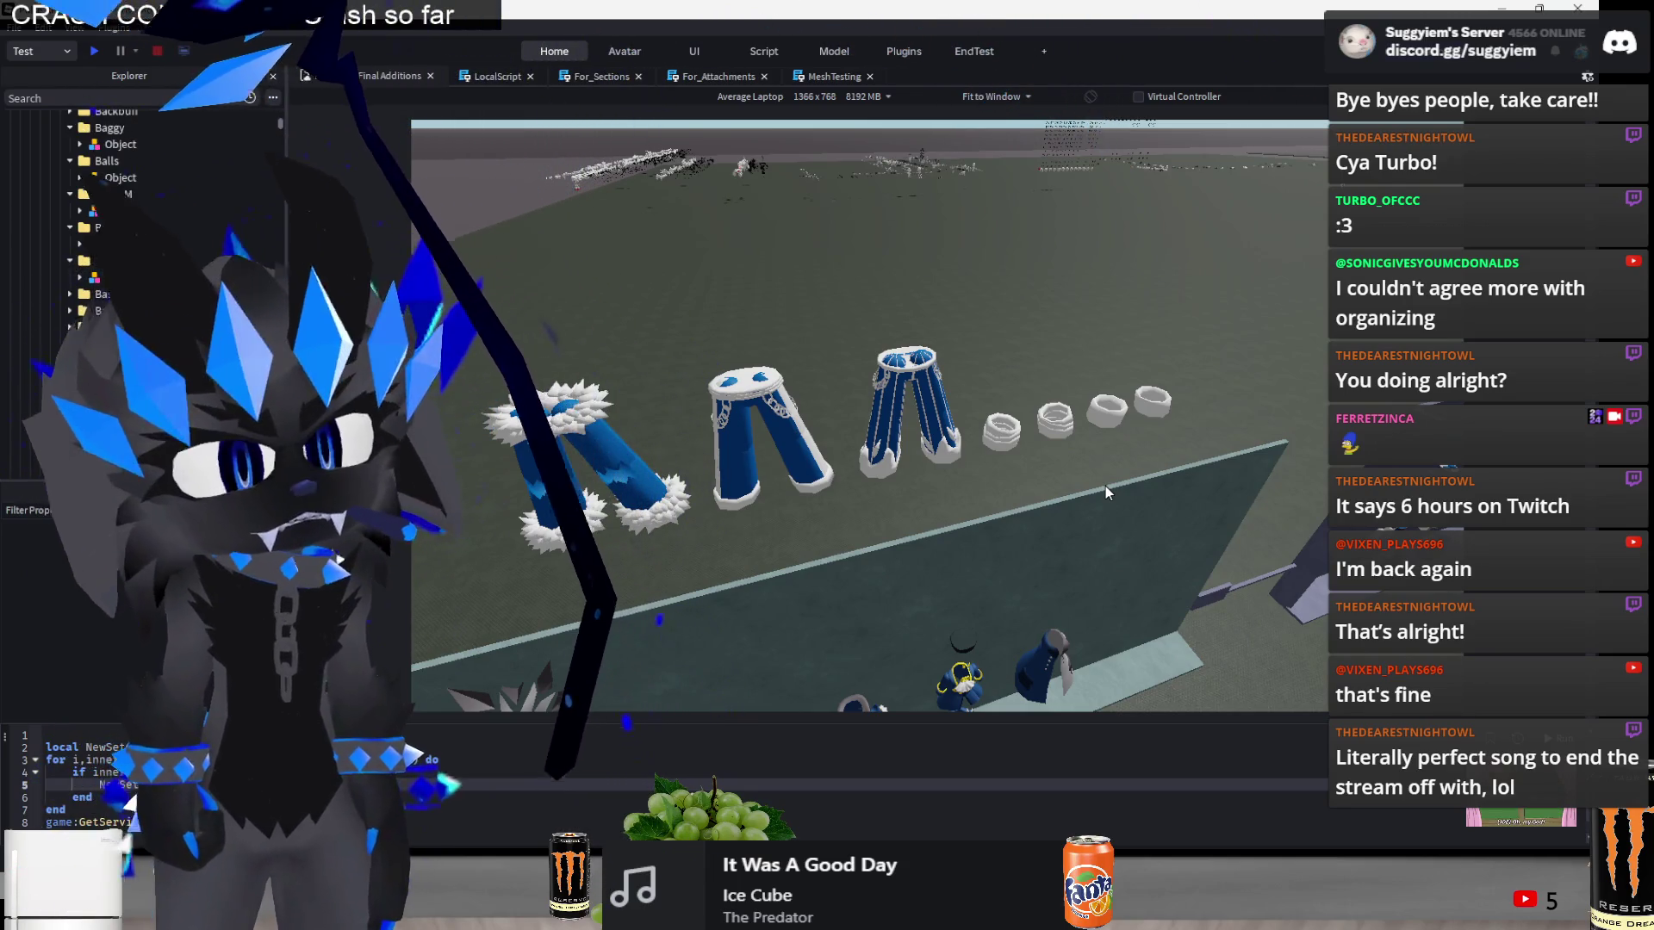
scroll(1106, 491, down, 5)
drag(1239, 398, 793, 491)
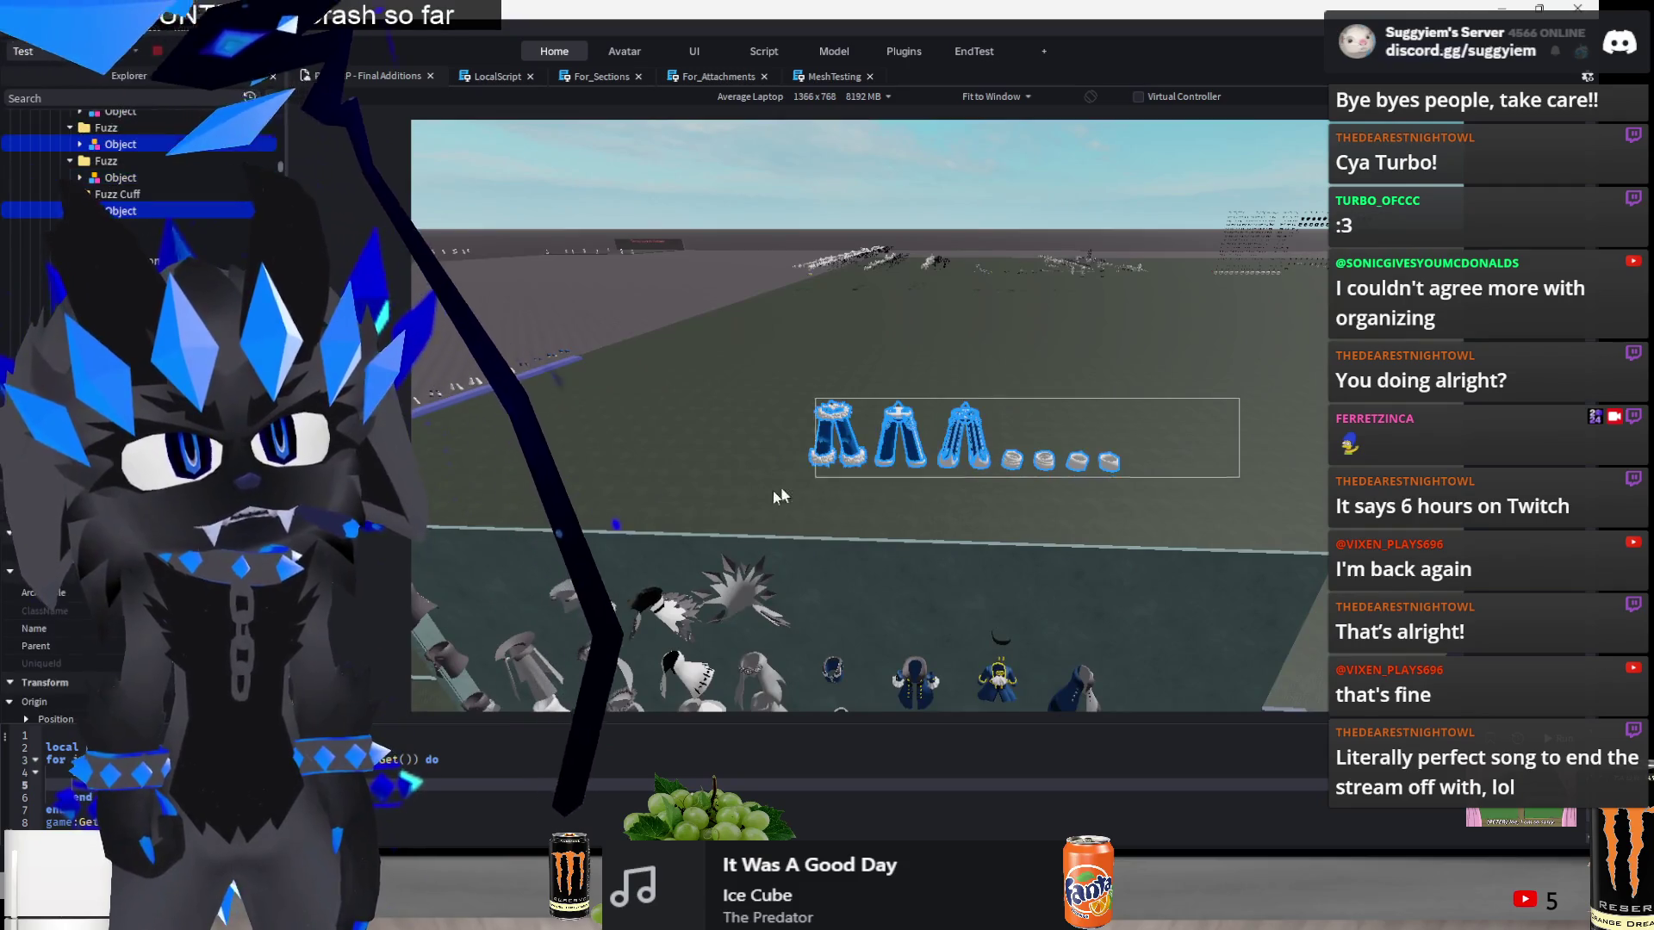
mouse_move(972, 359)
mouse_down()
mouse_move(982, 379)
mouse_move(1011, 372)
mouse_move(991, 368)
mouse_move(1124, 420)
mouse_up()
scroll(1124, 419, down, 5)
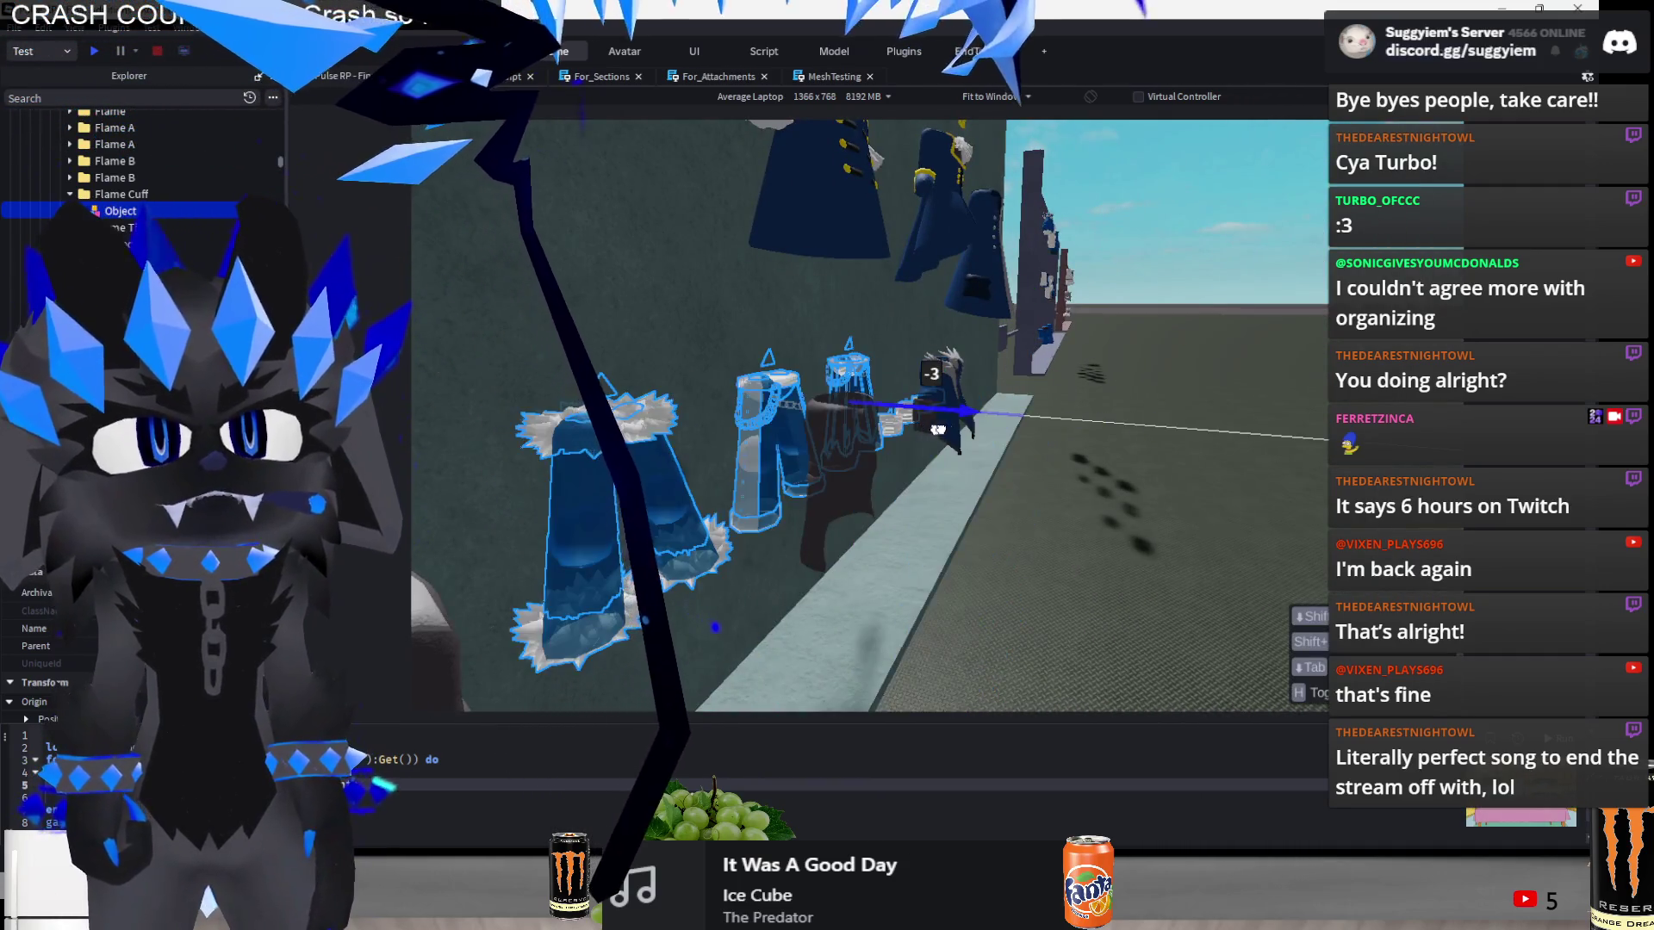
mouse_move(909, 280)
mouse_down()
mouse_move(888, 479)
mouse_move(1145, 520)
mouse_move(1029, 539)
mouse_up()
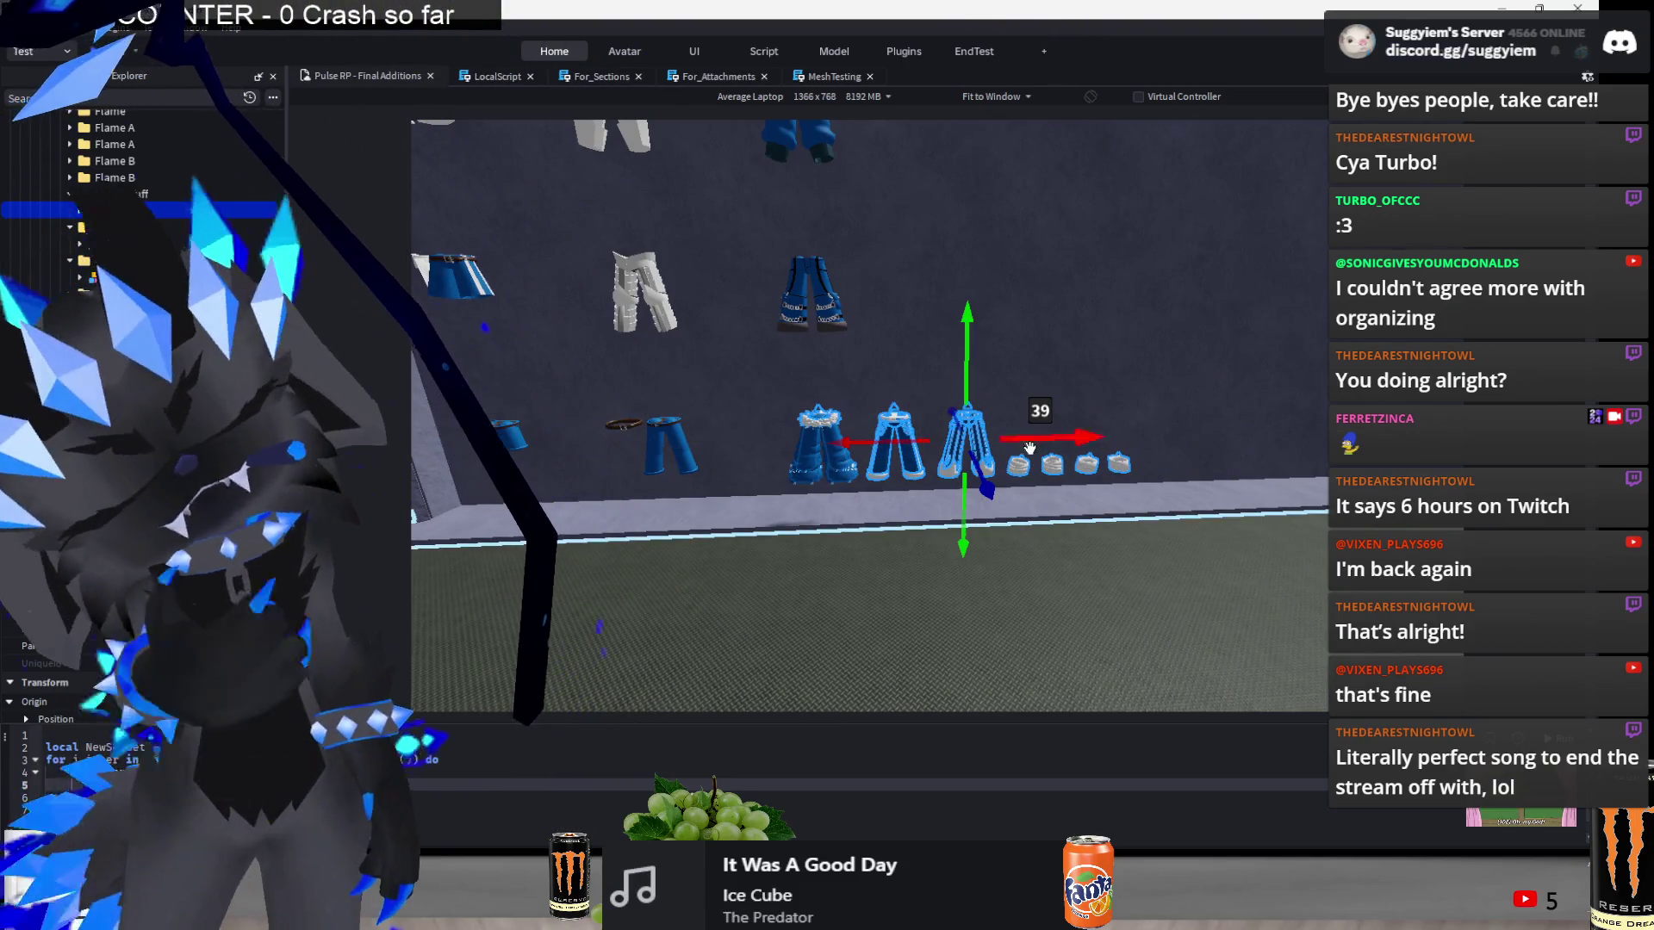
key(ctrl+d)
mouse_move(1029, 444)
mouse_down()
mouse_move(1197, 526)
mouse_move(1253, 574)
mouse_up()
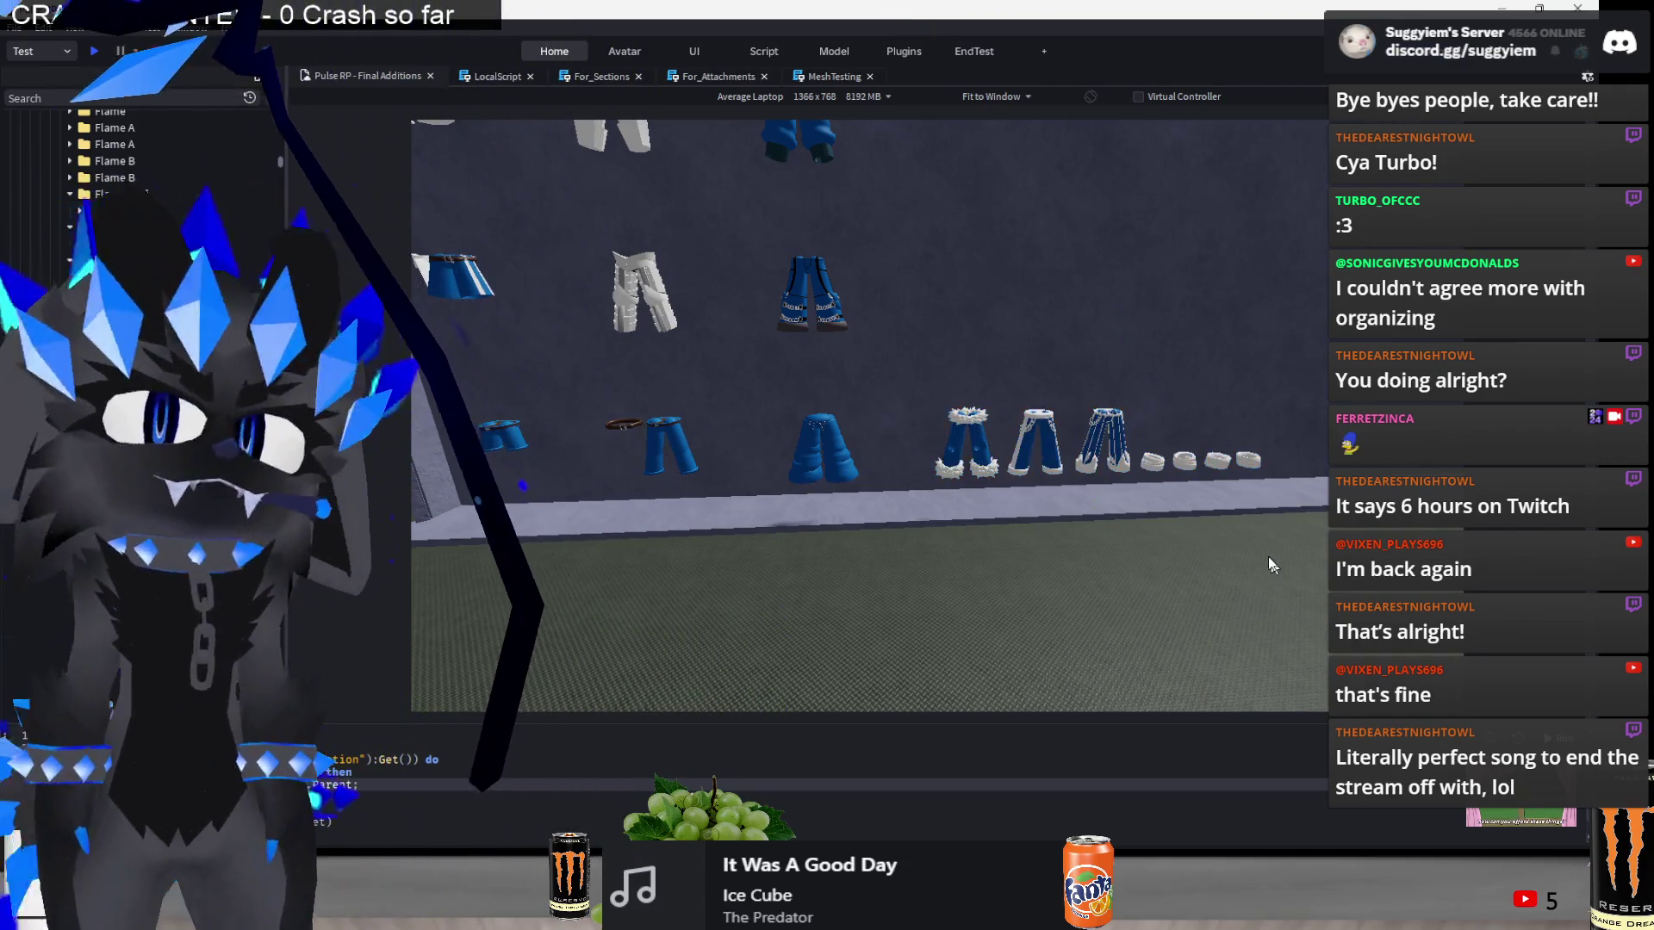
scroll(1266, 526, down, 5)
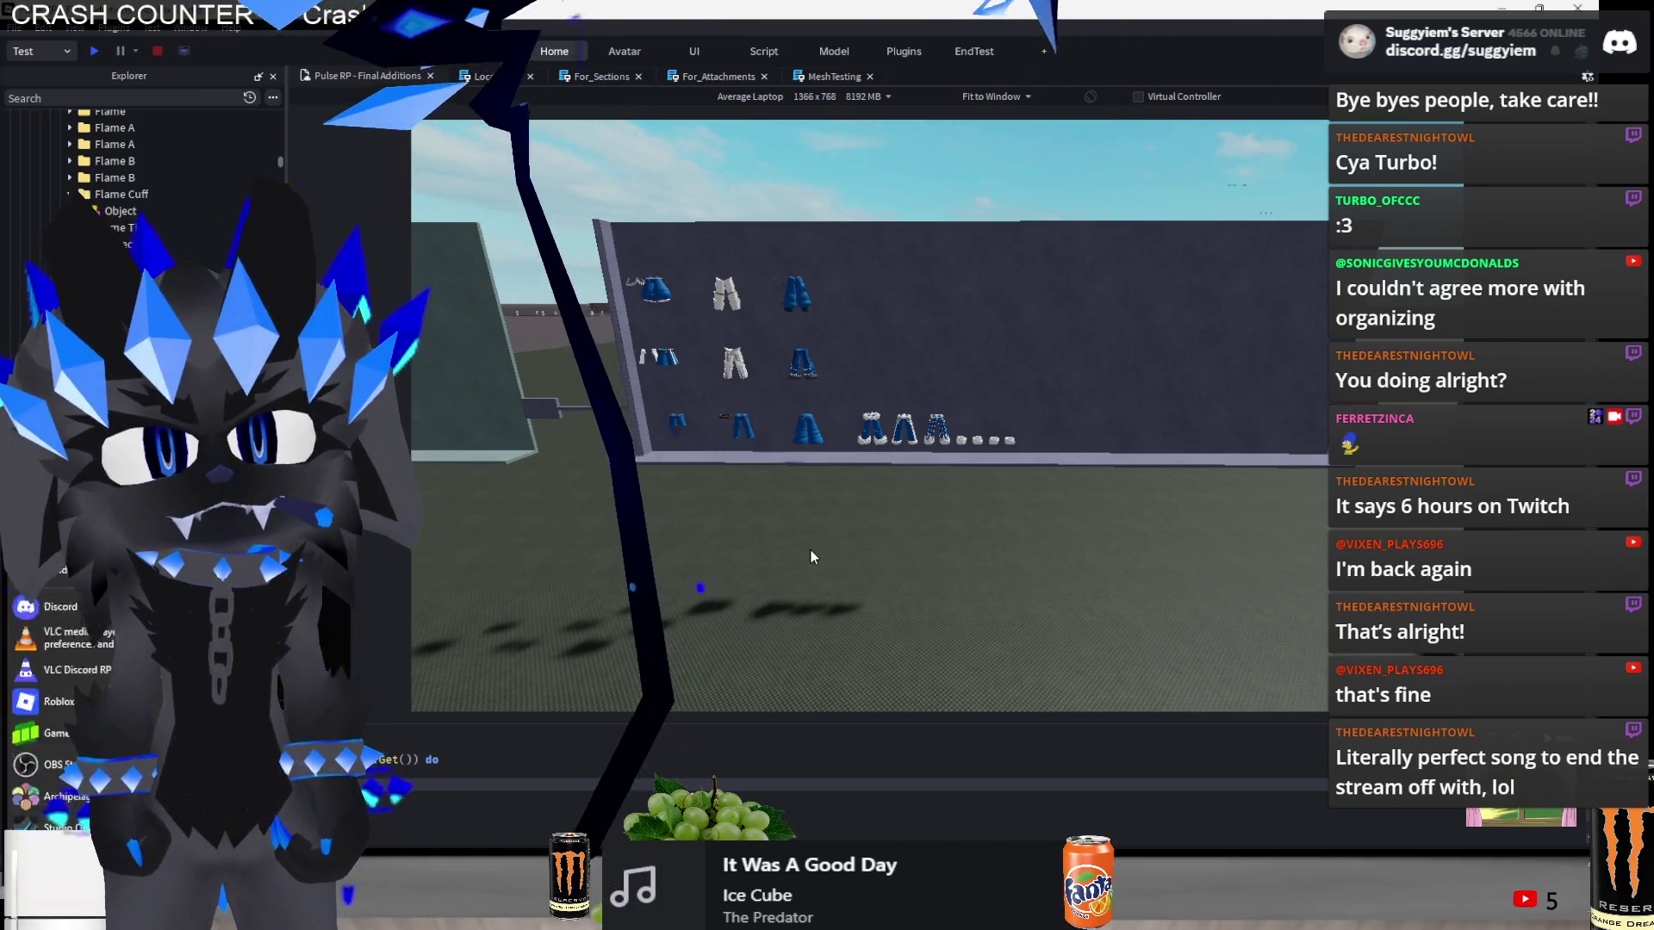
key(f)
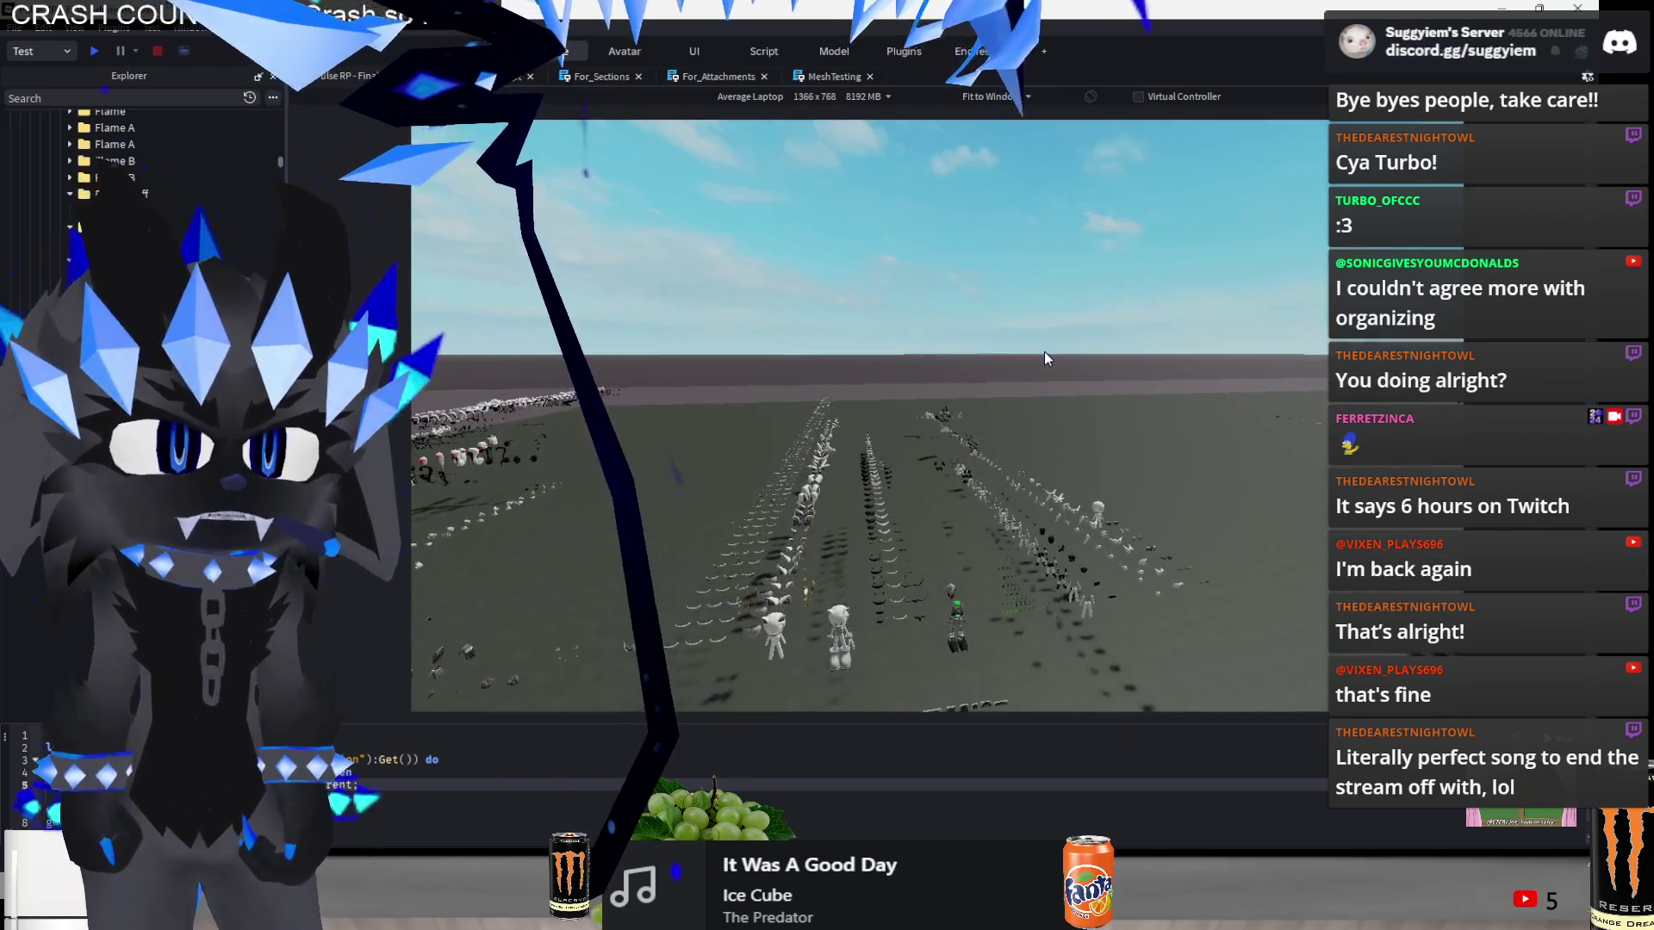
key(w)
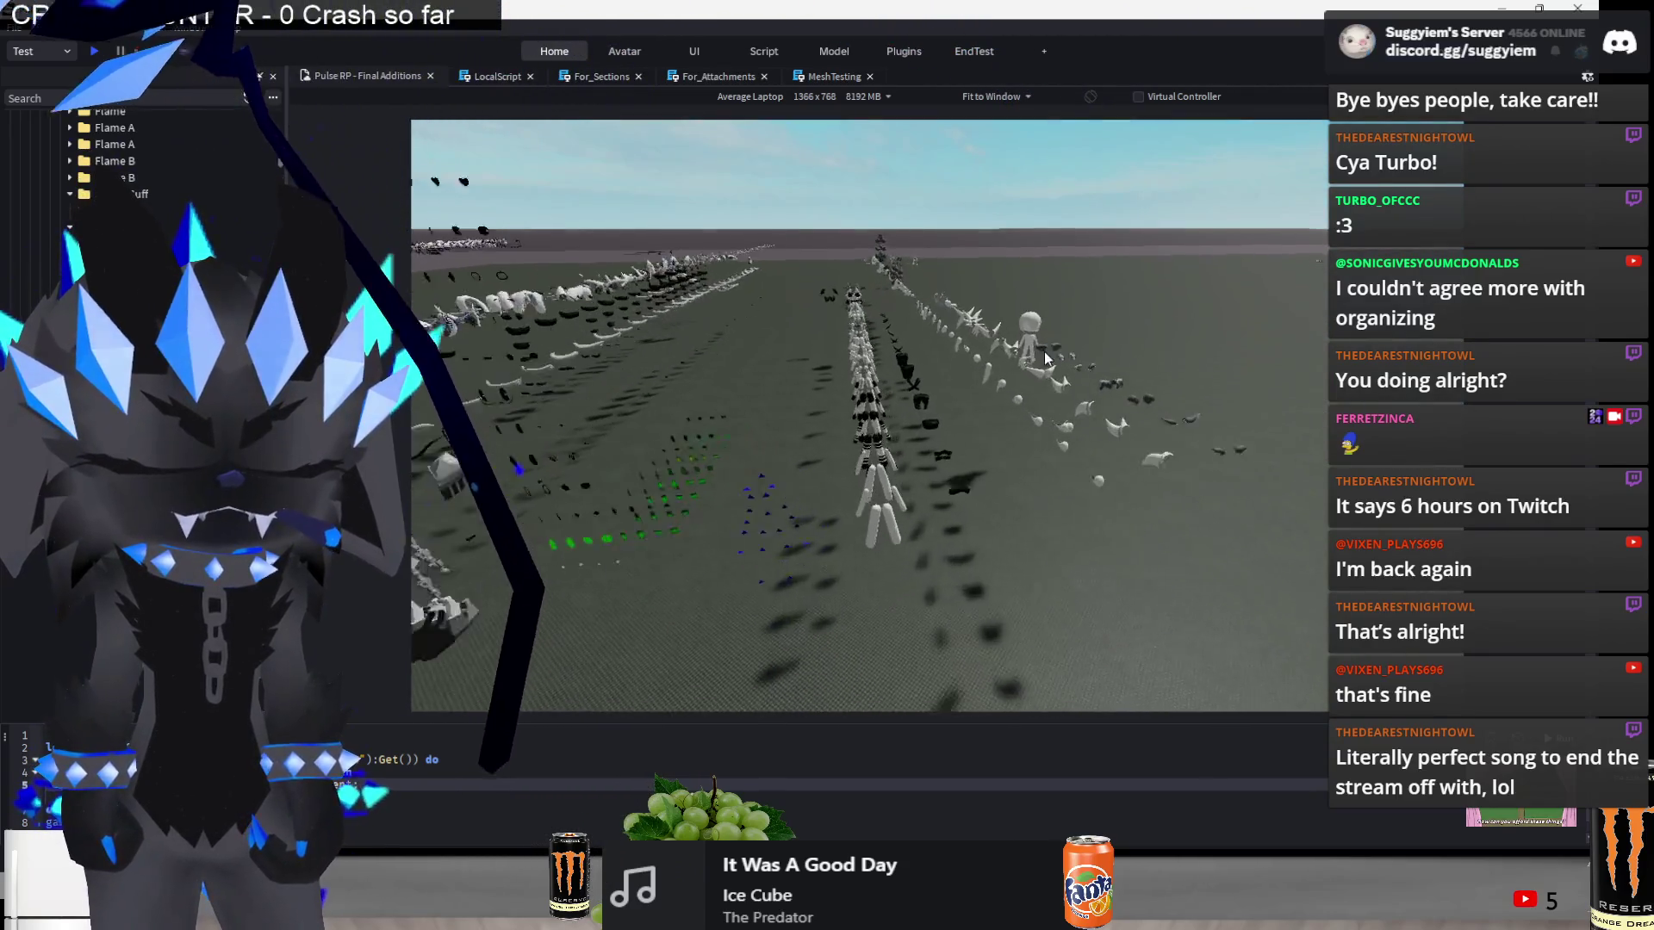
key(s)
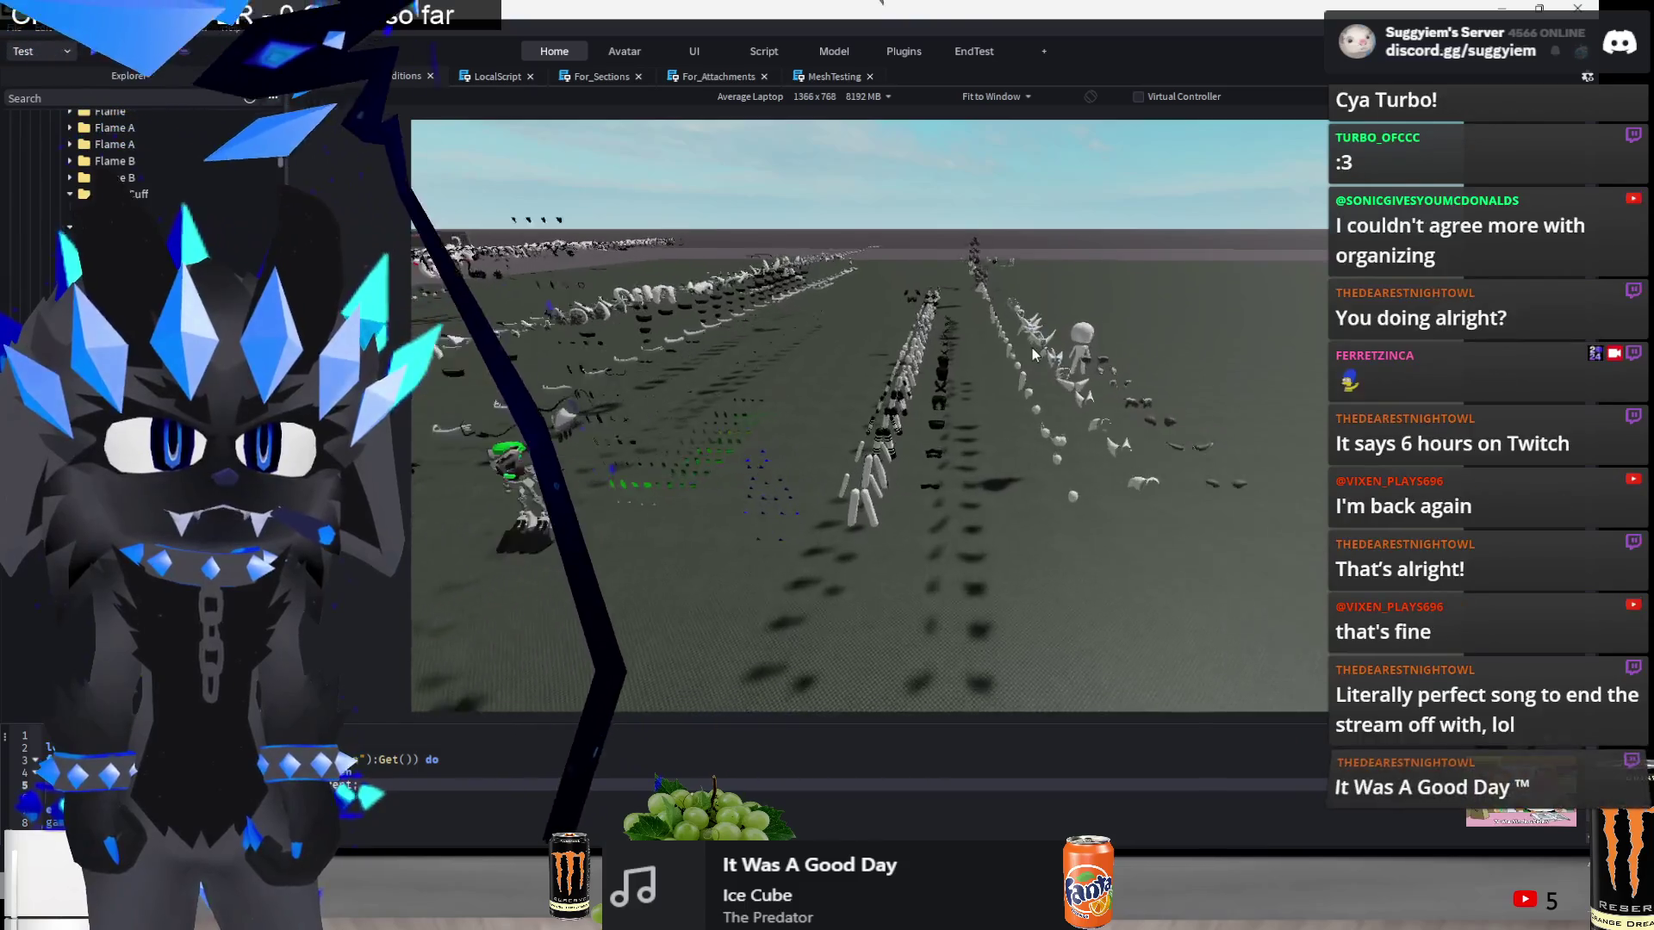
key(w)
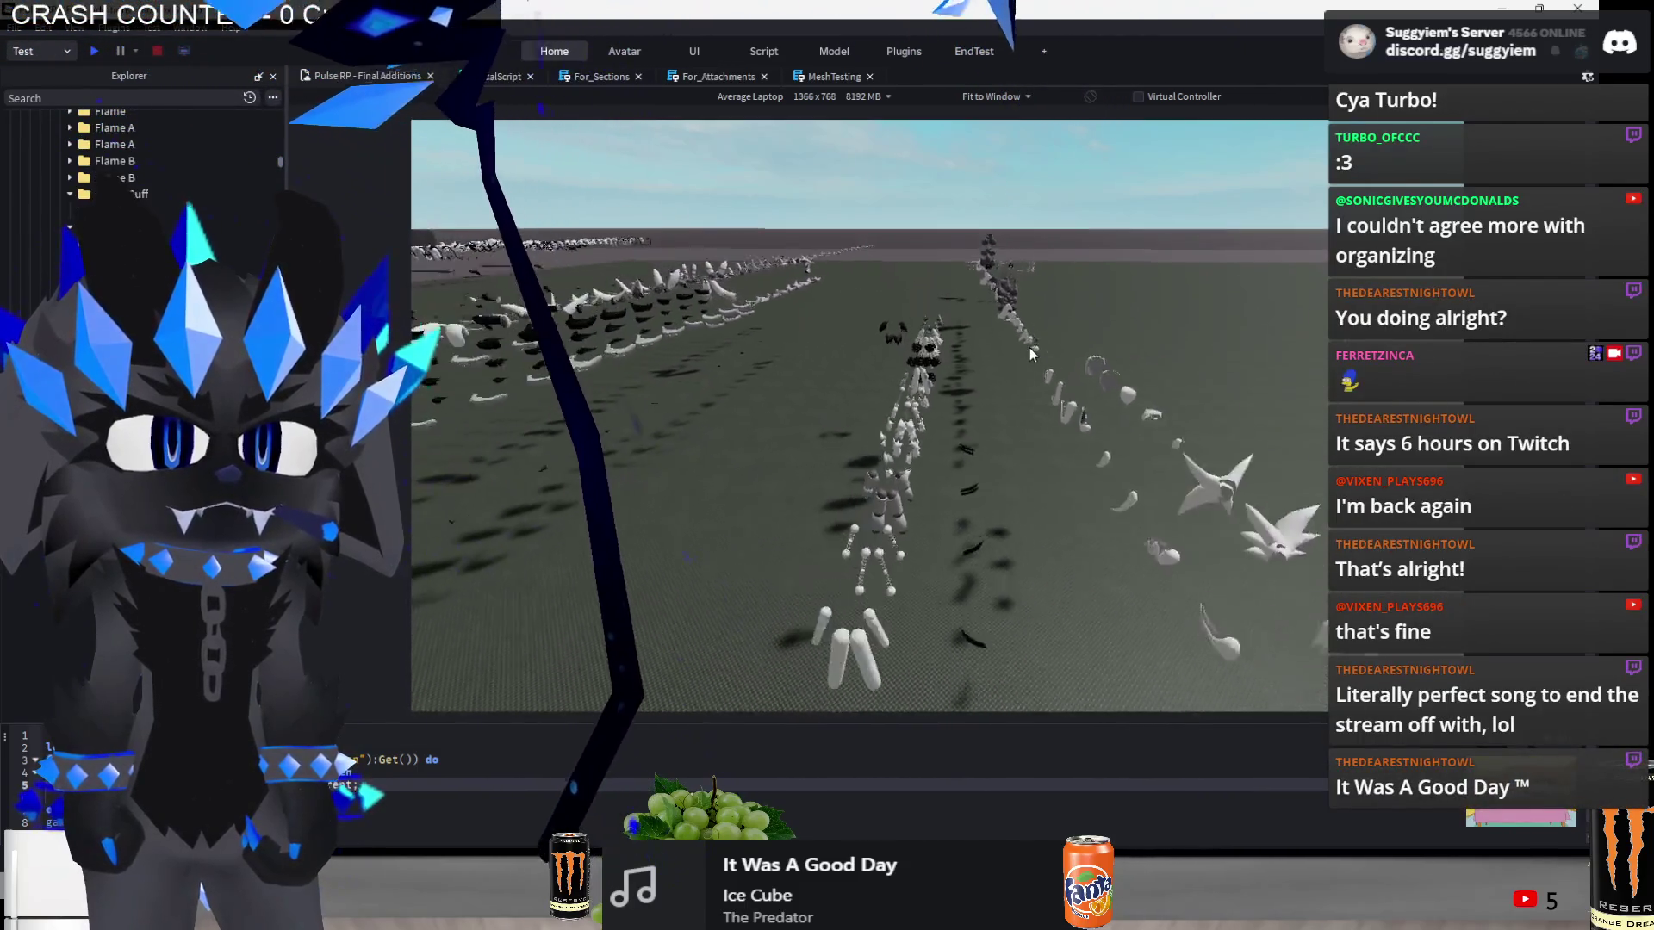
key(s)
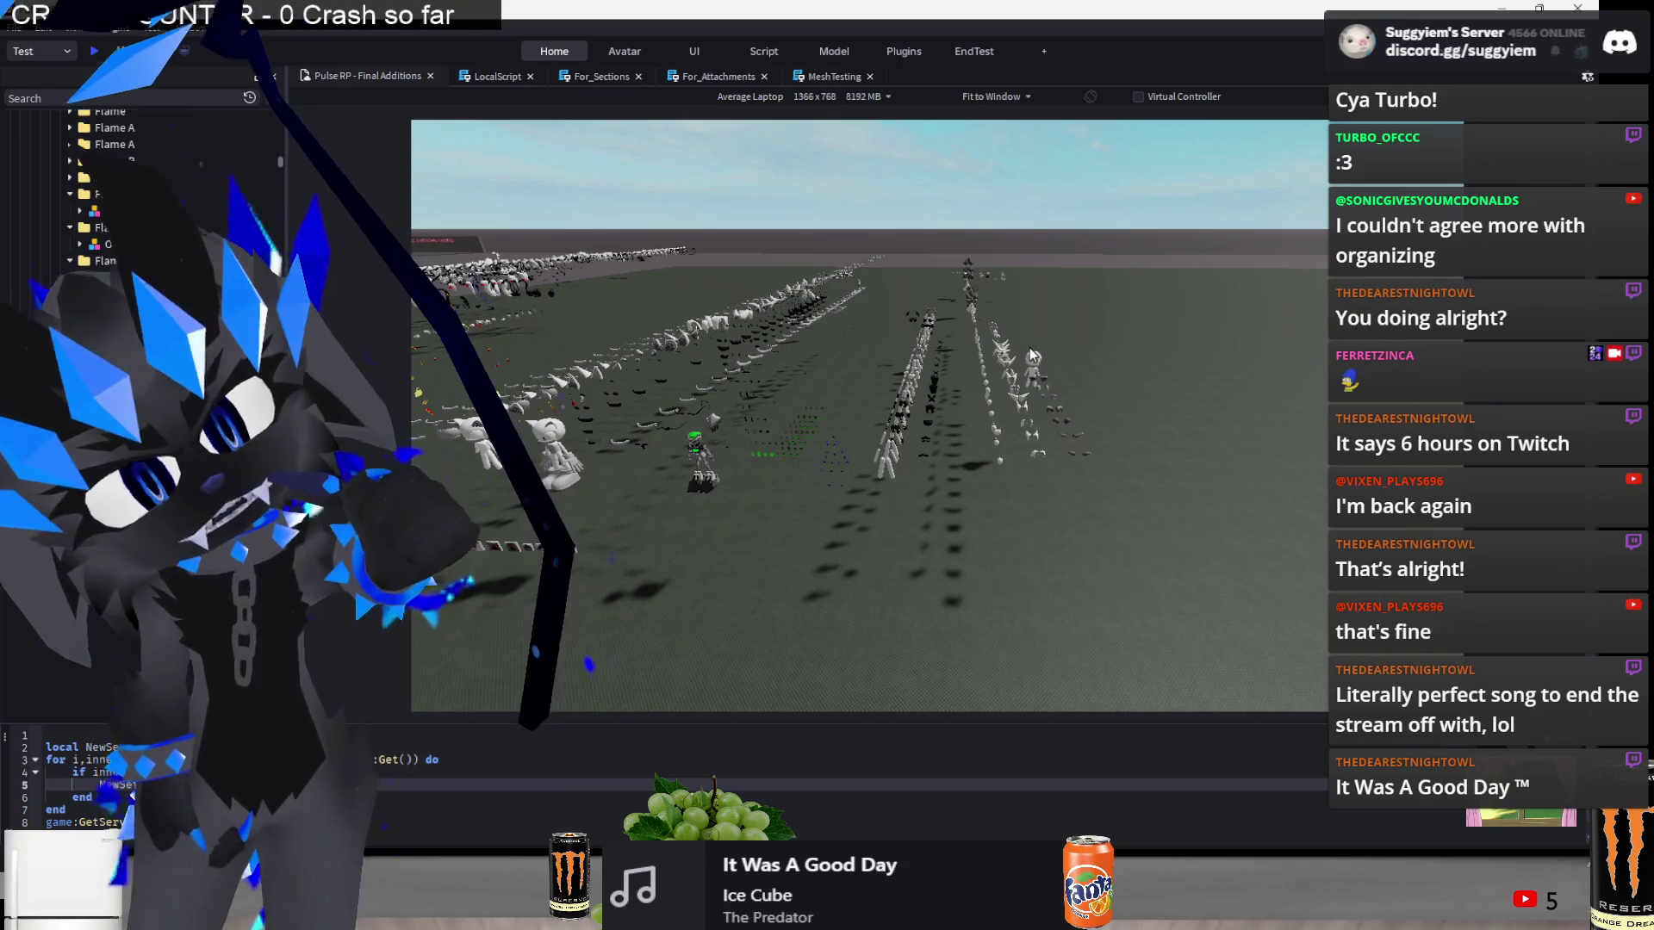
key(w)
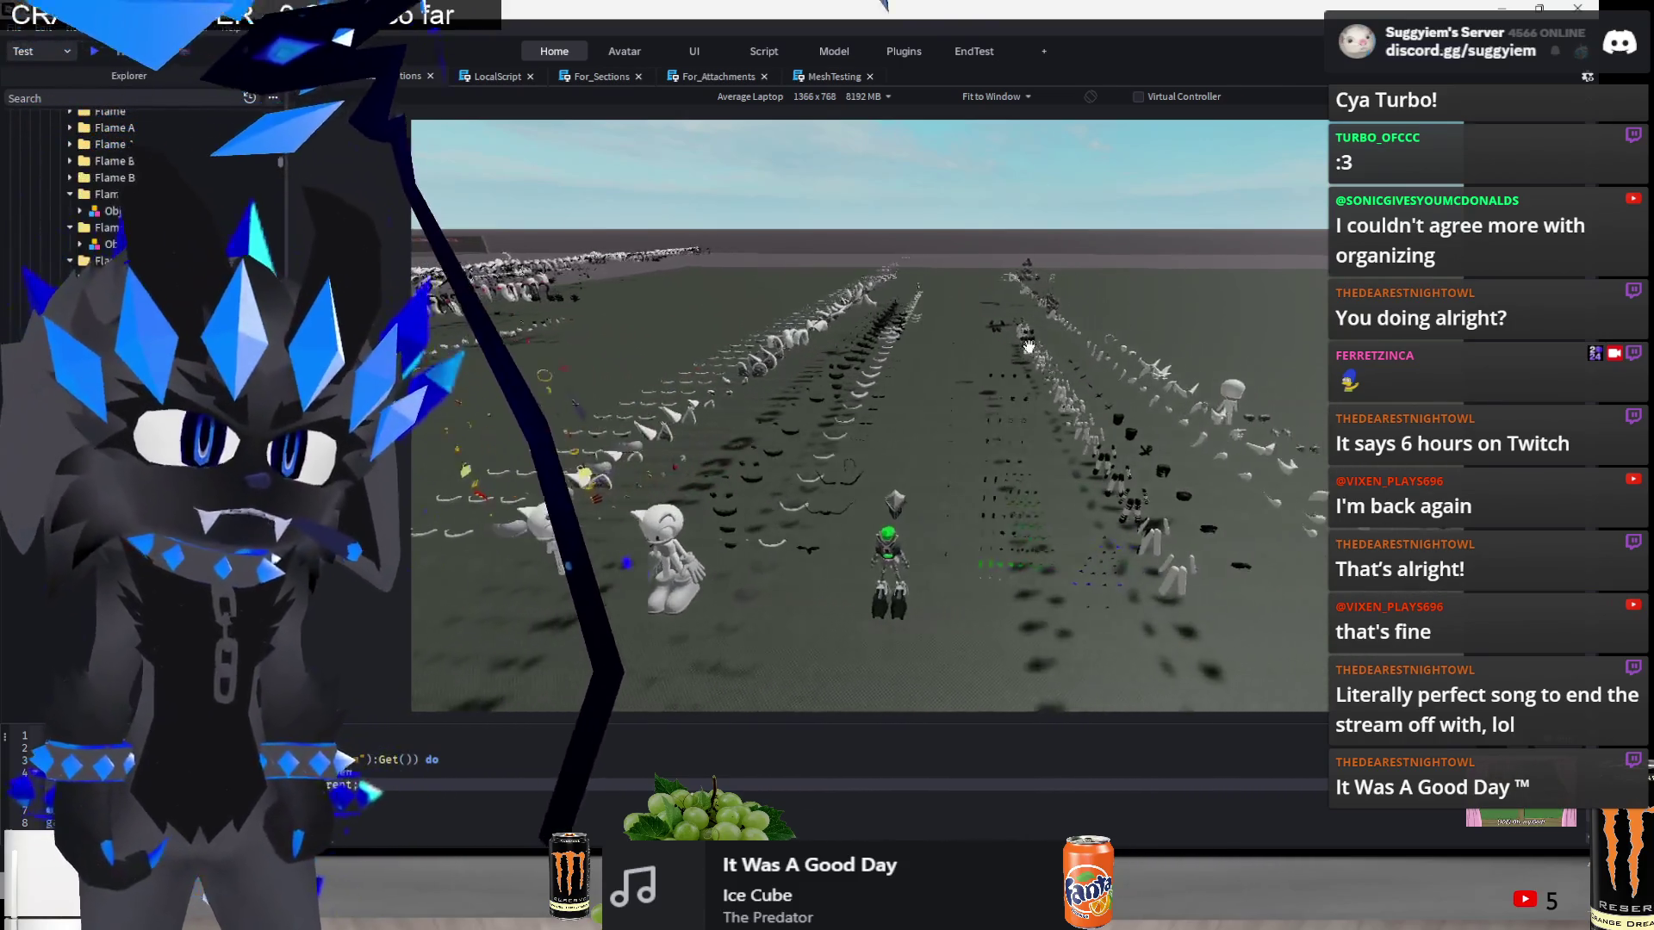
key(a)
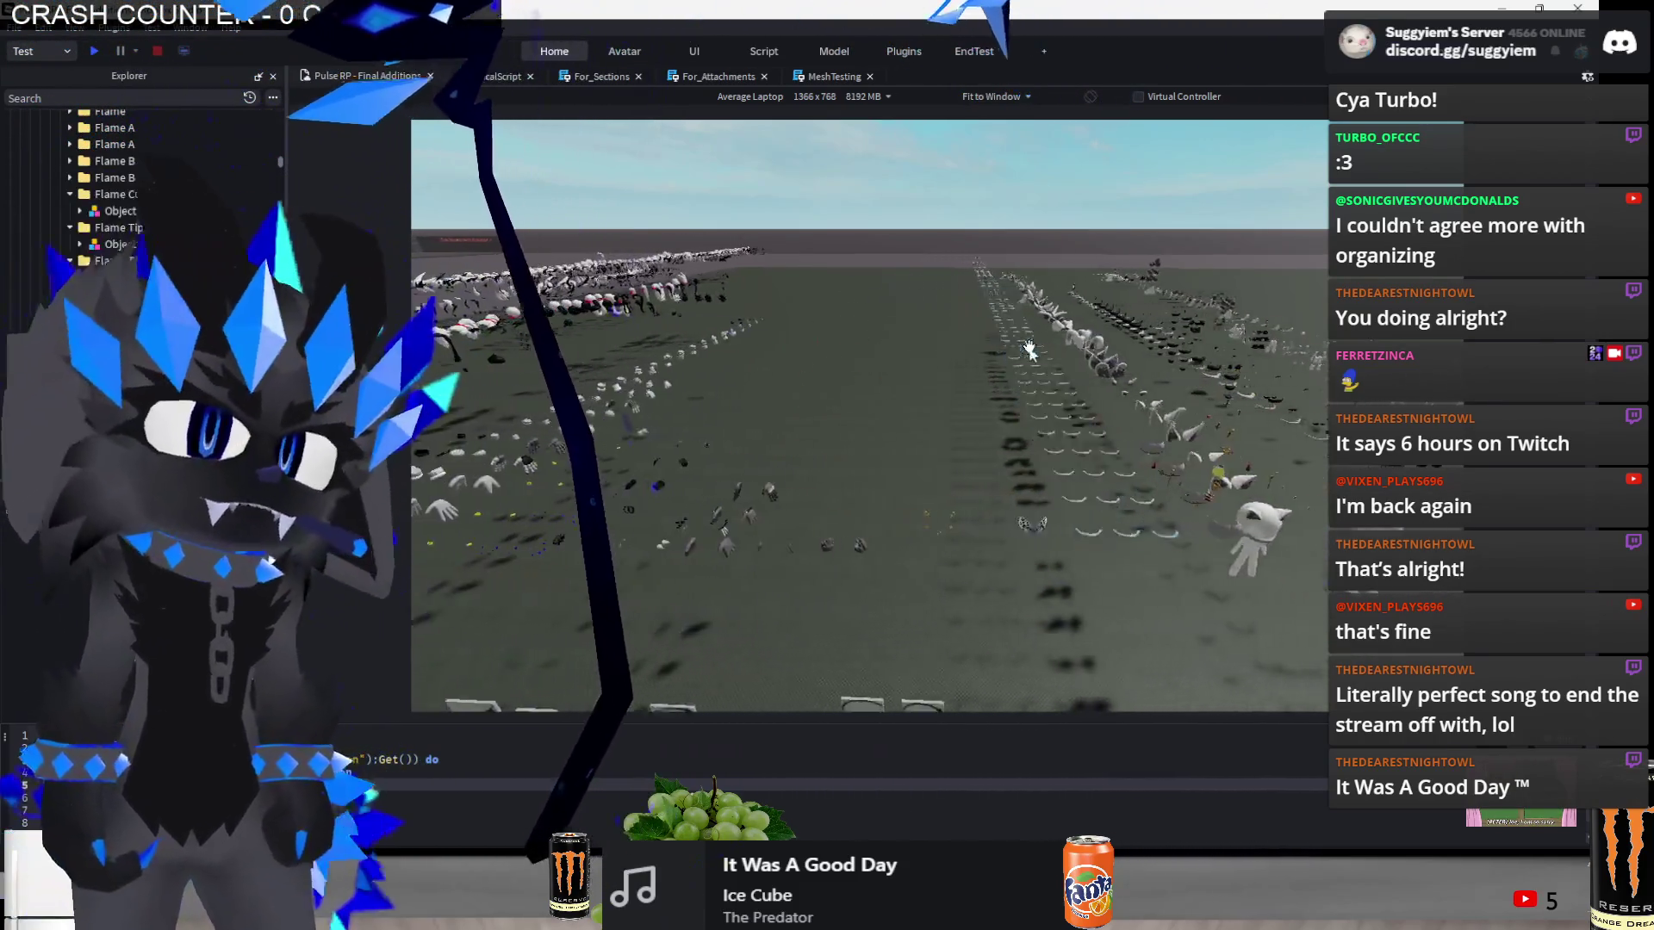
key(d)
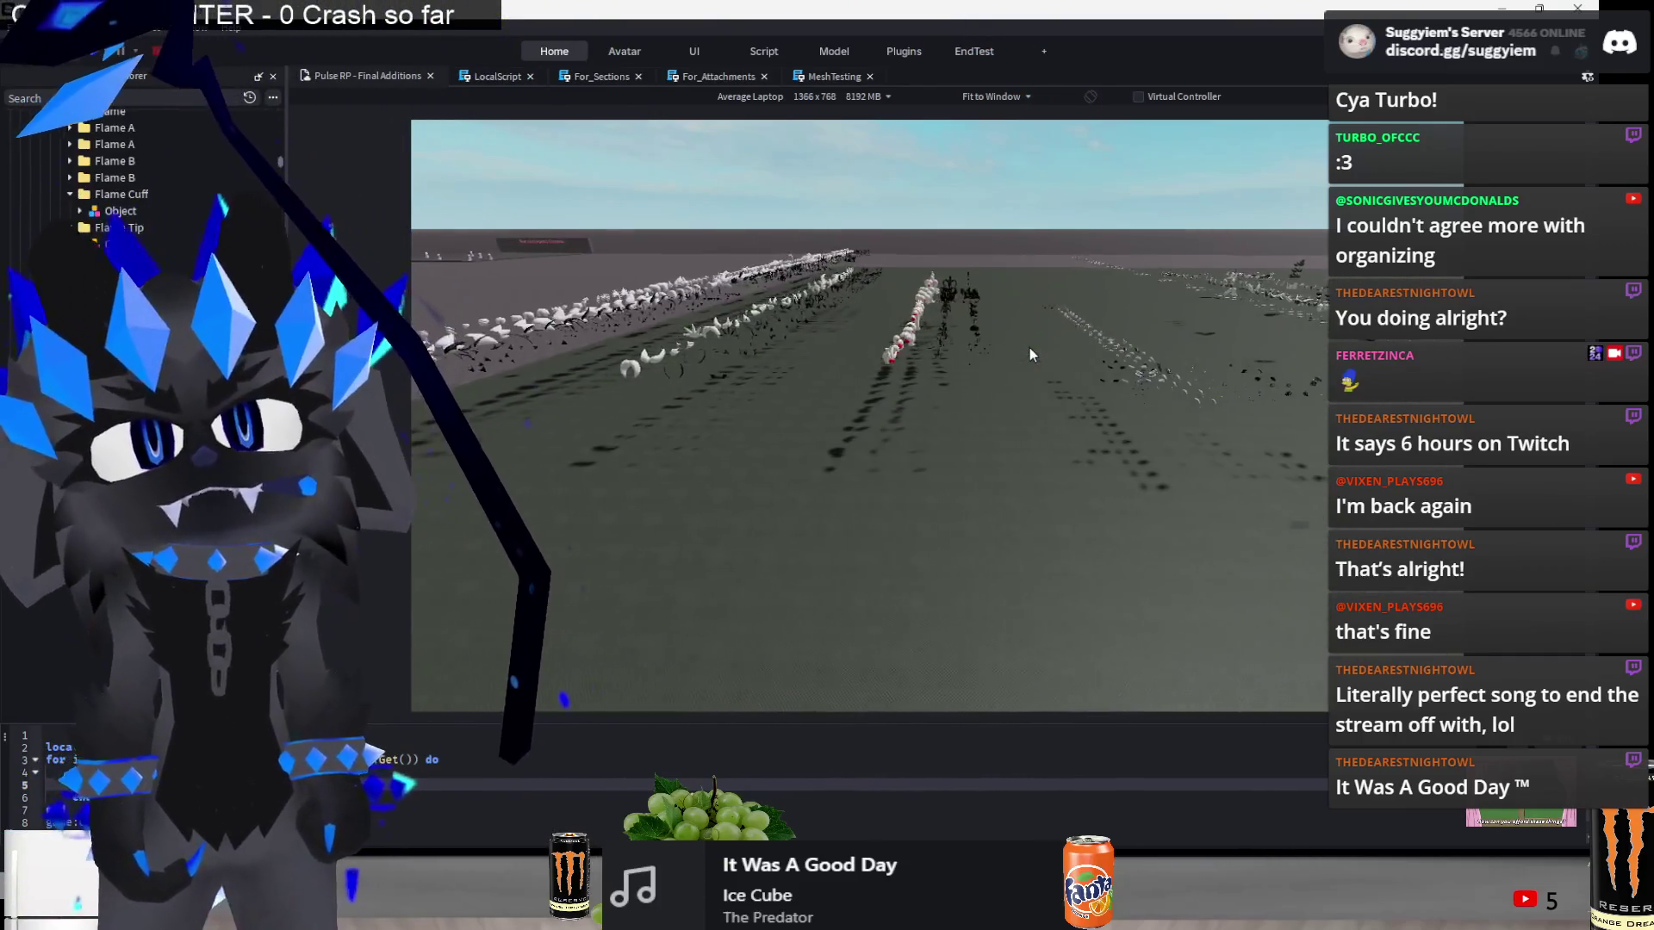
key(a)
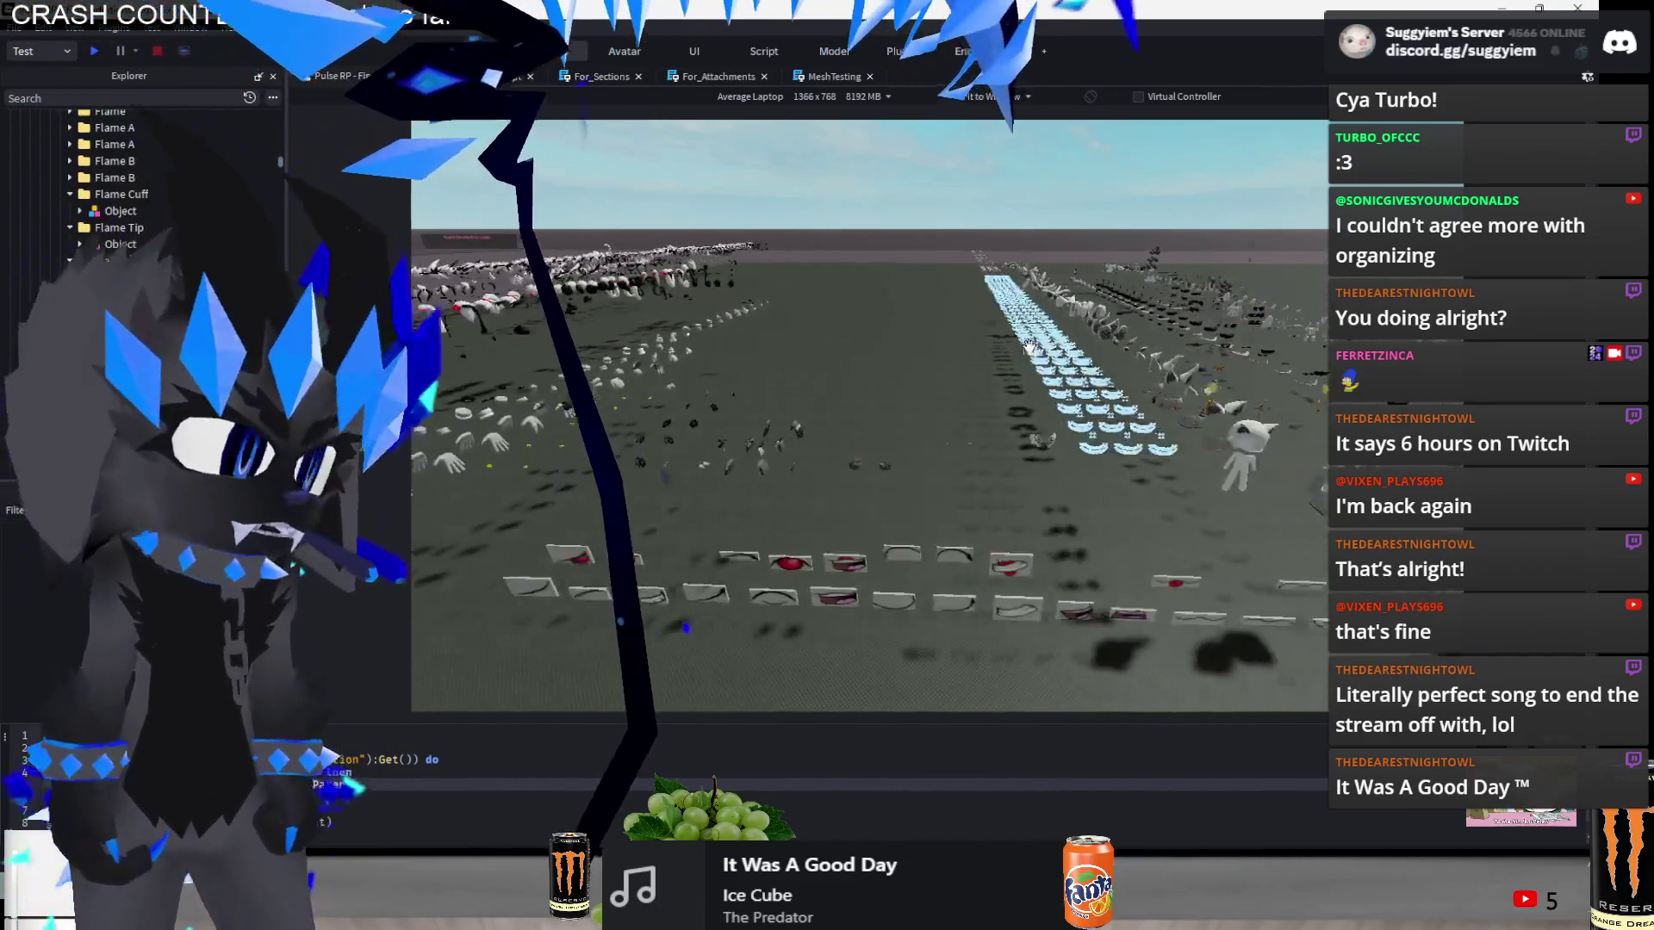
key(d)
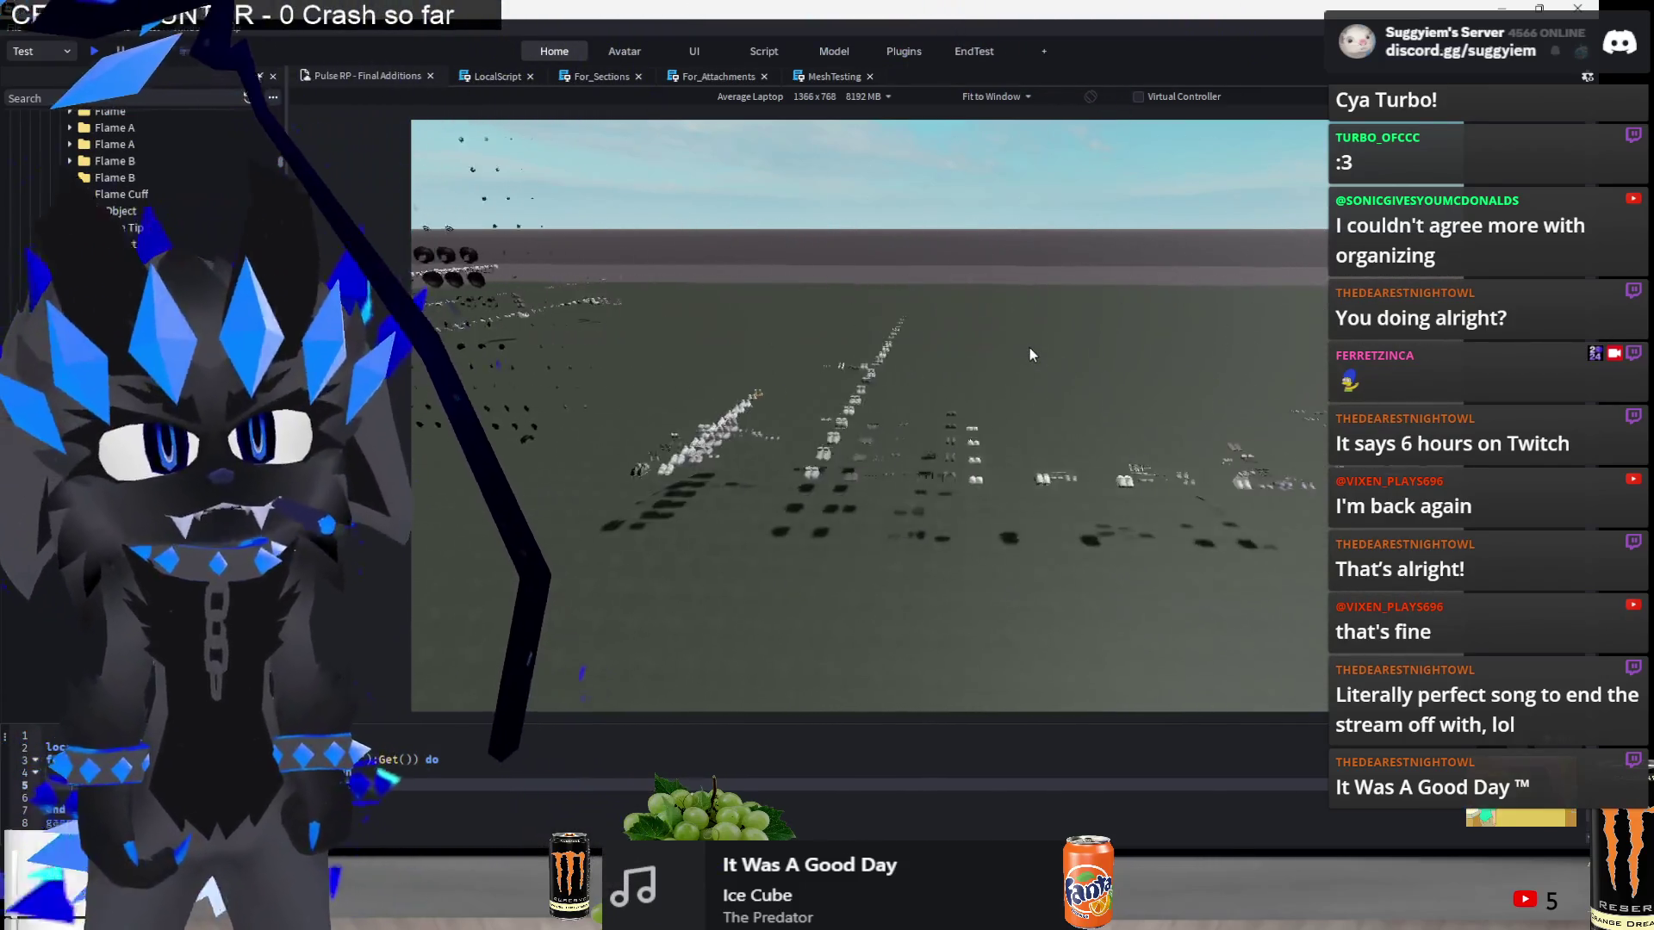
key(w)
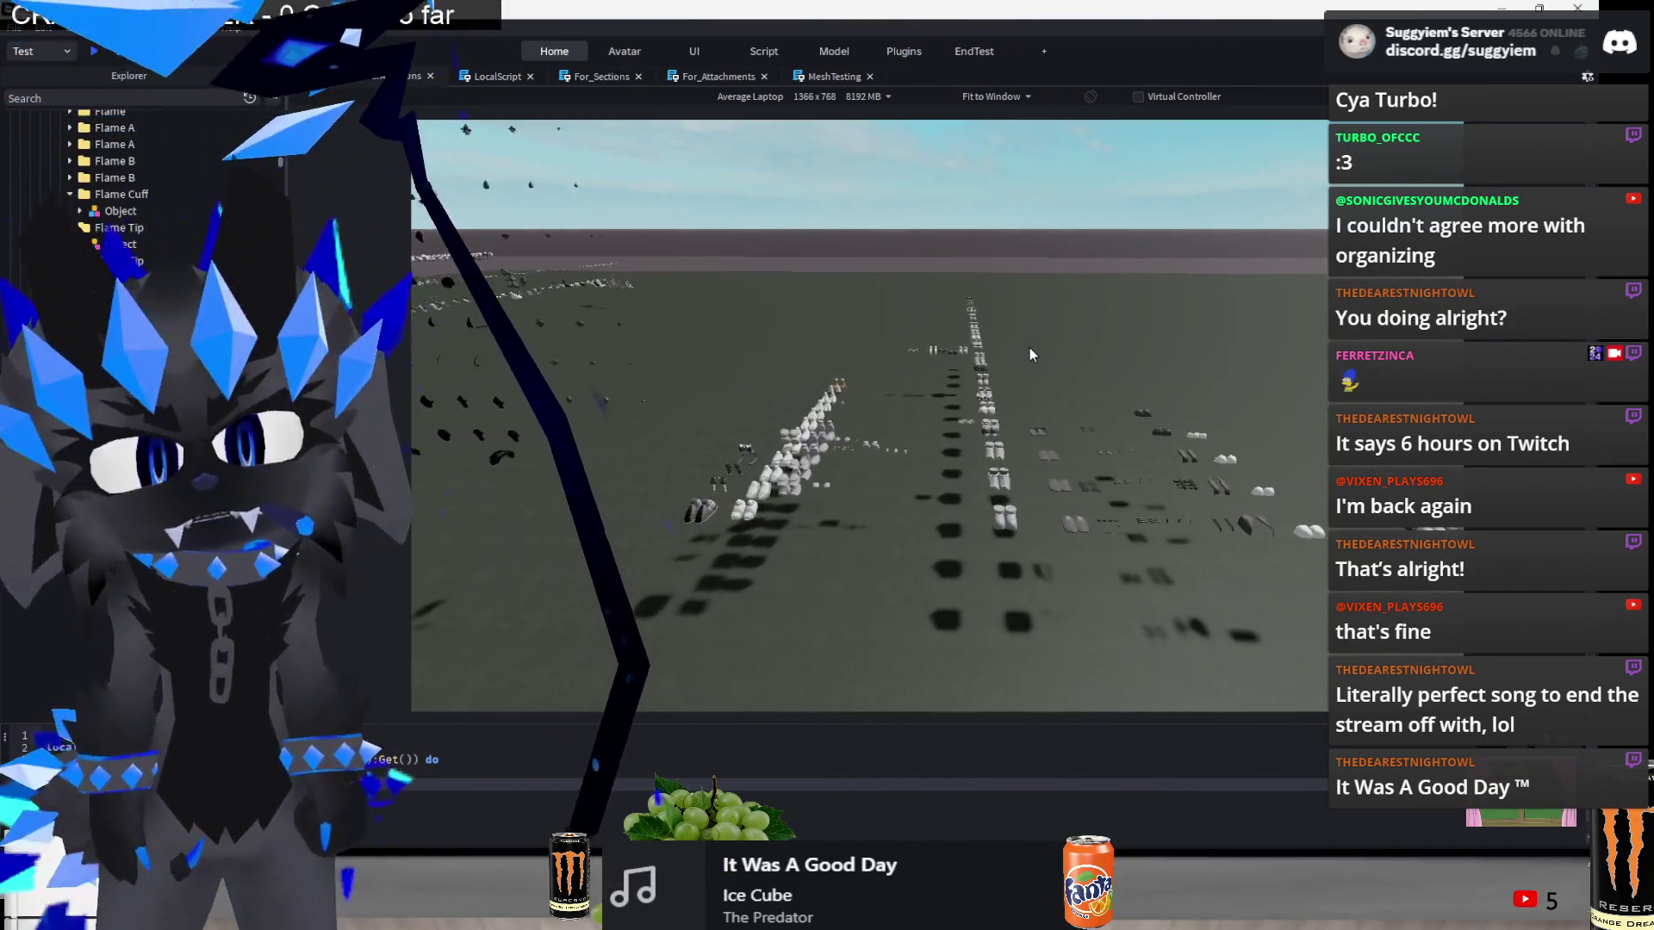
key(s)
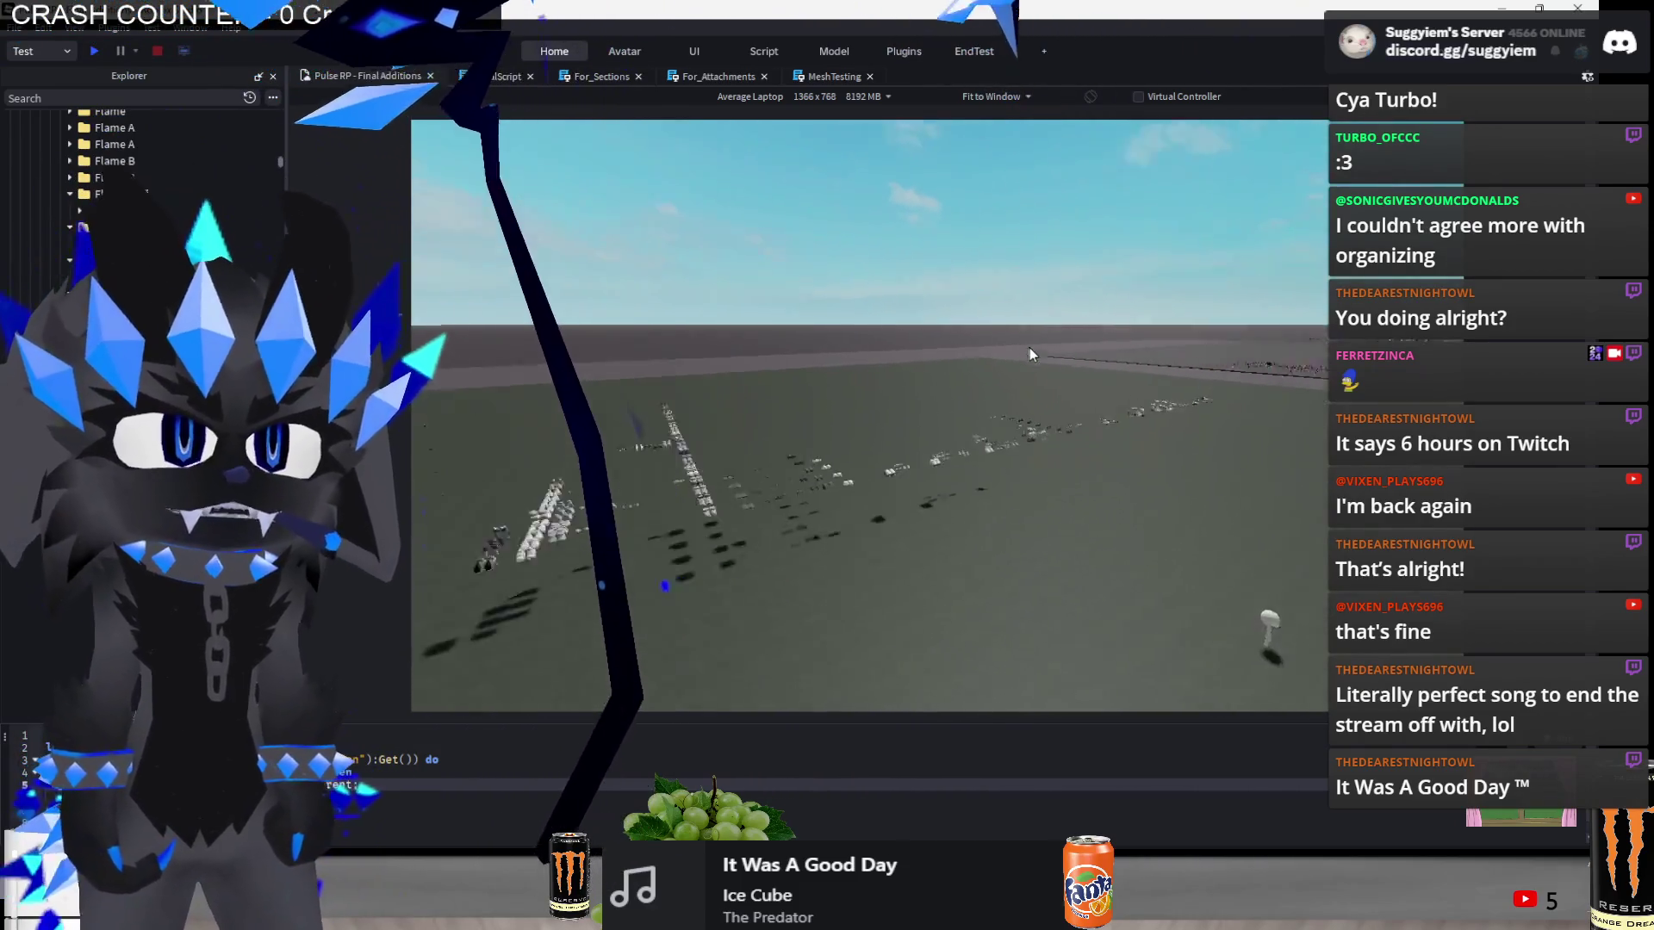
key(w)
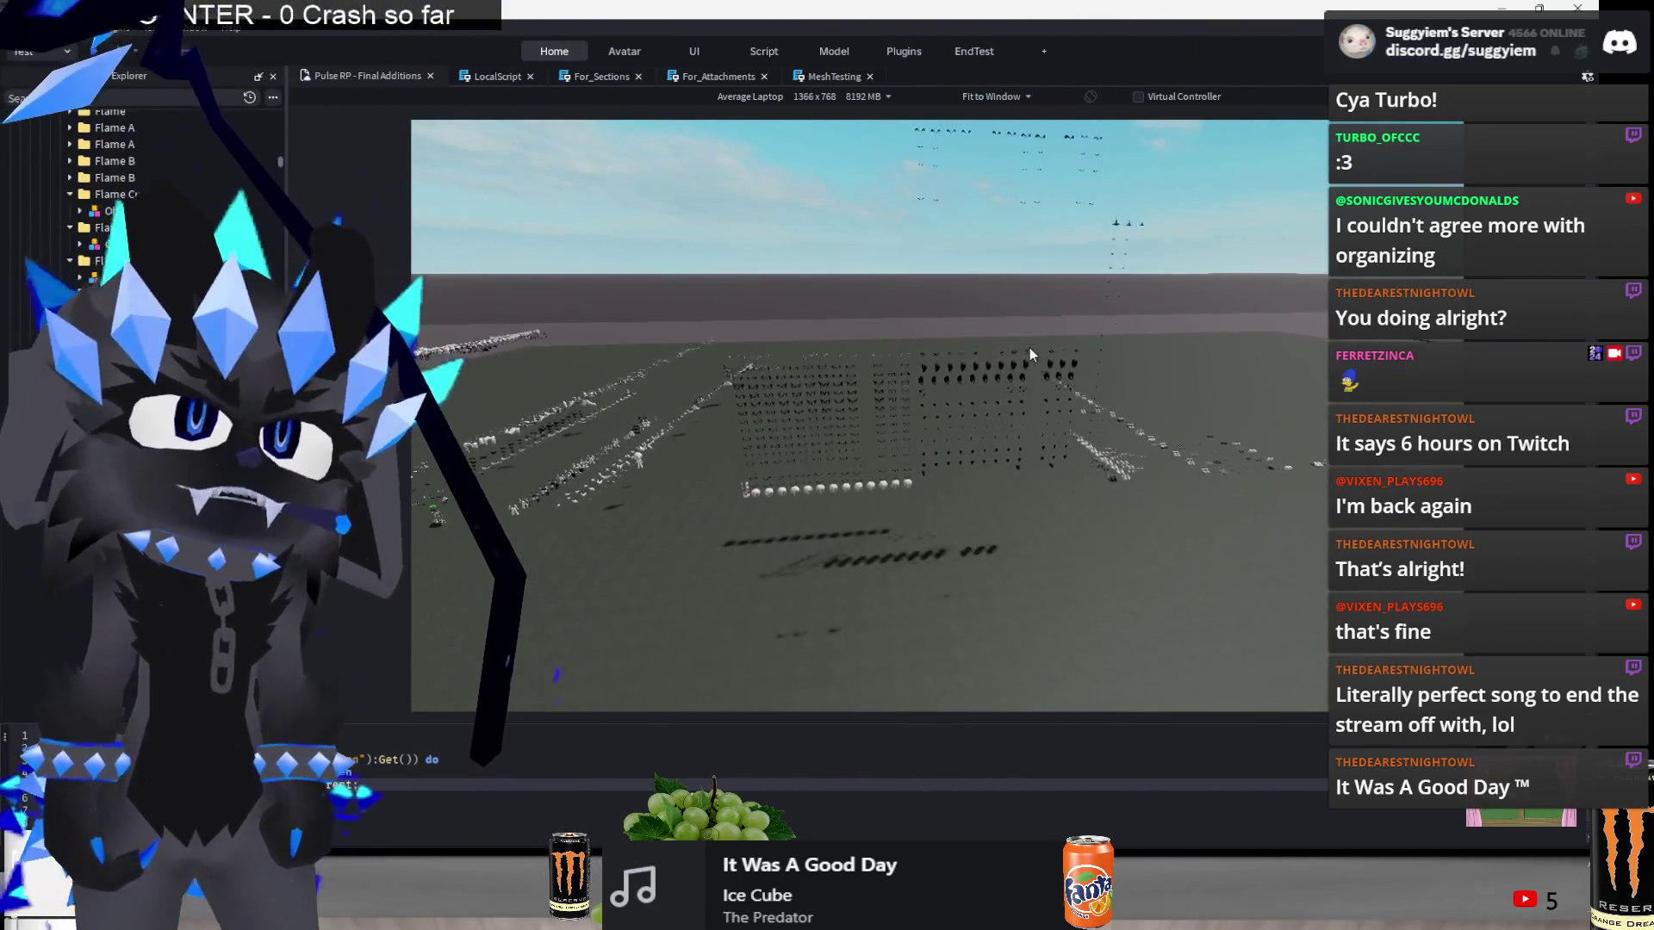
key(w)
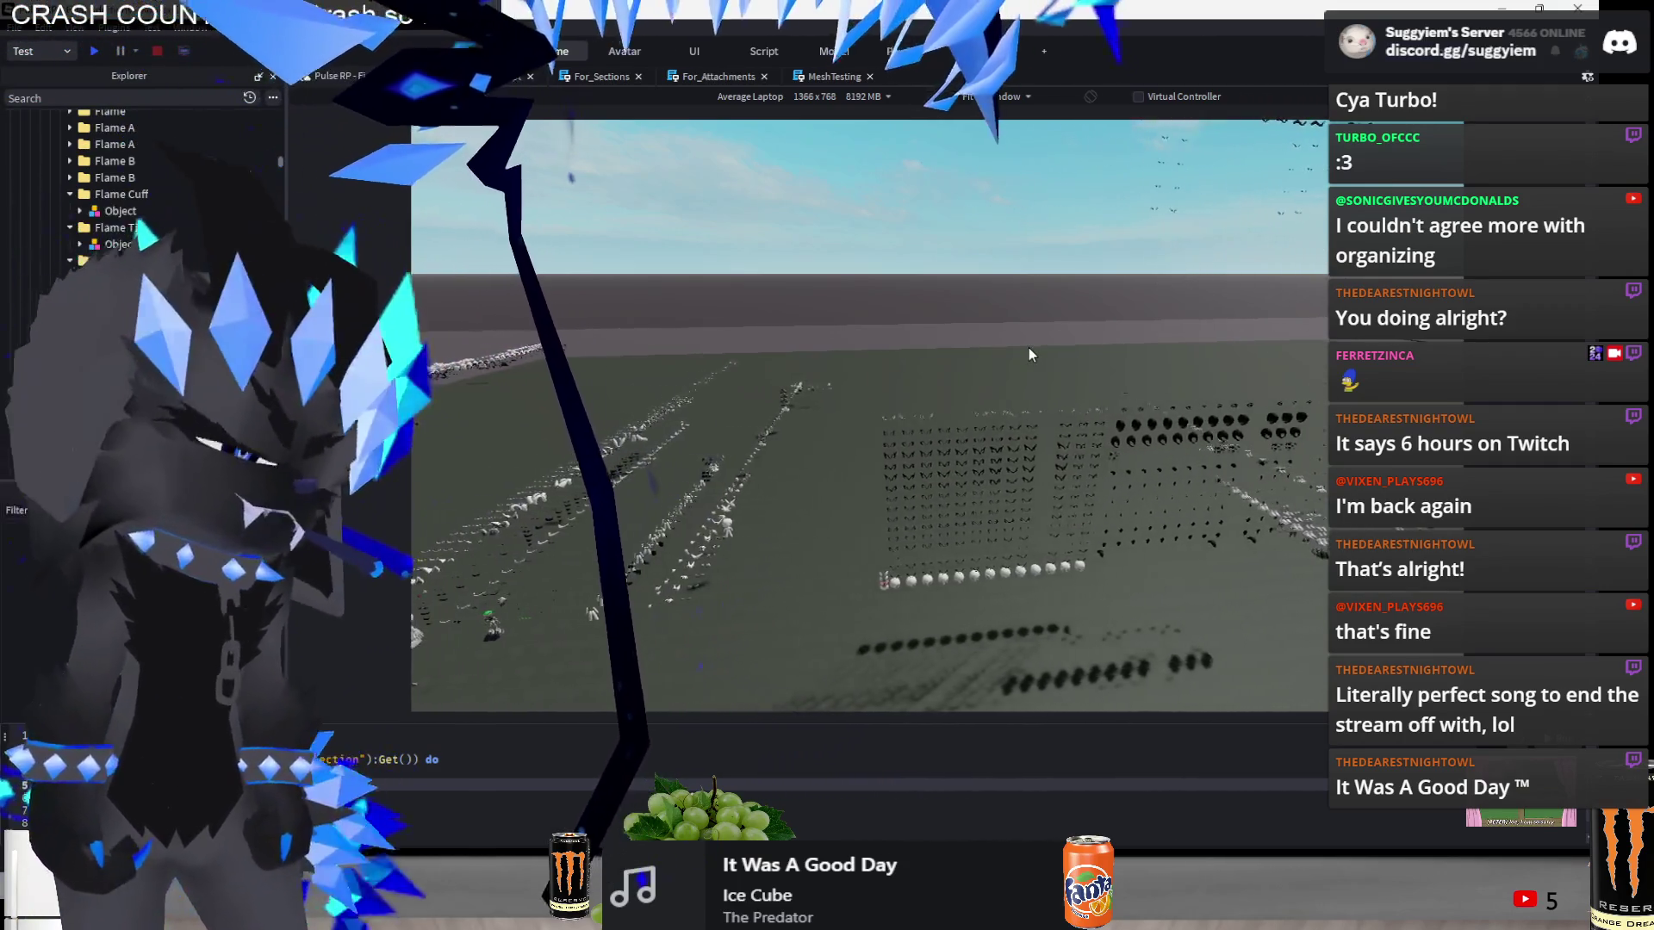
key(a)
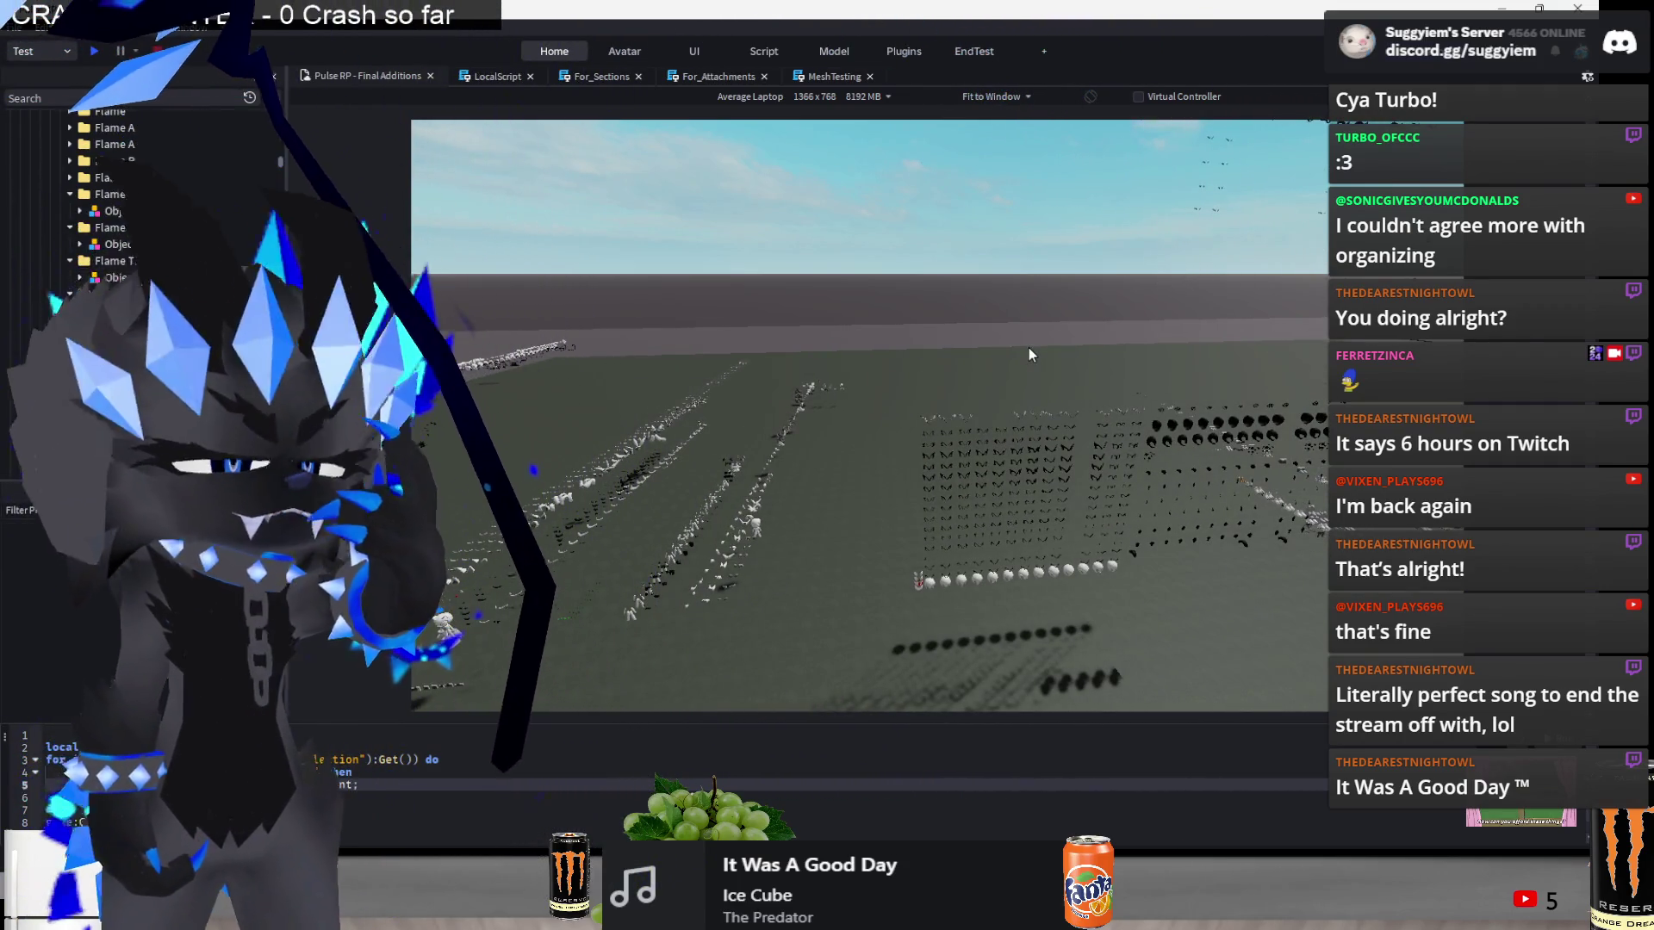
key(a)
key(w)
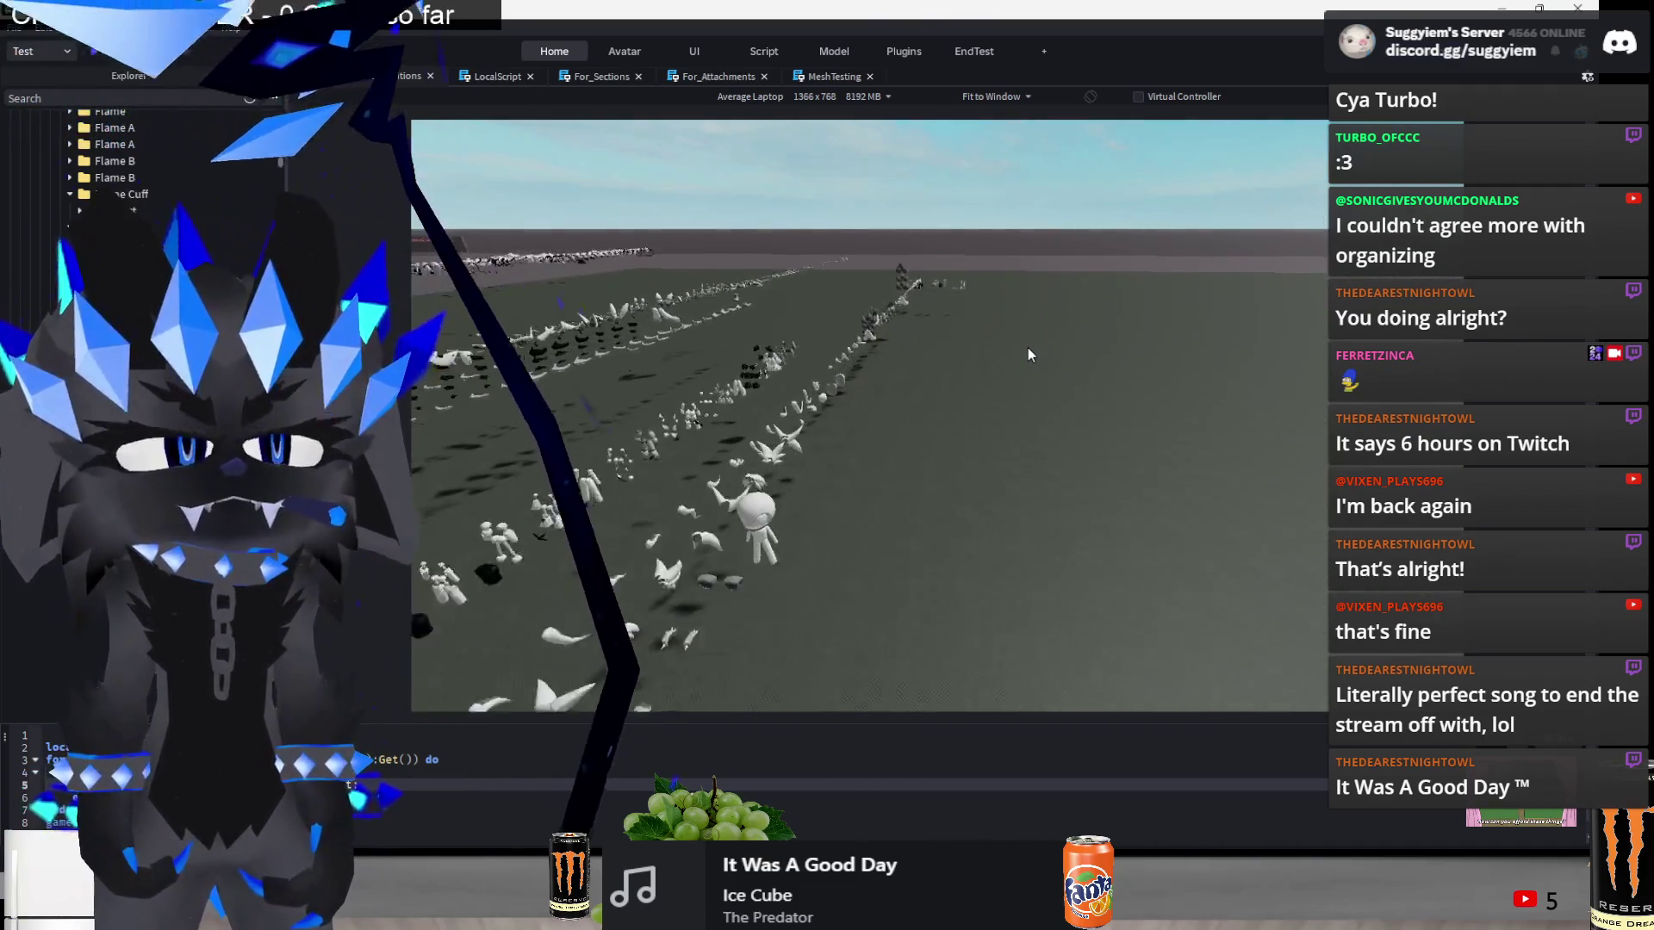
key(w)
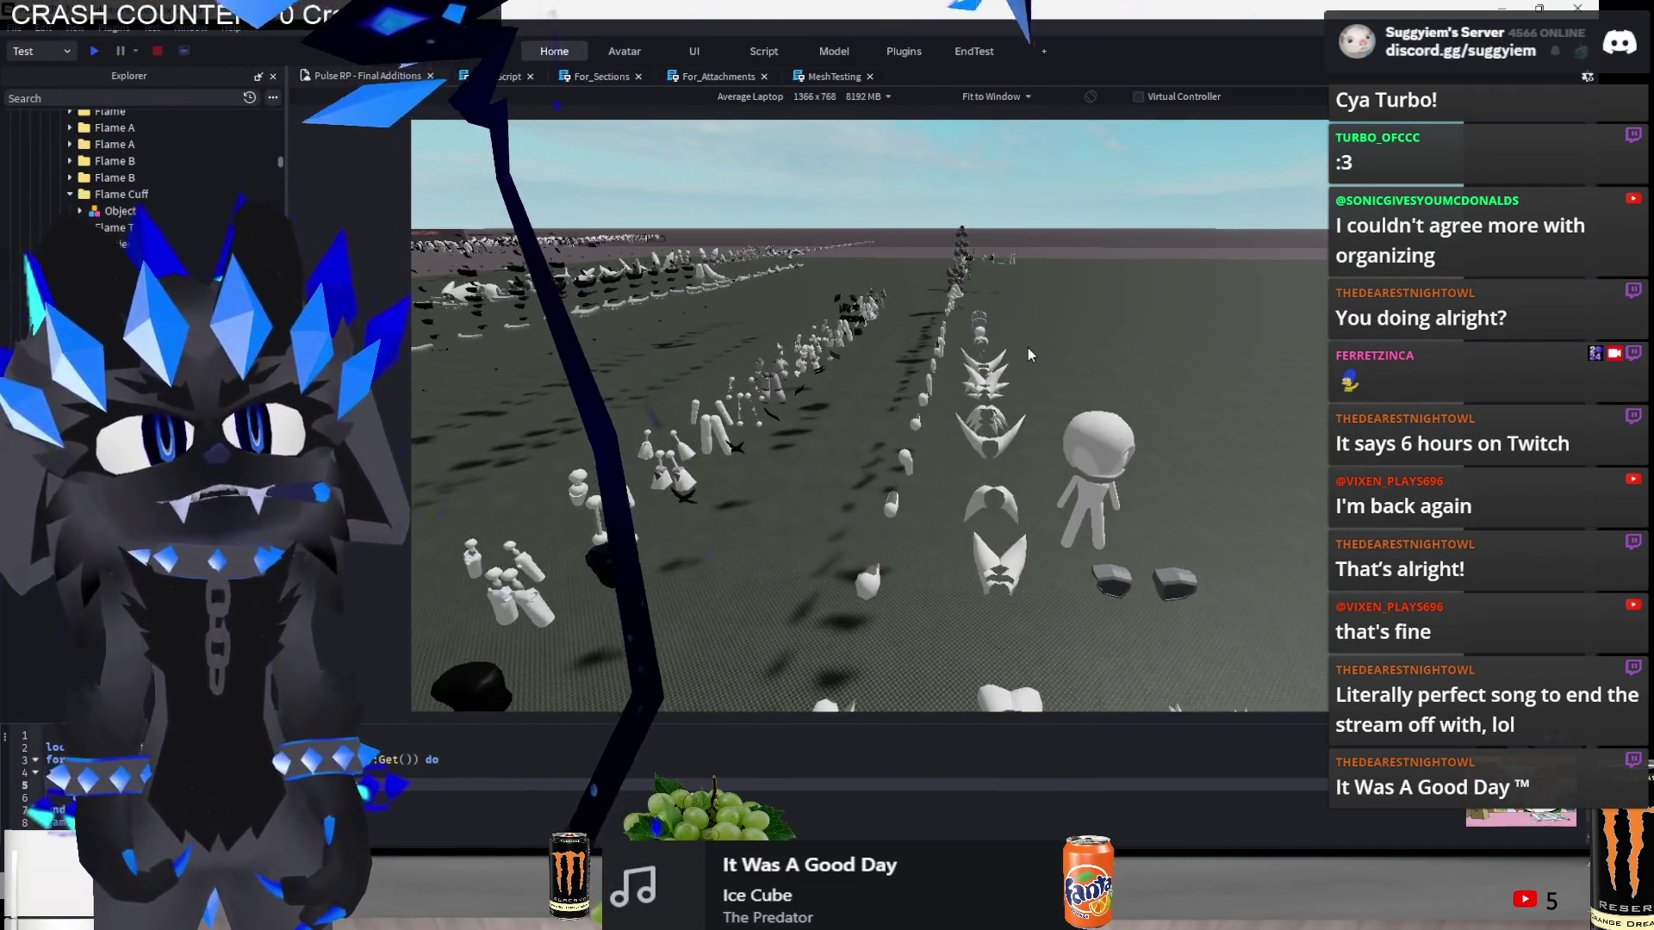
key(w)
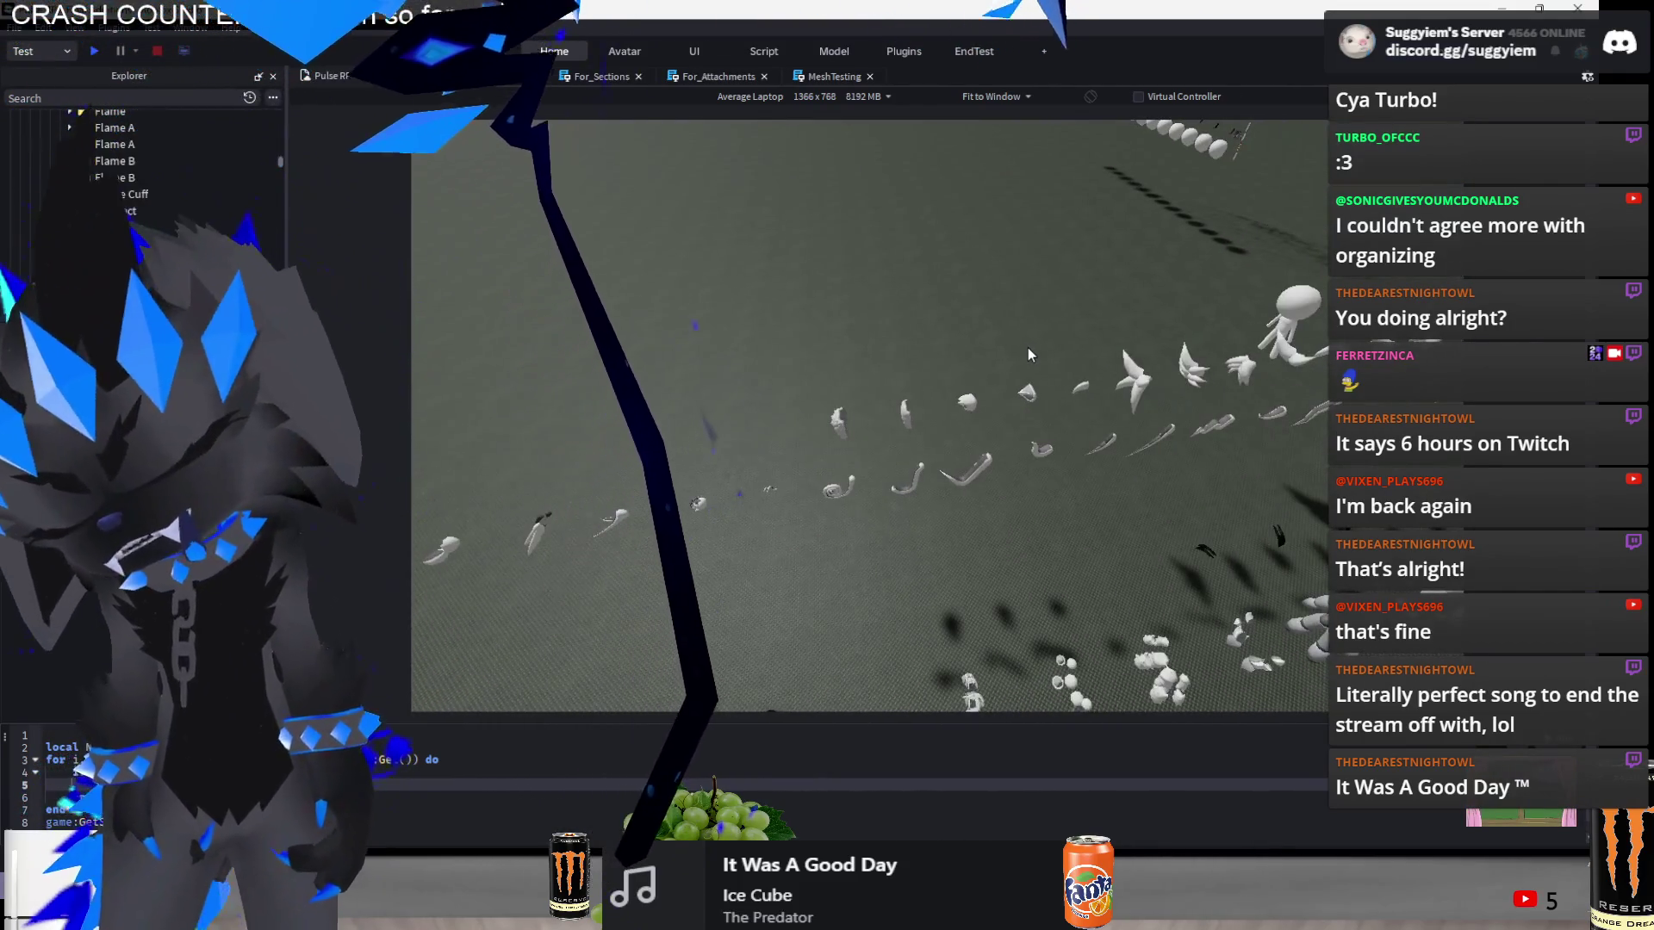
key(w)
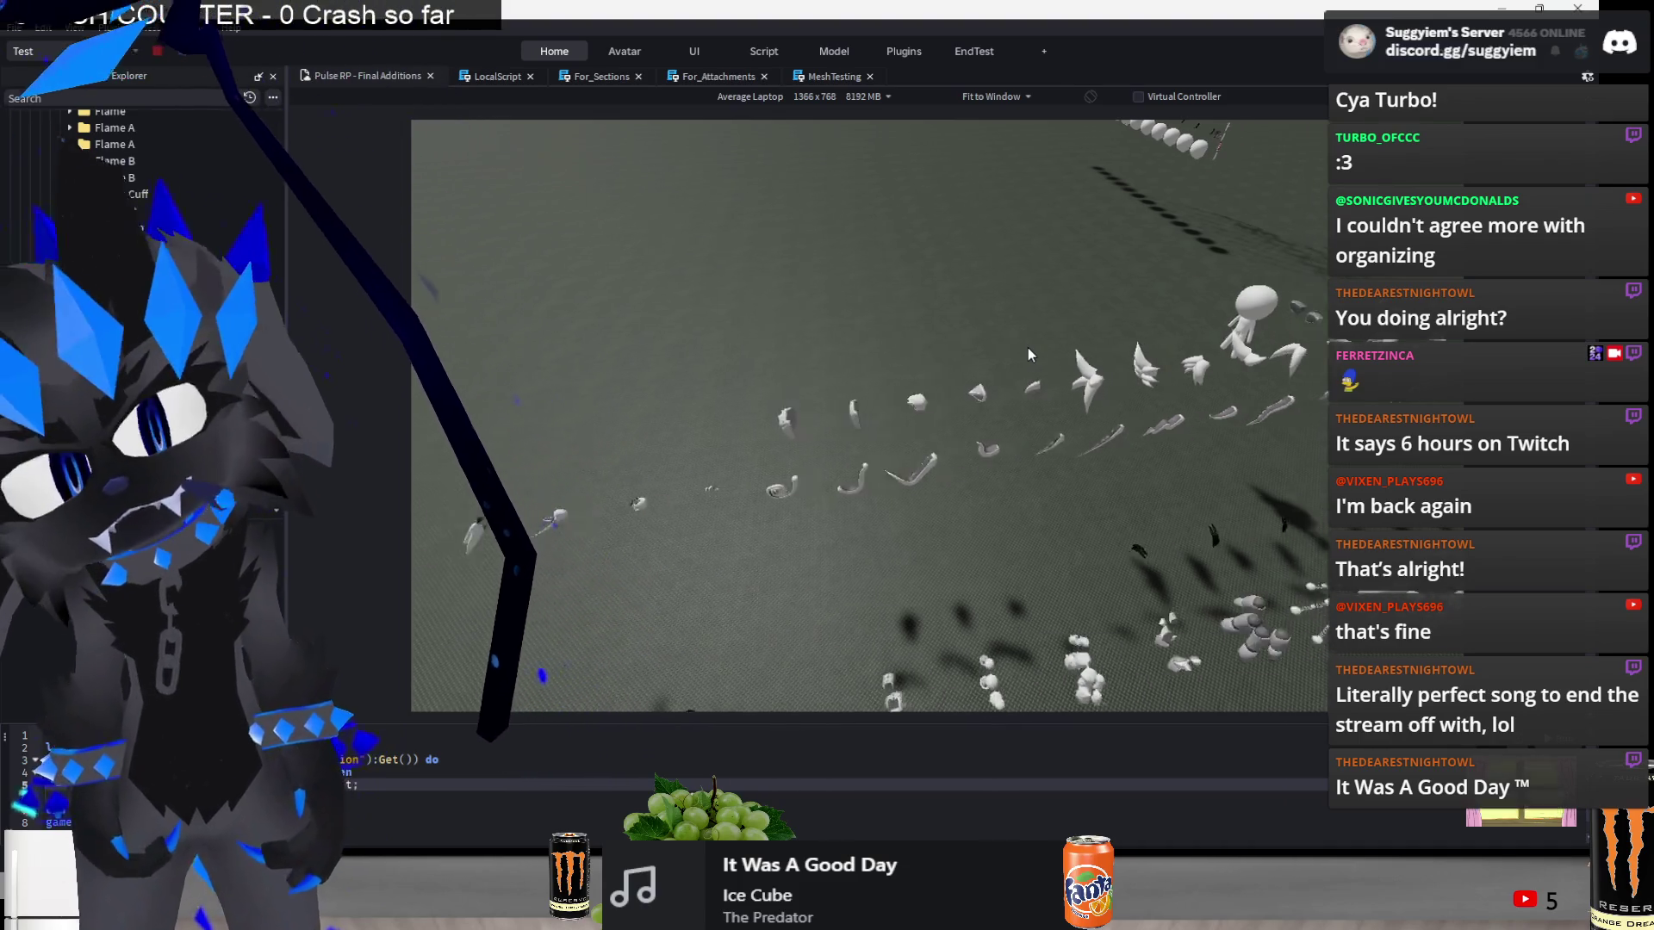
key(s)
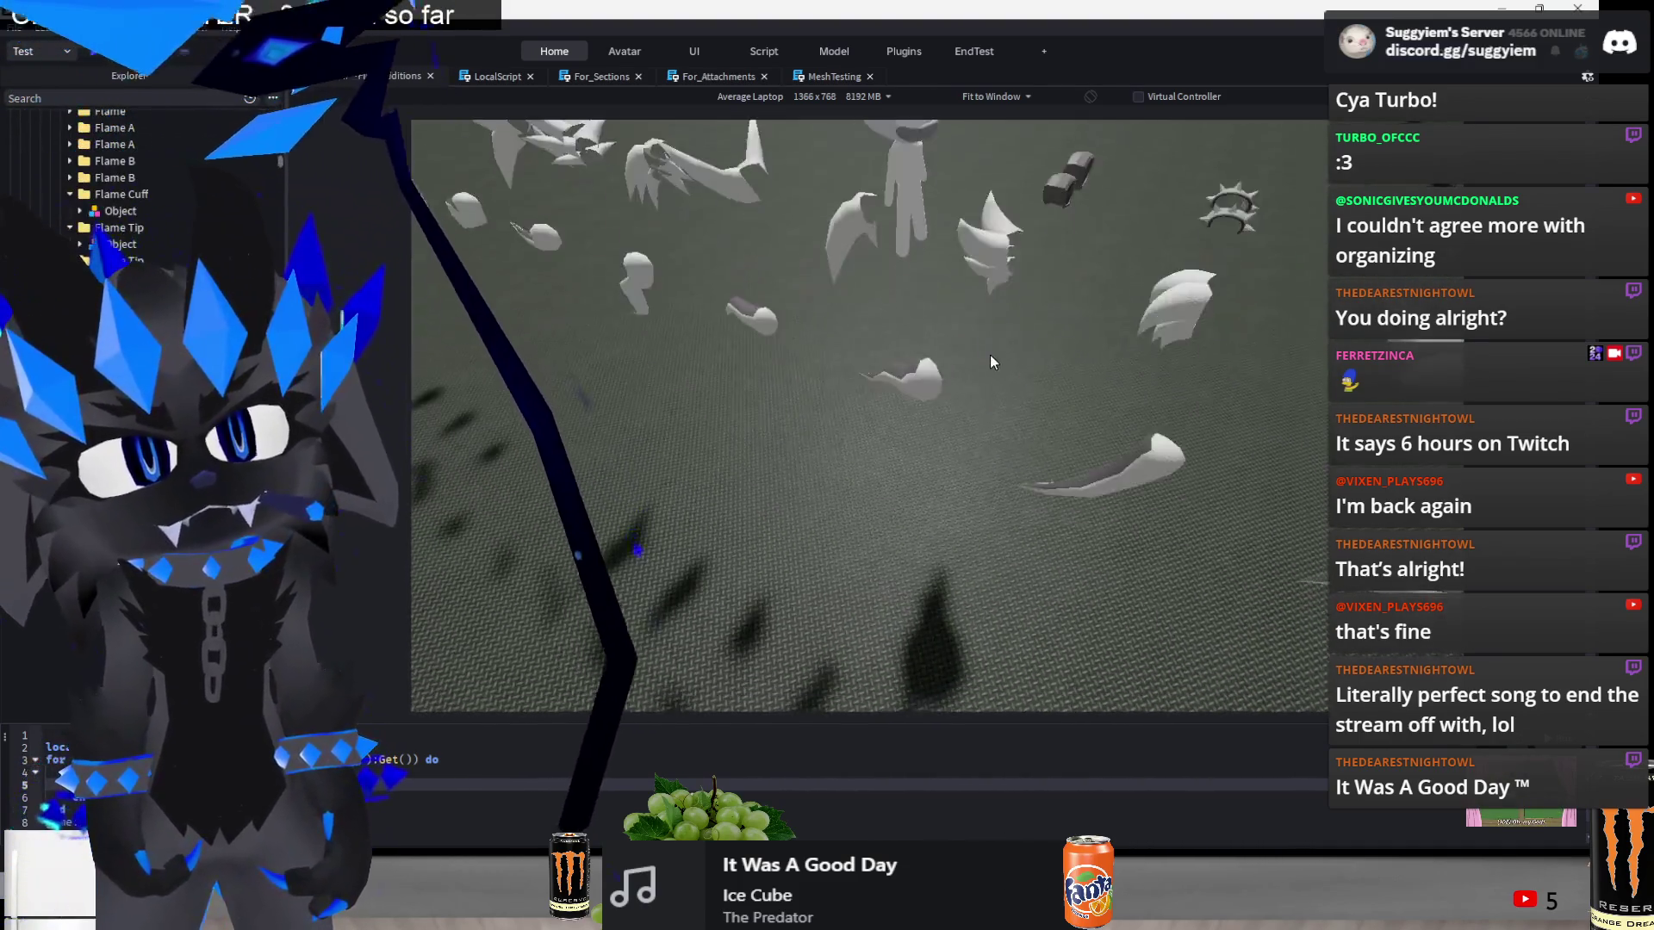
key(s)
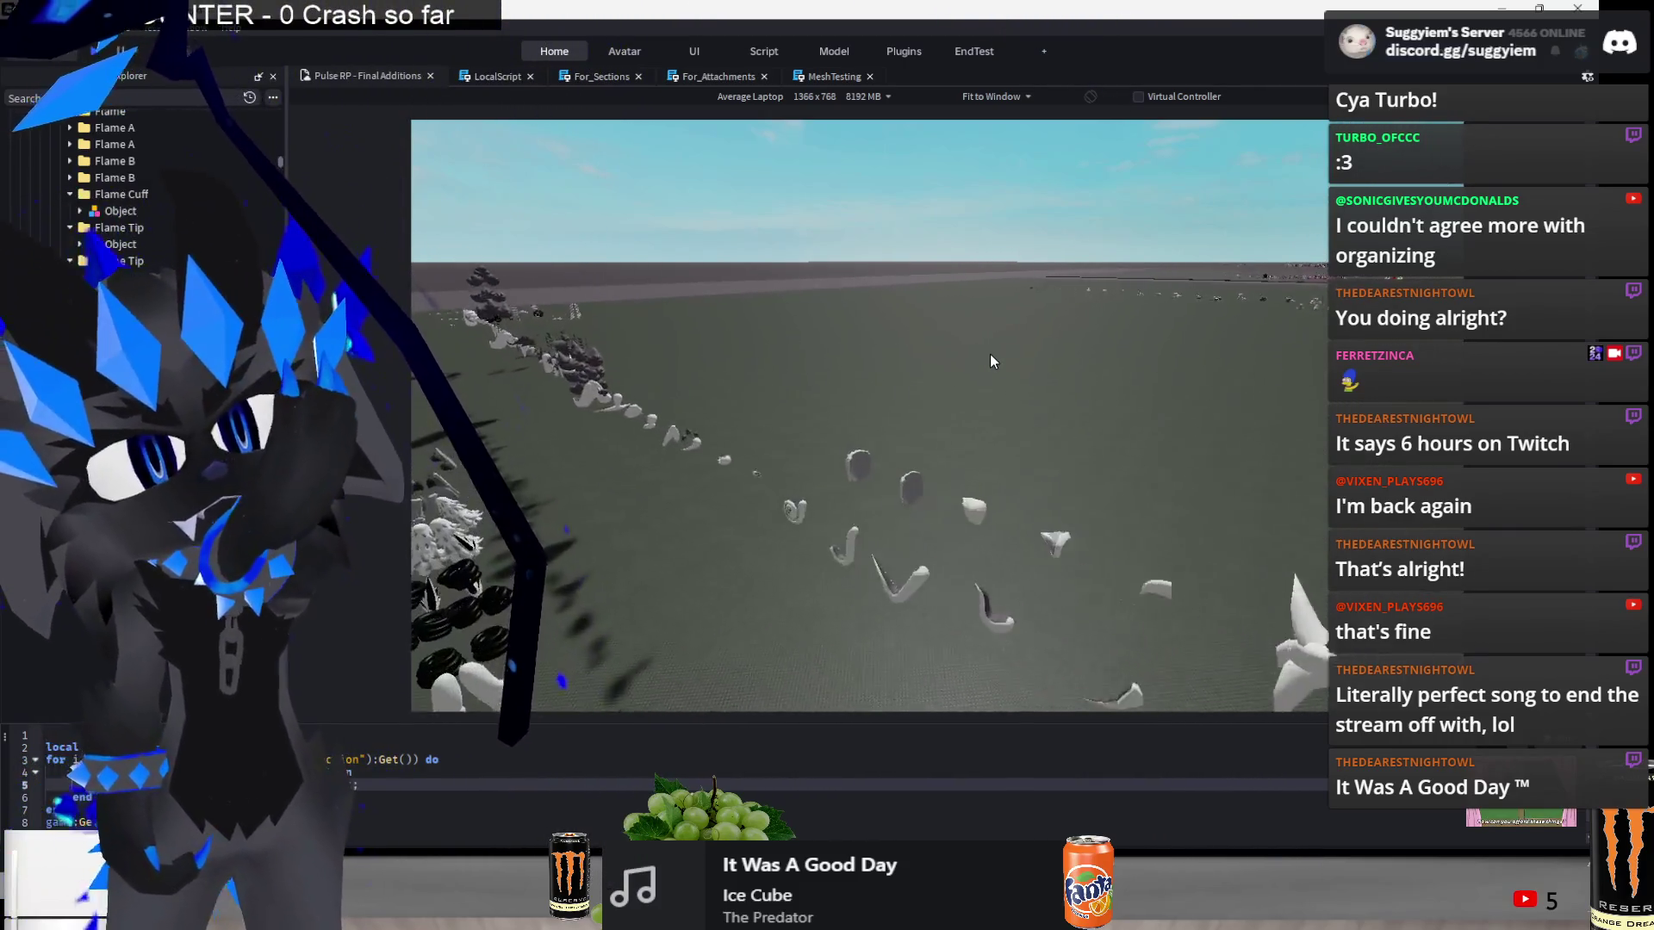
key(d)
key(s)
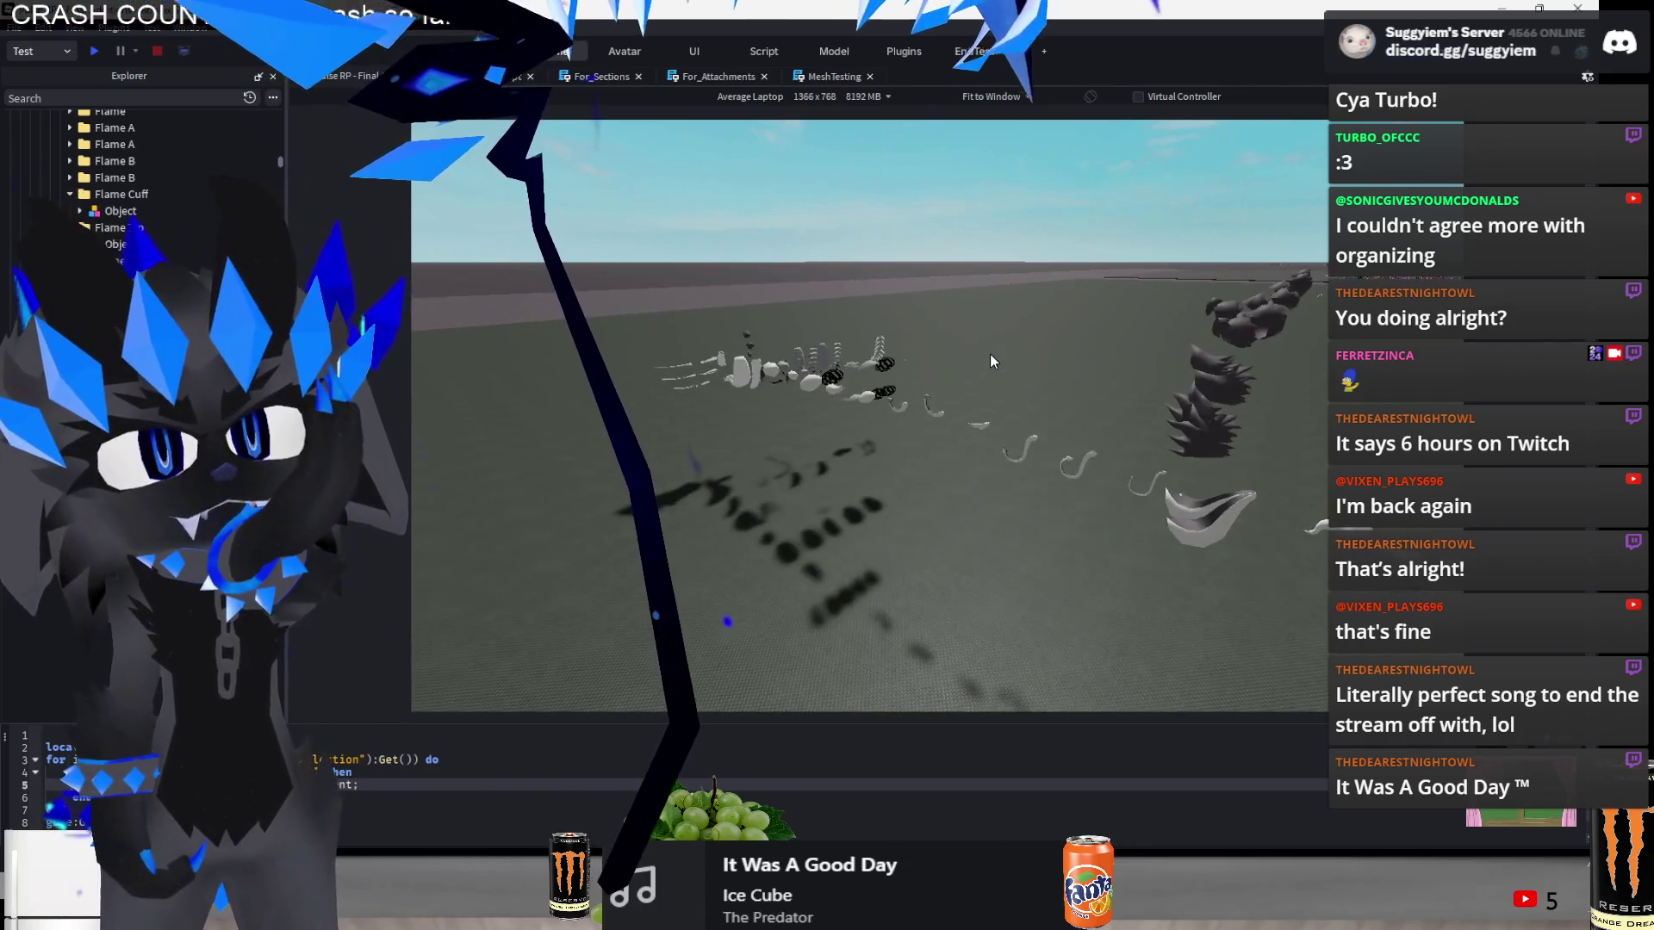
key(w)
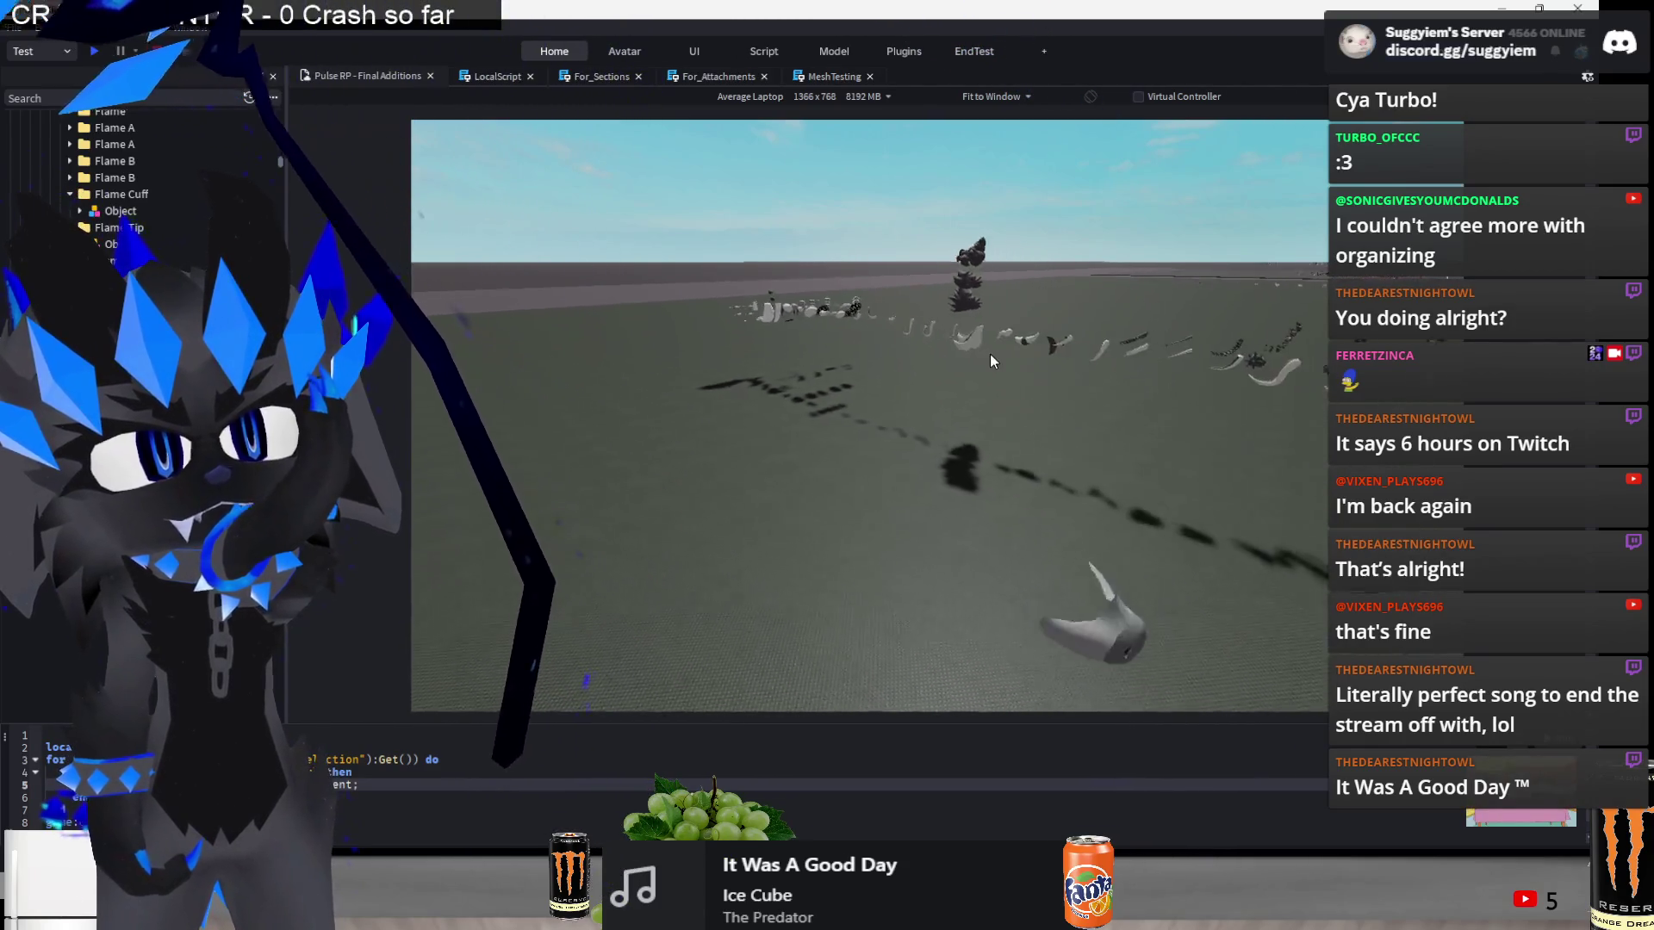
key(s)
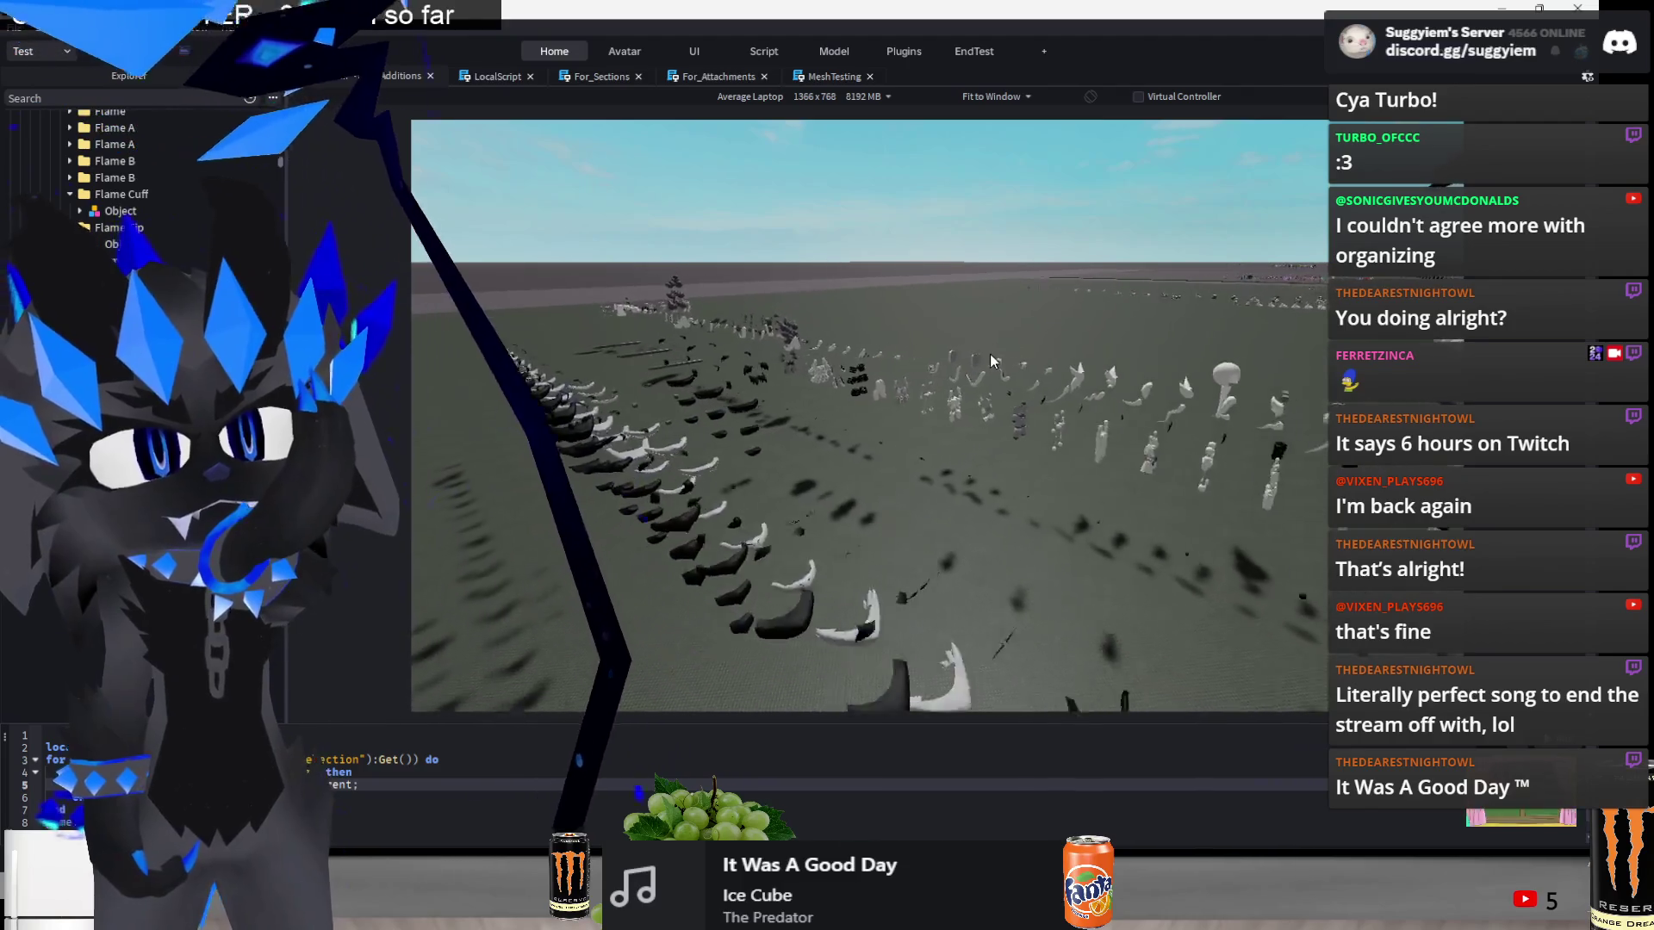
key(s)
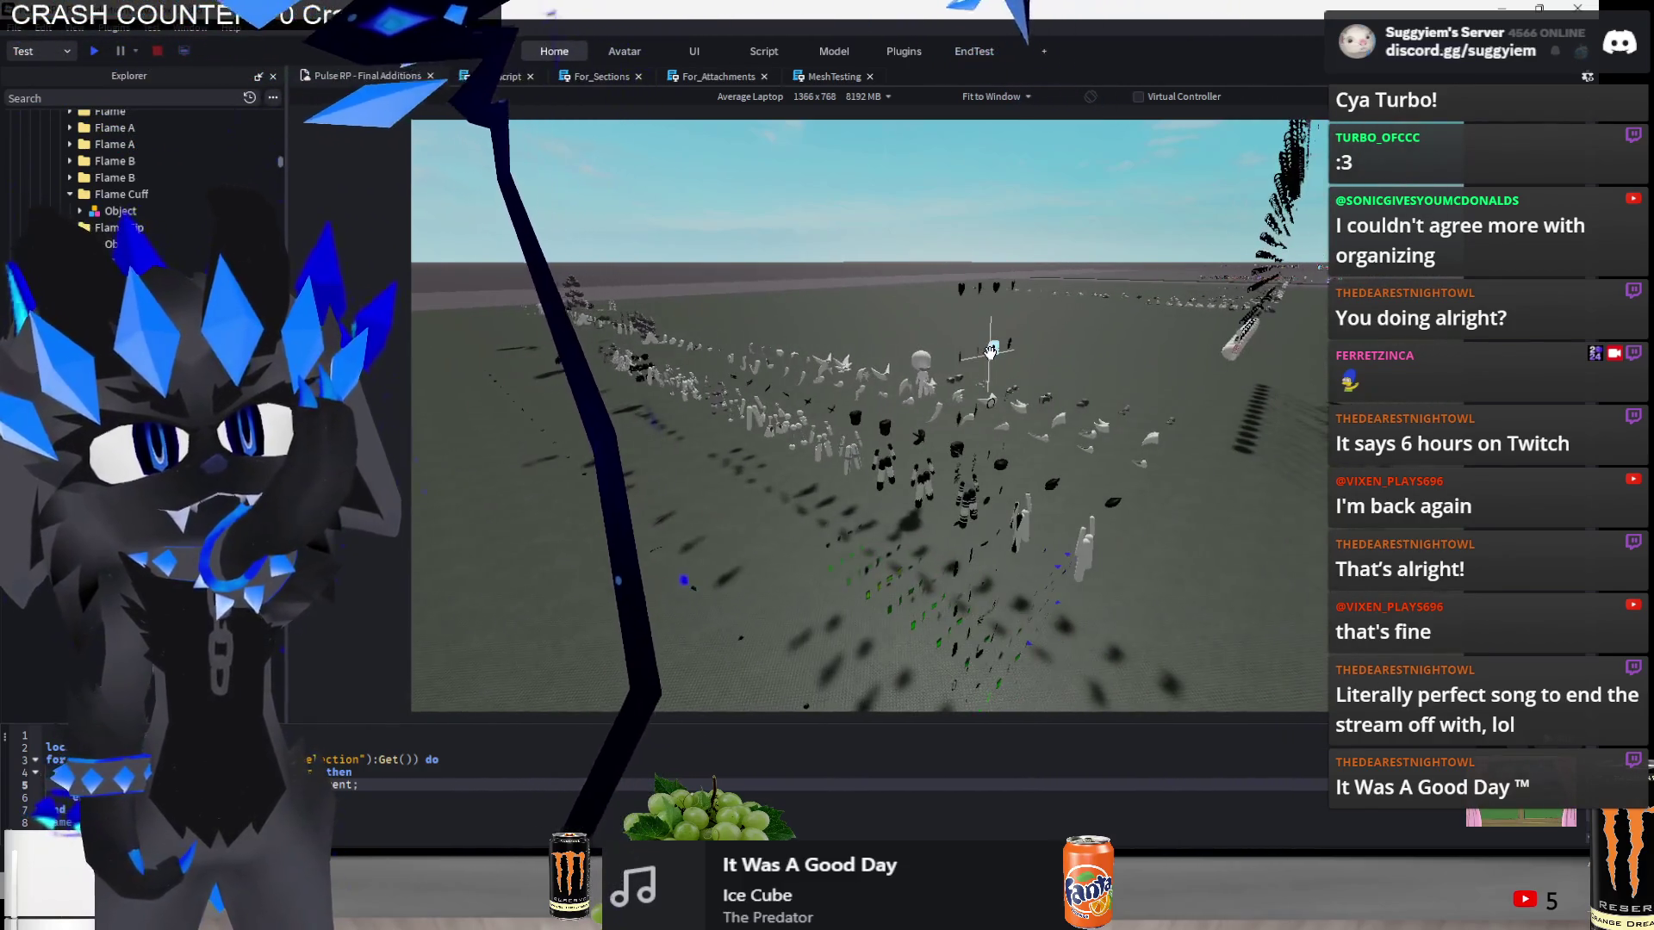
key(w)
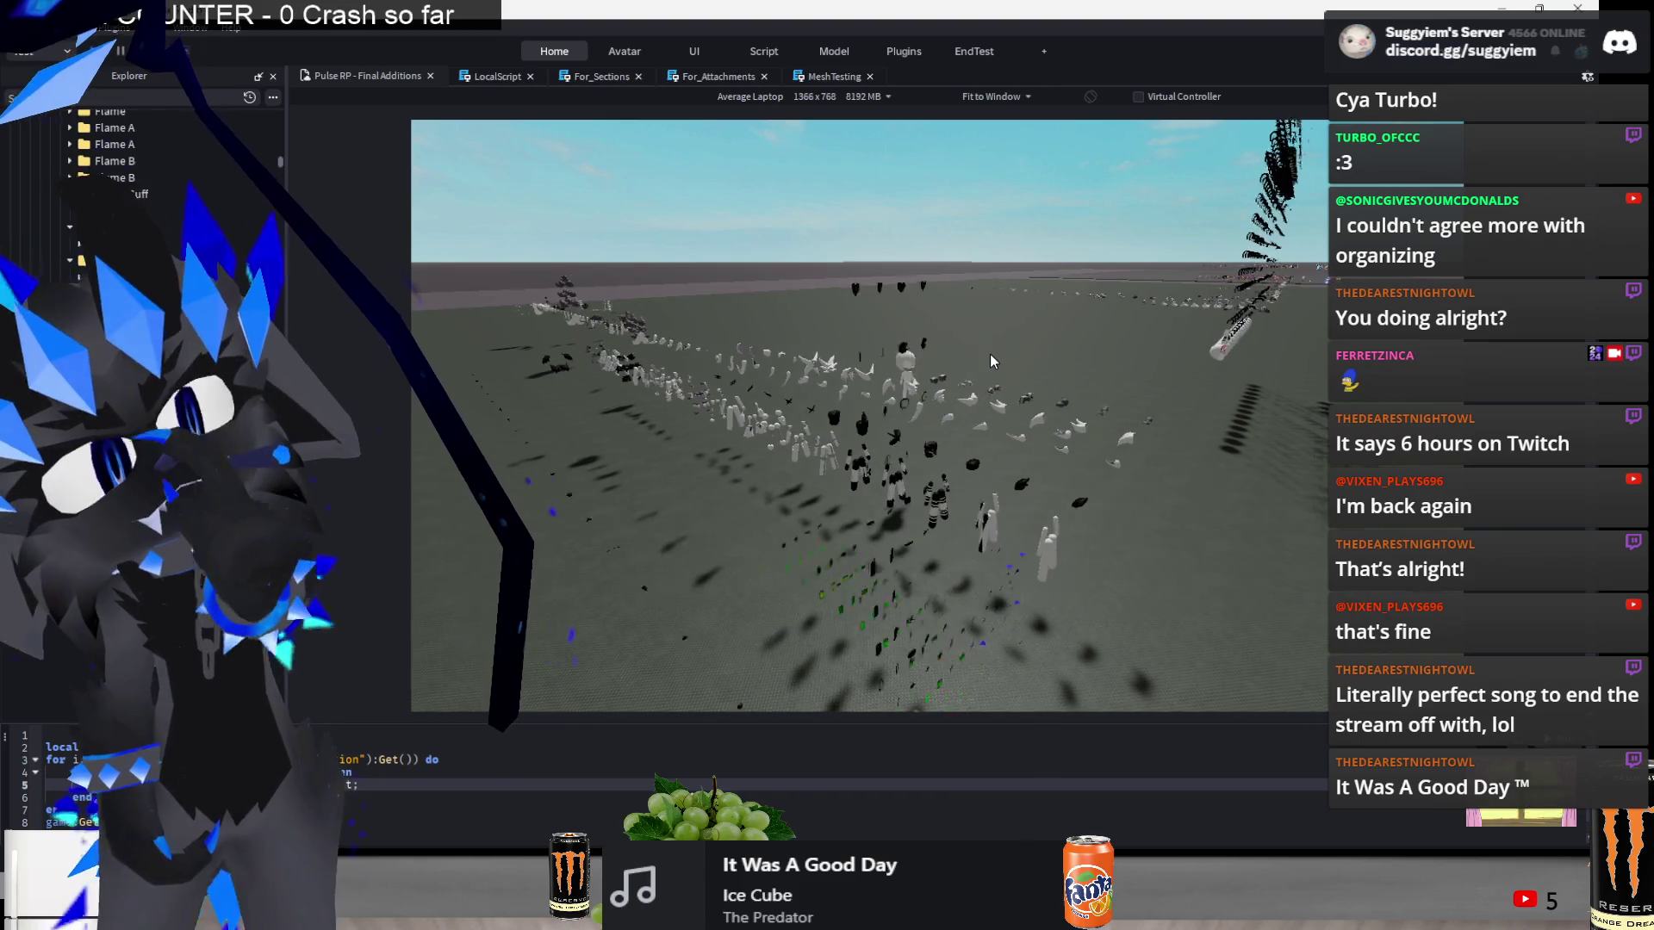
key(w)
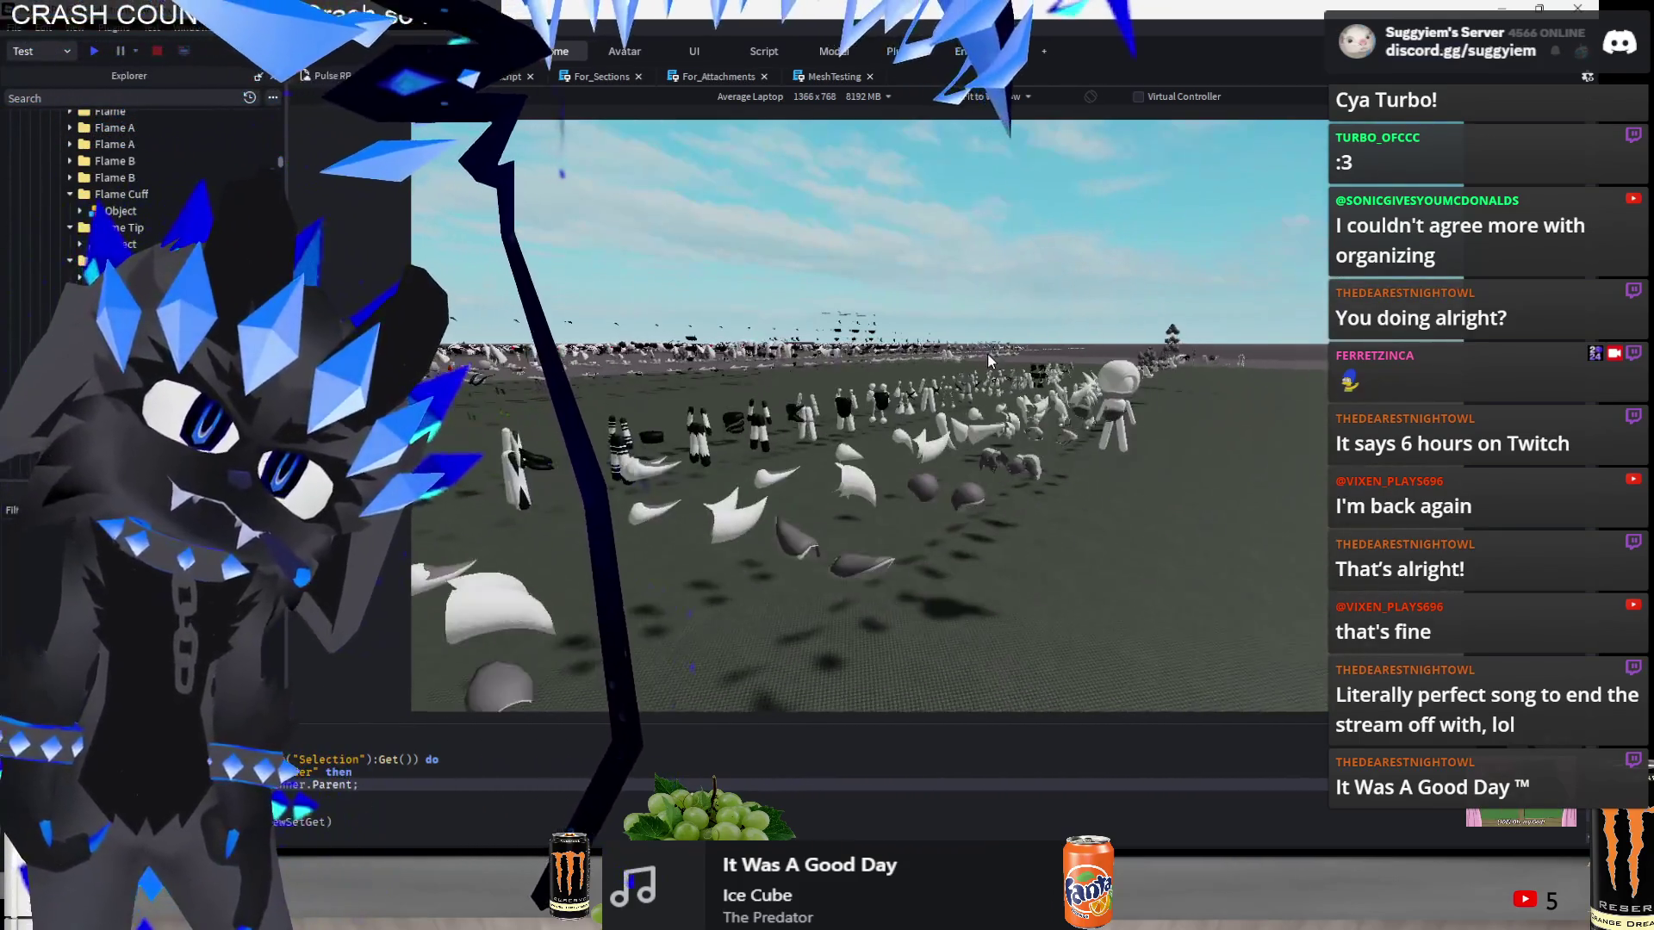
key(w)
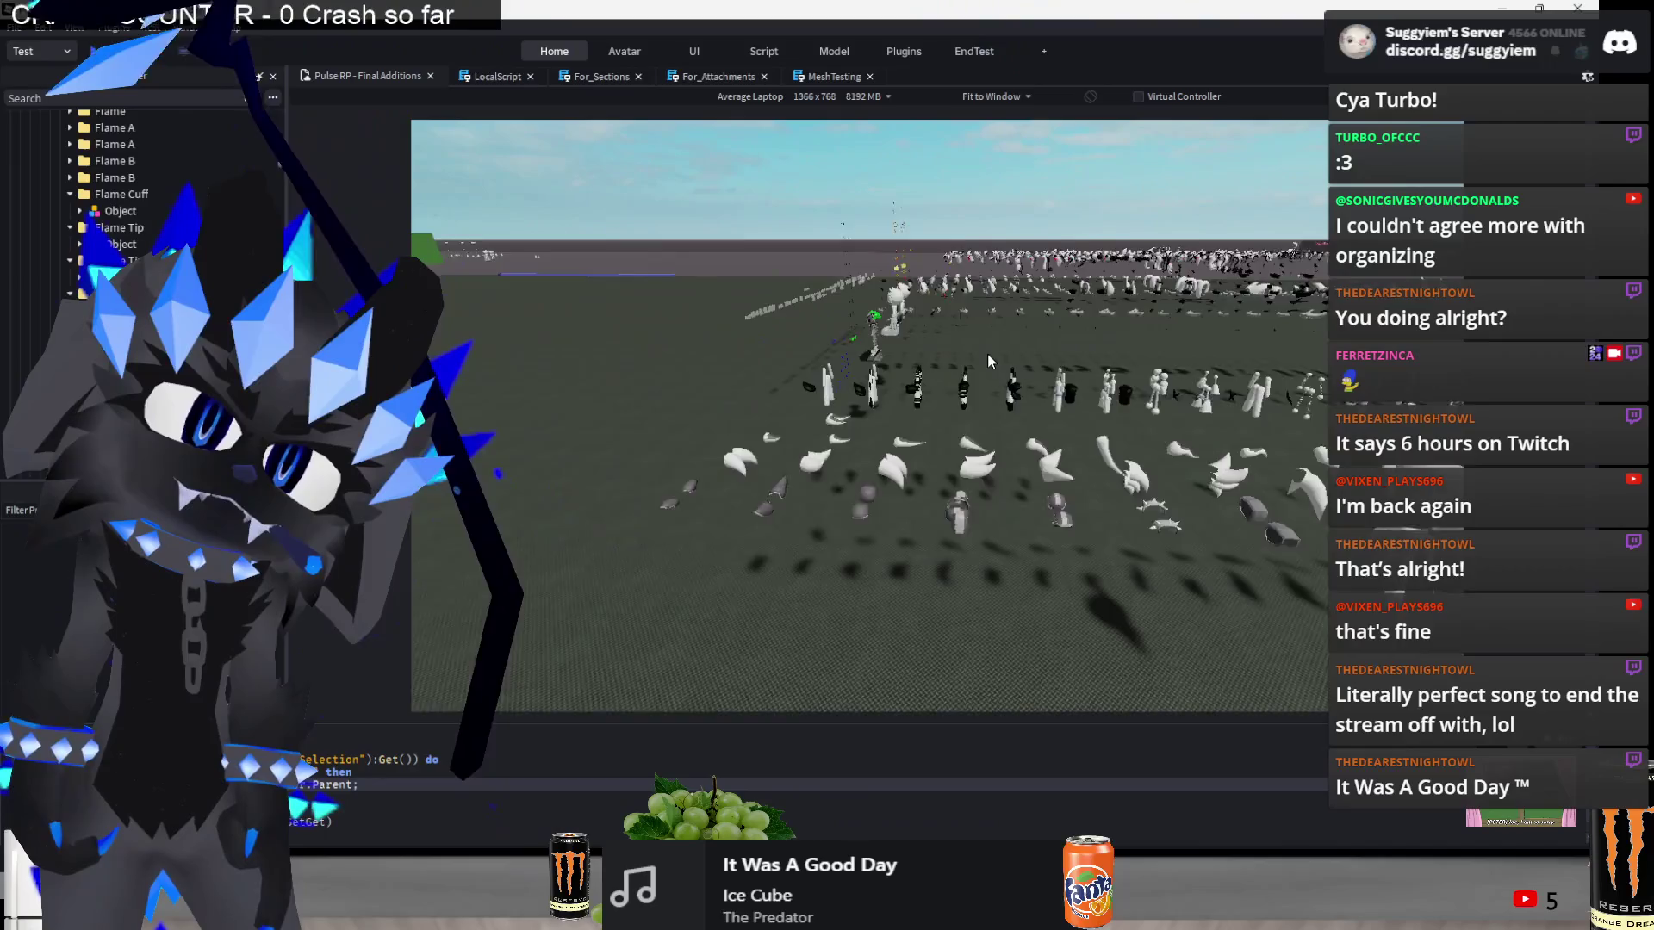
key(w)
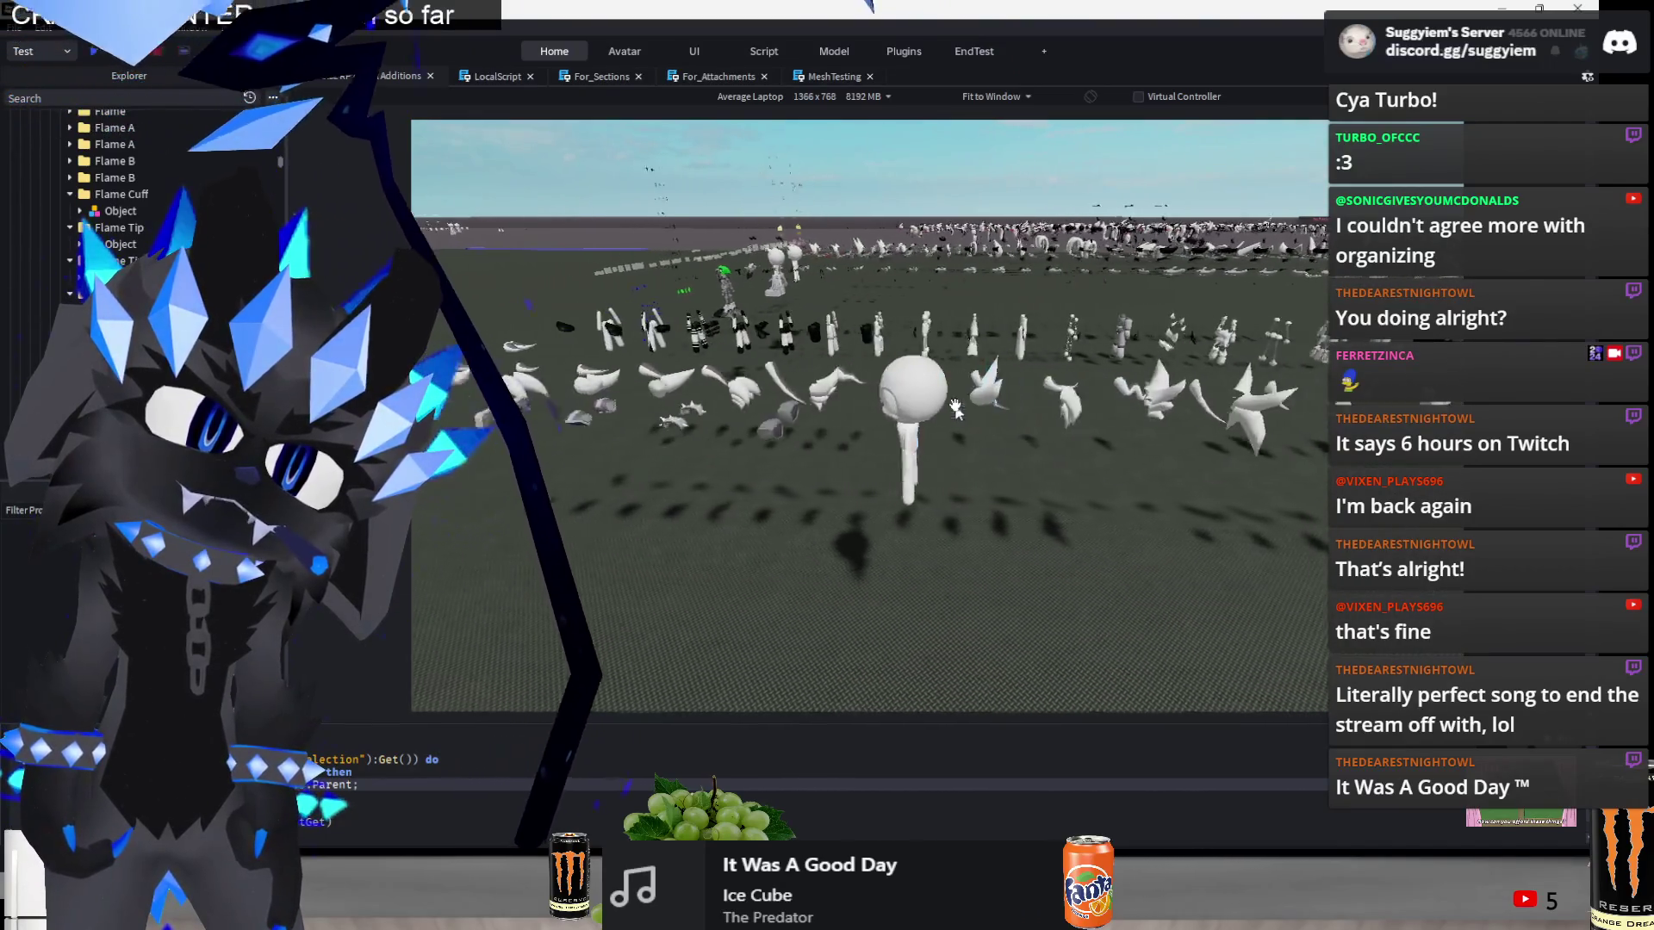
key(w)
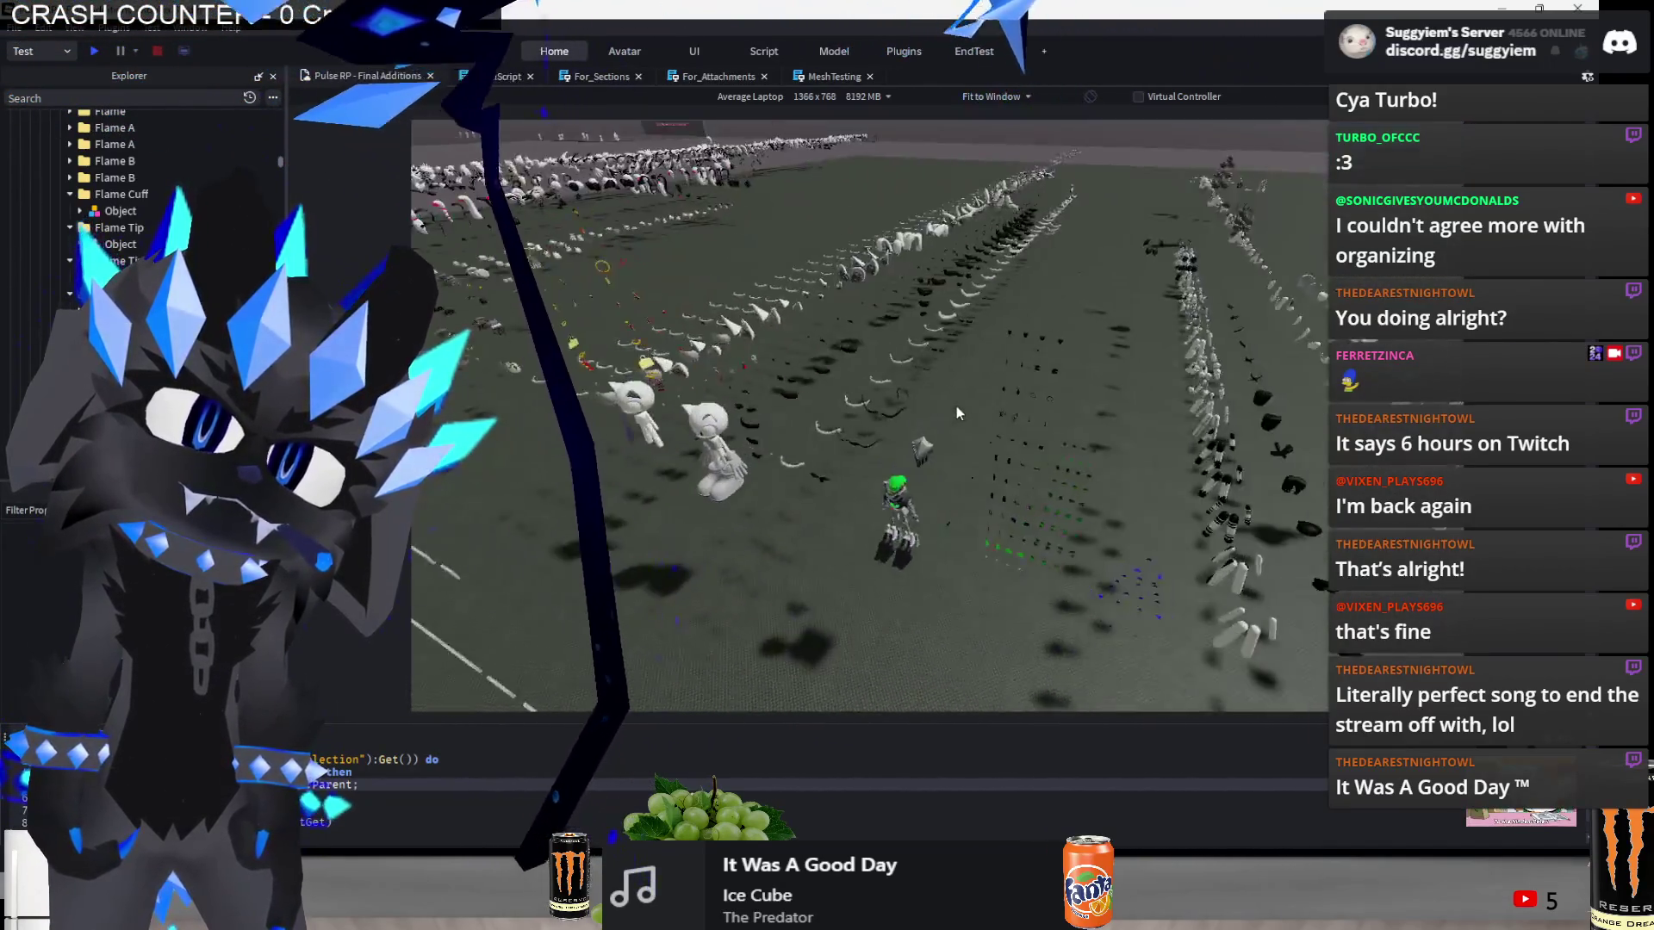
key(a)
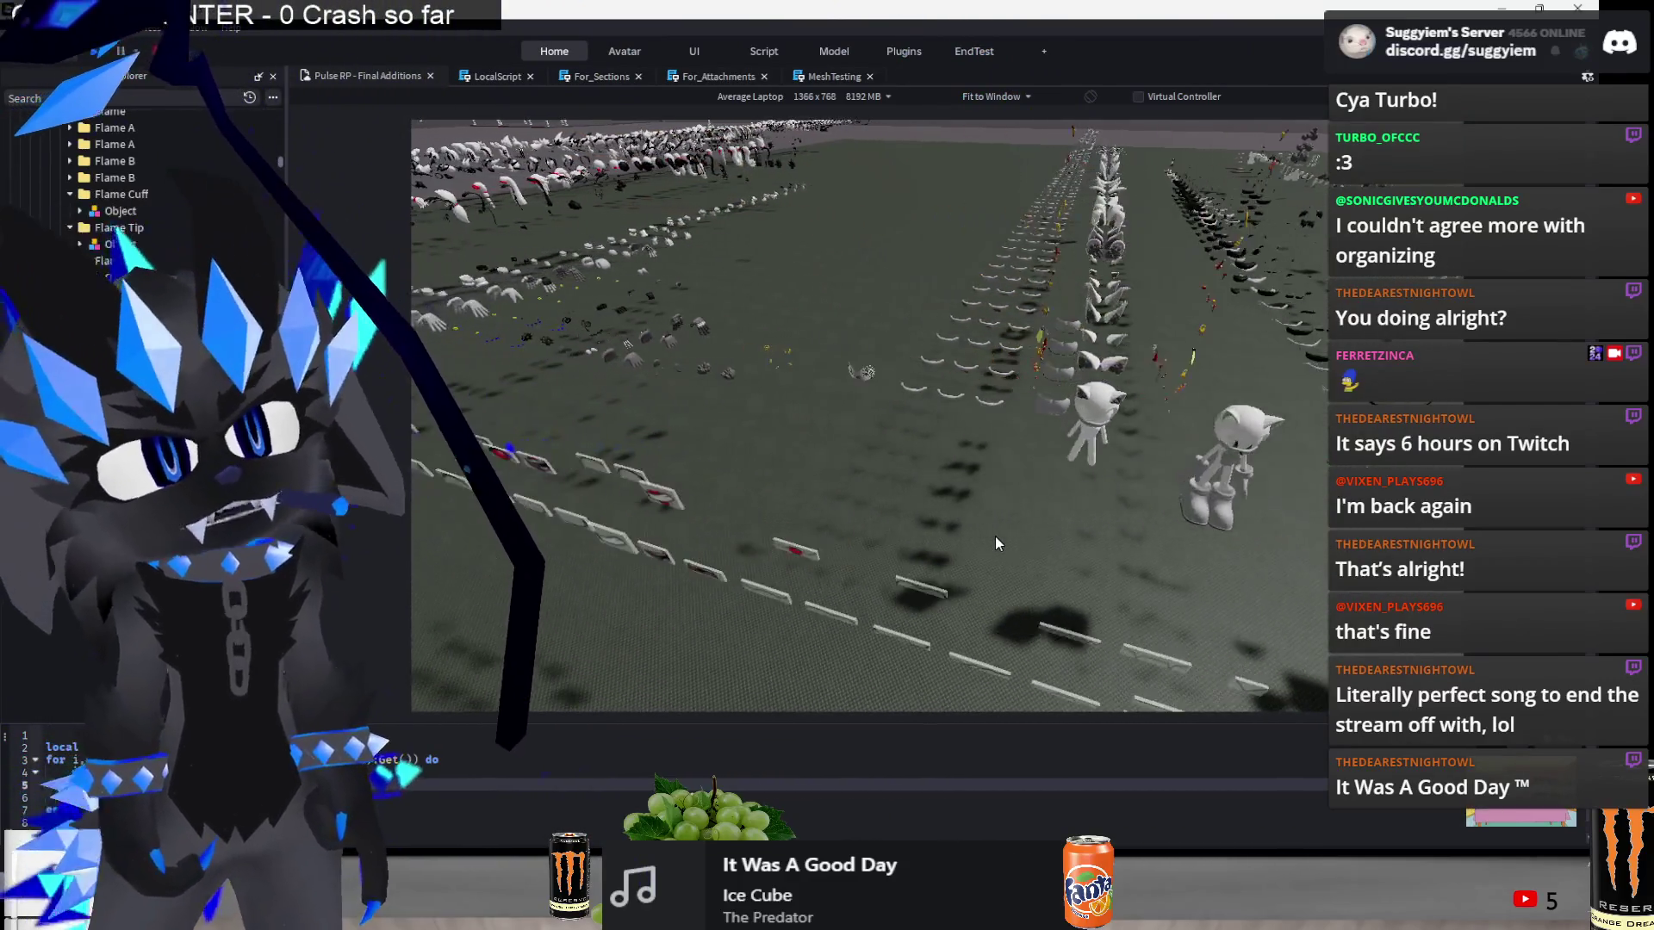
key(w)
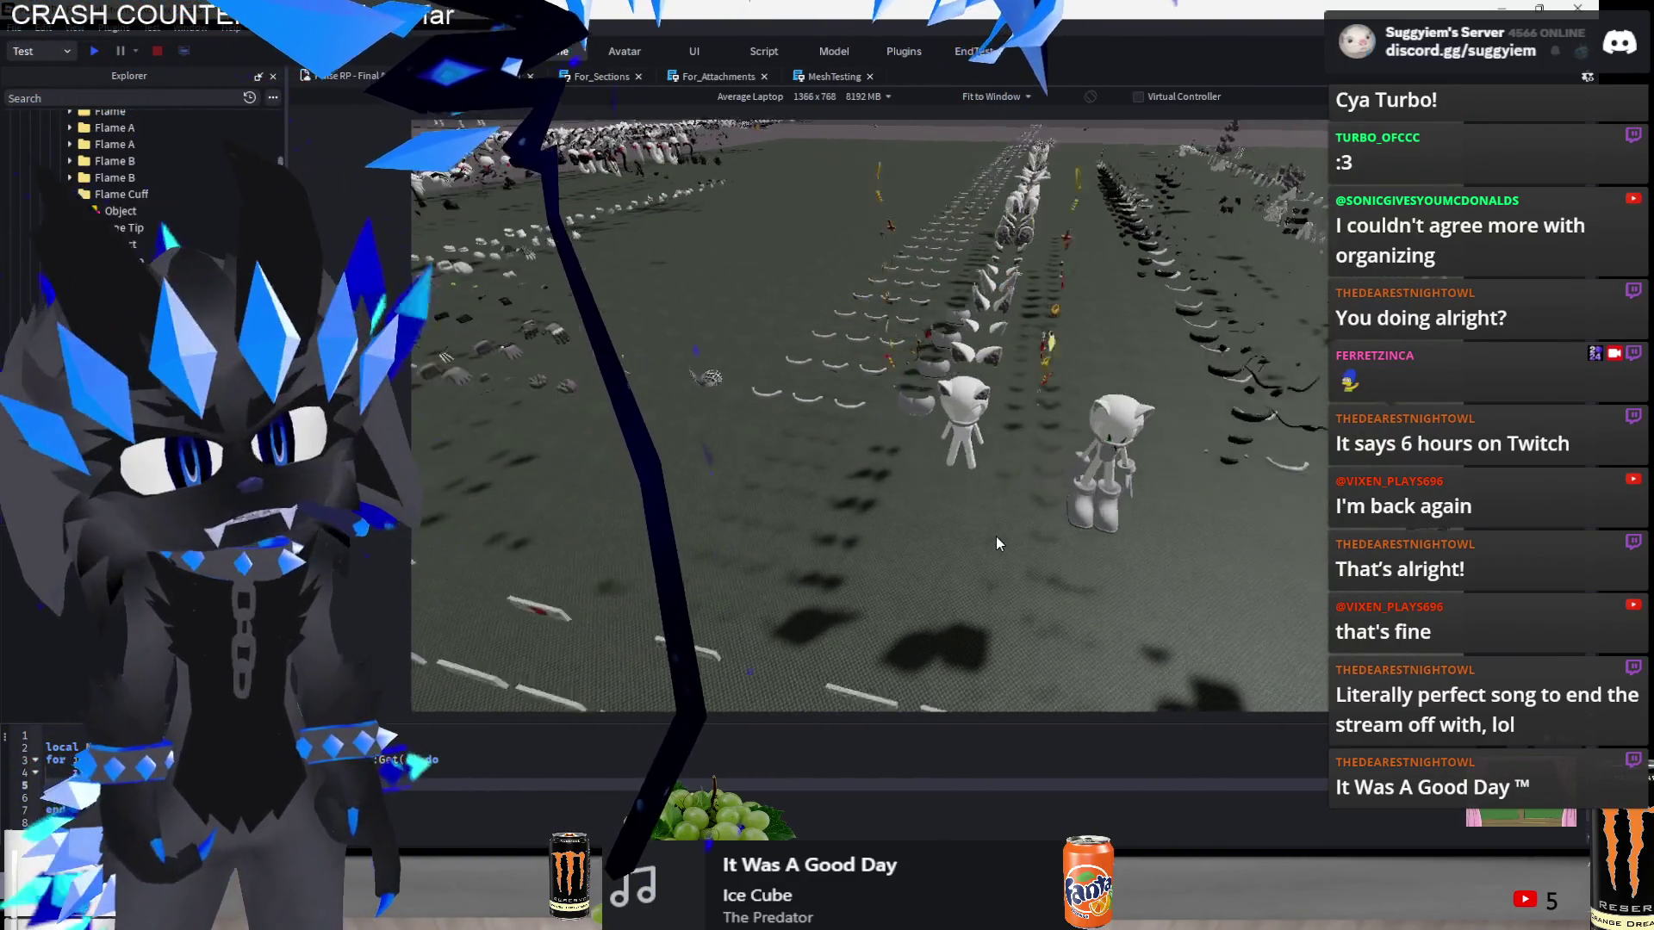
key(w)
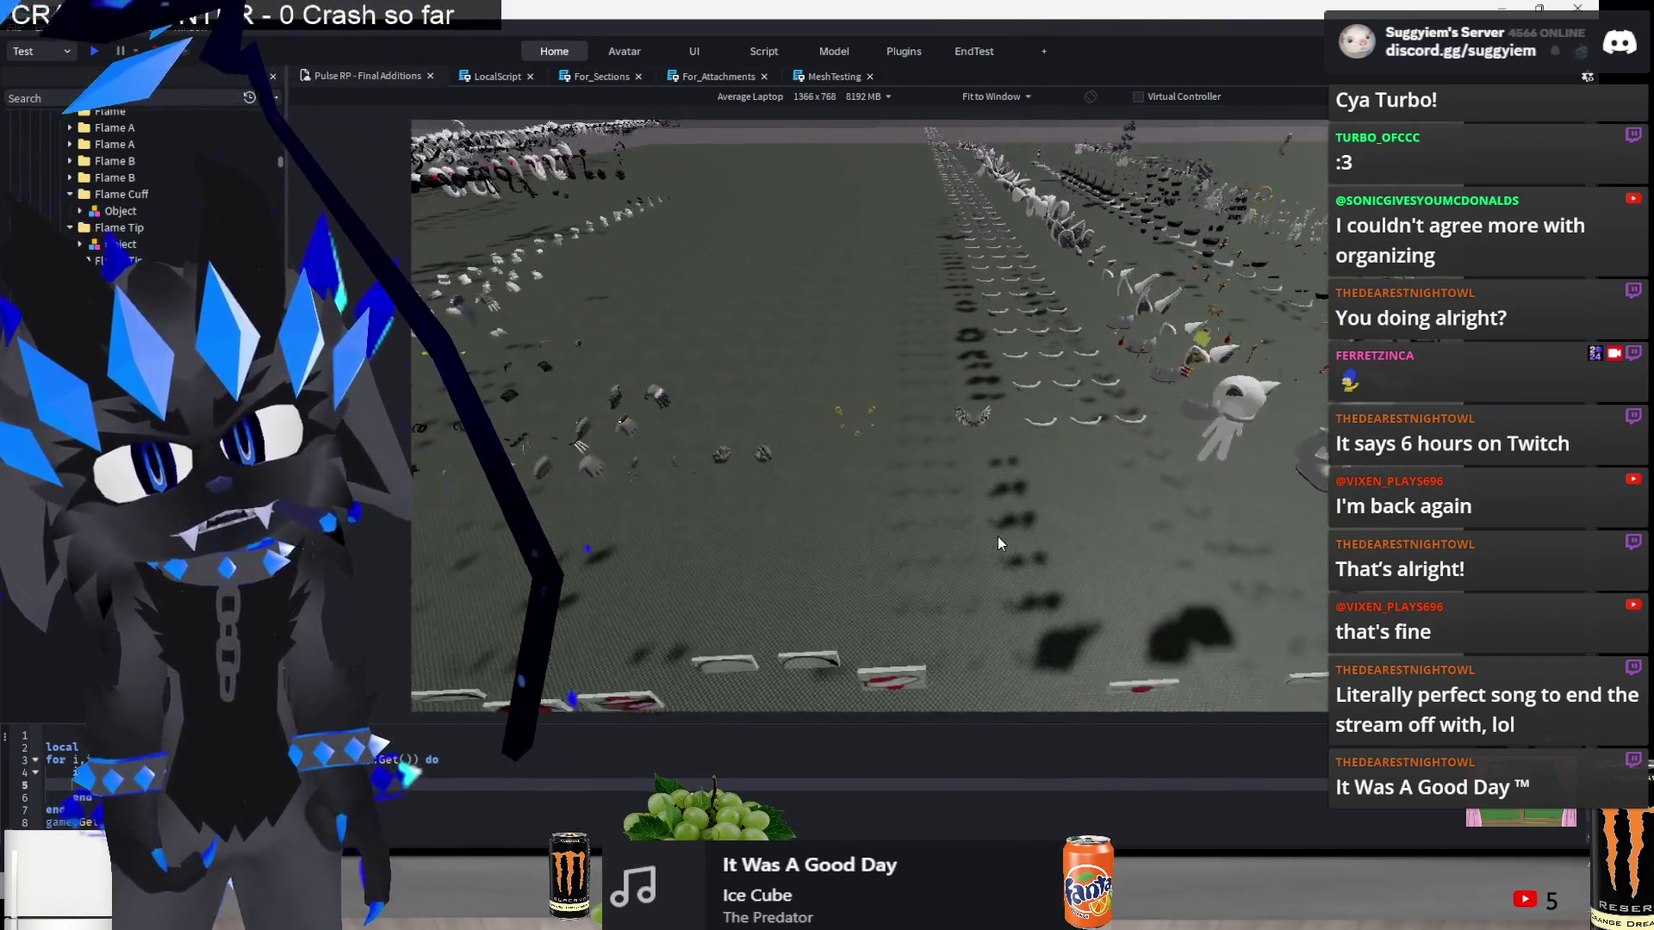
key(s)
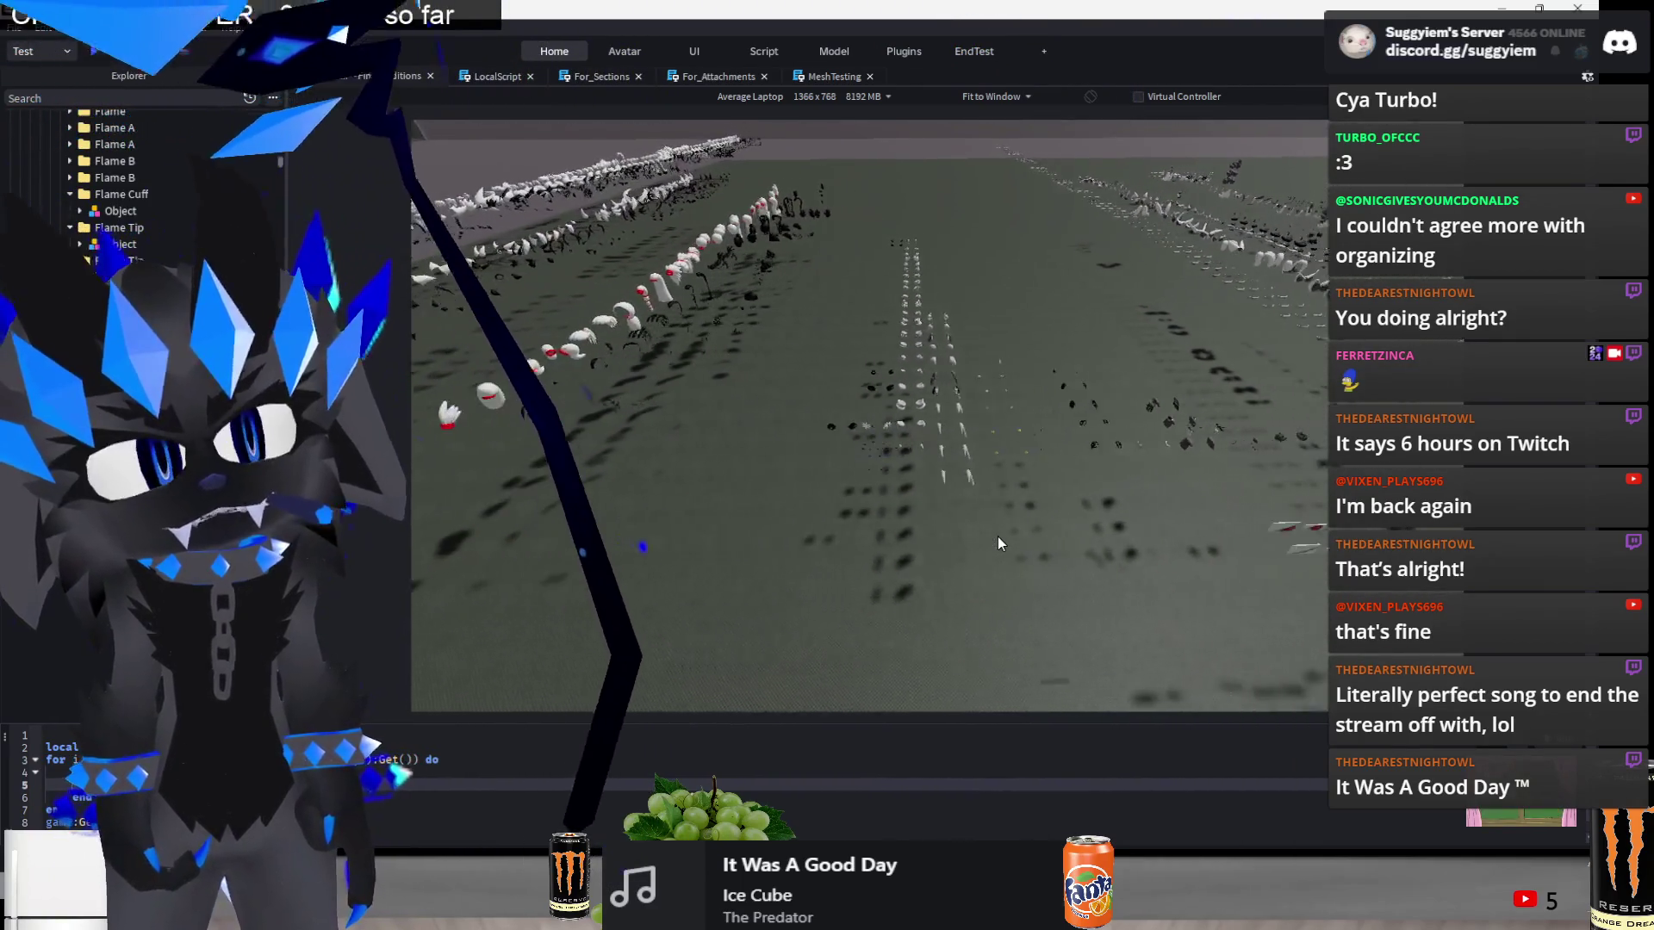
key(s)
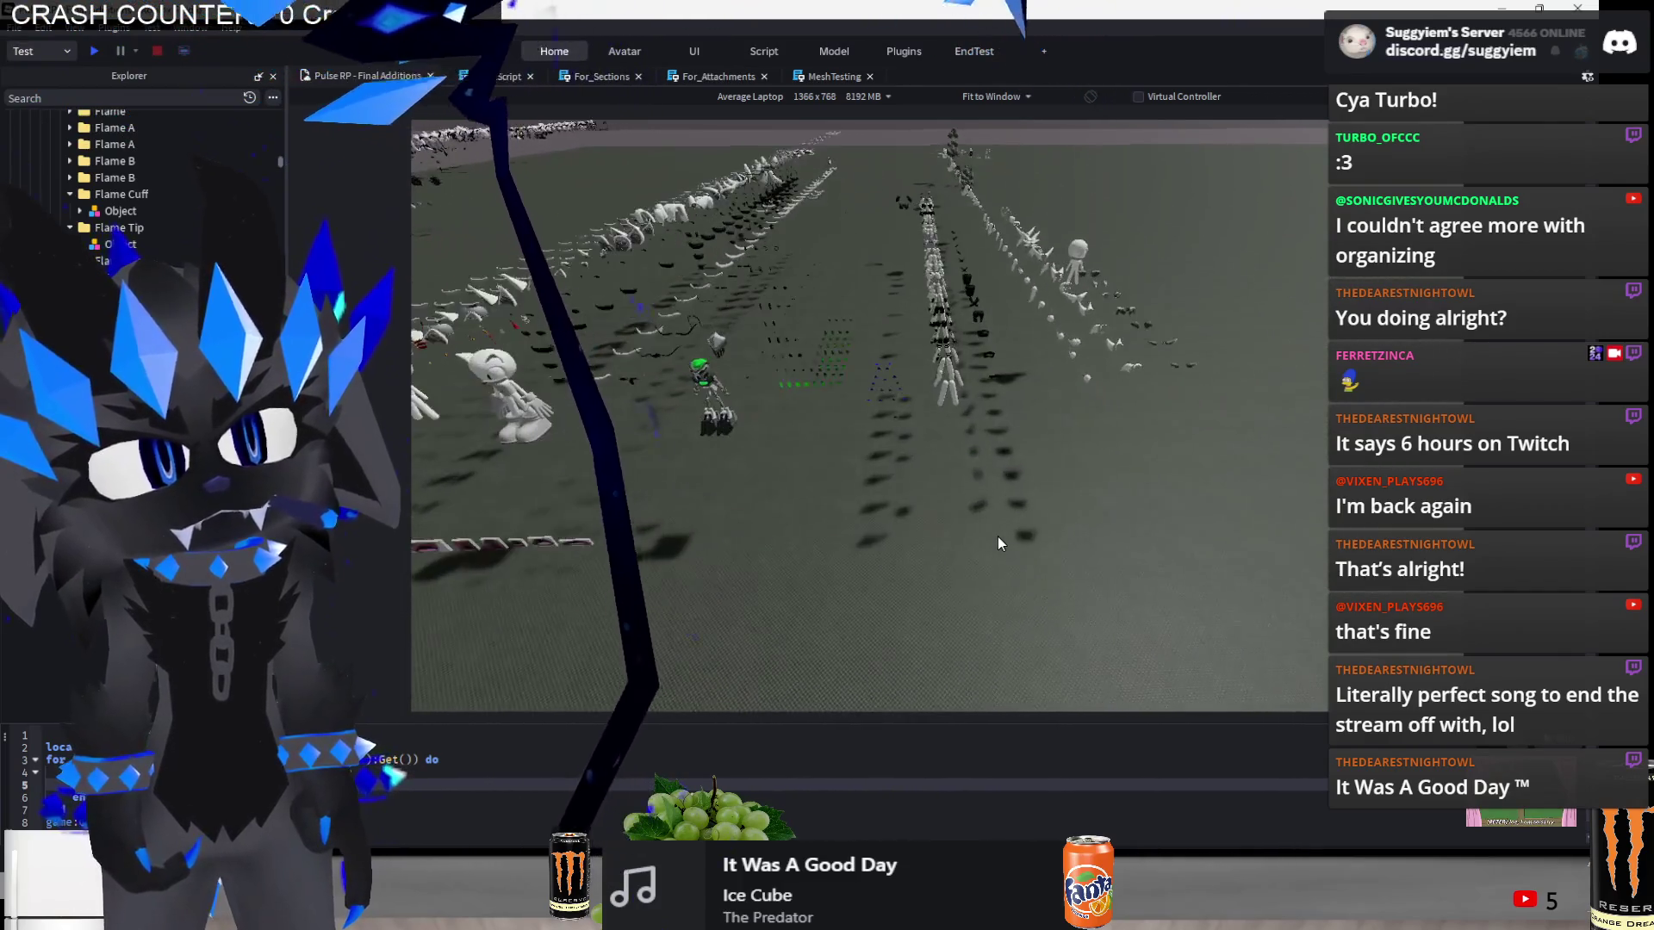
drag(847, 591, 951, 532)
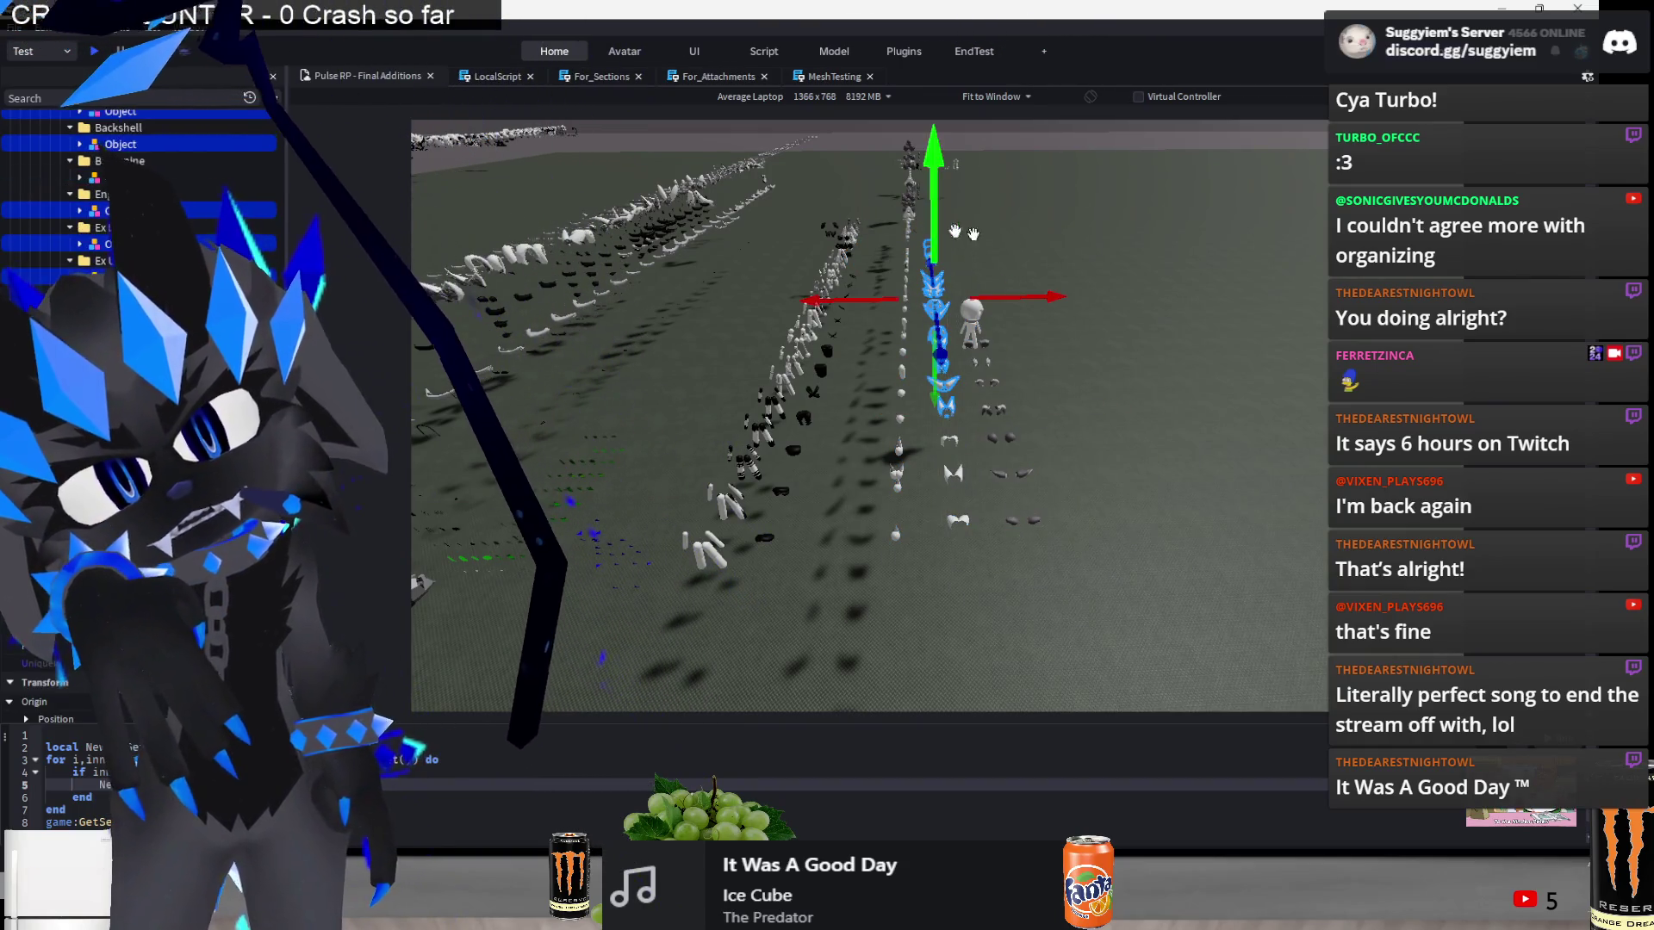
- Select the white spike mesh beside the small white figure and open its right-click menu
key(w)
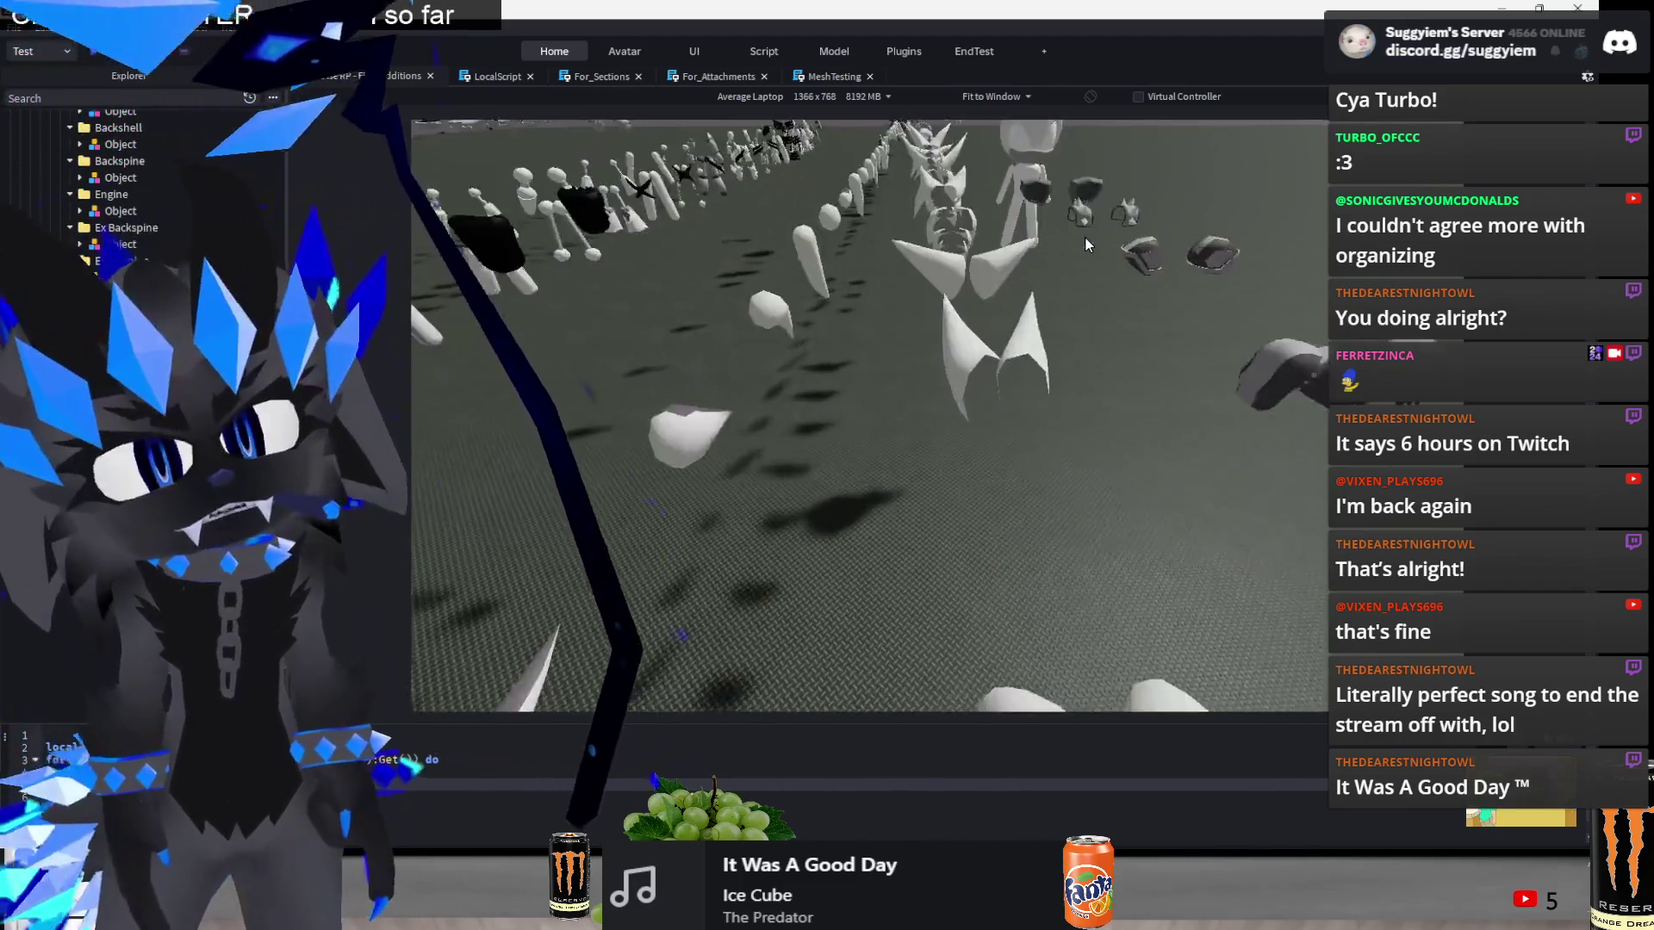
key(s)
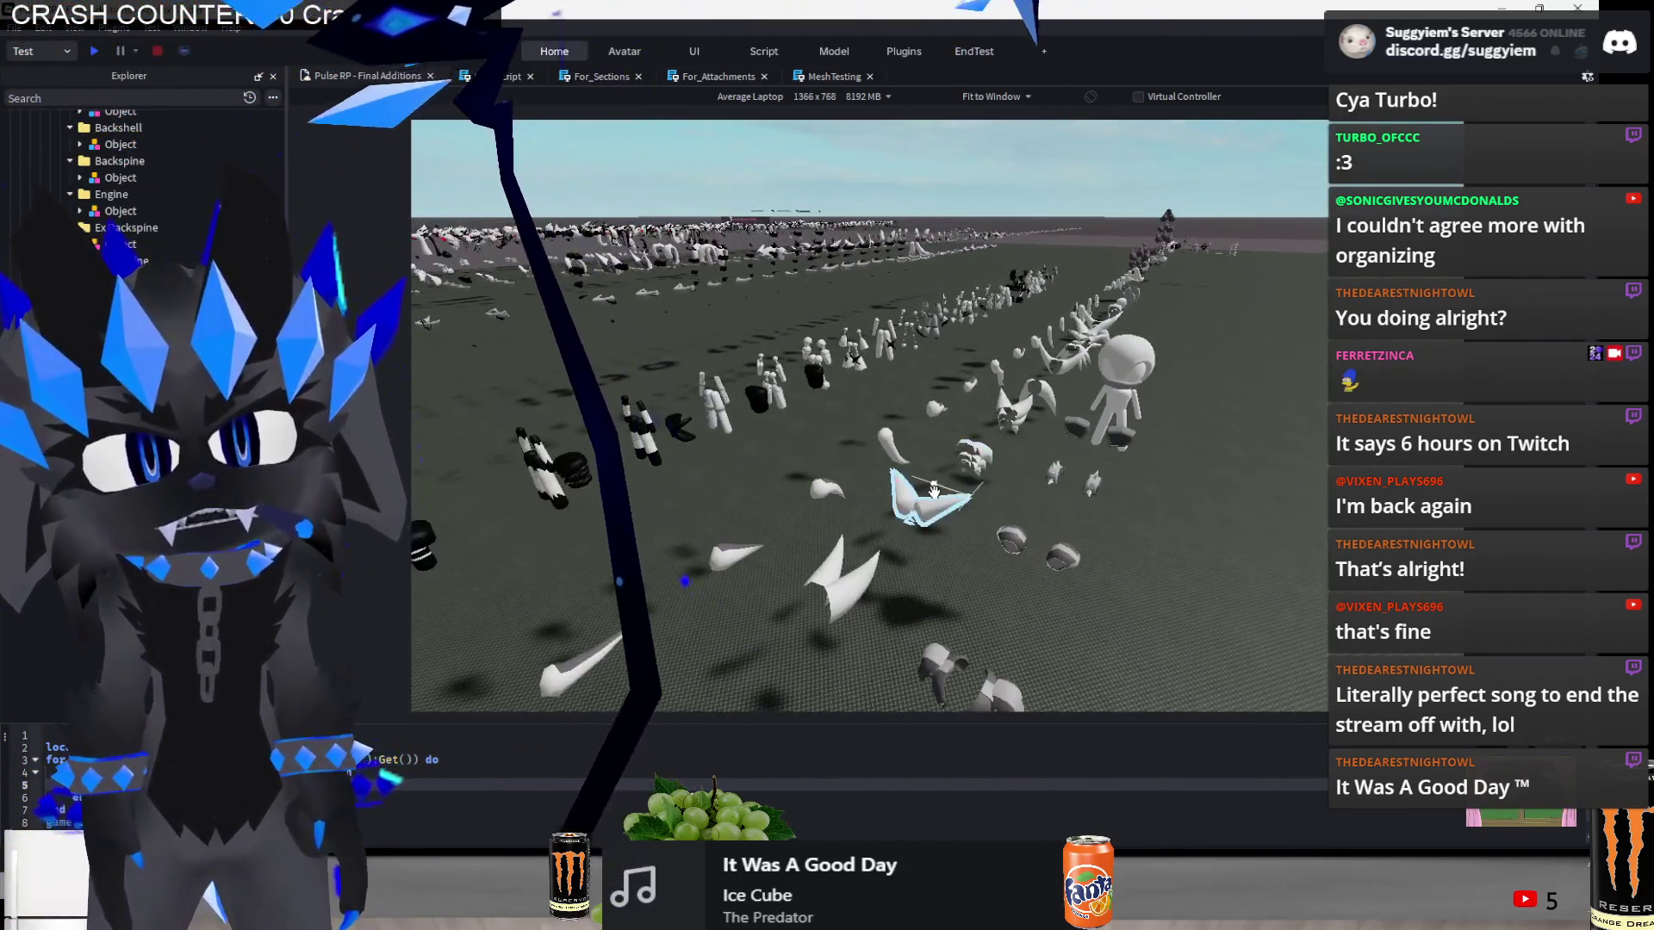
click(920, 504)
right_click(920, 504)
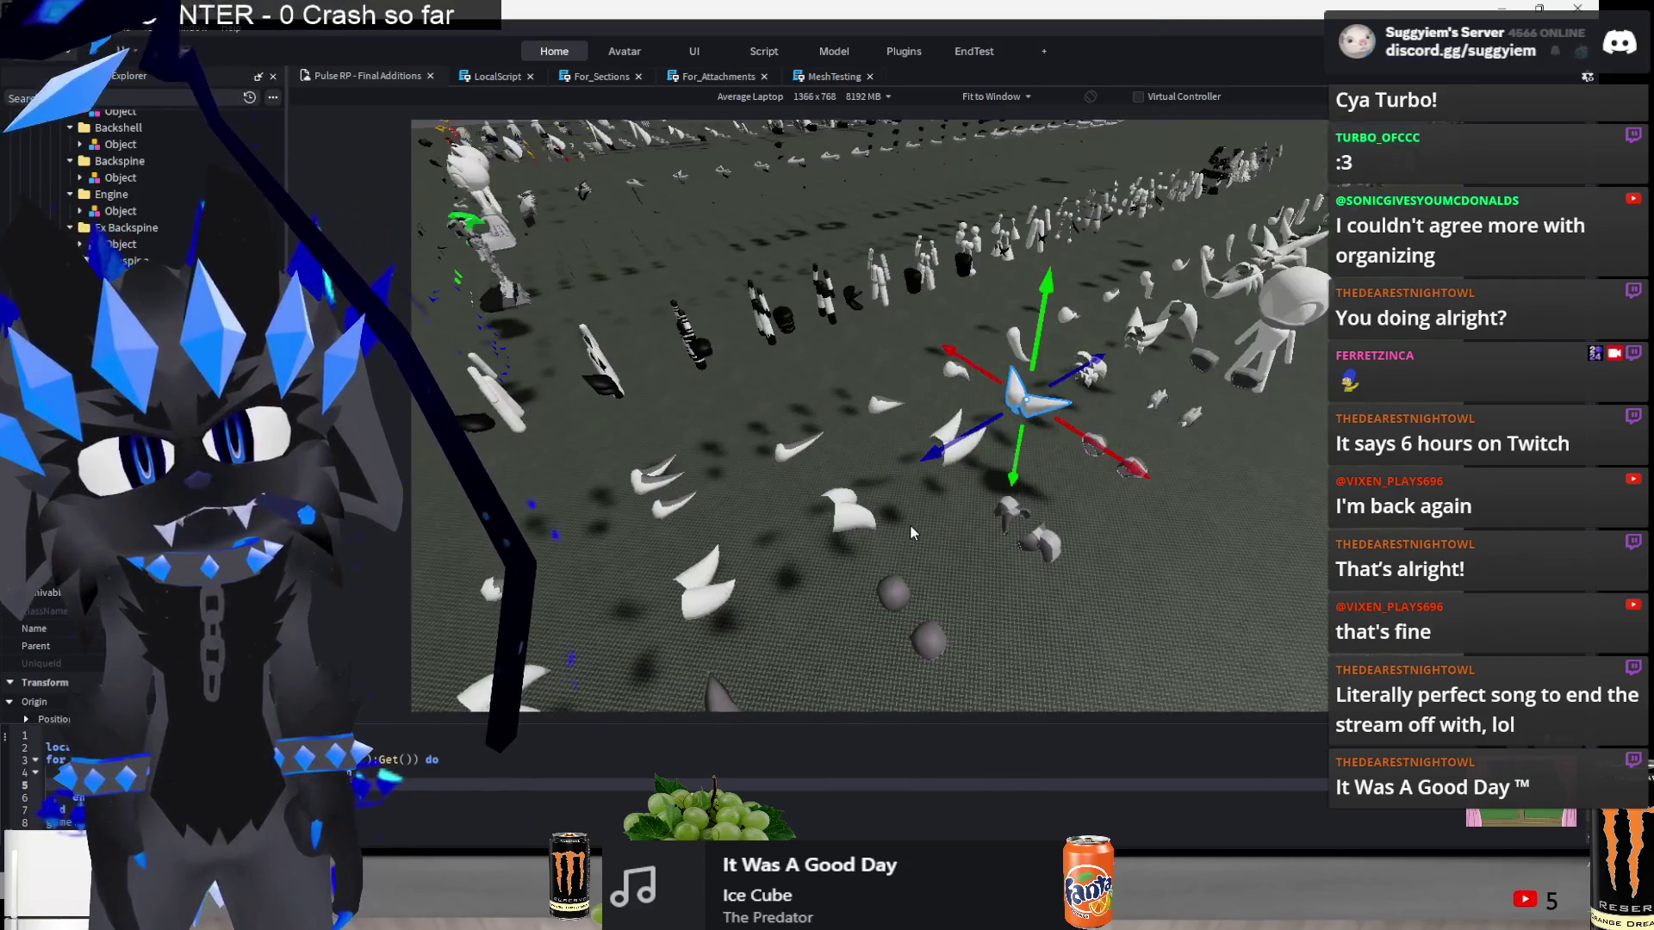